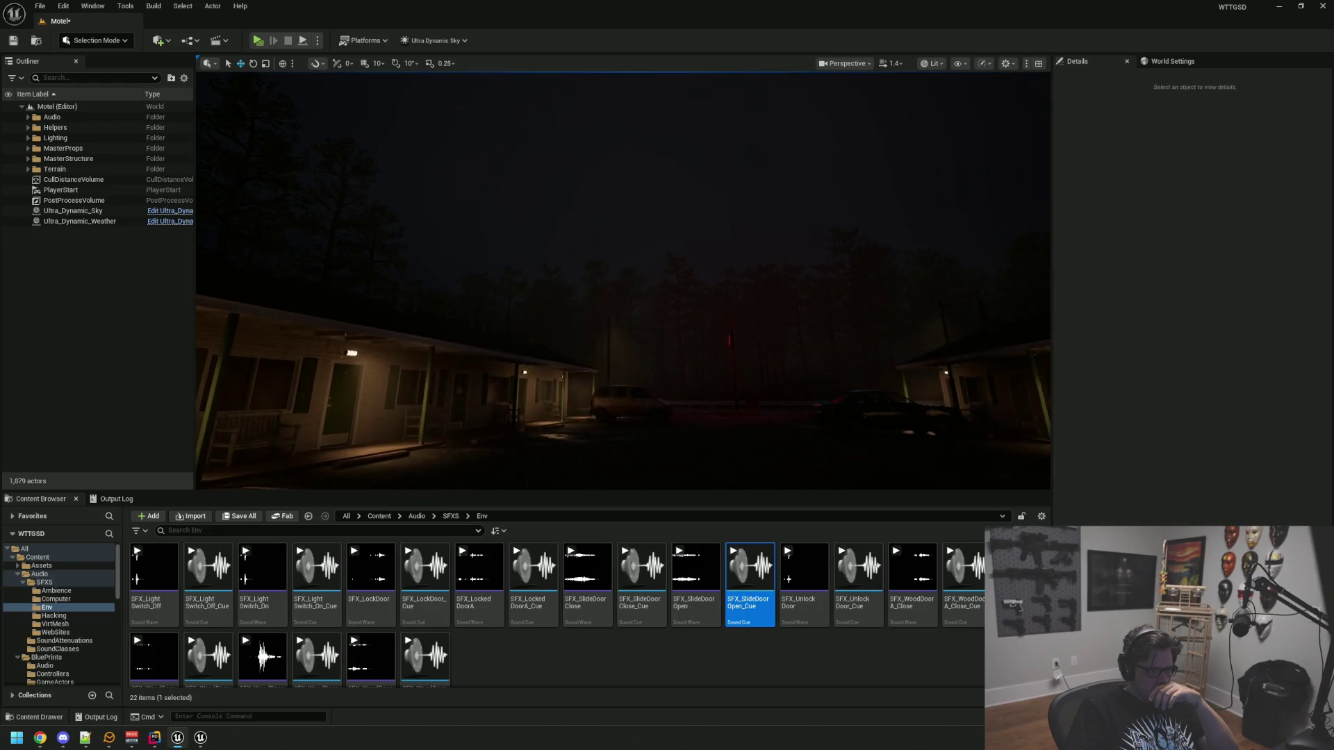
Set Ultra_Dynamic_Weather's Thunder/Lightning amount to 8.56
left_click_drag(622, 313, 623, 243)
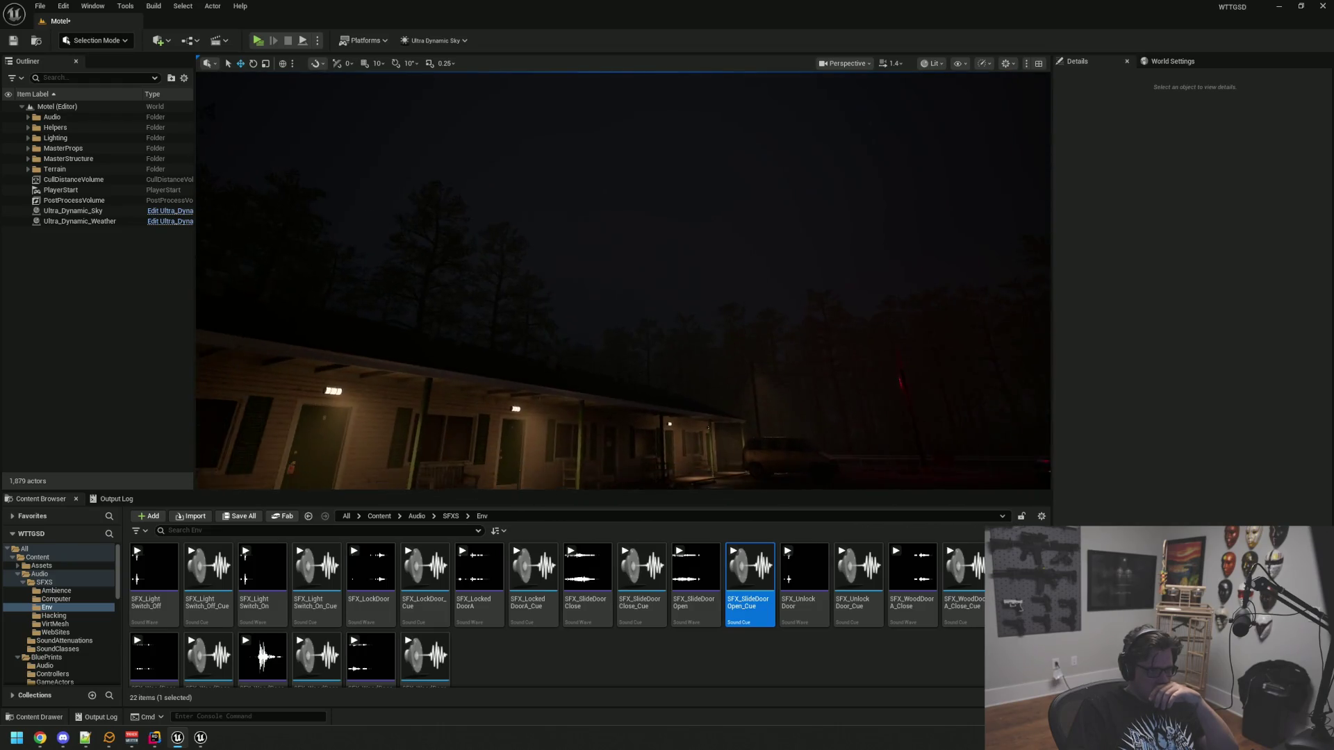
left_click(108, 223)
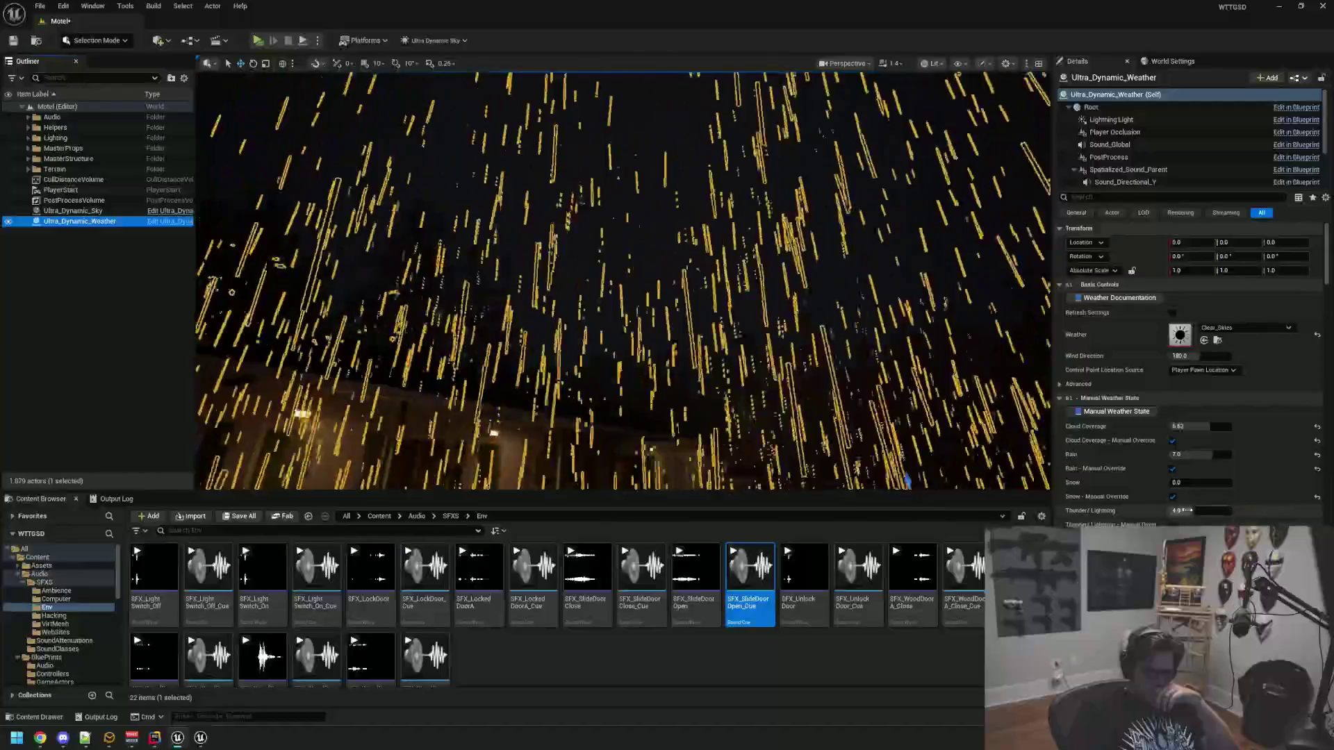
key("Return")
left_click(123, 307)
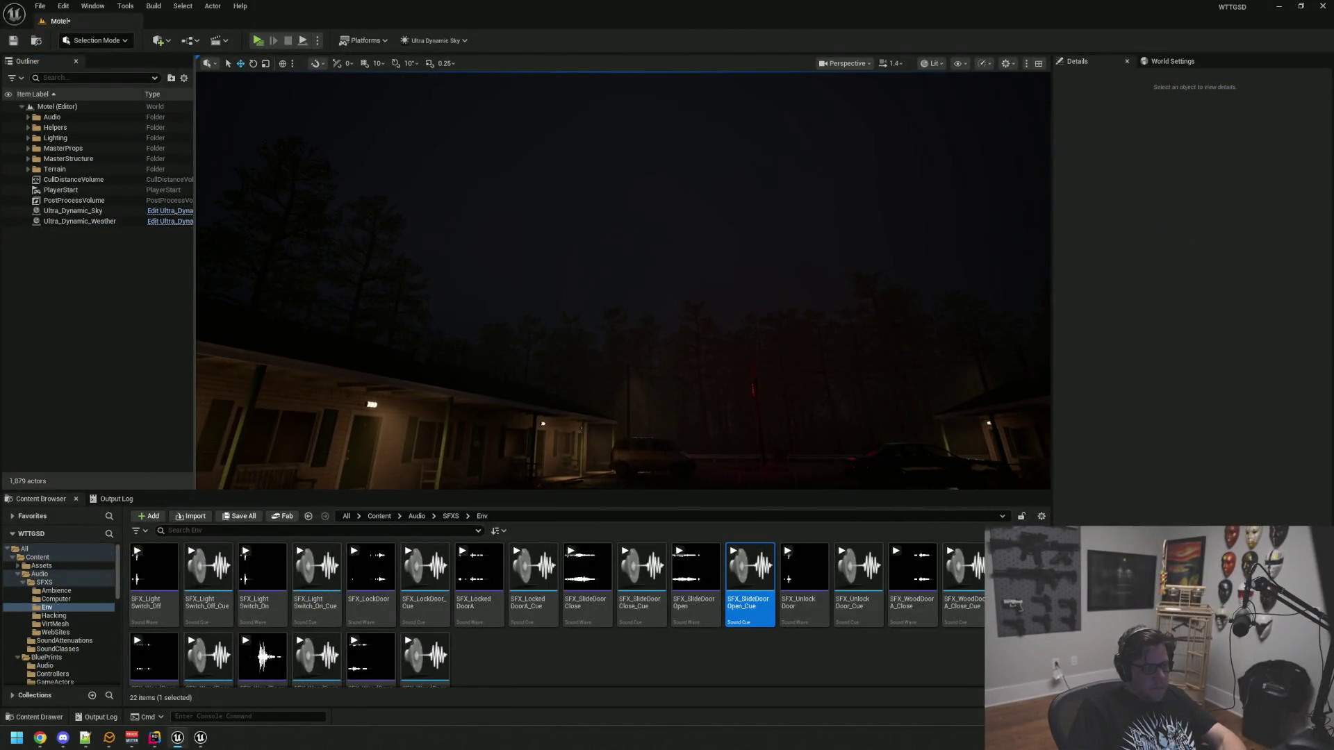
Orbit across the motel front and under the porch to watch the lightning flashes
left_click(80, 221)
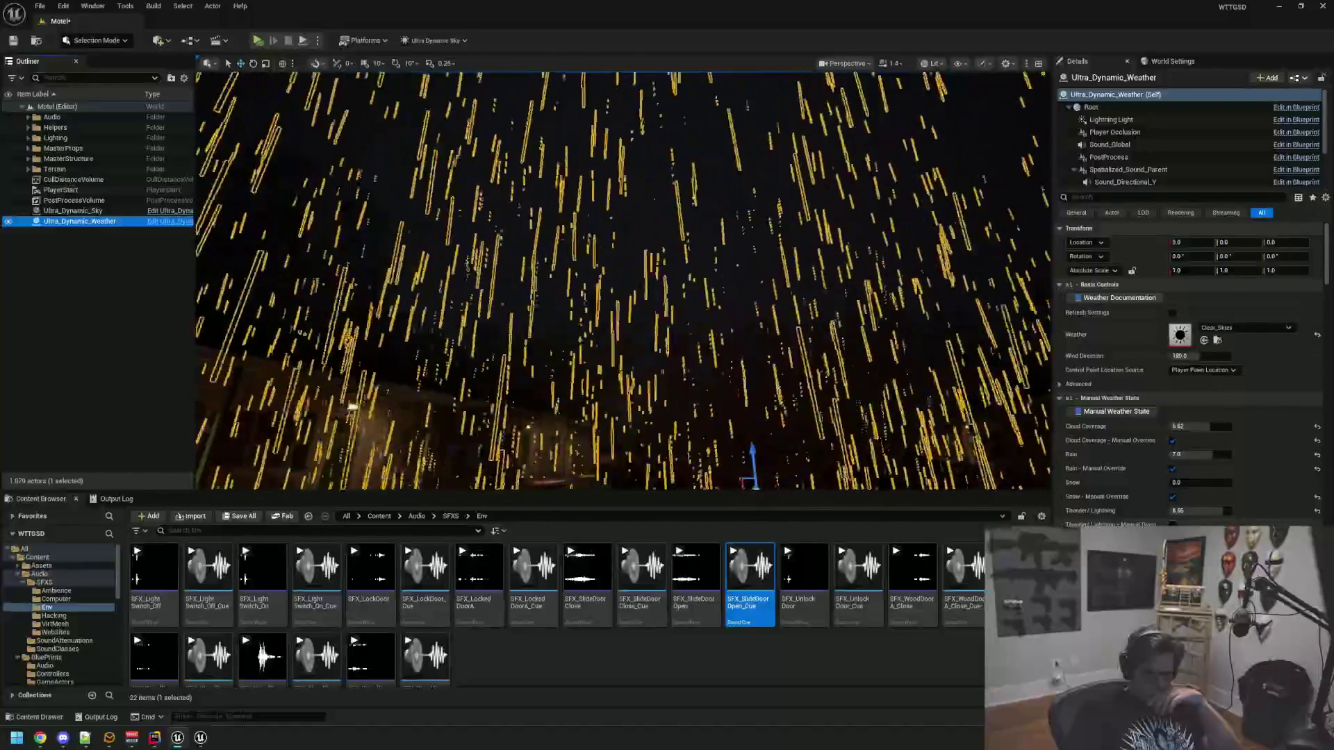
left_click(186, 313)
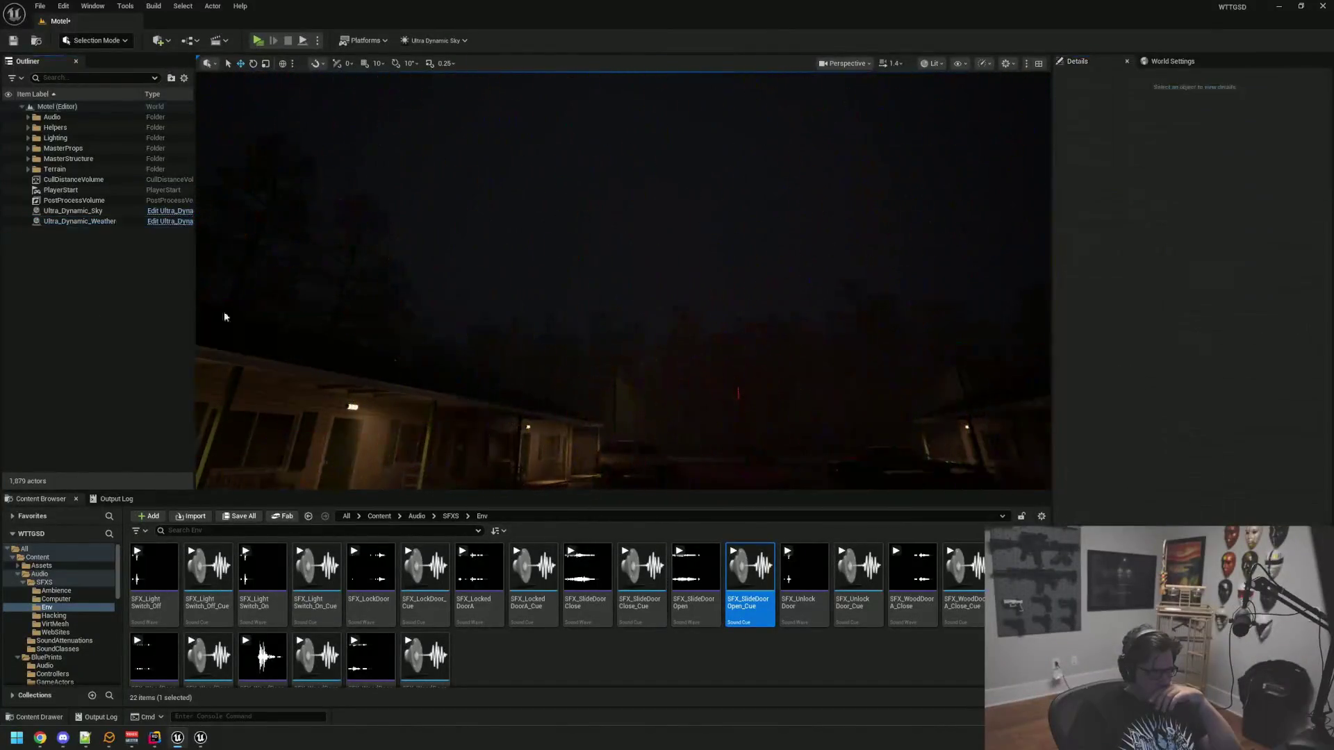
left_click_drag(634, 331, 799, 321)
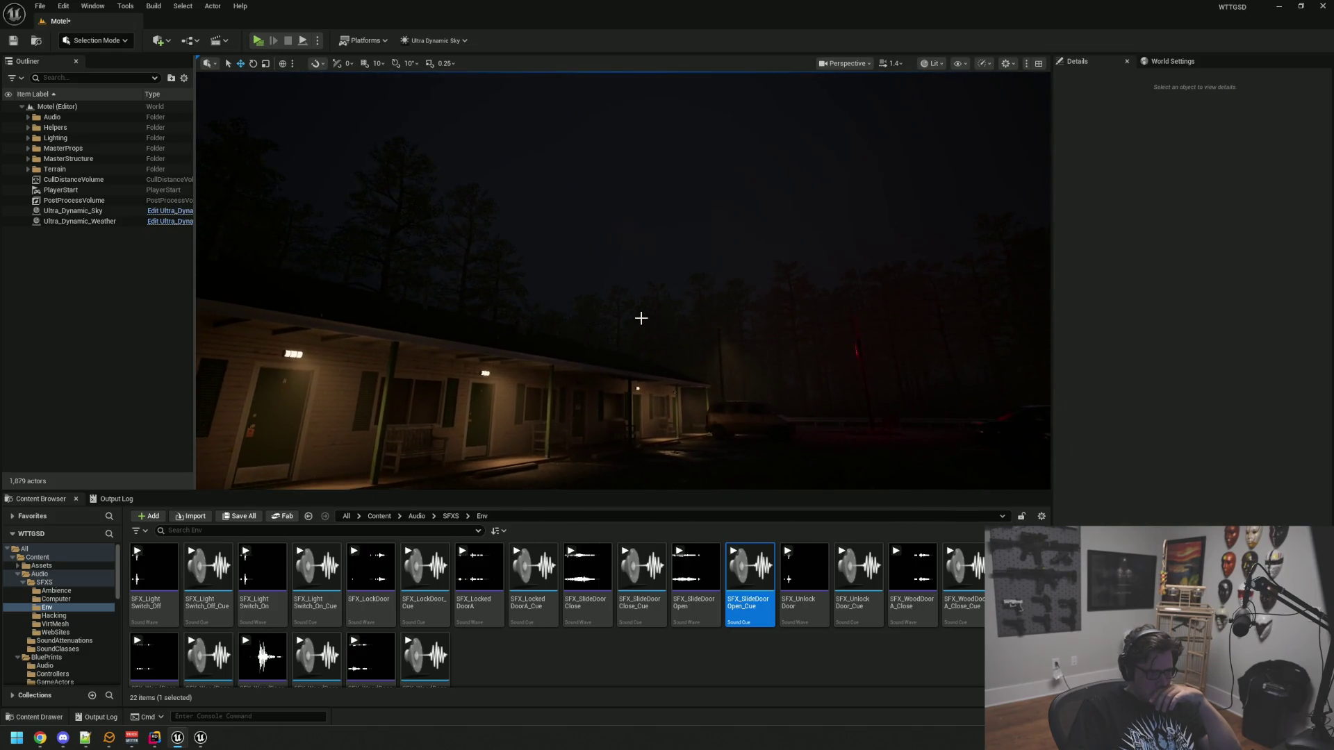
left_click_drag(799, 321, 809, 321)
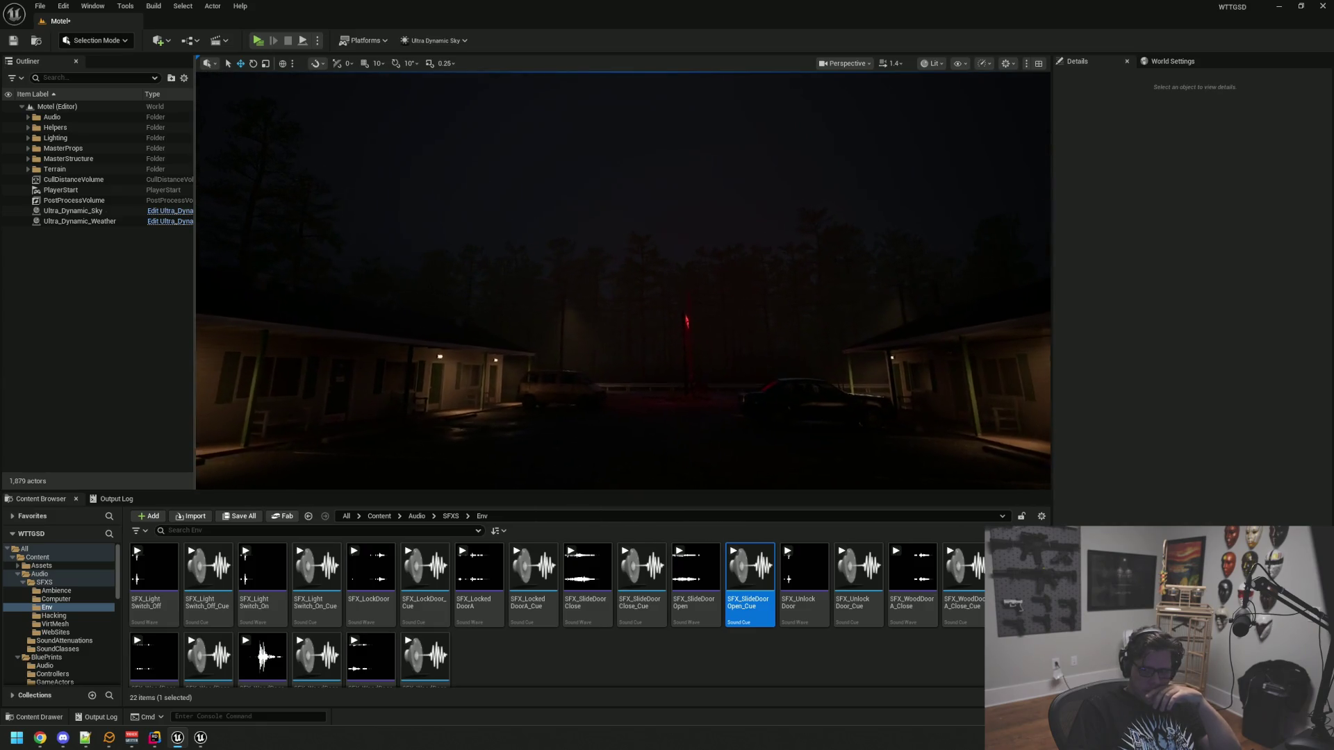
mouse_move(809, 321)
left_mouse_down()
mouse_move(865, 321)
mouse_move(865, 264)
mouse_move(920, 203)
mouse_move(890, 212)
left_mouse_up()
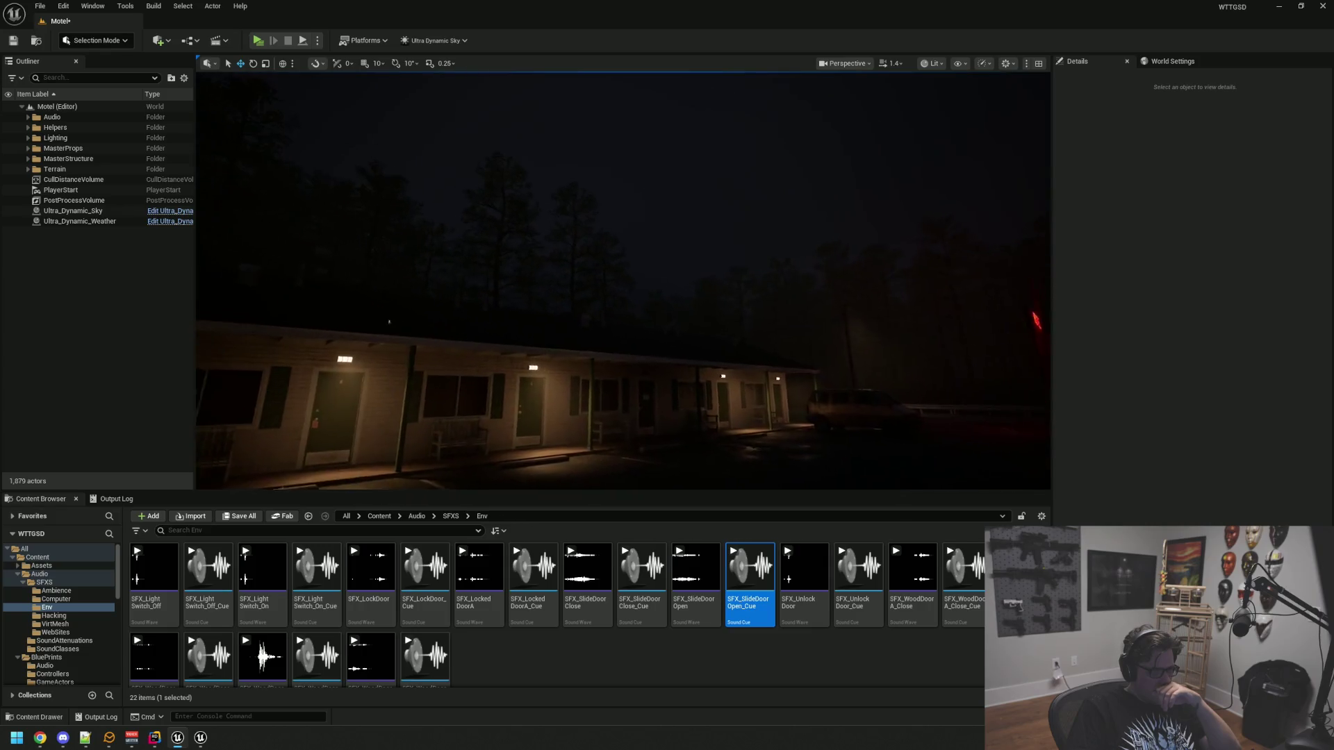
mouse_move(514, 295)
left_mouse_down()
mouse_move(501, 247)
mouse_move(515, 339)
mouse_move(570, 339)
left_mouse_up()
left_click(107, 221)
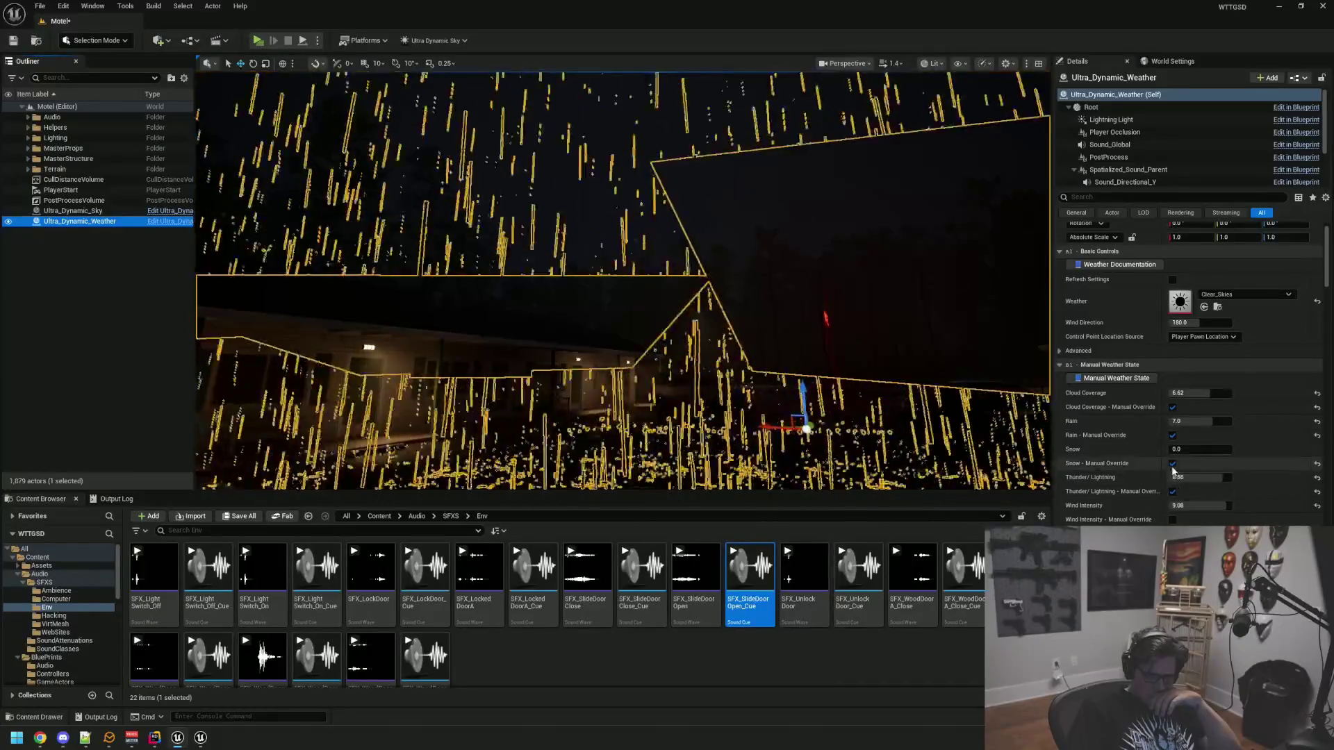
Drop Thunder/Lightning to 3.0, then view the treetops, motel wing, car and red sign
left_click(1205, 477)
type("3")
key("Return")
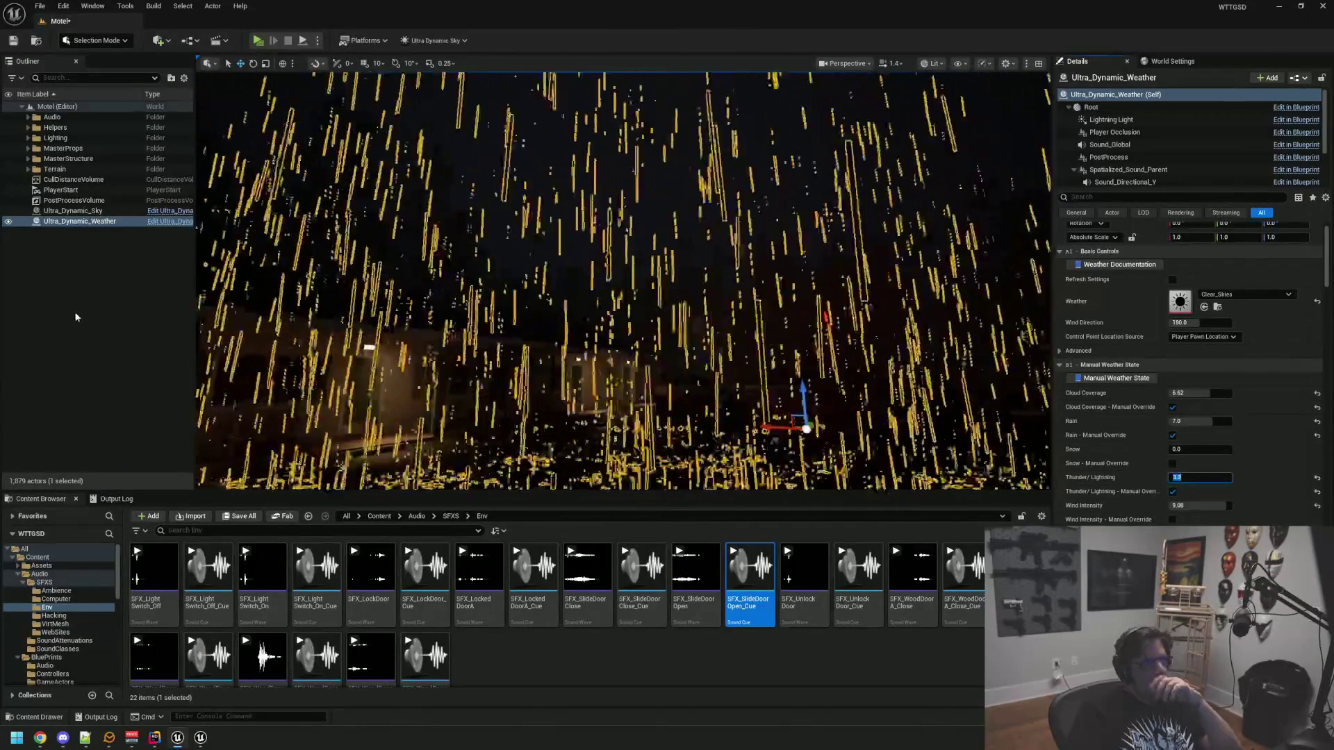
left_click(520, 289)
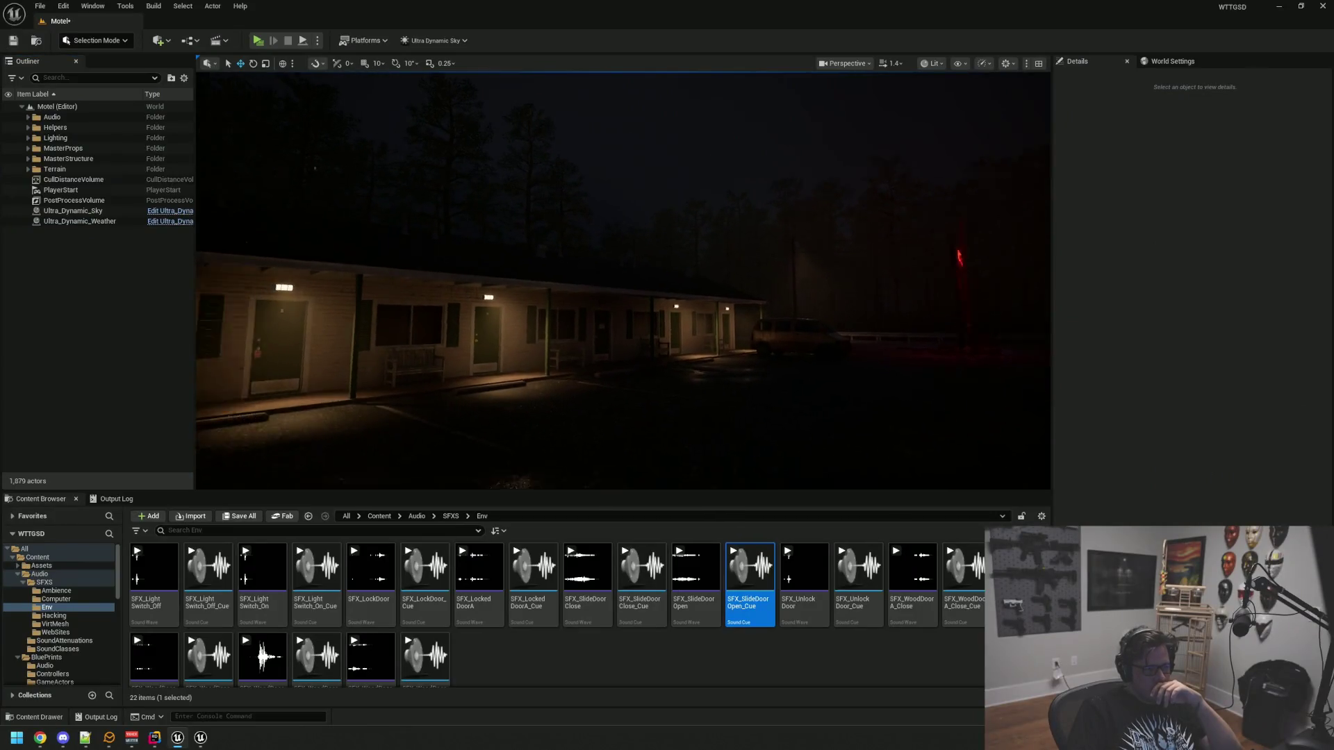
mouse_move(624, 280)
left_mouse_down()
mouse_move(583, 278)
mouse_move(577, 237)
mouse_move(625, 278)
mouse_move(647, 271)
mouse_move(688, 298)
mouse_move(695, 362)
mouse_move(684, 292)
mouse_move(639, 267)
mouse_move(660, 267)
left_mouse_up()
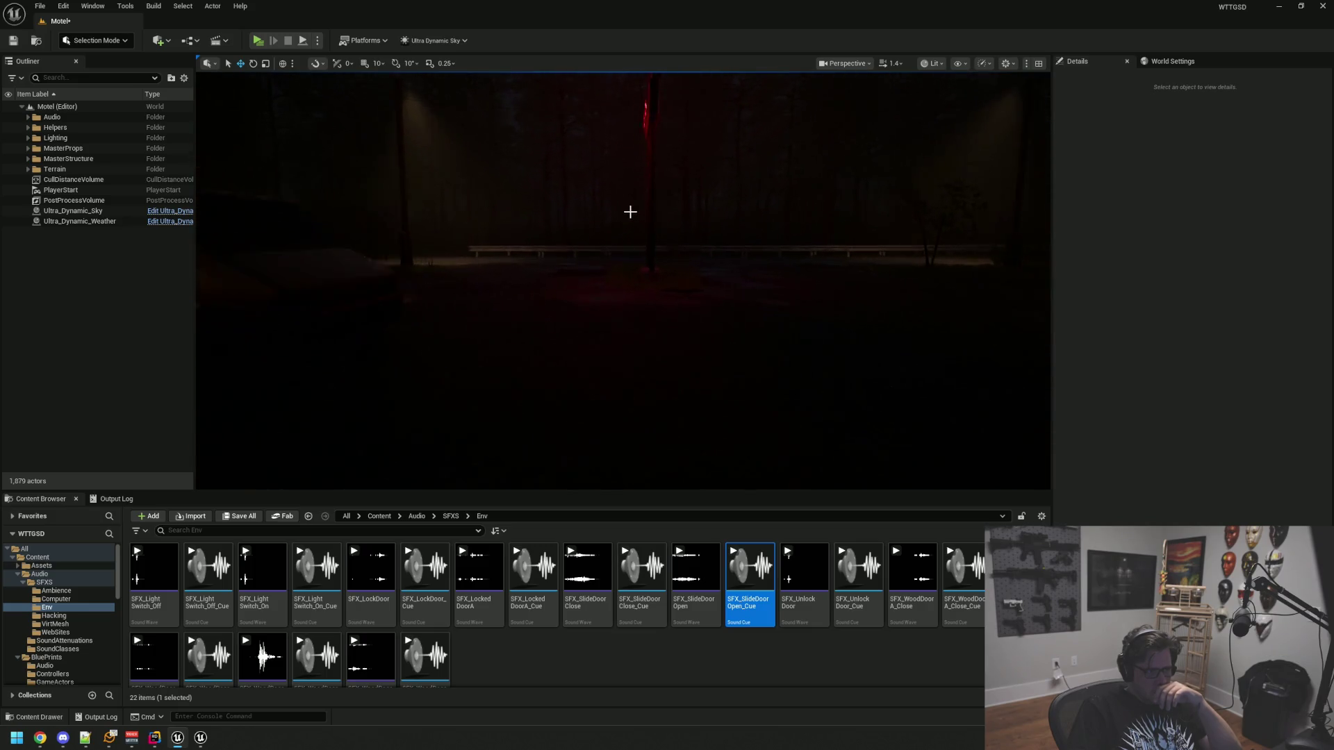
mouse_move(630, 212)
left_mouse_down()
mouse_move(662, 254)
mouse_move(646, 233)
mouse_move(664, 236)
mouse_move(654, 253)
mouse_move(654, 226)
mouse_move(584, 323)
mouse_move(617, 336)
mouse_move(532, 337)
left_mouse_up()
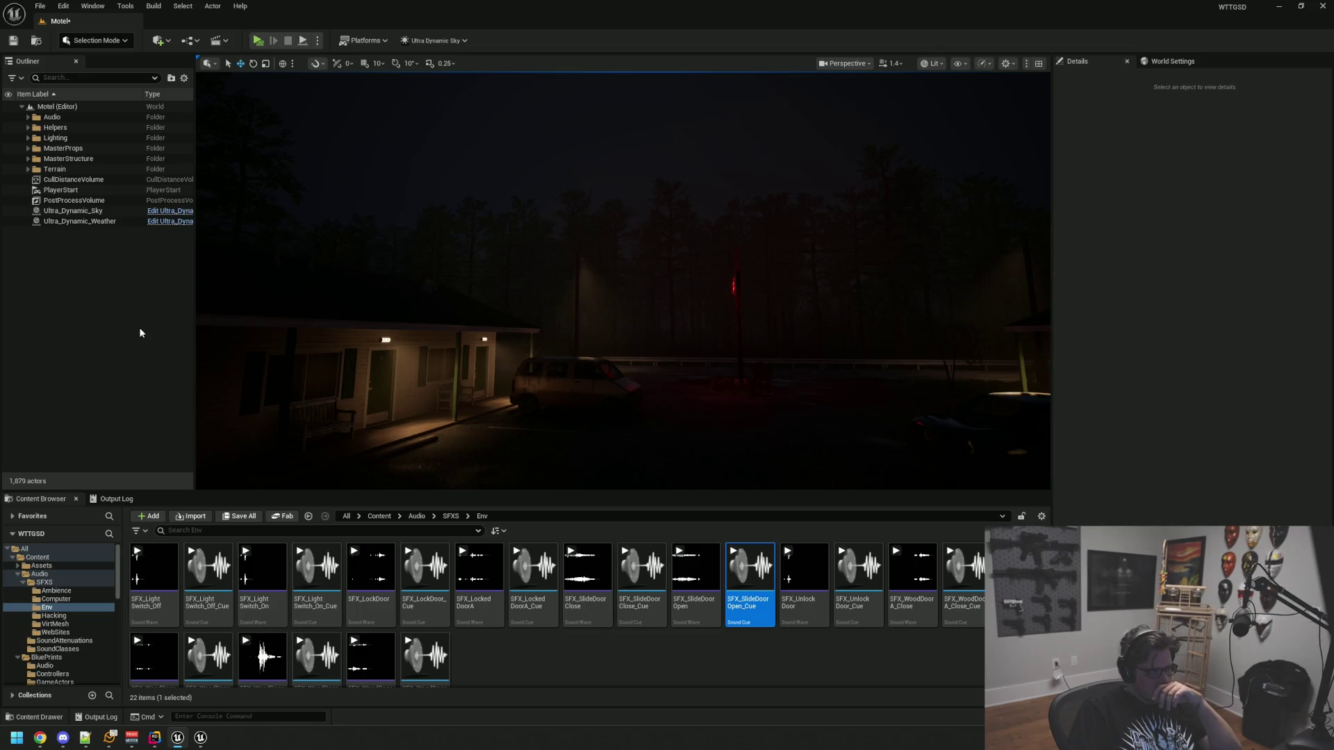
Show the Output Log, start Play, and walk through the lobby and Private door into the office
left_click(109, 500)
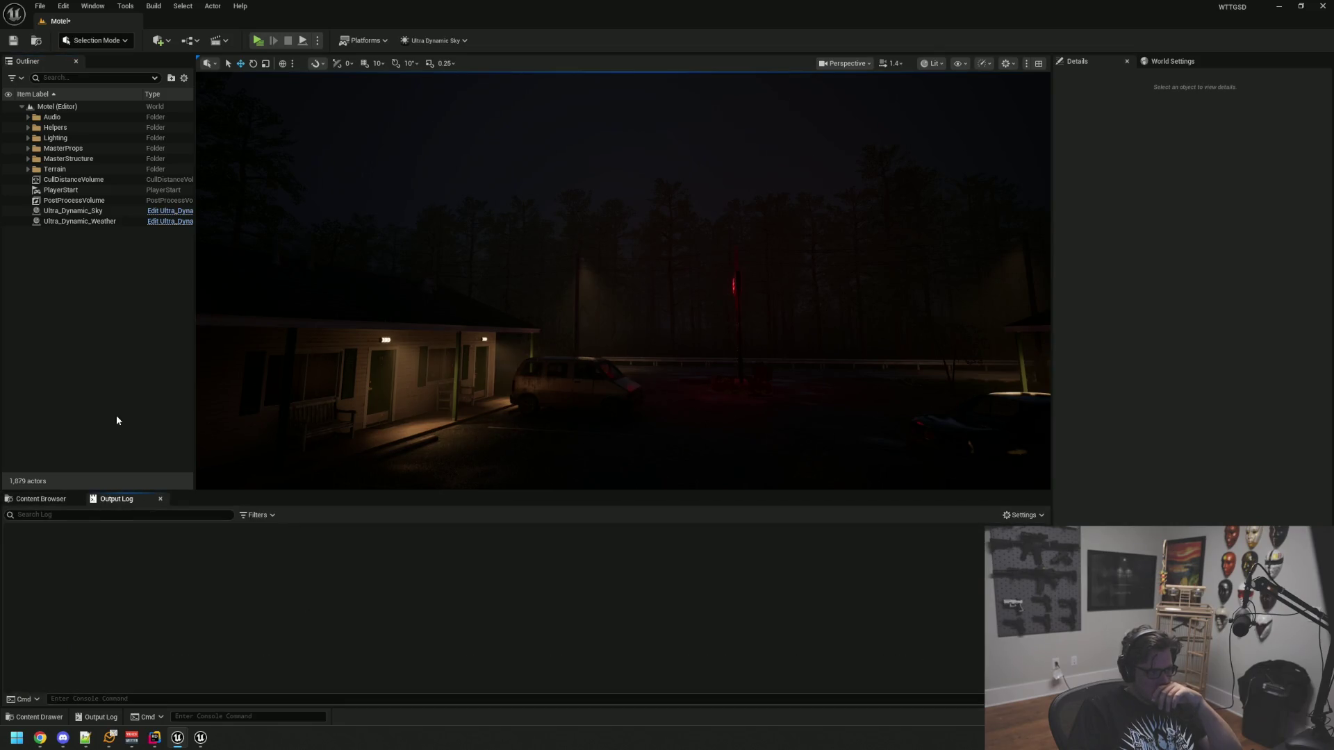
key("alt+p")
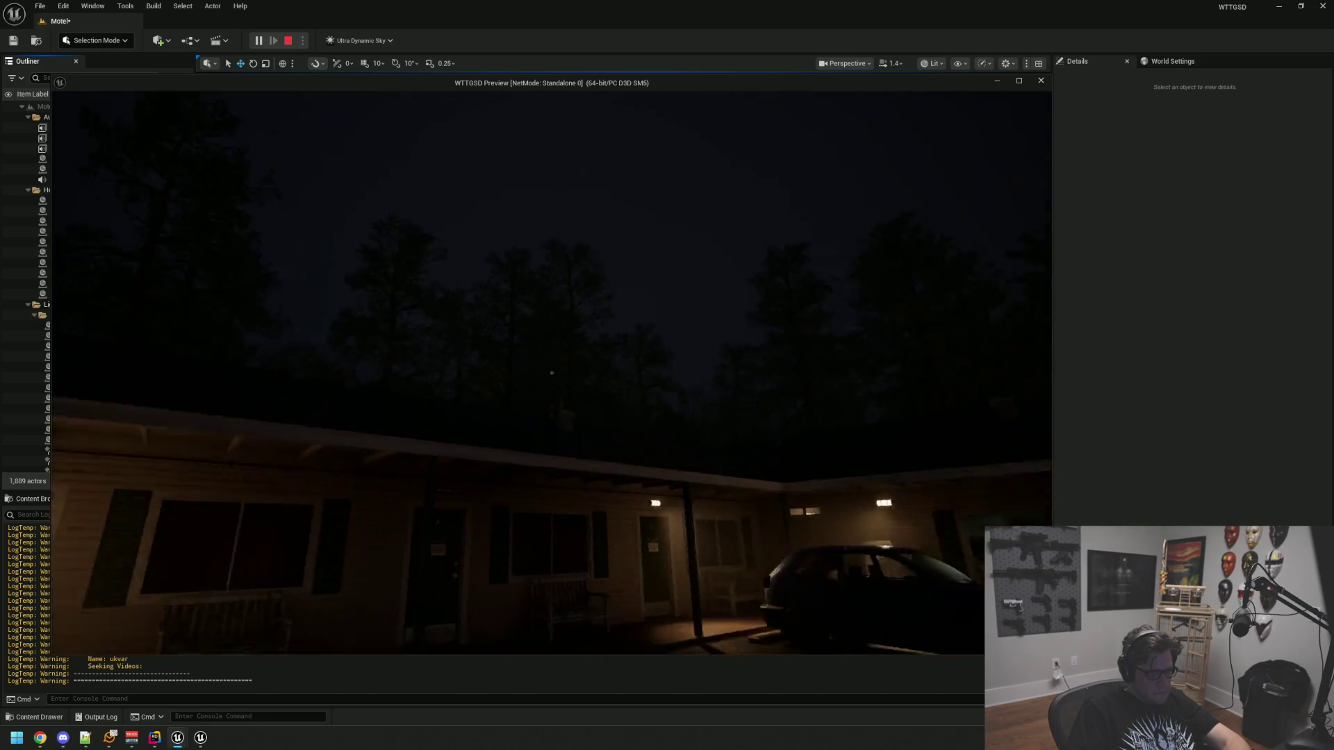
key("w")
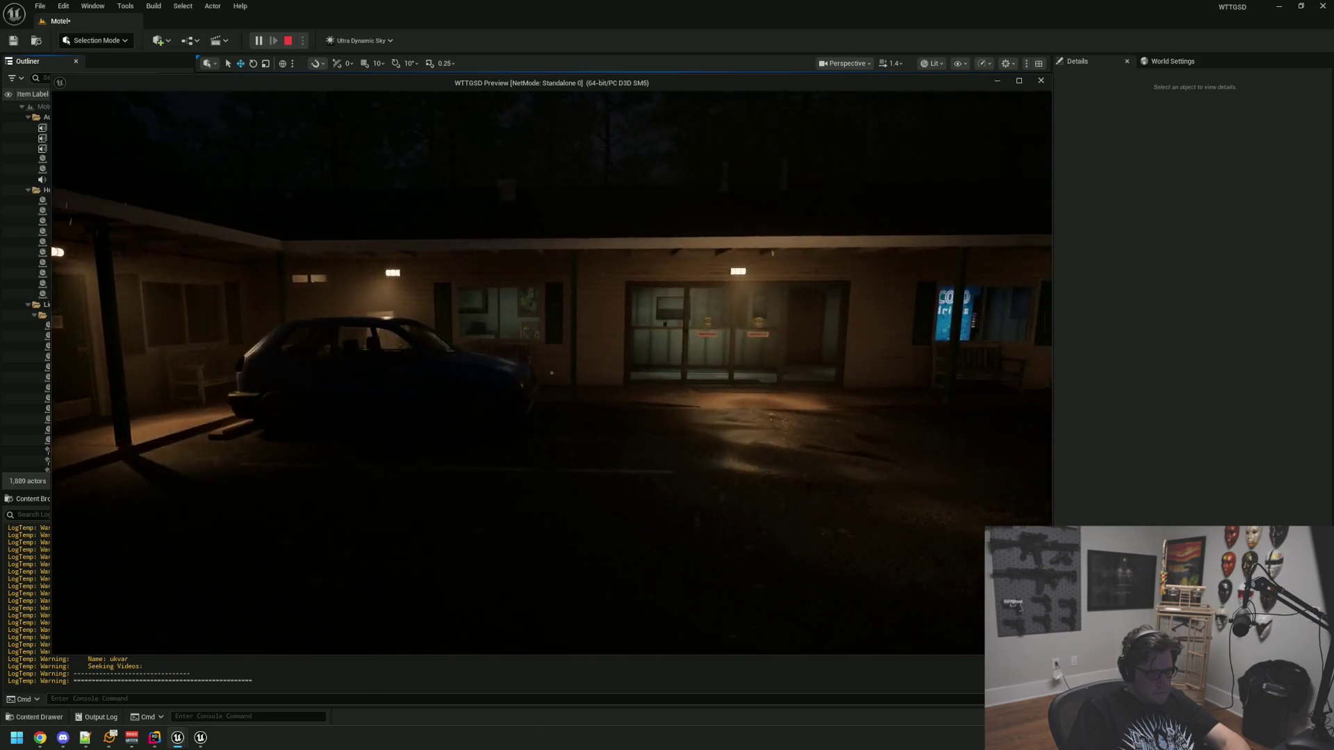
key("w")
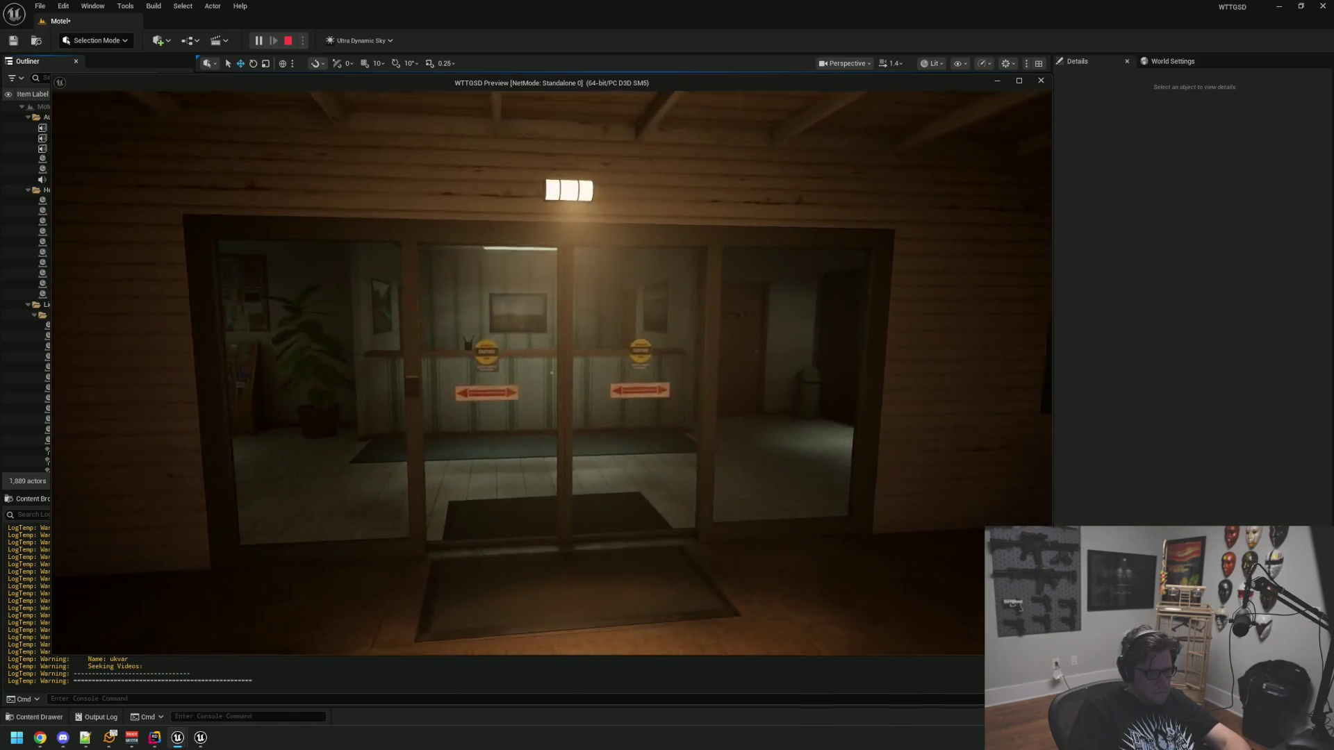
key("w")
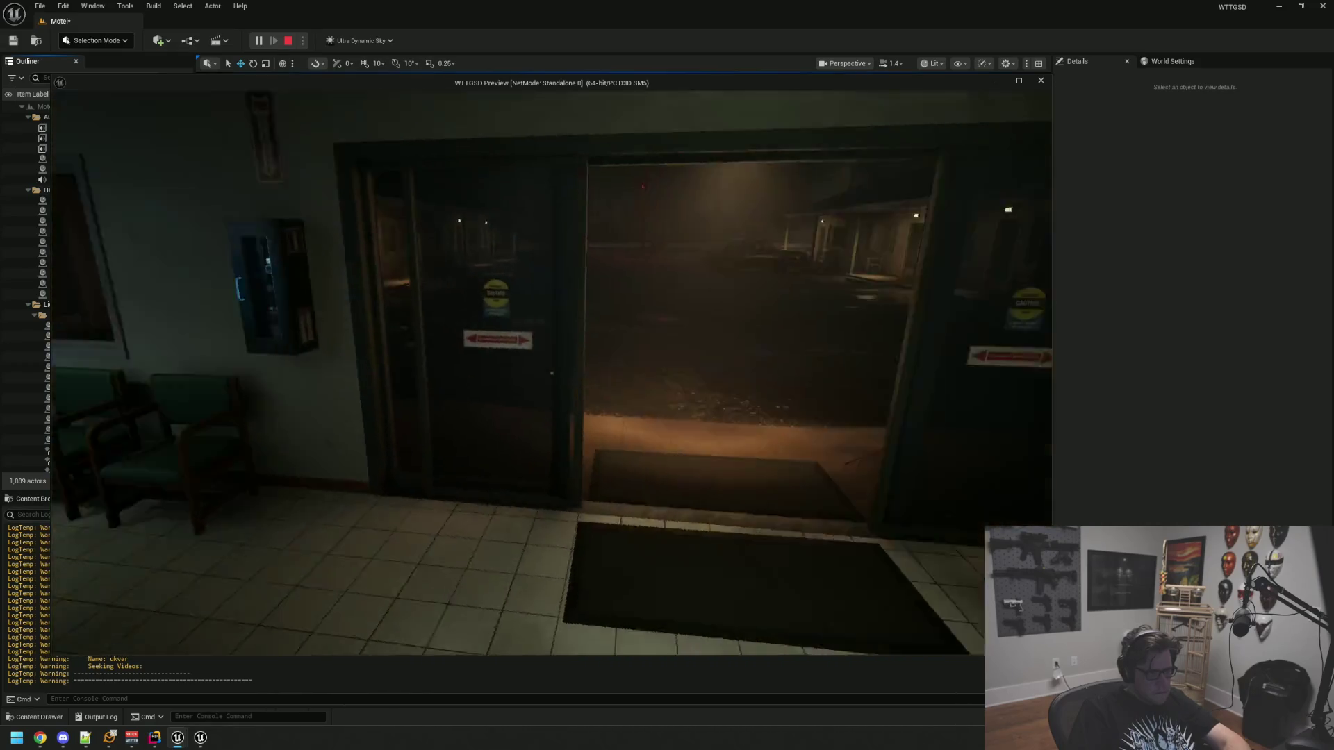
key("w")
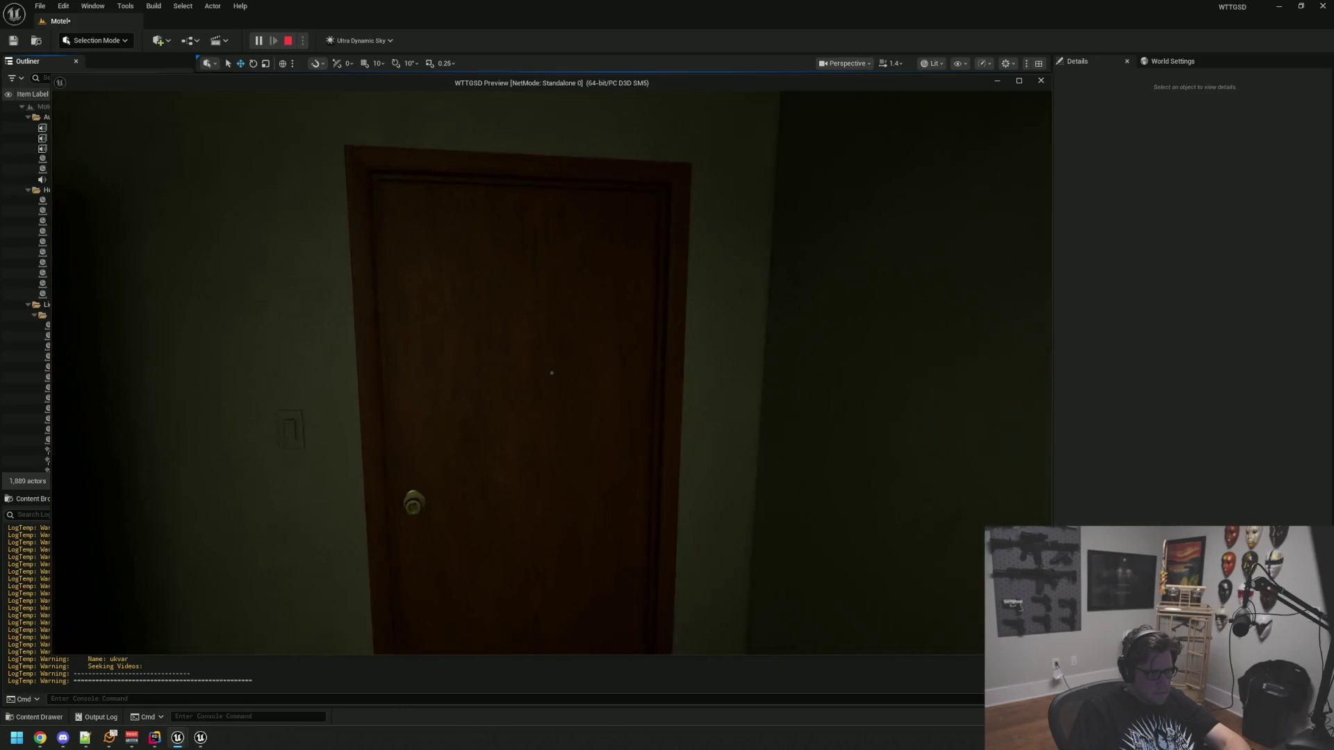
left_click(552, 373)
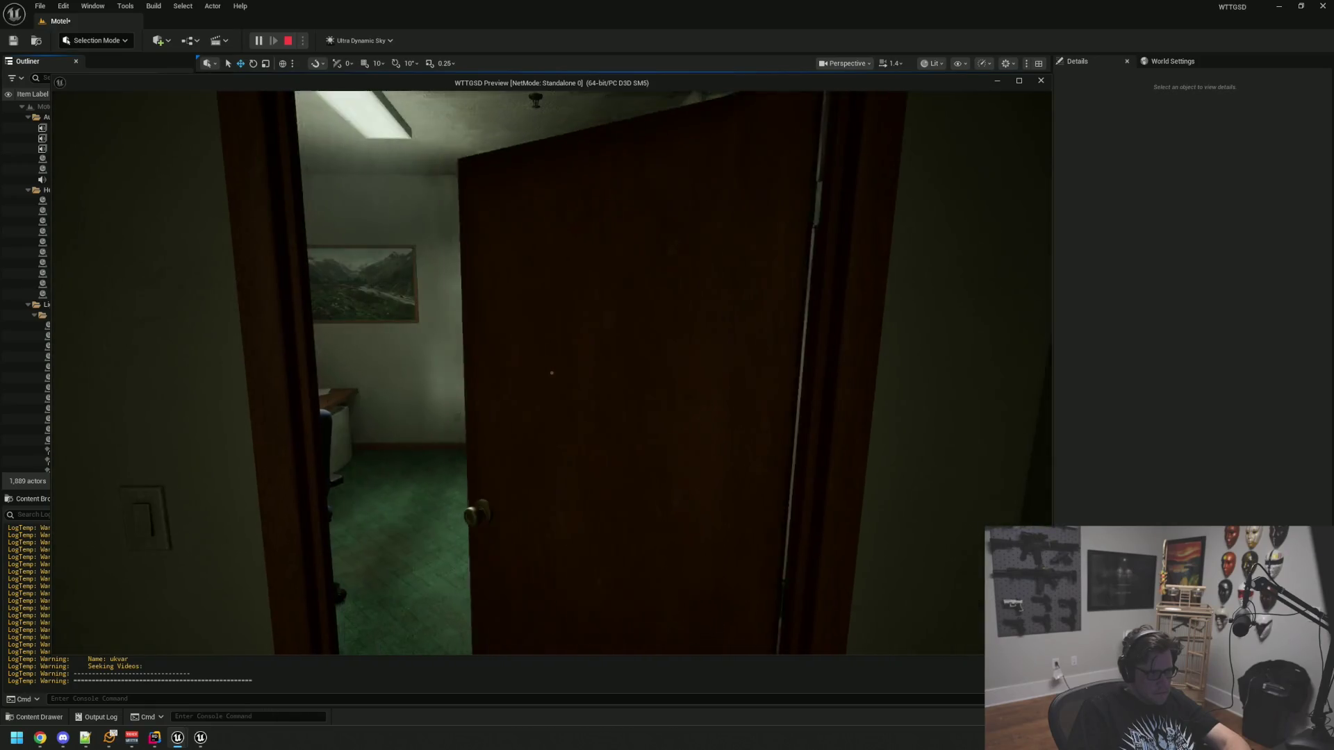
key("w")
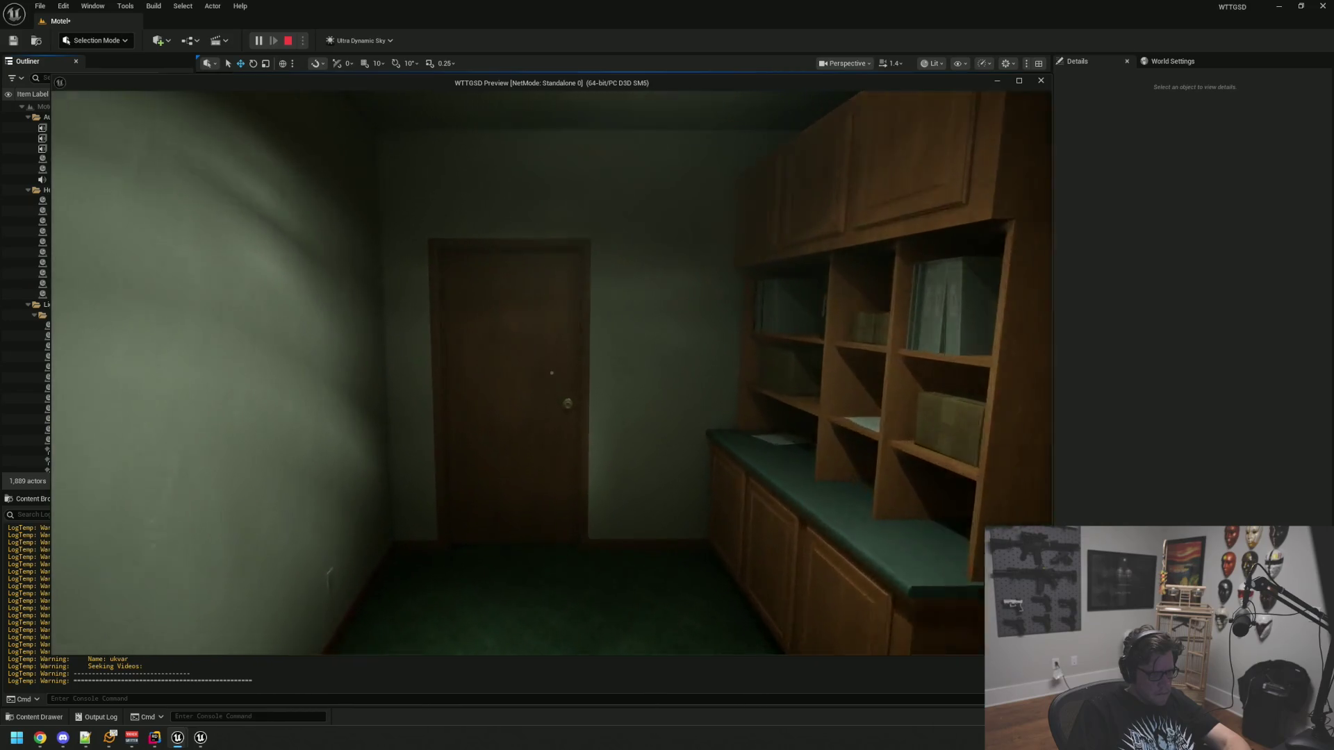
Cross the office and open the door into the electrical room
key("w")
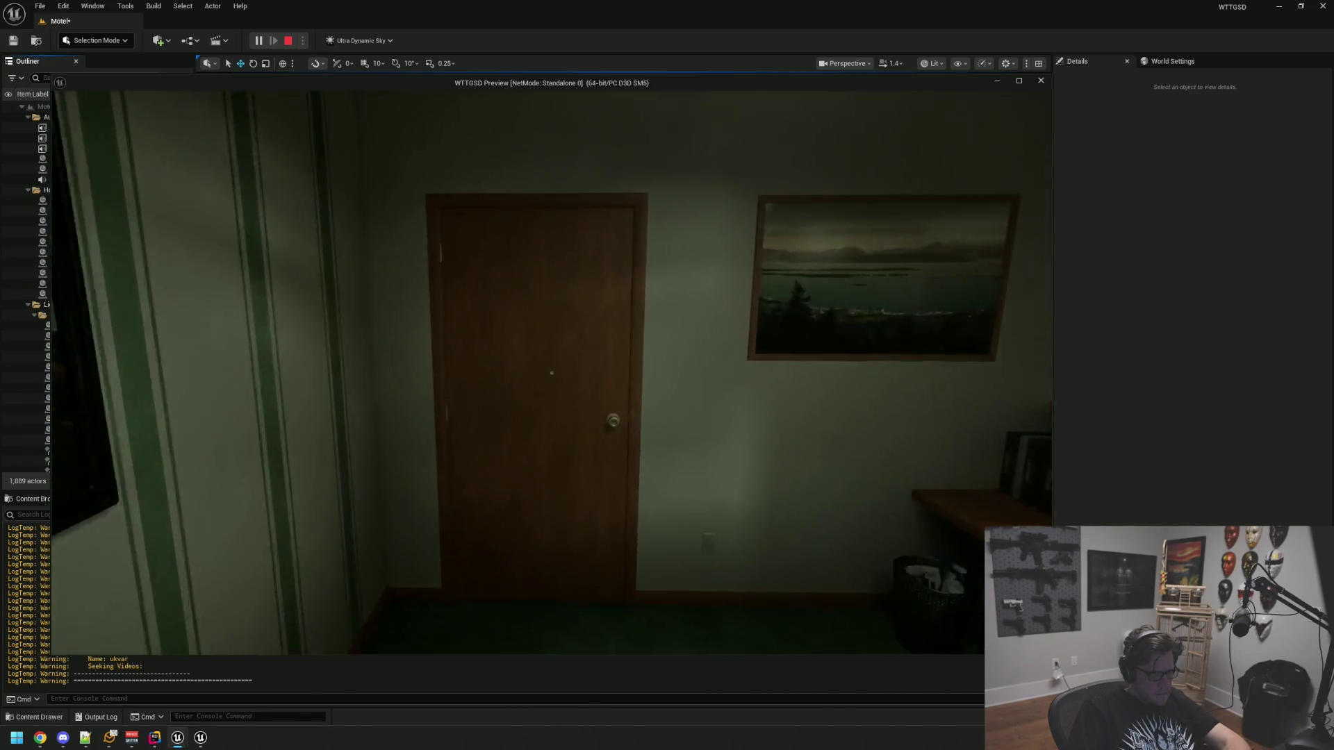
key("w")
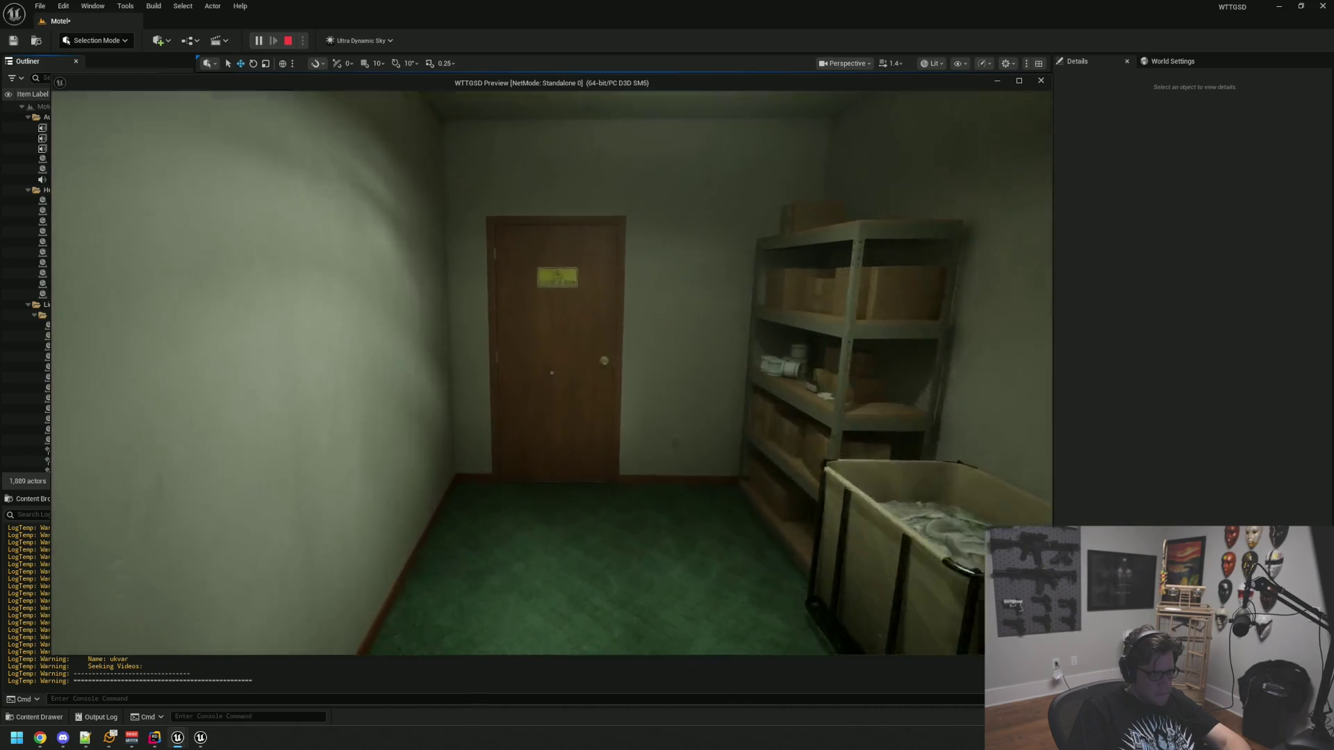
key("w")
key("e")
key("w")
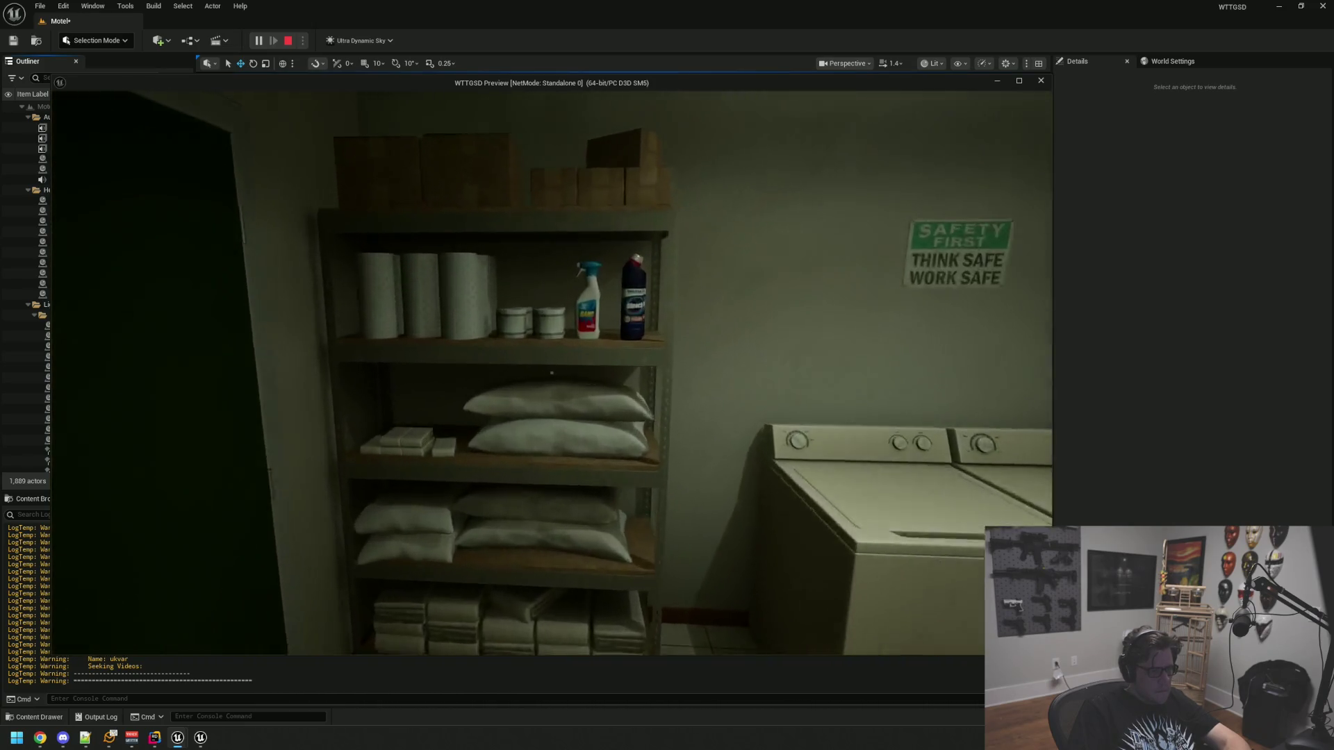
Walk outside past the fence, graffiti wall and dumpster, then stop the preview
key("w")
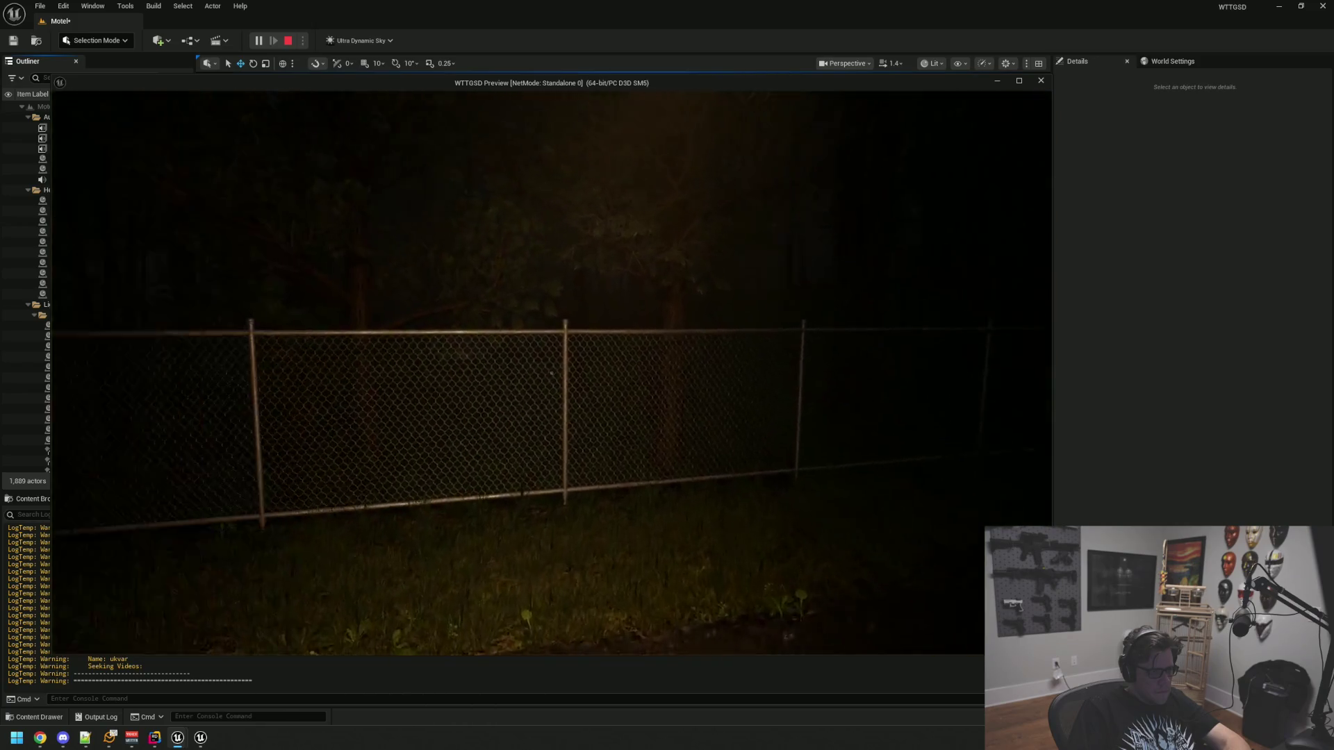
key("w")
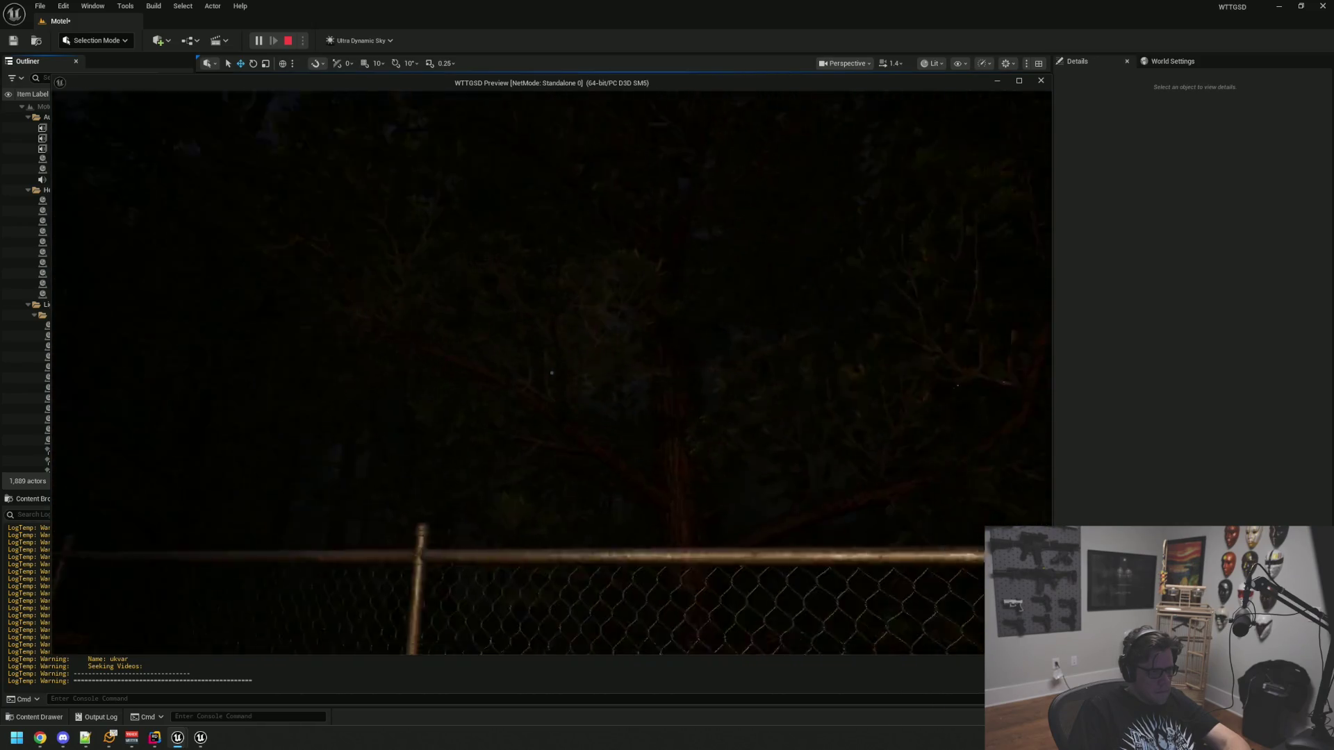
key("w")
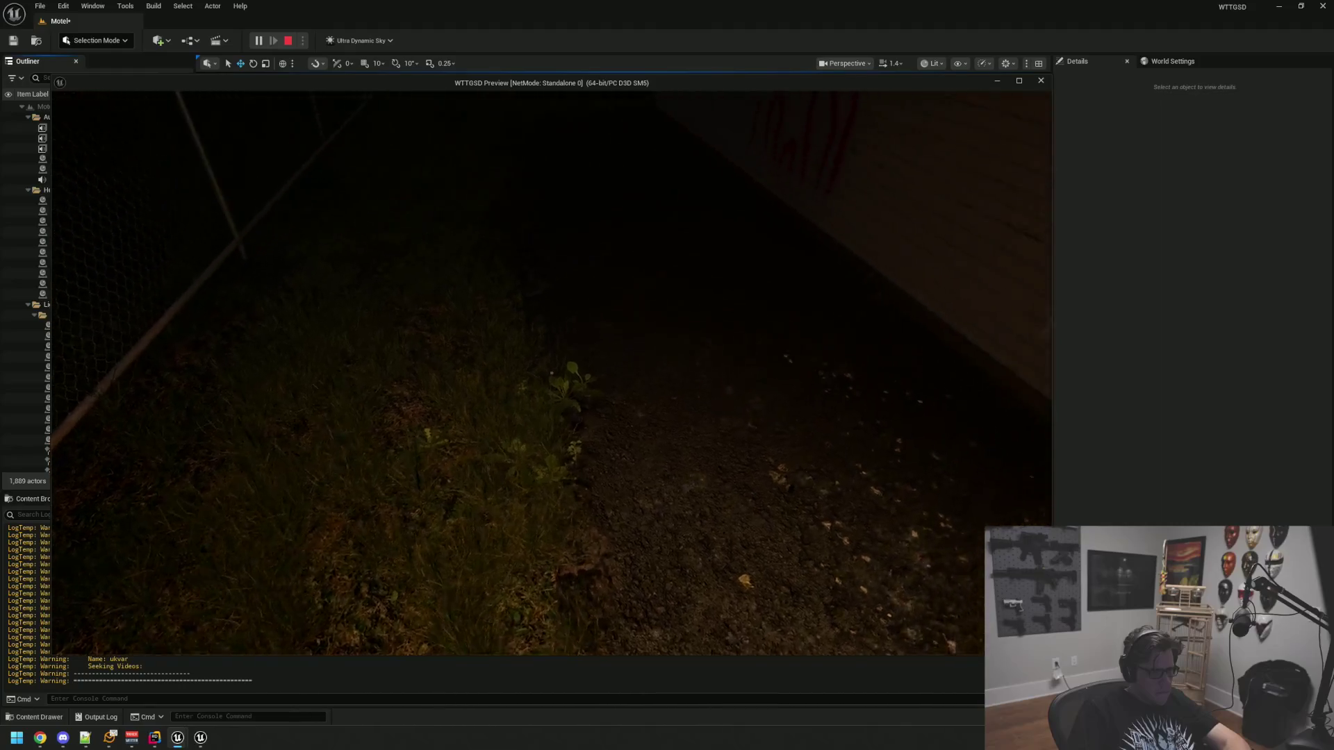
key("w")
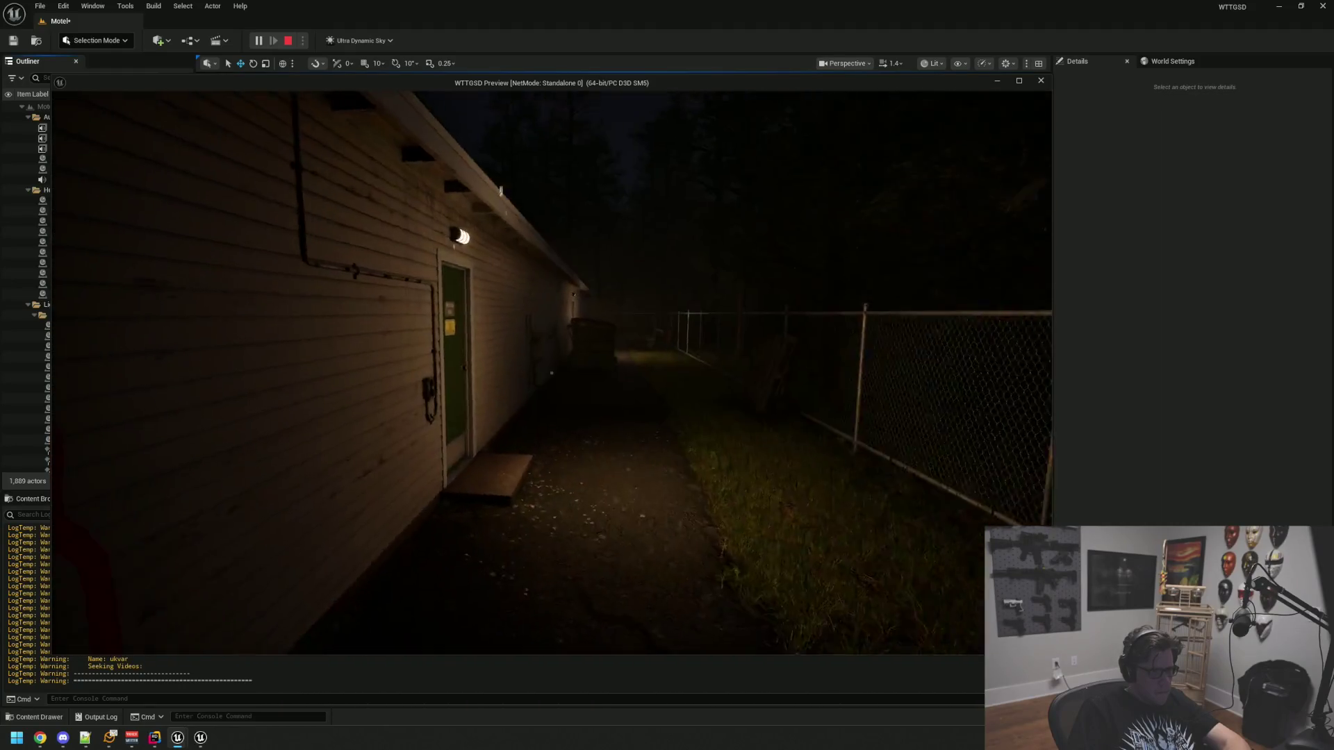
key("w")
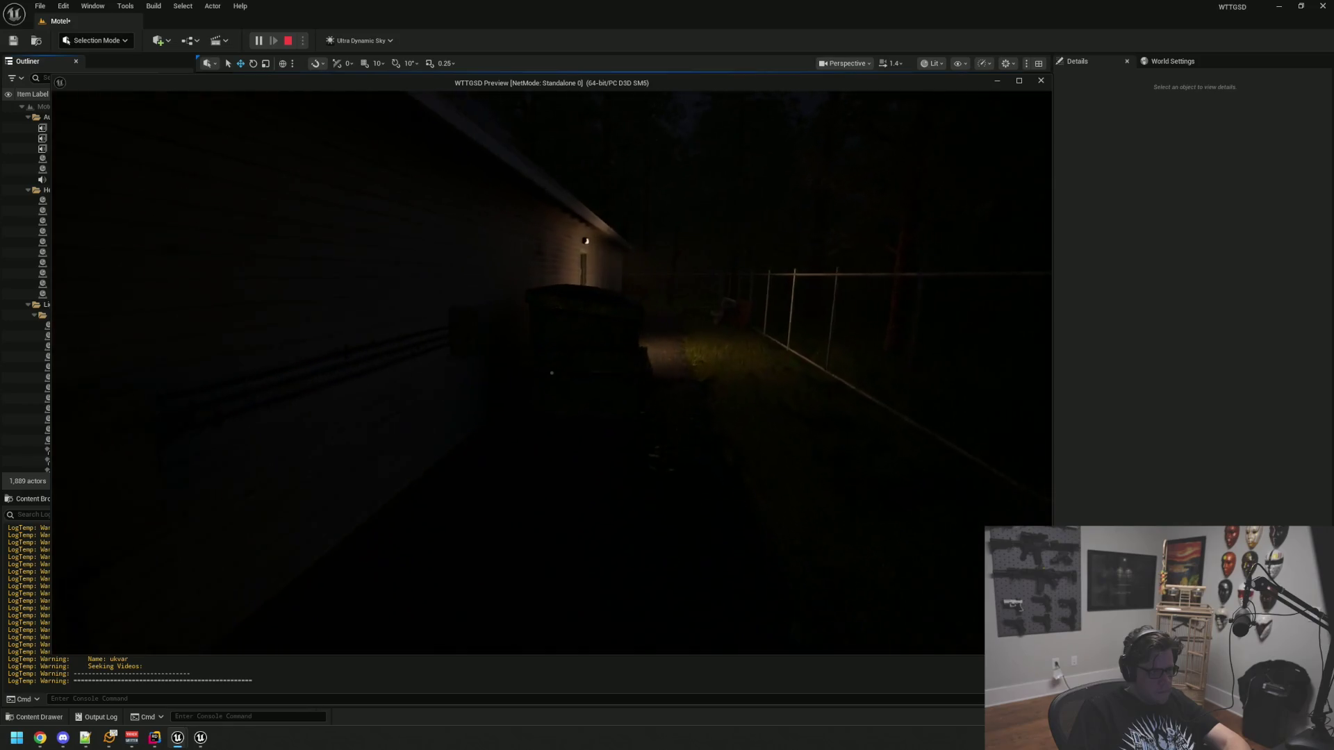
key("w")
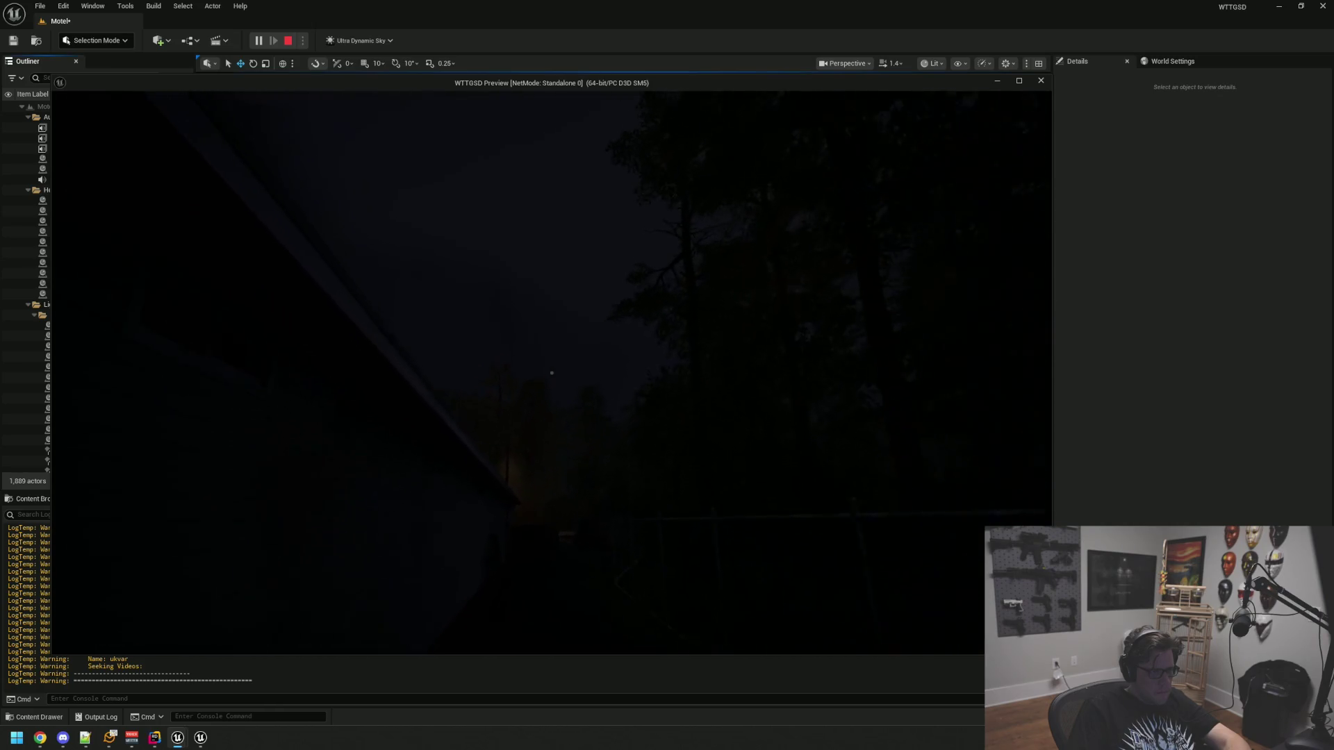
key("w")
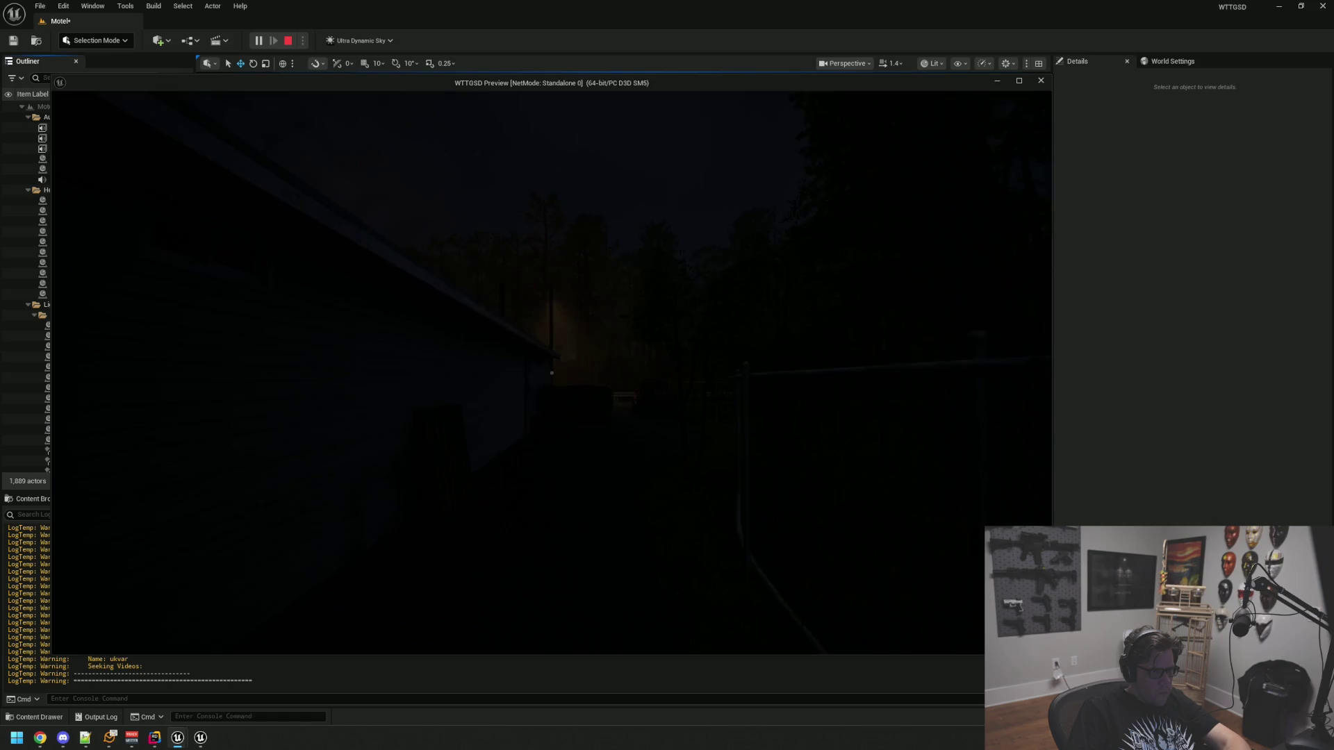
key("Escape")
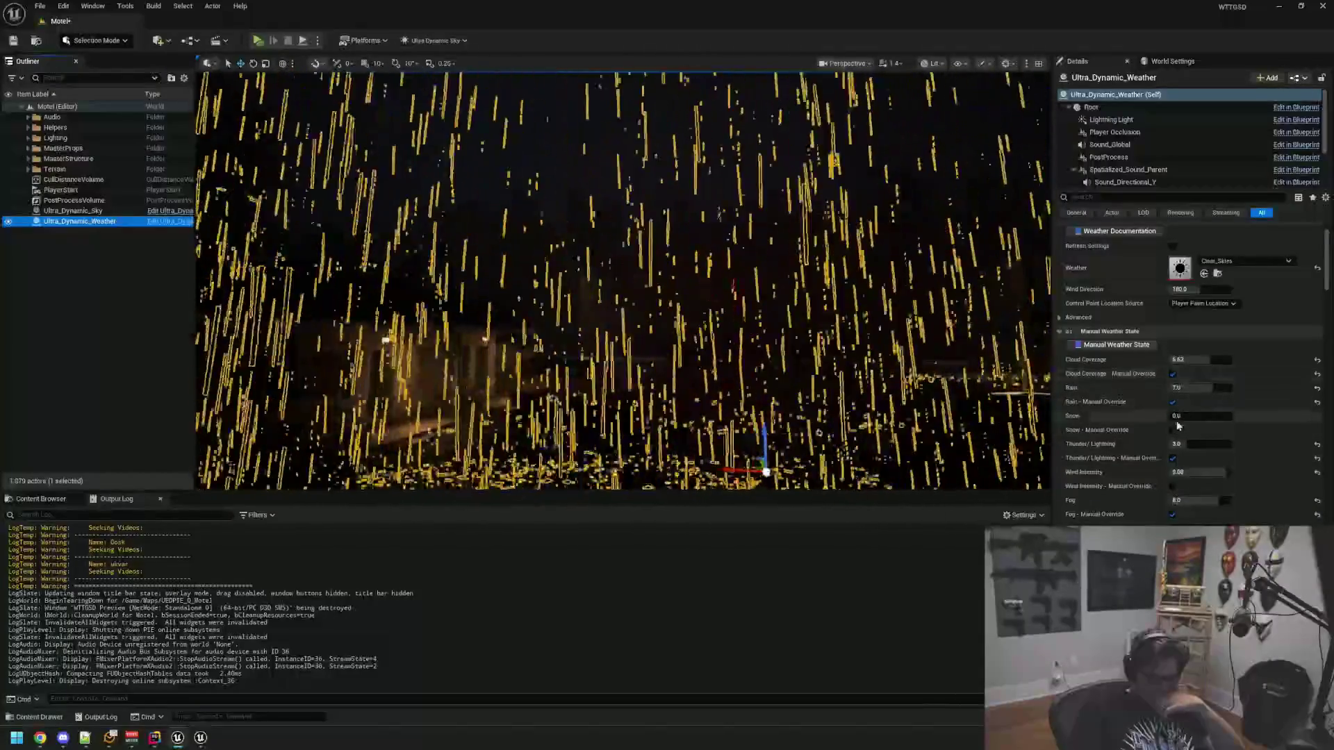
Set Thunder/Lightning to 8.0, deselect the weather actor, and launch Play with Alt+P
left_click(1195, 444)
type("8")
key("Return")
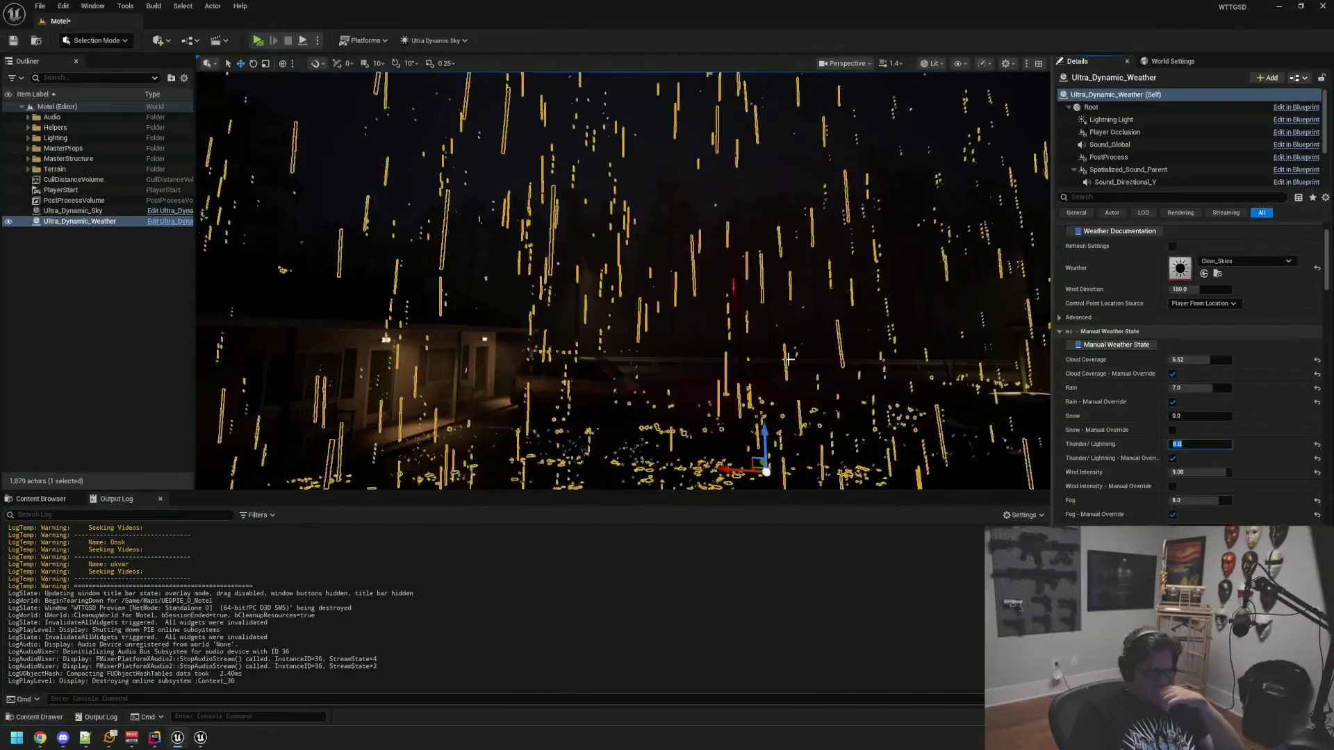
key("Escape")
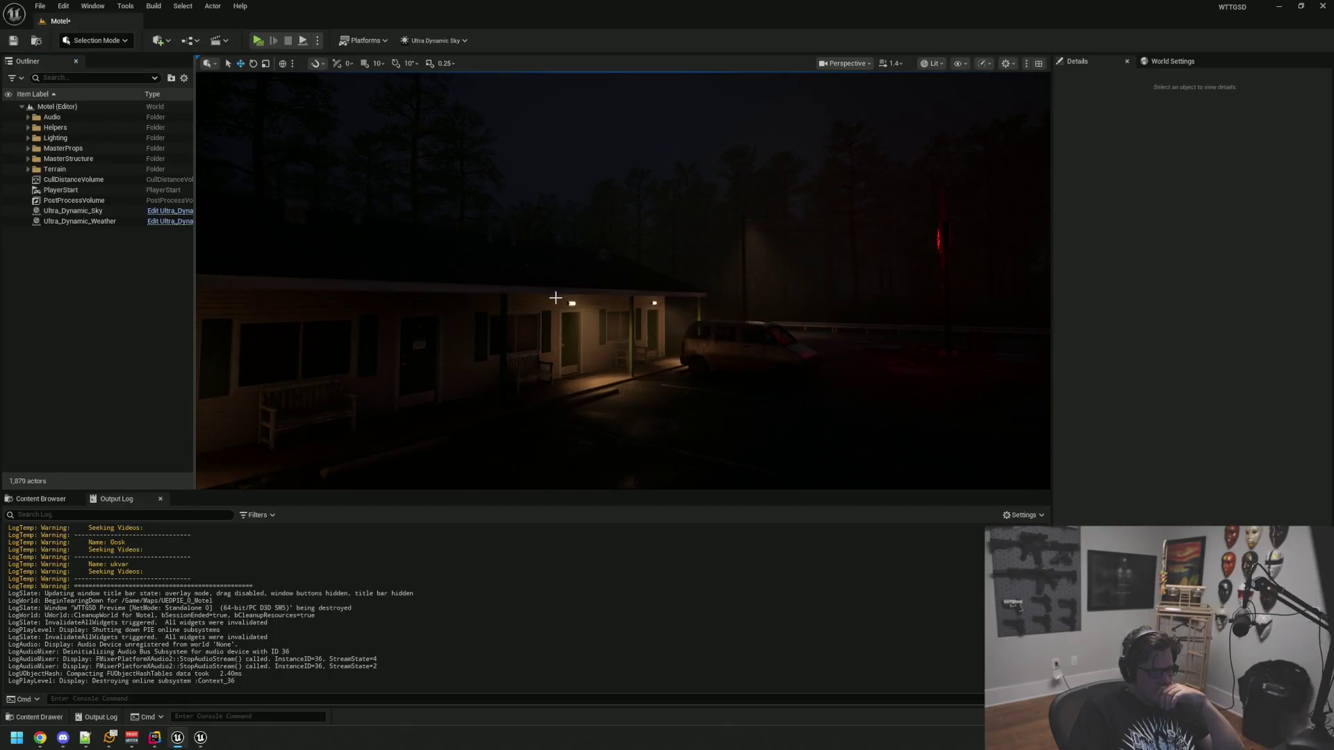
key("alt+p")
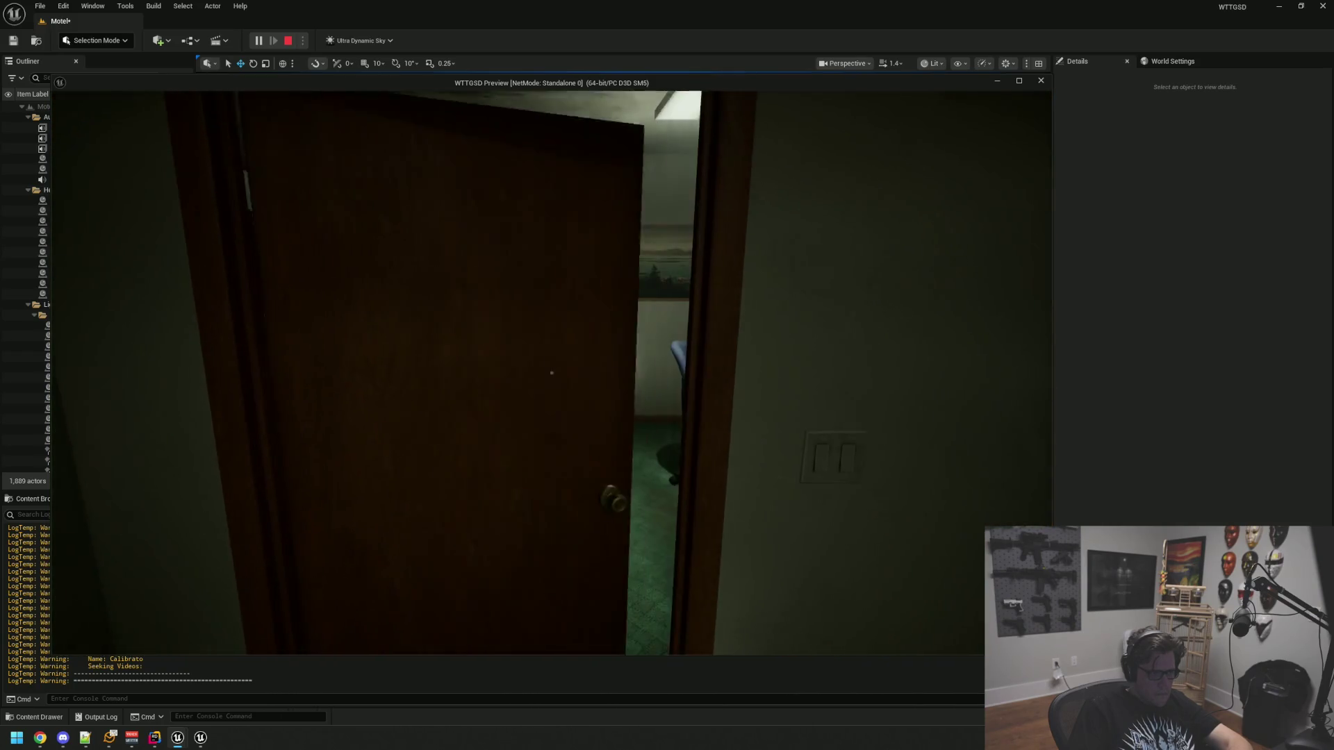
Walk into the office, switch off the office and lobby lights, and head for the glass doors
key("w")
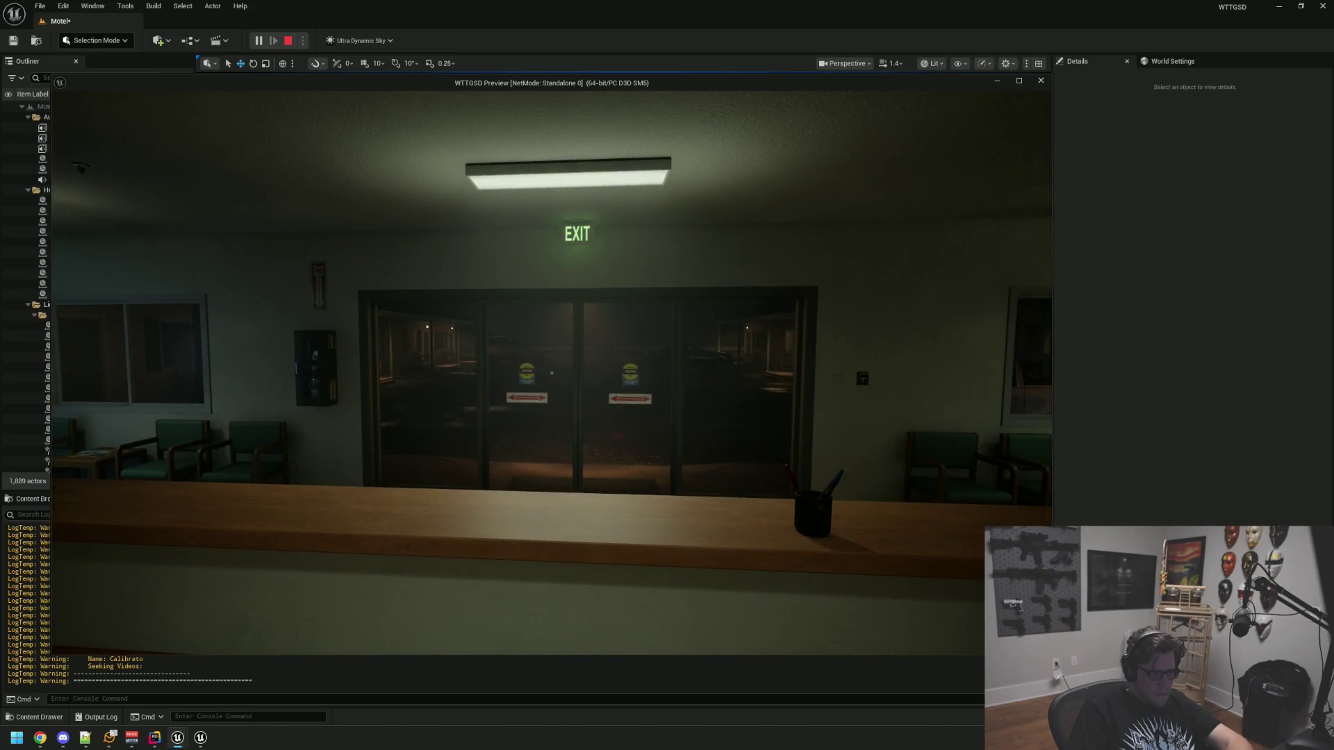
key("e")
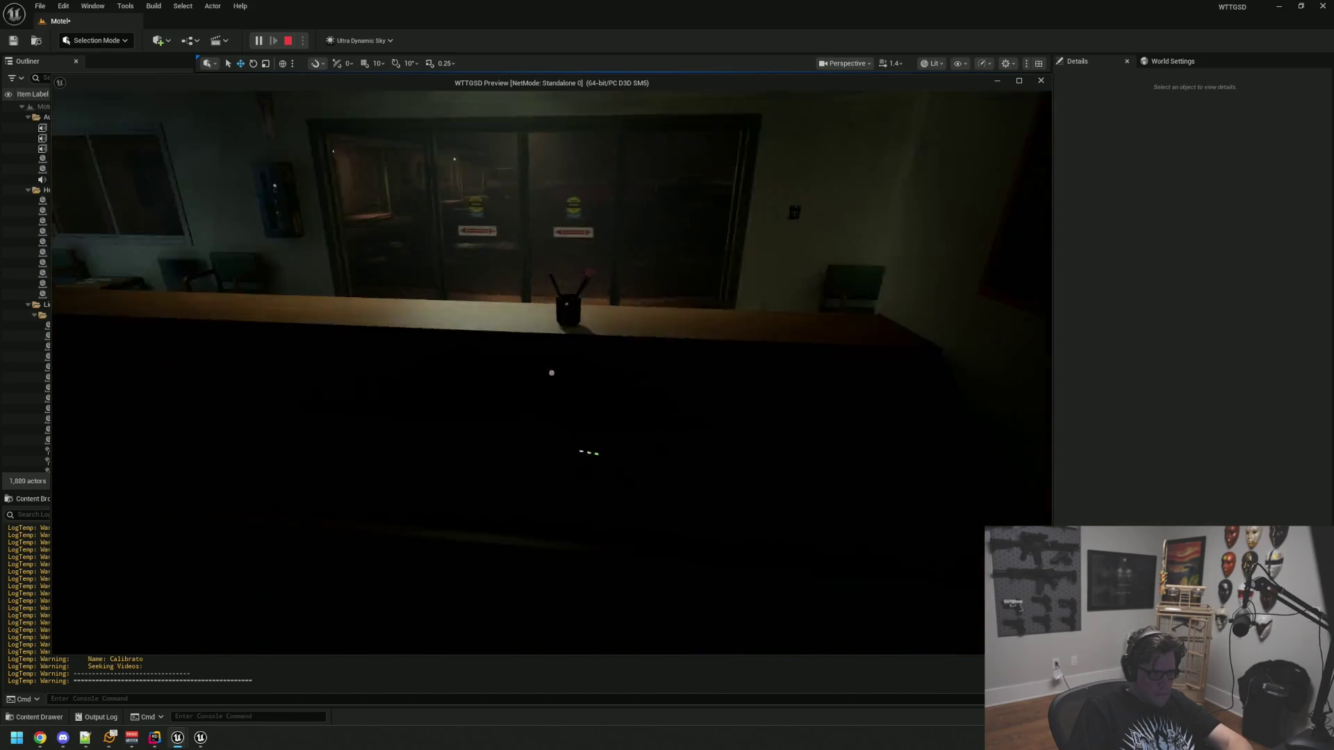
mouse_move(552, 374)
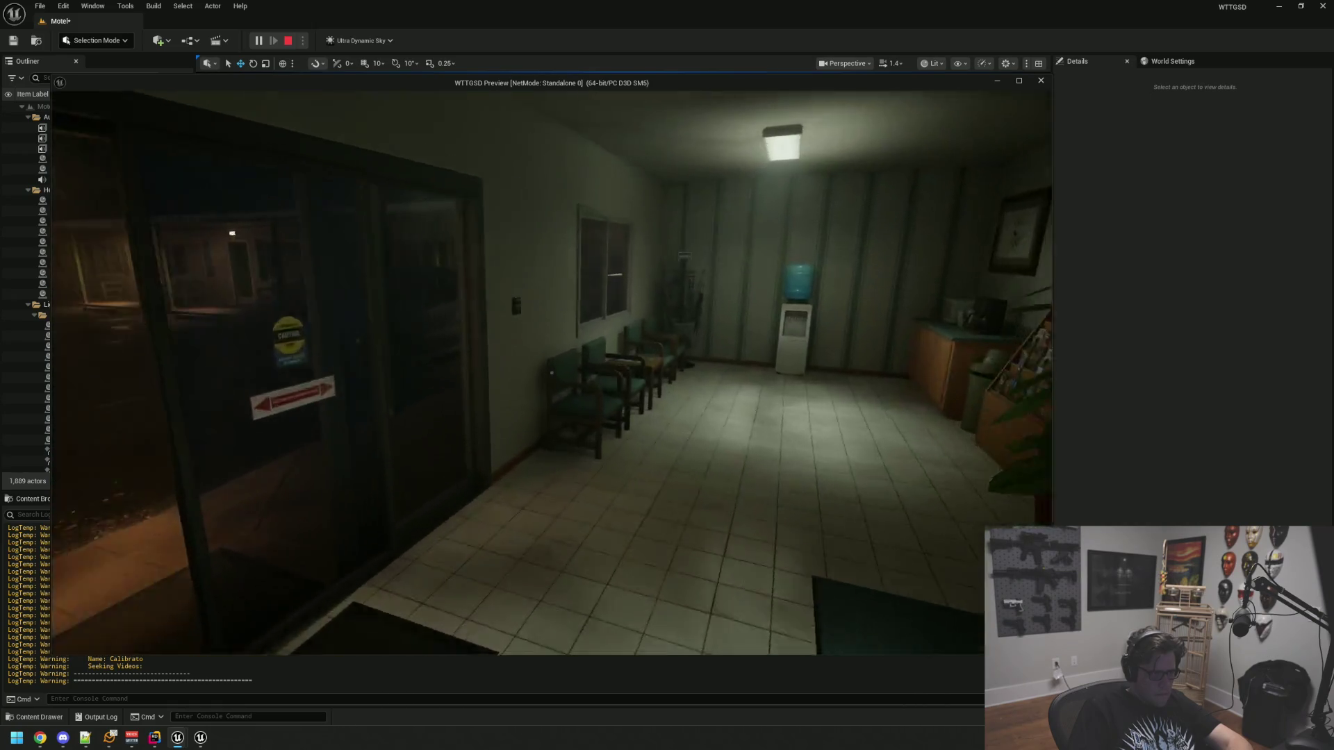
key("e")
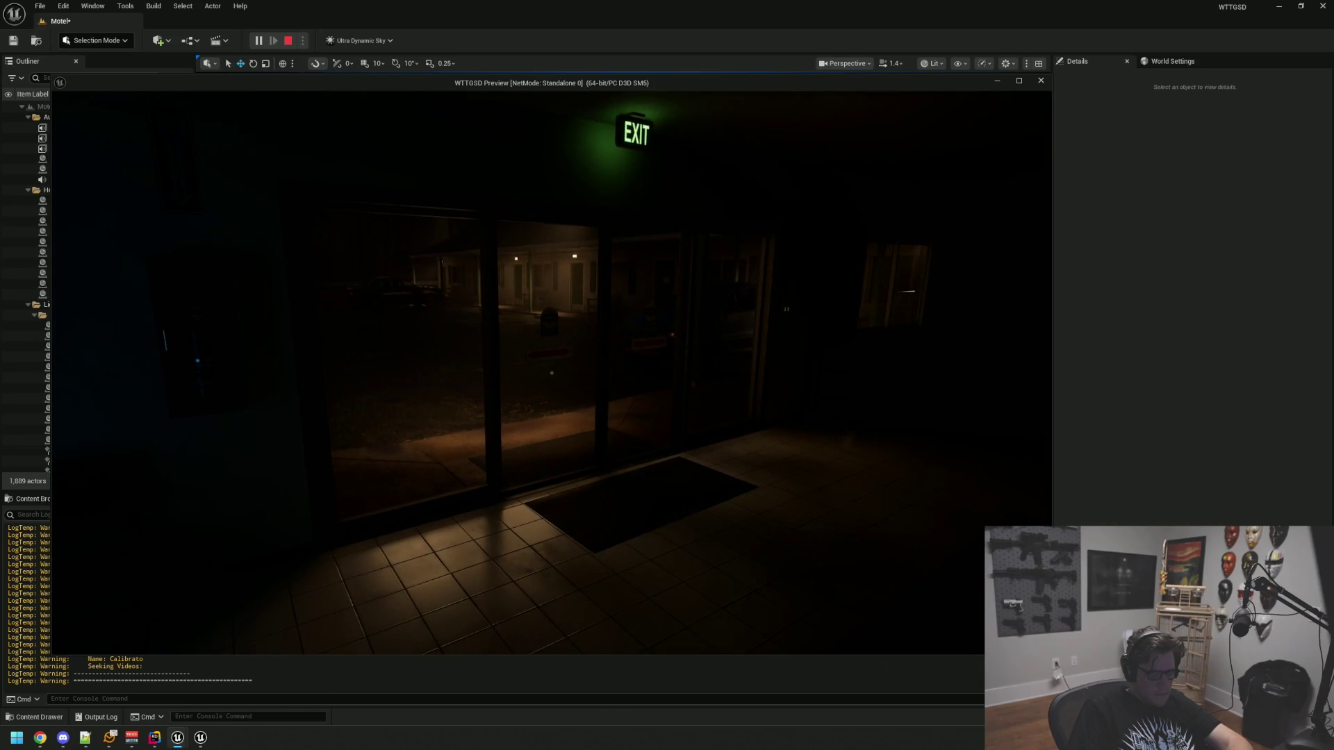
key("w")
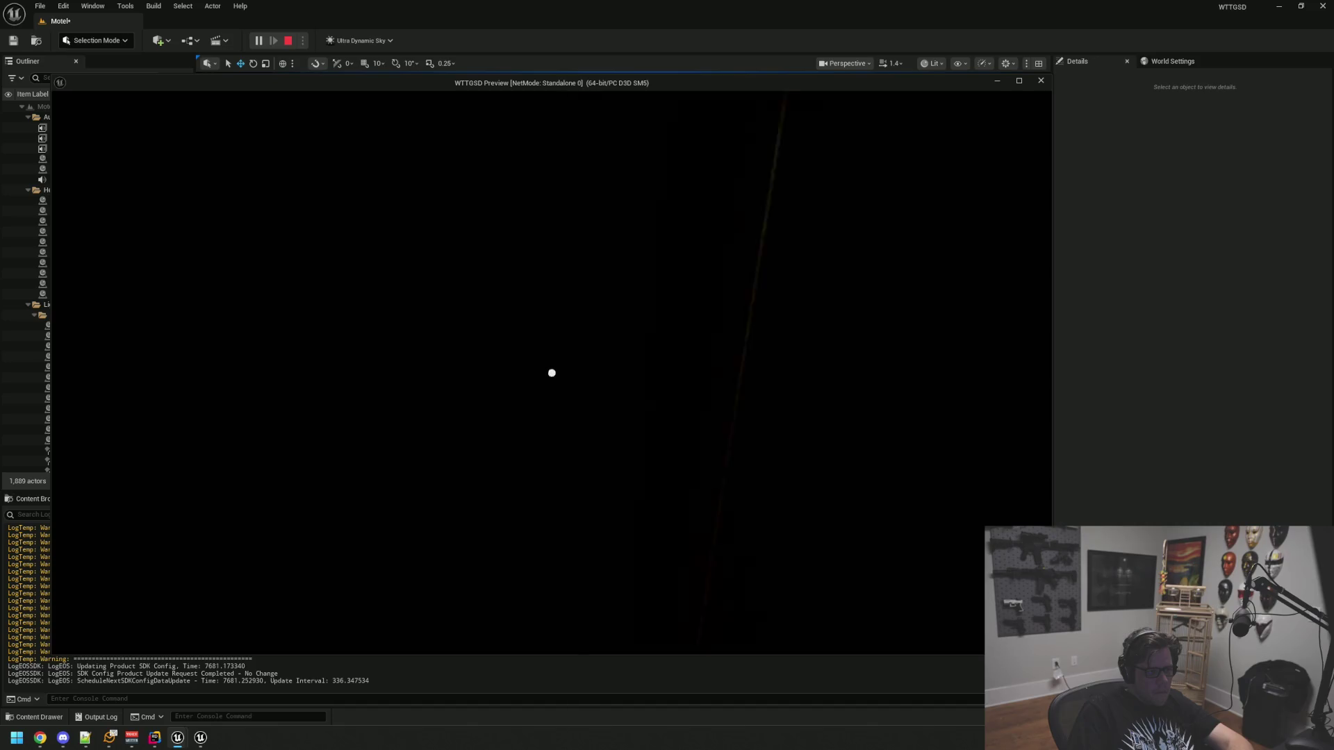
Light the dark storage room, go outside and back into the lobby, then stop the preview
key("f")
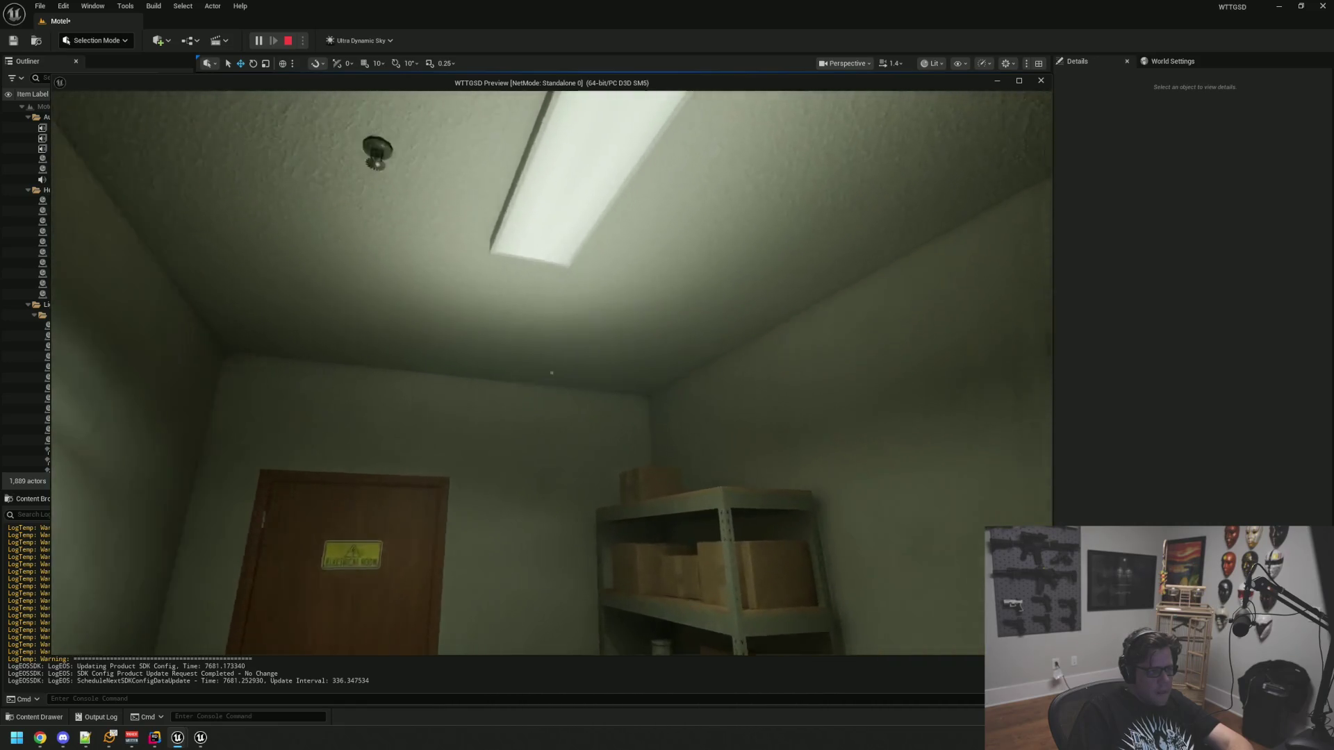
key("w")
key("e")
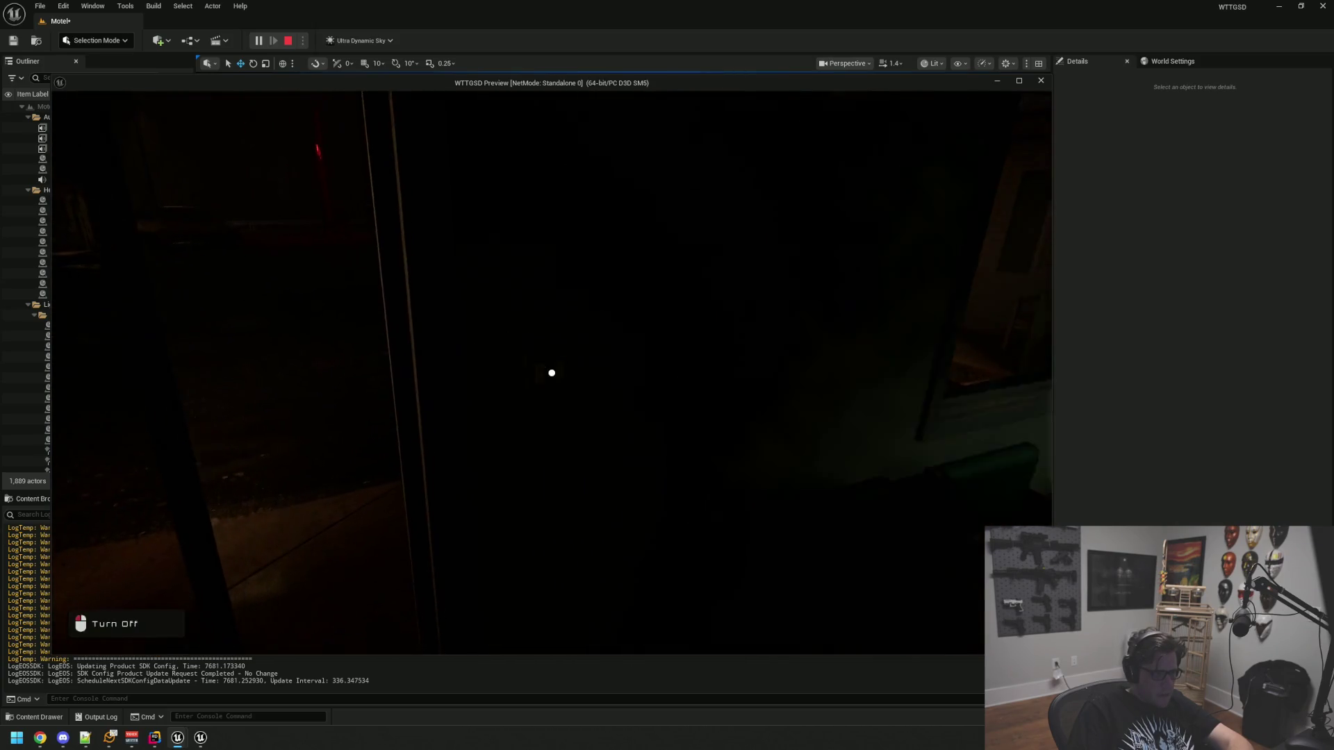
key("e")
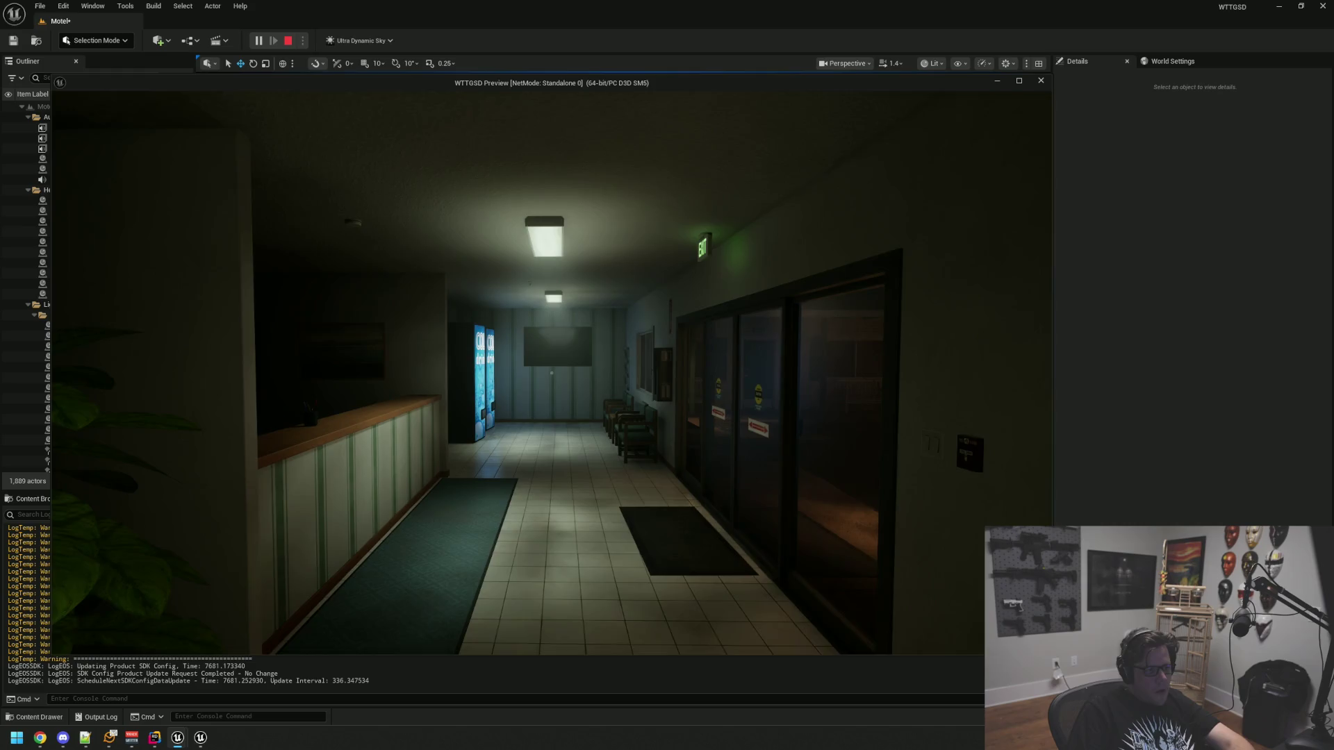
key("alt+Tab")
key("Escape")
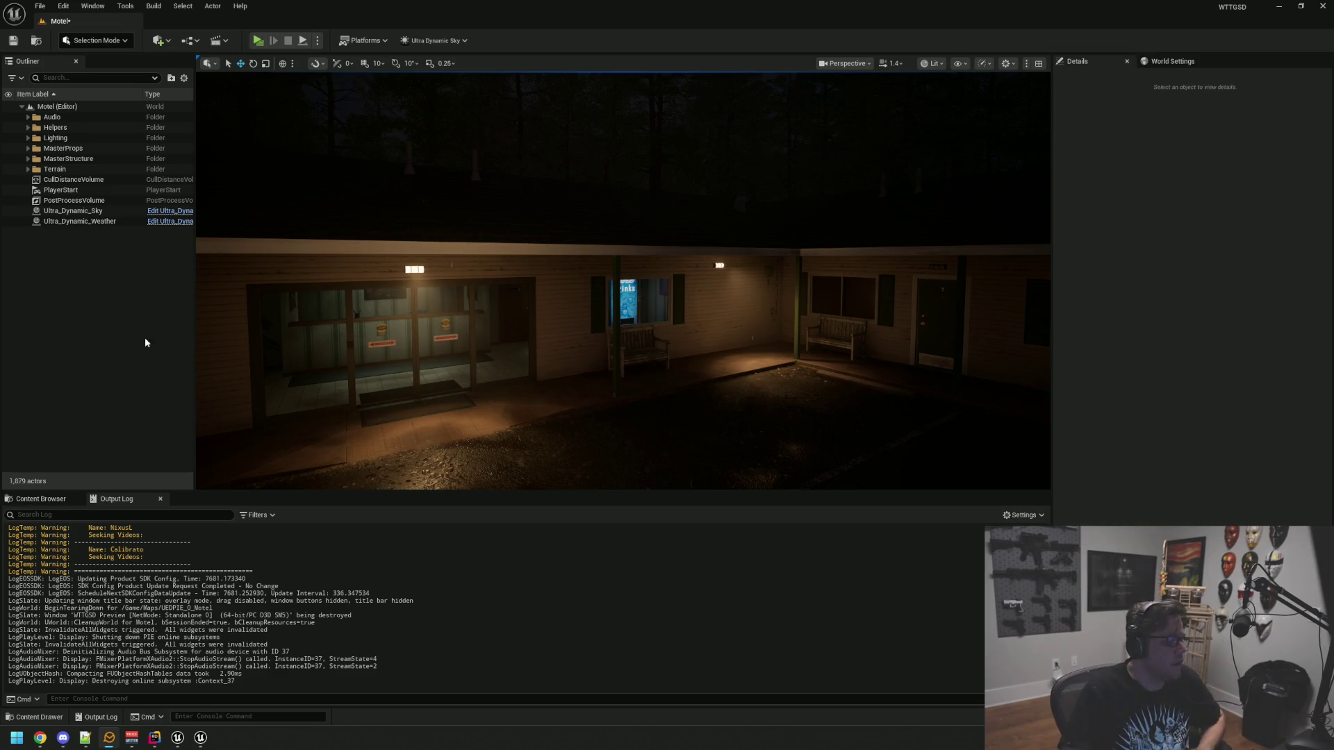
Open the BP_OfficeLight3 ceiling light's Blueprint and select its RectLight component
mouse_move(623, 280)
left_mouse_down()
mouse_move(623, 327)
mouse_move(615, 257)
mouse_move(490, 149)
left_mouse_up()
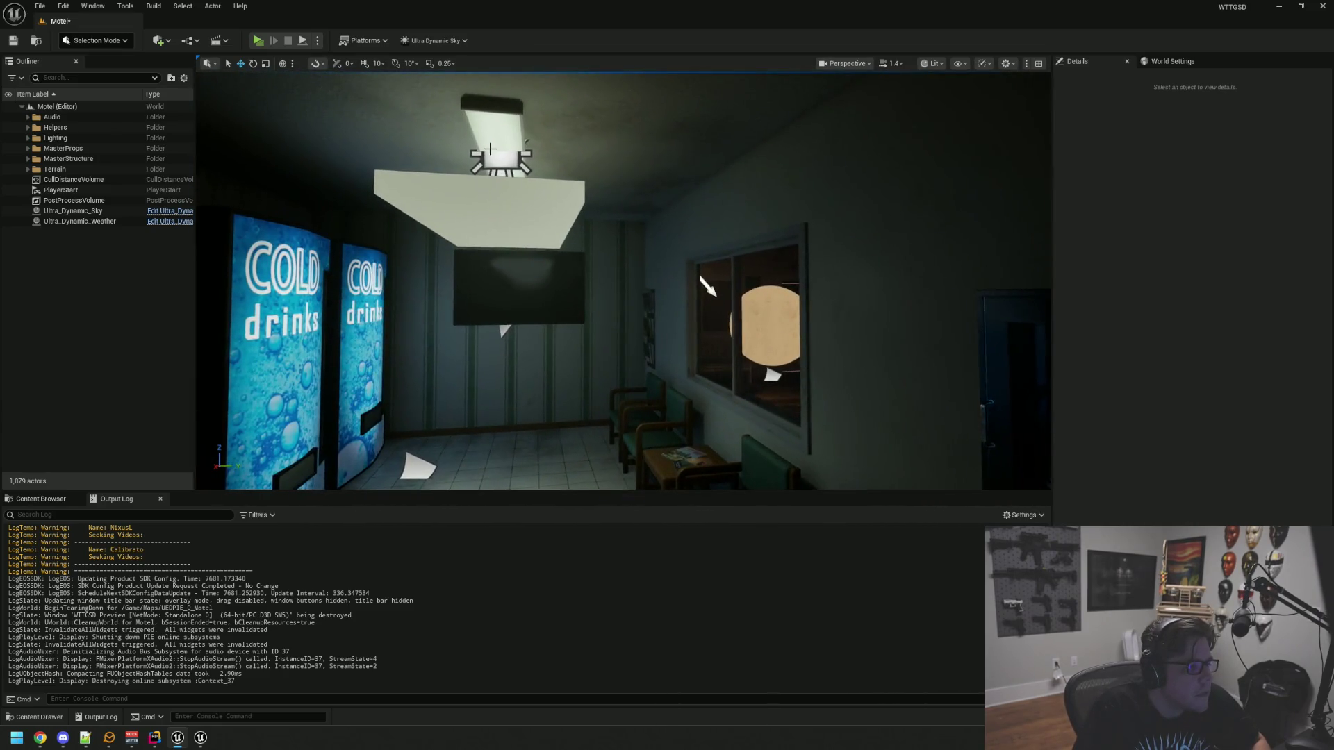
left_click(509, 163)
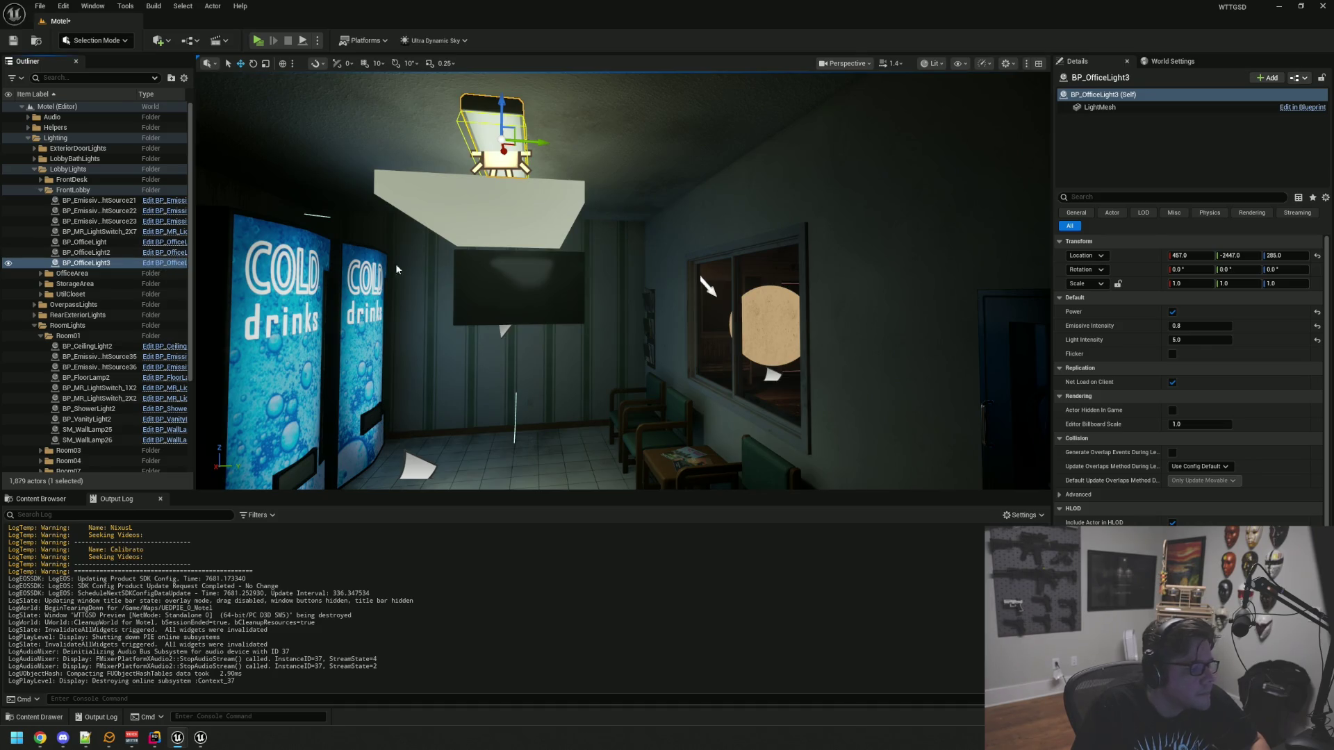
key("ctrl+e")
left_click(377, 148)
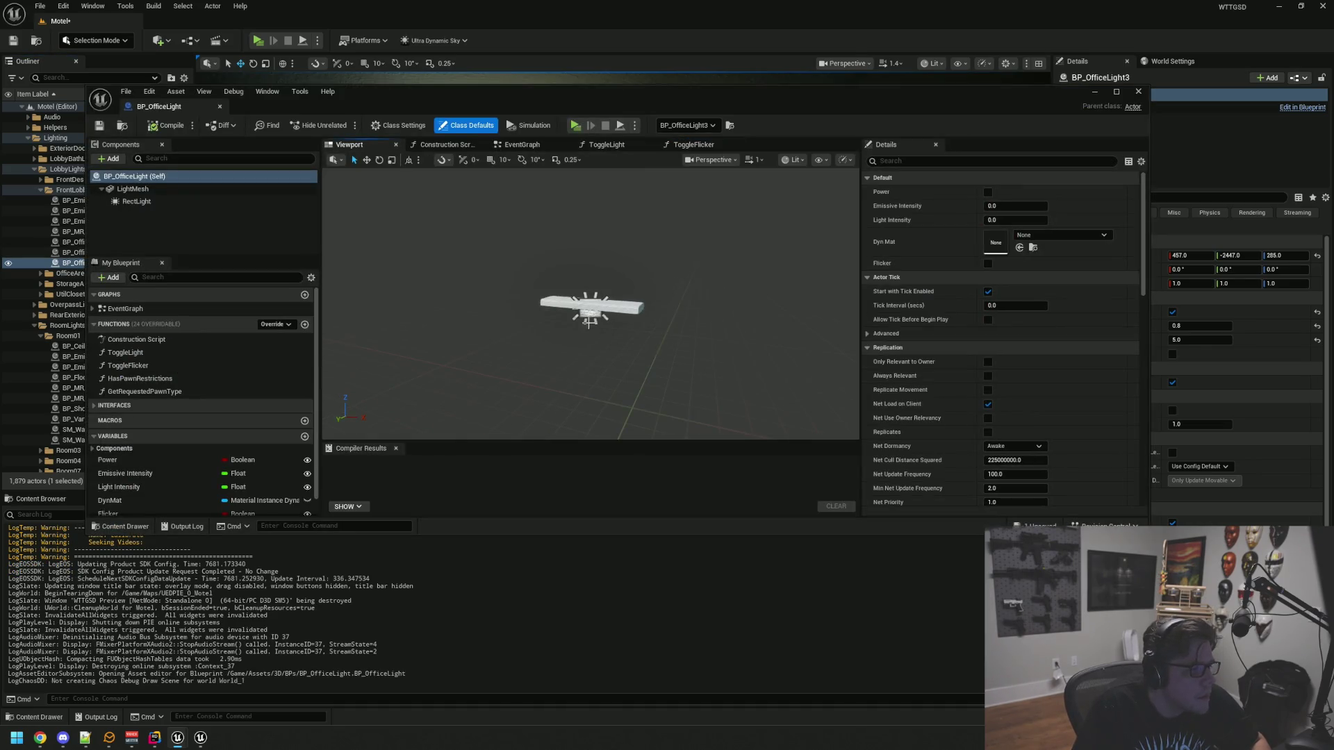
left_click(590, 318)
left_click_drag(609, 104, 579, 414)
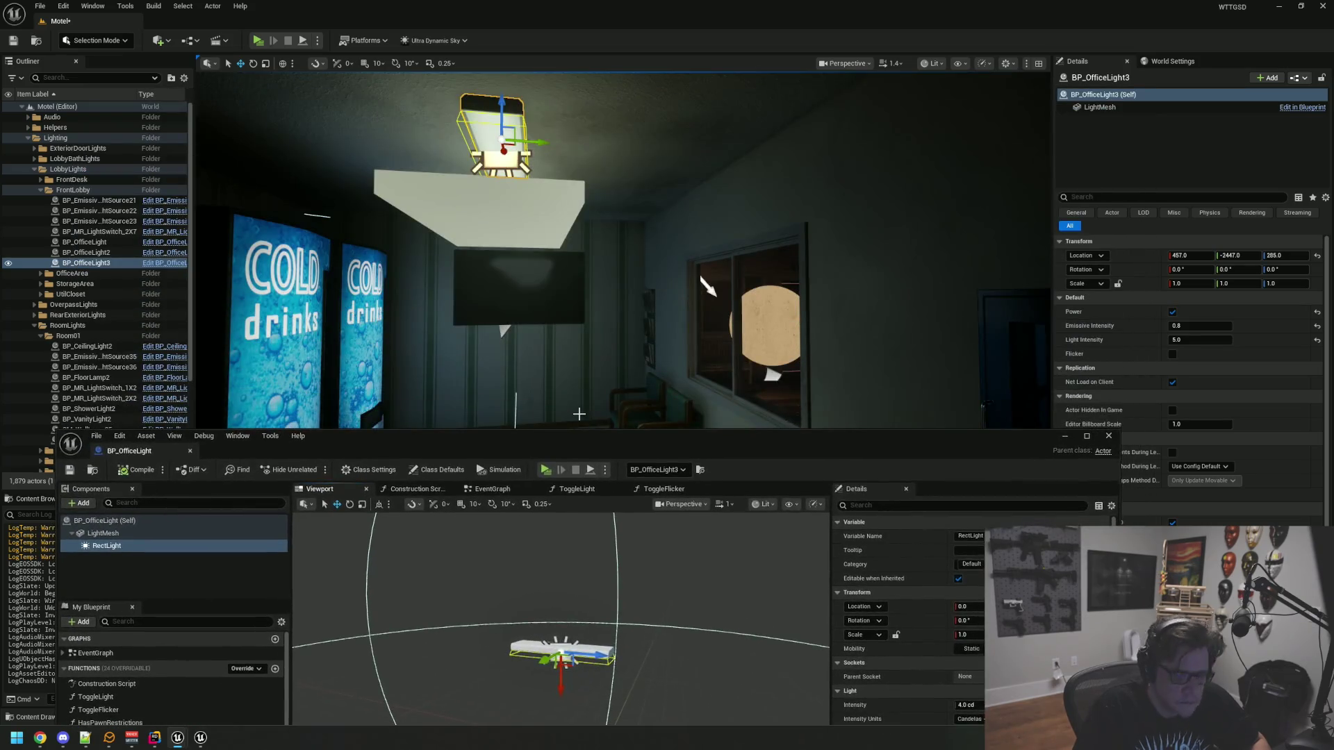
Set the RectLight's Volumetric Scattering Intensity to 0.0, save all, and close the Blueprint
scroll(577, 409, "down", 10)
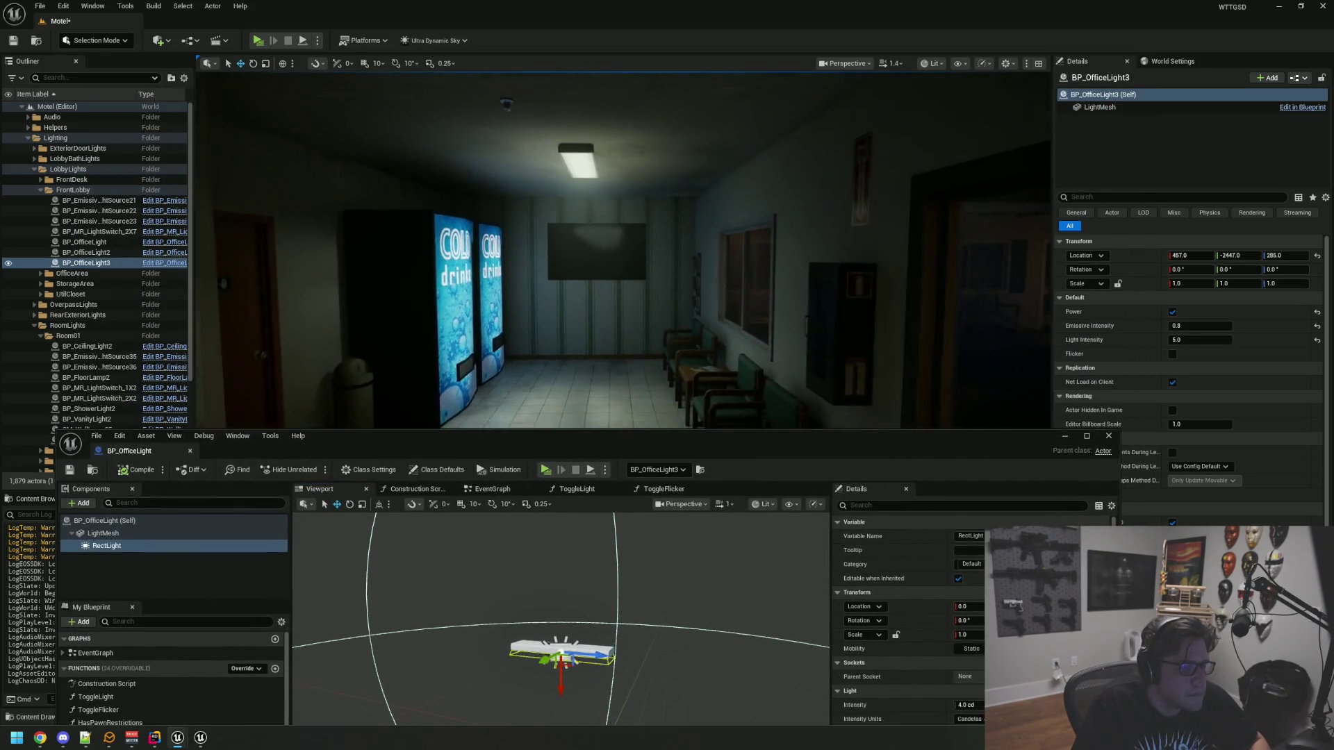
scroll(981, 571, "down", 3)
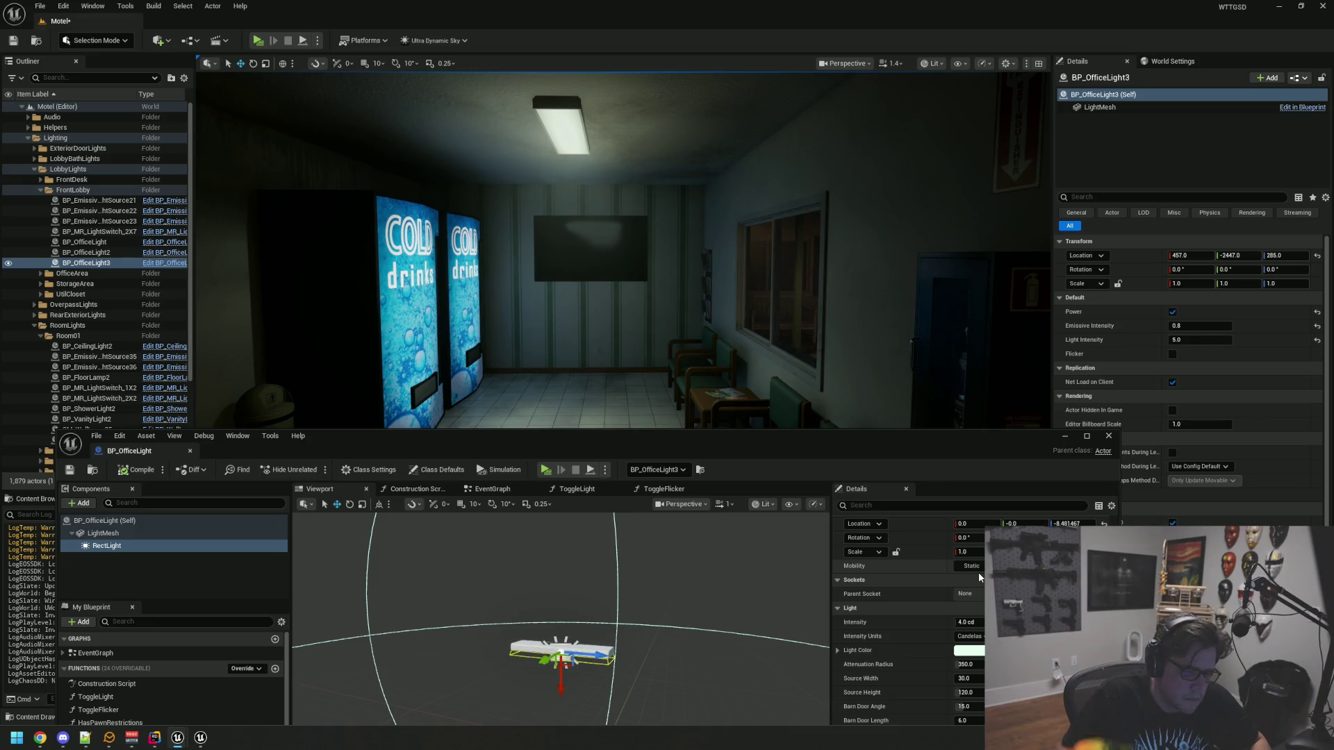
scroll(923, 595, "down", 2)
scroll(923, 595, "down", 2)
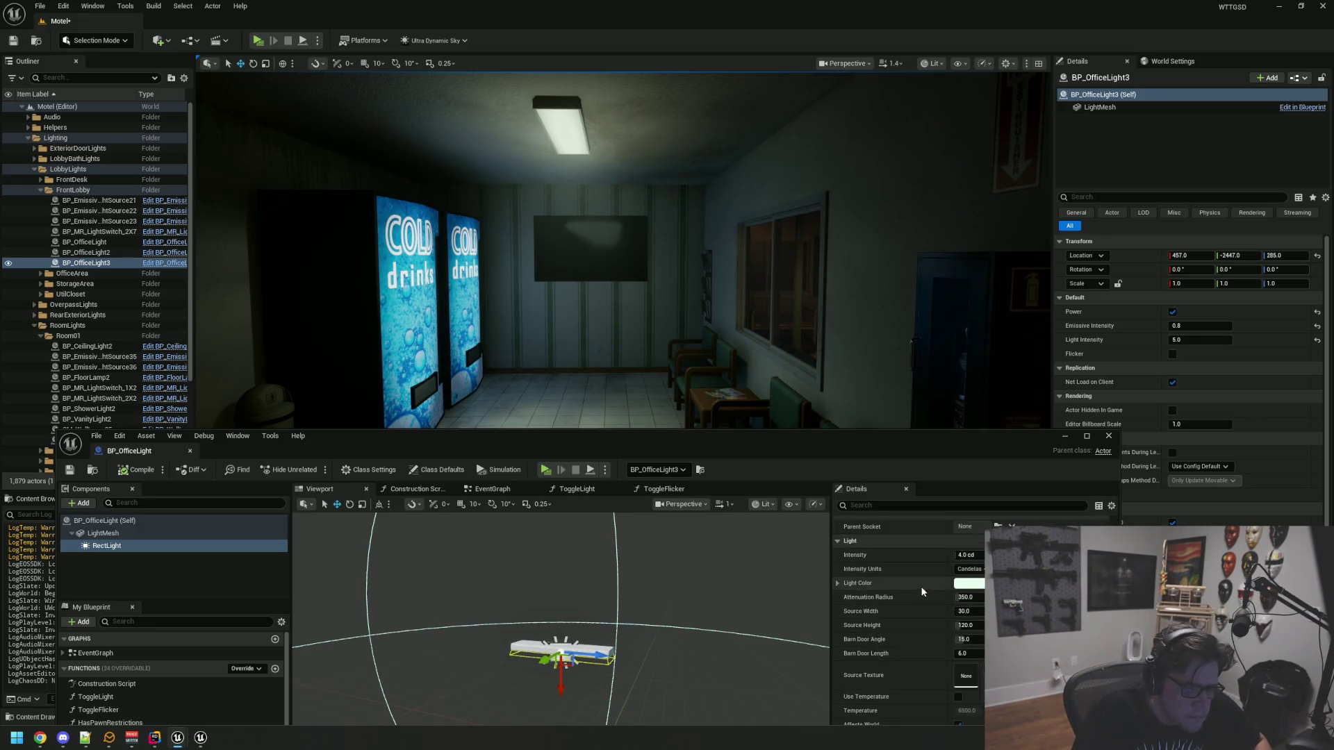
scroll(920, 572, "down", 4)
left_click(979, 700)
key("Return")
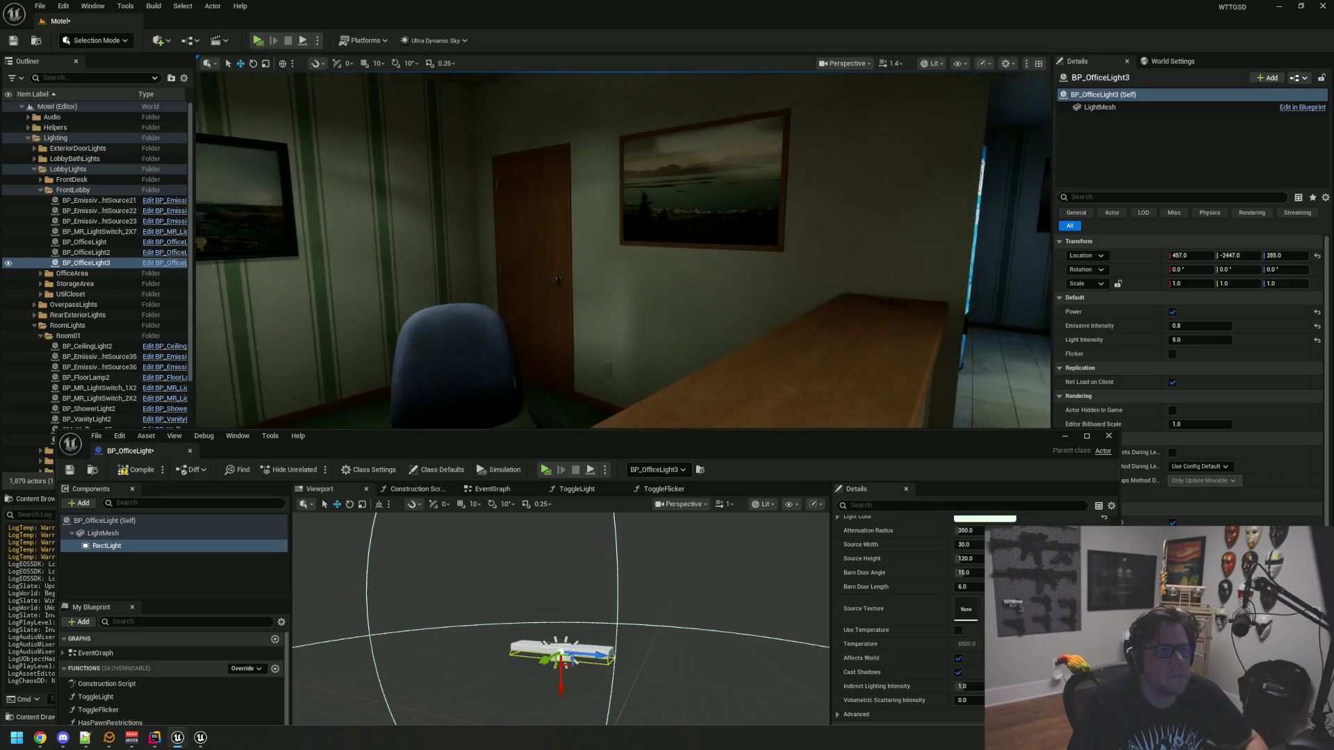
key("ctrl+shift+s")
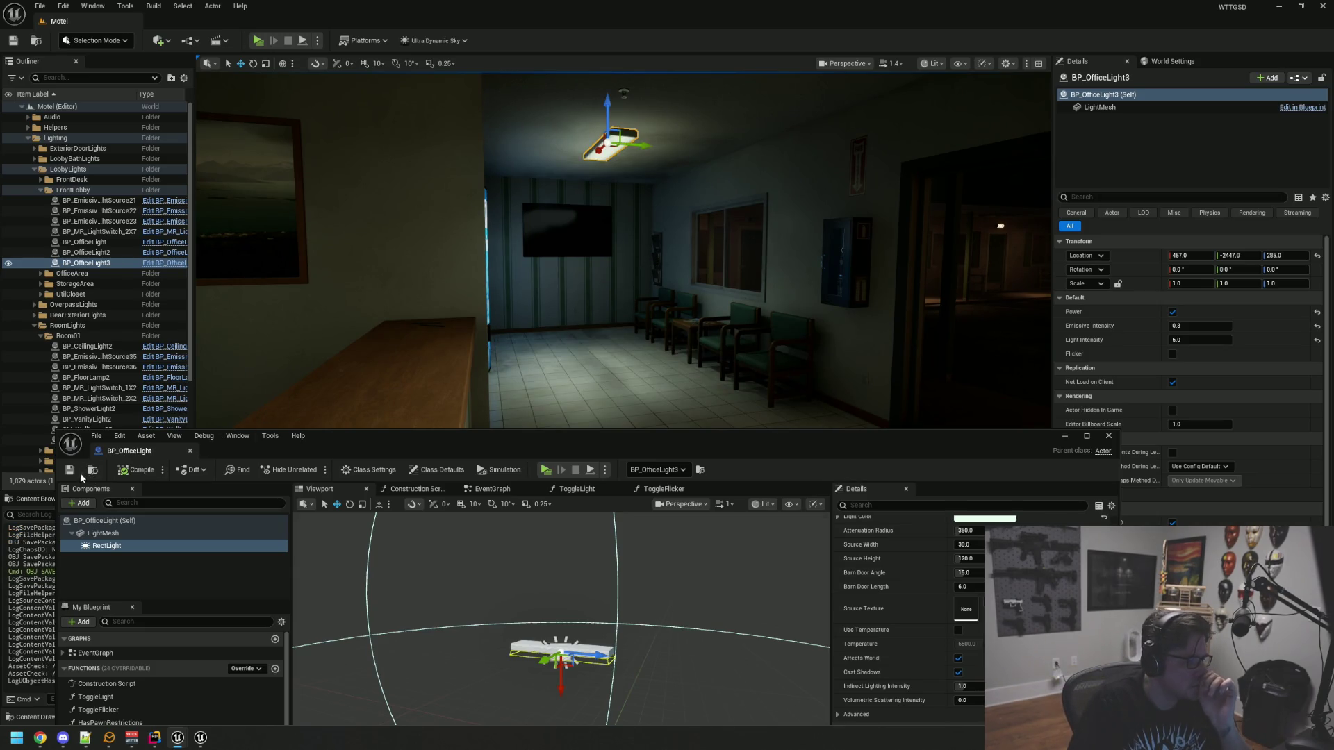
left_click(190, 450)
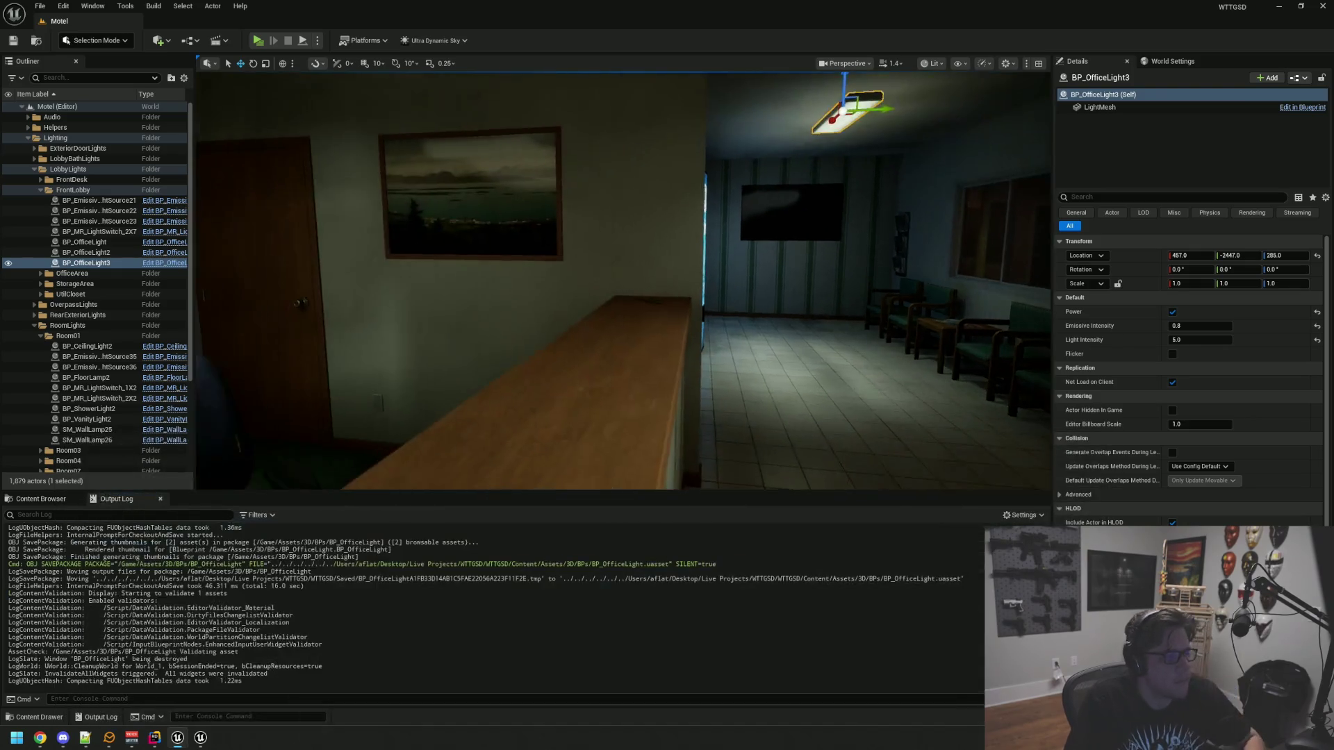
Deselect, collapse the FrontLobby, LobbyLights and Lighting folders, and swing to the lit walkway
key("Escape")
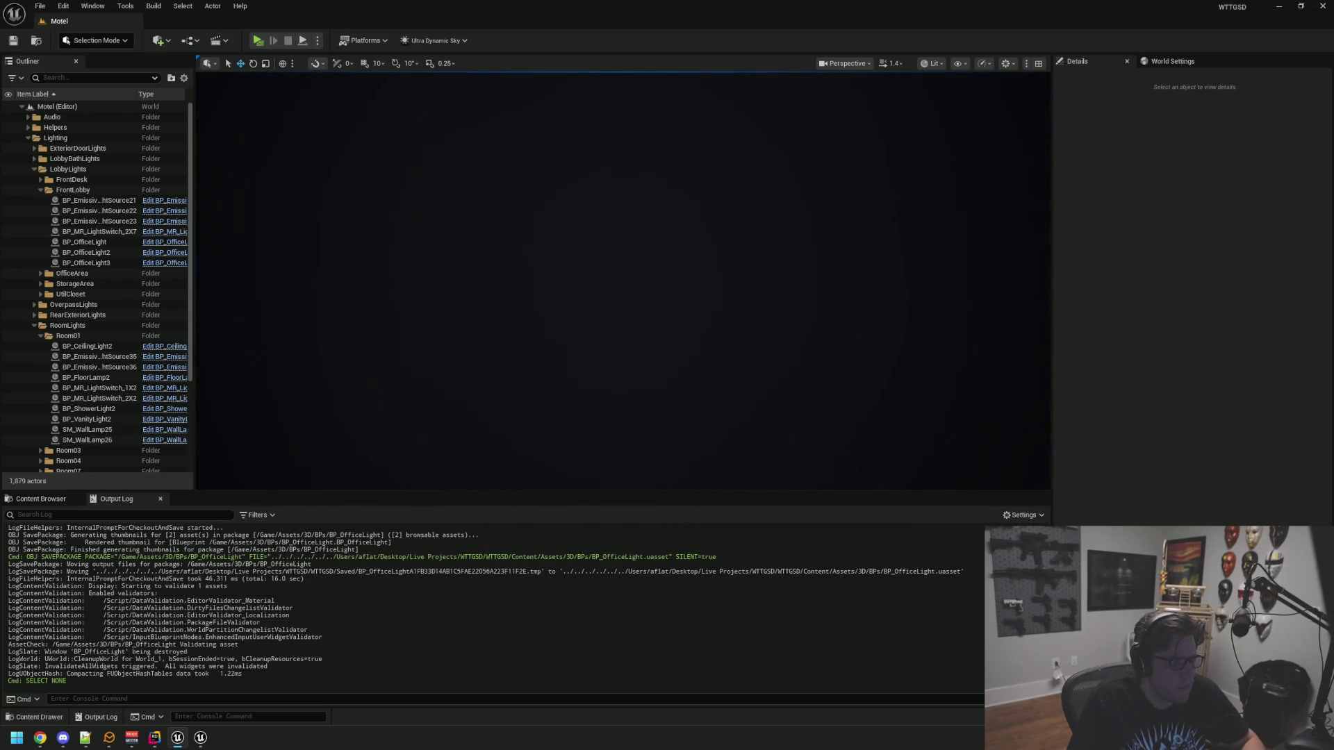
left_click(40, 190)
left_click(48, 171)
left_click(34, 170)
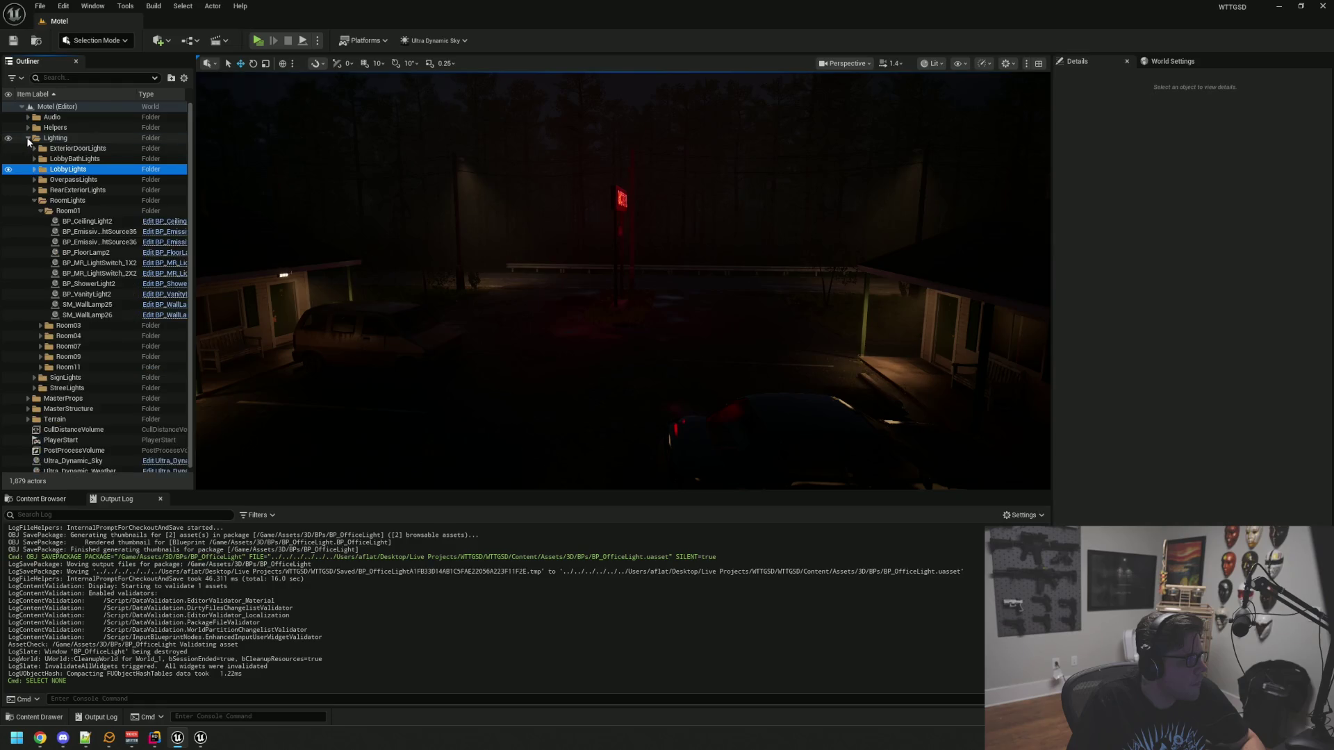
left_click(28, 138)
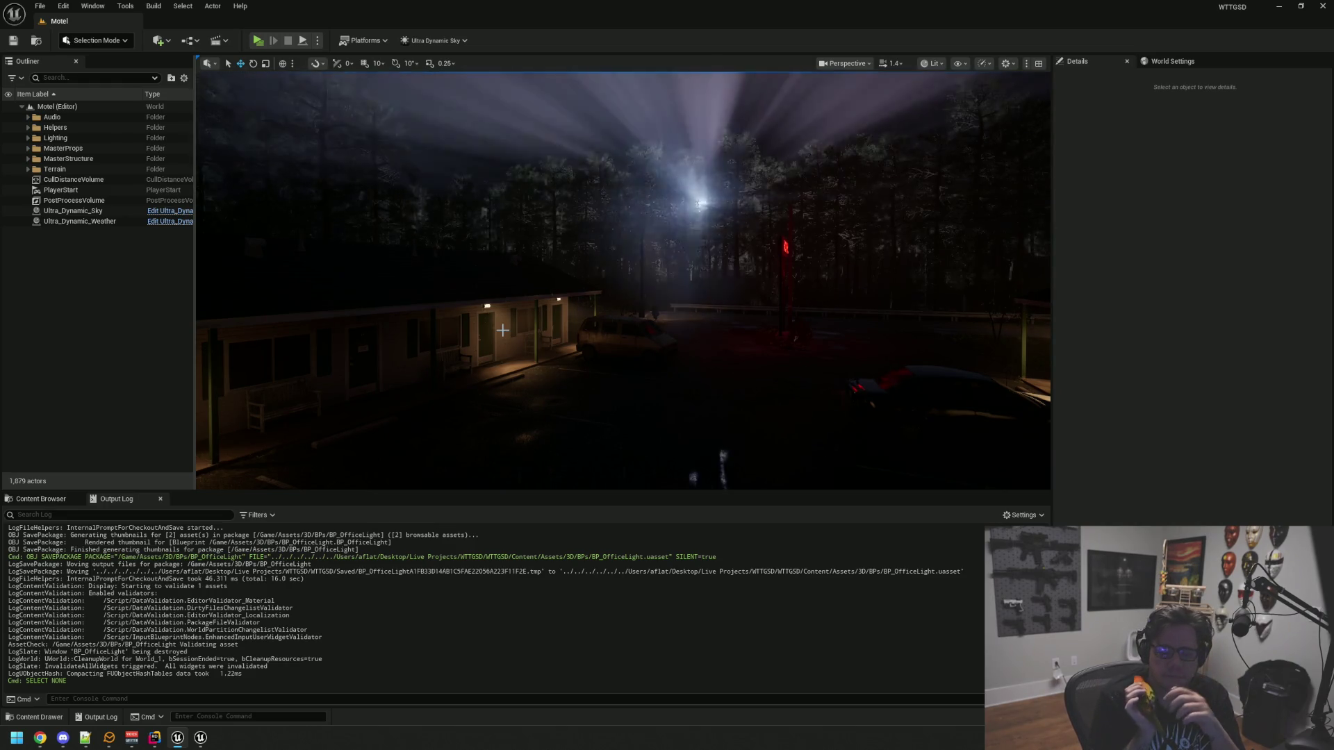
mouse_move(576, 343)
left_mouse_down()
mouse_move(589, 287)
mouse_move(634, 262)
mouse_move(256, 233)
left_mouse_up()
Turn off the weather's manual overrides for thunder/lightning, rain and cloud coverage
left_click(70, 242)
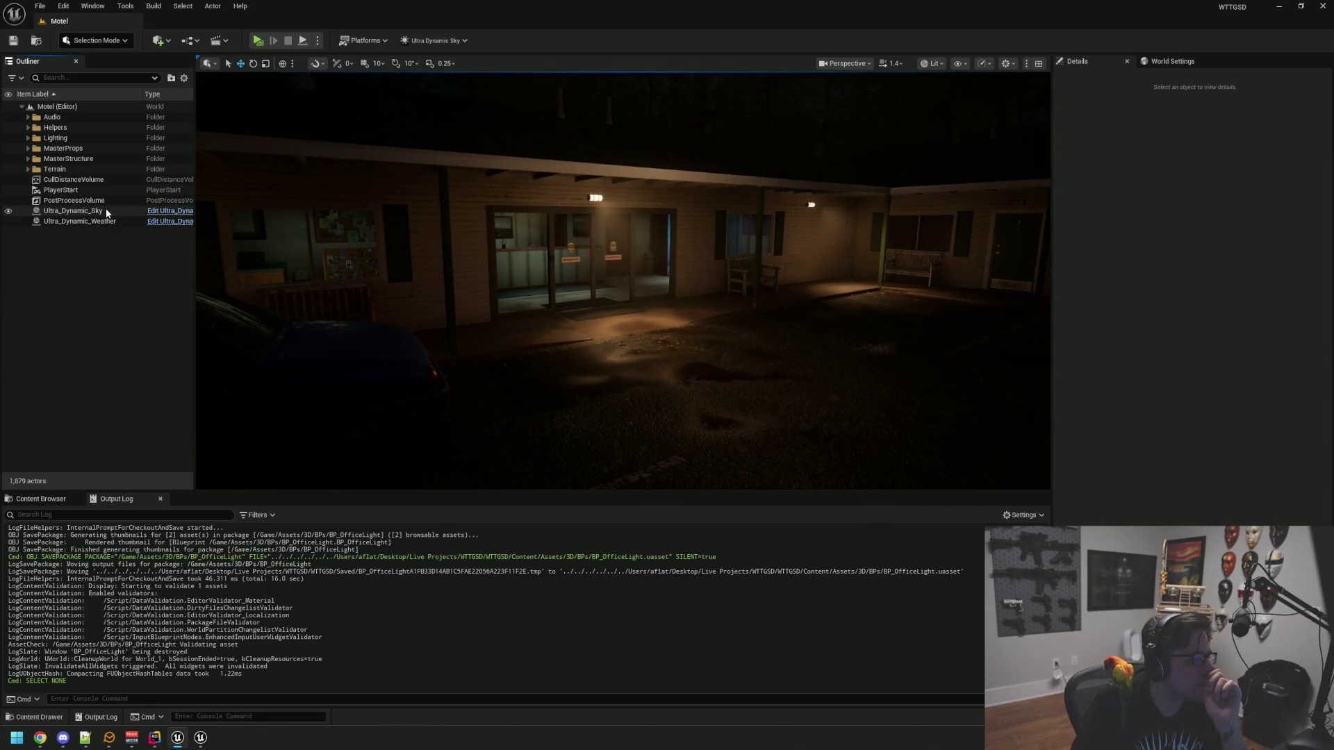
left_click(78, 221)
scroll(1064, 356, "down", 5)
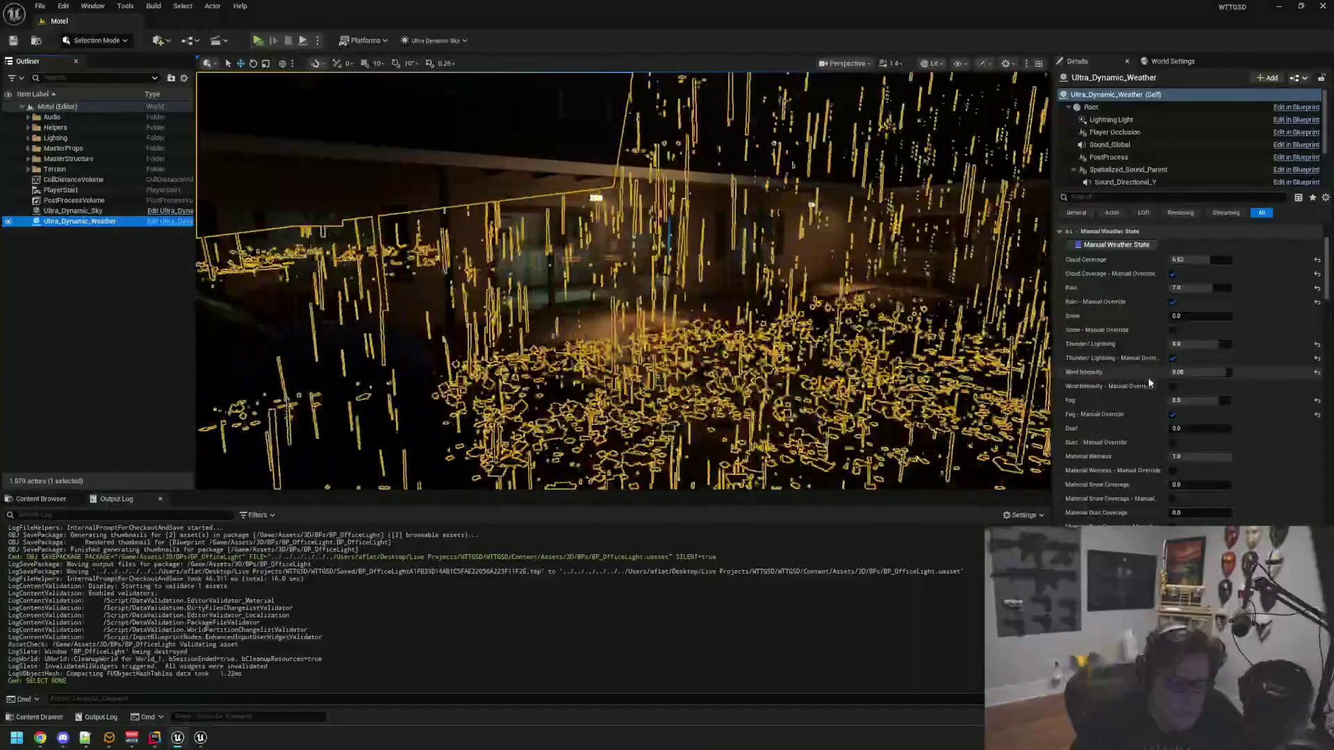
left_click(1173, 358)
left_click(1173, 302)
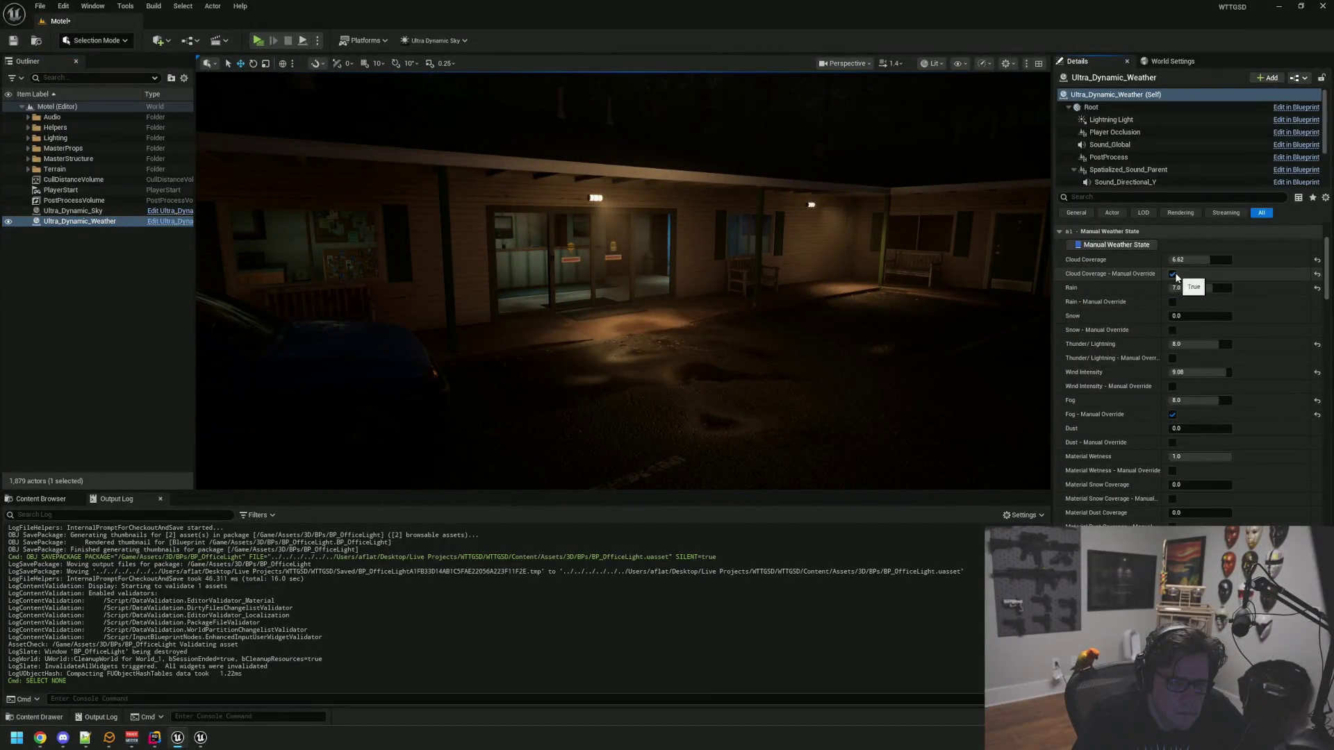
left_click(1173, 274)
left_click_drag(756, 264, 688, 274)
Keep the manual fog override on and thin the weather's Fog to 4.0
left_click(1173, 415)
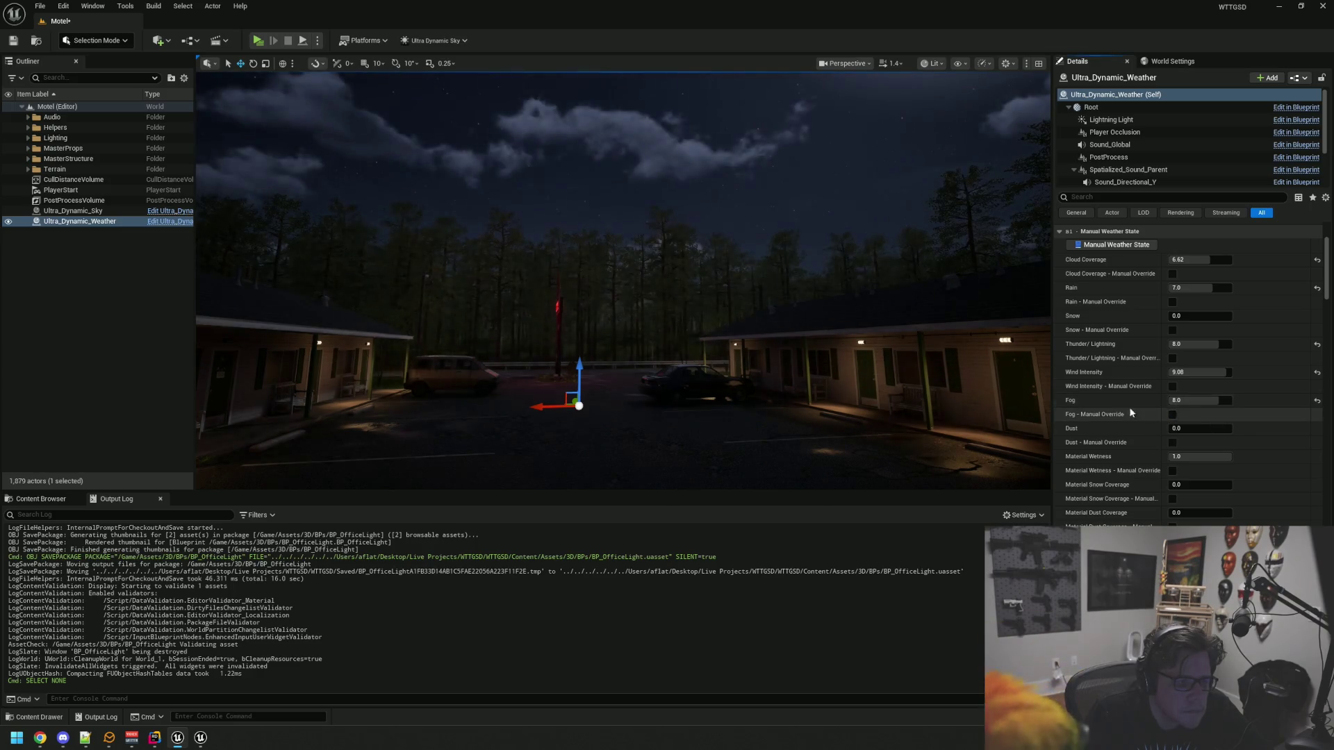
left_click(1173, 416)
left_click(1181, 401)
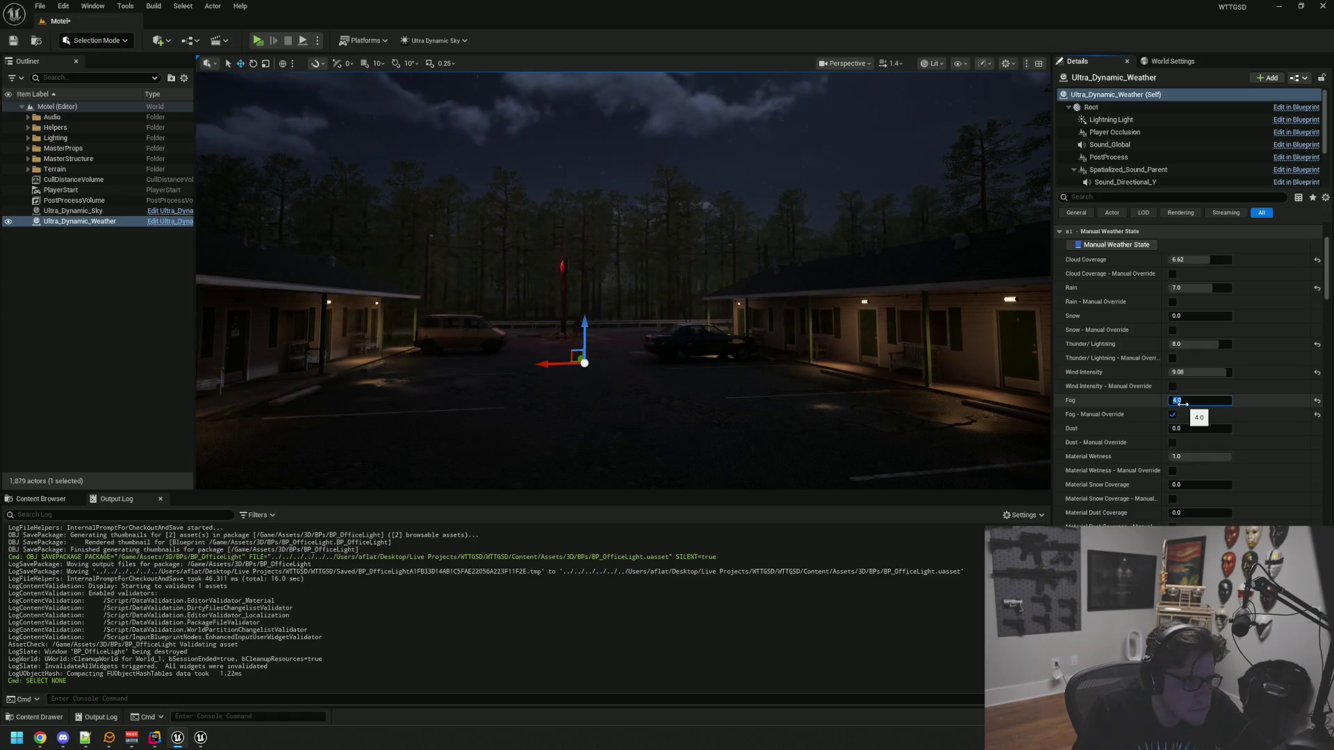
key("Return")
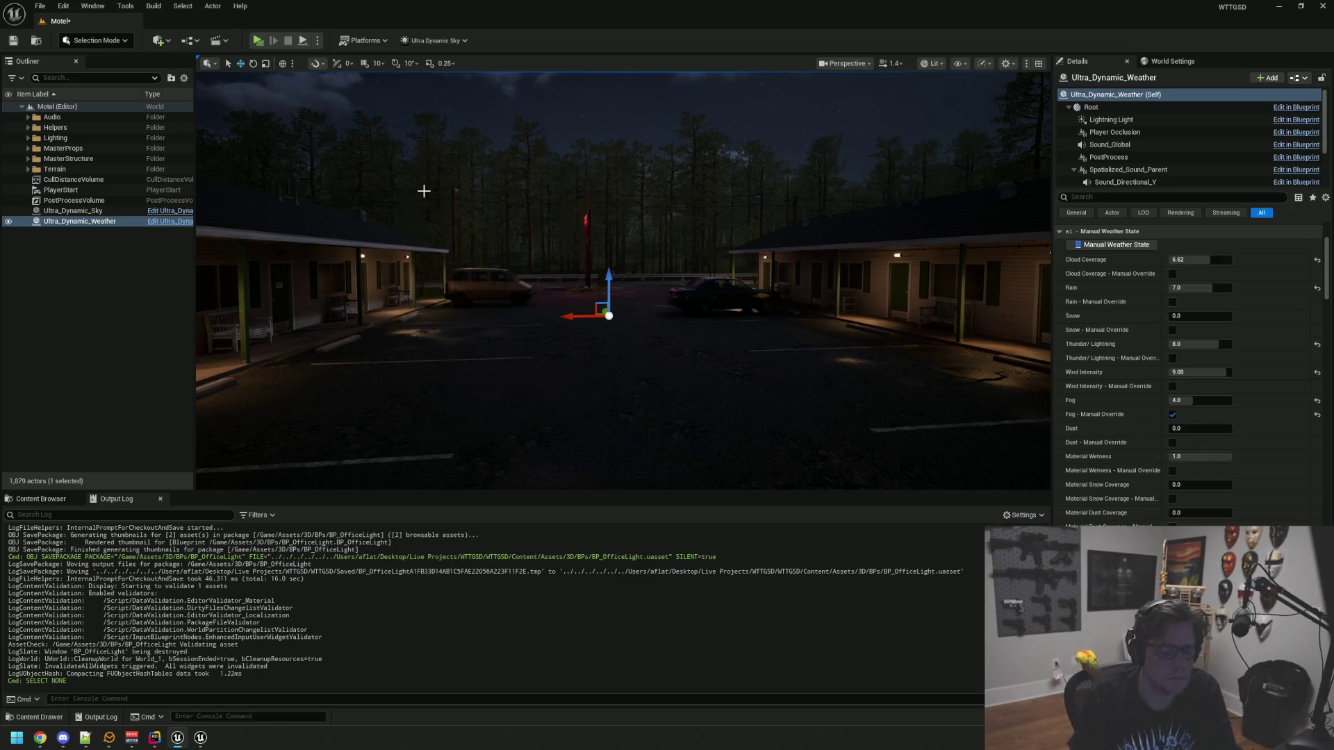
left_click(115, 211)
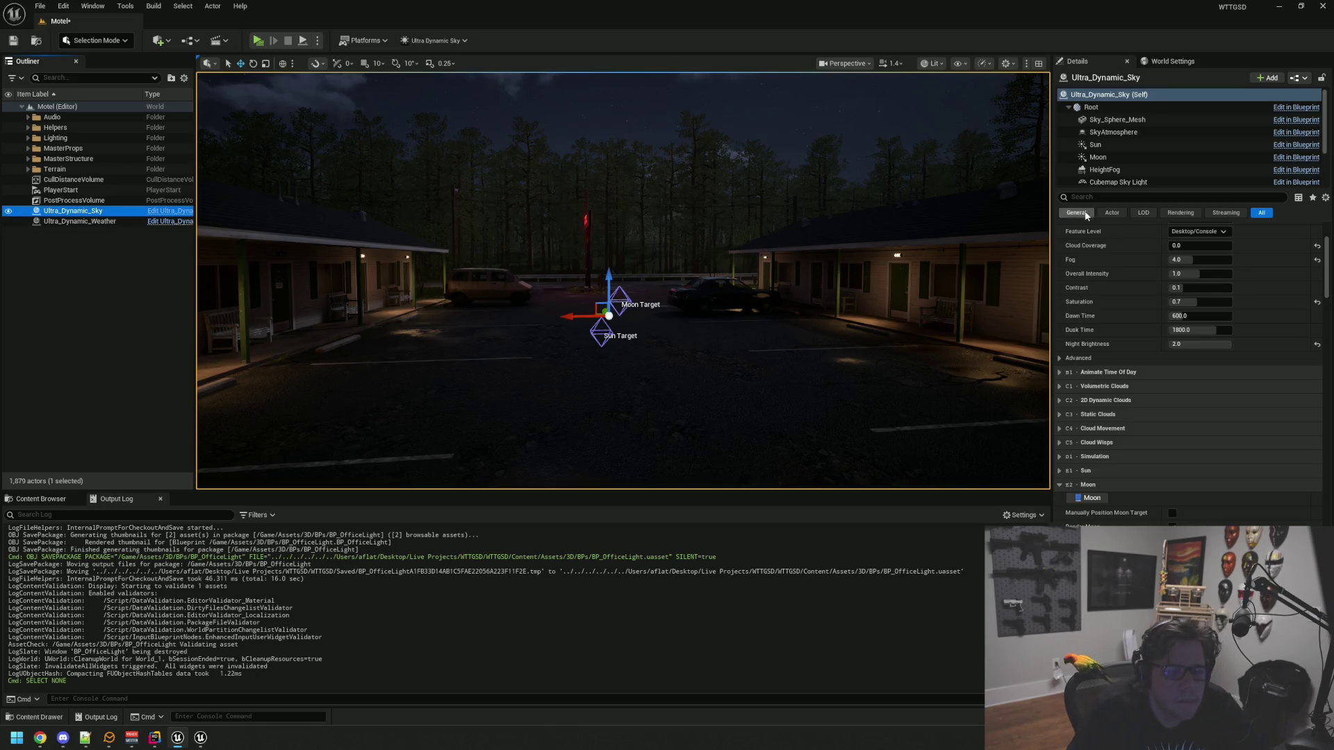
Set the sky's Night Brightness to 1.0
scroll(1136, 321, "up", 5)
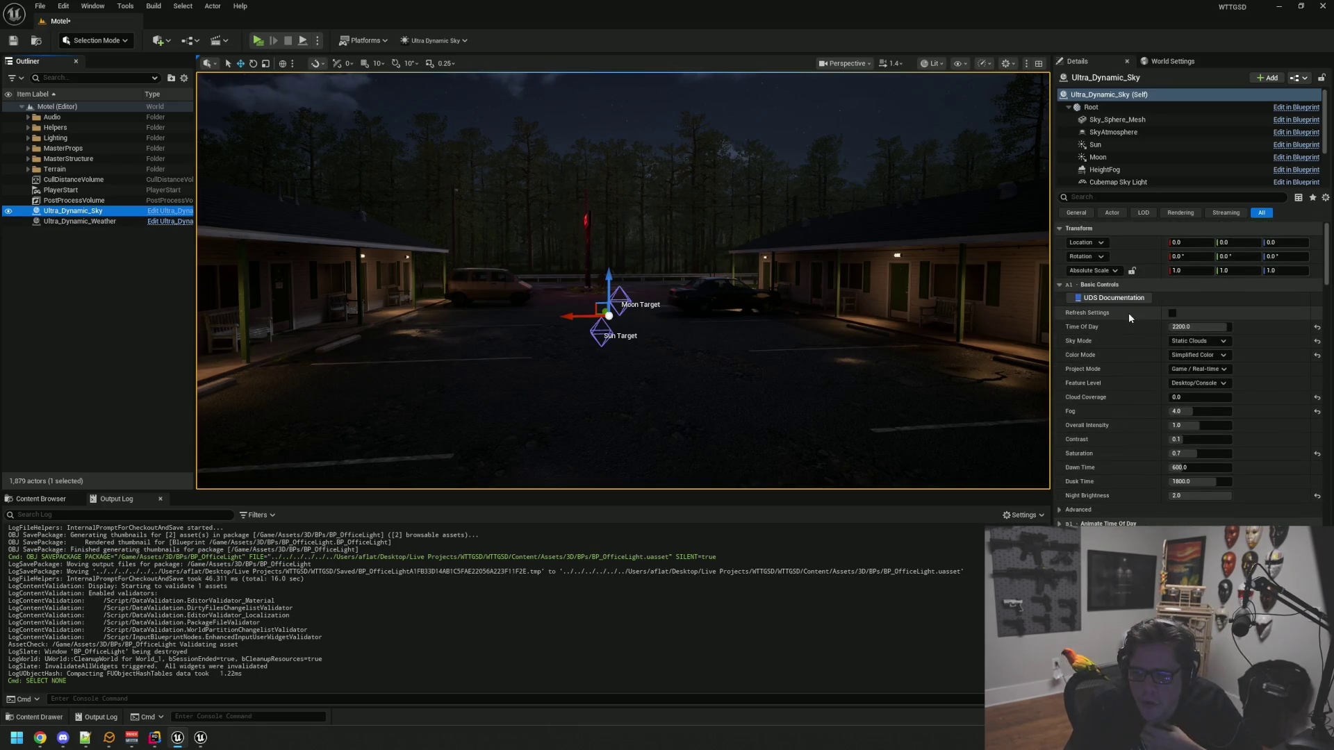
left_click(1212, 497)
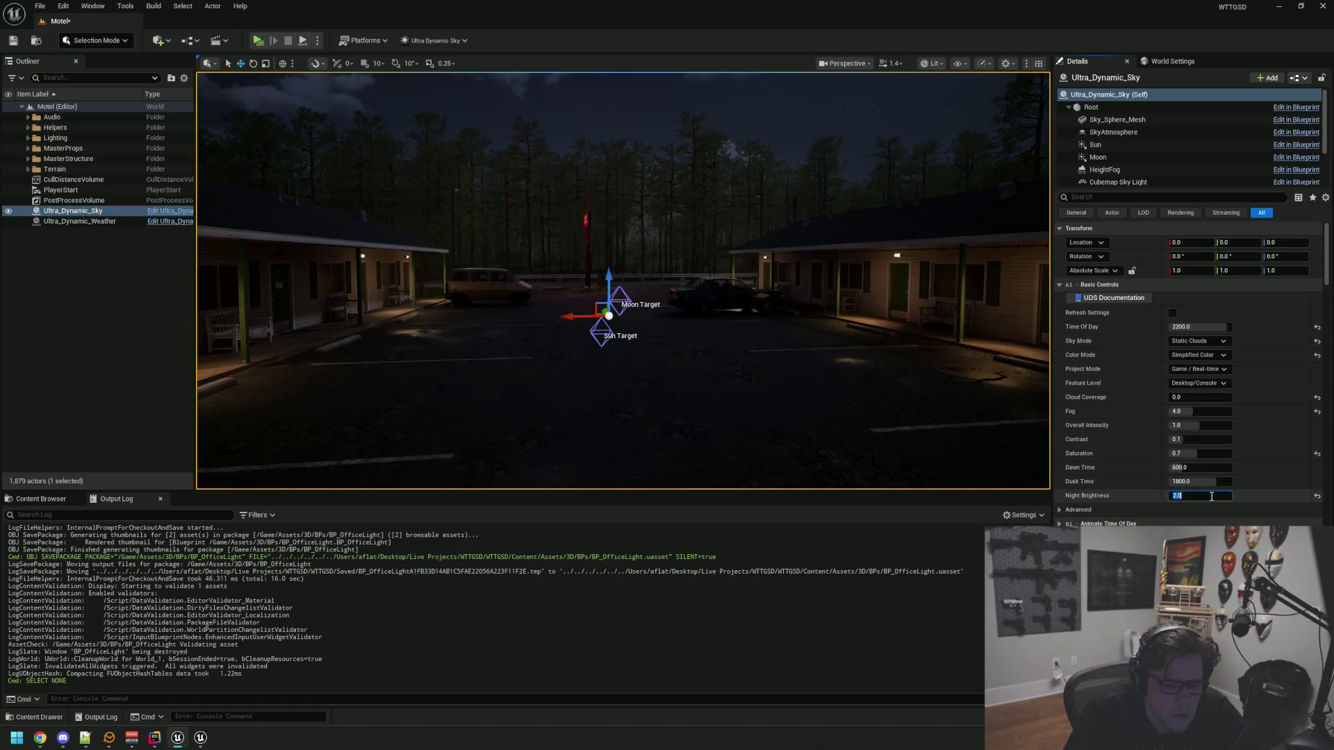
type("1")
key("Return")
left_click_drag(932, 282, 970, 332)
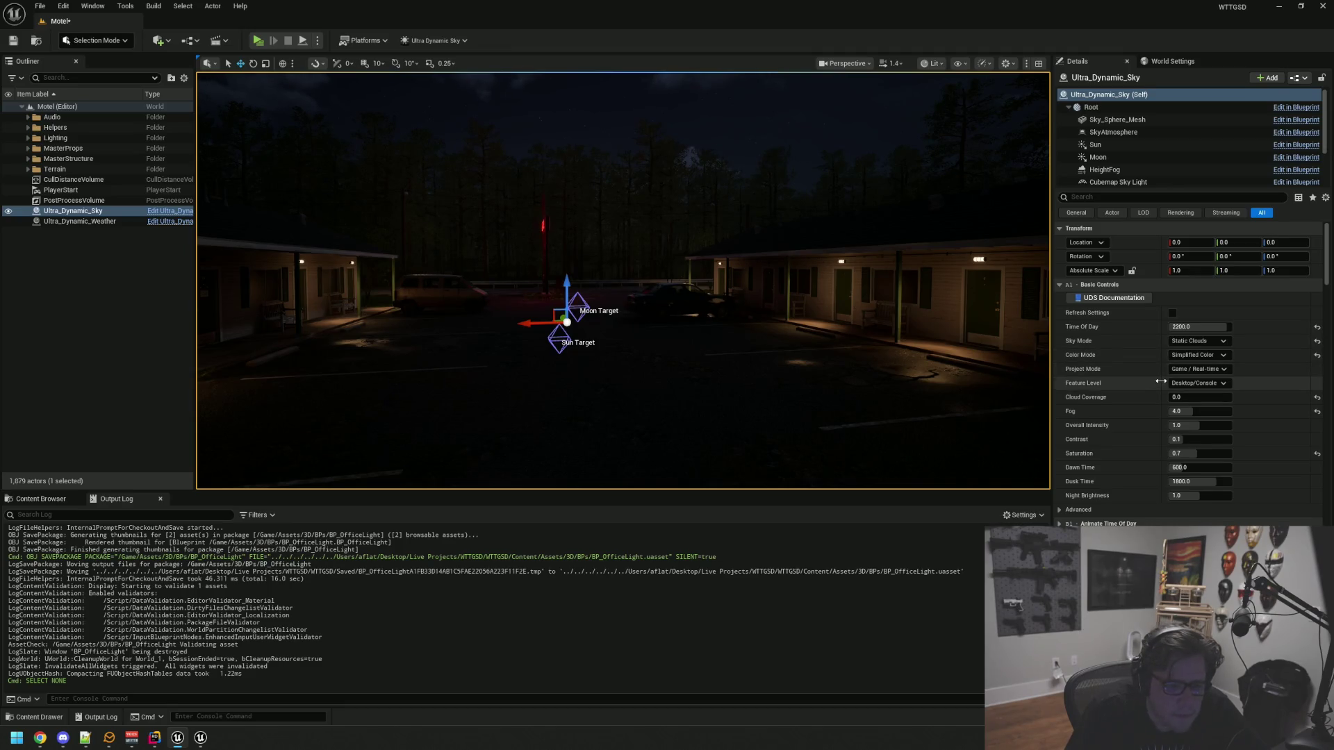
Set the sky's Fog to 0.0 and check the darker lot from several camera angles
scroll(1161, 382, "down", 1)
left_click(1202, 394)
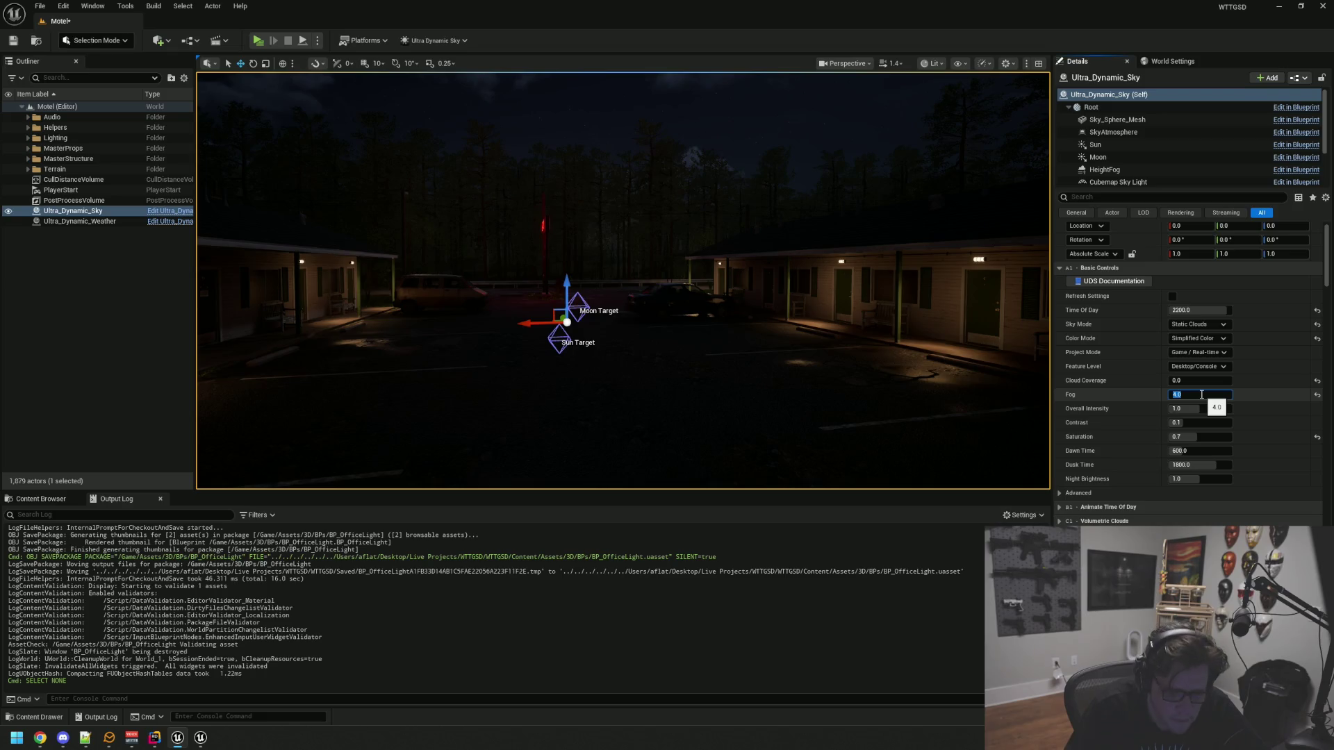
left_click_drag(716, 251, 715, 289)
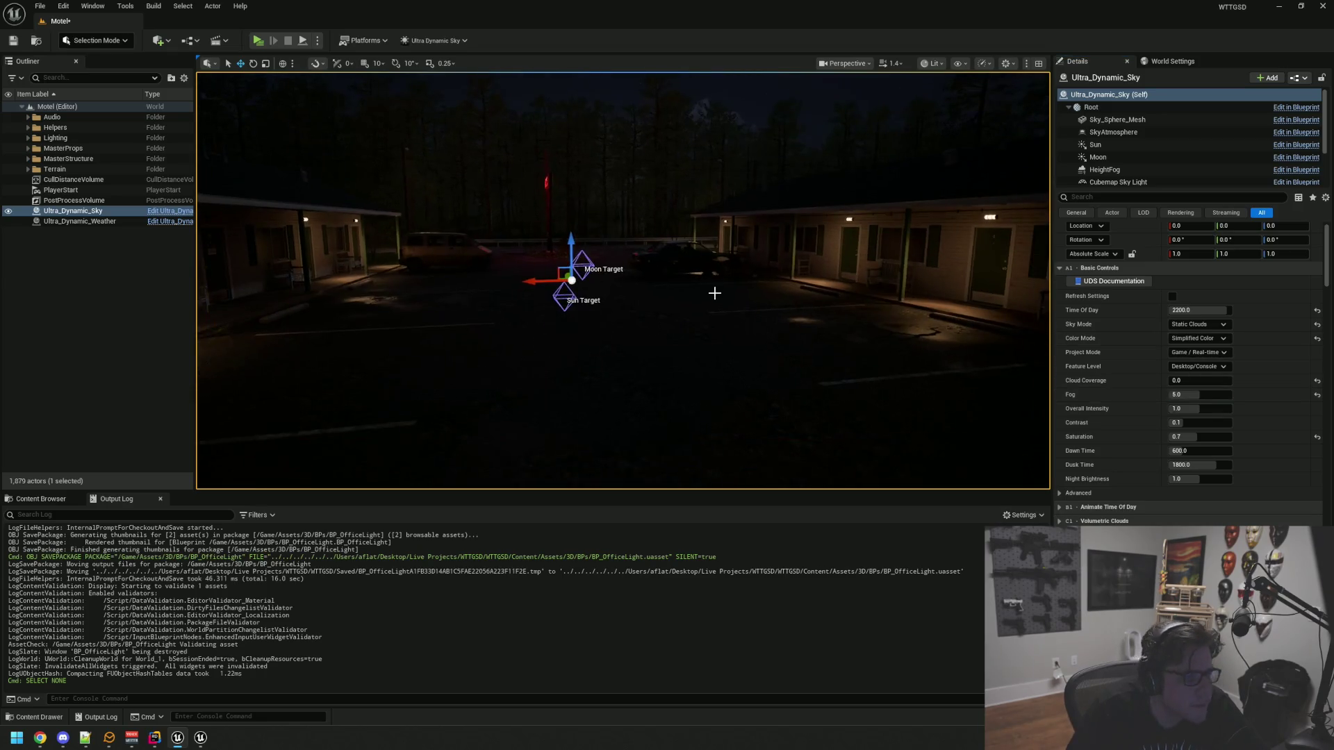
left_click(80, 221)
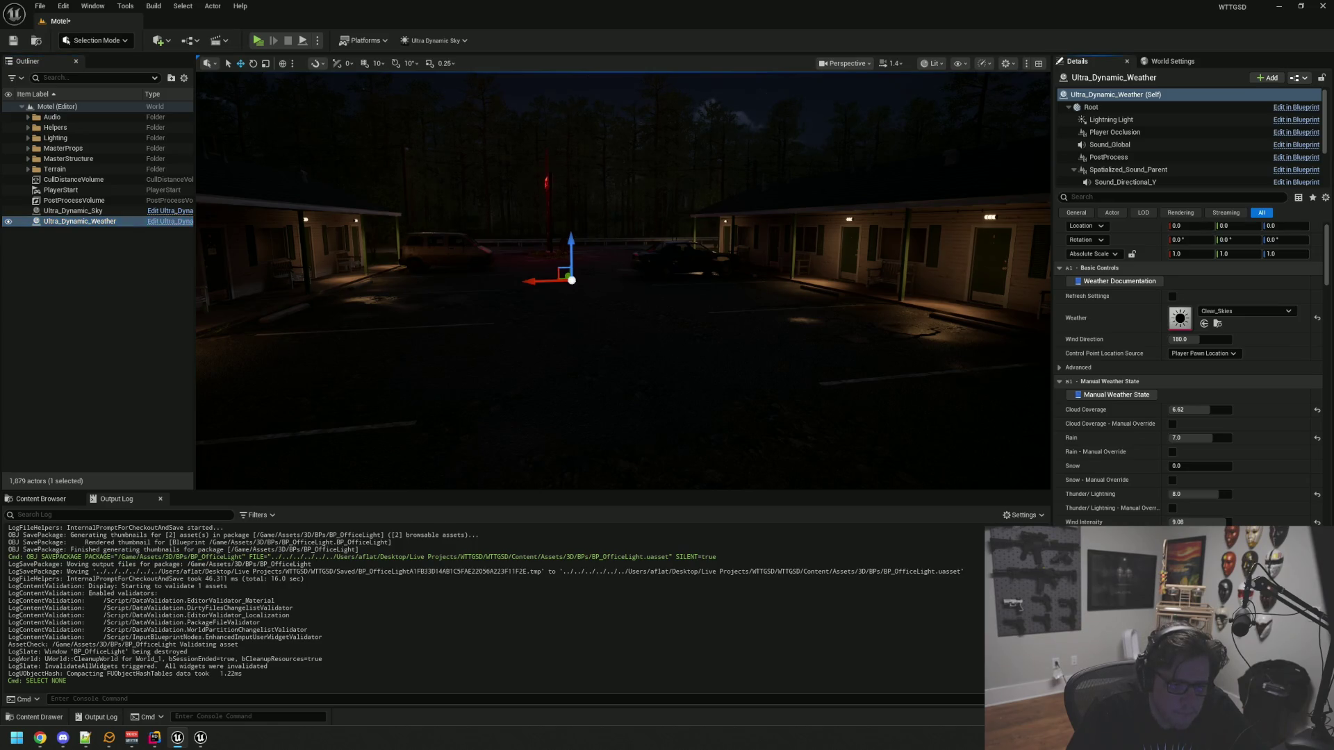
left_click_drag(841, 355, 842, 319)
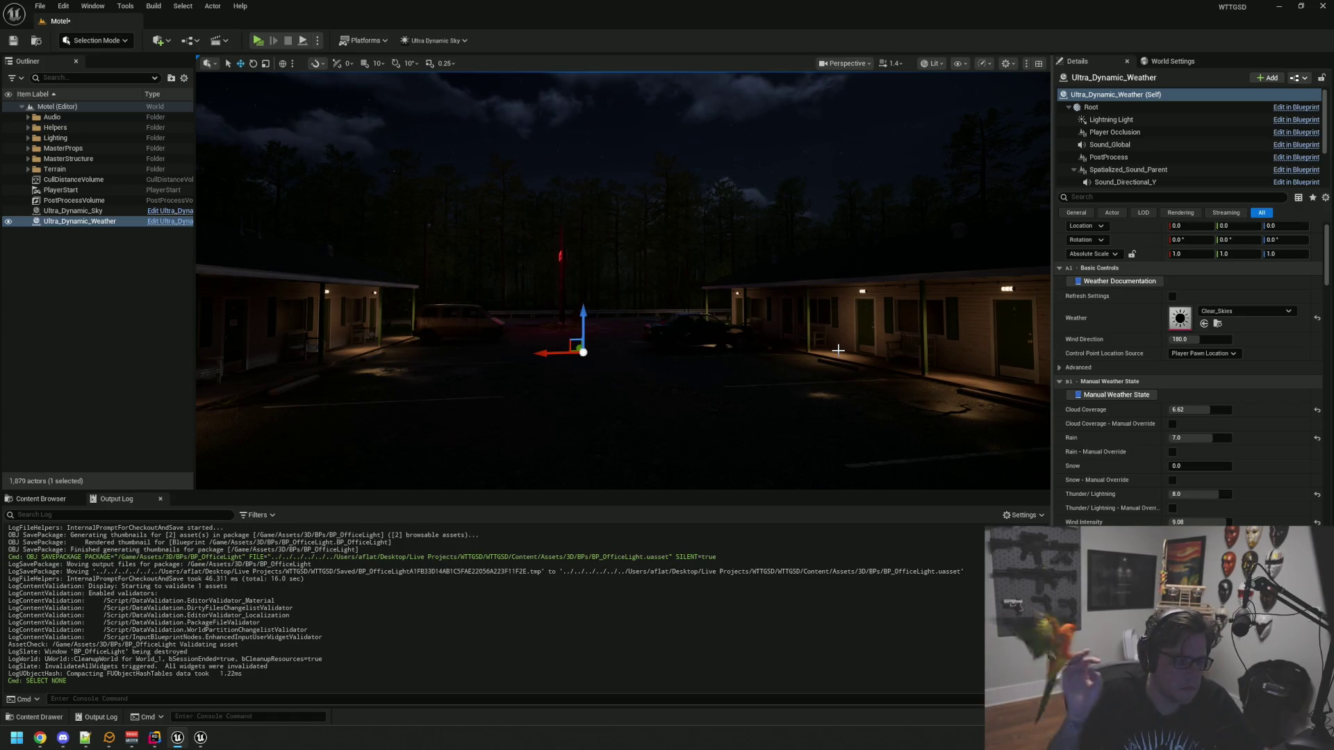
key("Escape")
mouse_move(838, 350)
left_mouse_down()
mouse_move(799, 348)
mouse_move(813, 351)
left_mouse_up()
left_click_drag(628, 288, 628, 288)
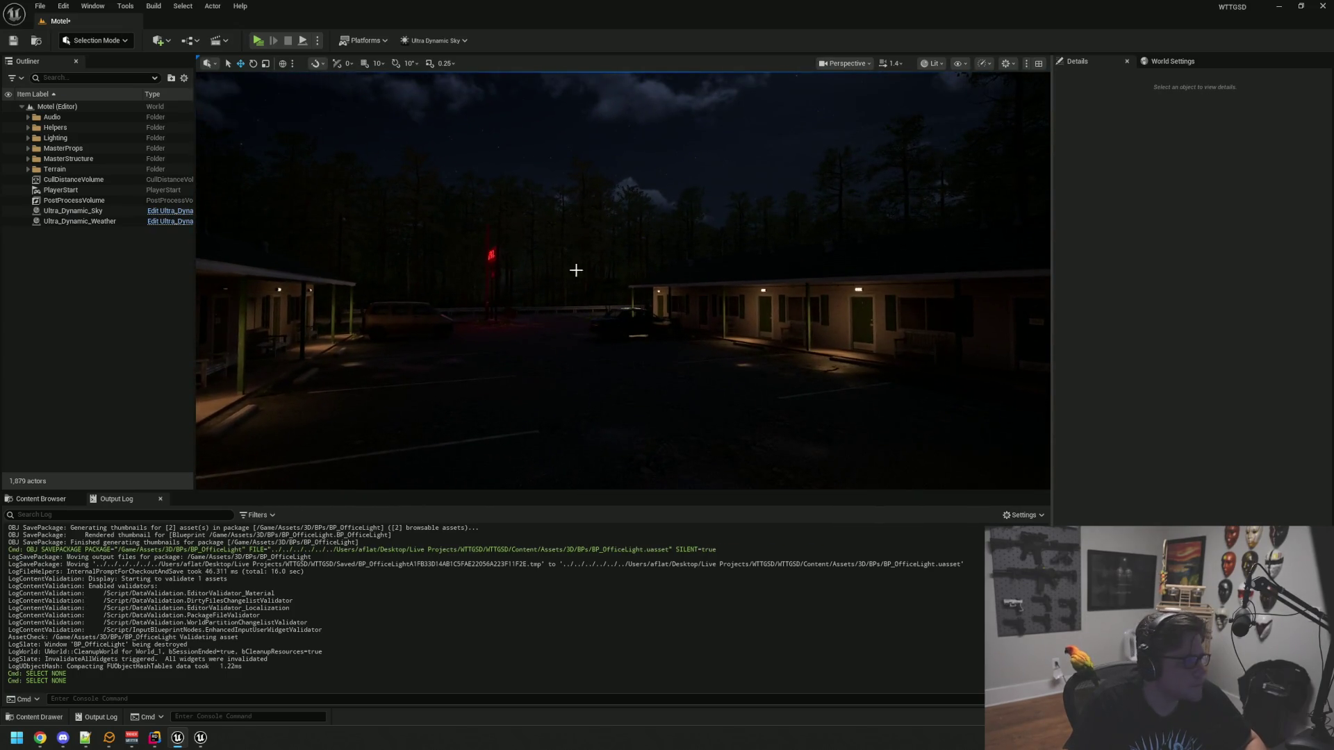
left_click(130, 210)
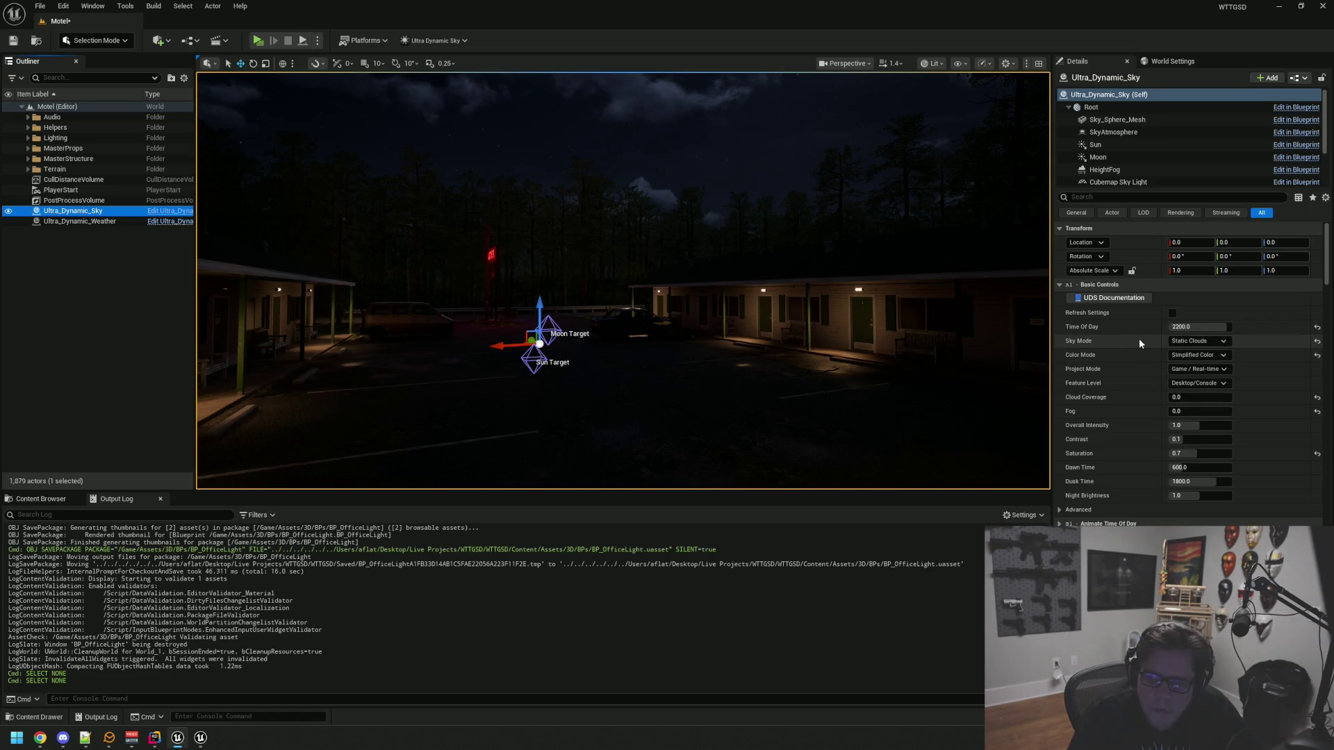
Lower Moon Light Intensity from 0.5 to 0.35 and compare the dimmer motel lot
scroll(1139, 340, "down", 2)
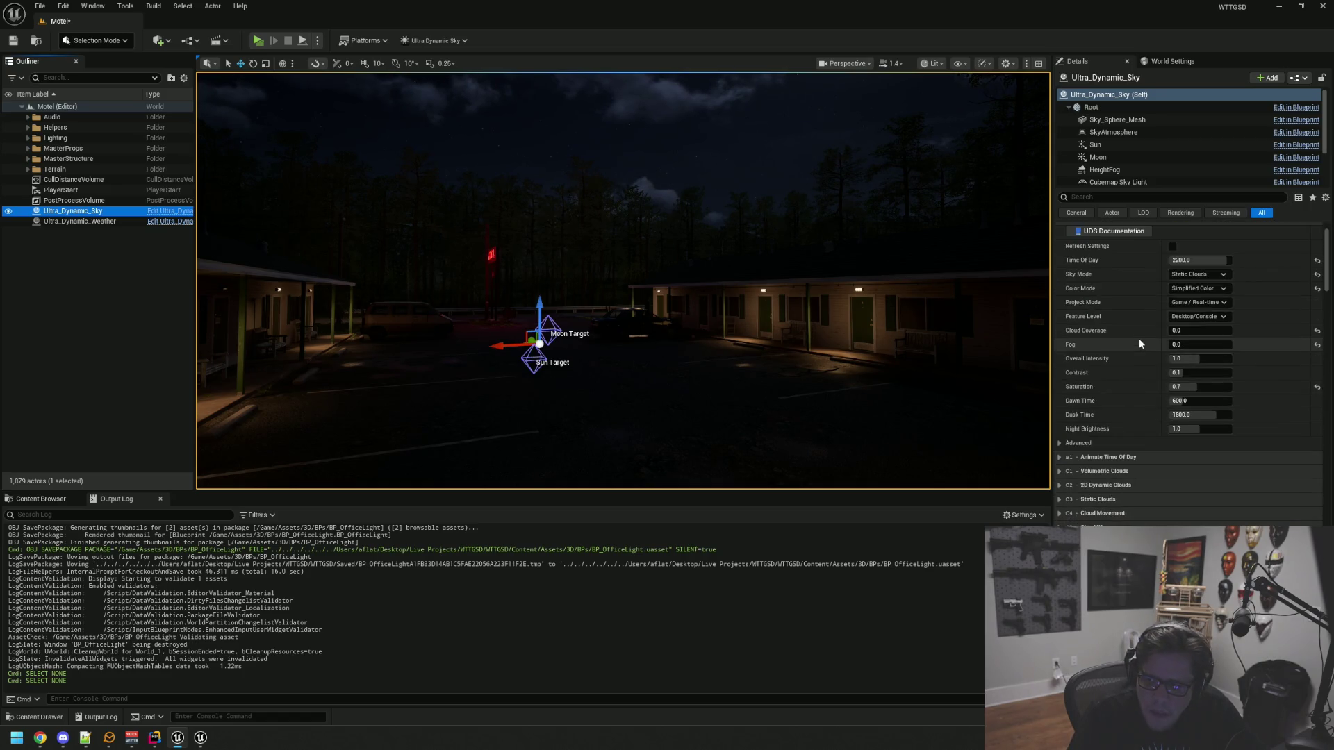
scroll(1138, 341, "down", 5)
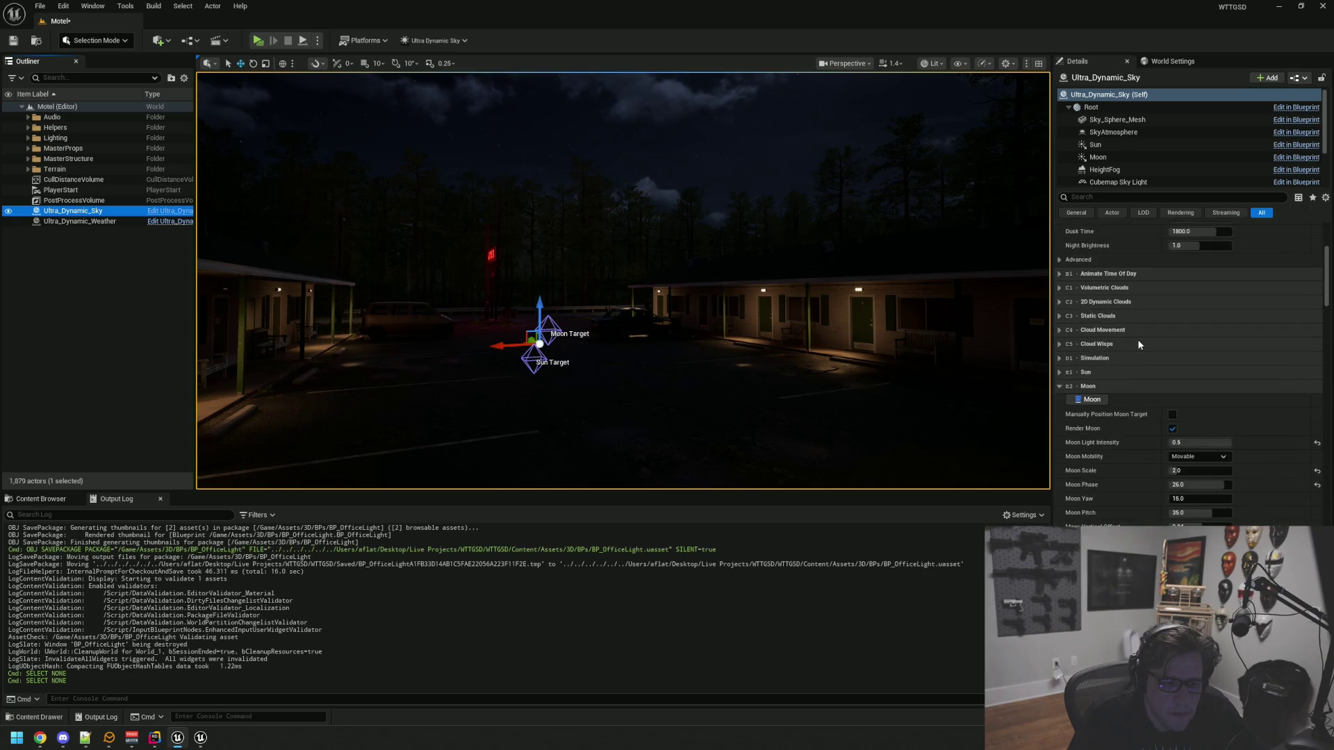
scroll(1136, 343, "down", 2)
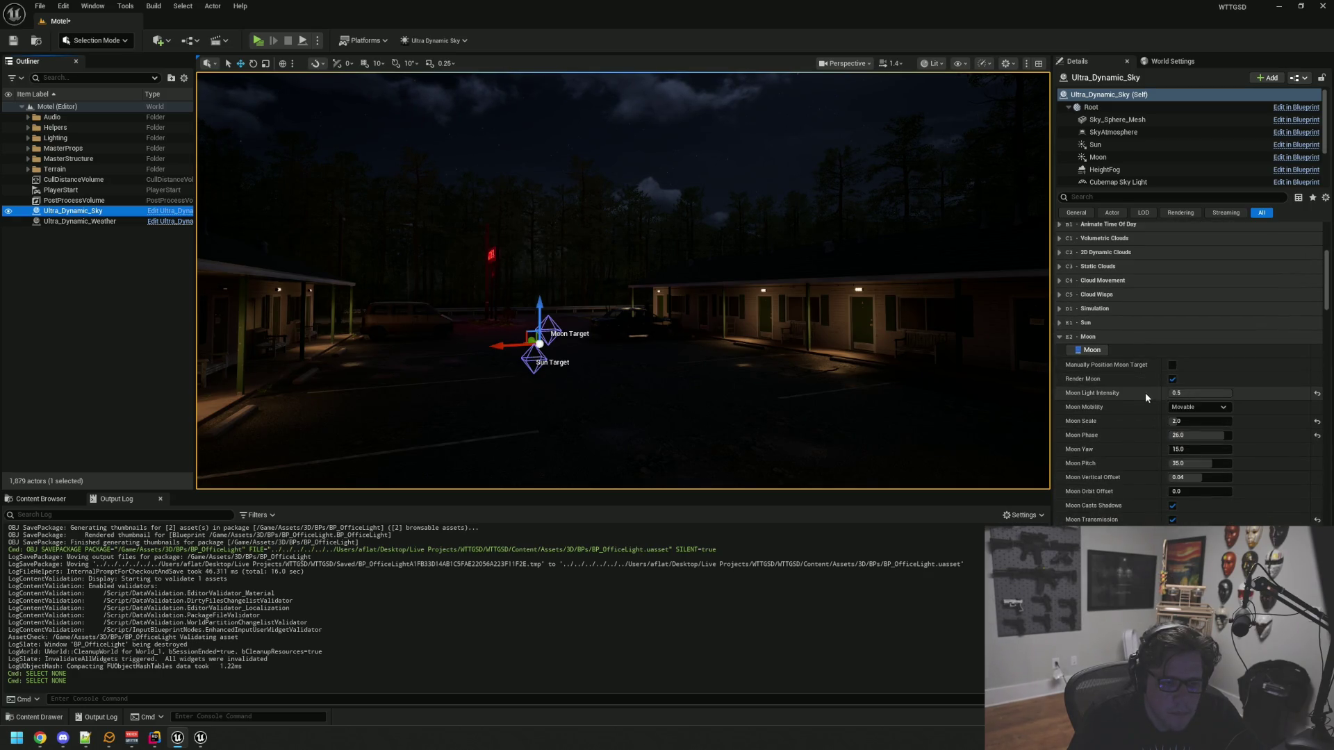
left_click(1209, 393)
type("0")
key("Return")
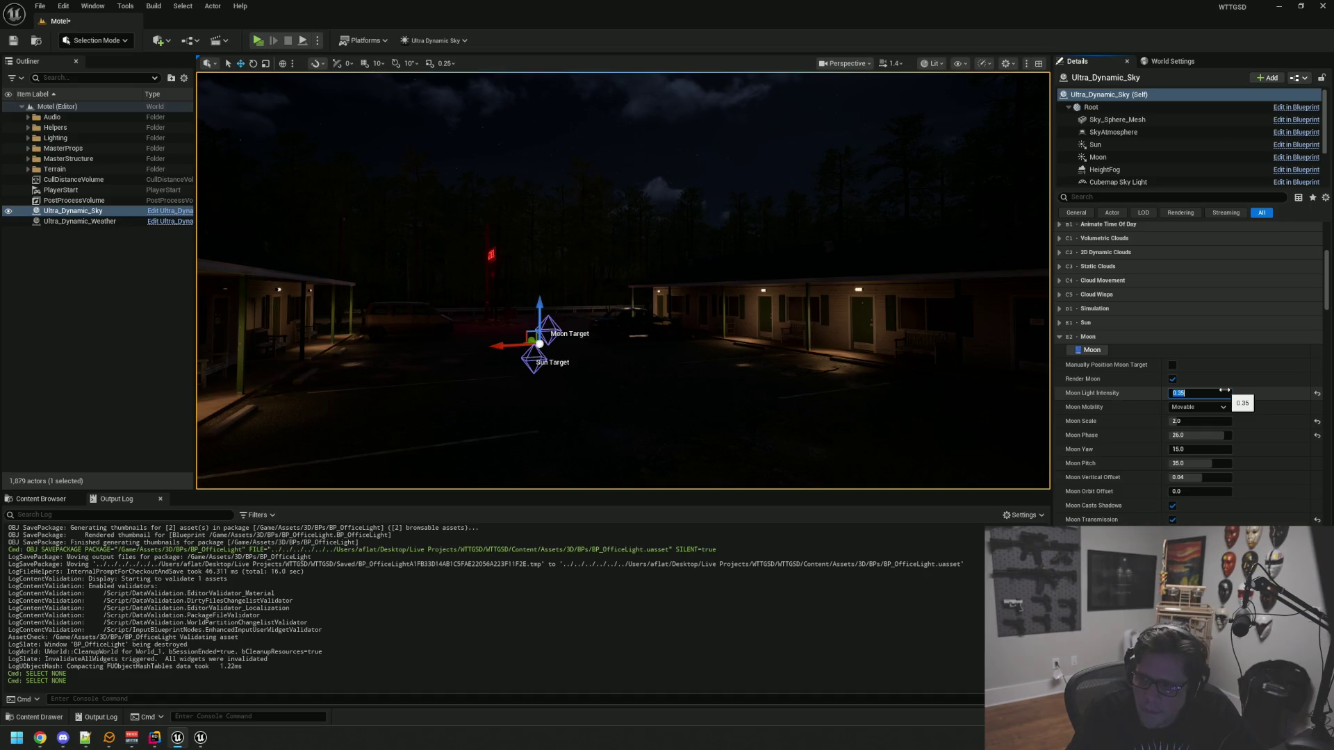
left_click_drag(895, 332, 907, 331)
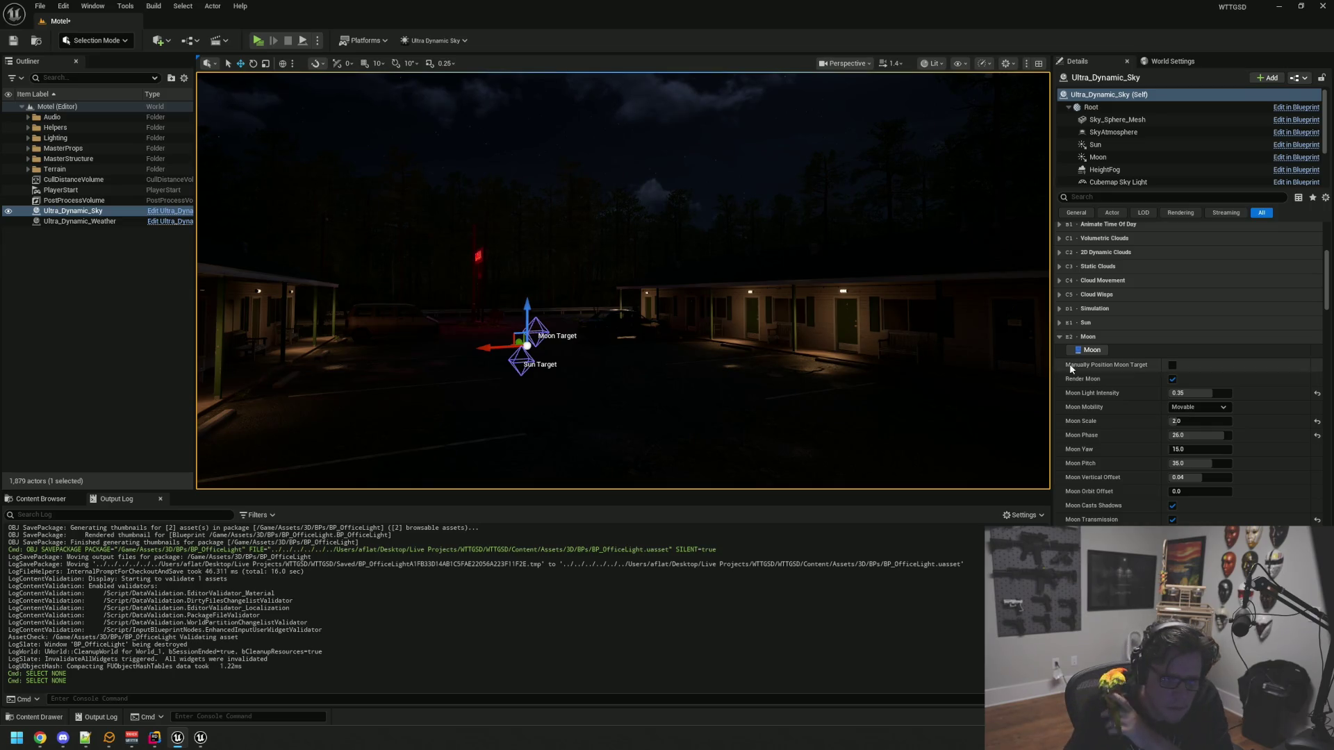
mouse_move(1072, 366)
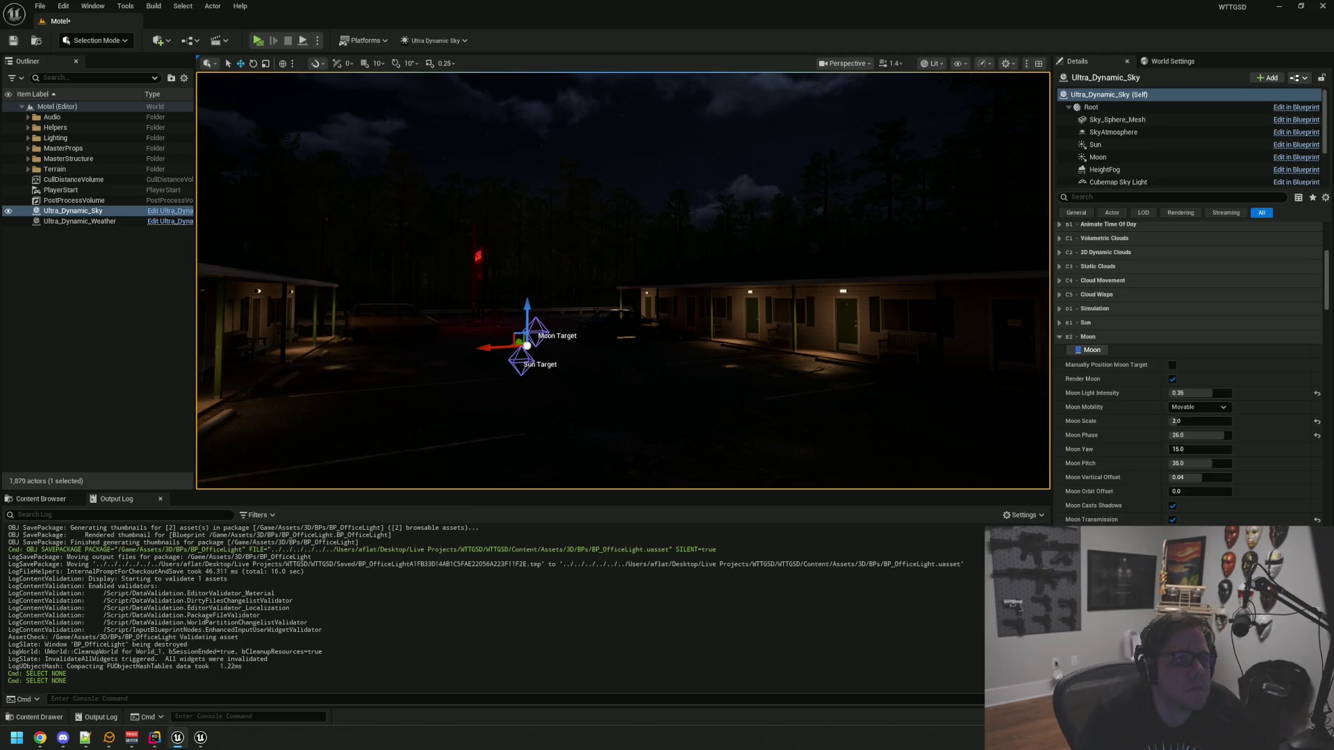
Scroll to the Sky Light category, reset Sky Light Intensity, and set it to 2.0
mouse_move(783, 238)
left_mouse_down()
mouse_move(834, 271)
mouse_move(830, 253)
mouse_move(760, 219)
mouse_move(780, 217)
mouse_move(757, 221)
mouse_move(790, 215)
left_mouse_up()
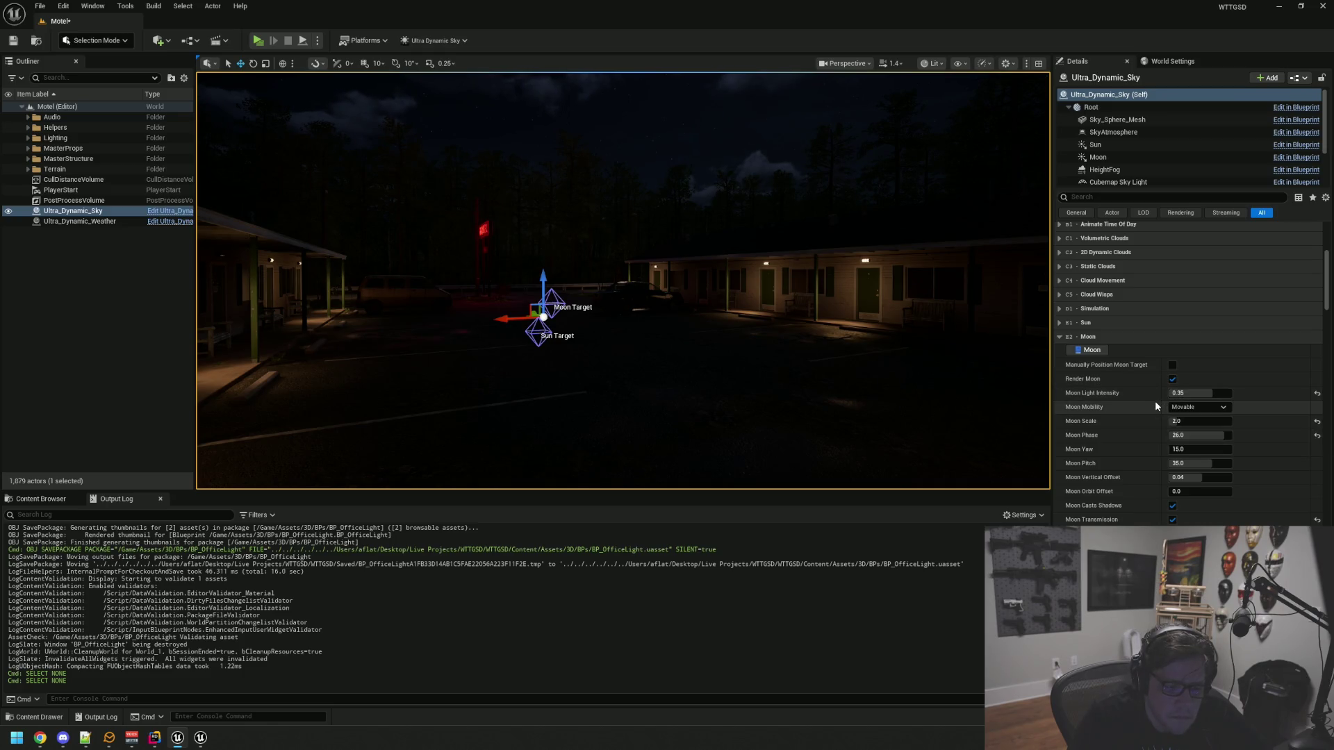
scroll(1155, 403, "down", 4)
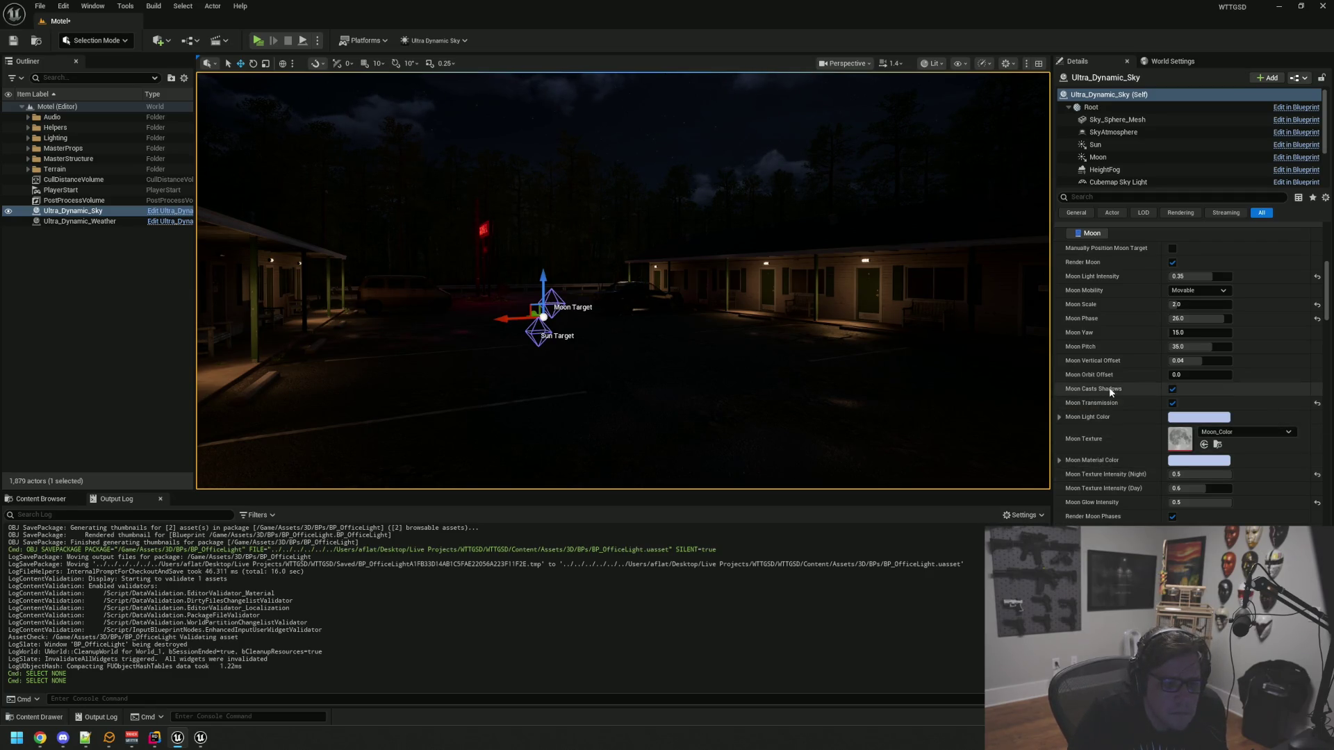
scroll(1110, 389, "down", 2)
scroll(1111, 376, "down", 4)
scroll(1111, 380, "down", 1)
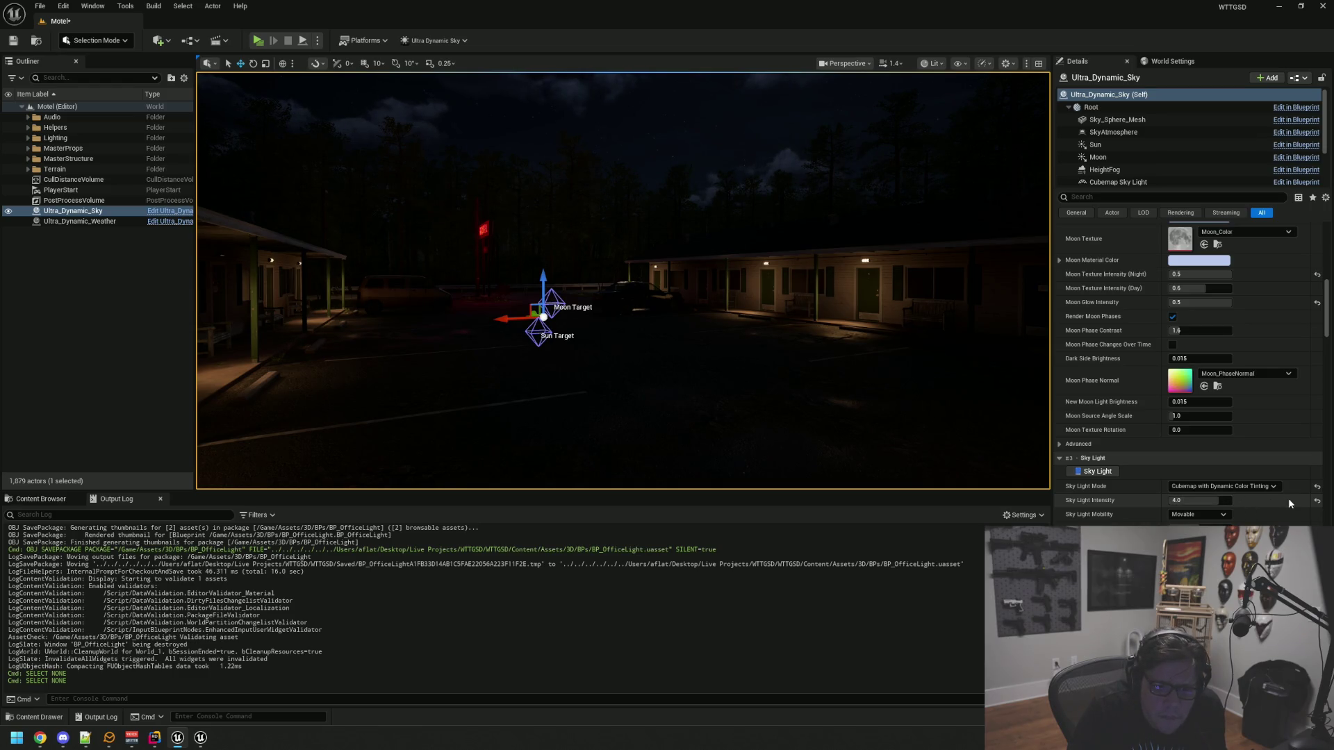
left_click(1315, 501)
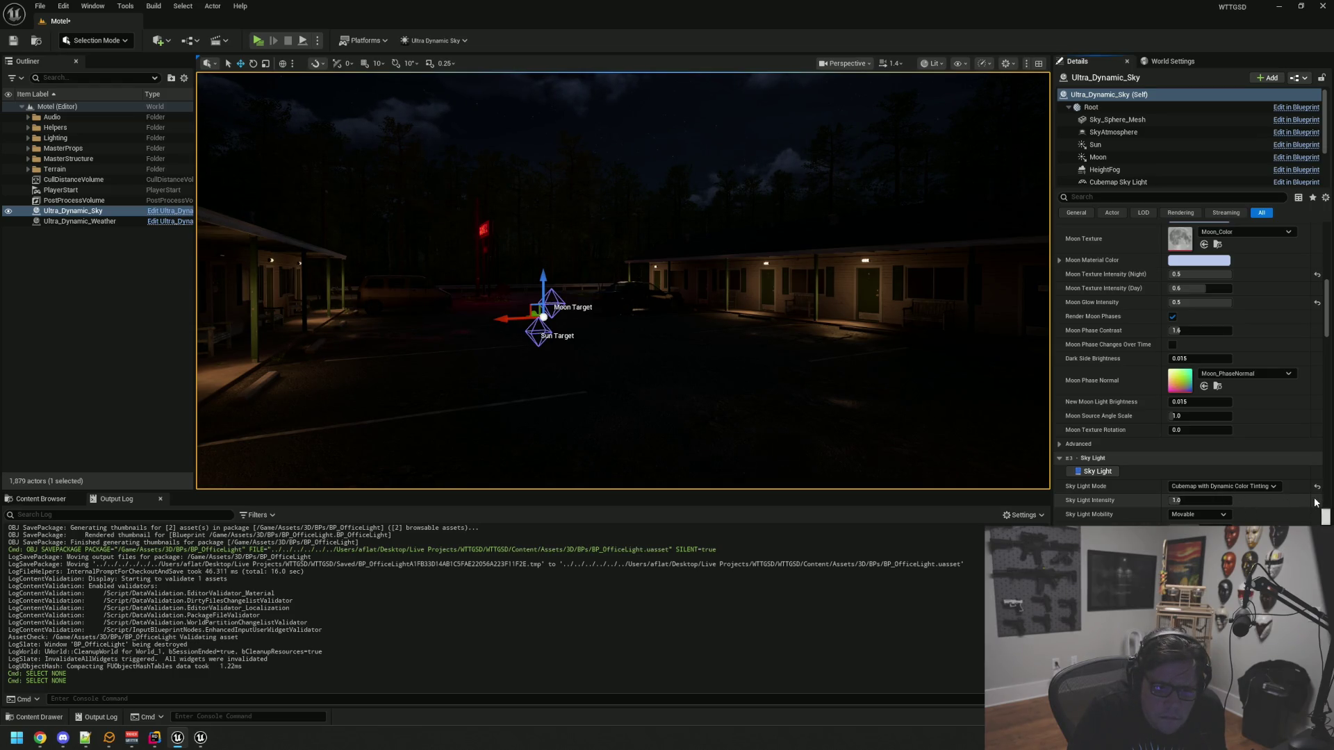
left_click(1200, 499)
type("2")
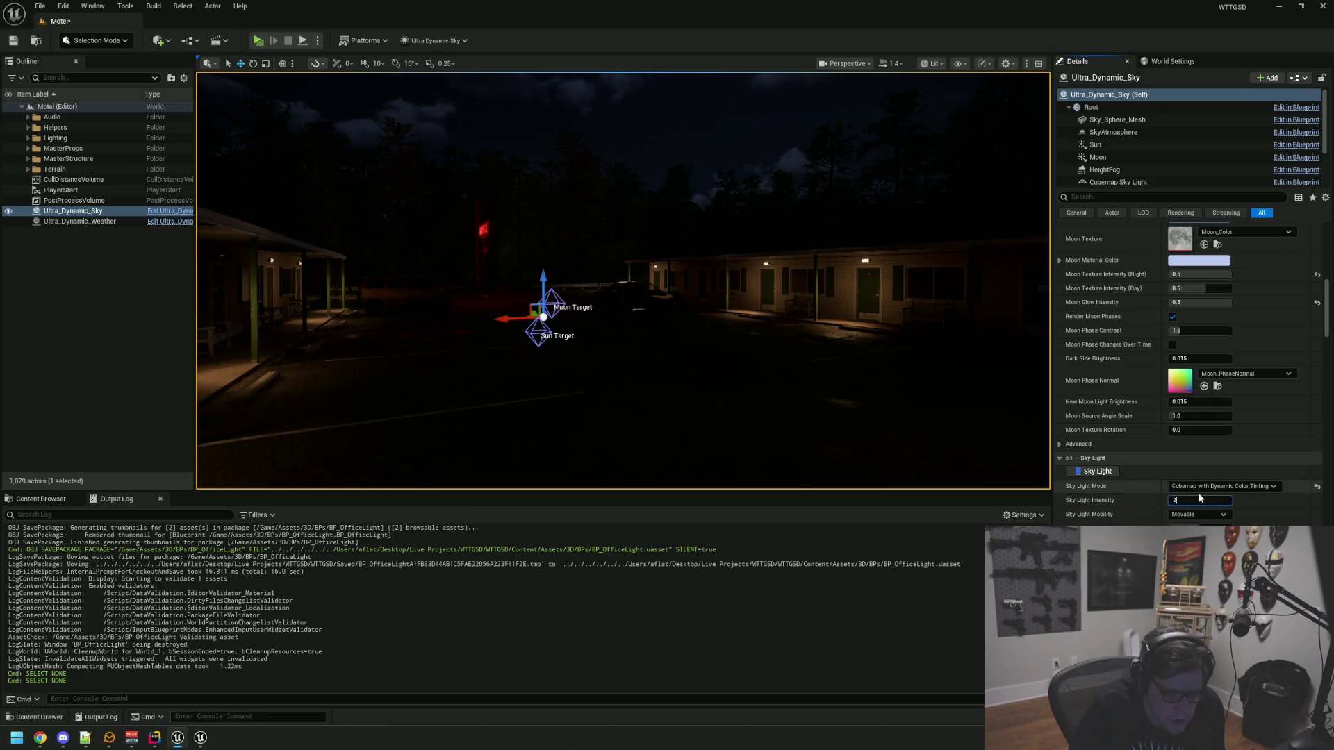
key("Return")
Deselect the sky actor and fly the camera toward the motel sign
left_click_drag(900, 327, 855, 284)
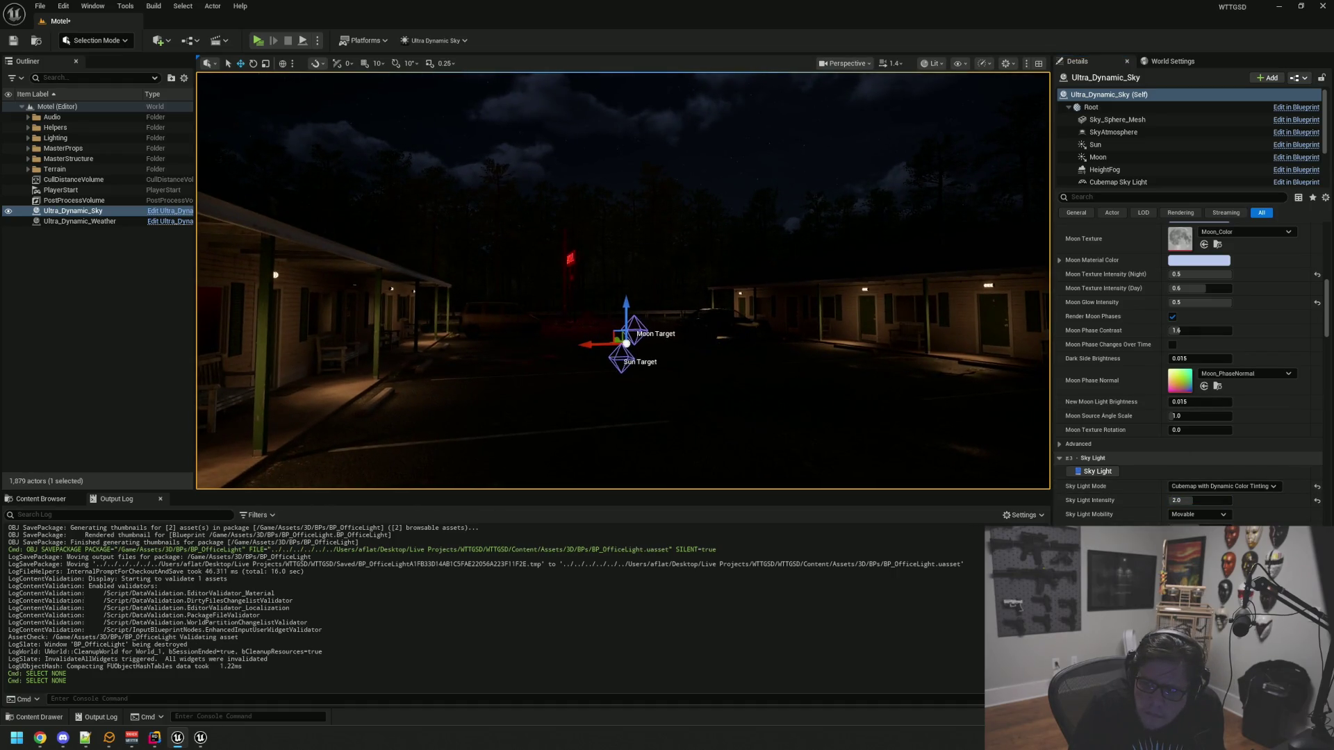
key("alt+Tab")
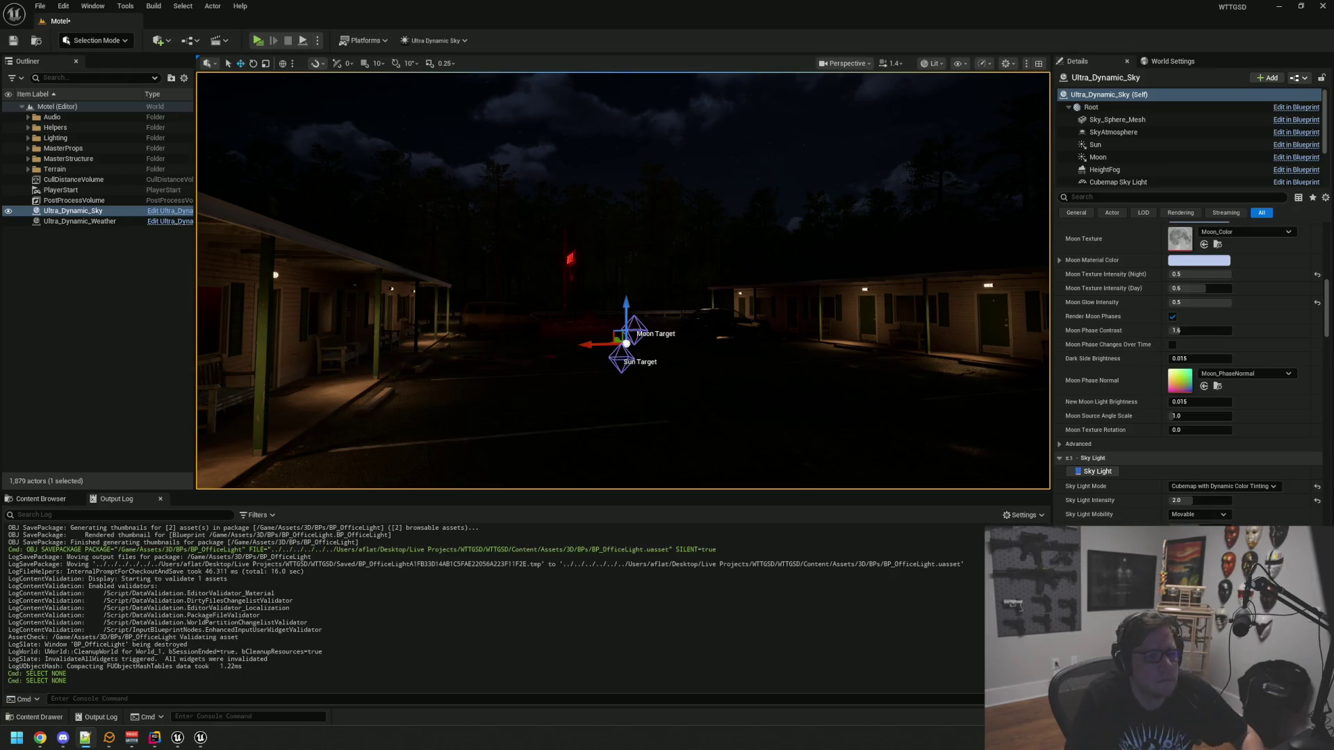
key("alt+Tab")
key("Escape")
left_click_drag(623, 281, 570, 281)
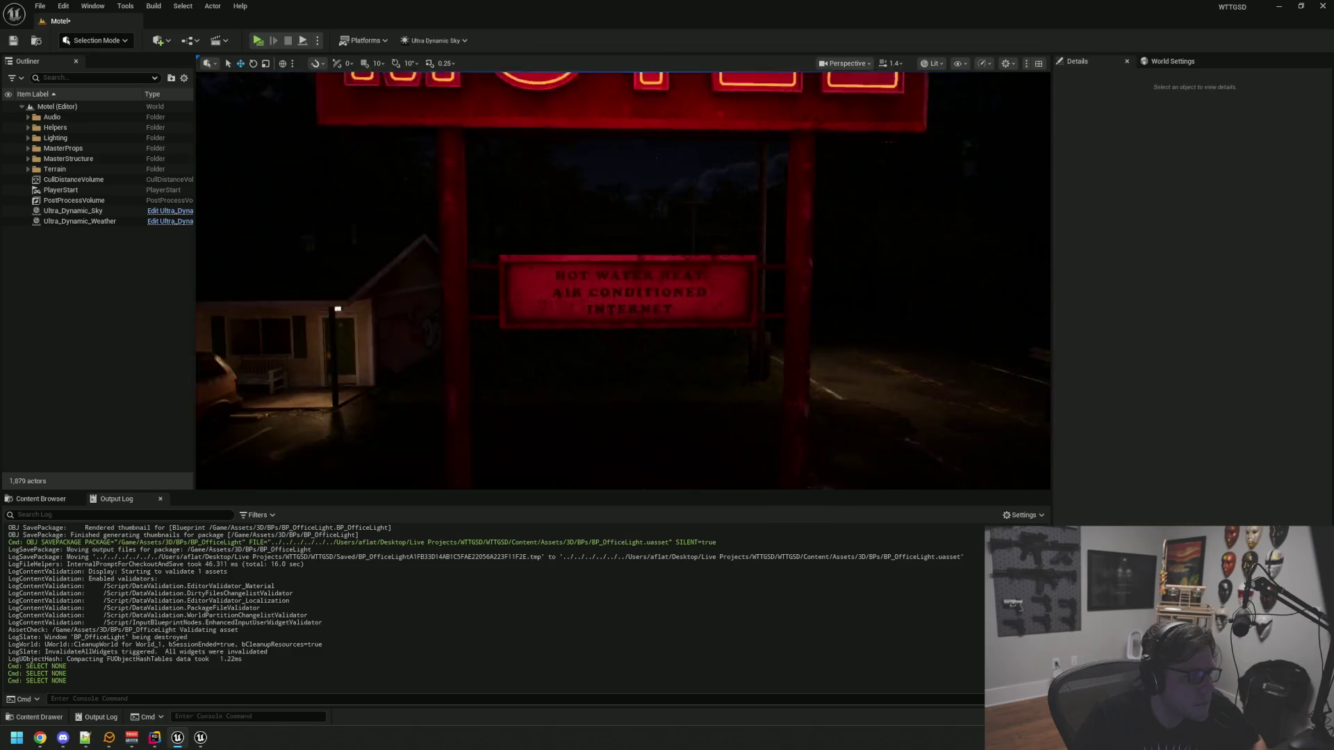
Fly past the motel, tilt up to frame the moon, and select Ultra_Dynamic_Sky
mouse_move(624, 280)
left_mouse_down()
mouse_move(624, 264)
mouse_move(688, 264)
mouse_move(688, 229)
left_mouse_up()
left_click_drag(378, 227, 499, 275)
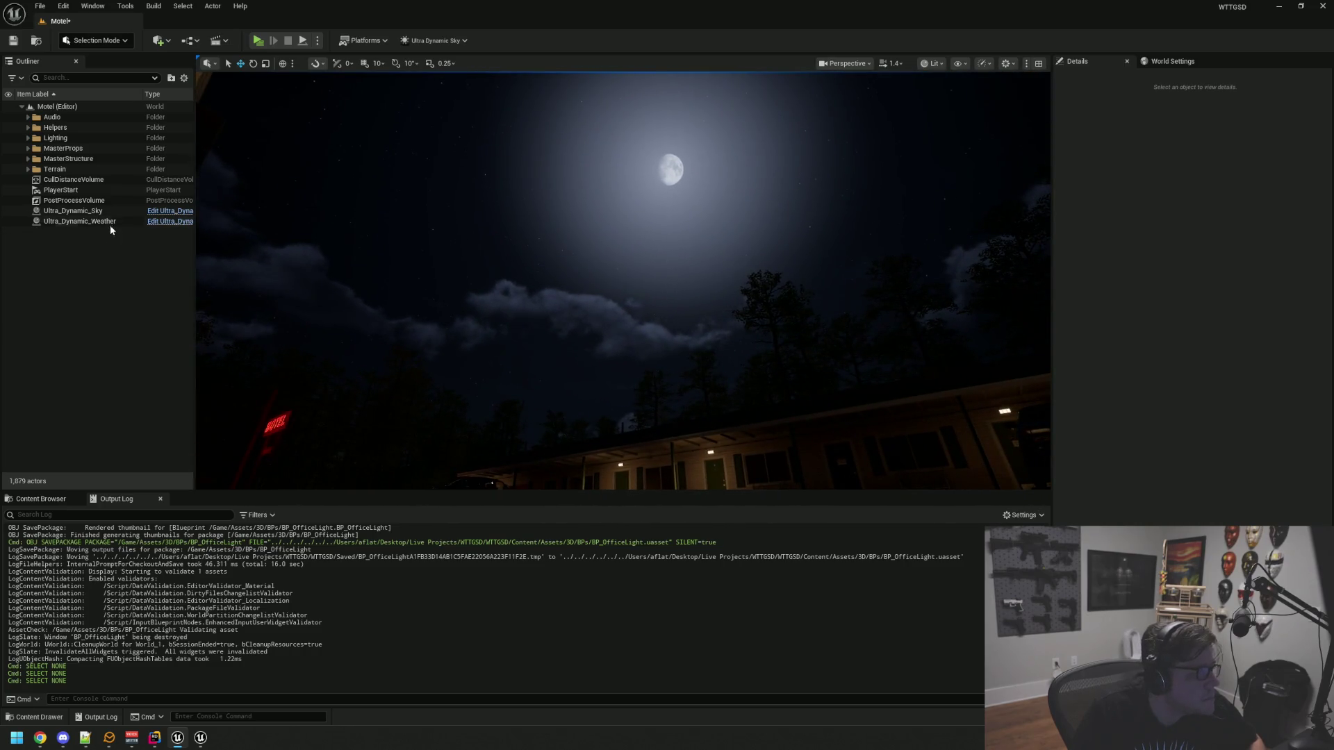
left_click(97, 211)
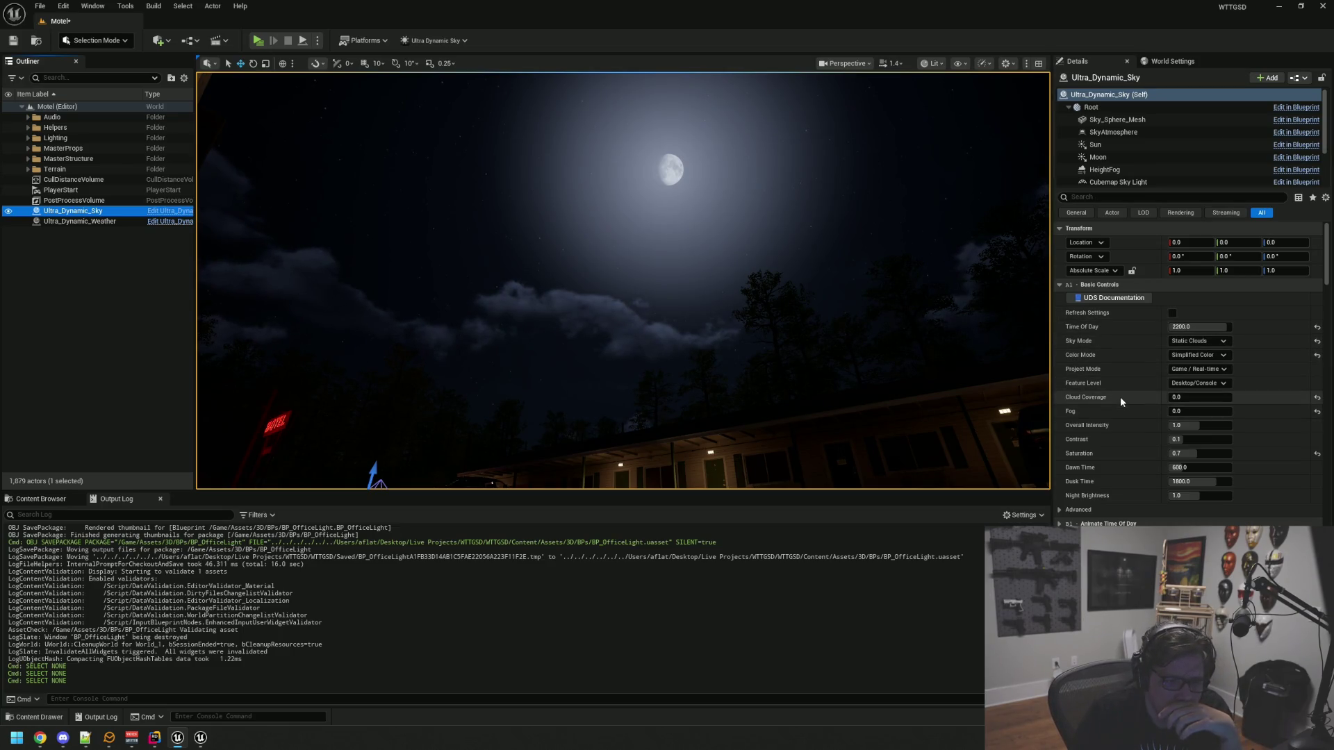
Change Ultra_Dynamic_Sky's Cloud Coverage value and dismiss the override warning
left_click(1188, 398)
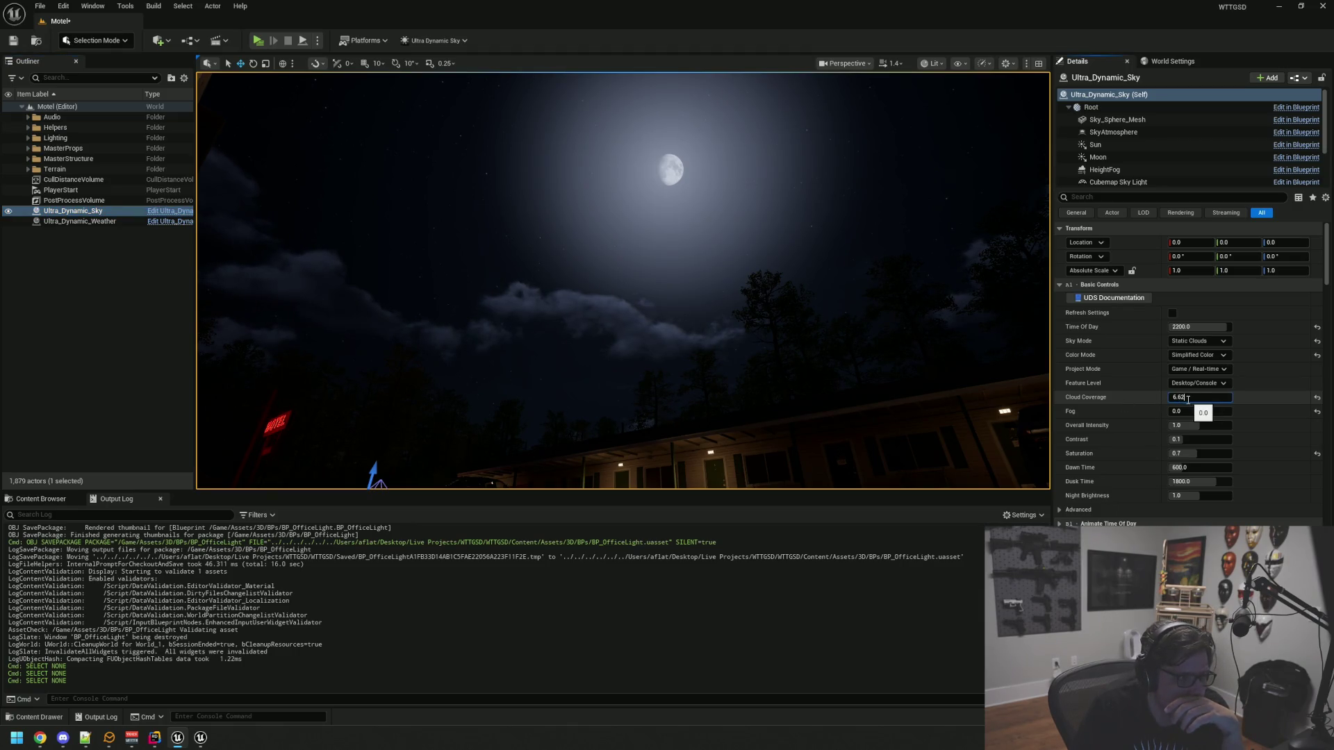
key("Return")
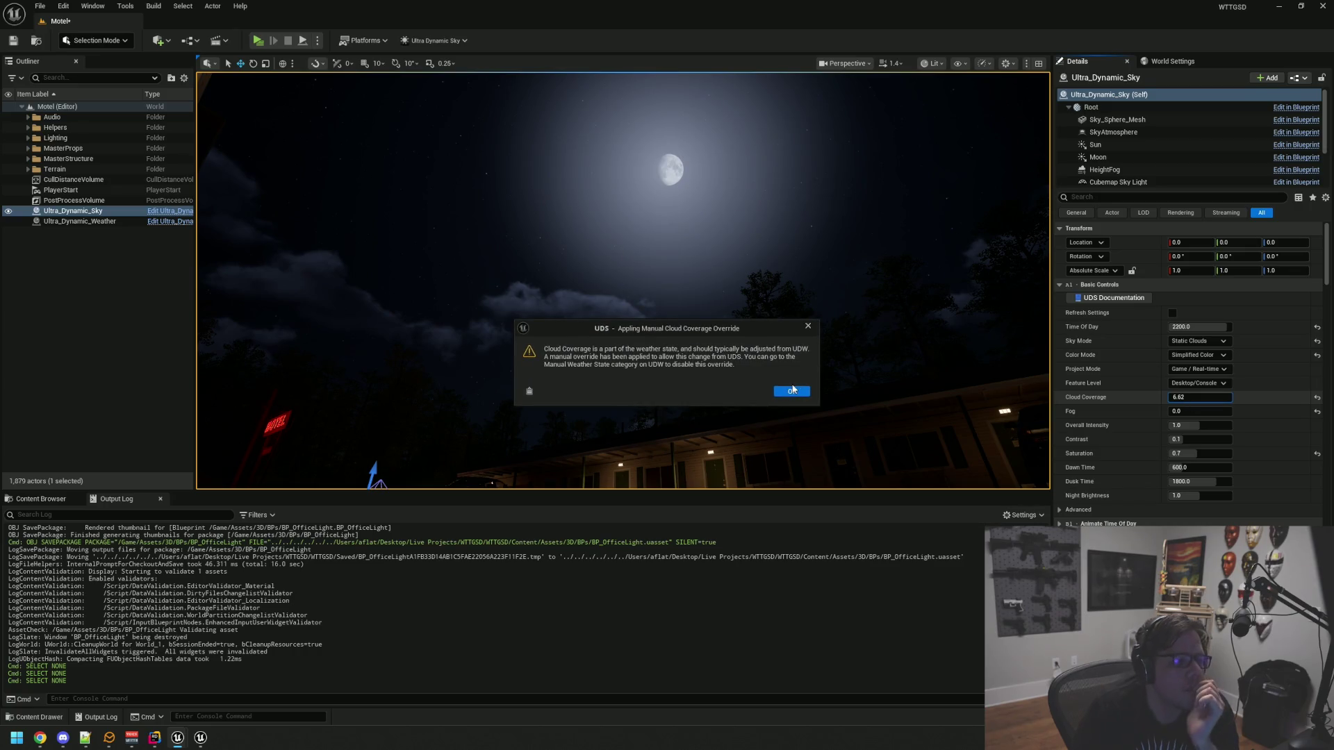
left_click(808, 326)
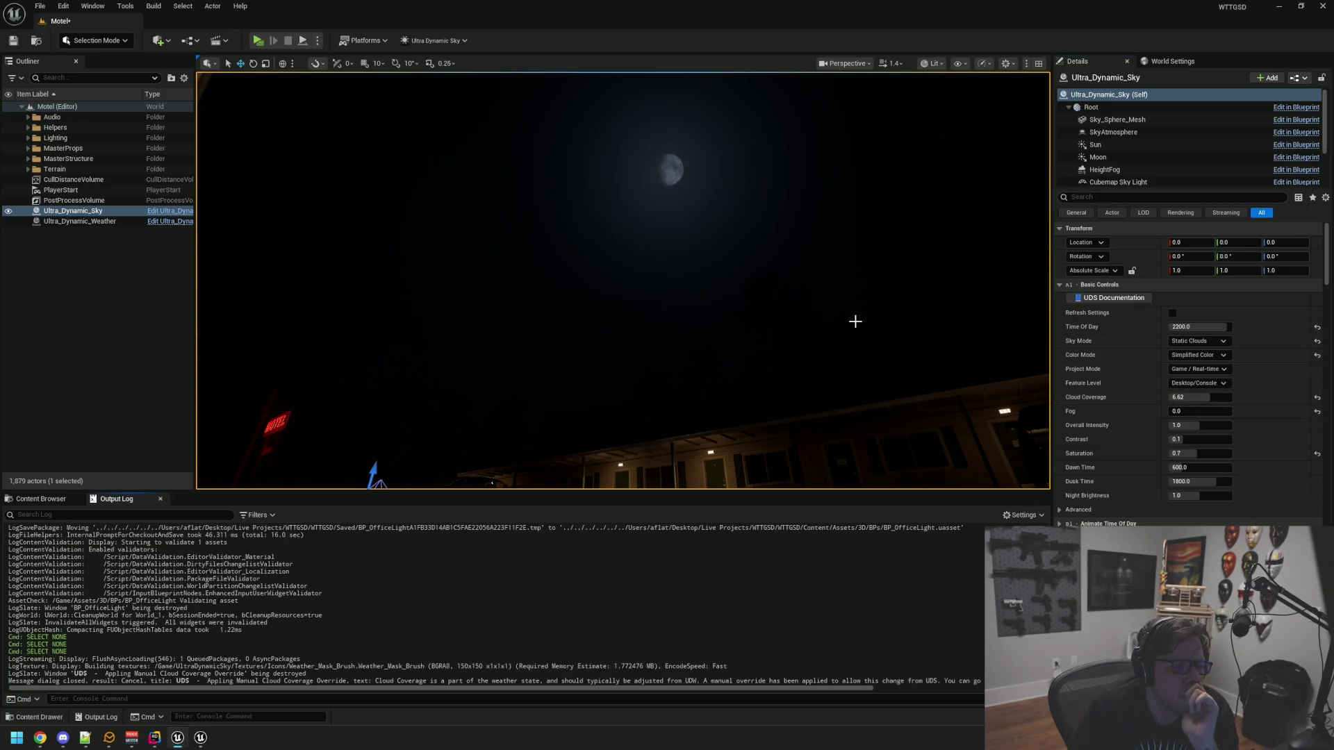
Reset Fog to its default and accept the manual fog override warning
mouse_move(882, 310)
left_mouse_down()
mouse_move(716, 344)
mouse_move(681, 327)
mouse_move(692, 305)
mouse_move(834, 306)
left_mouse_up()
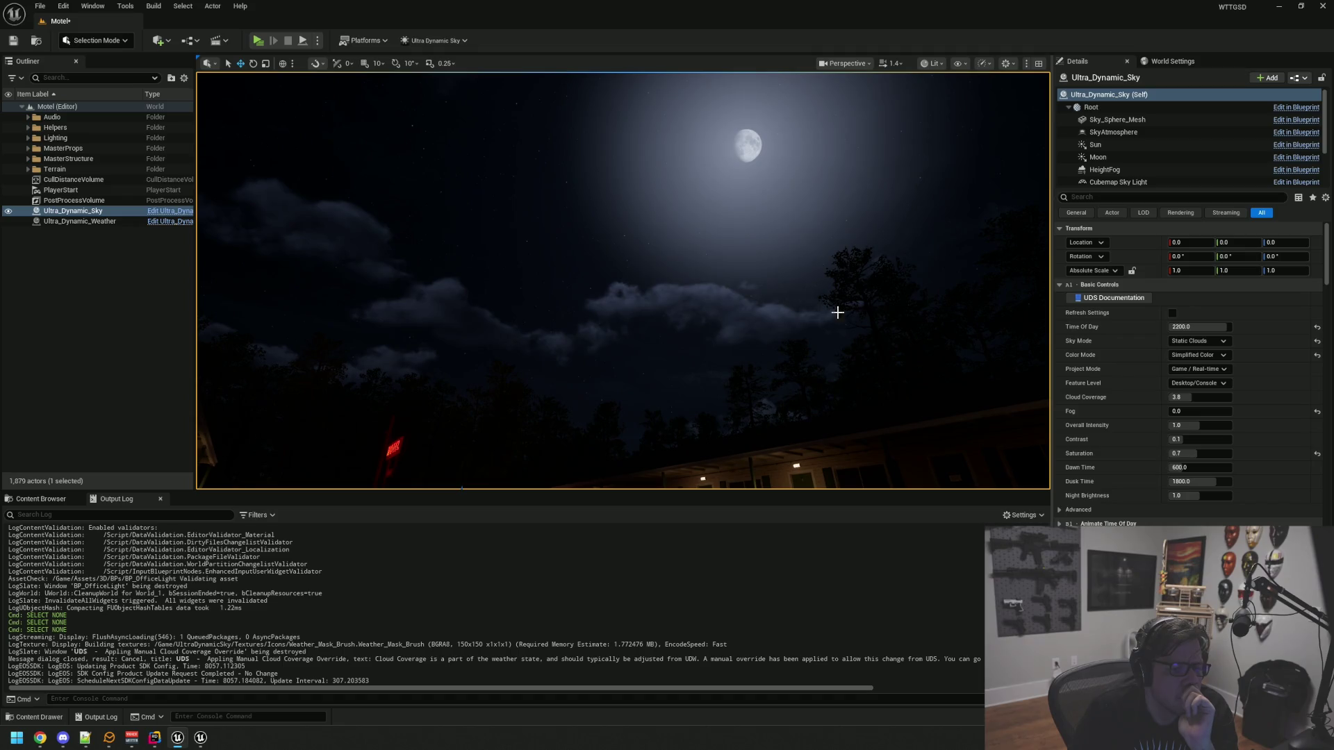
left_click(1317, 412)
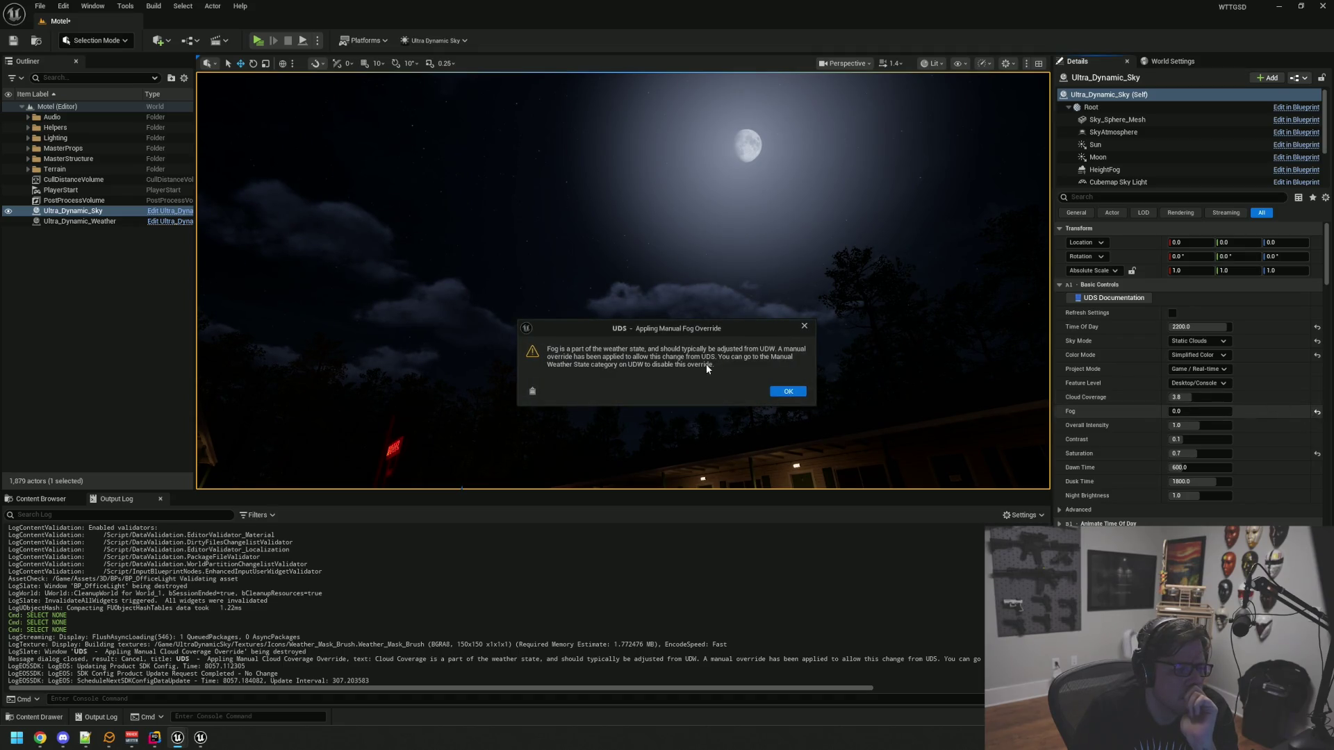
left_click(788, 391)
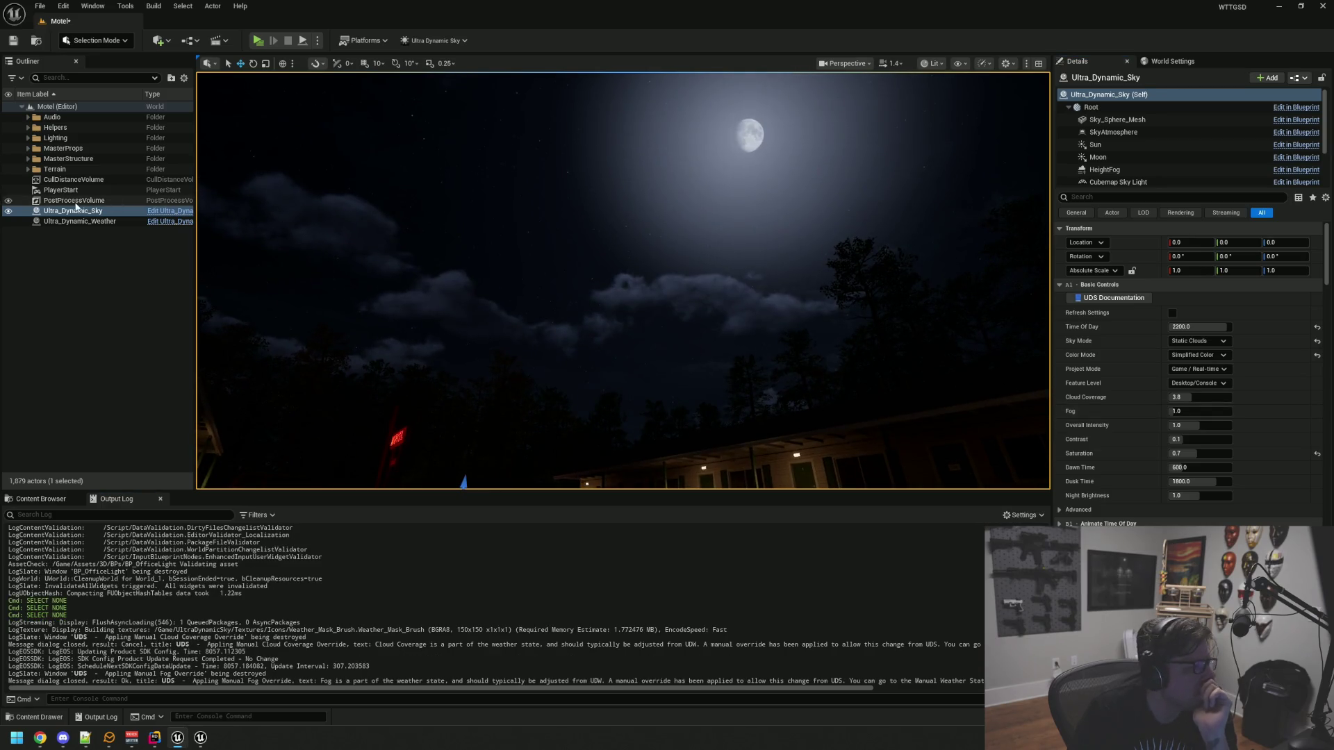
Turn off Cloud Coverage - Manual Override on Ultra_Dynamic_Weather
left_click(153, 221)
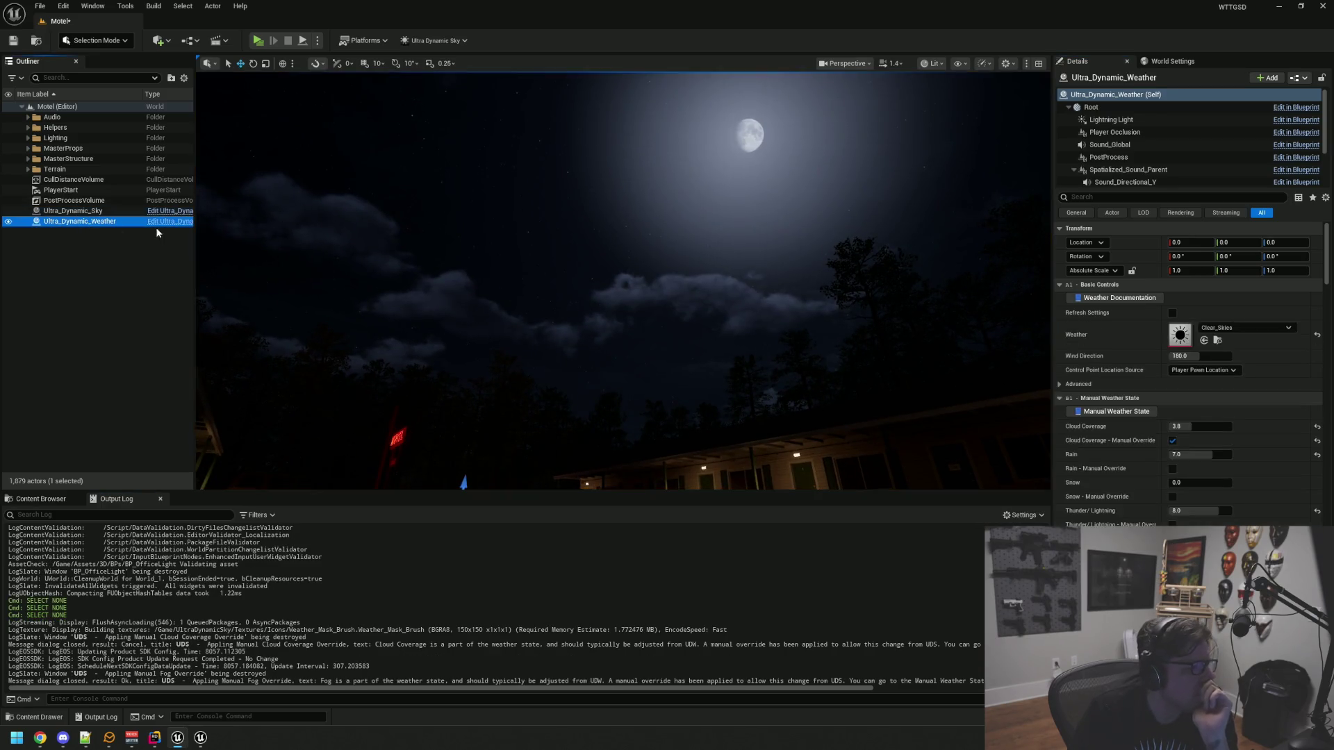
left_click(1174, 441)
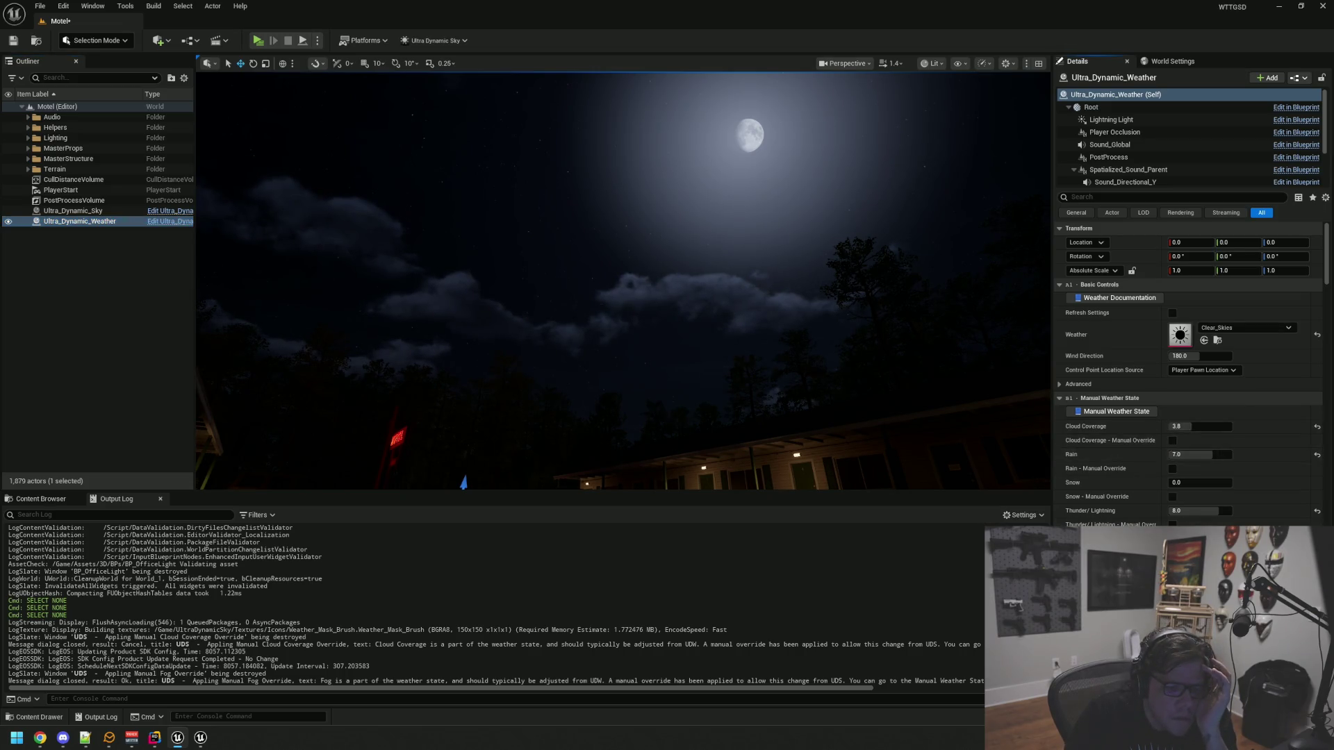
left_click_drag(624, 278, 615, 316)
left_click_drag(745, 327, 745, 312)
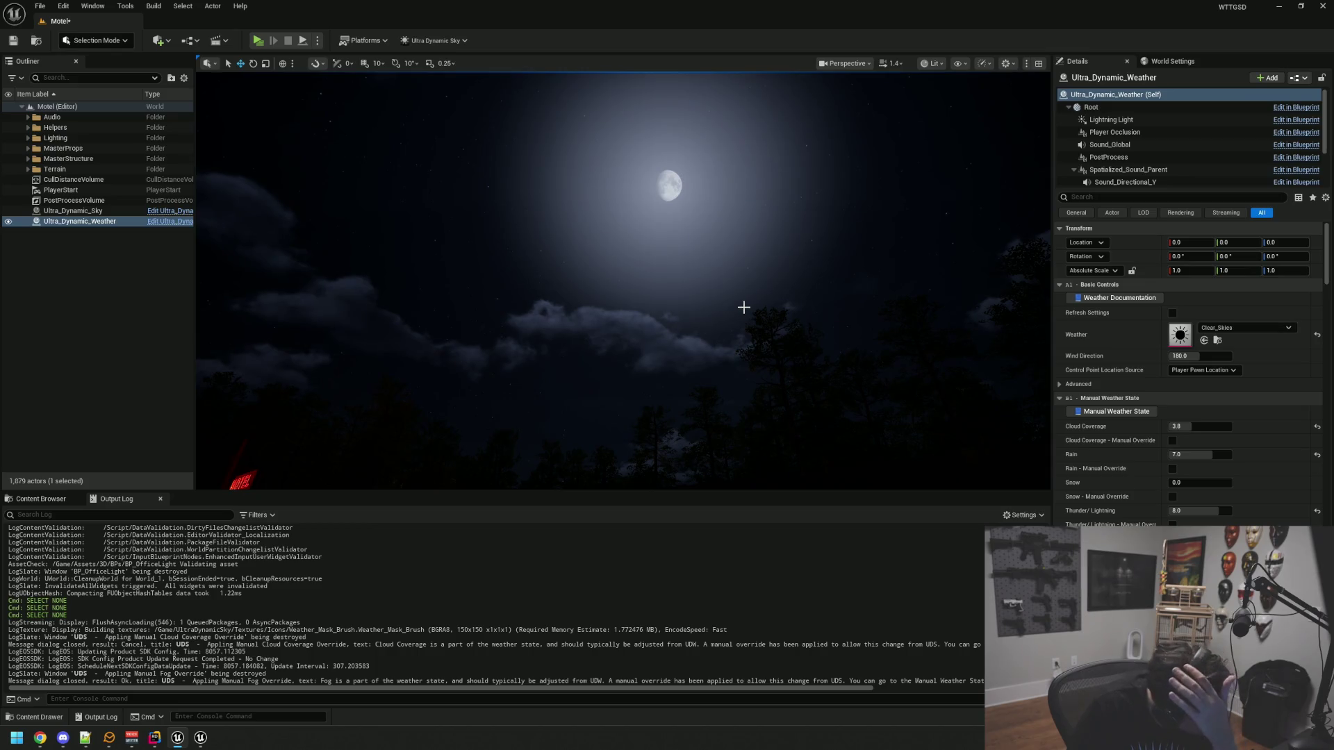
Reselect Ultra_Dynamic_Sky and focus its Details search box
left_click(74, 200)
left_click(90, 211)
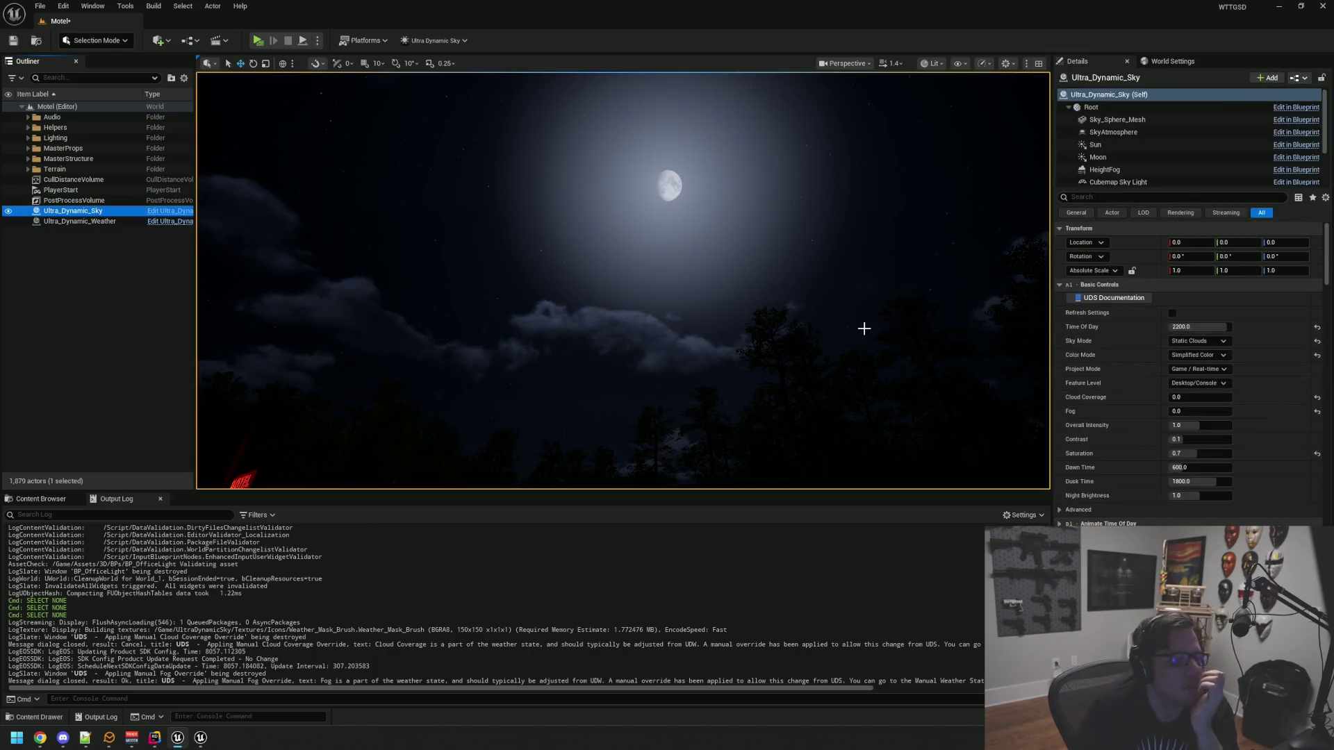
left_click(1176, 325)
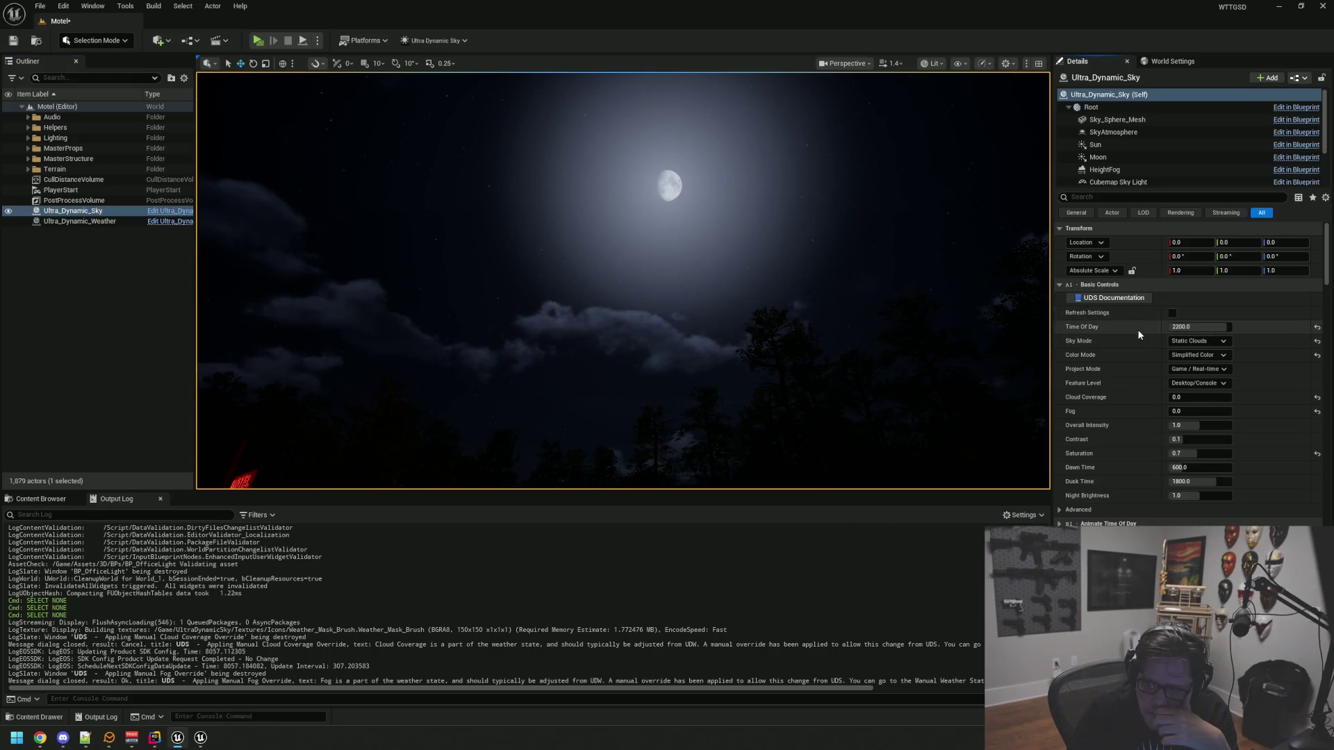
left_click(1143, 198)
Search Details for moon glow, enter Moon Glow Intensity 0.06, and save the Motel level
type("moonglow")
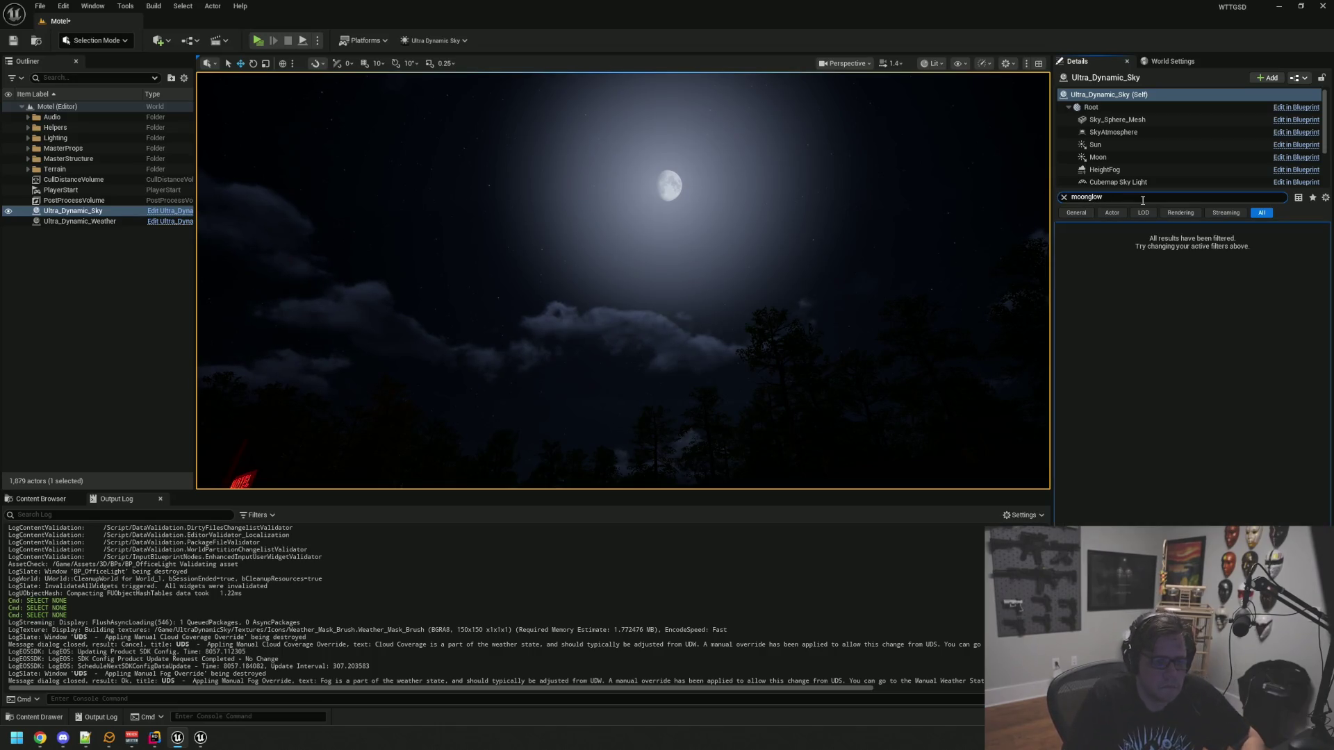
key("ctrl+a")
type("m")
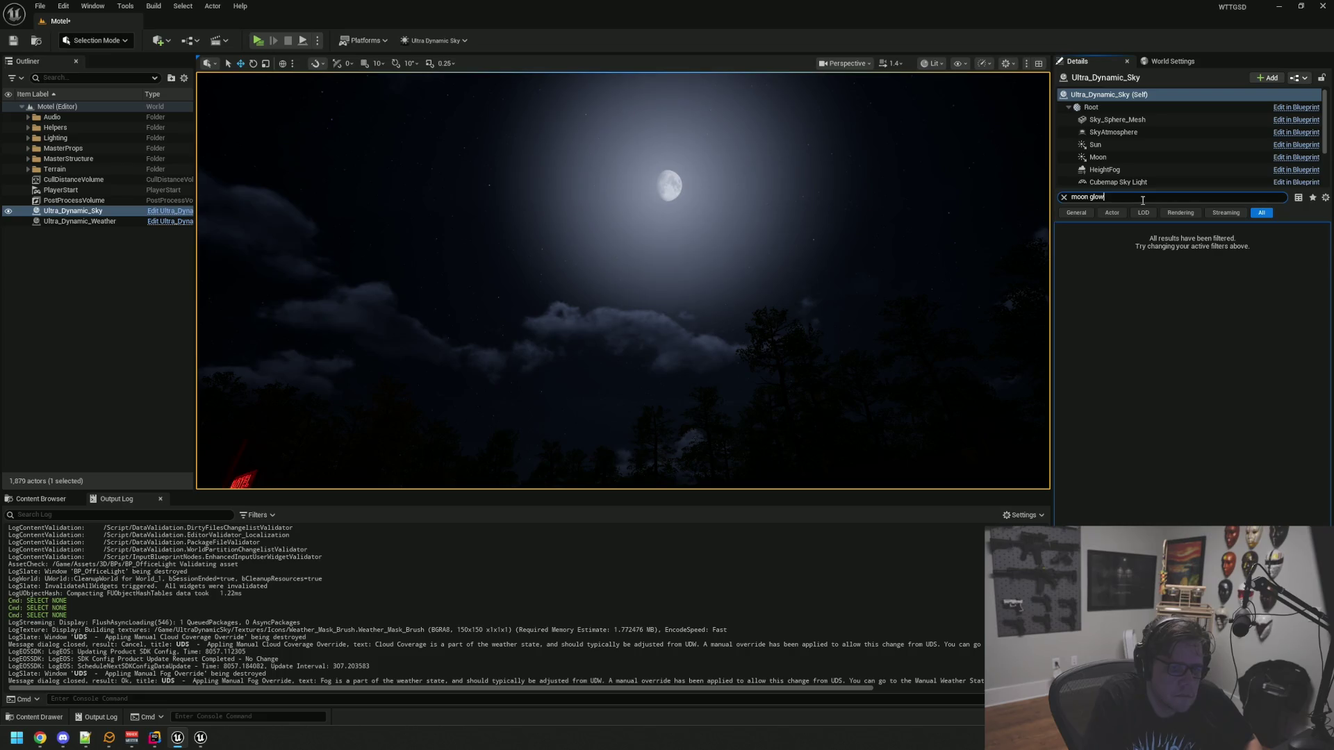
left_click(1197, 244)
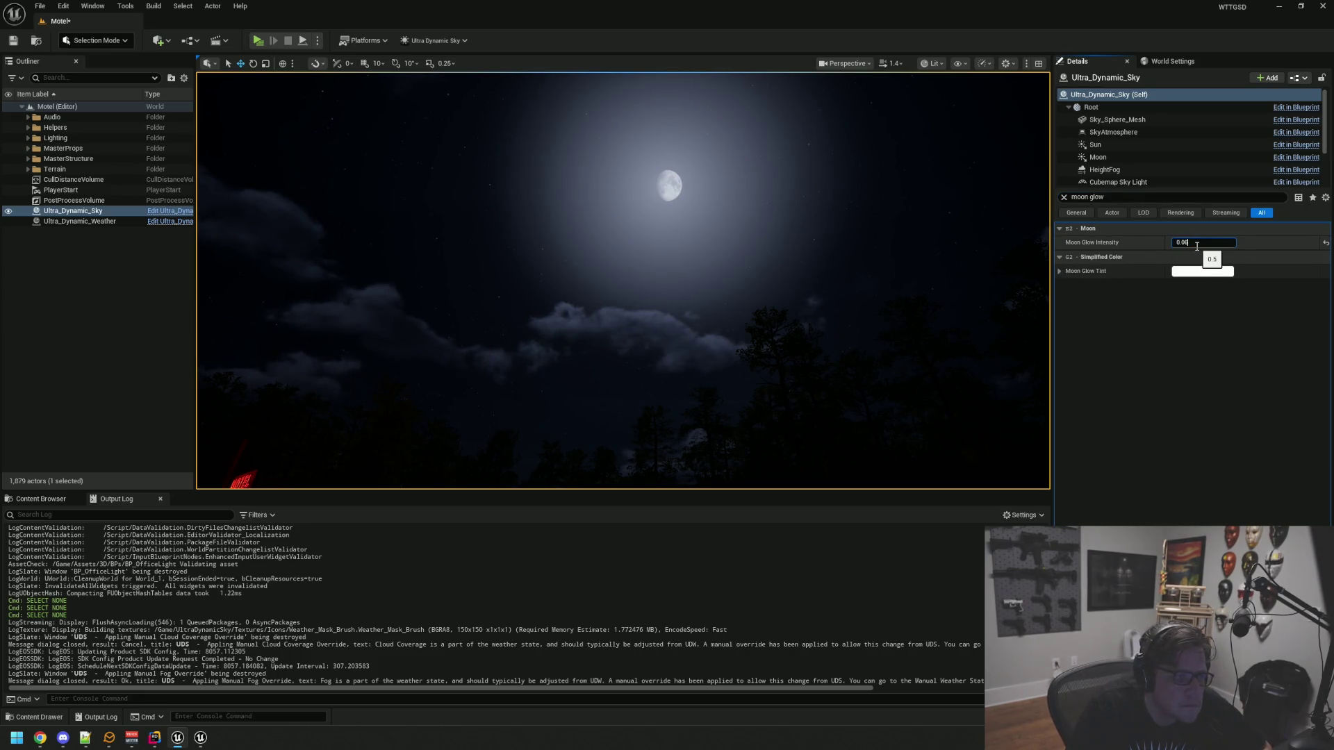
key("Return")
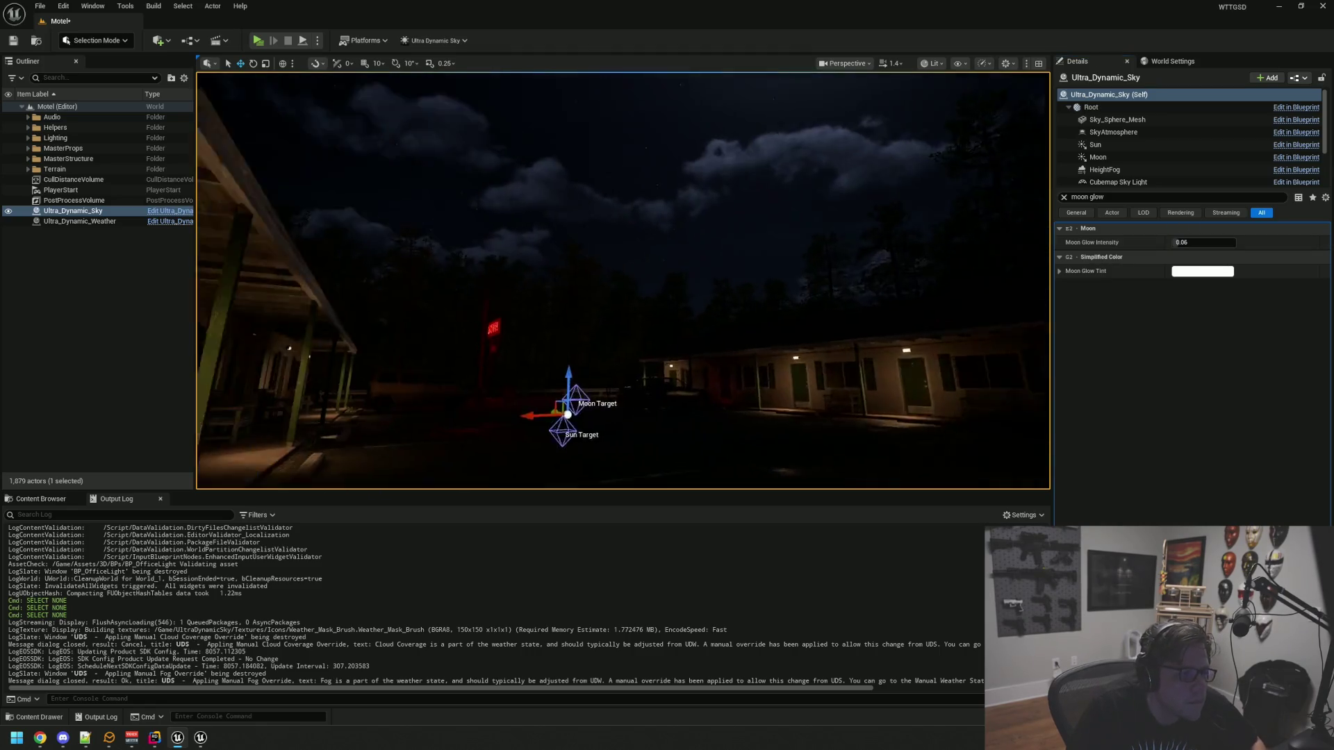
key("Escape")
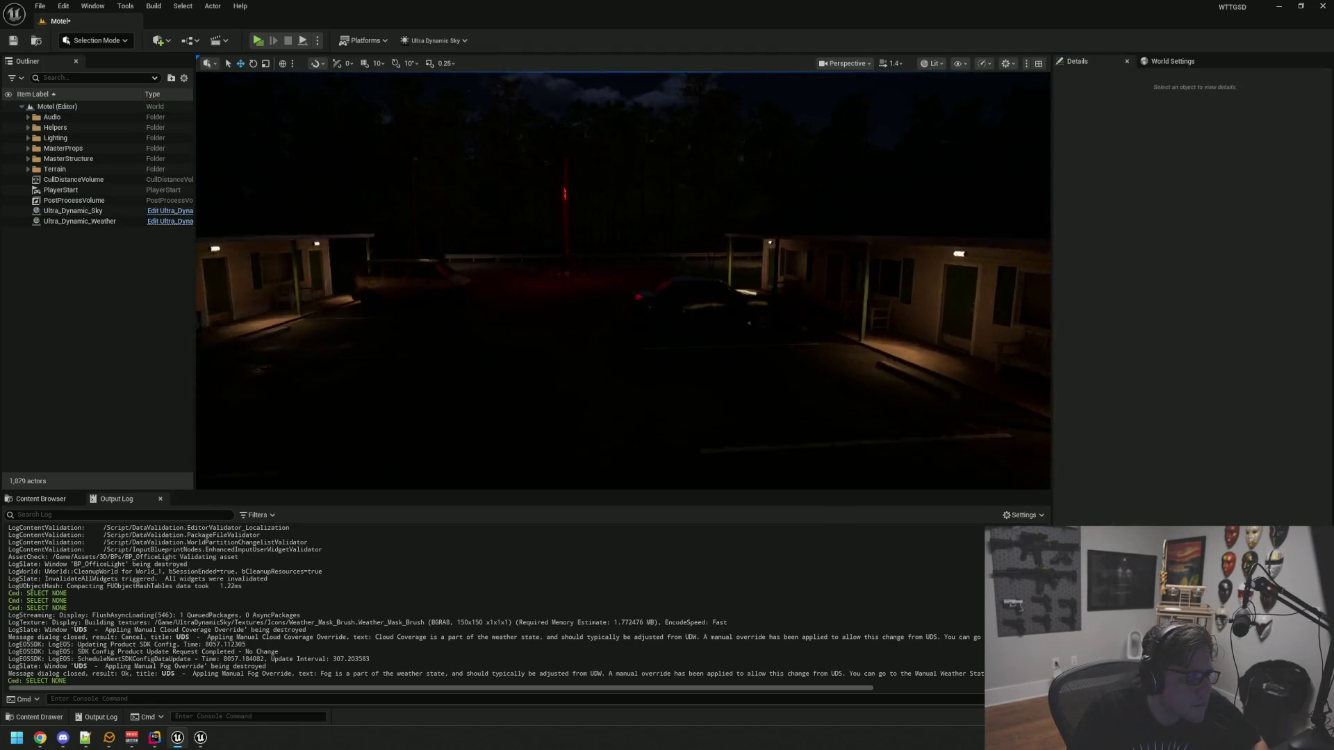
key("ctrl+s")
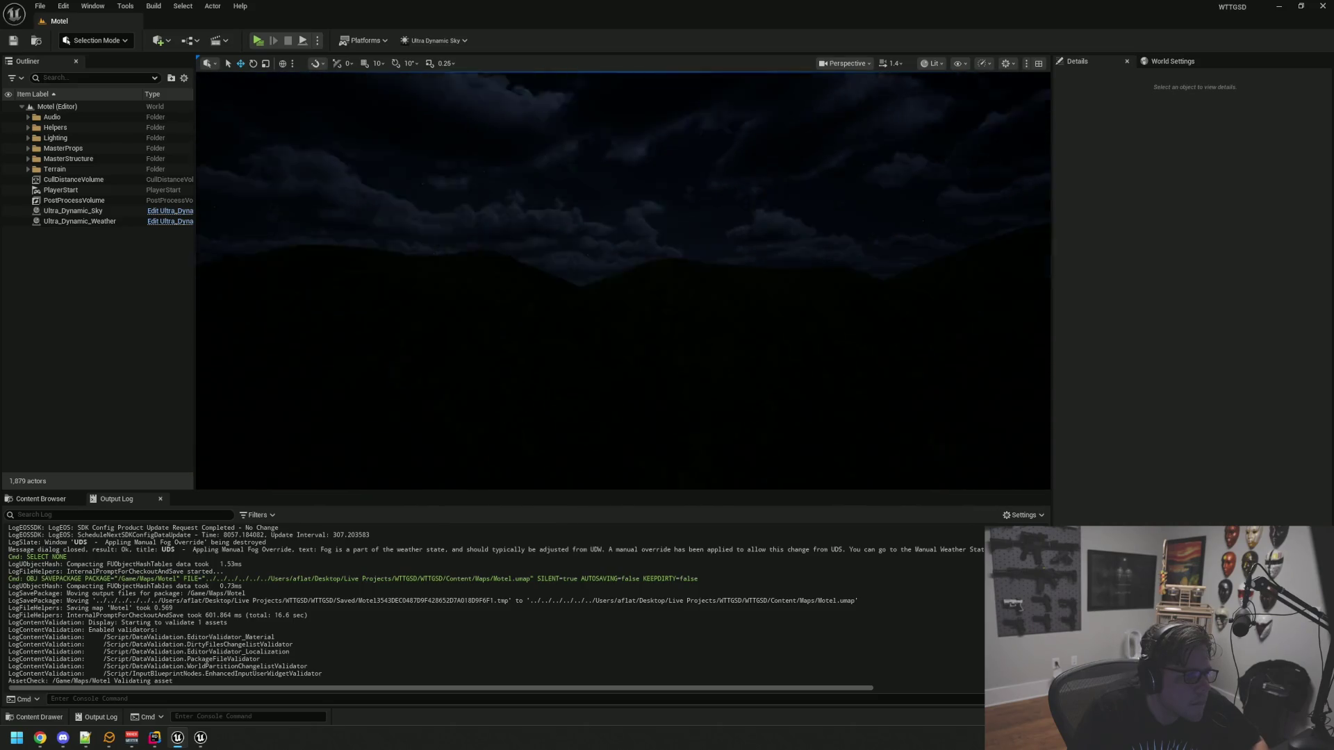
Close the Unreal editor and its leftover window, then minimize Rider
left_click(1324, 10)
left_click(978, 203)
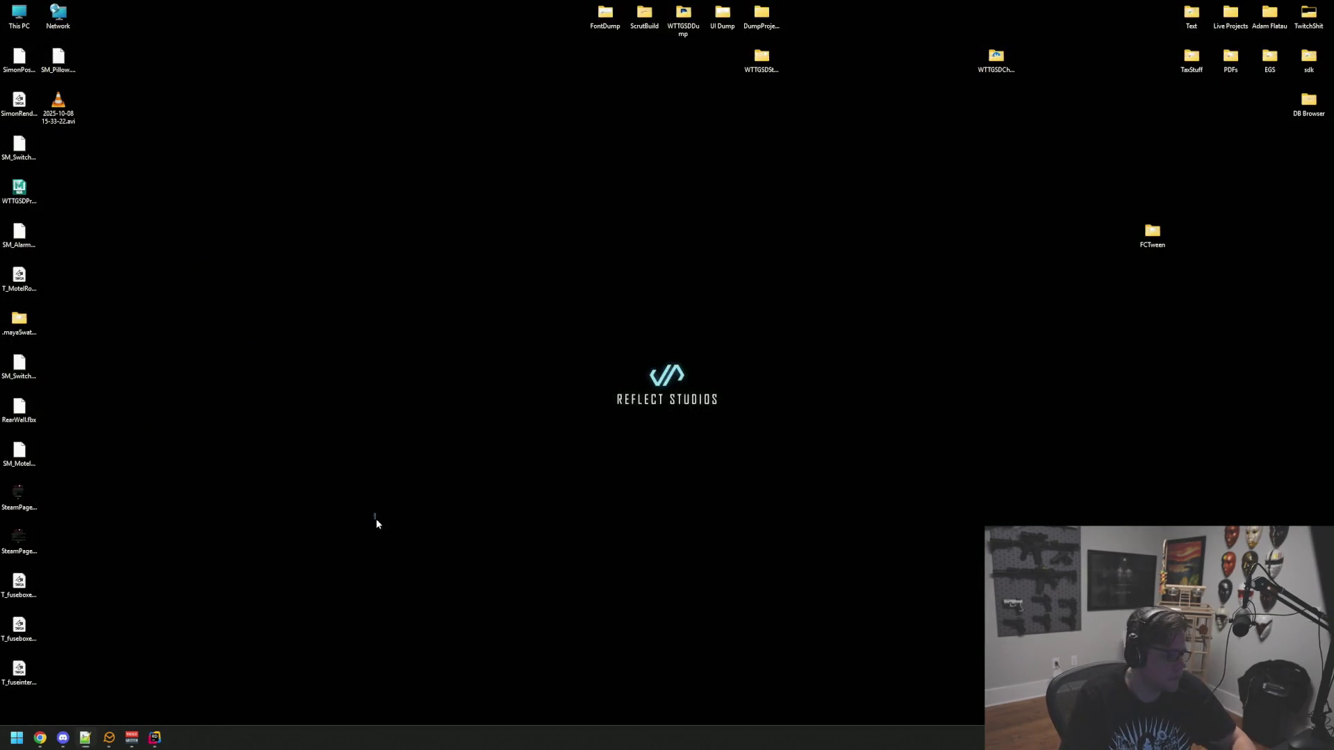
left_click(154, 738)
left_click(789, 475)
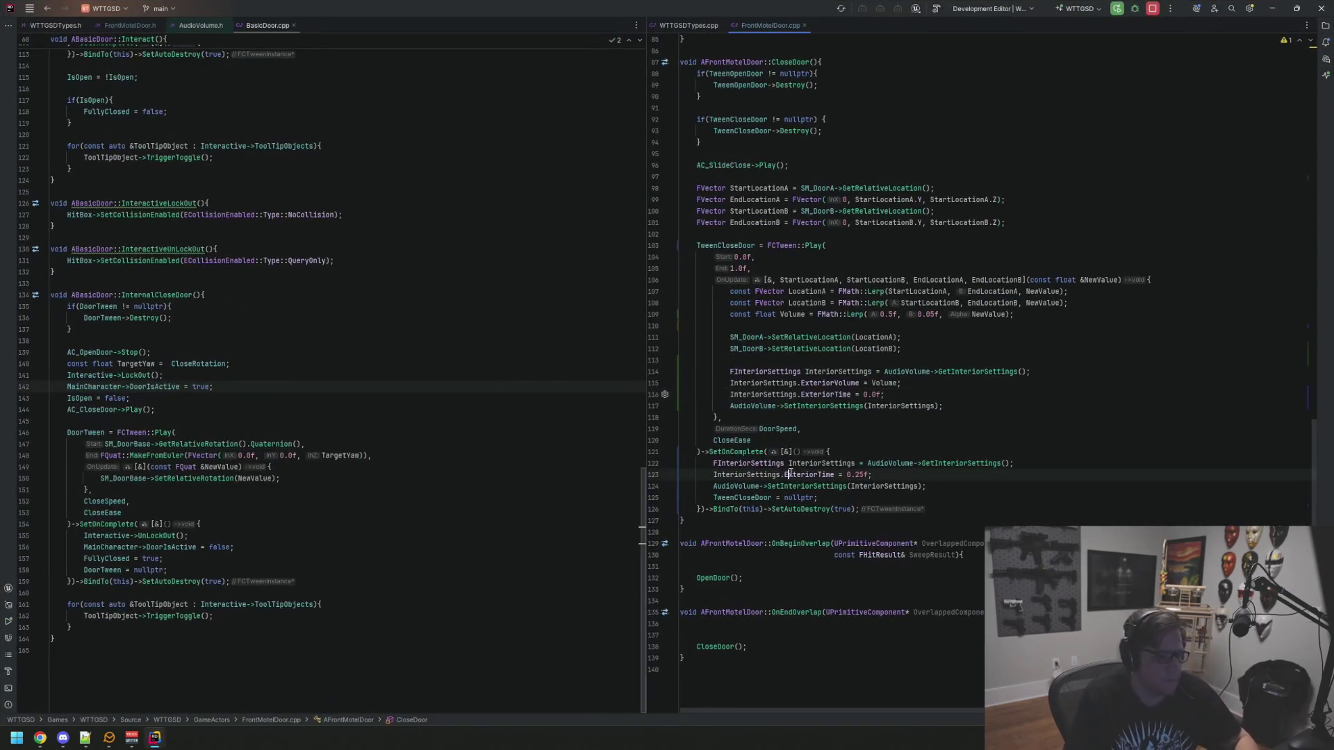
left_click(1273, 9)
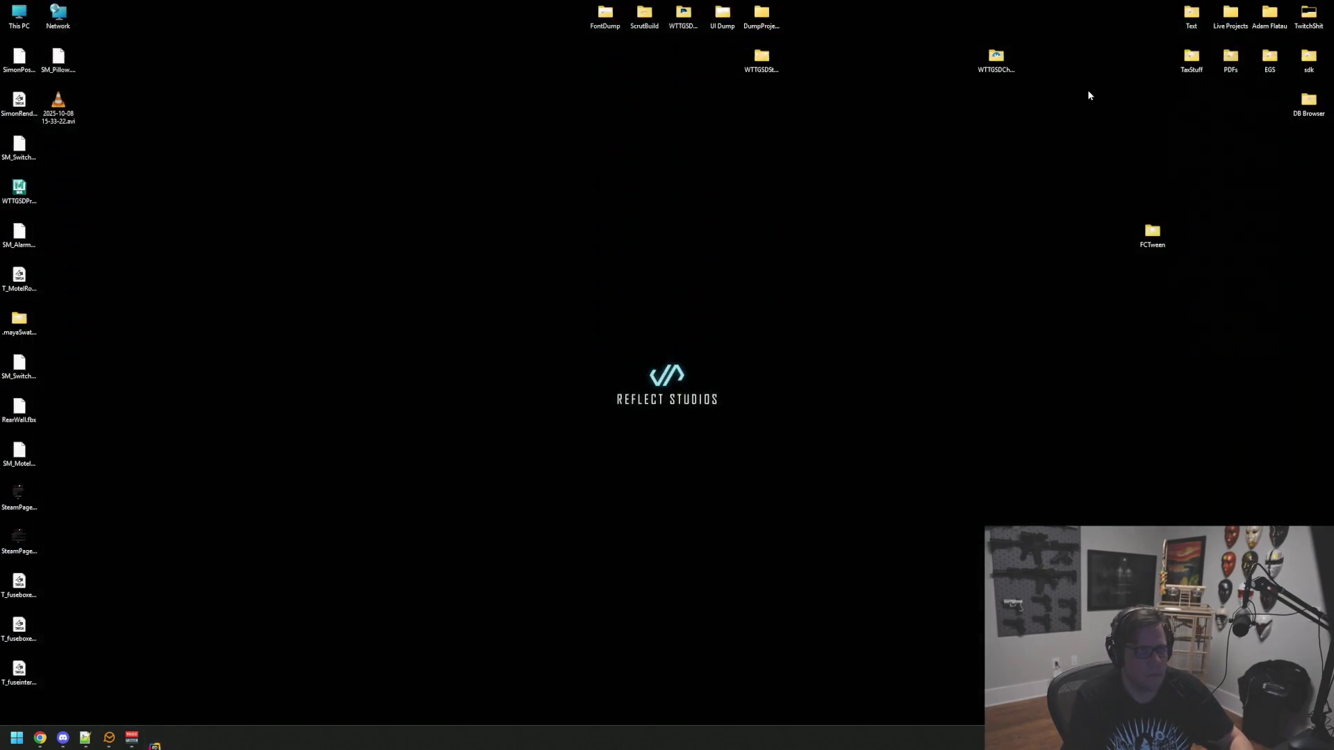
Launch GitHub Desktop and commit the 18 changed files to main with summary 'oqq', description 'qqq'
key("super")
type("github desktop")
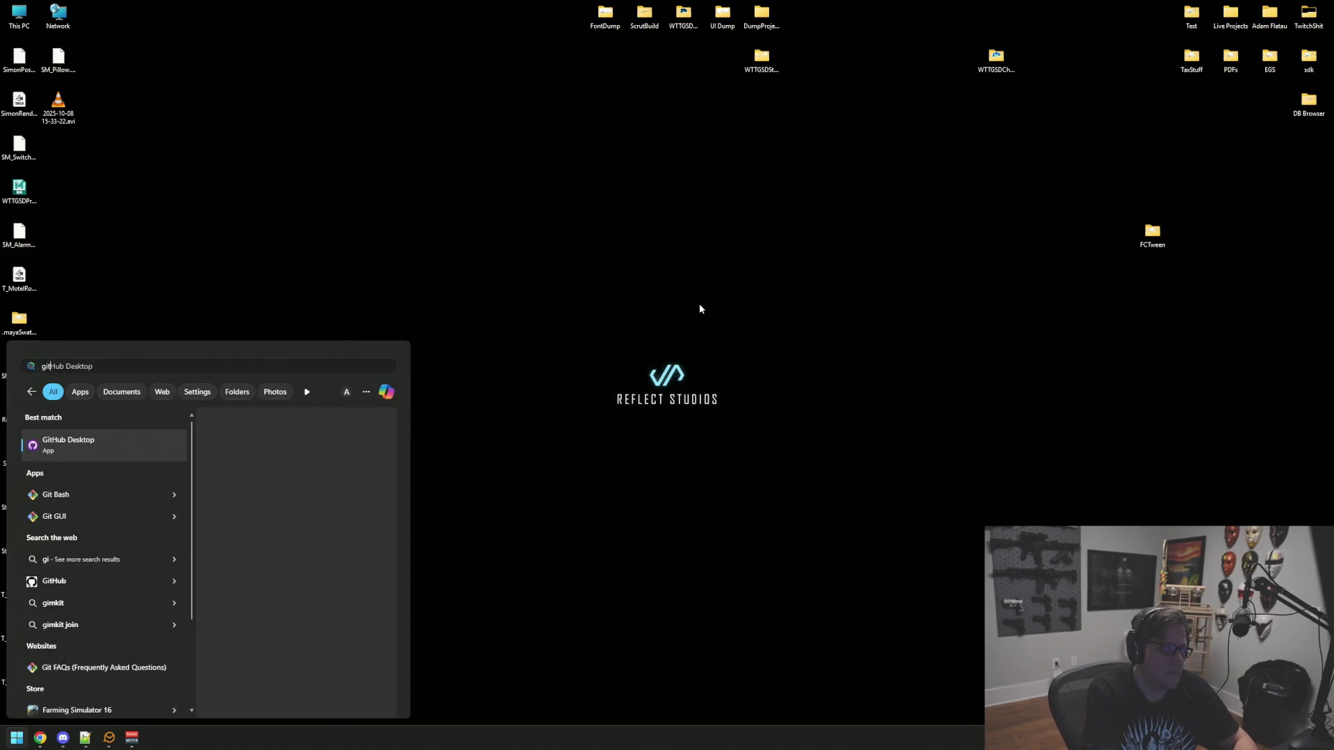
key("Return")
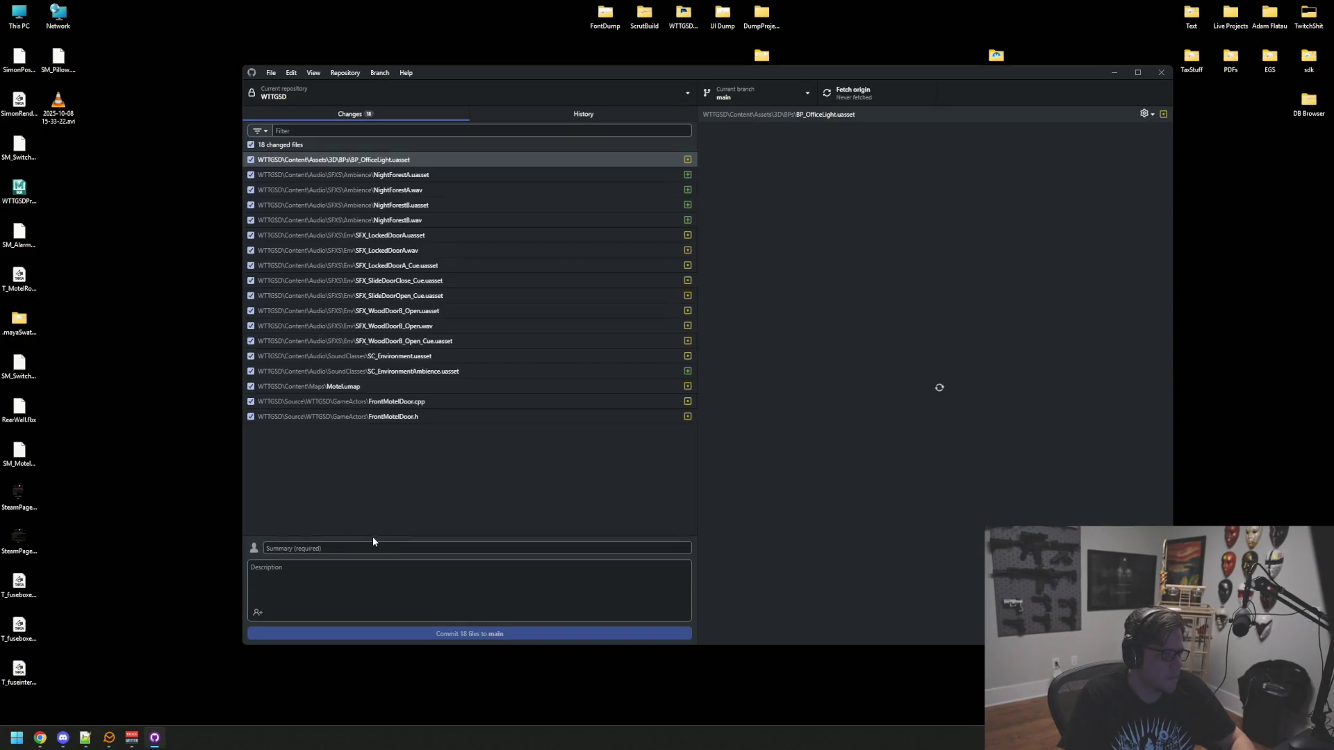
left_click(375, 549)
type("oqq")
key("Tab")
type("qqq")
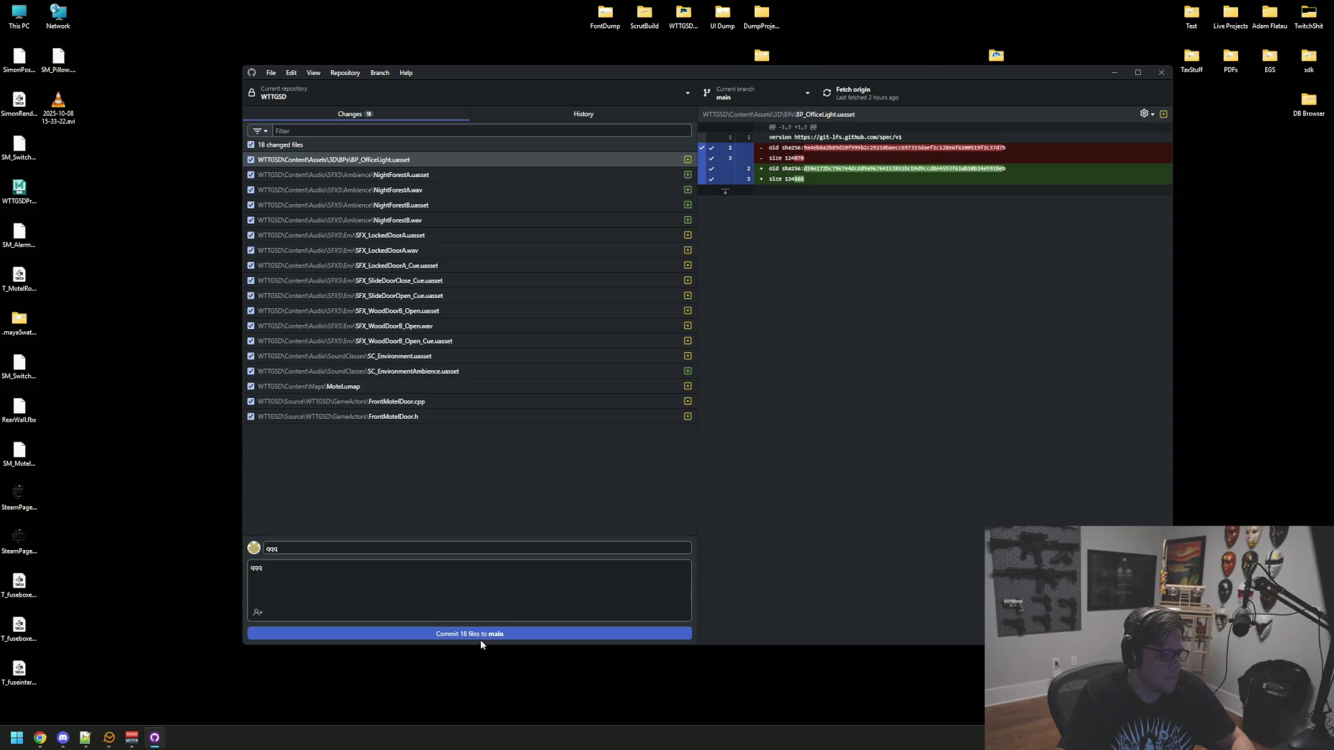
left_click(481, 640)
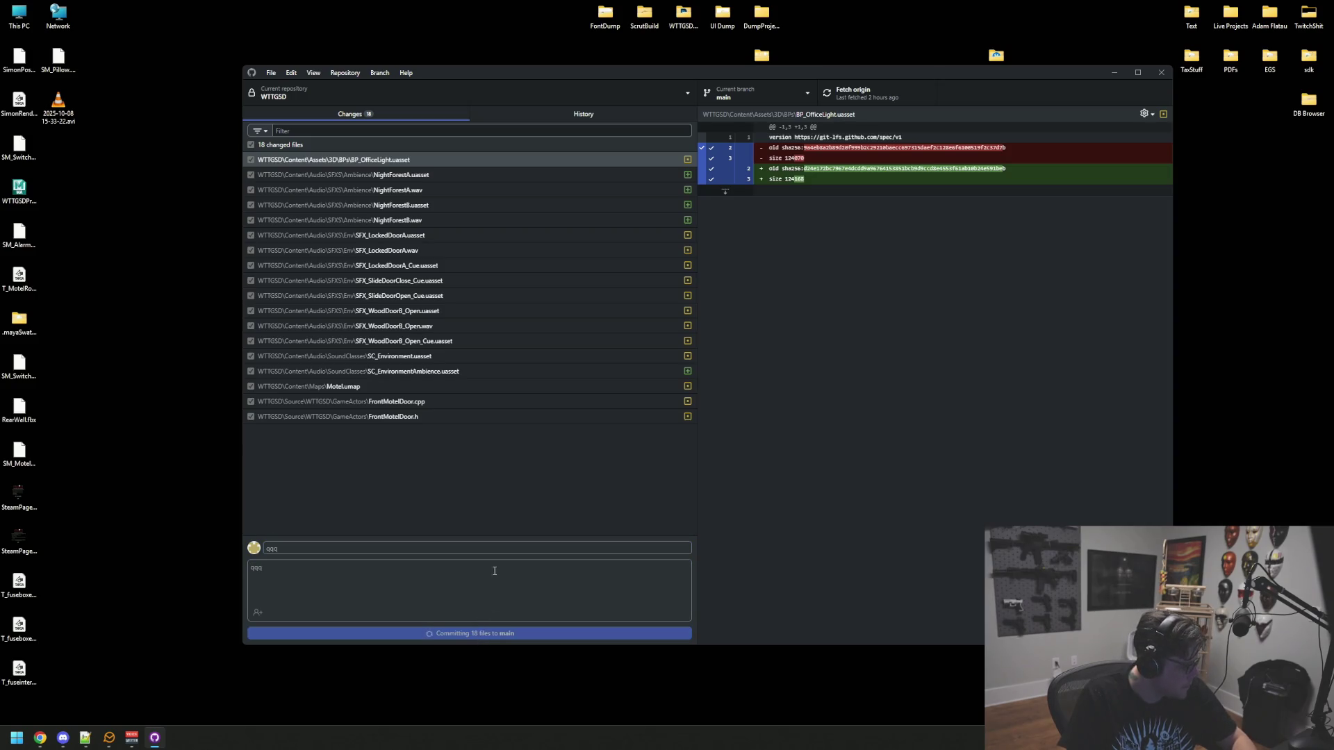
Push the commit to origin, switch to the Anim branch, and open Live Projects
key("ctrl+p")
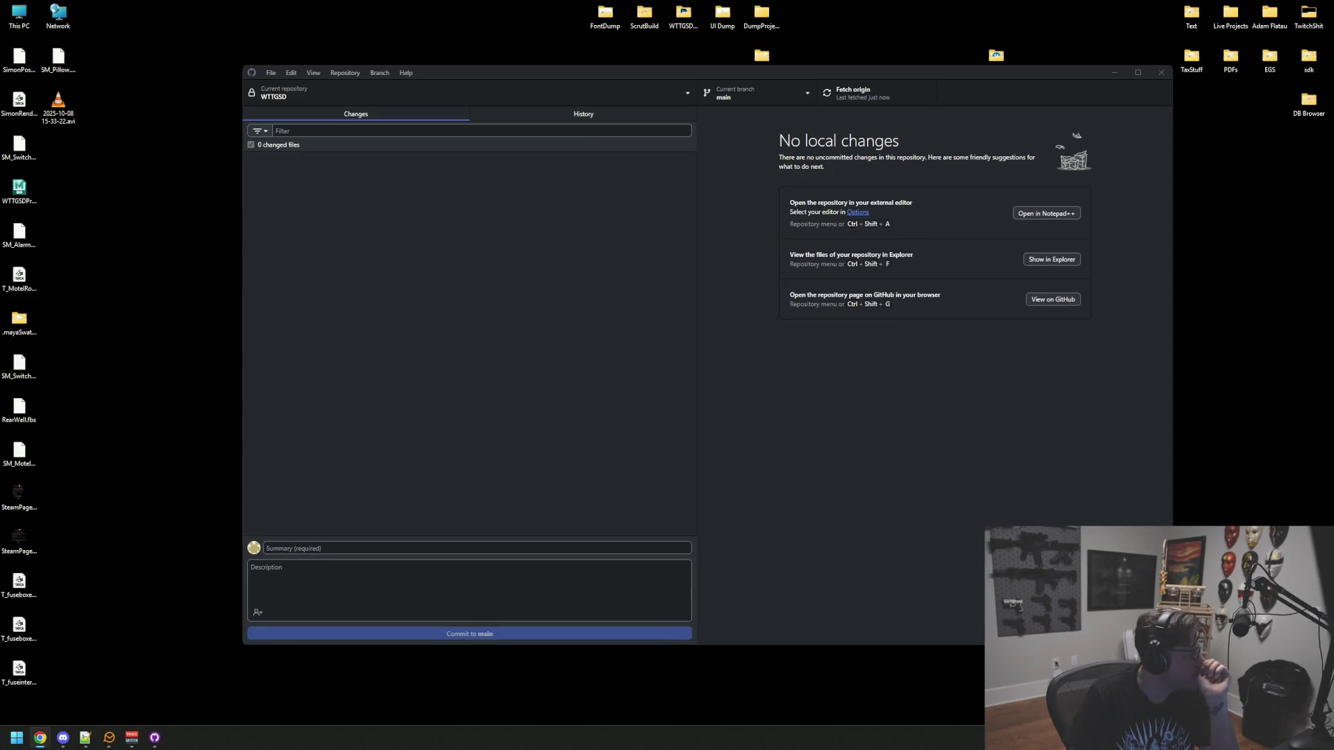
left_click(744, 96)
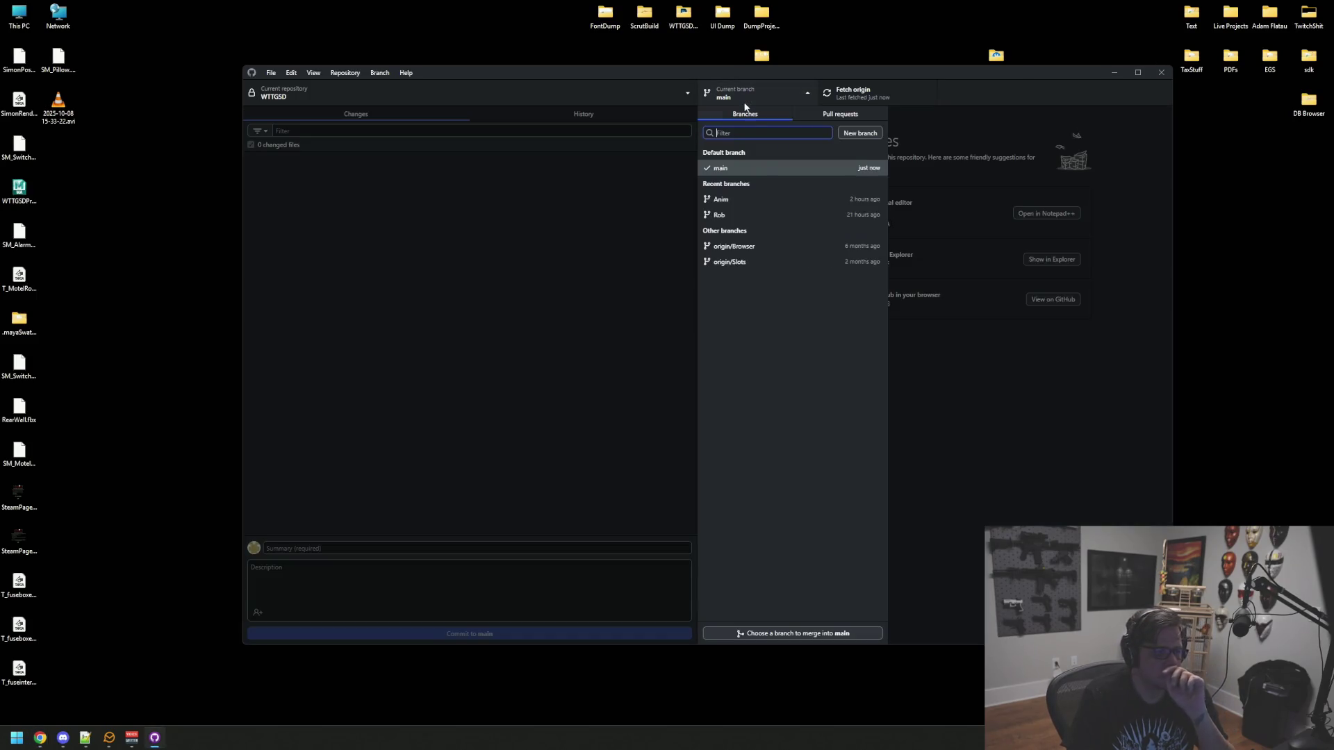
left_click(770, 203)
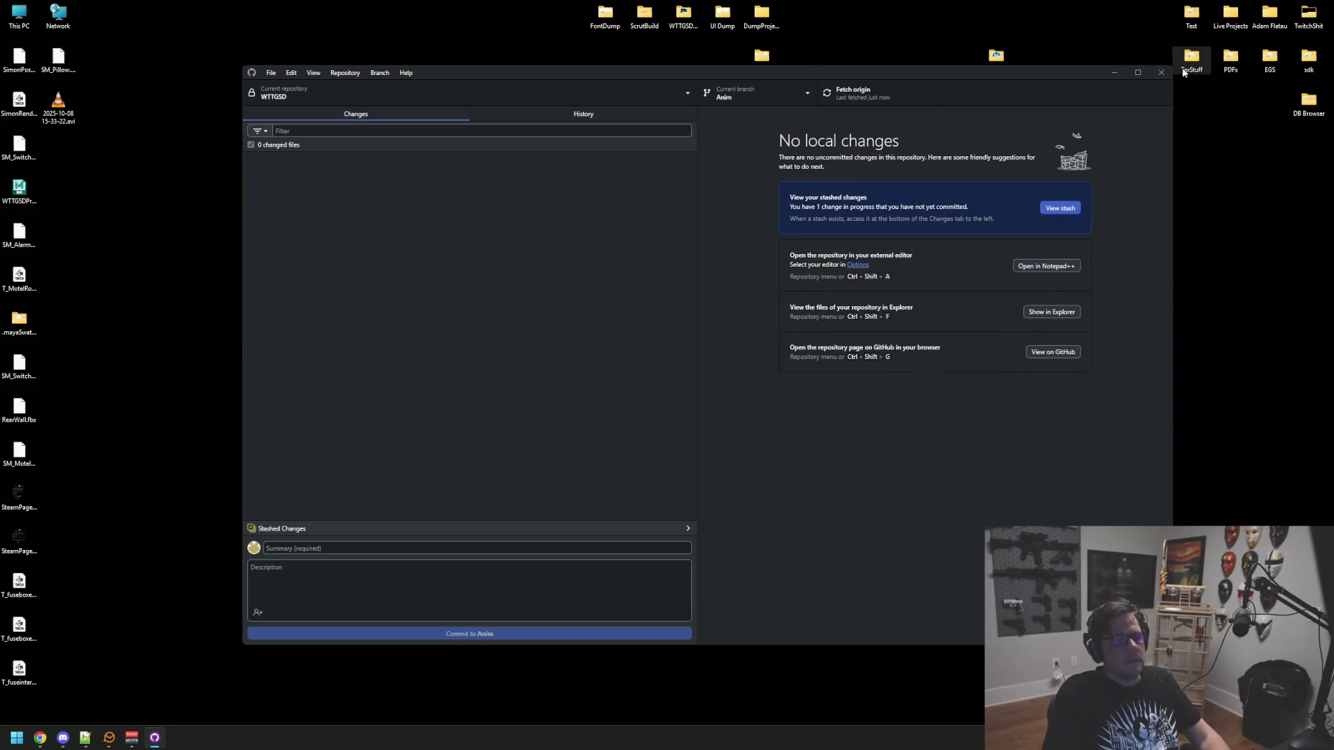
left_click(1161, 72)
double_click(1231, 14)
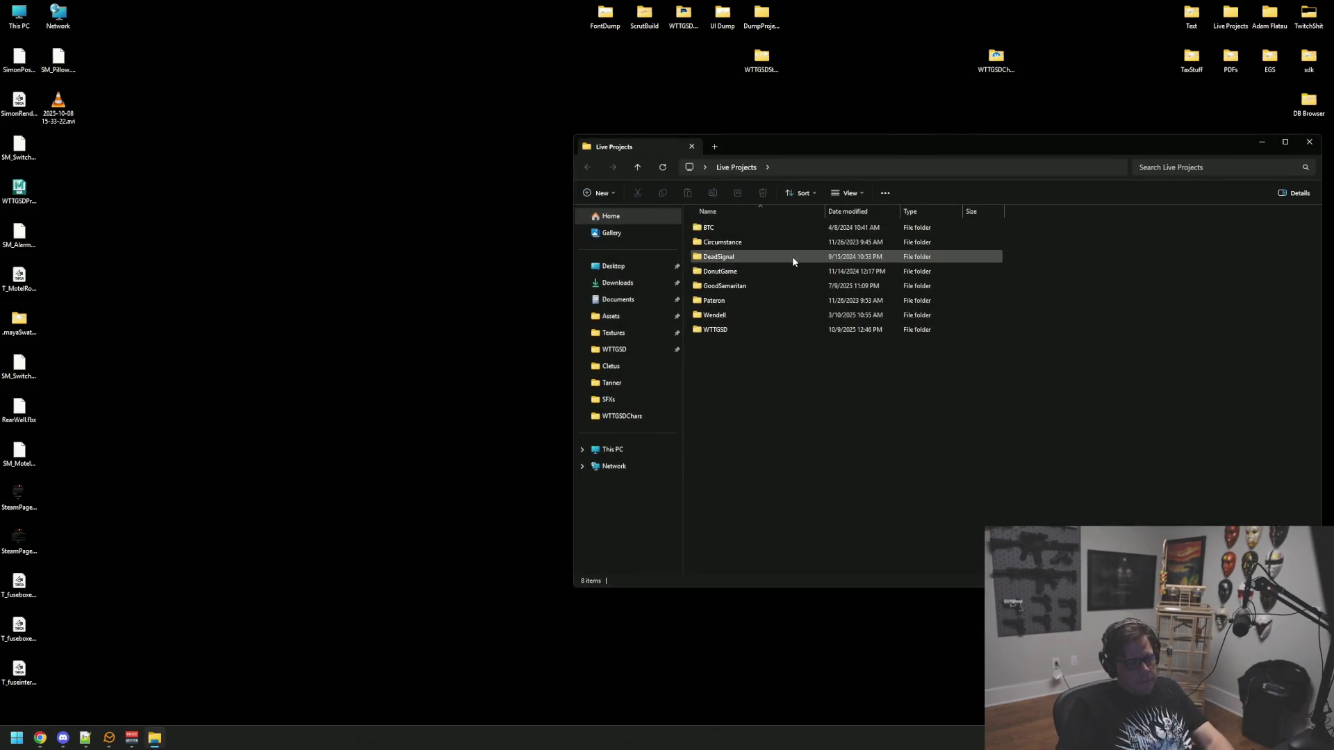
Browse to Live Projects > WTTGSD > WTTGSD, try launching WTTGSD.uproject, and dismiss the module load error
double_click(717, 329)
left_click(737, 168)
left_click_drag(785, 142, 595, 141)
double_click(543, 336)
double_click(544, 267)
double_click(575, 429)
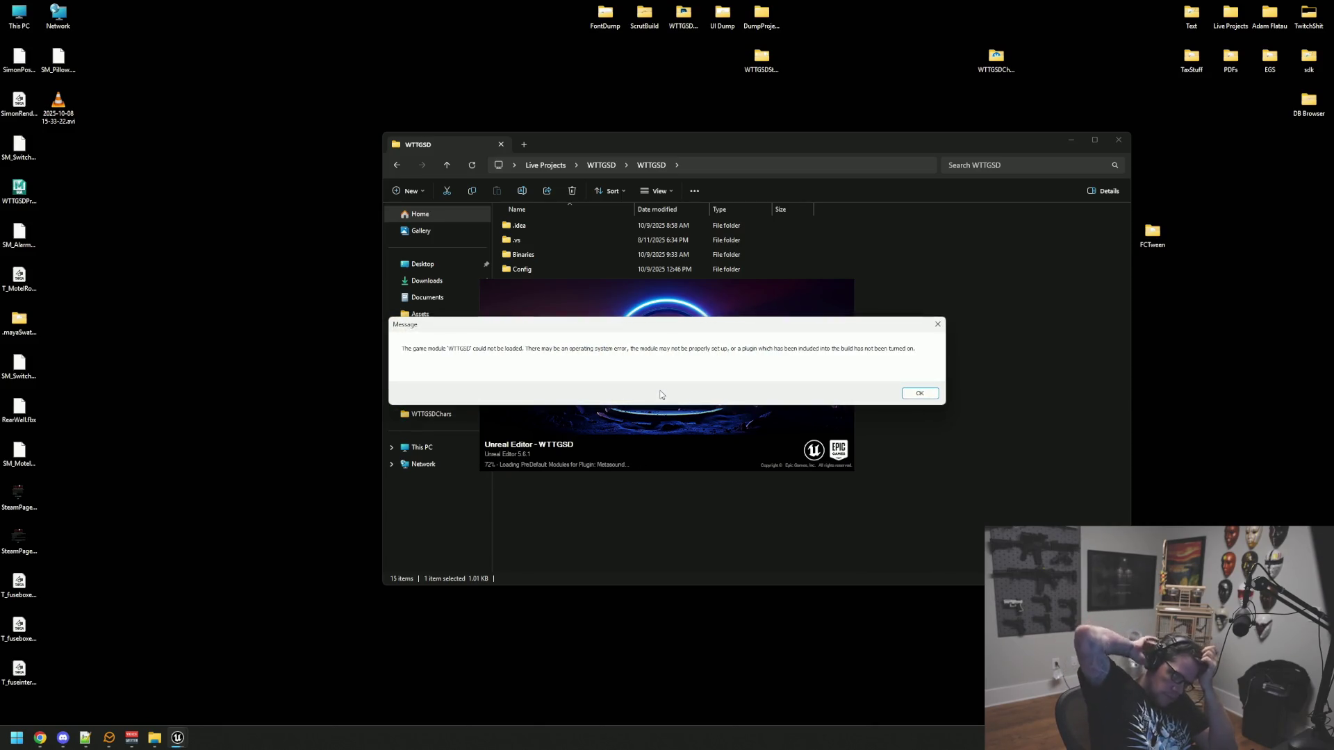
left_click(919, 393)
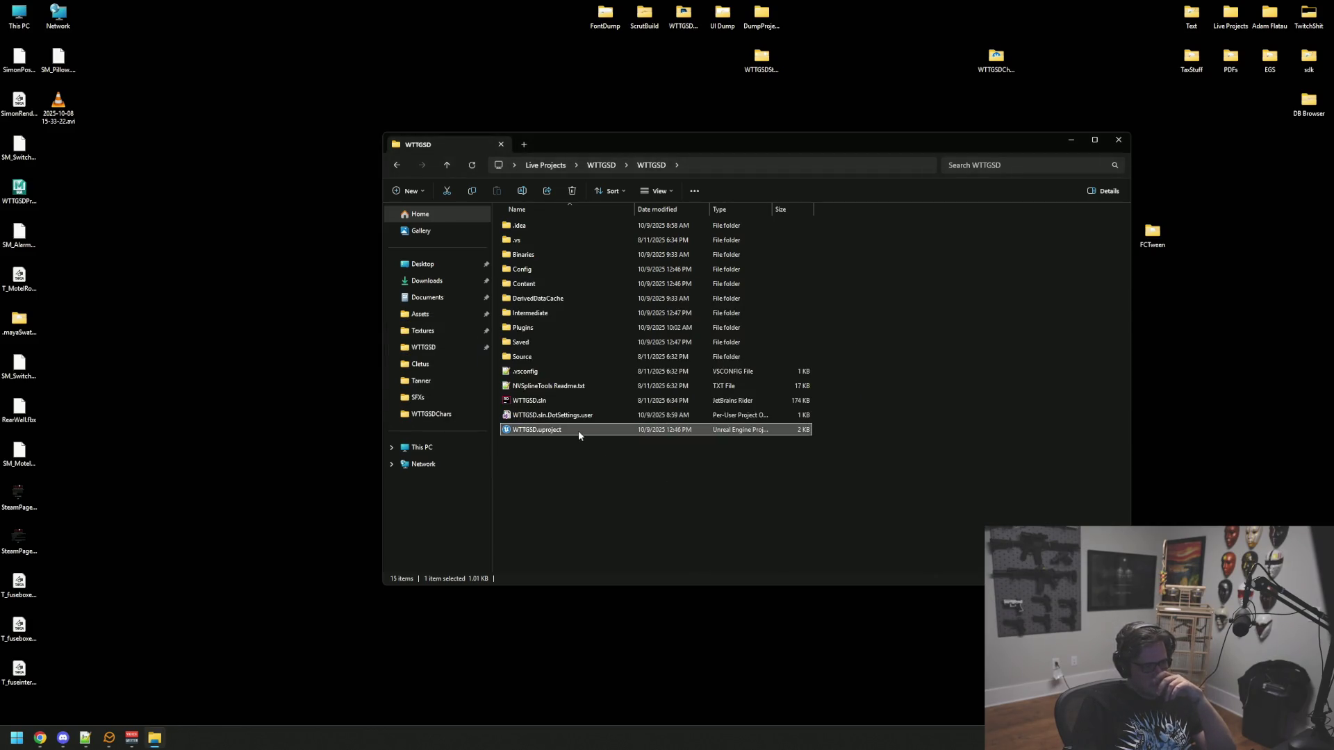
Generate Visual Studio project files for WTTGSD.uproject and select WTTGSD.sln
right_click(578, 430)
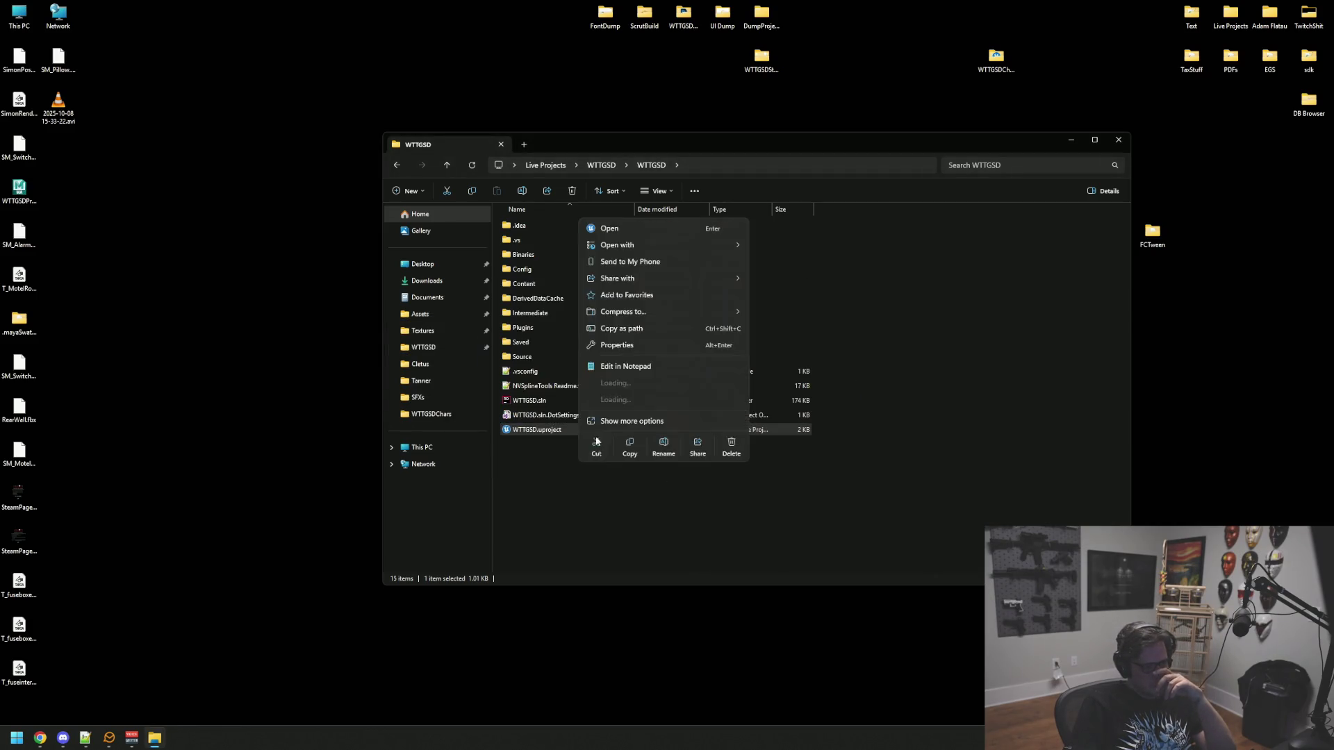
left_click(672, 422)
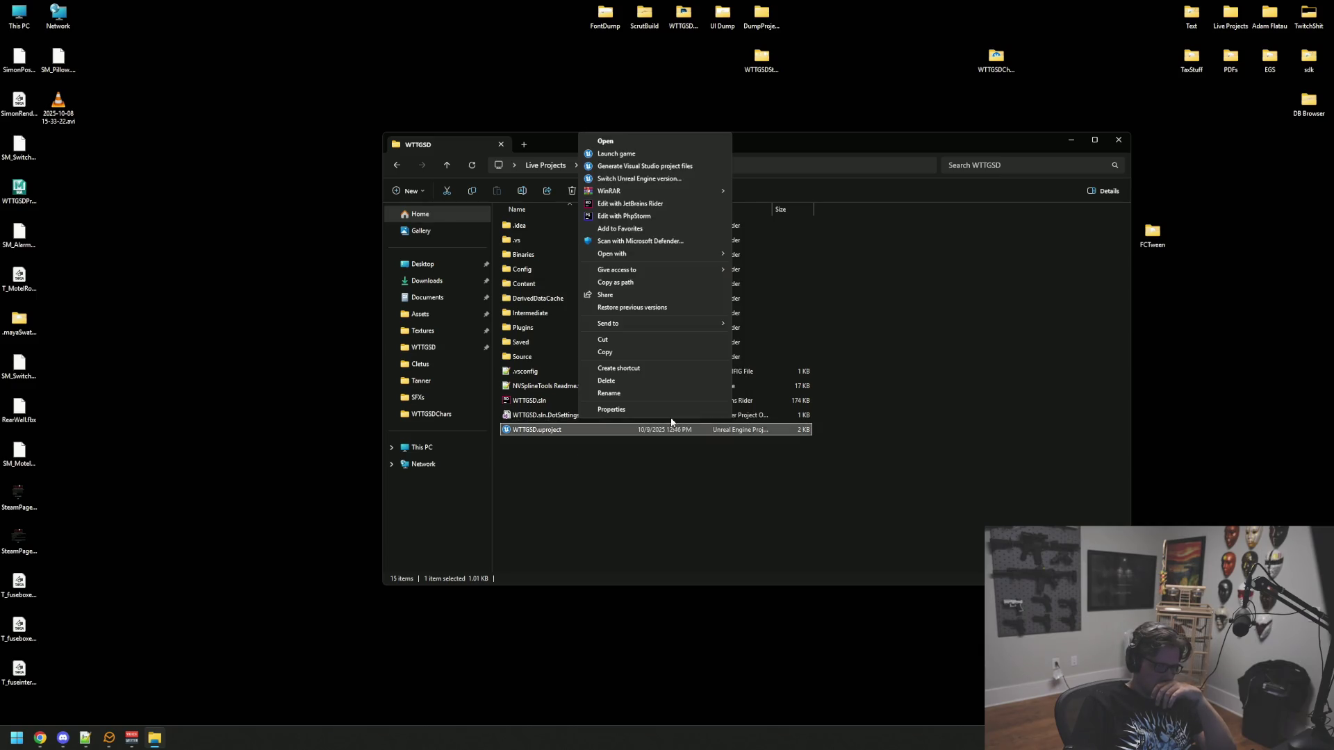
left_click(653, 166)
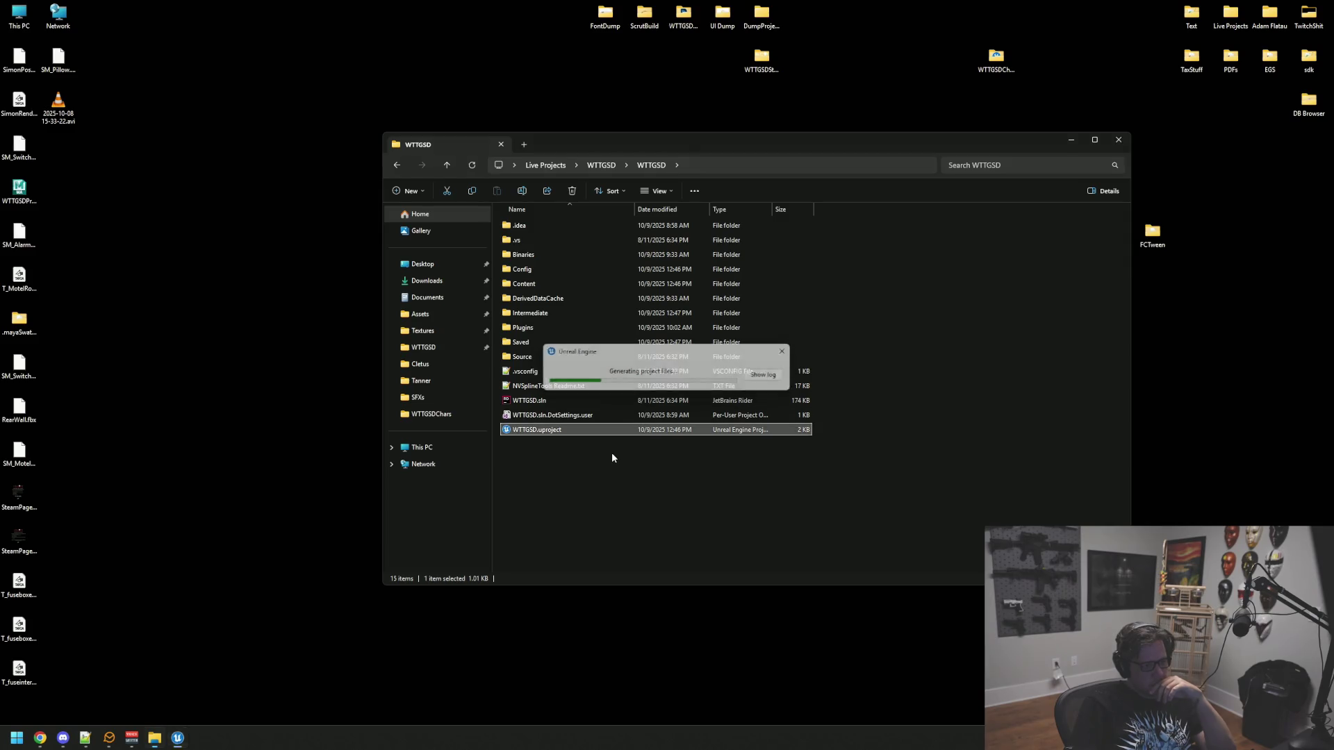
left_click(577, 401)
Open WTTGSD.sln in Rider and move to empty line 14 of WTTGSDTypes.cpp
key("Return")
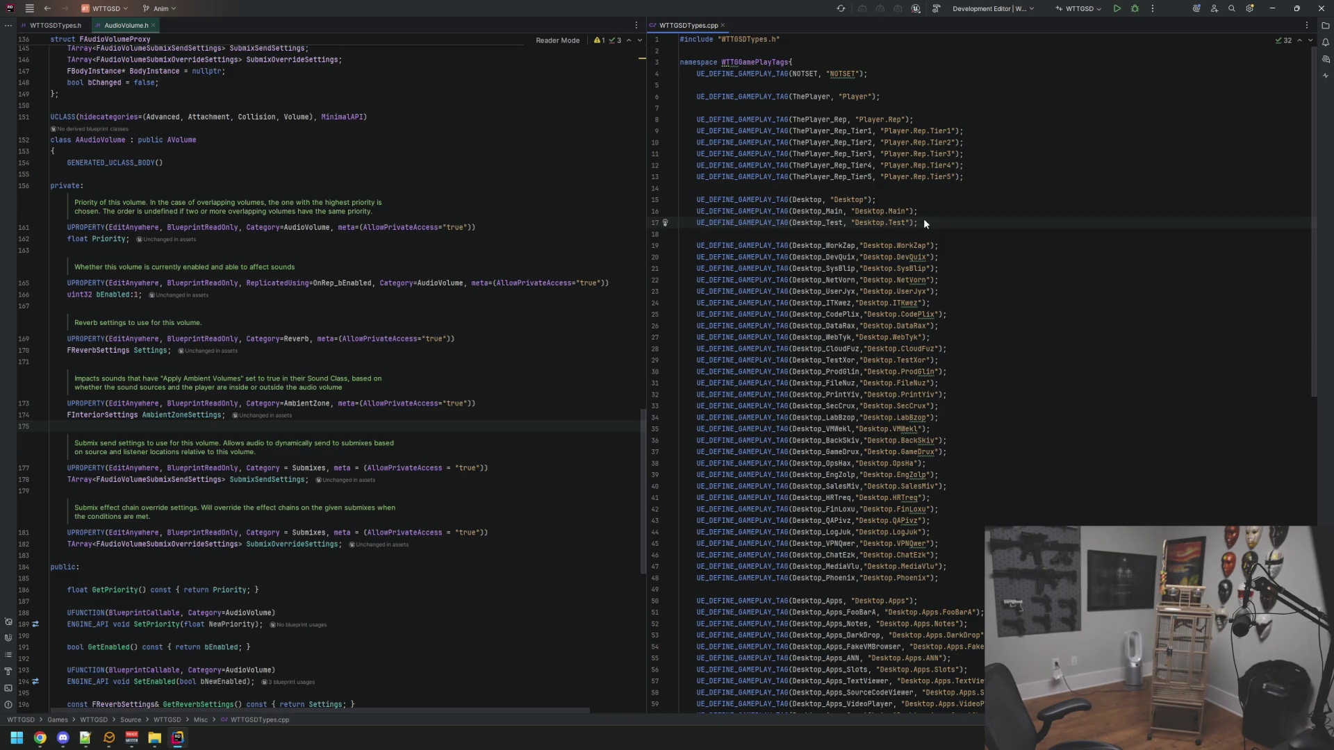
key("Up")
key("Up")
key("Up")
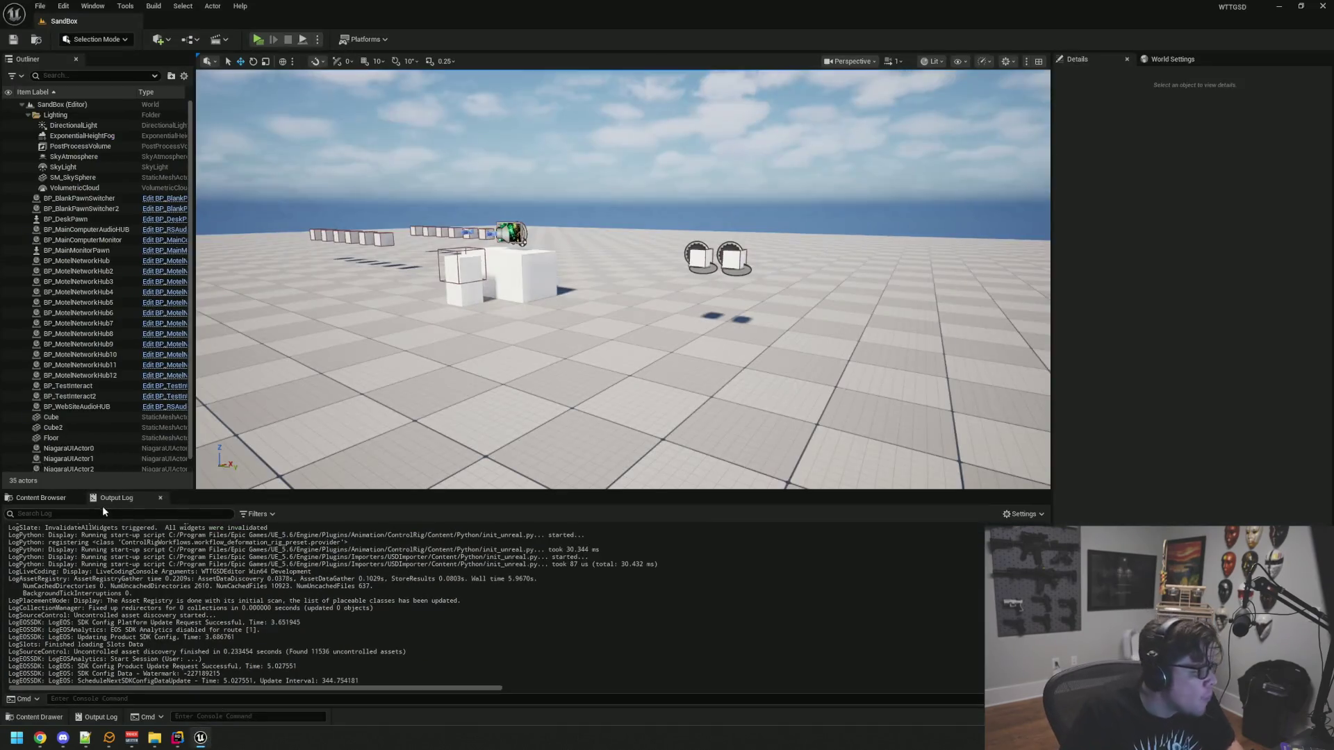
Show the content browser in the newly loaded Unreal Editor's Sandbox level
left_click(56, 499)
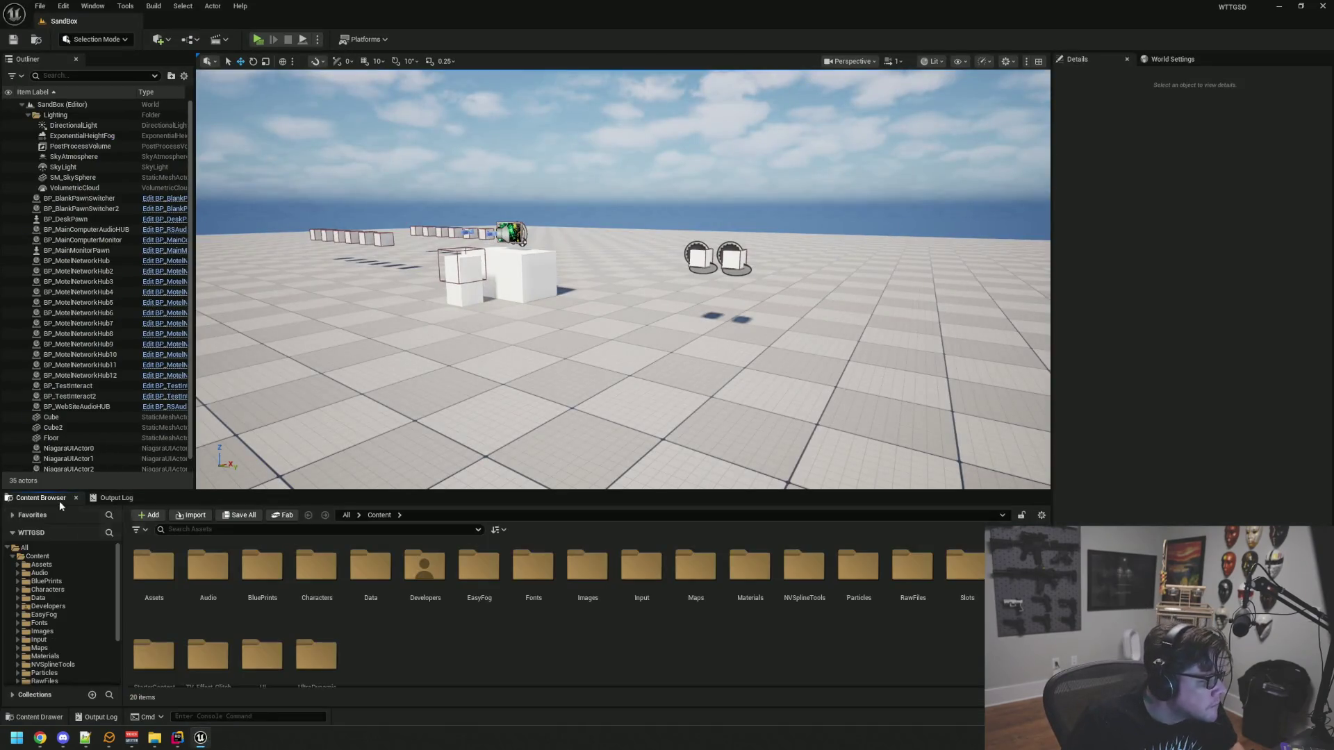
Open the Motel level from Content > Maps, switch to game view, and turn toward the motel
left_click(73, 648)
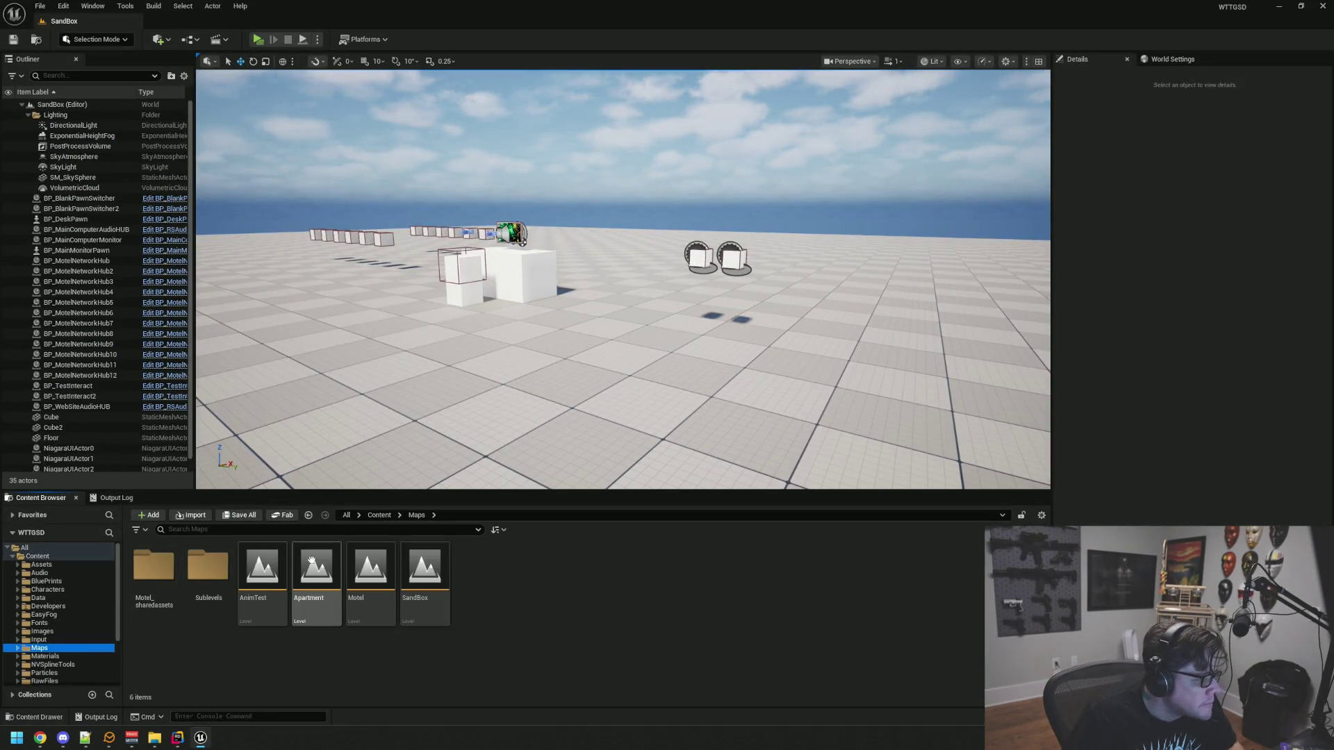
double_click(370, 570)
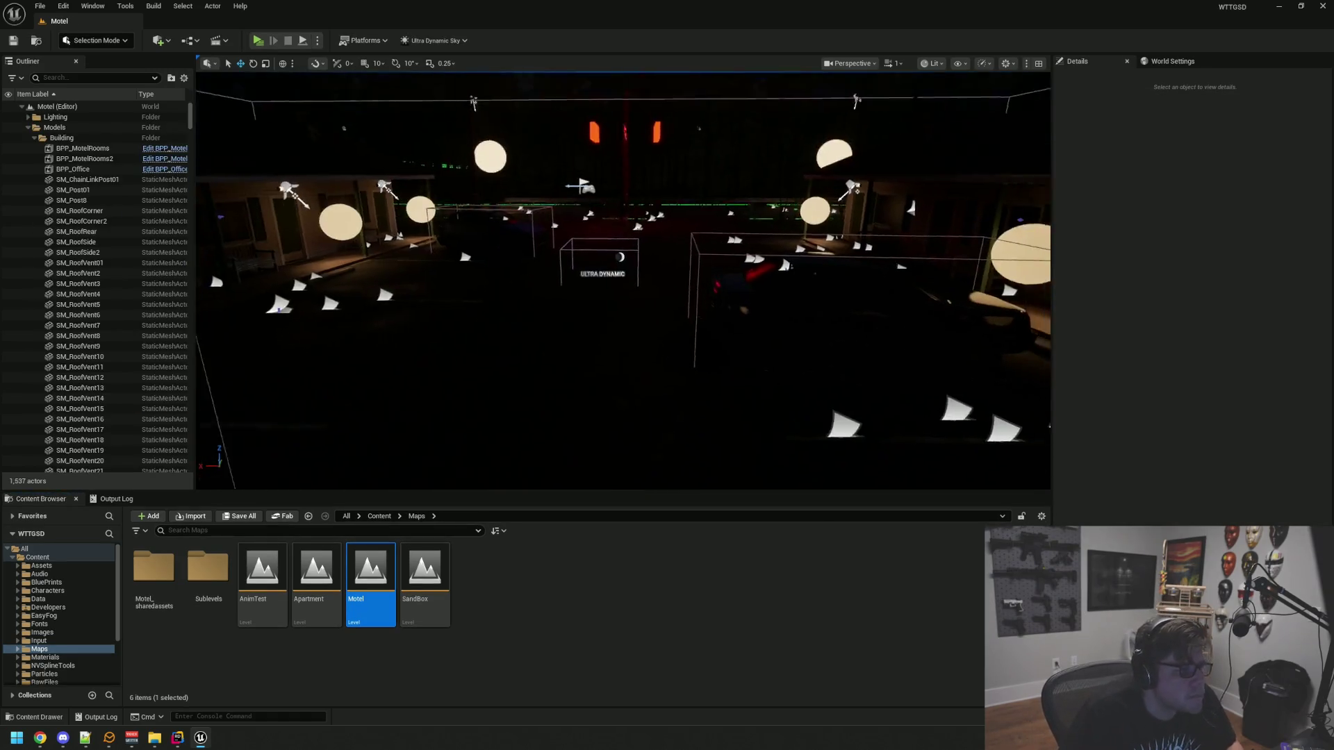
key("g")
mouse_move(616, 283)
left_mouse_down()
mouse_move(549, 297)
mouse_move(532, 274)
mouse_move(533, 306)
mouse_move(514, 309)
mouse_move(301, 194)
left_mouse_up()
Collapse Models, open the Lighting folder, and select Ultra_Dynamic_Sky in the Outliner
left_click(55, 117)
left_click(29, 127)
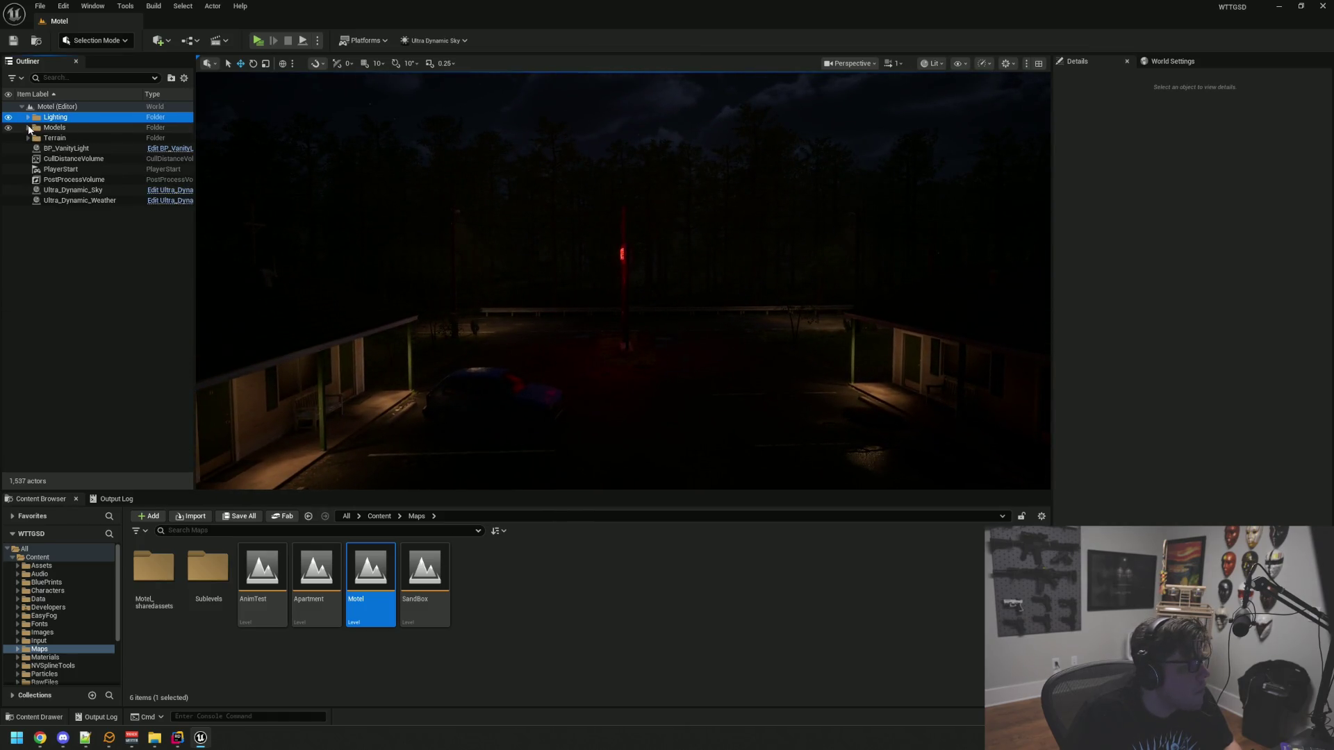
left_click(73, 190)
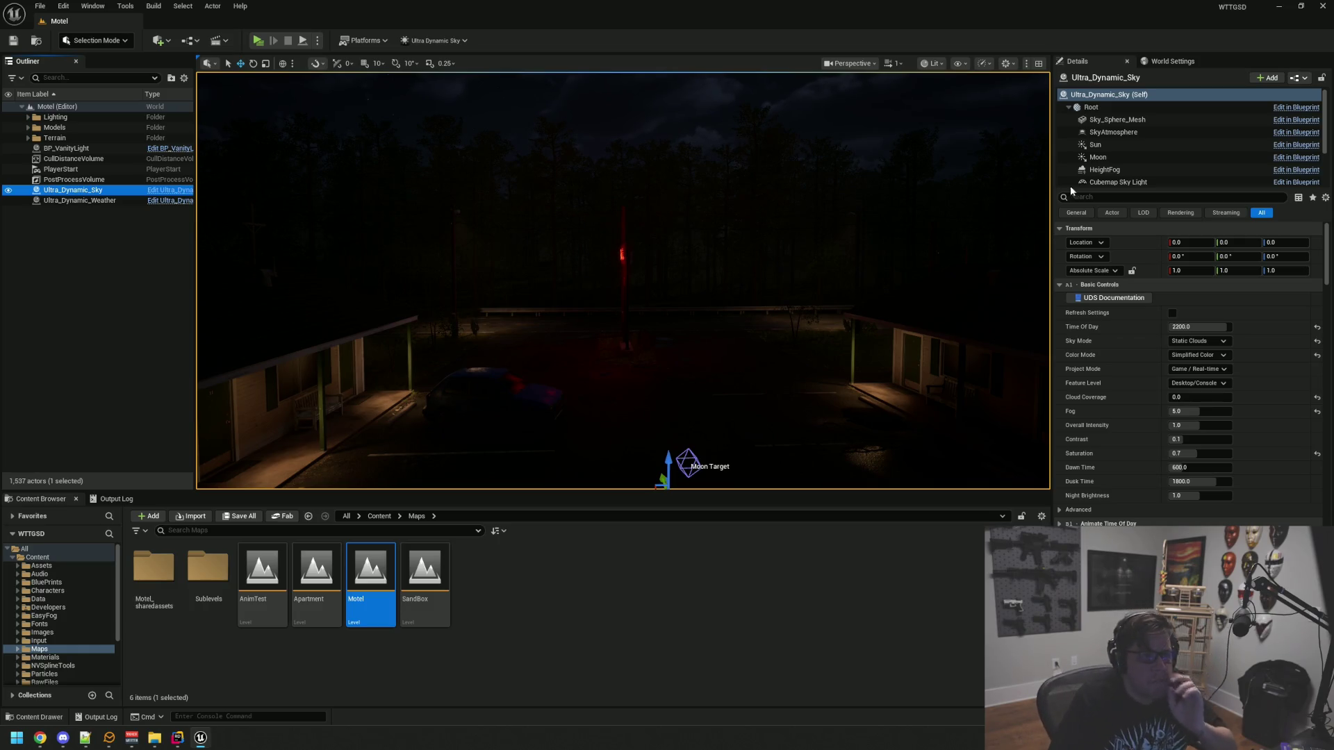
Switch focus from the Unreal editor over to the web browser
key("alt+Tab")
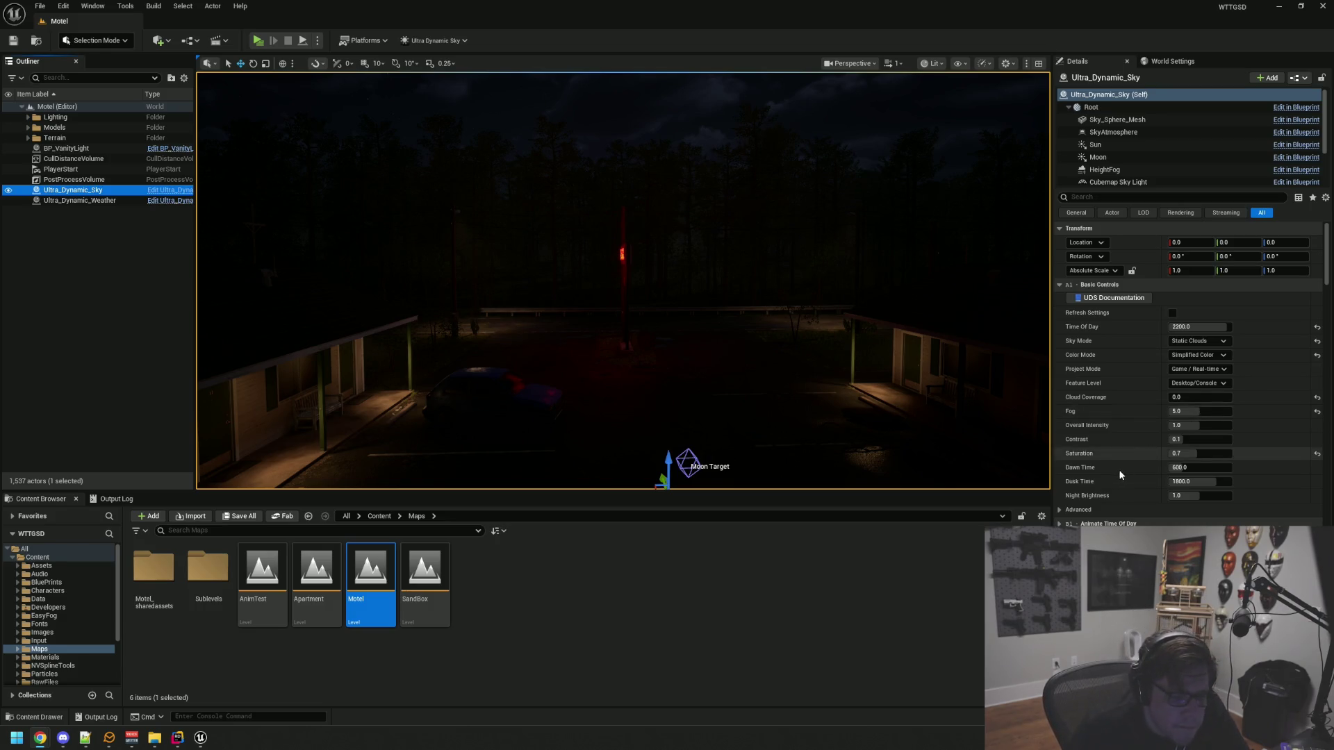
Back in the editor, fold away Volumetric and 2D Dynamic Clouds and expand Static Clouds
left_click(1123, 524)
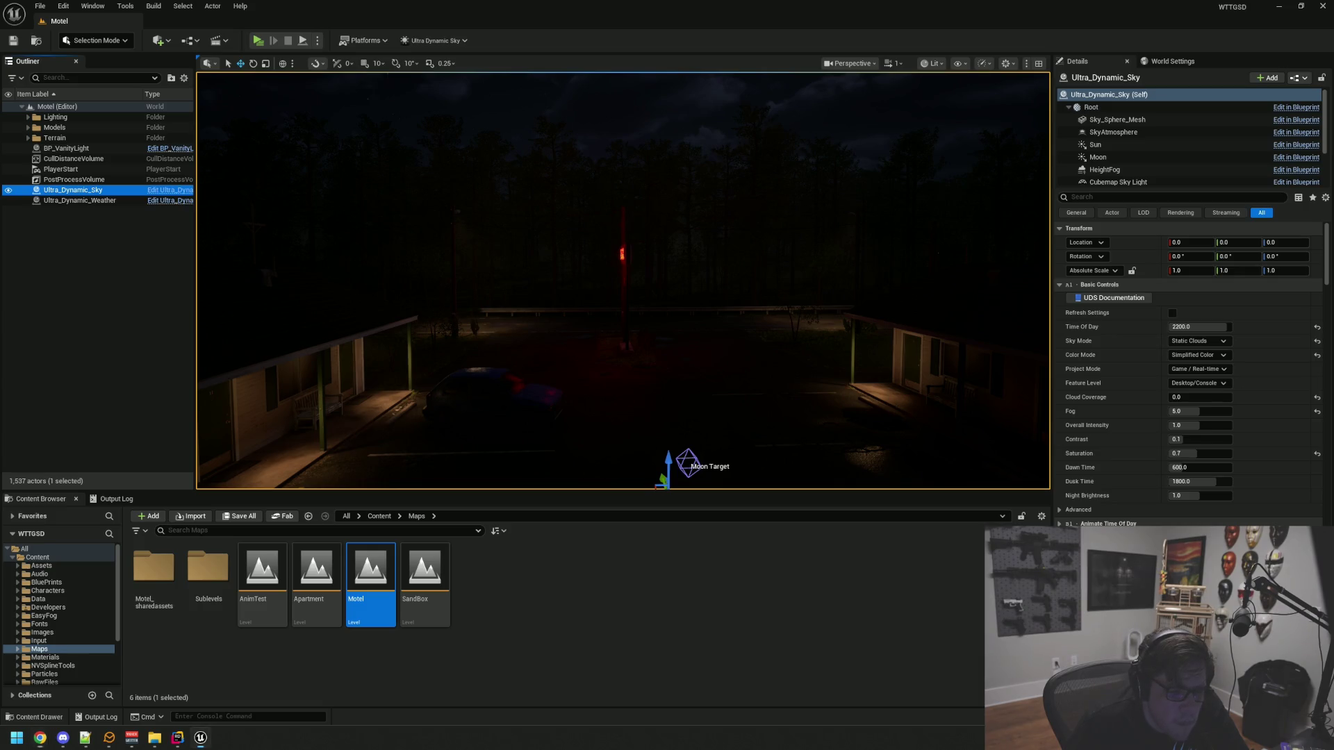
scroll(1120, 515, "down", 15)
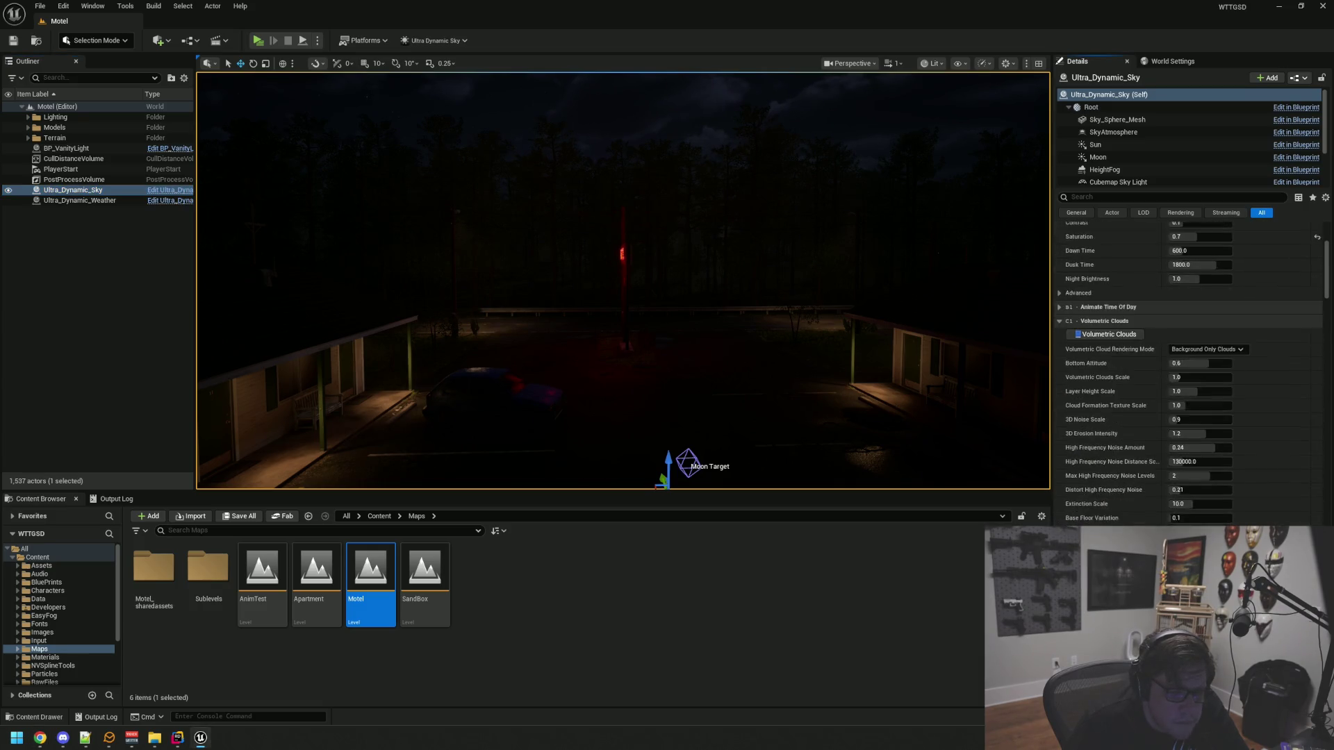
scroll(1119, 511, "up", 5)
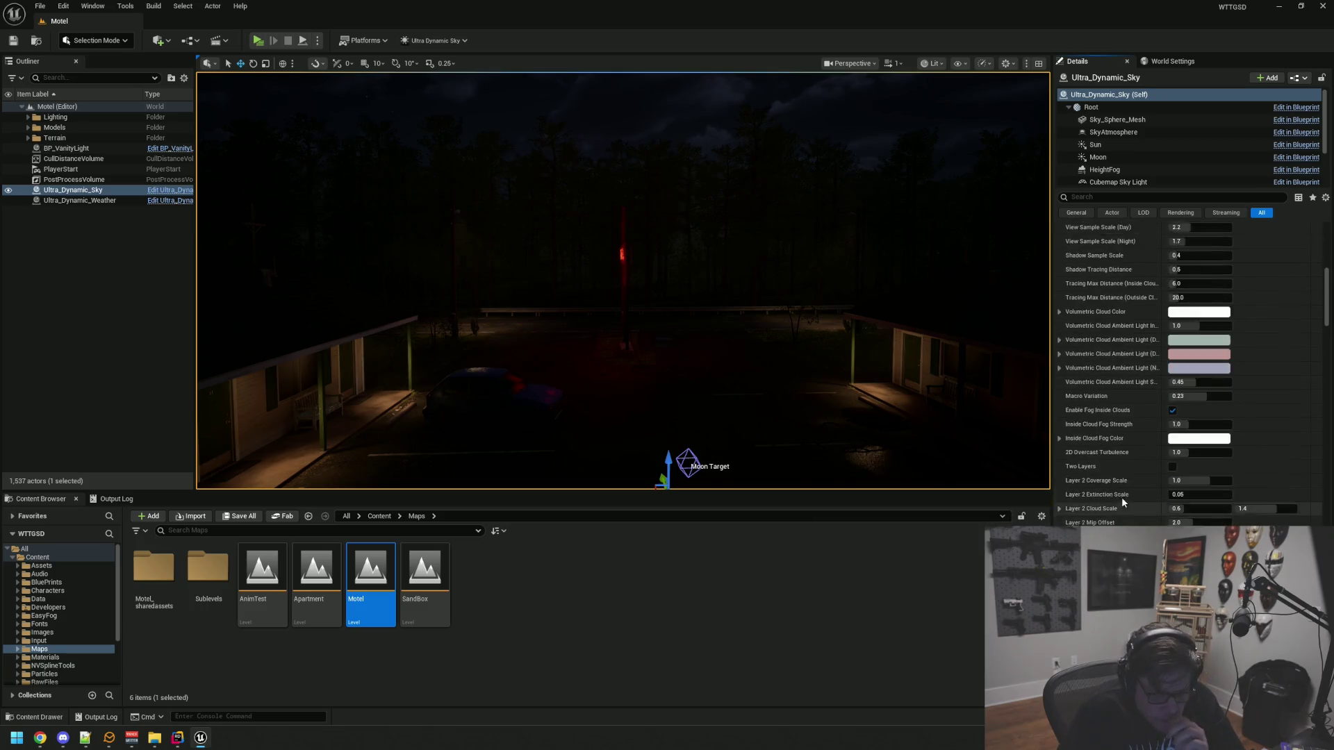
left_click(1120, 456)
scroll(1120, 460, "down", 1)
left_click(1120, 460)
scroll(1123, 460, "down", 3)
left_click(1121, 466)
left_click(1119, 482)
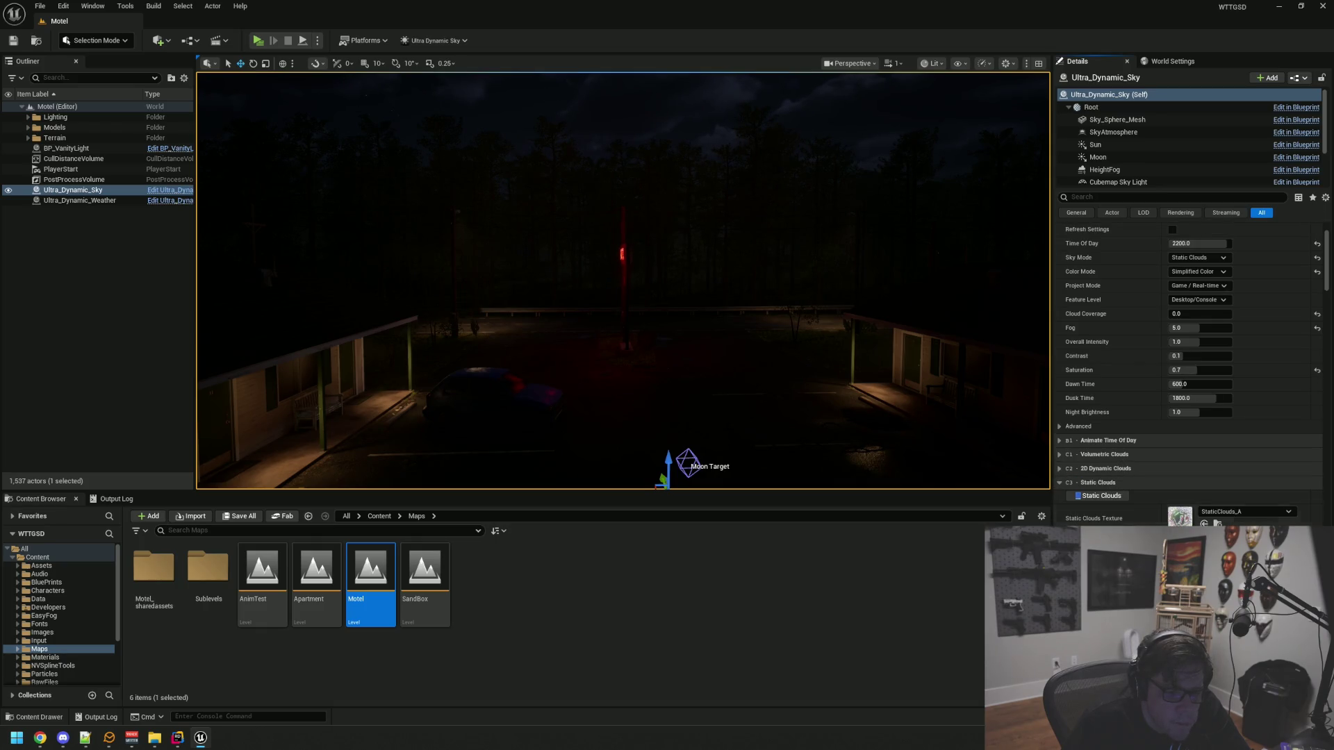
Scroll past the moon and sky light settings, collapse Cloud Shadows, expand Exposure, fold both fog categories
scroll(1119, 486, "down", 3)
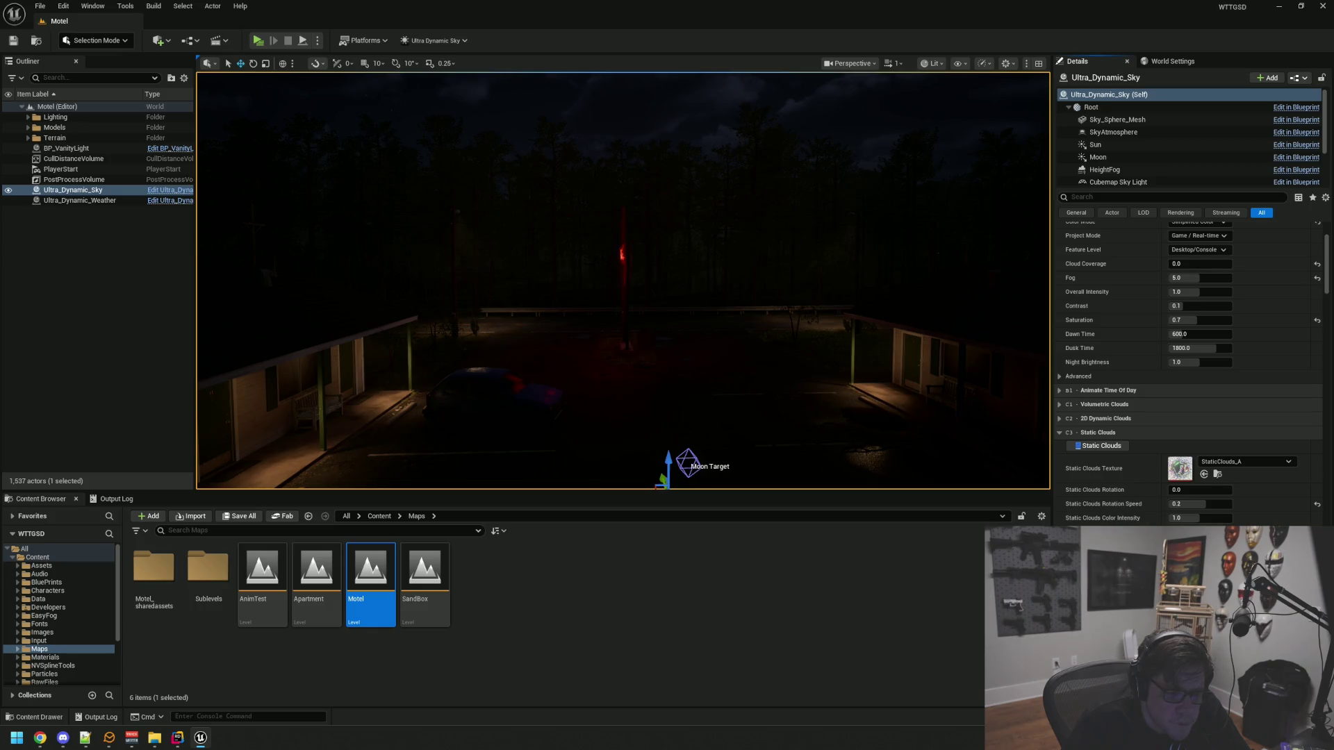
scroll(1188, 375, "down", 1)
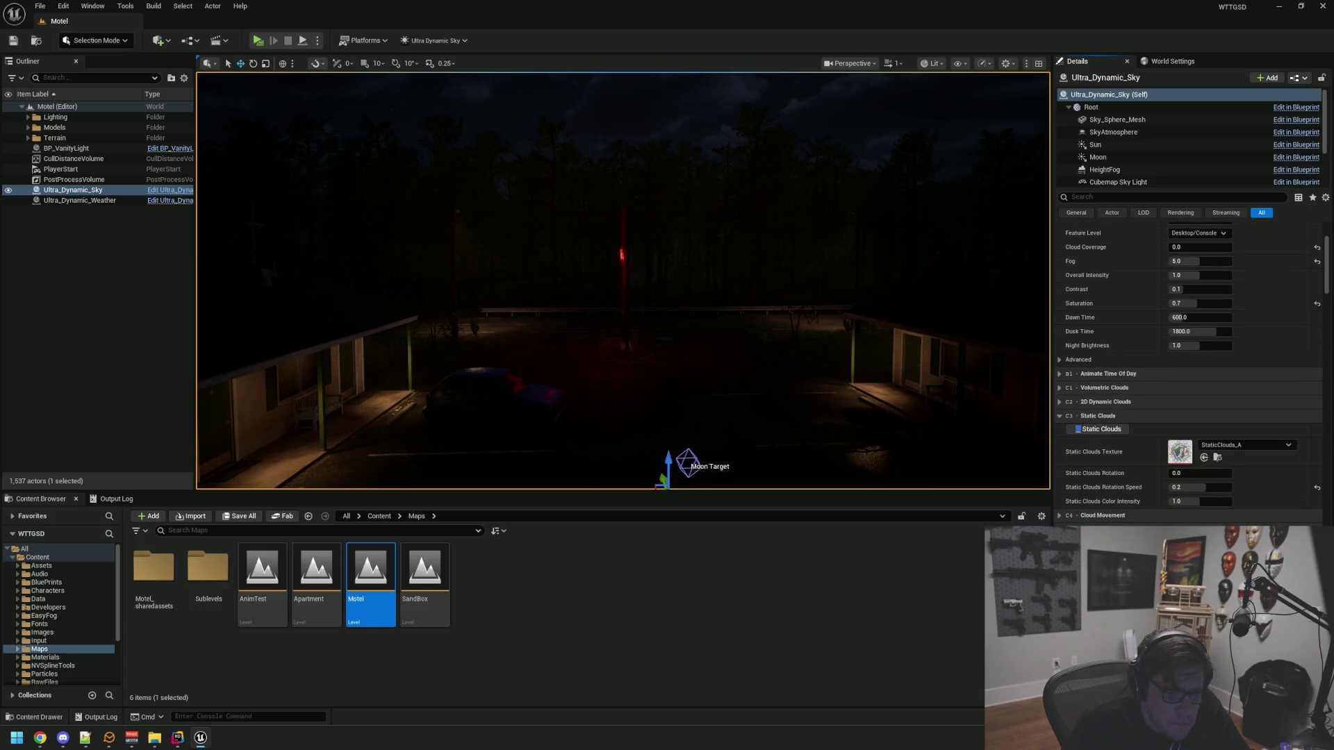
scroll(1116, 403, "down", 8)
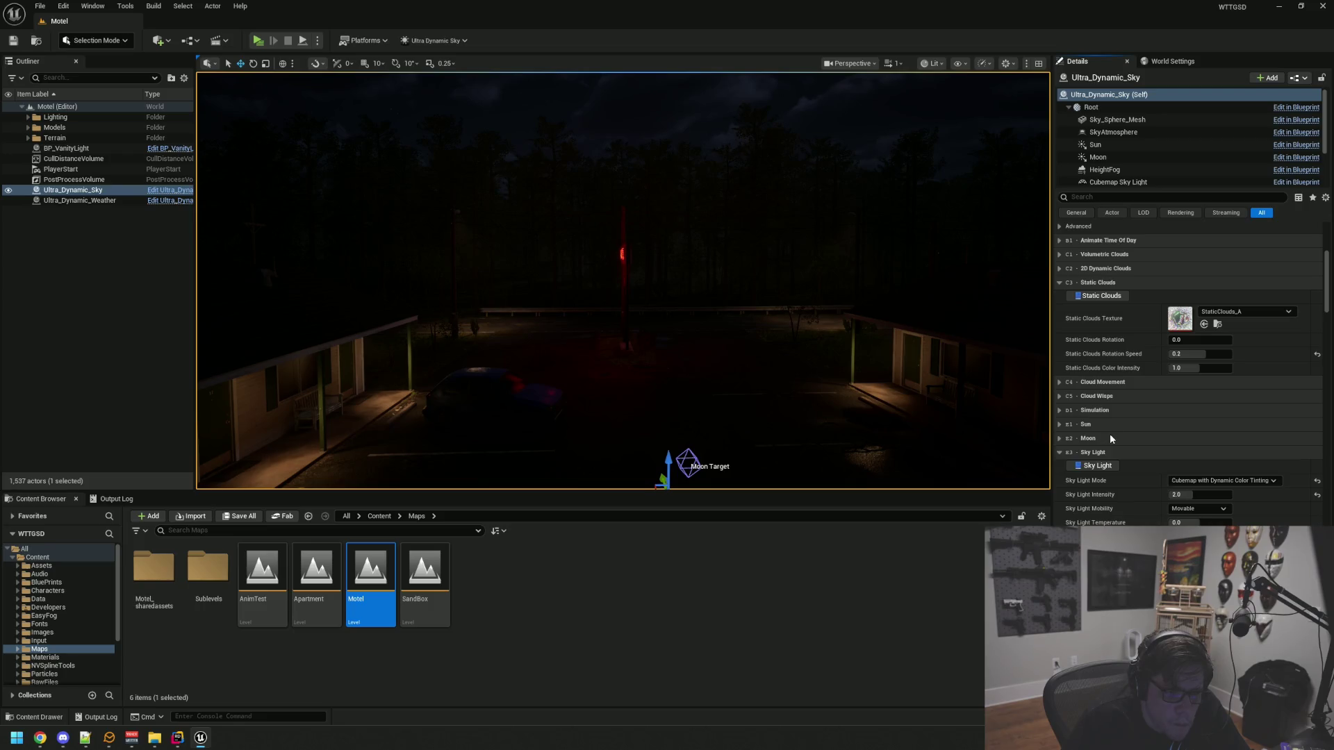
scroll(1110, 435, "down", 12)
scroll(1126, 450, "down", 13)
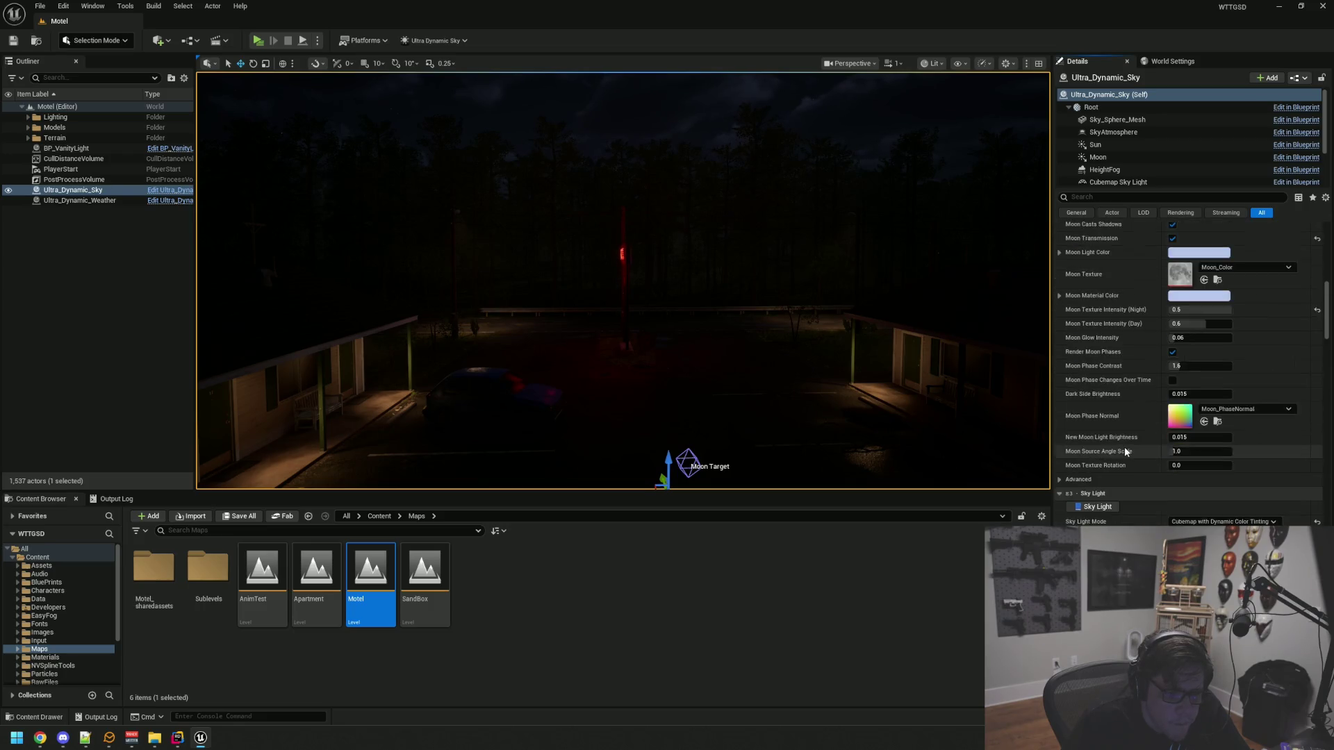
scroll(1117, 425, "down", 6)
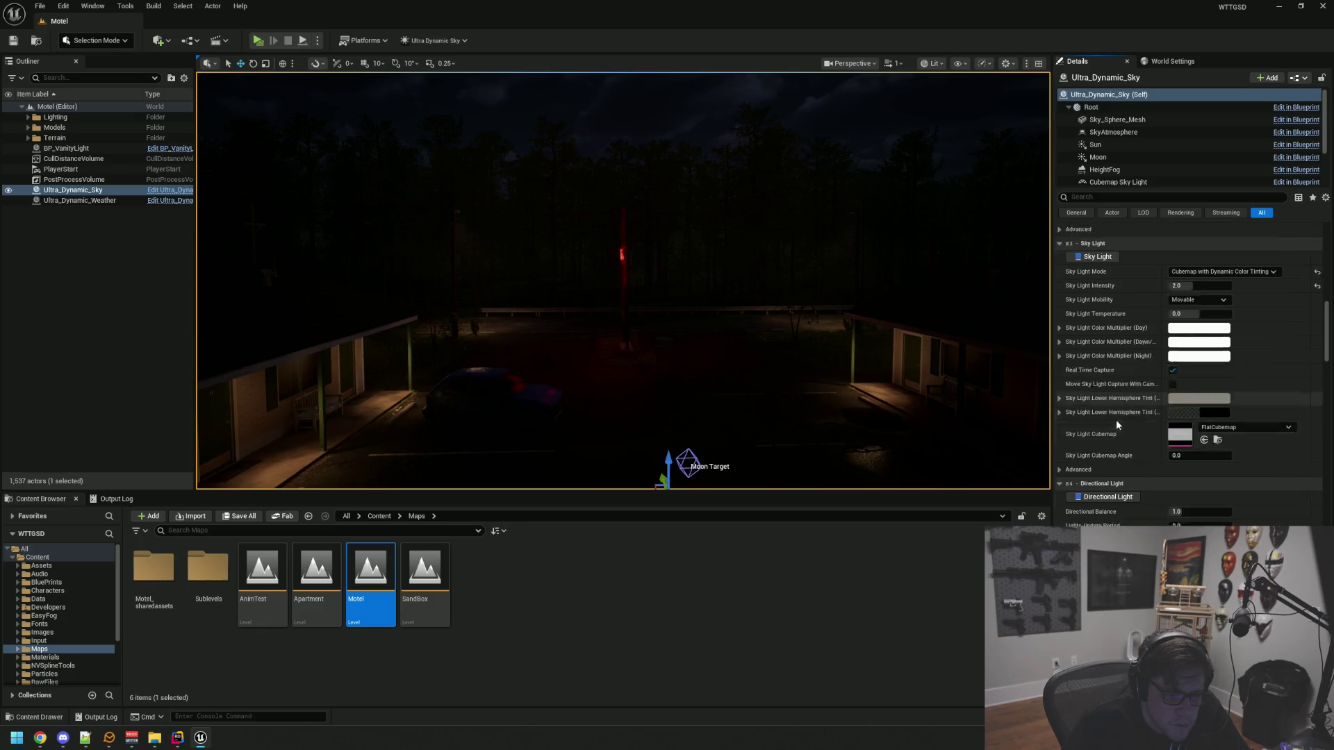
left_click(1100, 465)
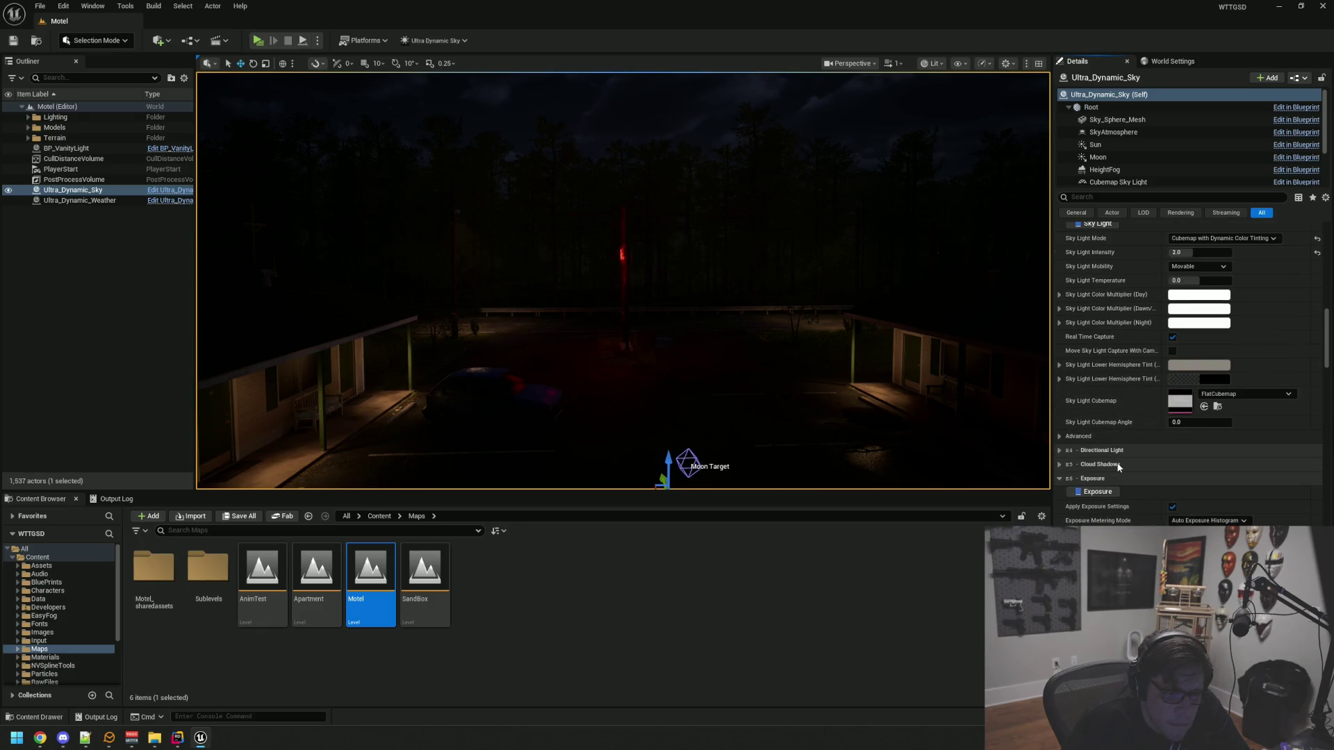
left_click(1119, 478)
scroll(1120, 480, "down", 10)
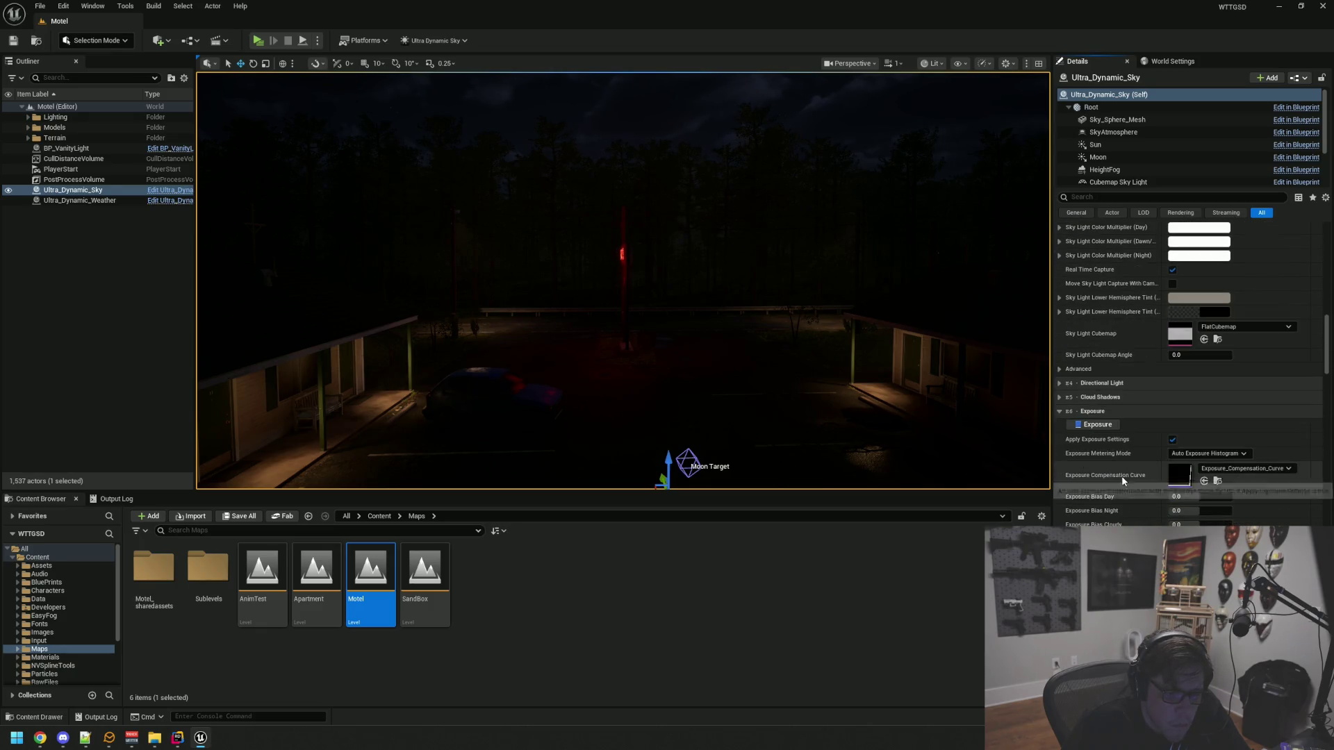
scroll(1118, 494, "down", 6)
left_click(1115, 360)
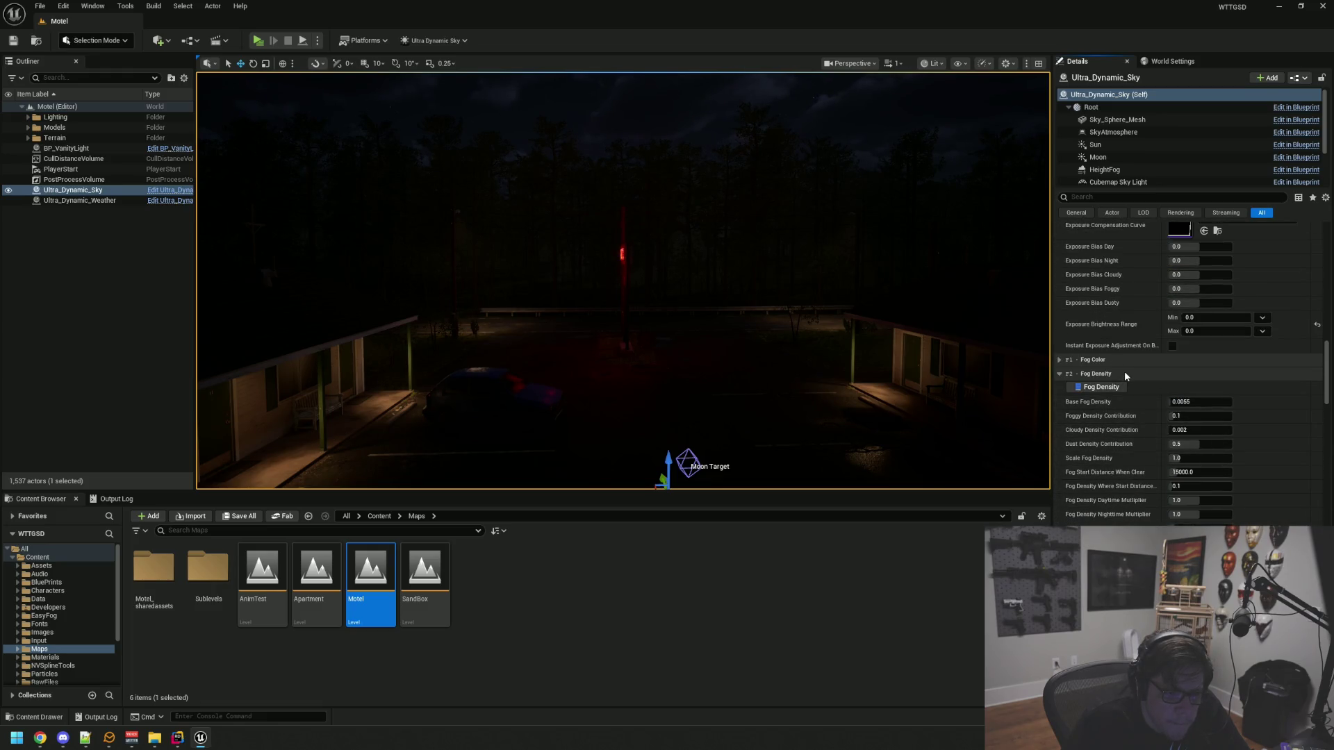
left_click(1124, 373)
Scroll down to the Stars settings: Intensity 0.5, Speed 0.03, Tiling 2.5
scroll(1108, 444, "down", 6)
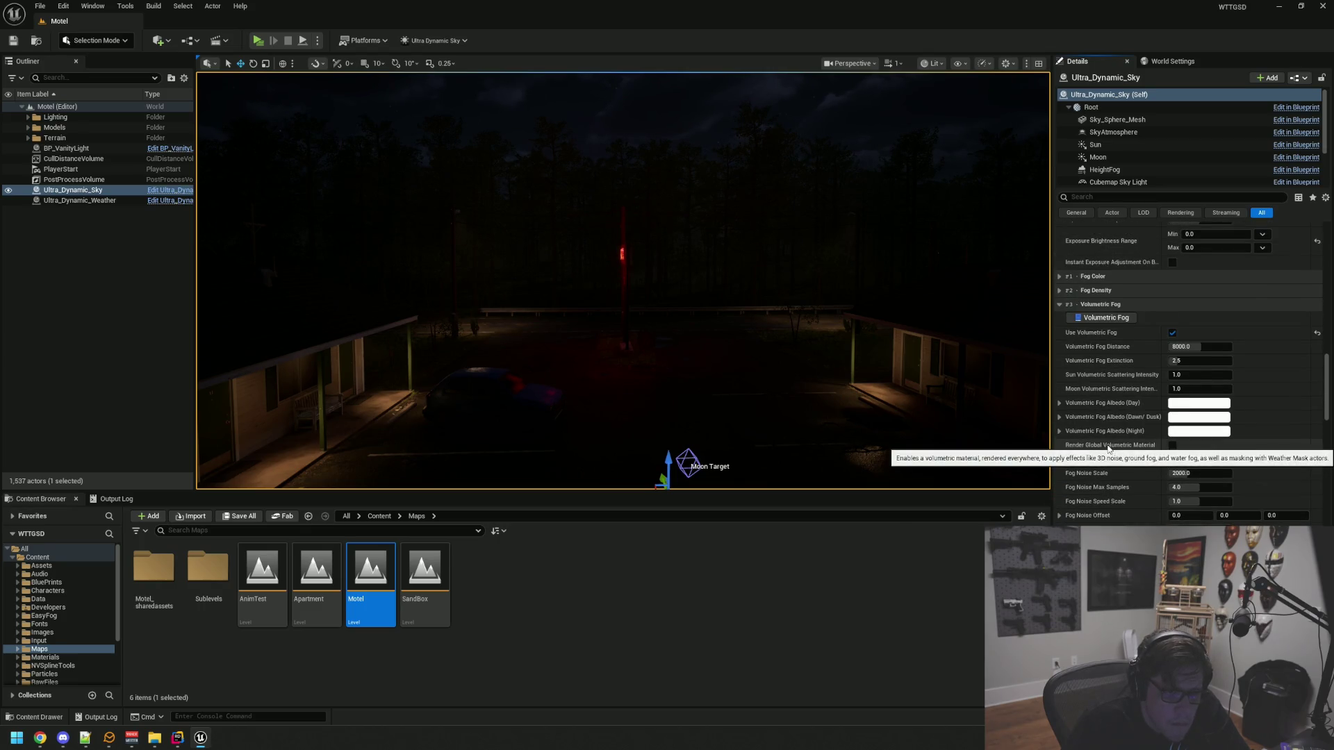
scroll(1108, 448, "down", 1)
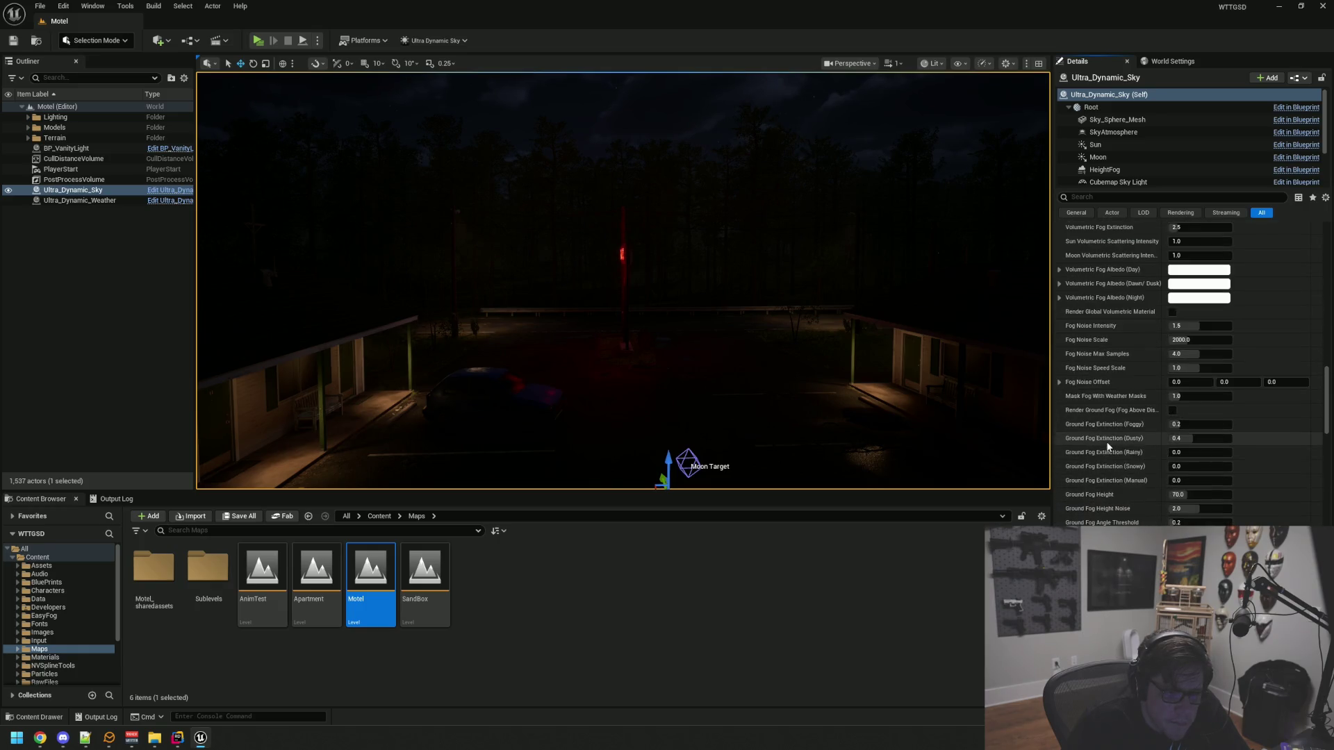
scroll(1107, 445, "down", 9)
scroll(1108, 445, "down", 15)
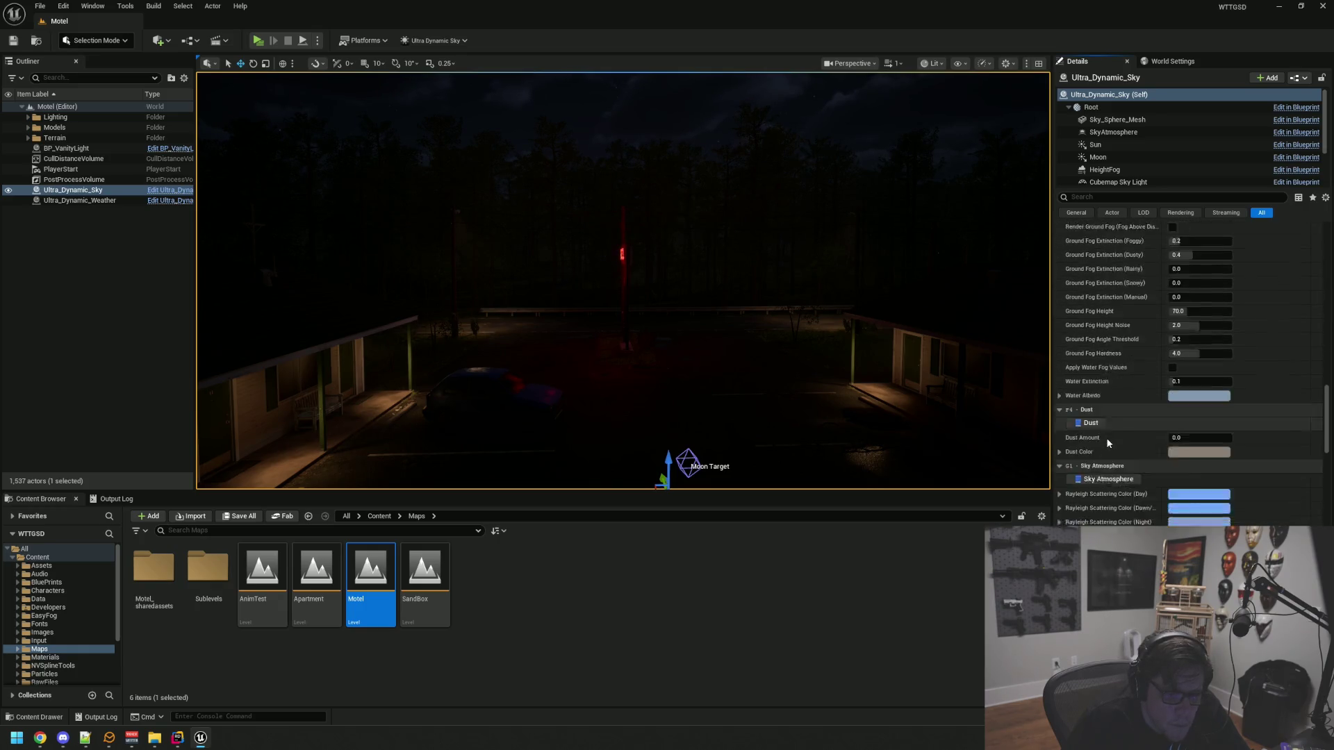
scroll(1096, 477, "down", 13)
scroll(1098, 464, "down", 20)
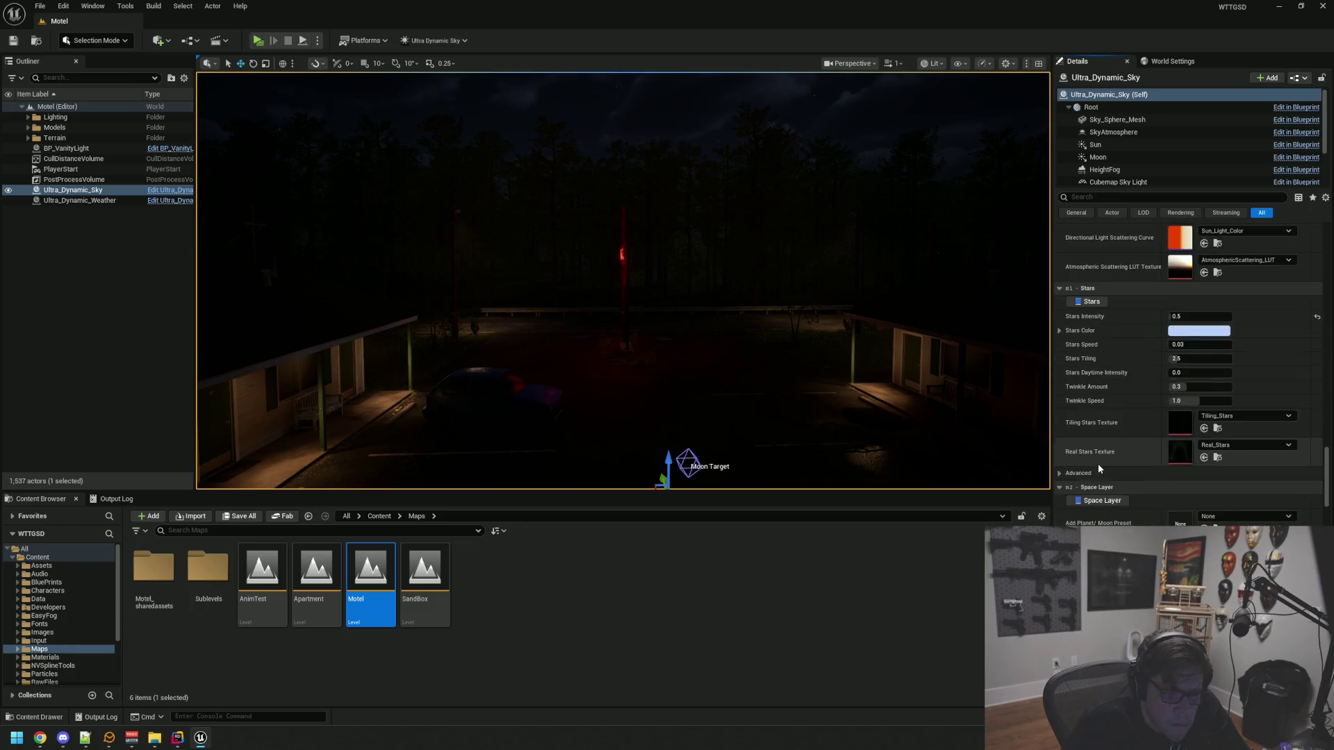
scroll(1099, 463, "up", 11)
scroll(1110, 381, "up", 12)
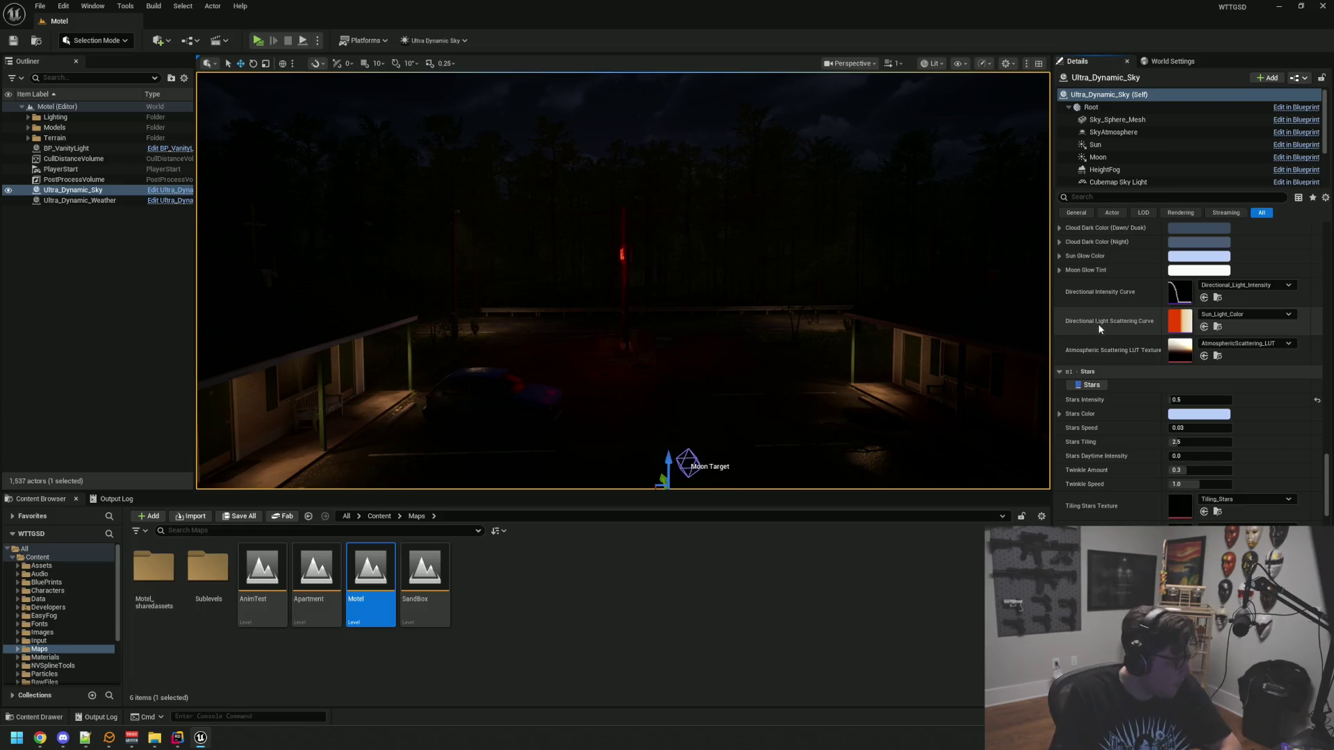
scroll(1120, 349, "down", 3)
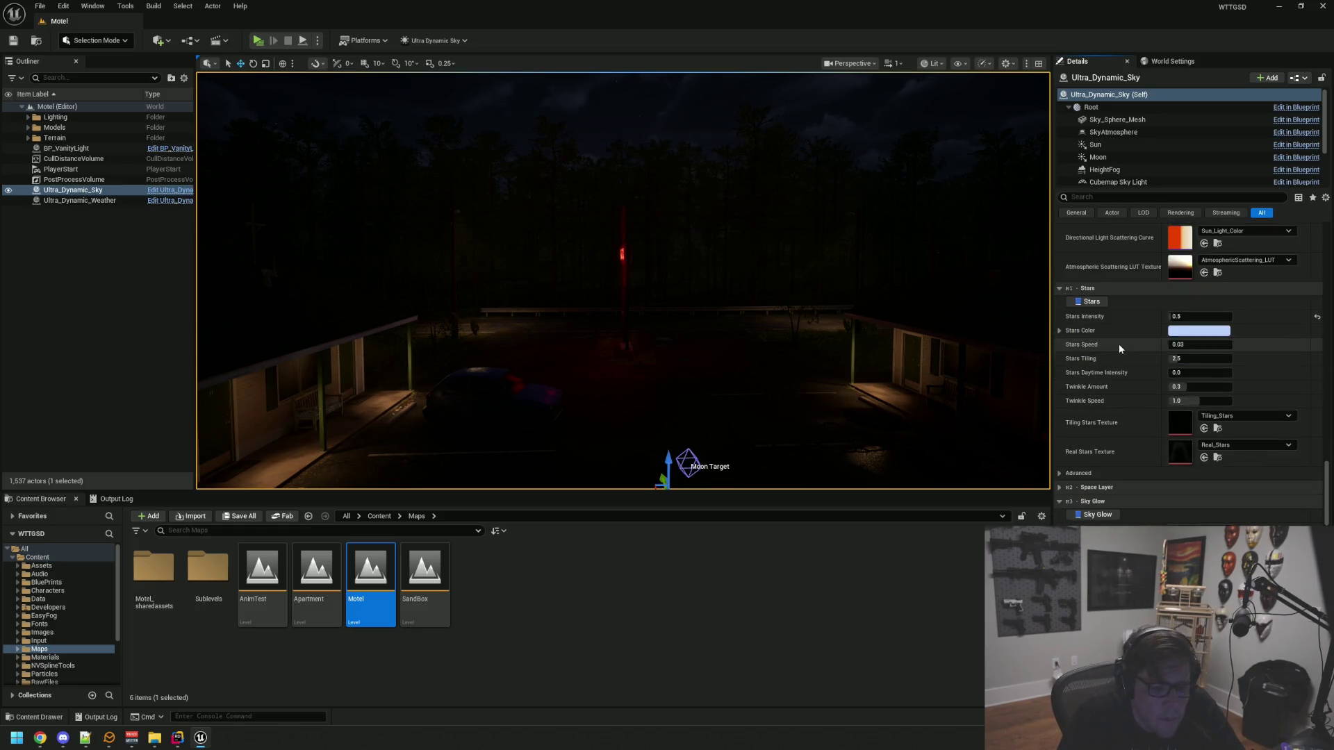
Collapse the Screen Space Light Shafts and Water categories
scroll(1119, 341, "down", 5)
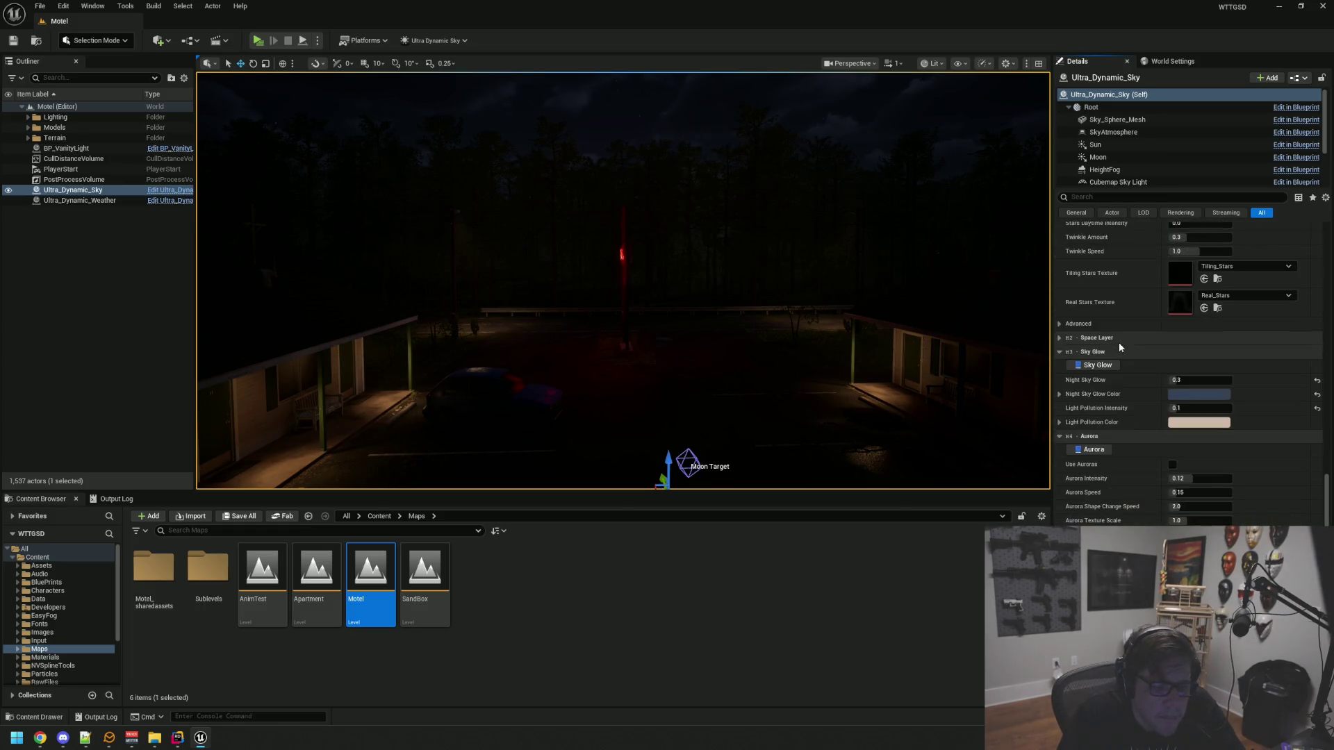
left_click(1131, 451)
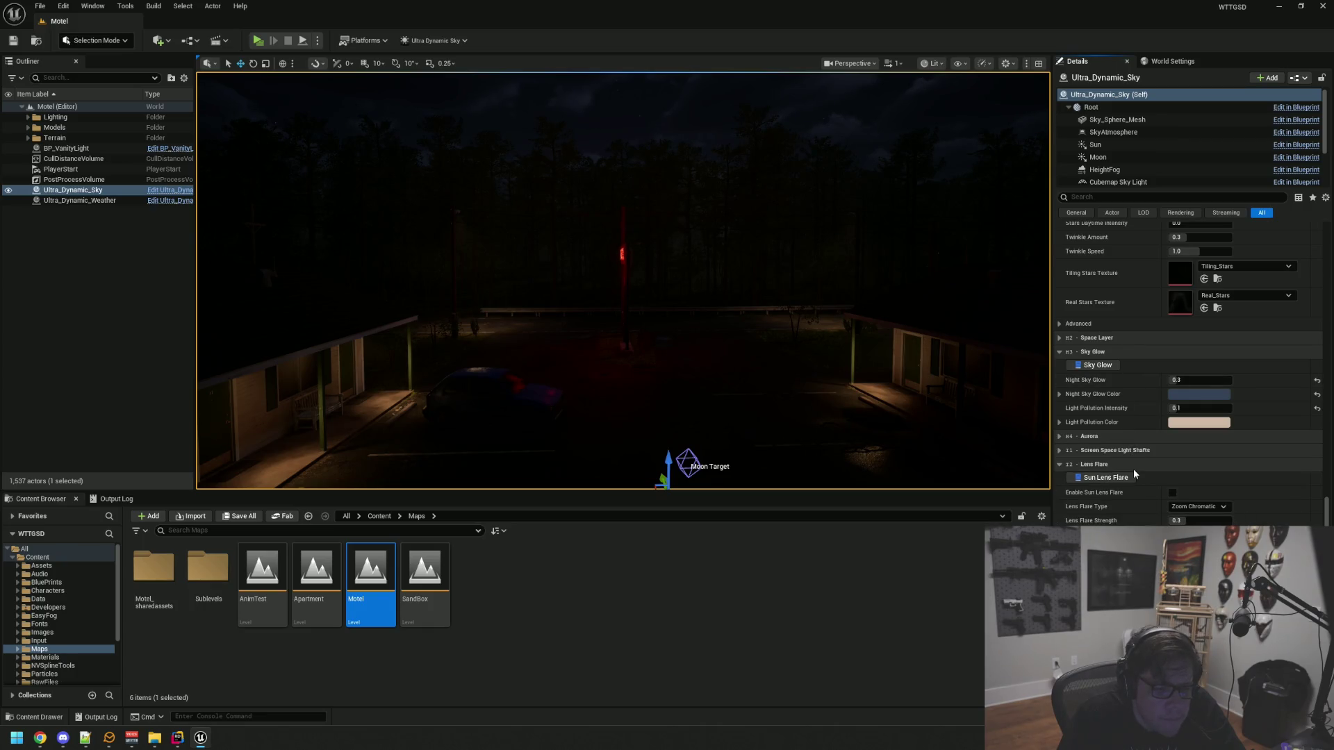
left_click(1132, 493)
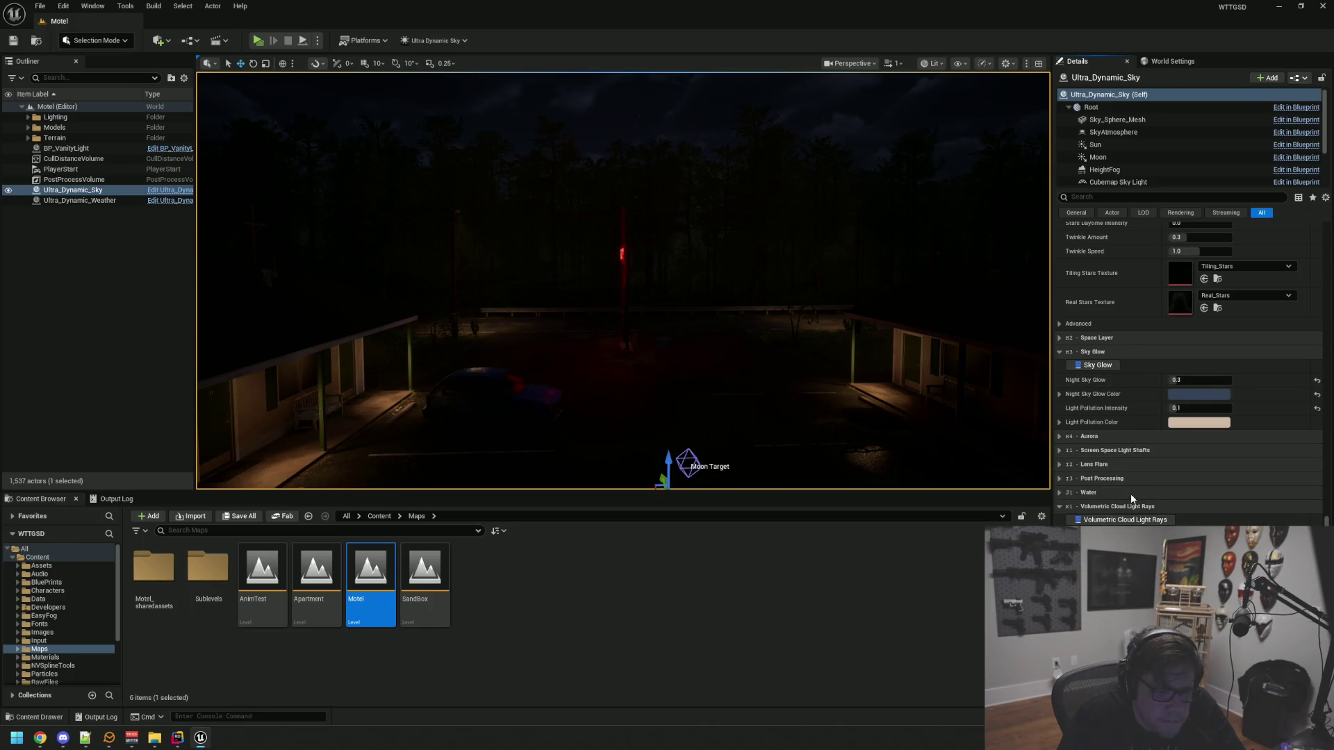
scroll(1140, 452, "down", 3)
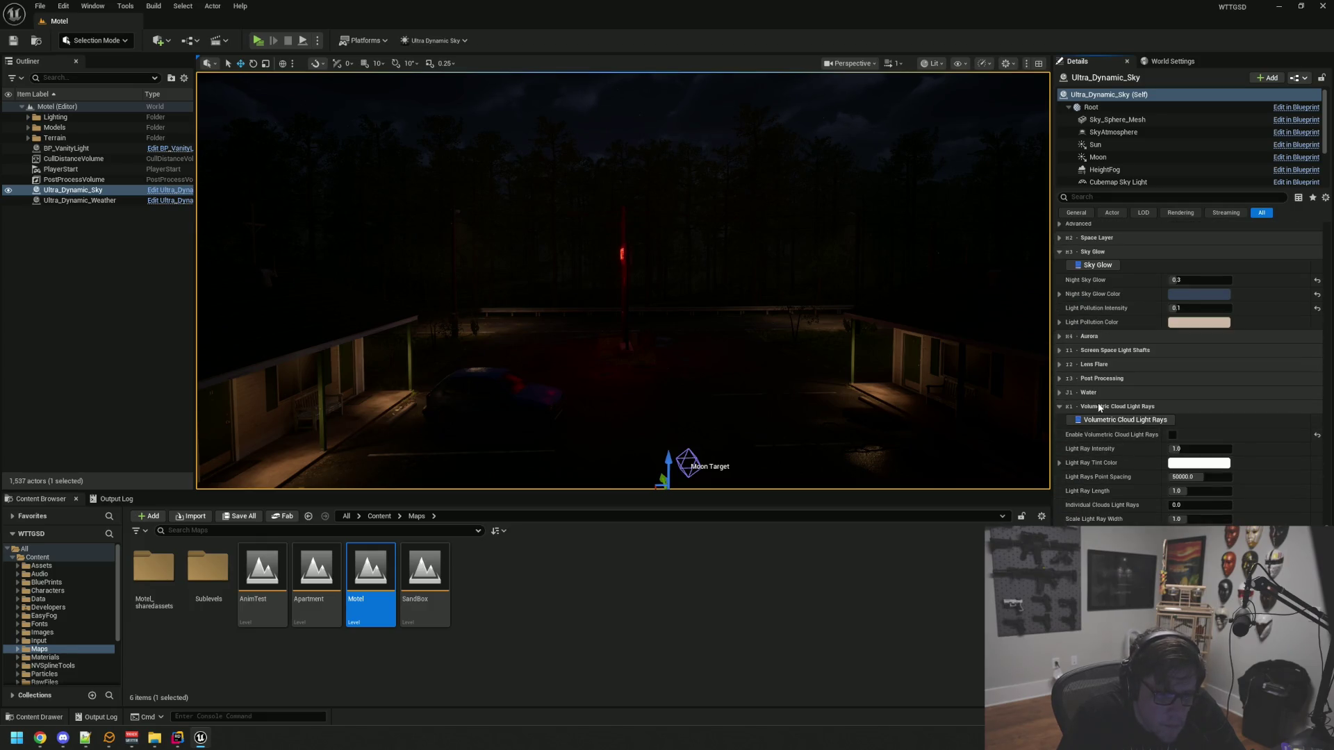
scroll(1123, 448, "down", 4)
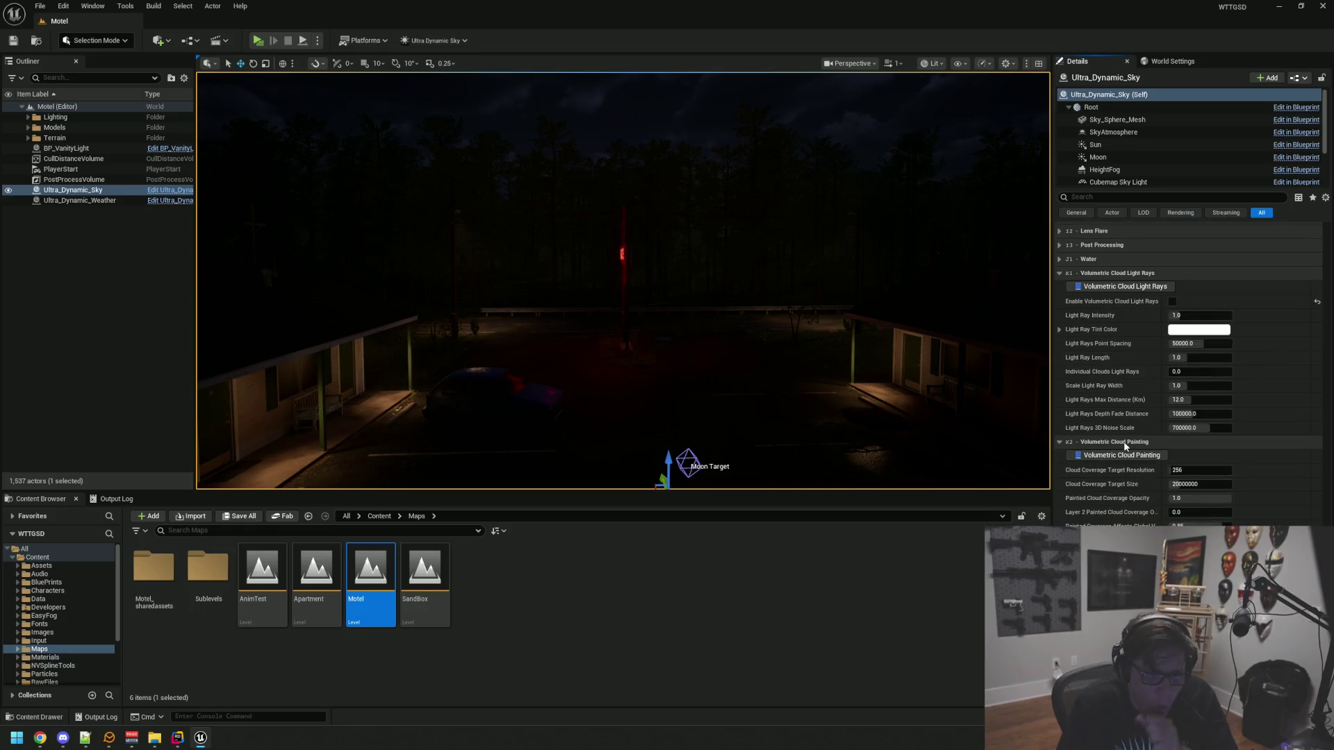
Collapse Volumetric Cloud Painting, Sky Modifiers and Cinematics / Offline Rendering to reach Scalability and Interior Adjustments
left_click(1126, 443)
left_click(1126, 457)
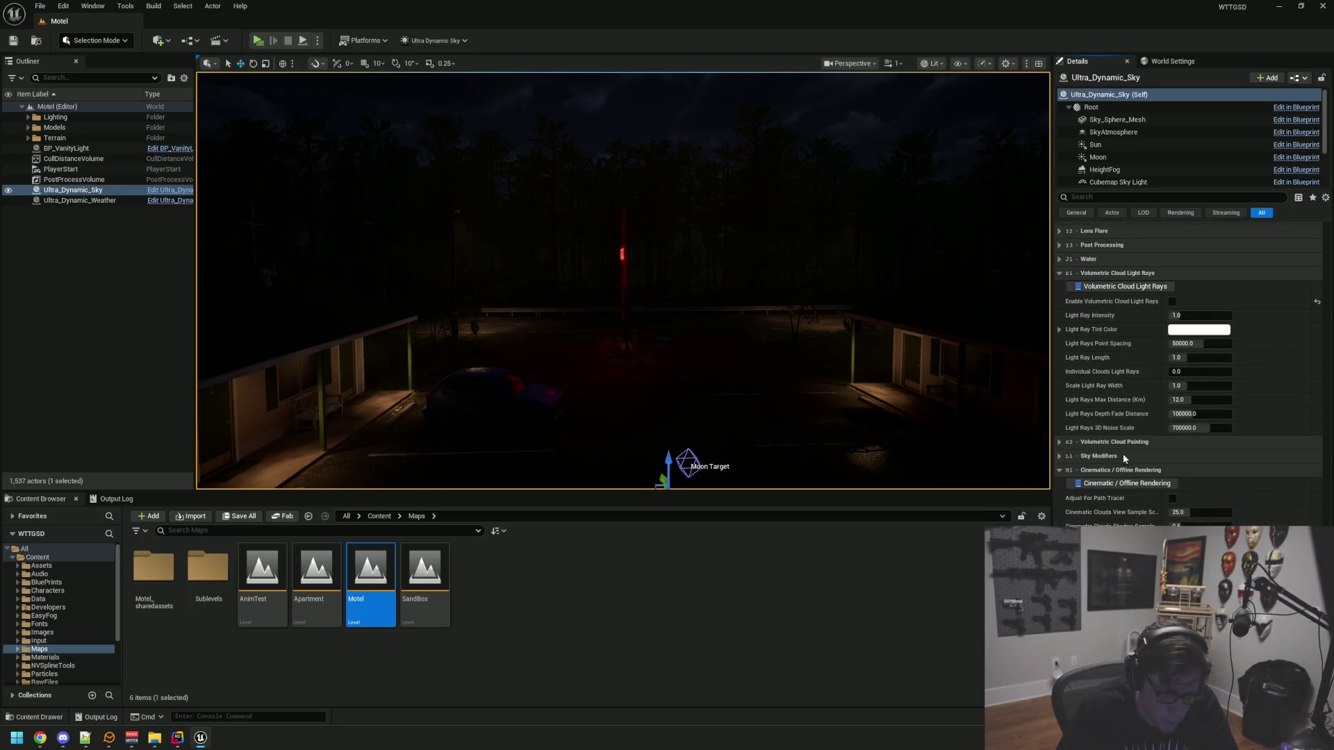
left_click(1126, 471)
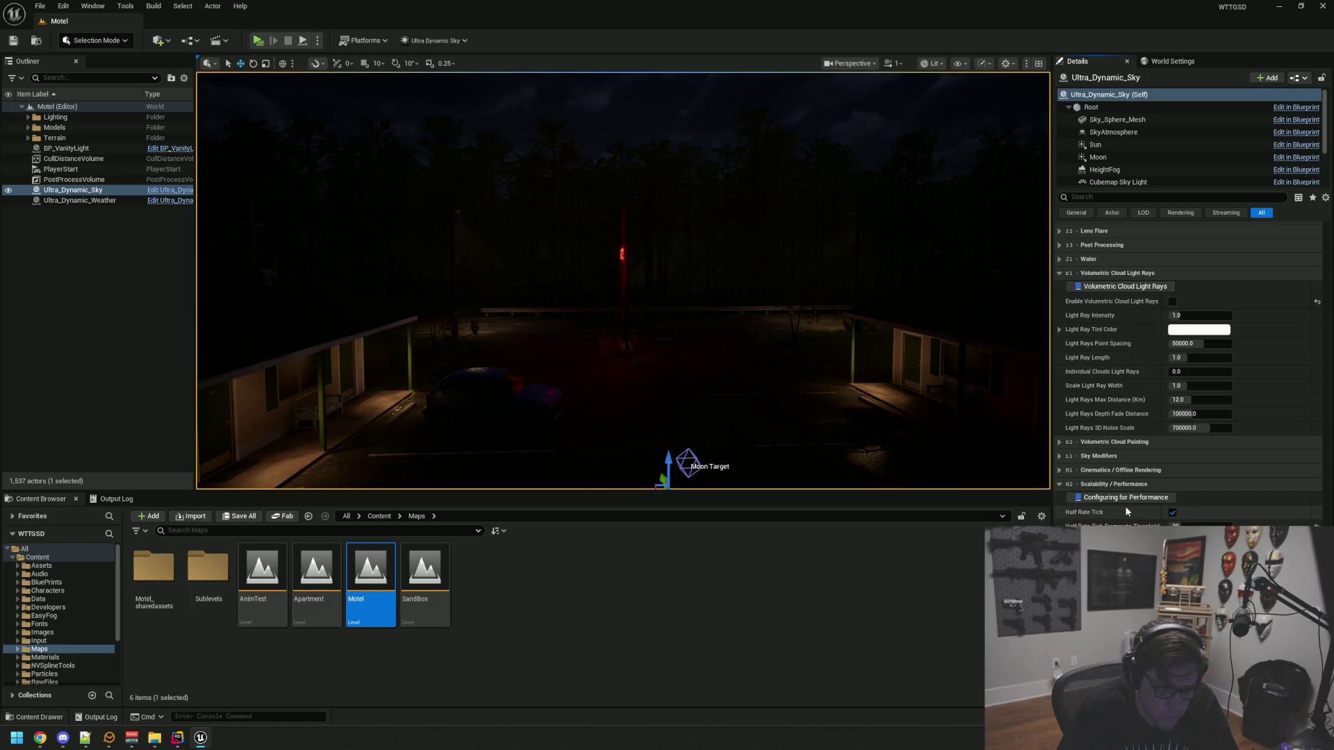
scroll(1118, 457, "down", 3)
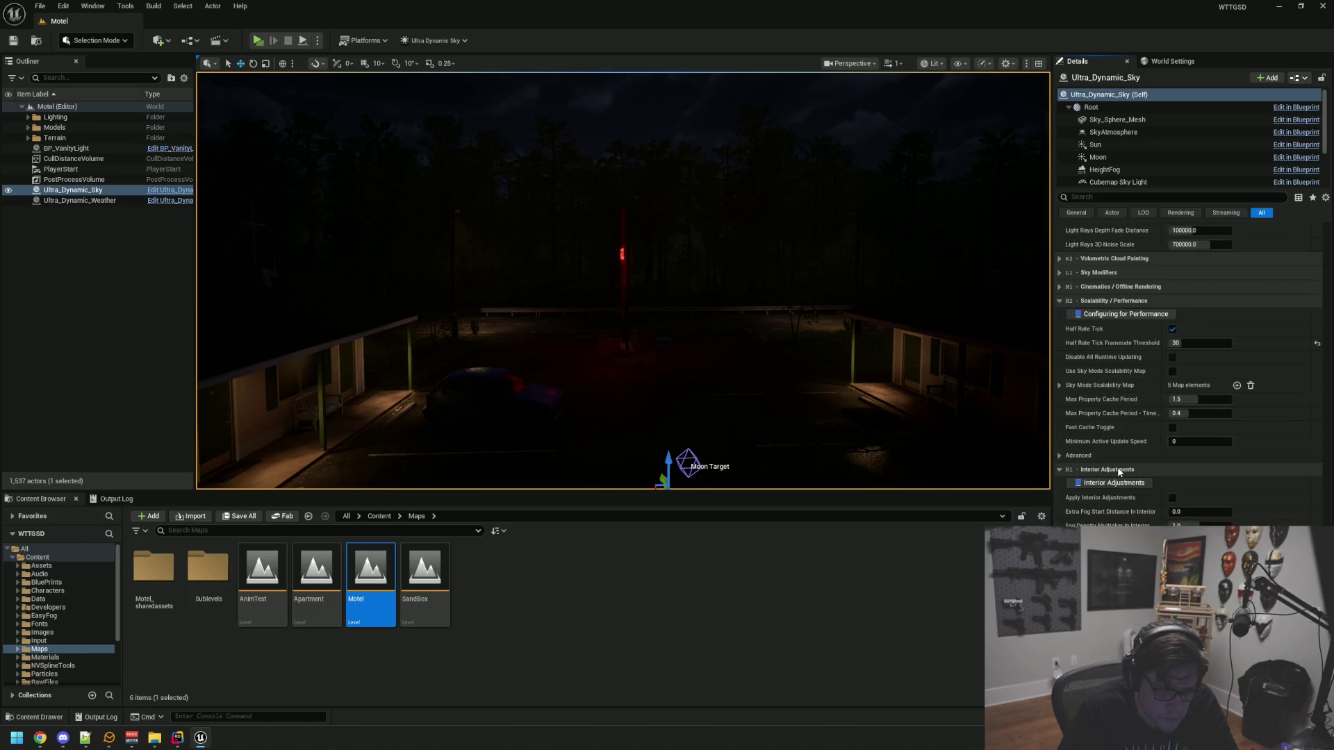
left_click(1119, 470)
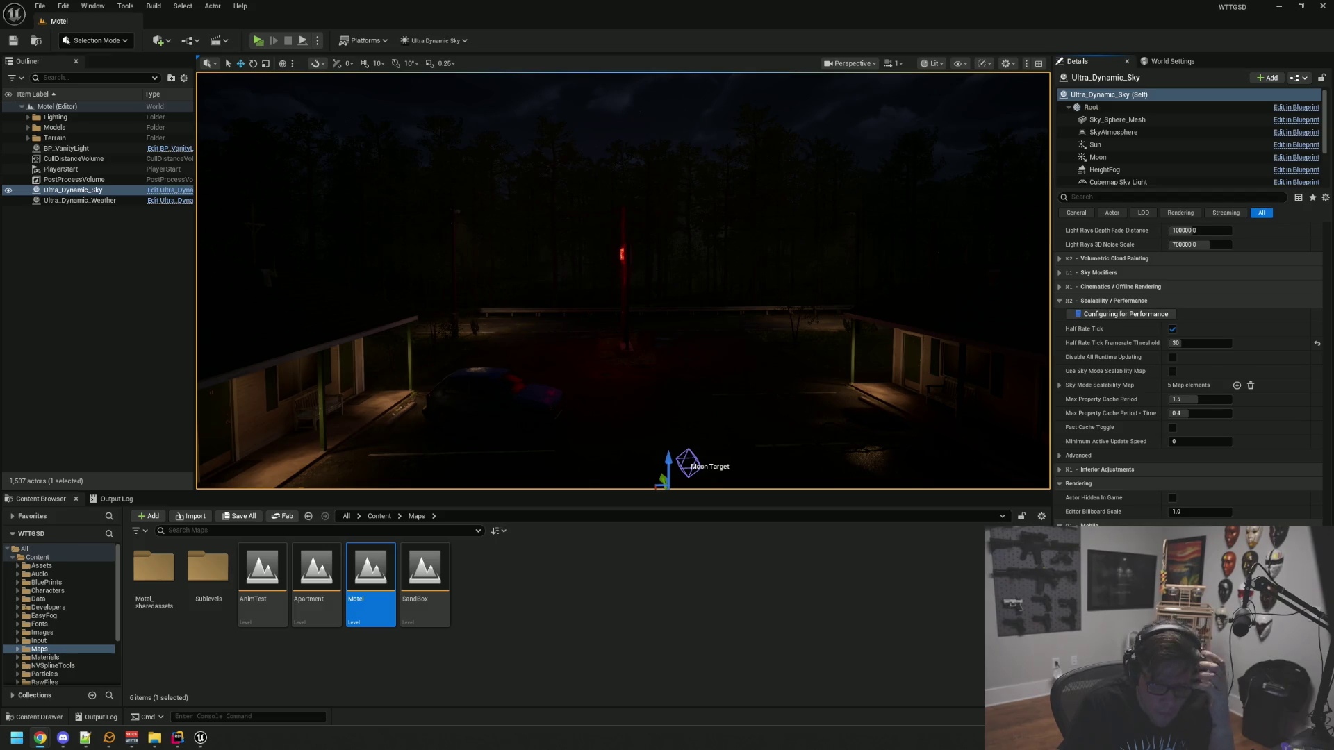
Collapse and reopen Scalability / Performance, then scroll down through its settings
left_click(1195, 303)
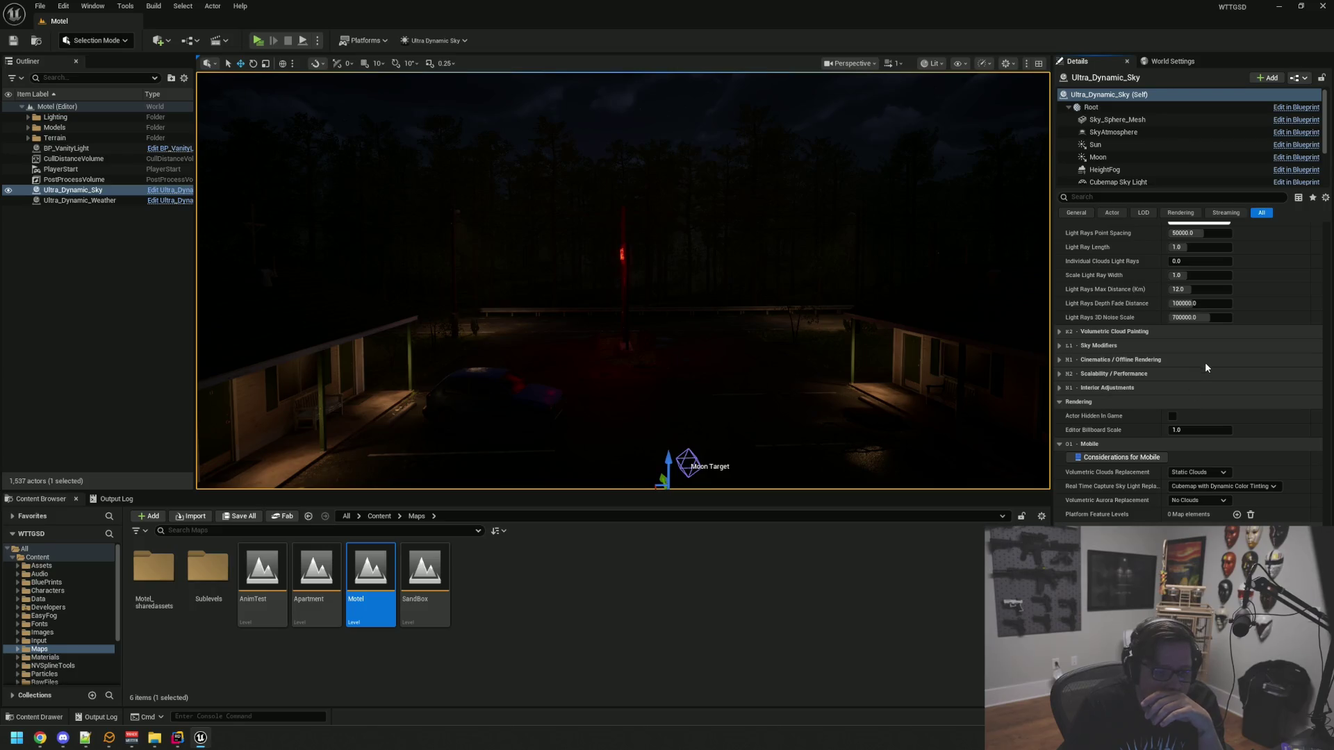
left_click(1153, 375)
scroll(1155, 410, "down", 3)
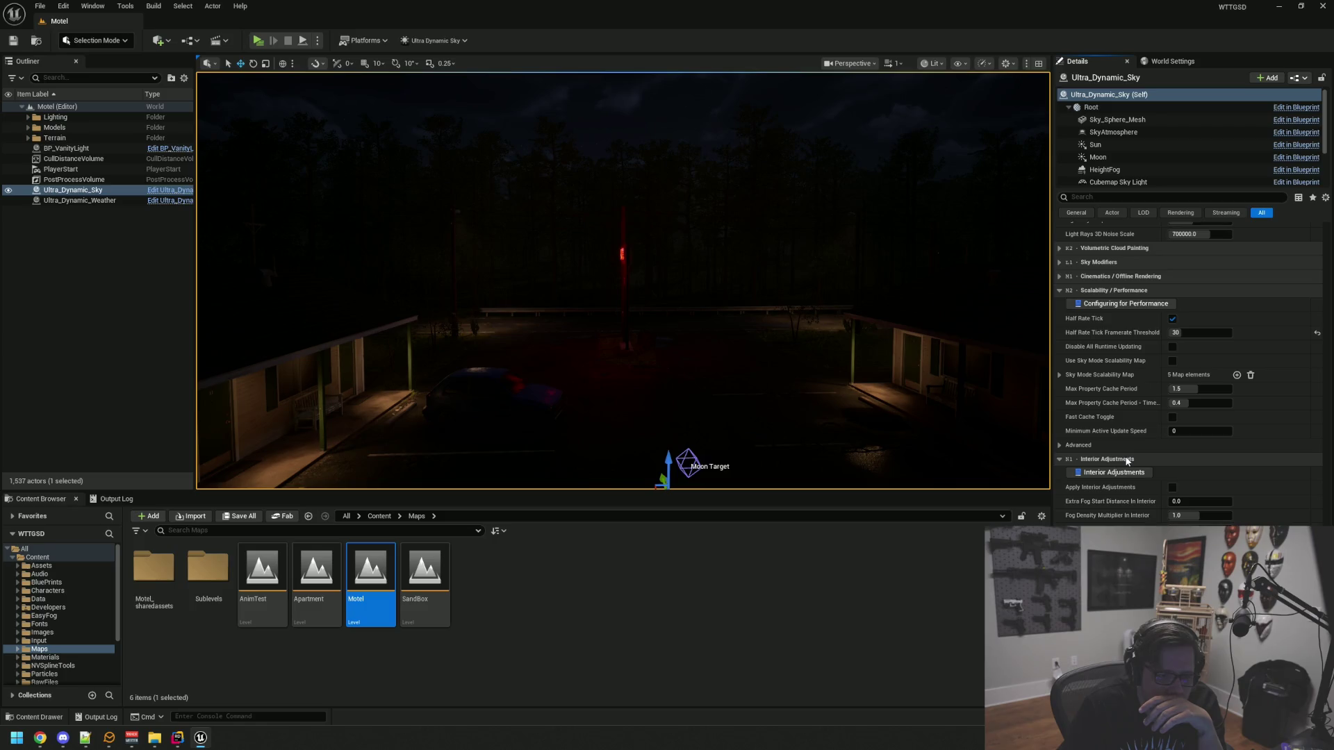
scroll(1127, 471, "down", 3)
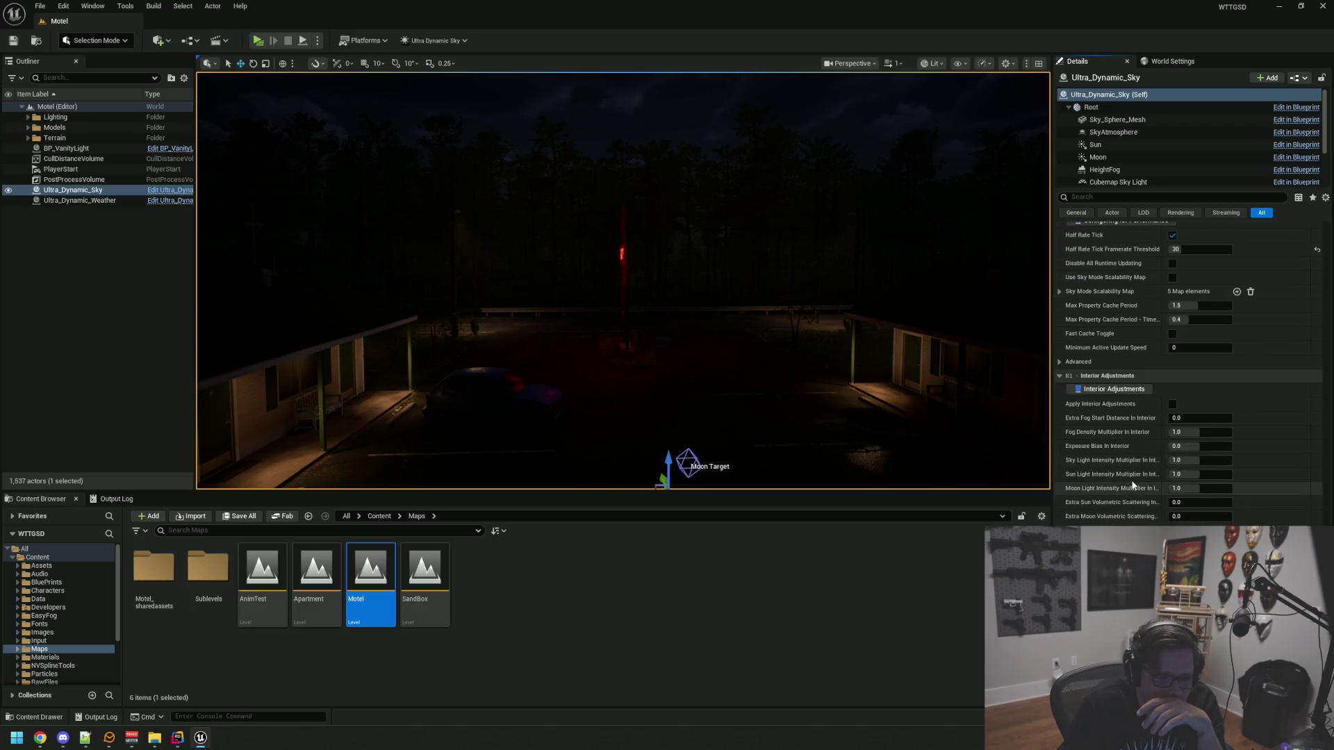
Collapse Interior Adjustments, Rendering and Mobile, then scroll up to Basic Controls
left_click(1126, 376)
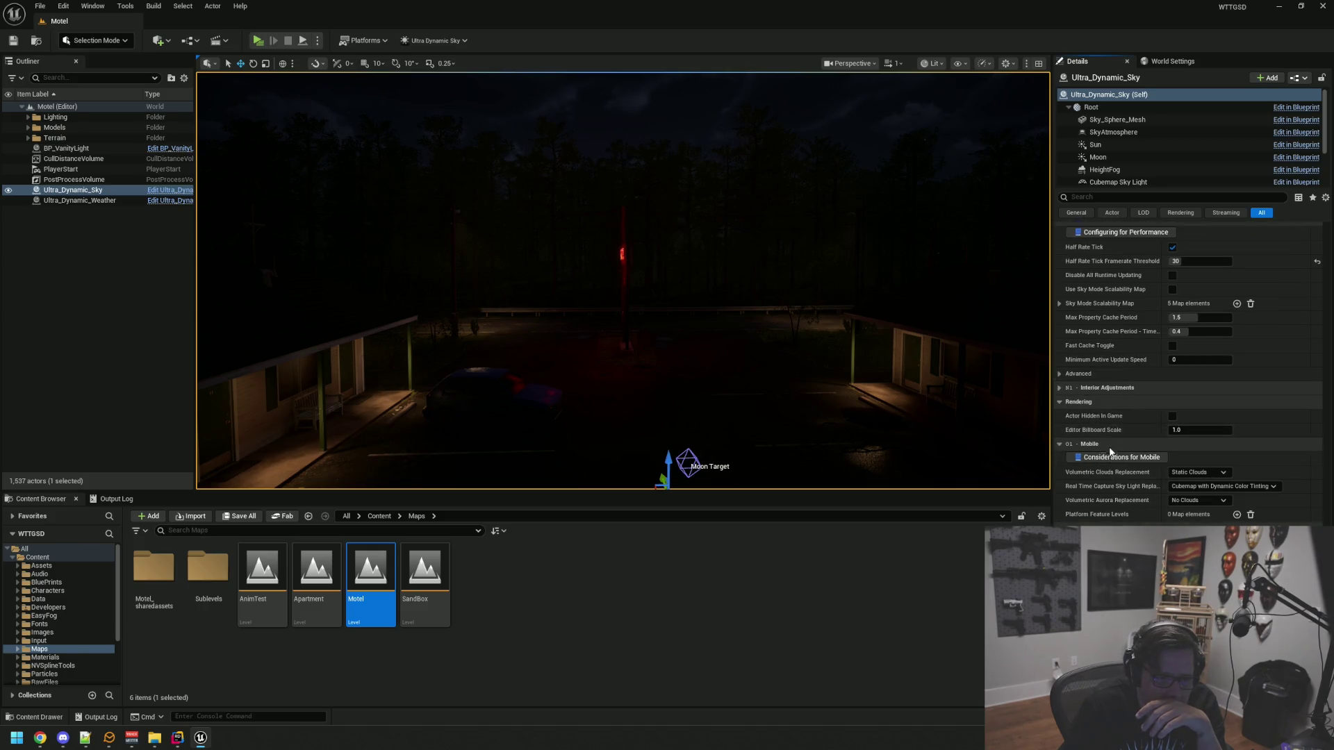
left_click(1111, 403)
left_click(1110, 446)
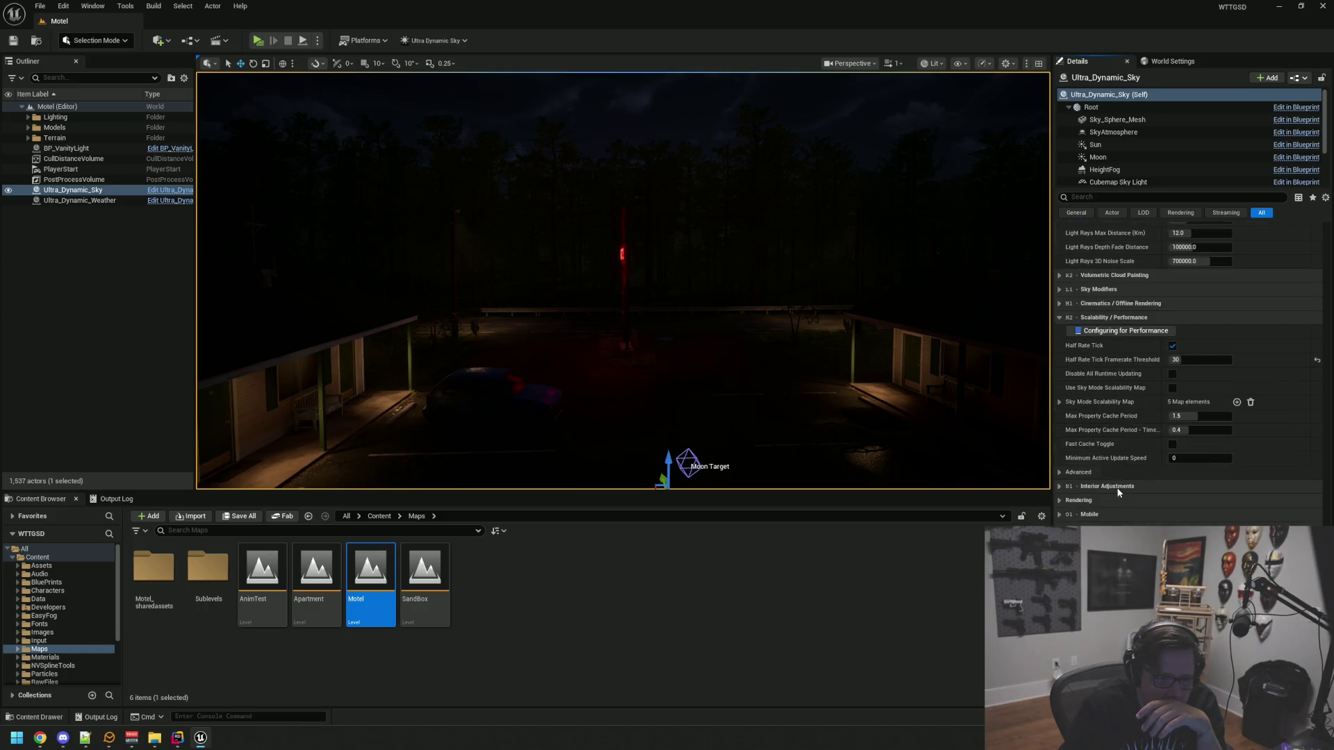
scroll(1188, 368, "up", 8)
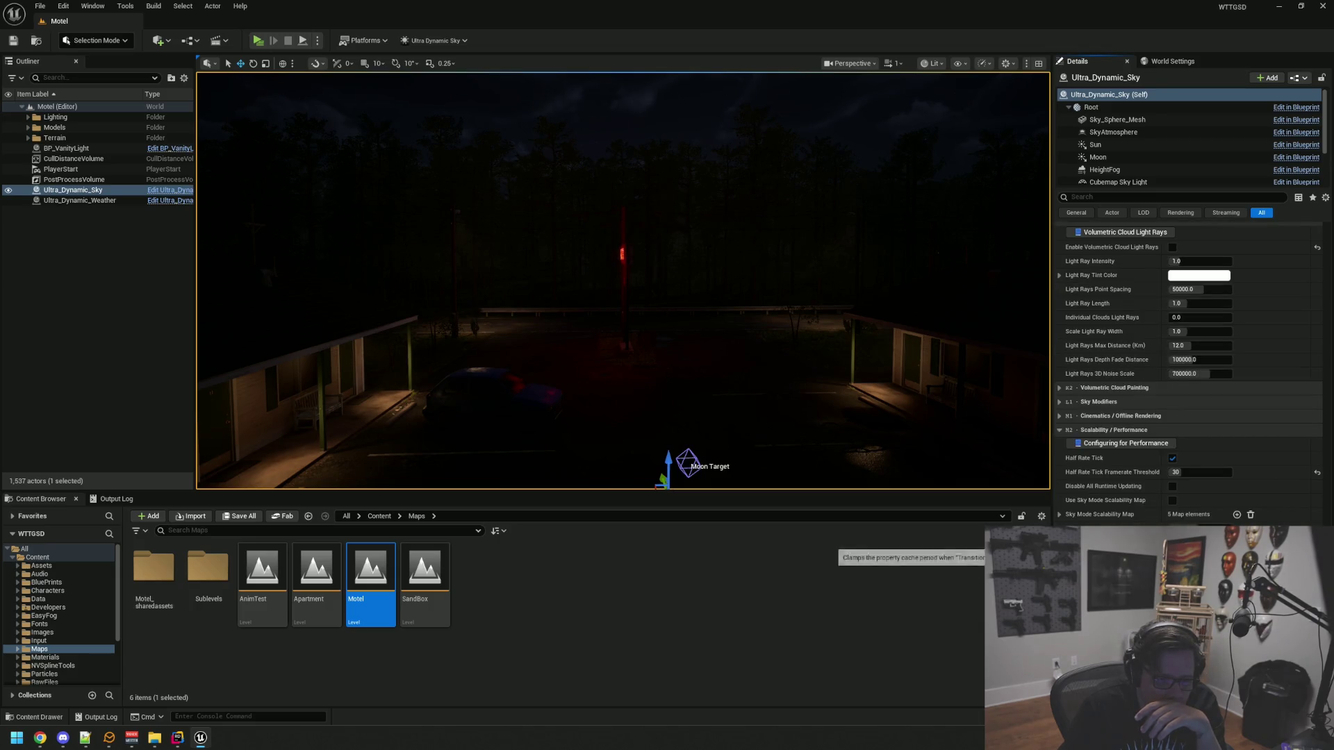
scroll(1323, 289, "up", 10)
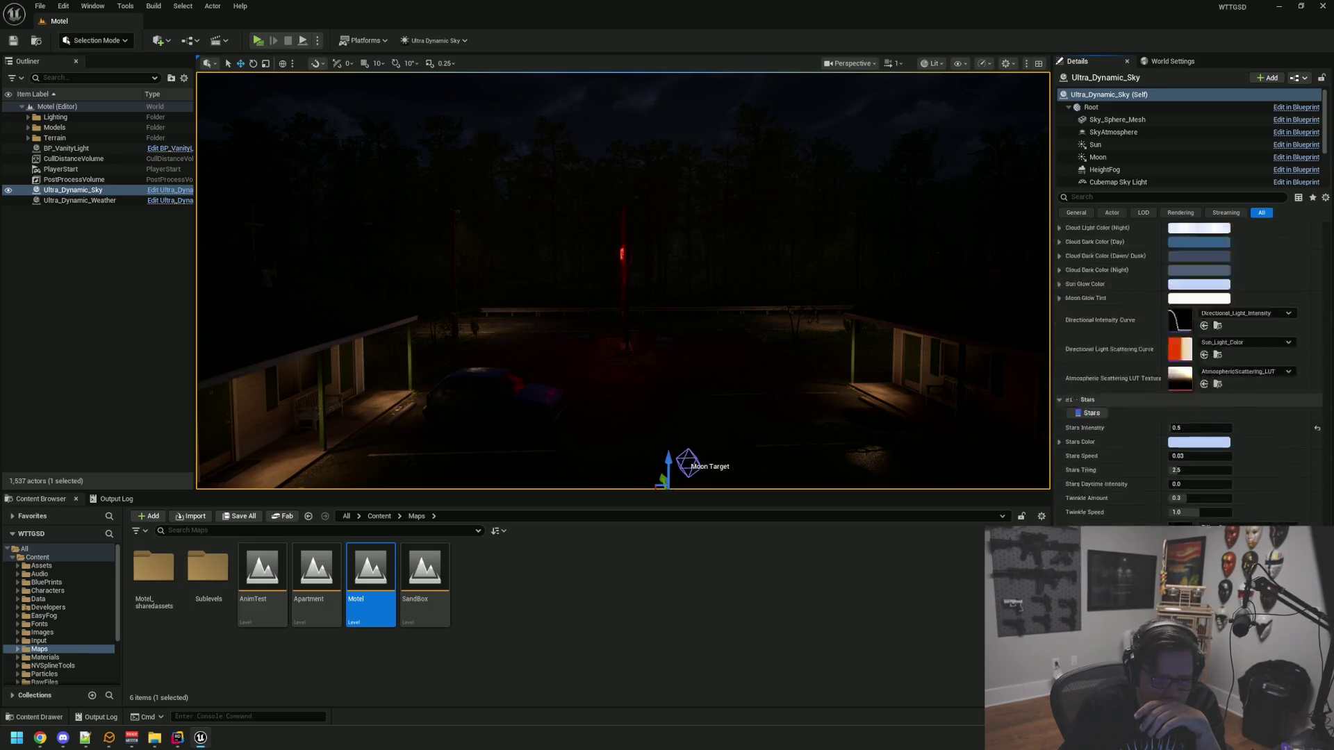
scroll(1323, 289, "up", 8)
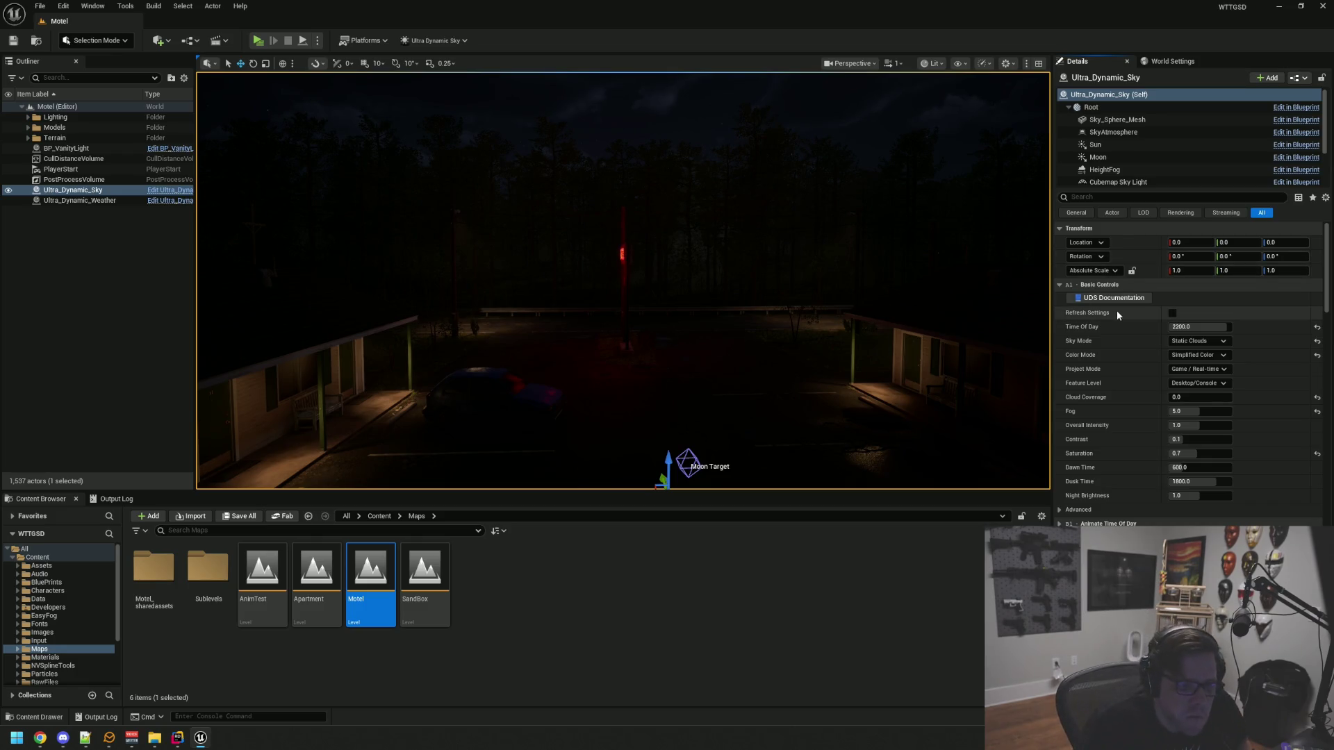
Screenshot the Basic Controls, then check the 2D Dynamic and Volumetric Clouds settings
left_click_drag(1052, 281, 1327, 508)
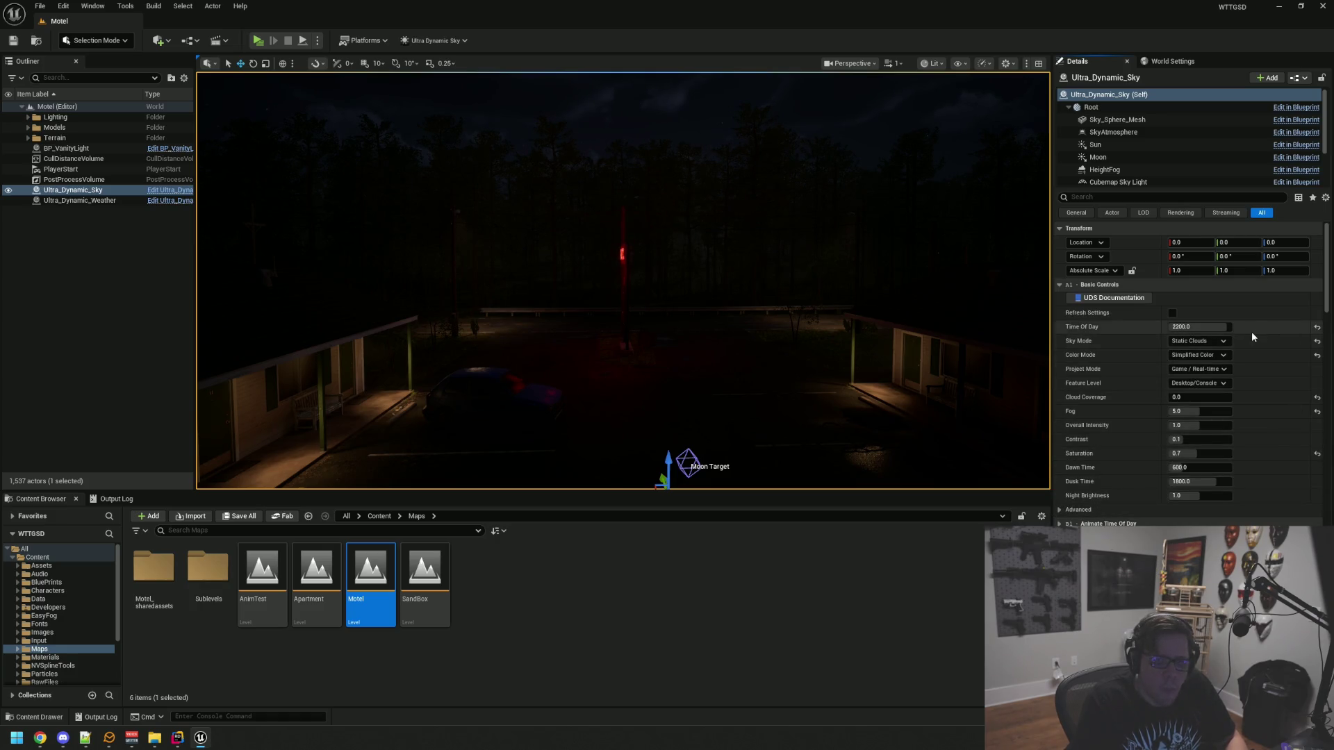
scroll(1165, 277, "down", 5)
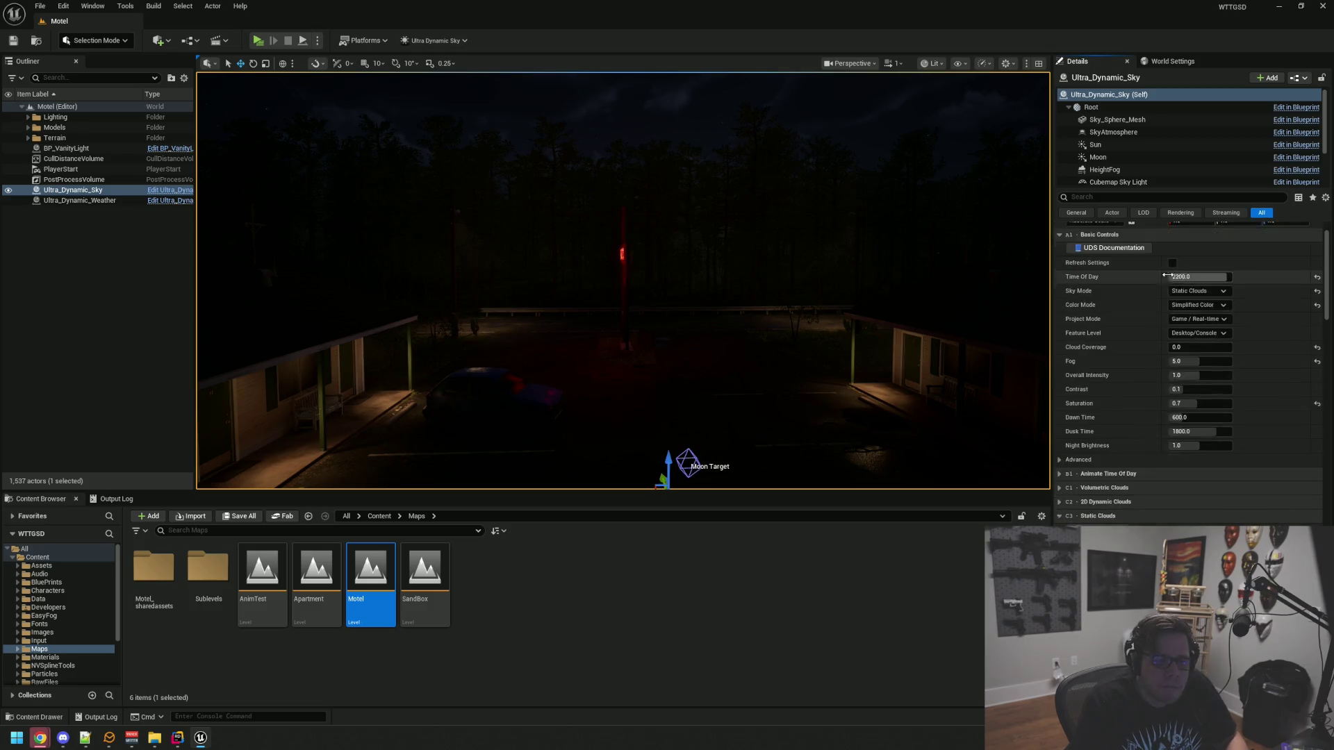
left_click(1126, 403)
left_click(1126, 403)
left_click(1127, 388)
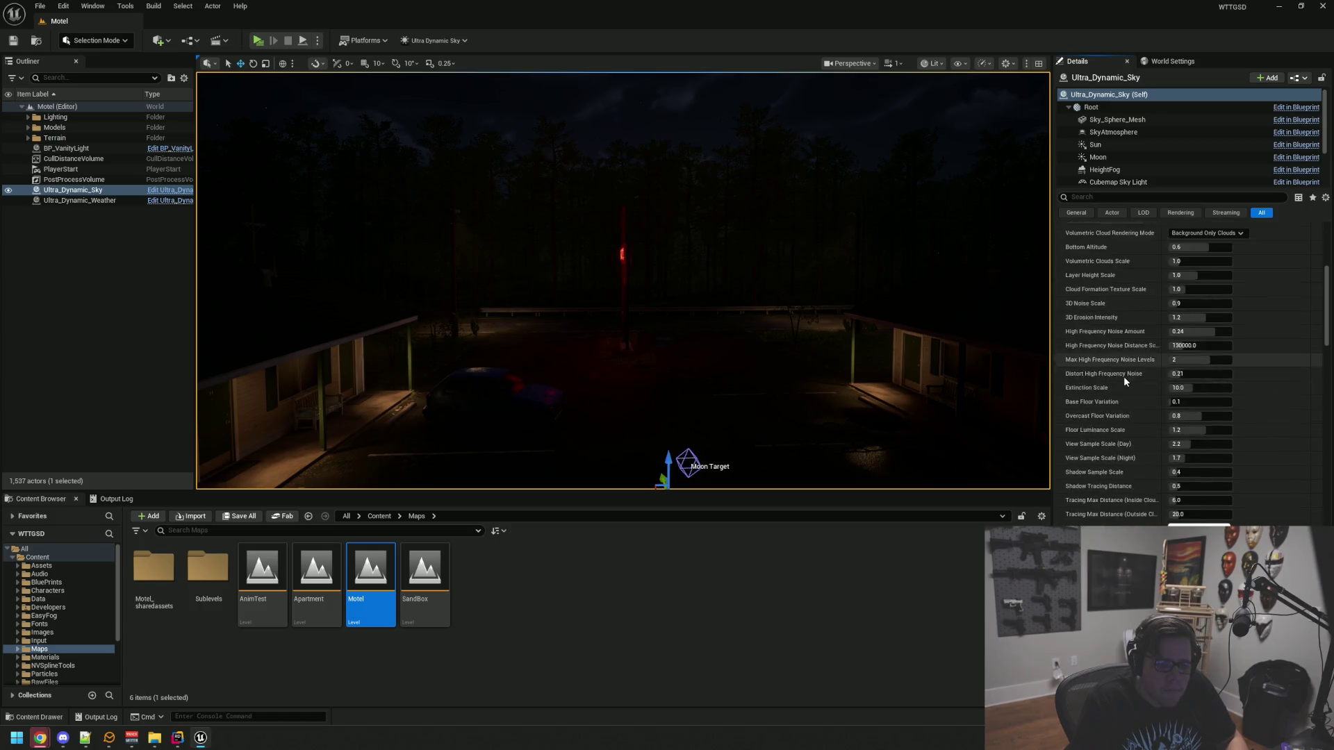
scroll(1123, 376, "down", 1)
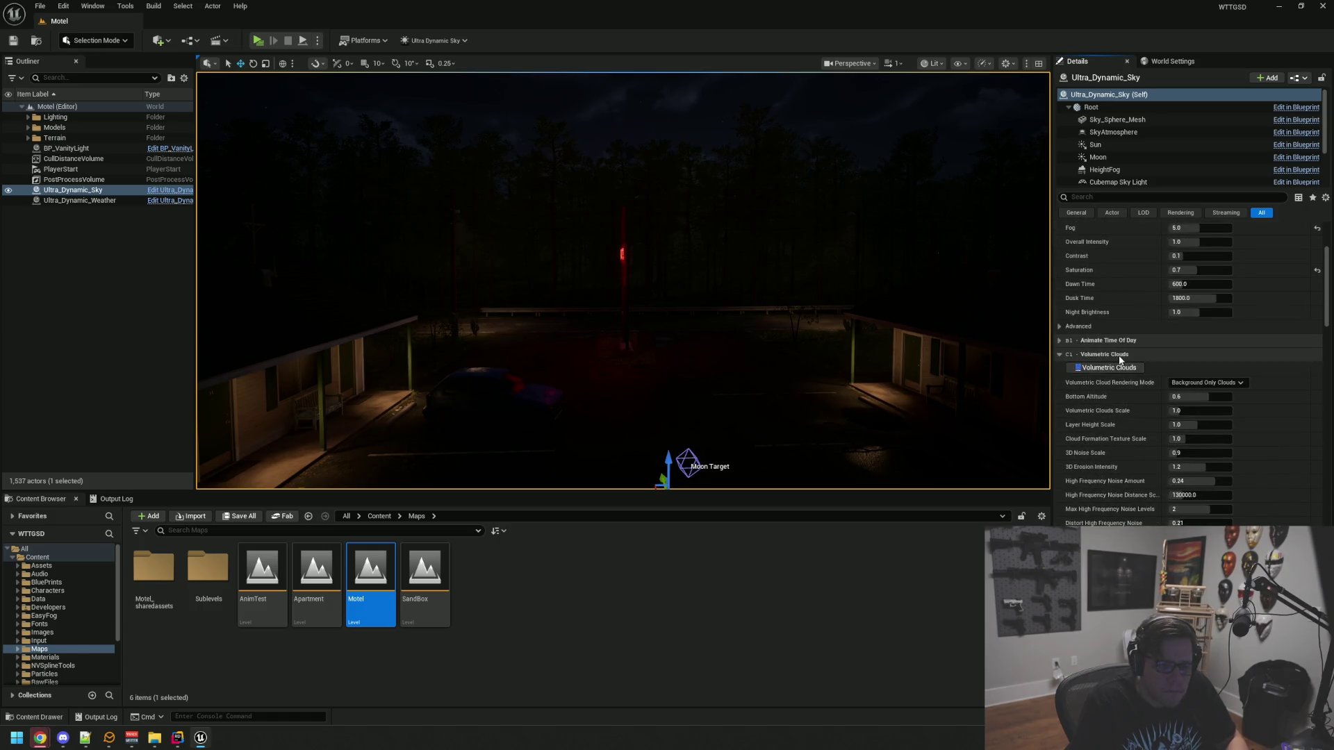
left_click(1120, 353)
Screenshot the Static Clouds and Moon settings (Moon Light Intensity 0.35, Glow 0.06)
scroll(1119, 349, "down", 2)
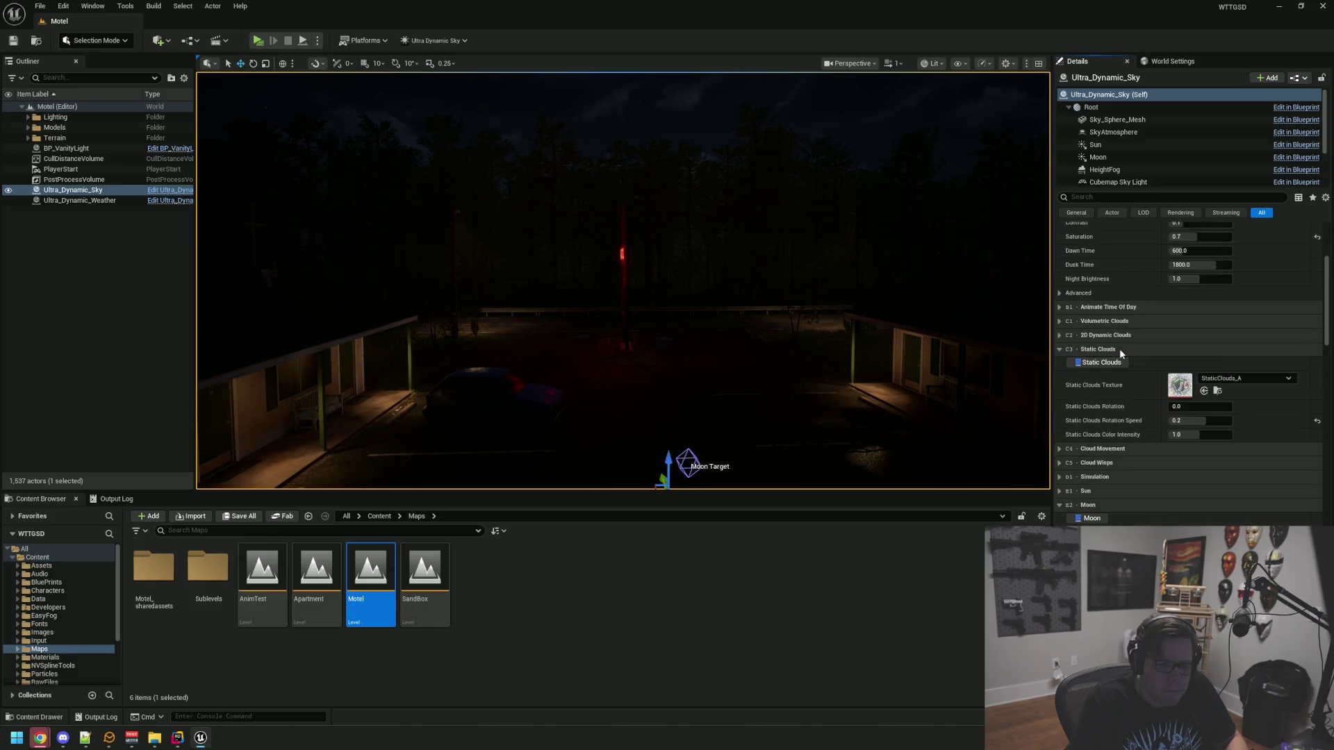
left_click_drag(1052, 329, 1325, 430)
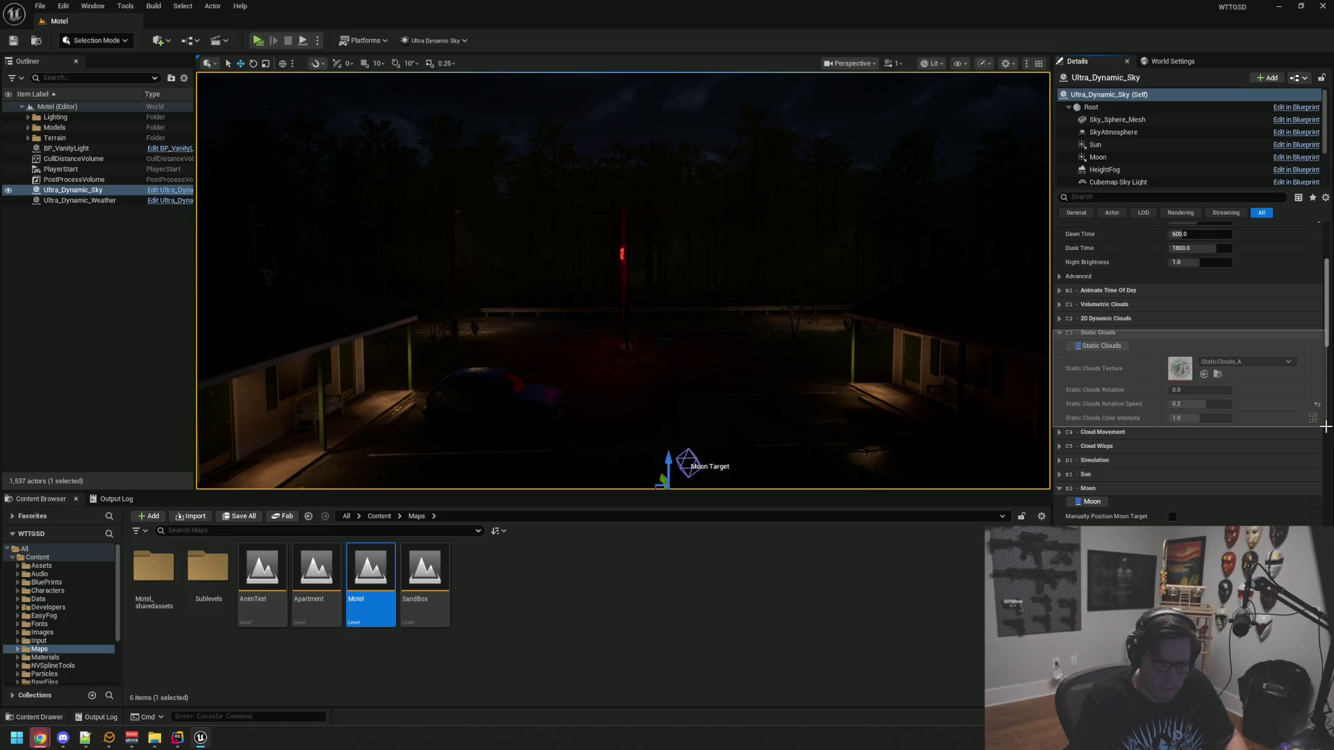
scroll(1169, 392, "down", 10)
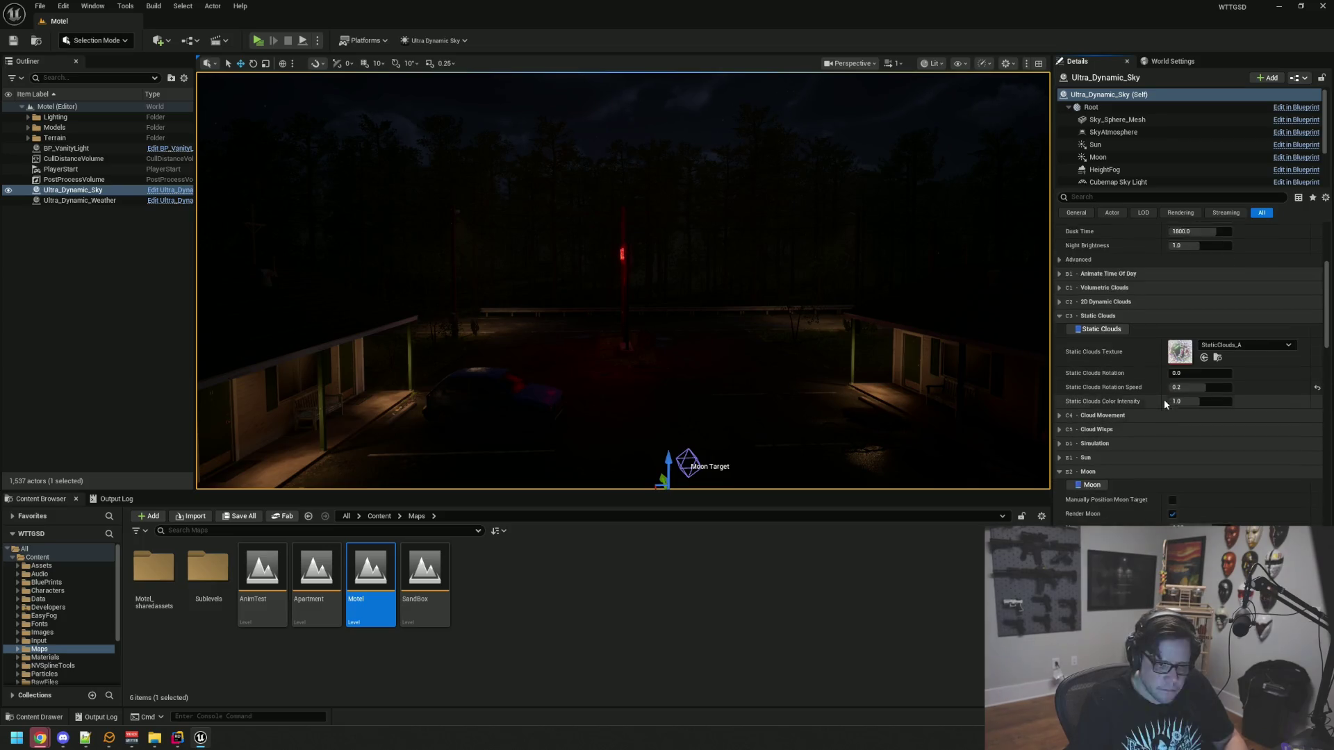
scroll(1120, 380, "up", 2)
left_click_drag(1054, 236, 1074, 247)
scroll(1188, 382, "down", 3)
scroll(1117, 463, "down", 5)
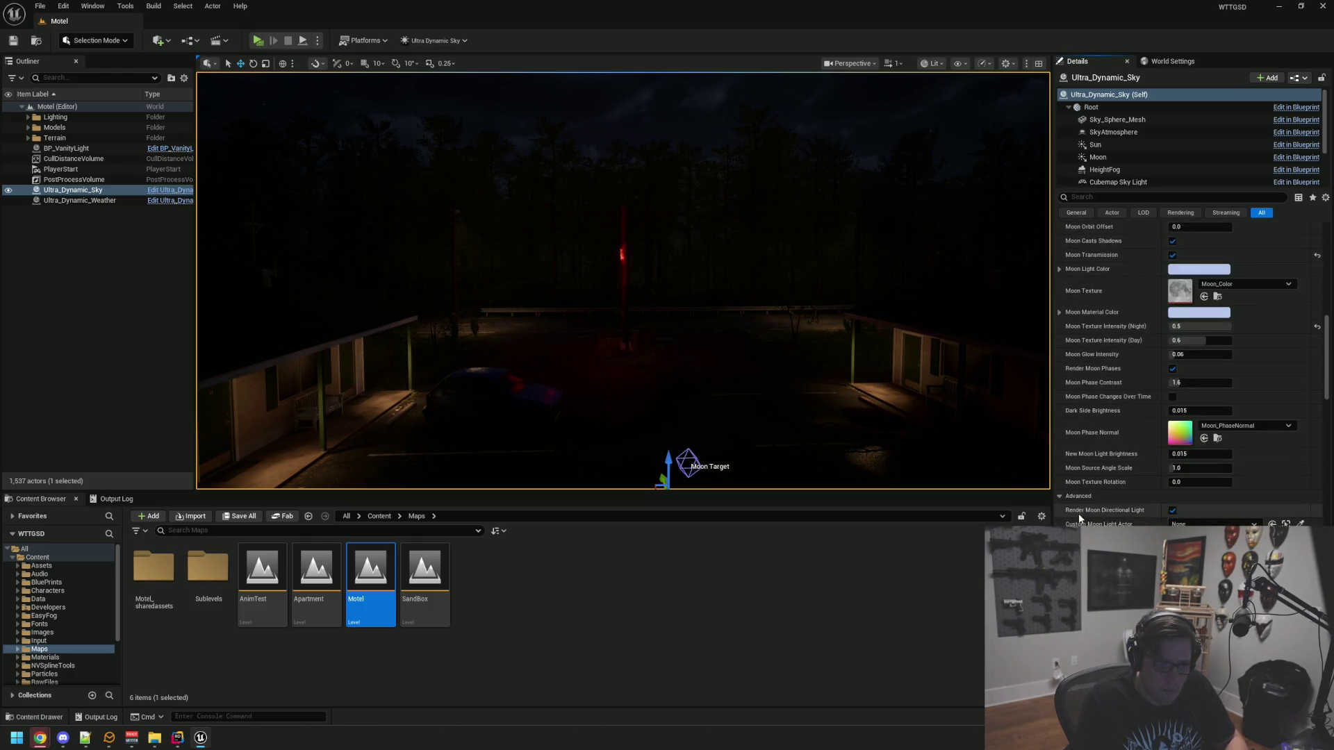
Review Moon Phase and Sky Light, reaching Exposure with Histogram metering and 0.0 biases
scroll(1117, 463, "down", 3)
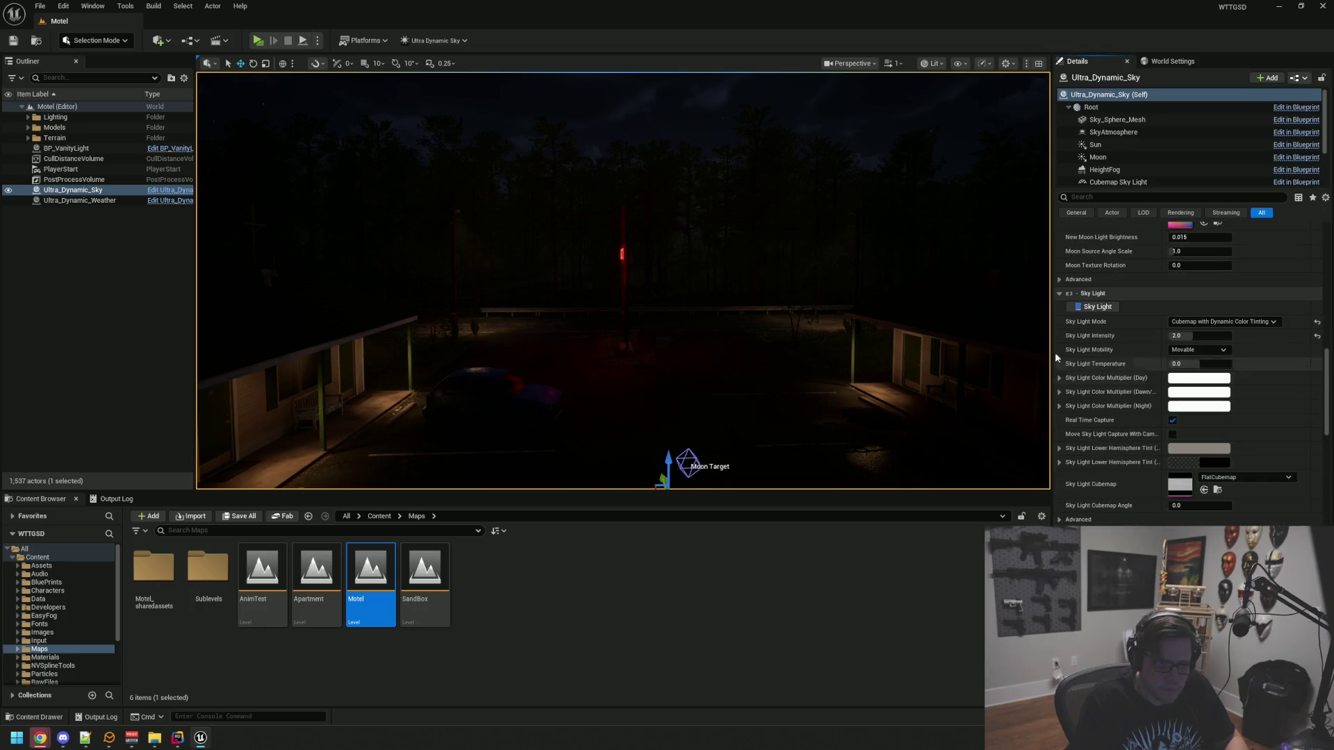
mouse_move(1074, 294)
left_mouse_down()
mouse_move(1162, 410)
mouse_move(1324, 523)
left_mouse_up()
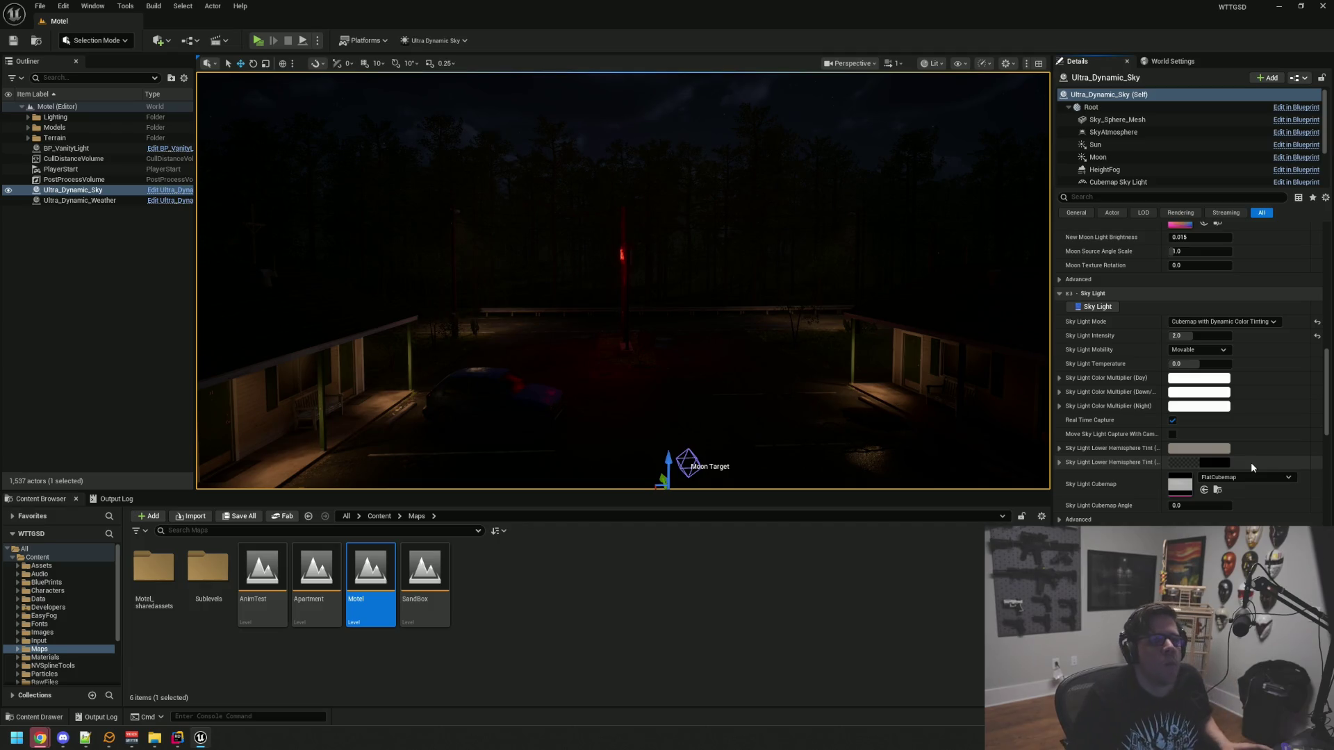
scroll(1141, 402, "up", 2)
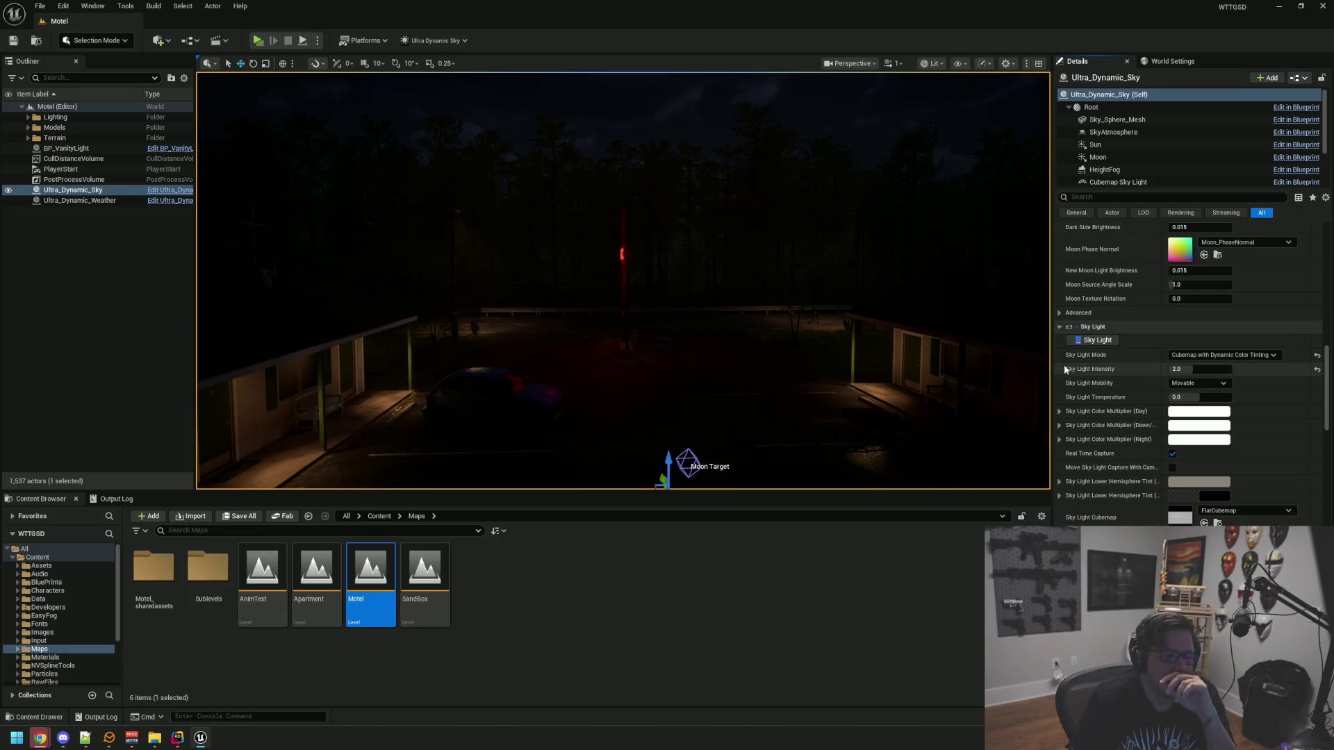
scroll(1109, 380, "down", 5)
scroll(1110, 380, "down", 3)
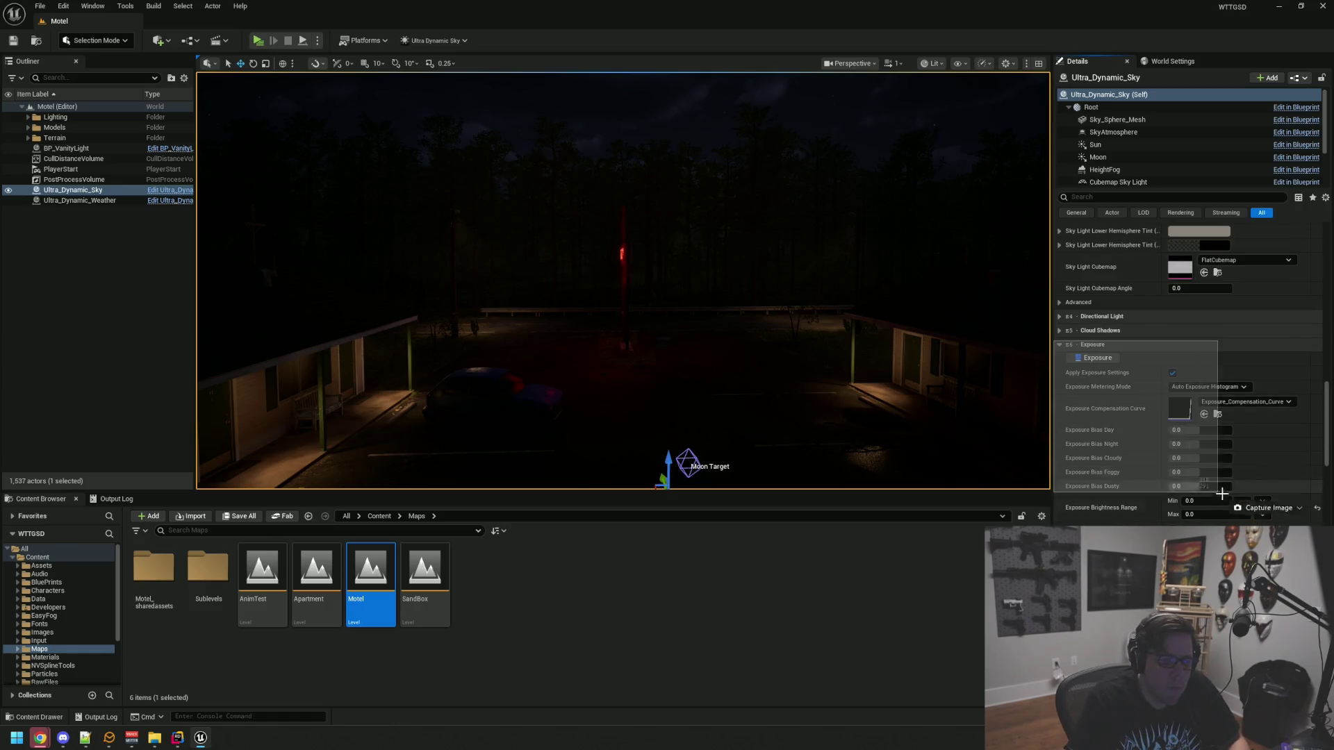
Screenshot the Volumetric Fog and Simplified Color settings
scroll(1177, 438, "down", 5)
scroll(1094, 399, "down", 3)
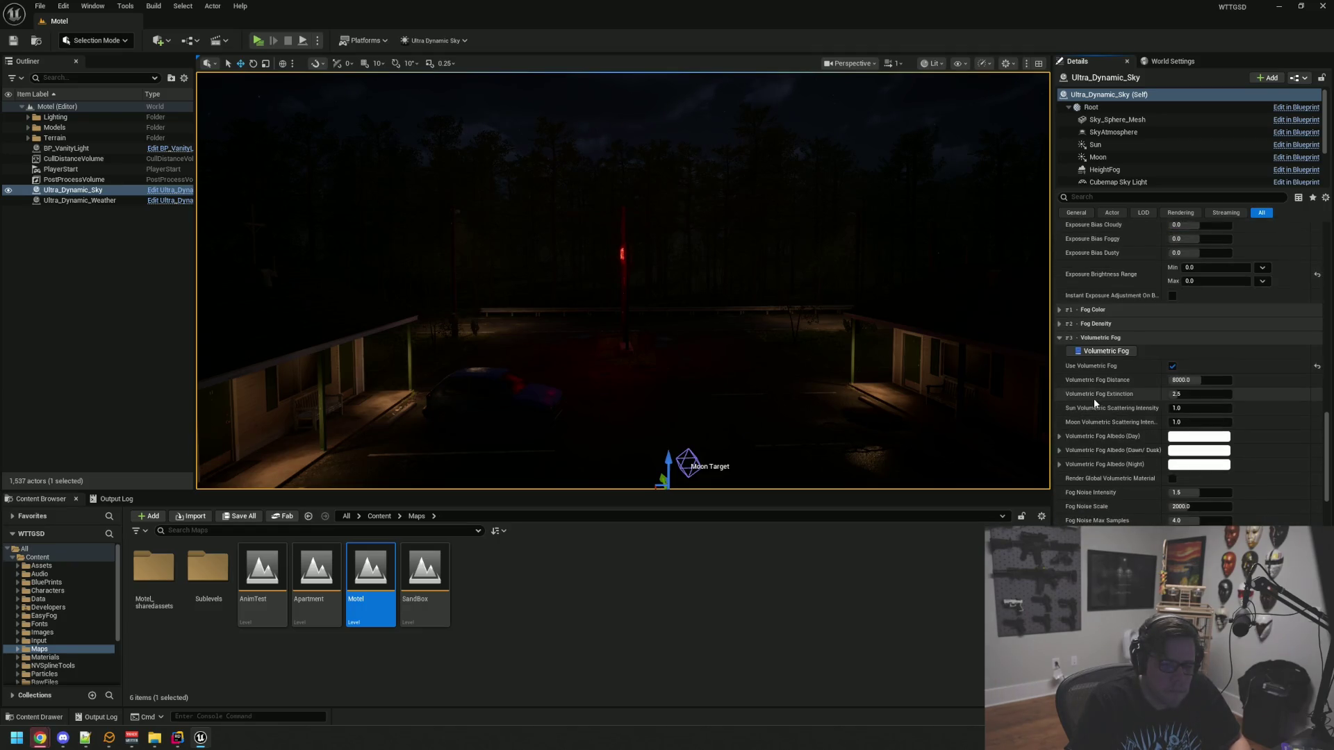
scroll(1095, 399, "up", 1)
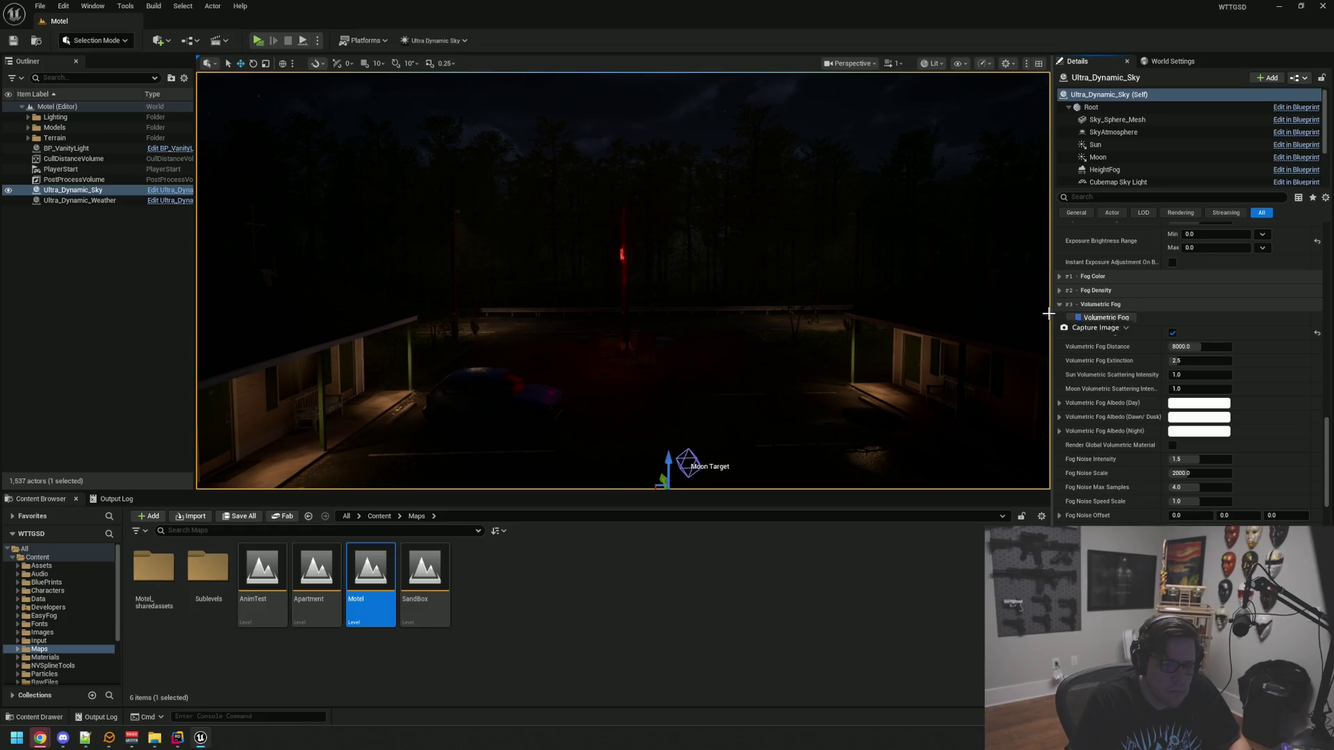
left_click_drag(1054, 304, 1070, 314)
scroll(1177, 449, "down", 10)
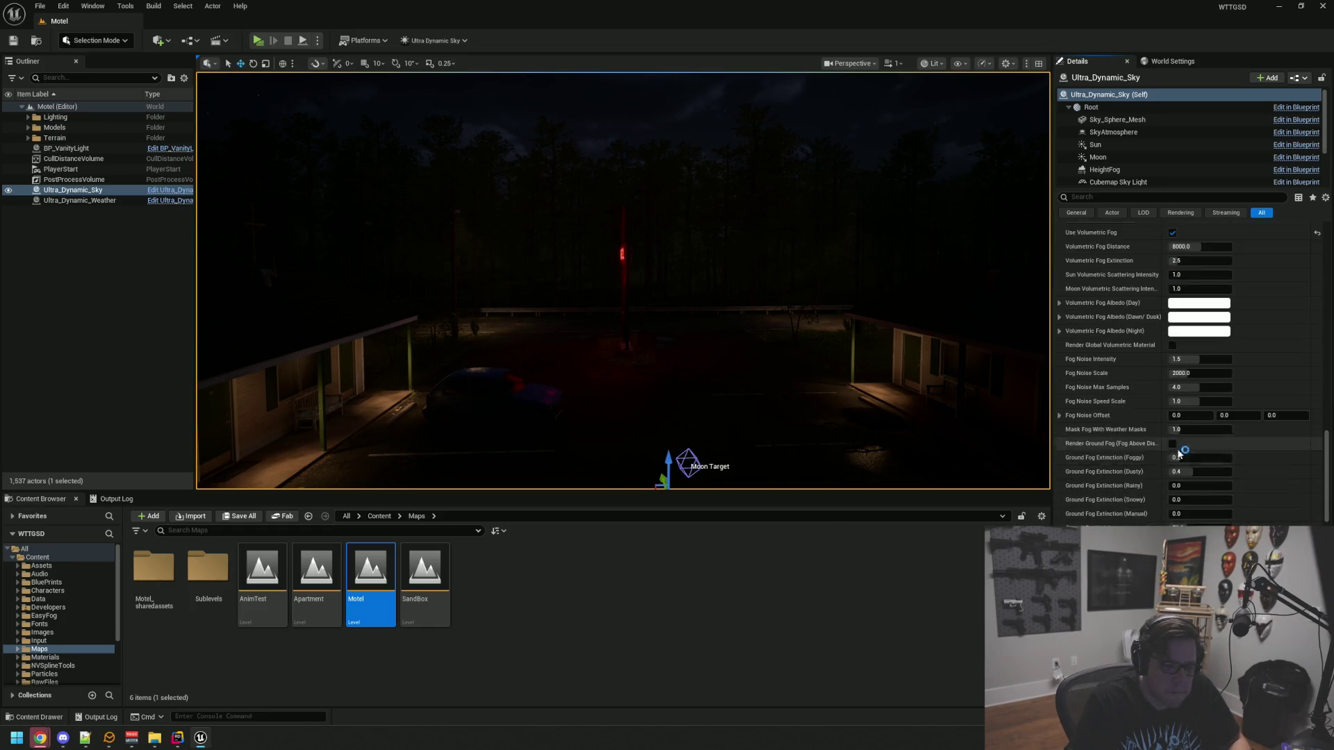
scroll(1178, 450, "down", 15)
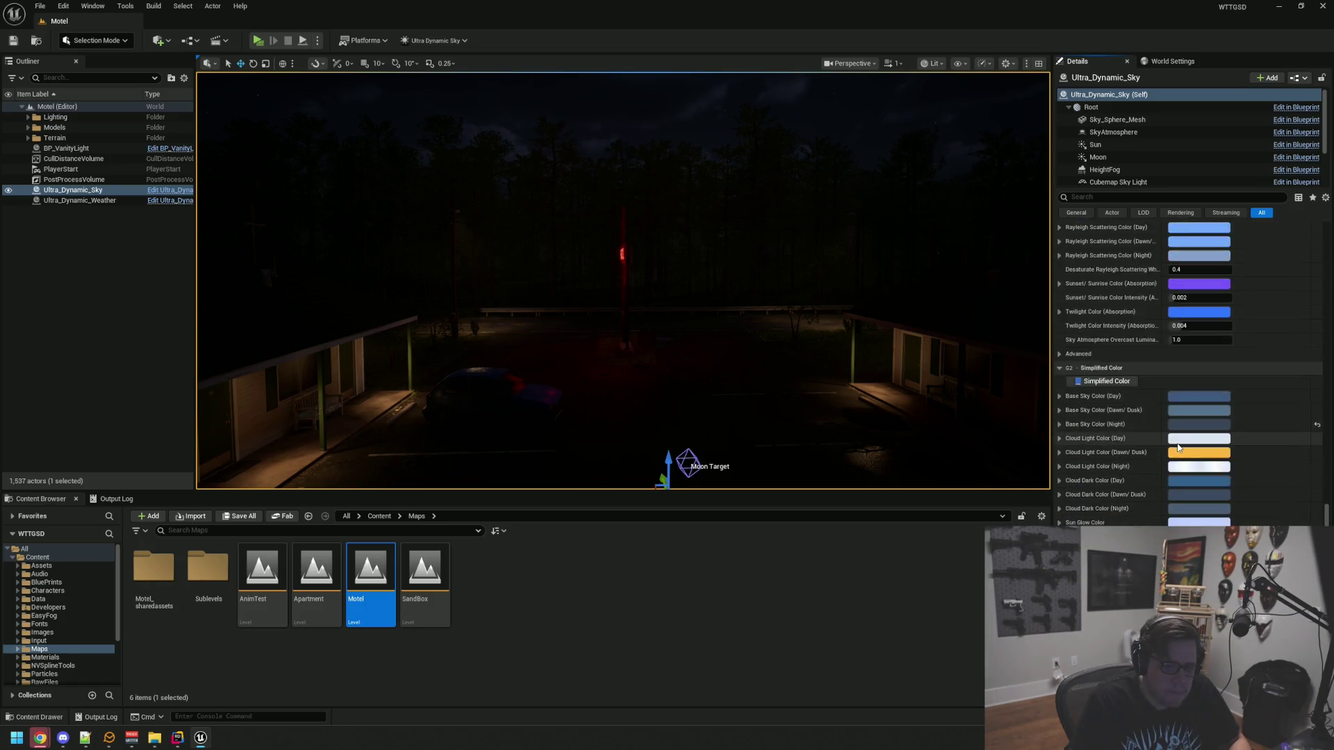
left_click_drag(1039, 305, 1039, 305)
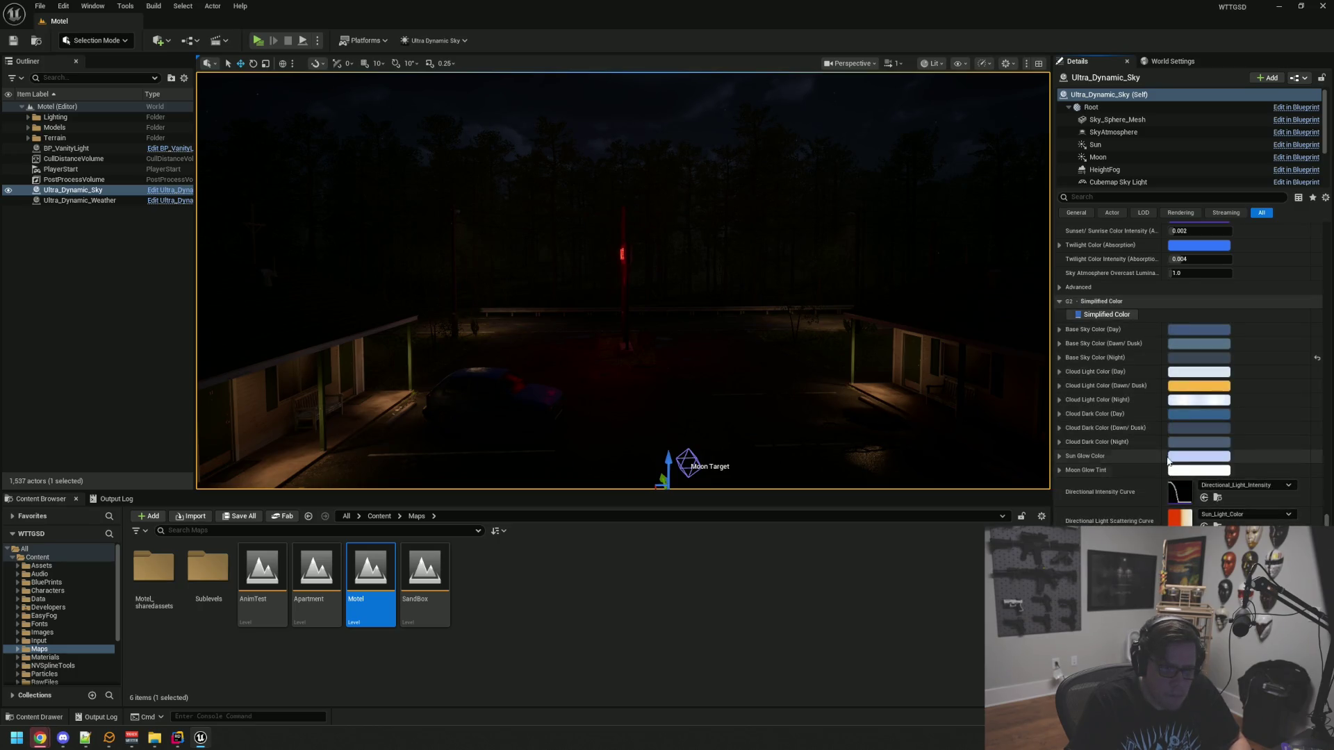
Screenshot the Stars and Sky Glow settings (Night Sky Glow 0.3, Light Pollution 0.1)
scroll(1124, 444, "down", 3)
scroll(1126, 449, "down", 3)
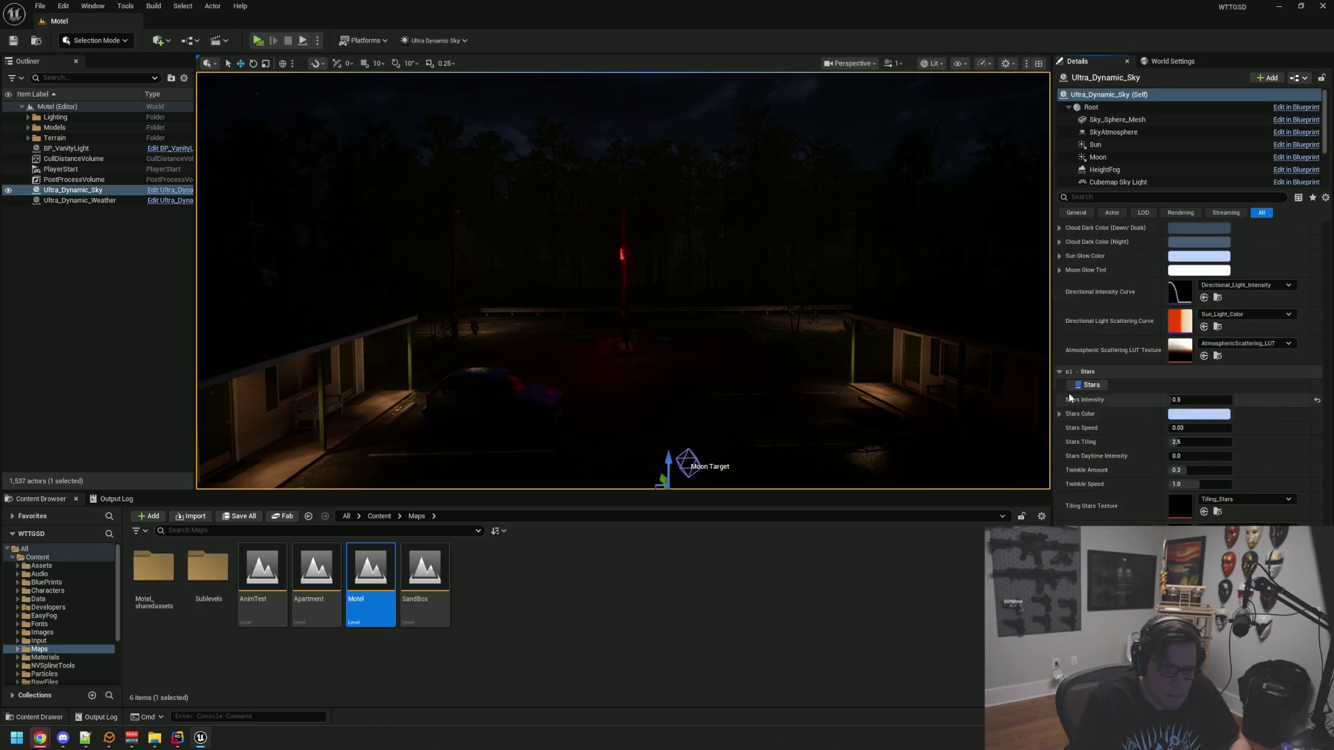
left_click_drag(1055, 367, 1303, 492)
scroll(1181, 469, "down", 5)
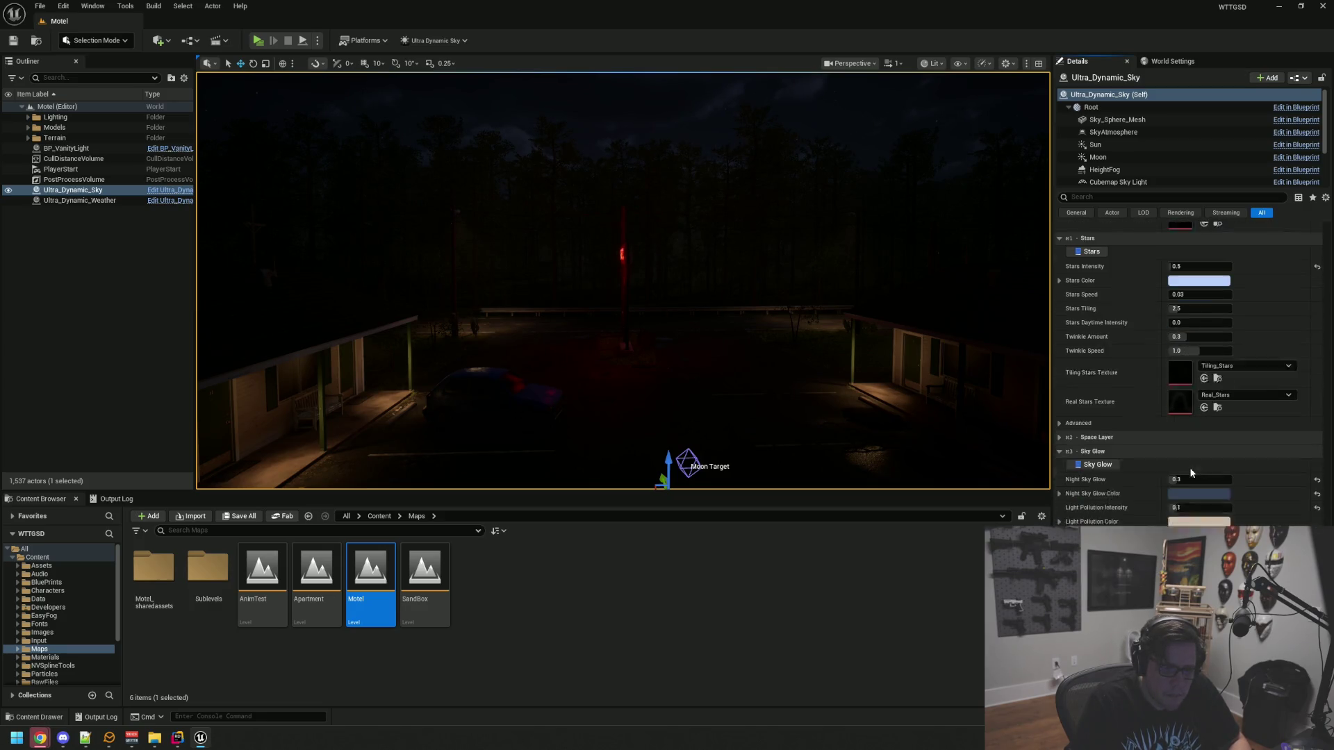
mouse_move(1056, 432)
left_mouse_down()
mouse_move(1314, 463)
mouse_move(1331, 522)
mouse_move(1322, 514)
left_mouse_up()
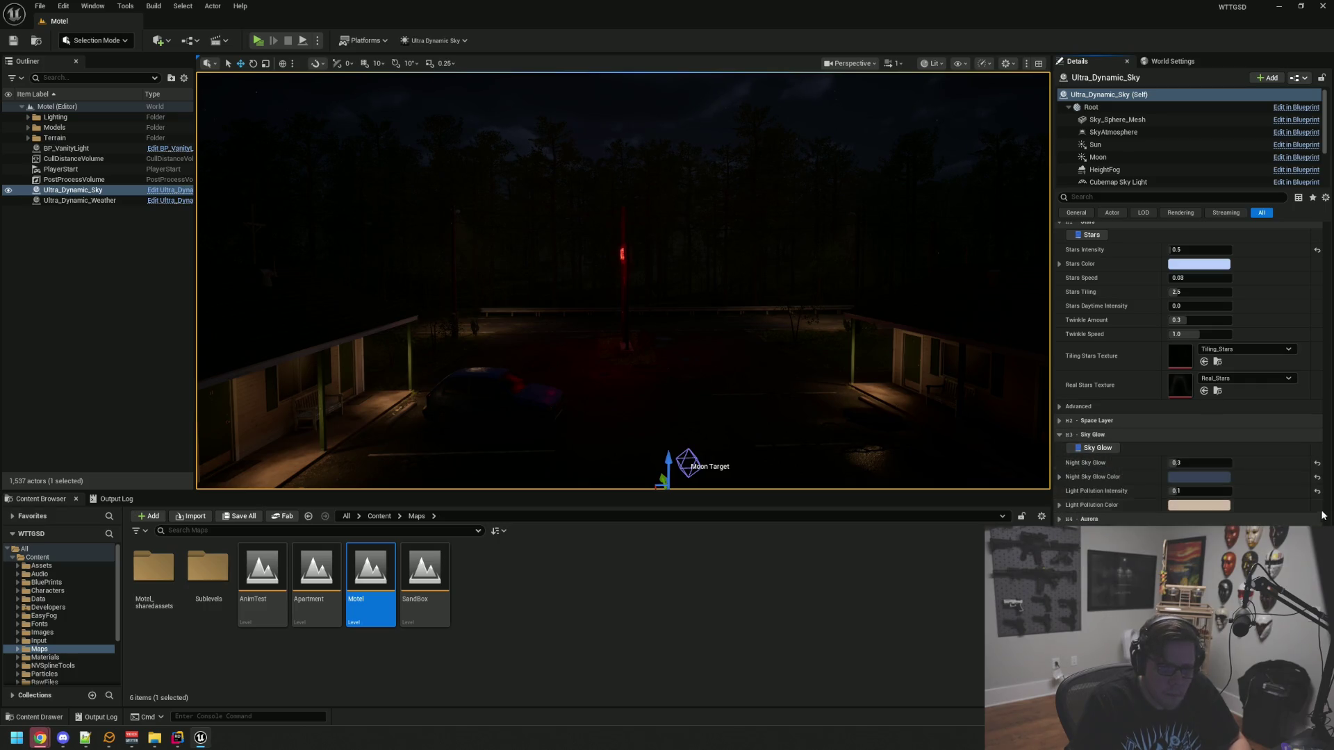
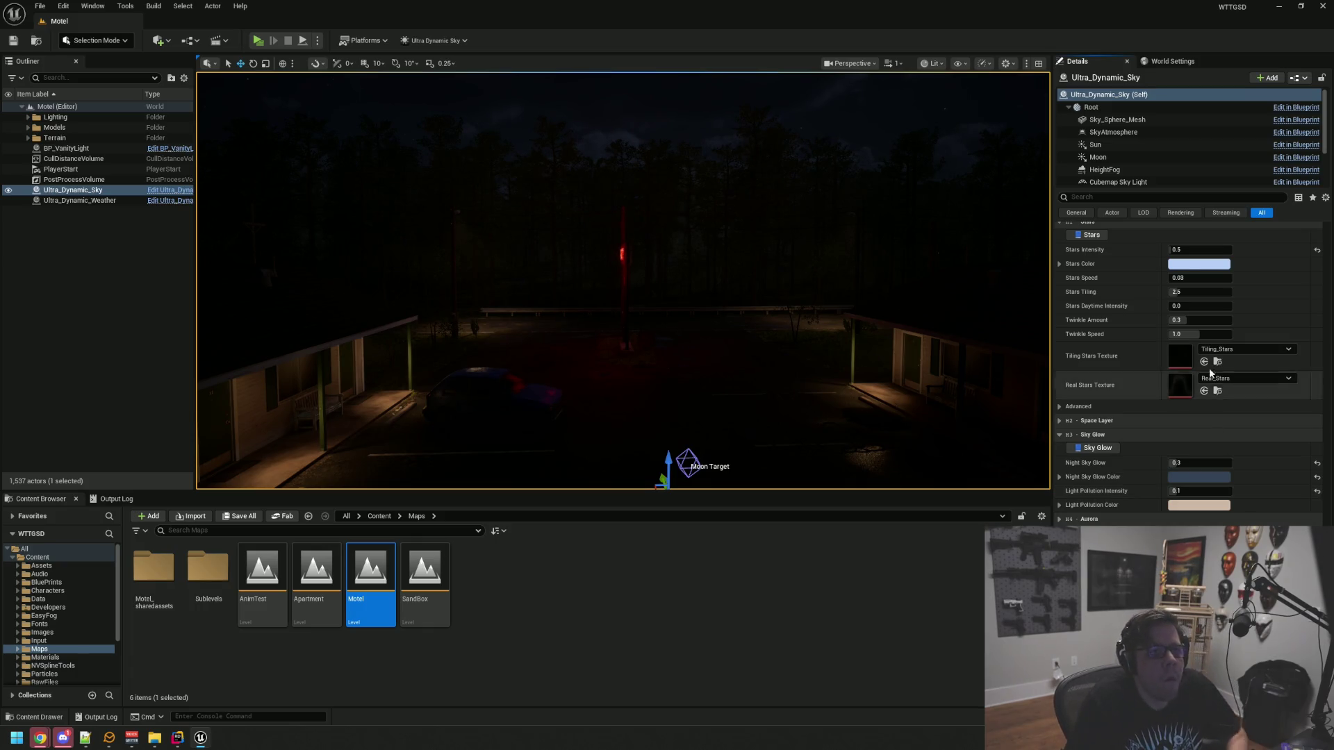
Capture screenshots of the Volumetric Cloud Light Rays and Scalability / Performance settings
left_click_drag(899, 322, 781, 300)
scroll(1095, 404, "down", 5)
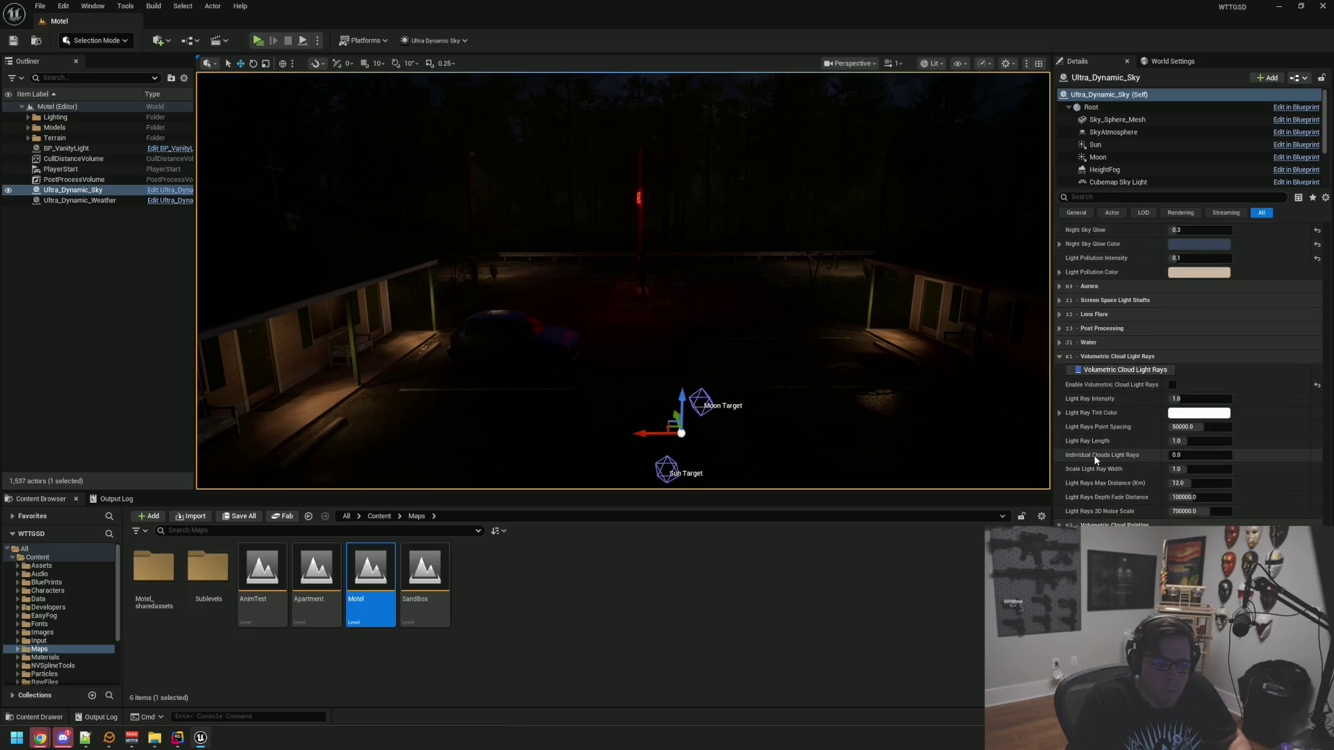
key("Print")
mouse_move(1055, 352)
left_mouse_down()
mouse_move(1251, 467)
mouse_move(1257, 527)
mouse_move(1324, 527)
left_mouse_up()
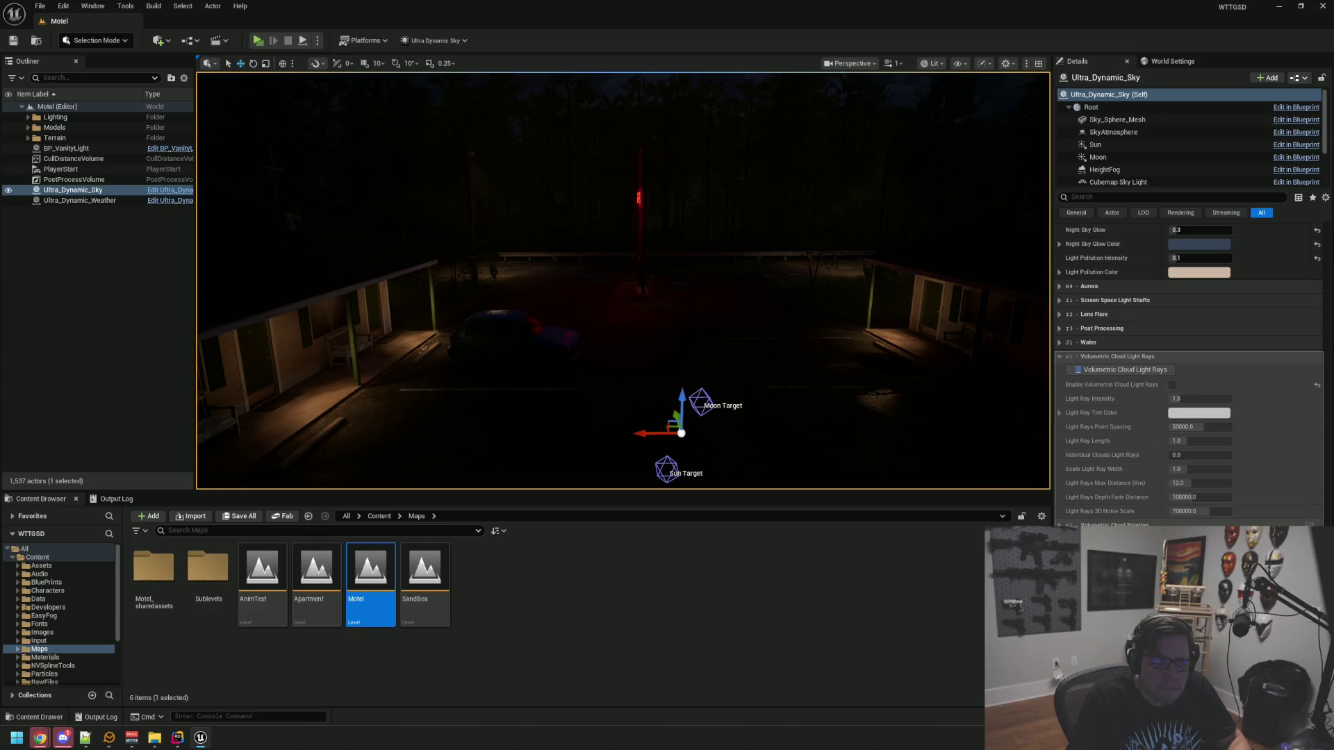
scroll(1154, 424, "down", 3)
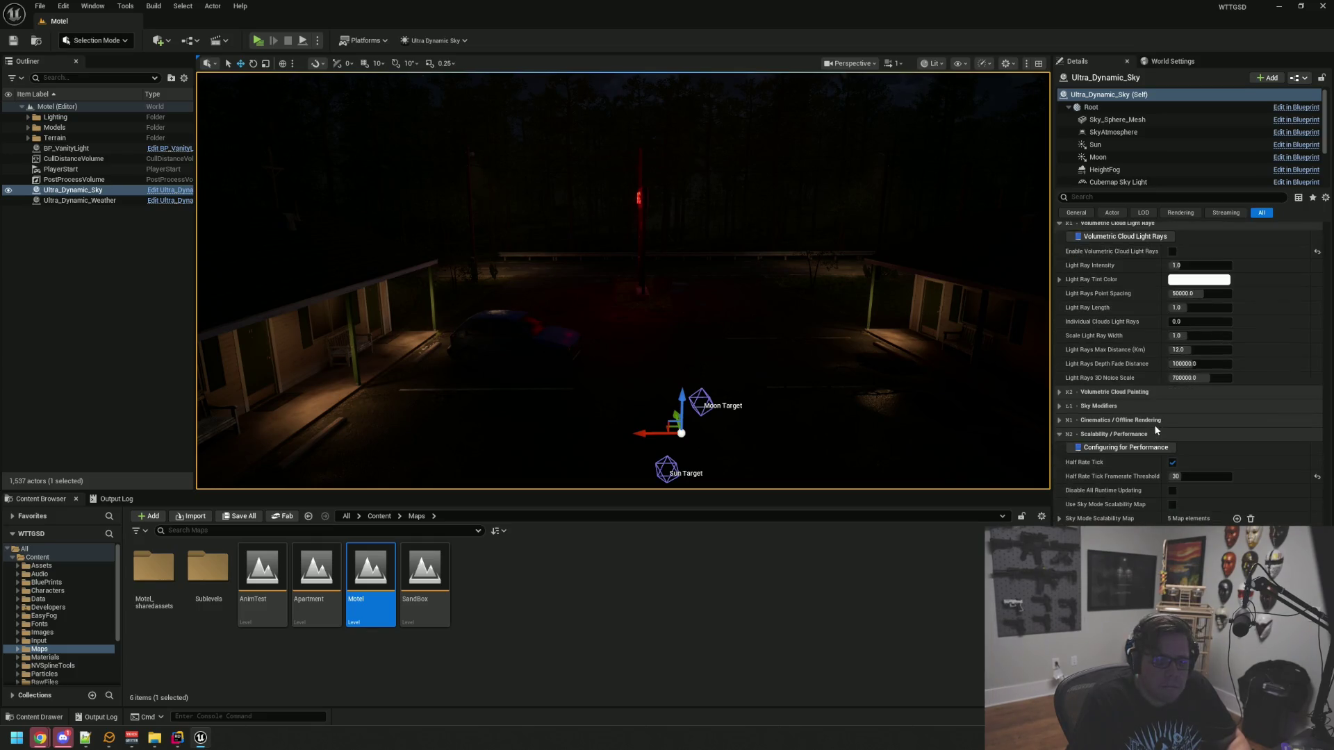
key("Print")
left_click_drag(1055, 429, 1324, 527)
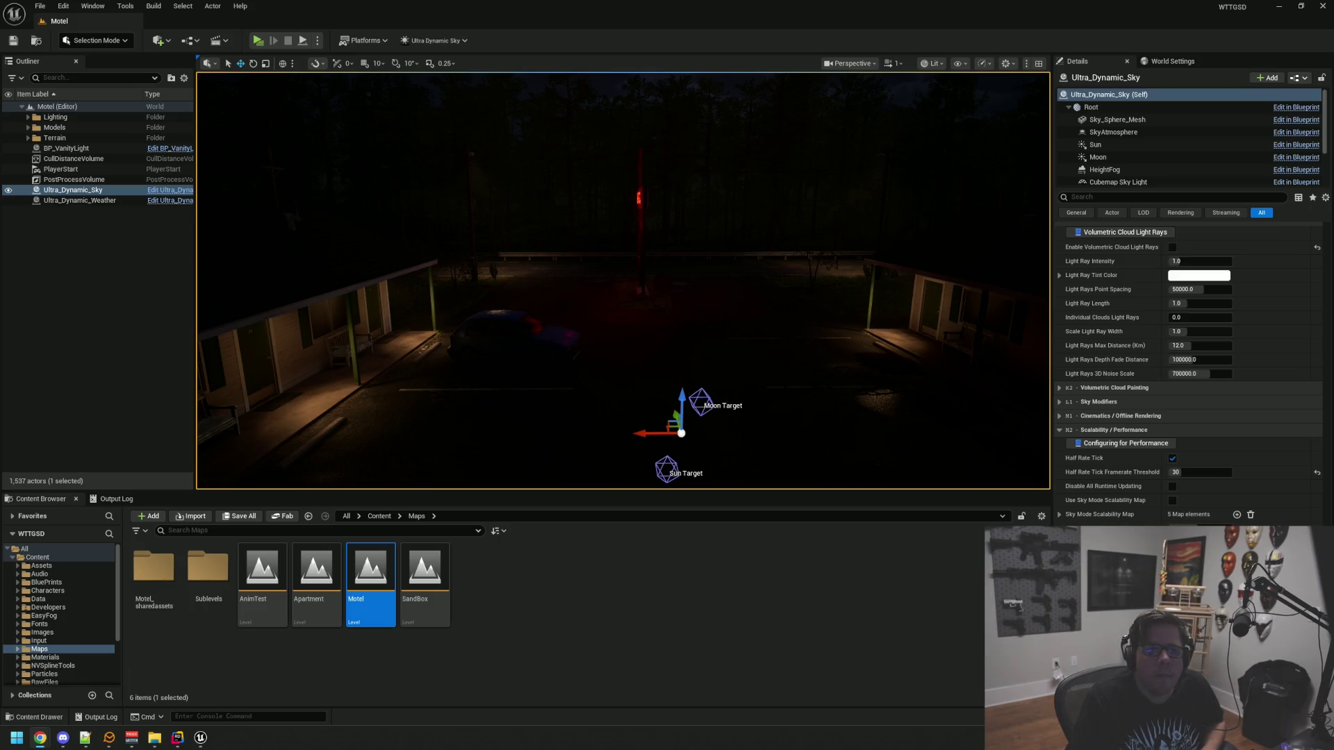
Bring over a browser window with a character image and tilt the motel view
left_click_drag(1333, 70, 0, 87)
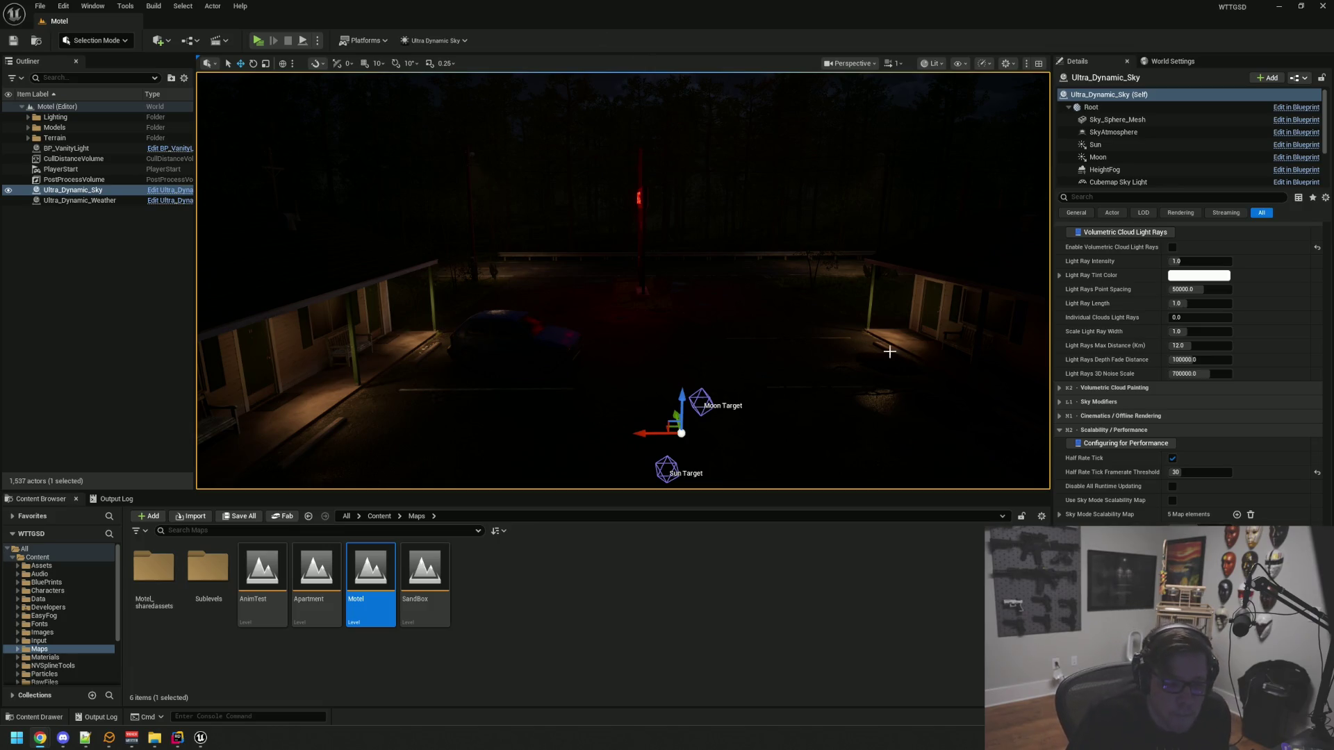
scroll(1121, 425, "down", 10)
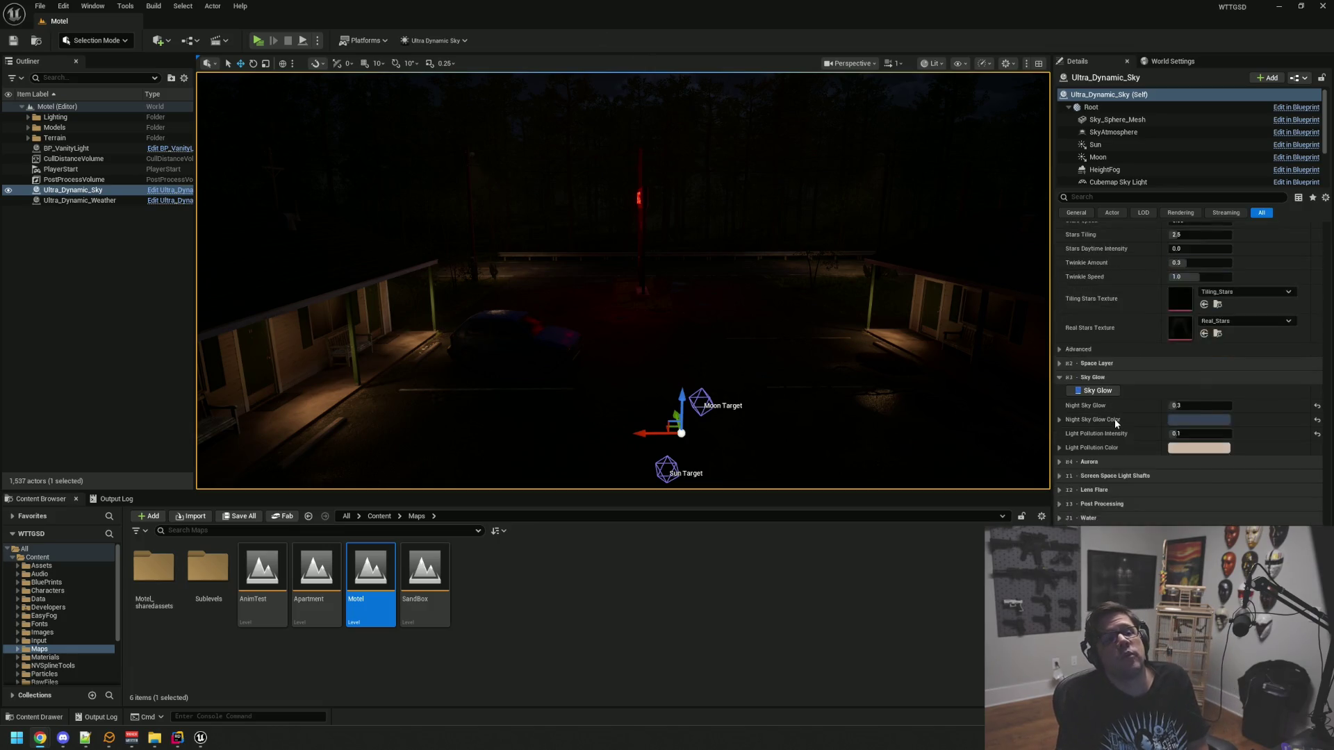
scroll(1114, 419, "up", 10)
left_click_drag(869, 346, 870, 361)
scroll(1157, 407, "down", 15)
scroll(1145, 394, "up", 10)
scroll(1091, 373, "up", 10)
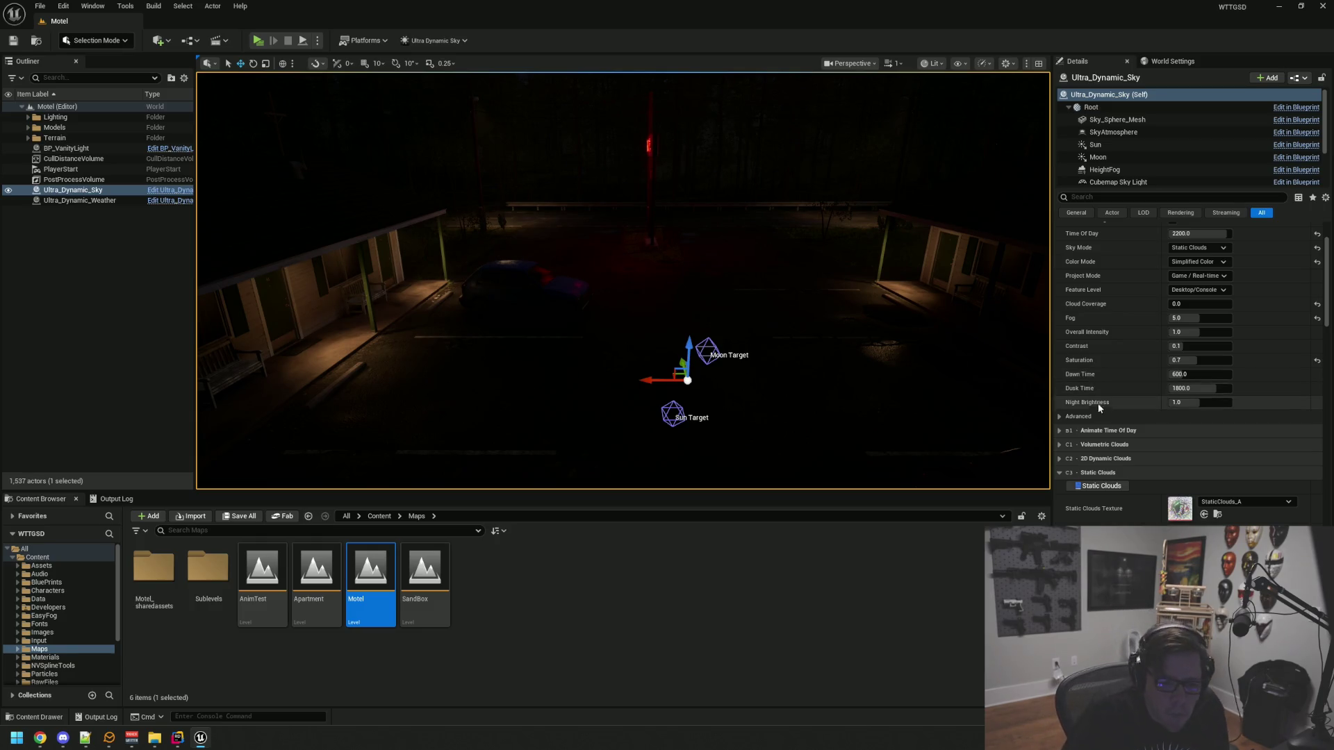
Select Ultra_Dynamic_Weather and look through its Rain, Snow and Season settings
scroll(1095, 404, "down", 3)
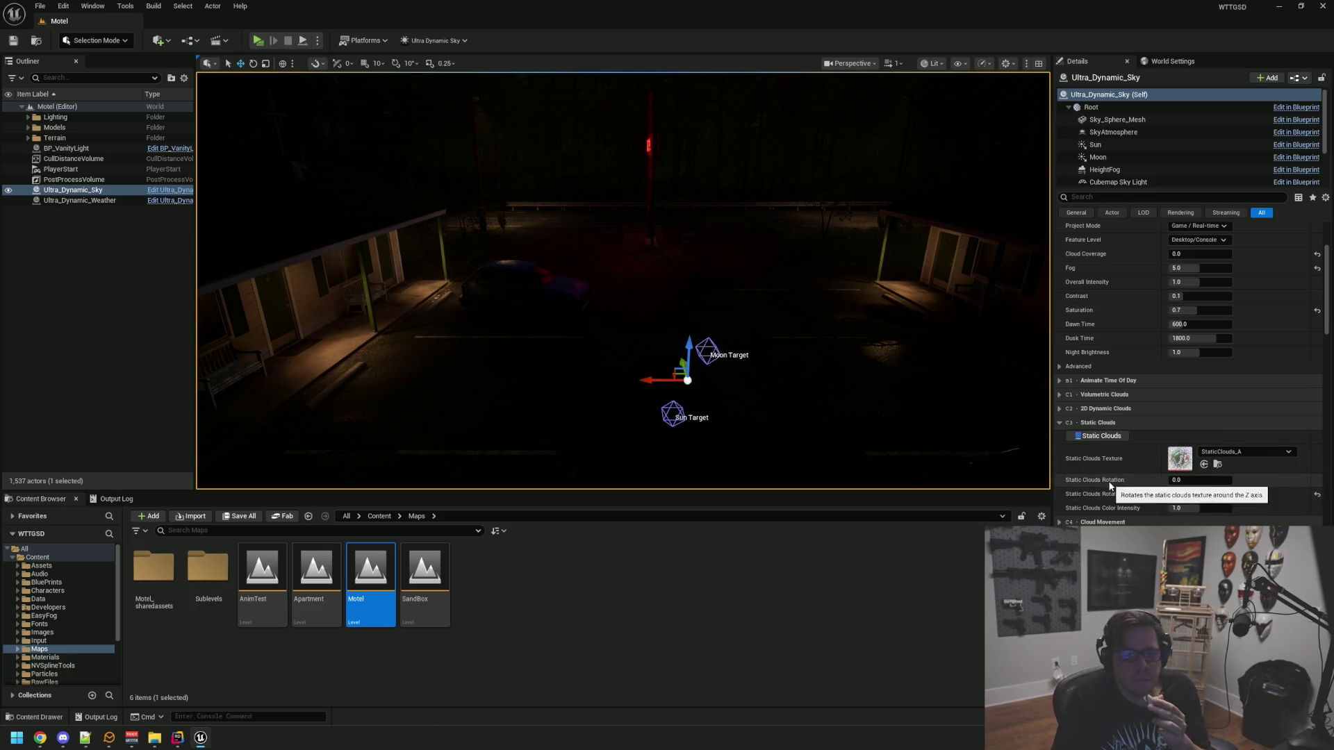
mouse_move(1111, 496)
scroll(1112, 496, "down", 6)
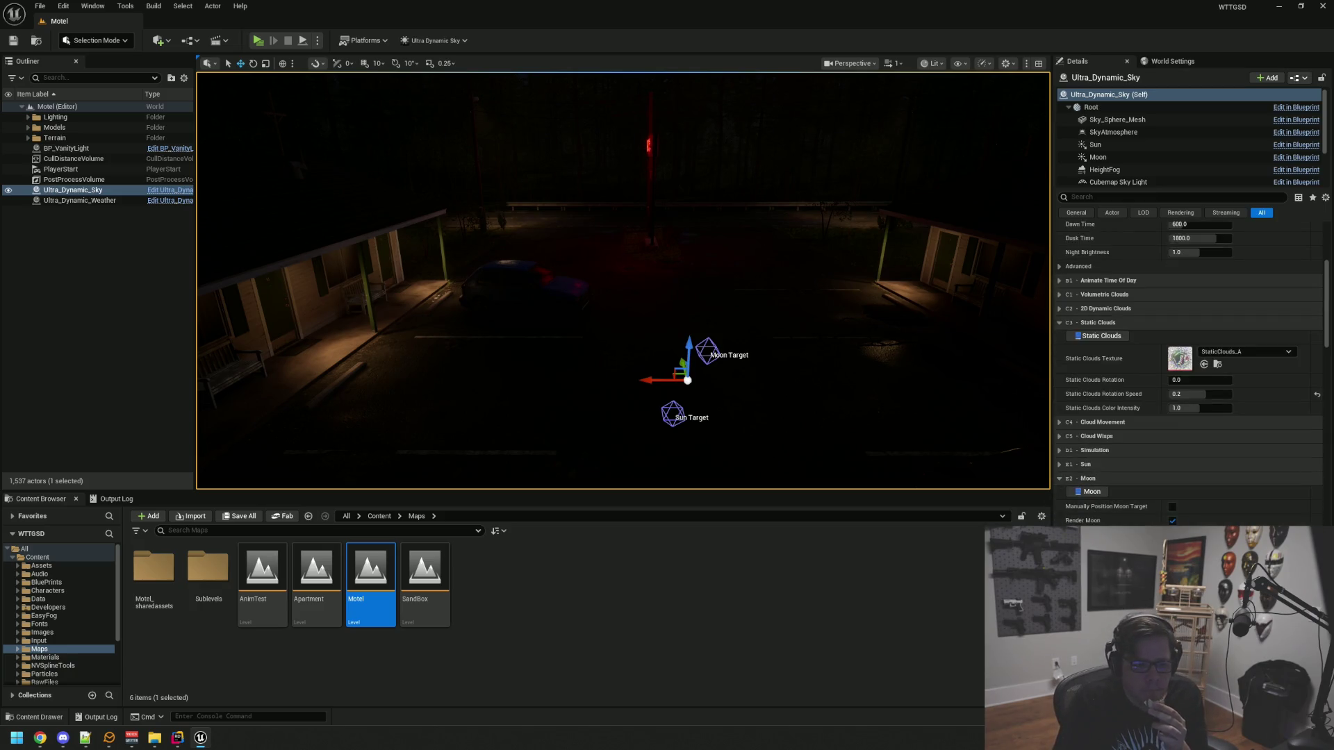
scroll(1189, 375, "up", 15)
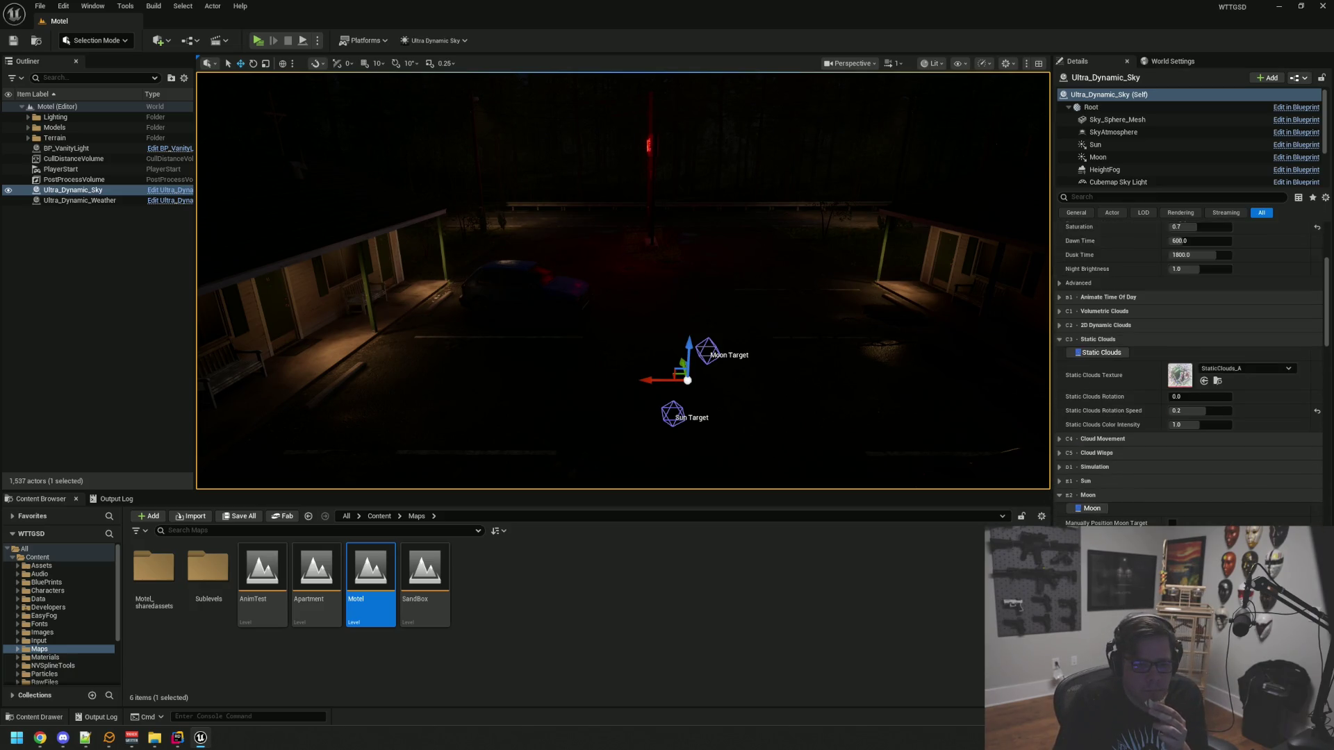
left_click(87, 200)
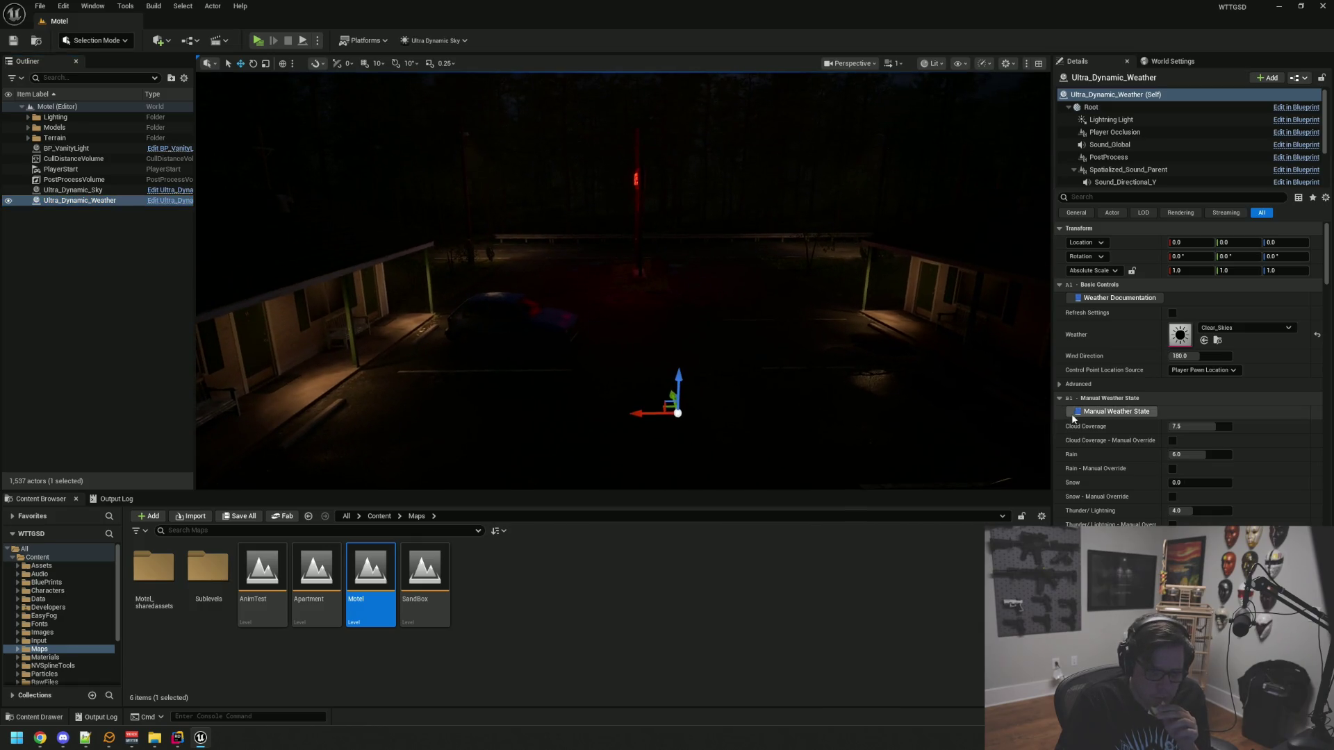
scroll(1073, 418, "down", 8)
scroll(1073, 418, "down", 10)
scroll(1087, 448, "down", 10)
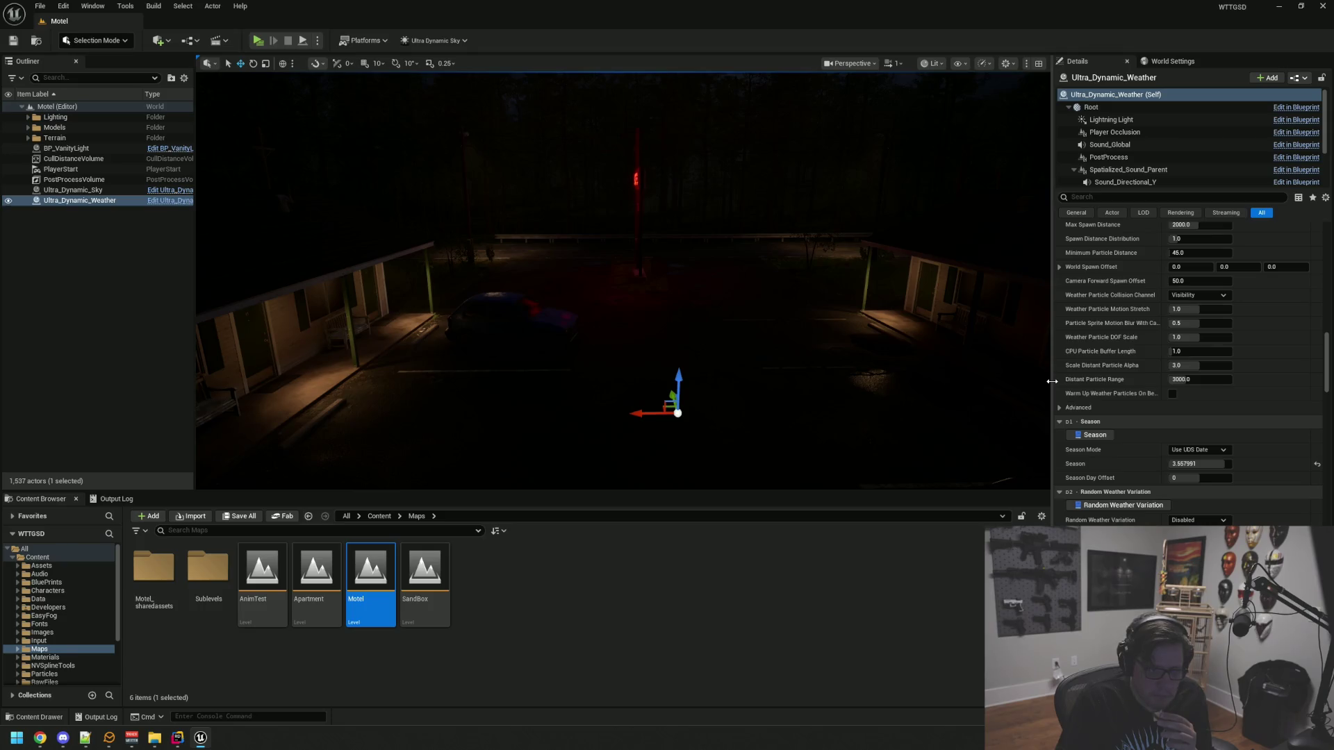
scroll(1085, 419, "up", 10)
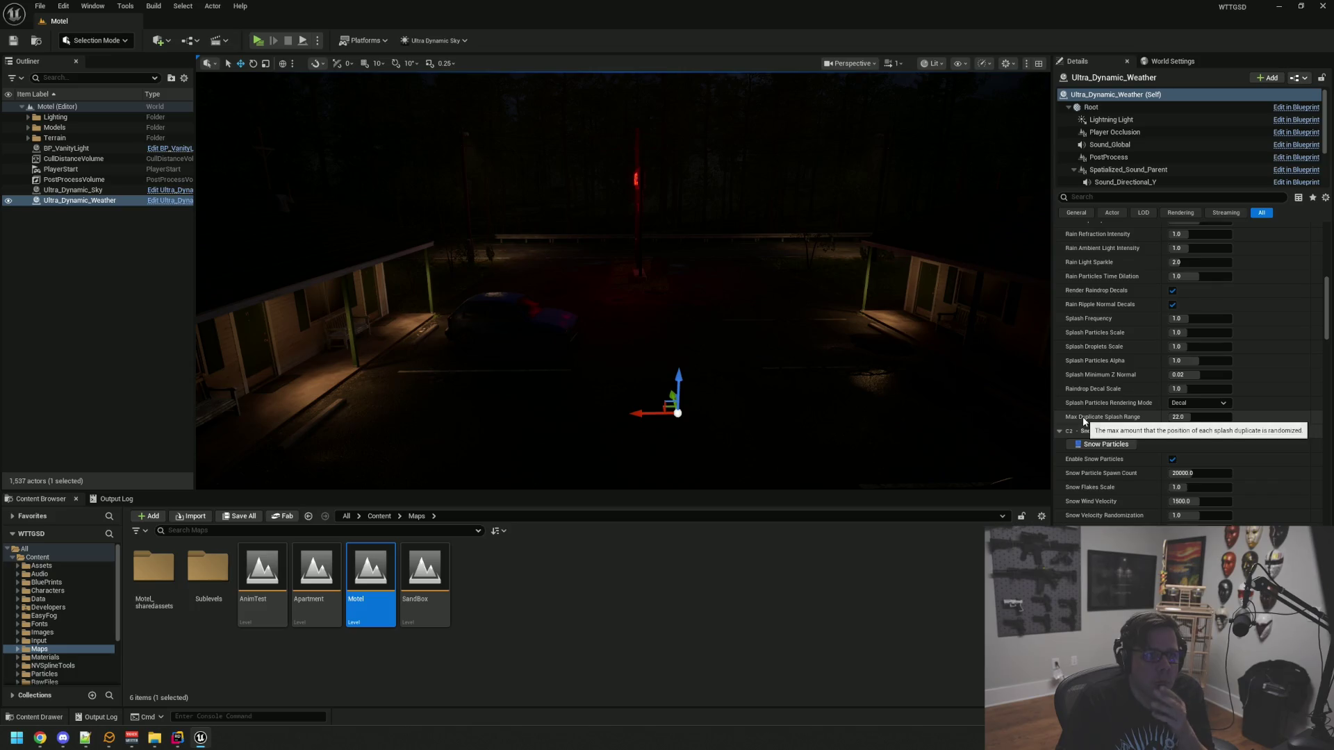
scroll(1084, 422, "up", 3)
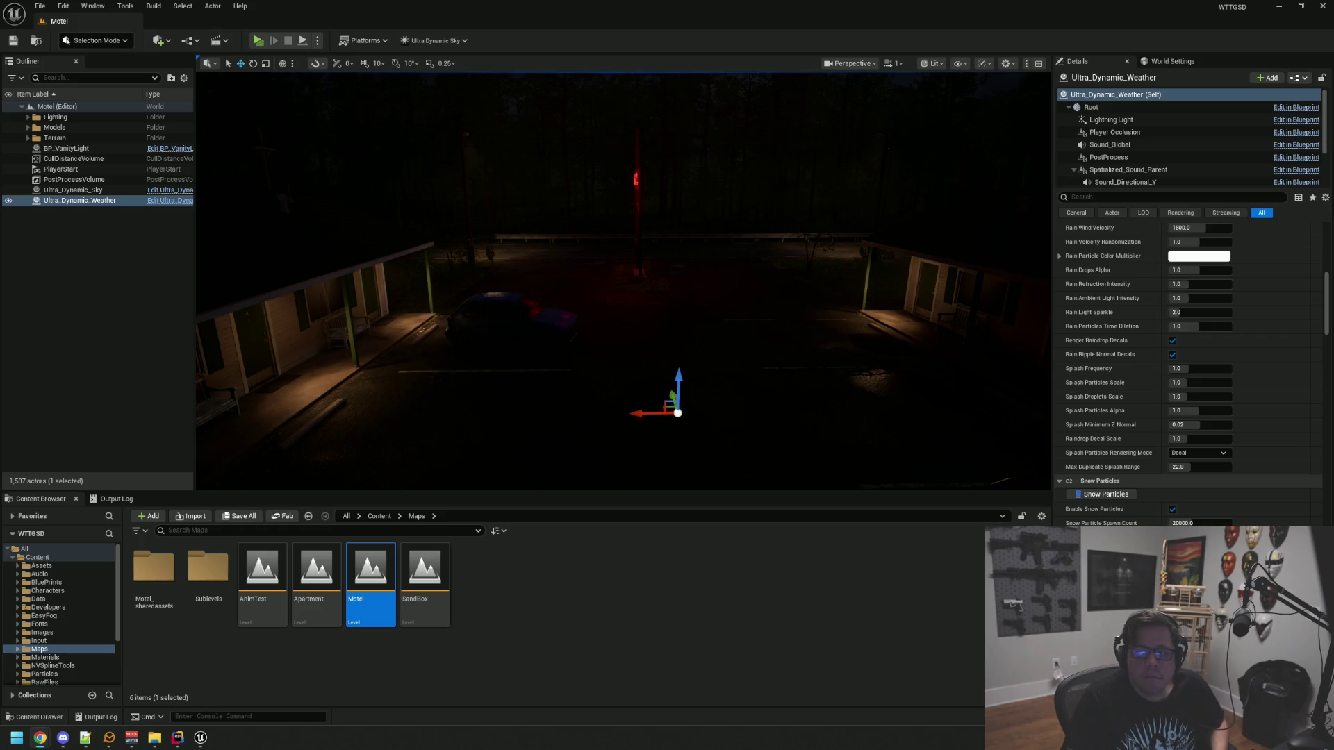
Bring in a browser screenshot and adjust the camera view over the motel
left_click_drag(1333, 69, 0, 93)
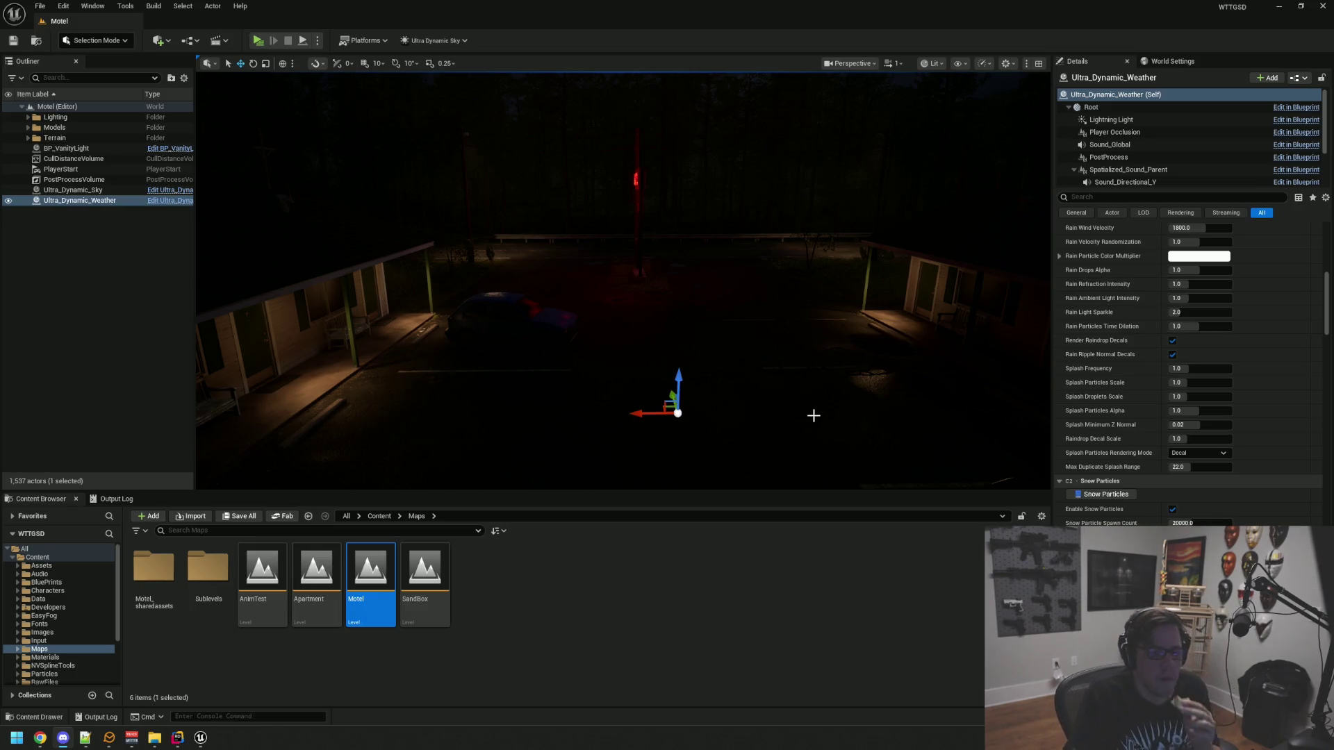
left_click_drag(825, 348, 827, 321)
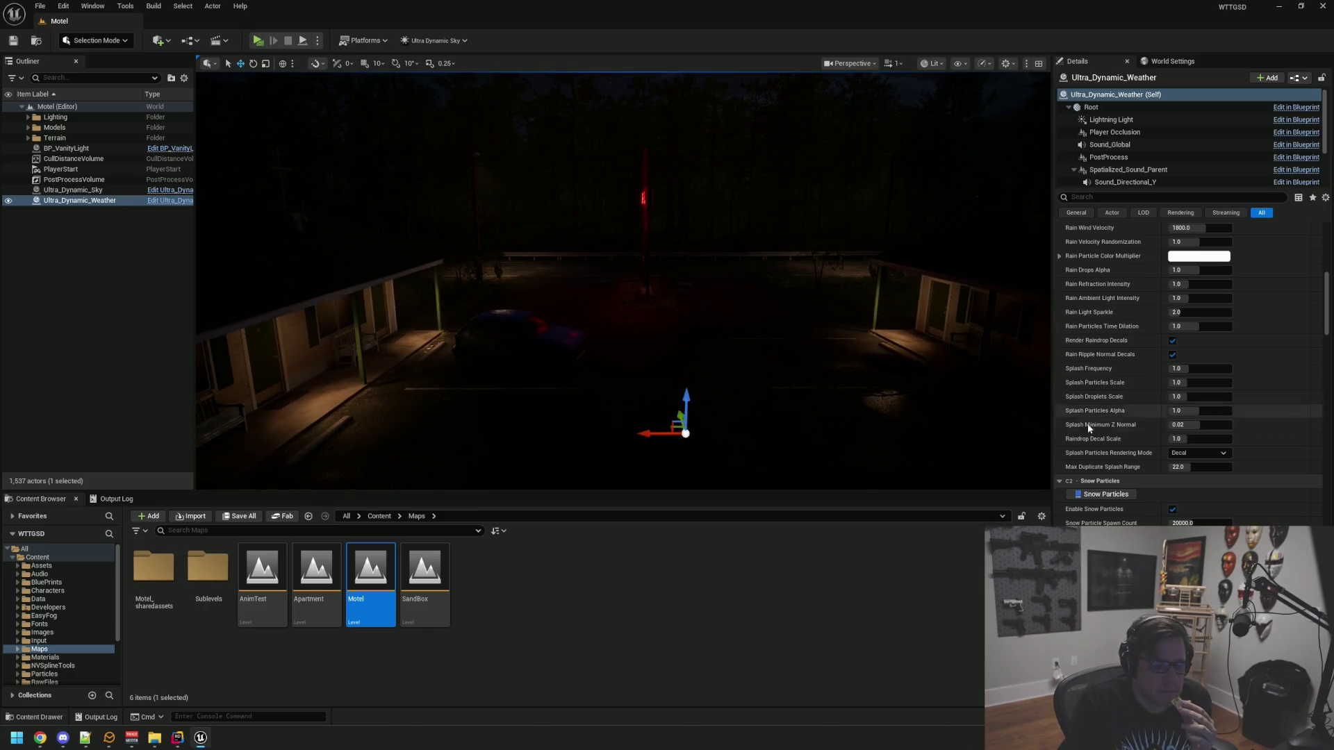
scroll(1103, 426, "down", 10)
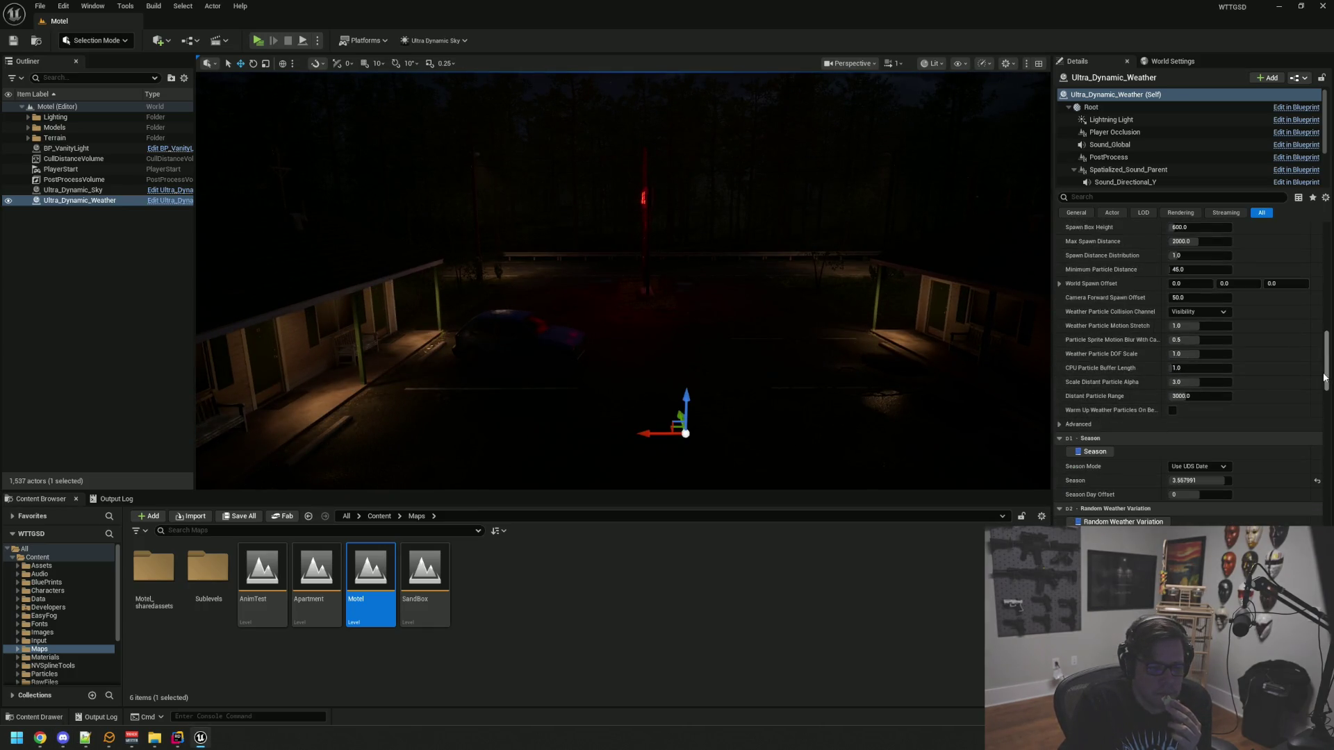
mouse_move(1327, 375)
left_mouse_down()
mouse_move(1327, 619)
mouse_move(1327, 257)
left_mouse_up()
left_click_drag(754, 289, 755, 320)
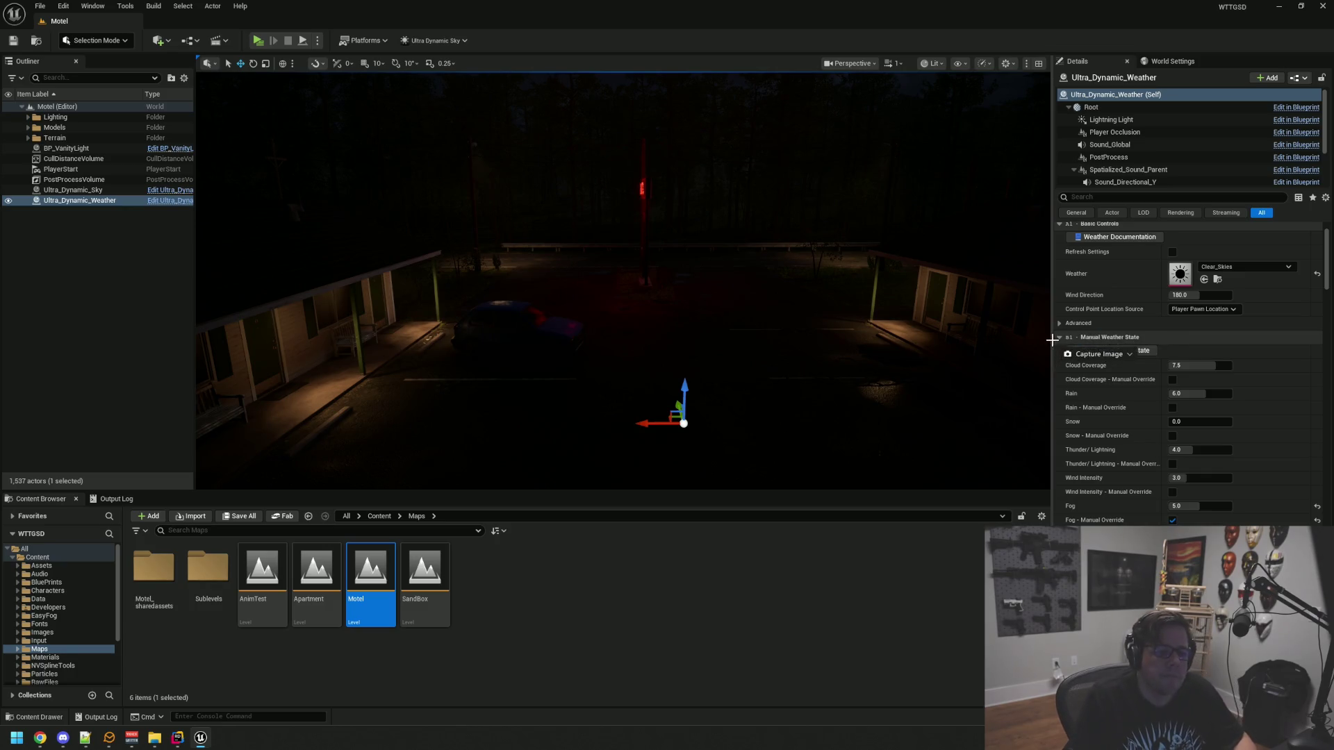
mouse_move(1052, 325)
left_mouse_down()
mouse_move(1154, 495)
mouse_move(1324, 528)
left_mouse_up()
scroll(1250, 462, "down", 15)
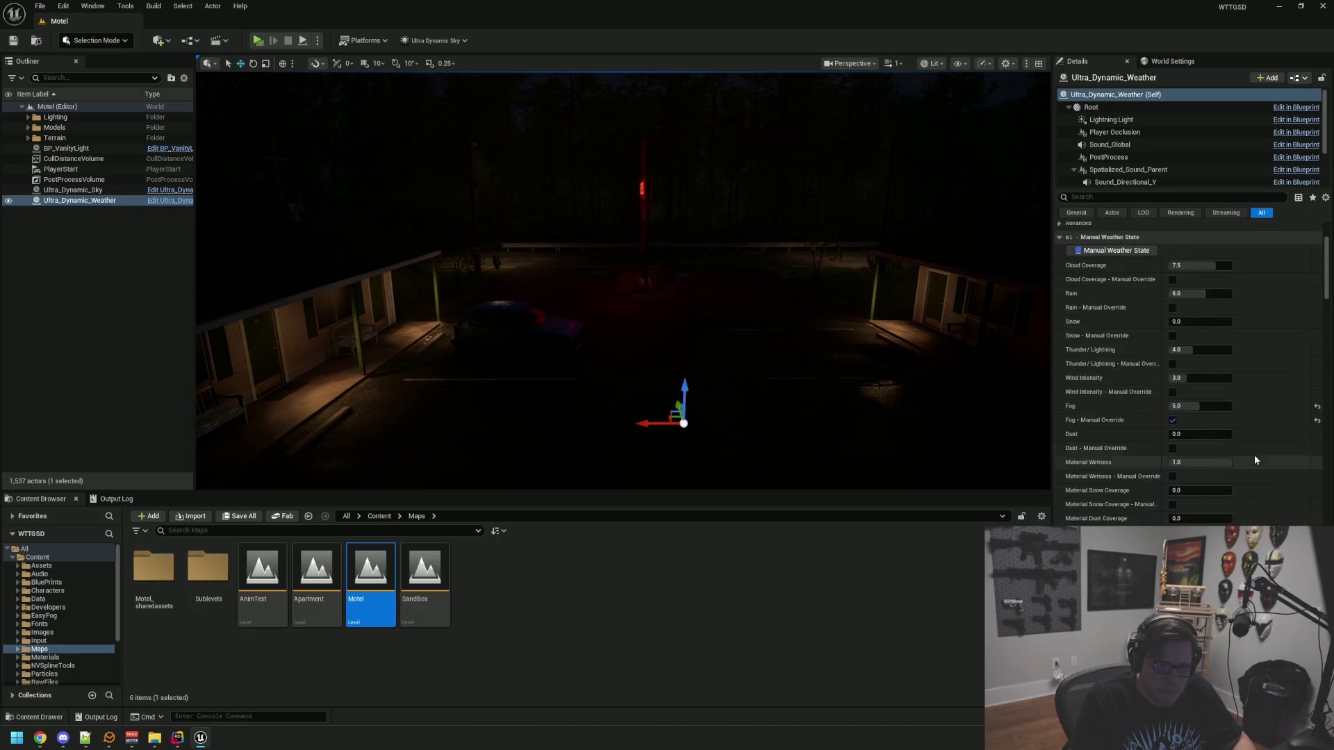
scroll(1253, 450, "down", 10)
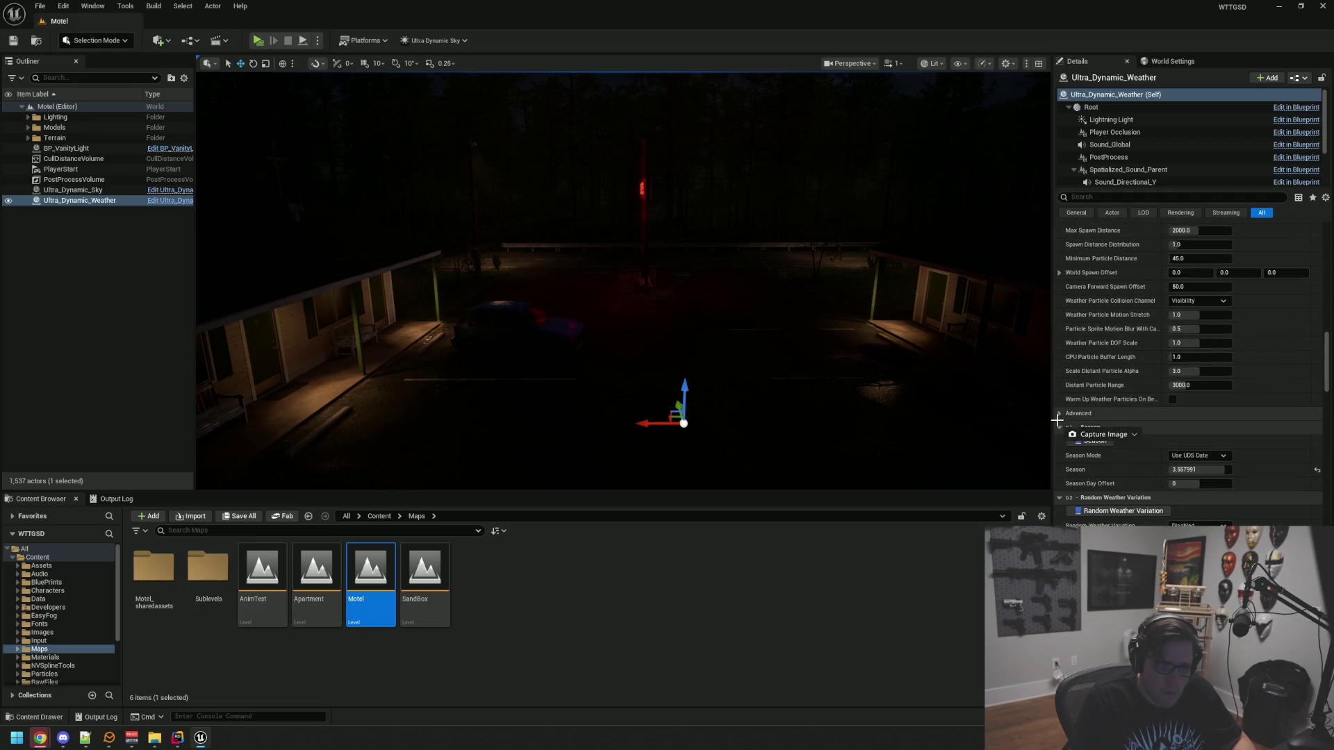
left_click_drag(1054, 420, 1327, 502)
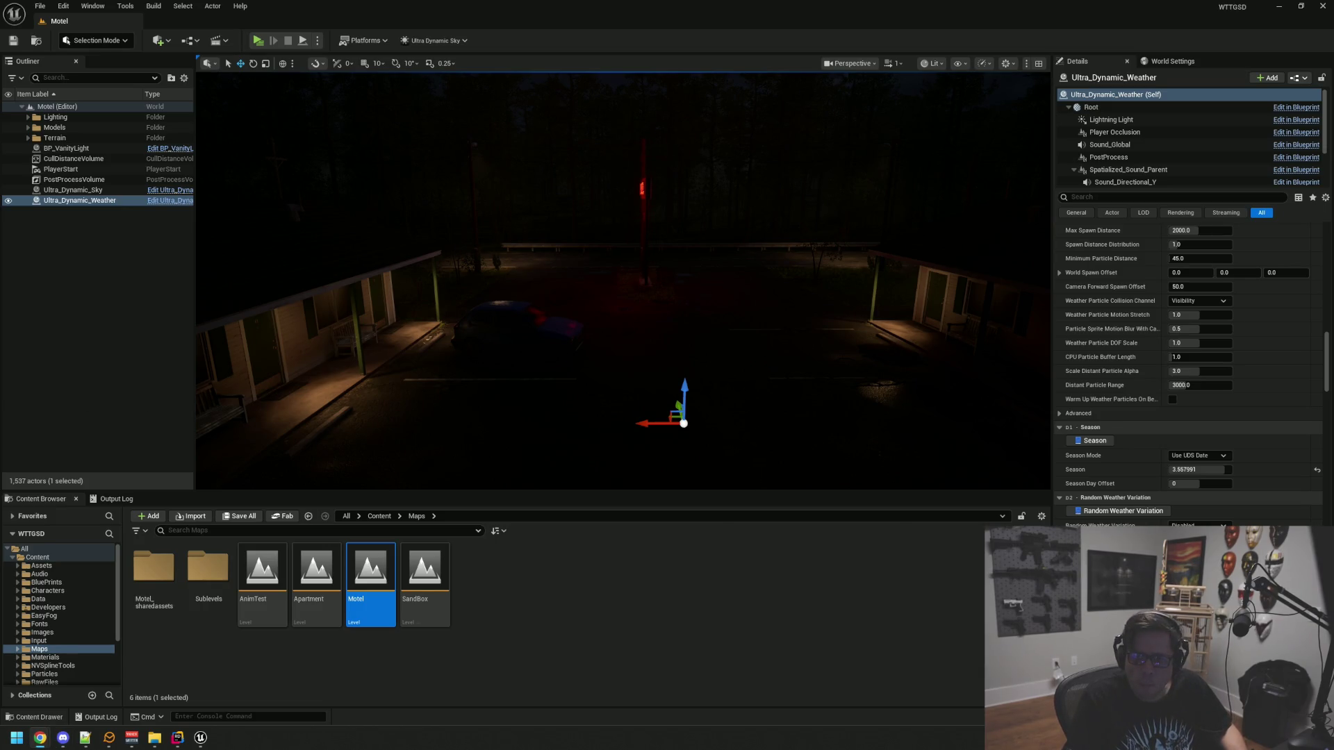
left_click_drag(1333, 50, 0, 50)
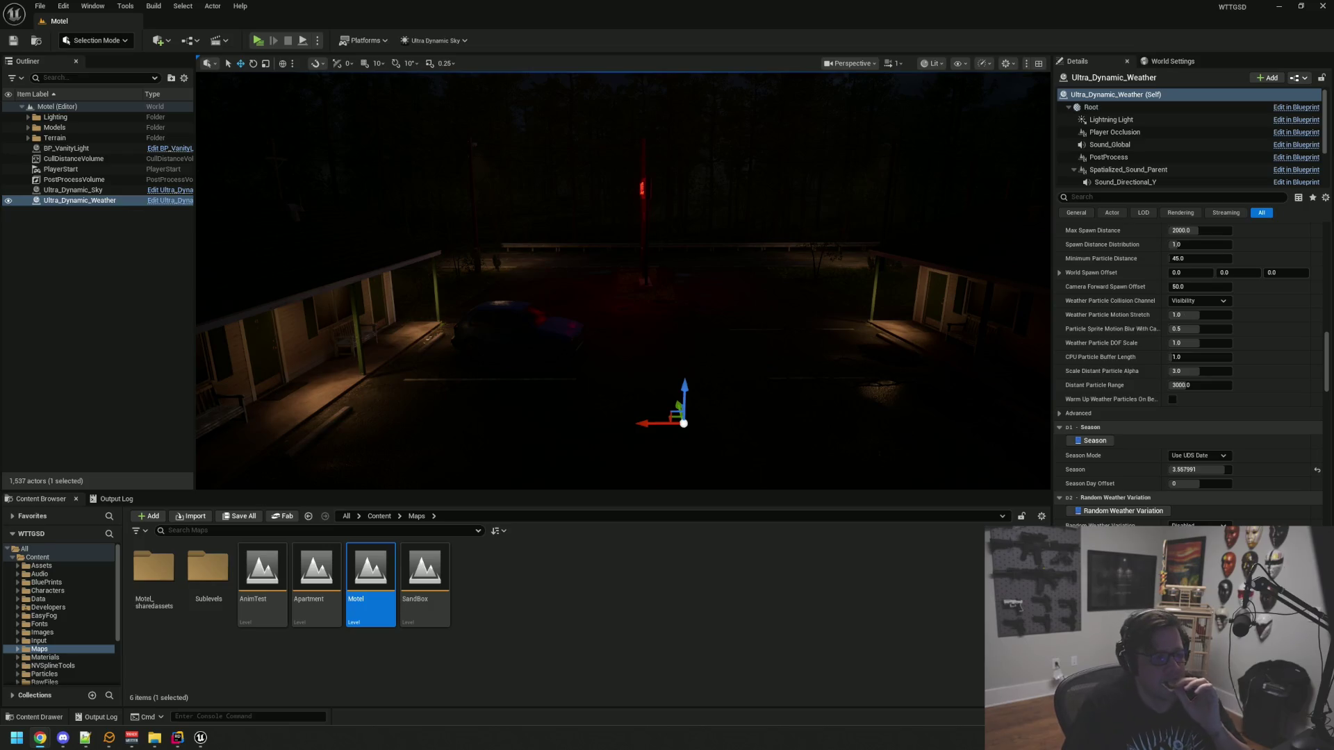
left_click_drag(653, 195, 744, 139)
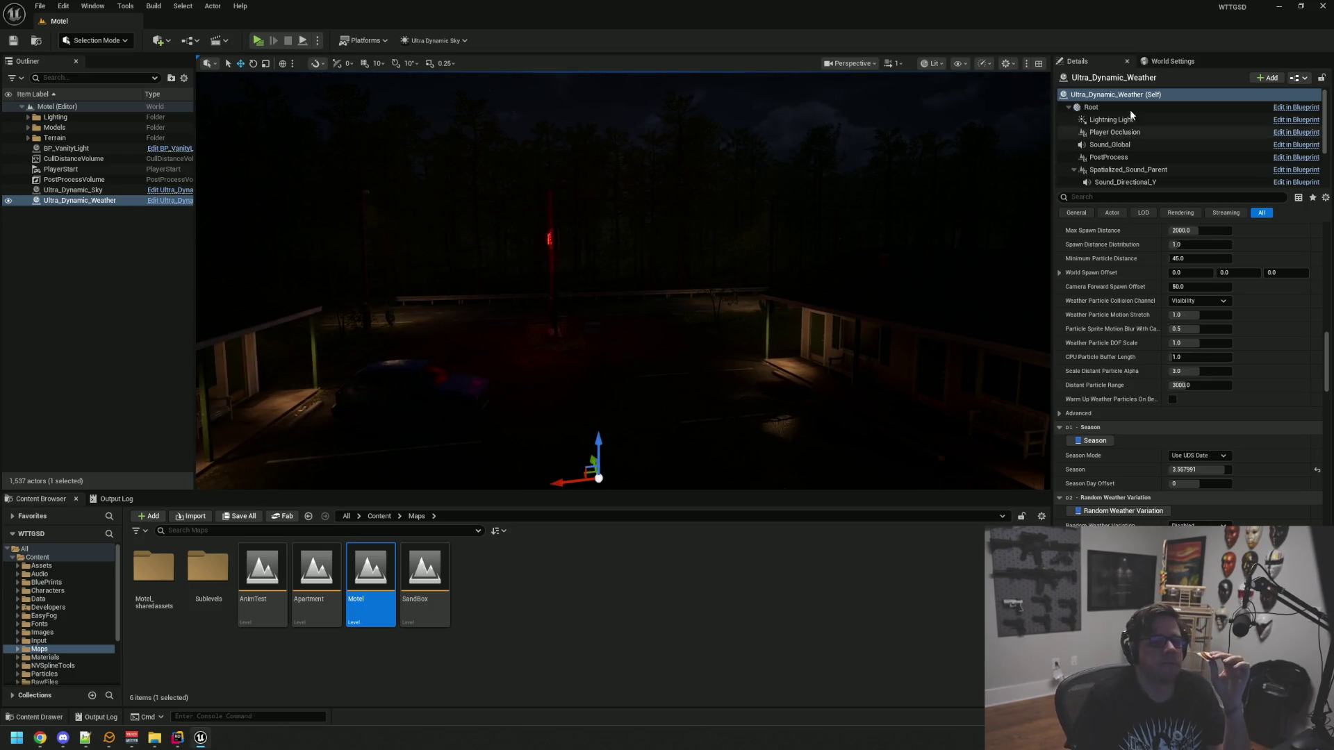
Close the Unreal editor, then close Rider to reveal the WTTGSD project folder
left_click(1324, 8)
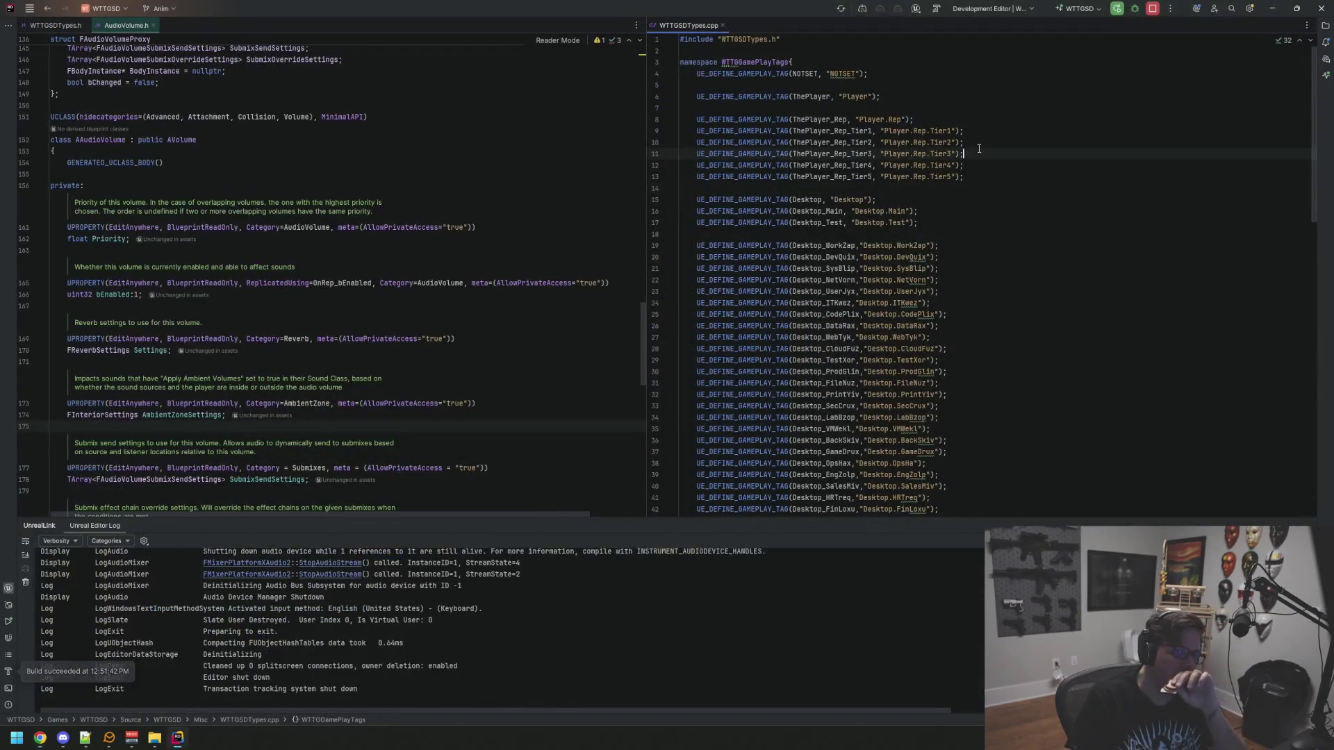
left_click(1036, 130)
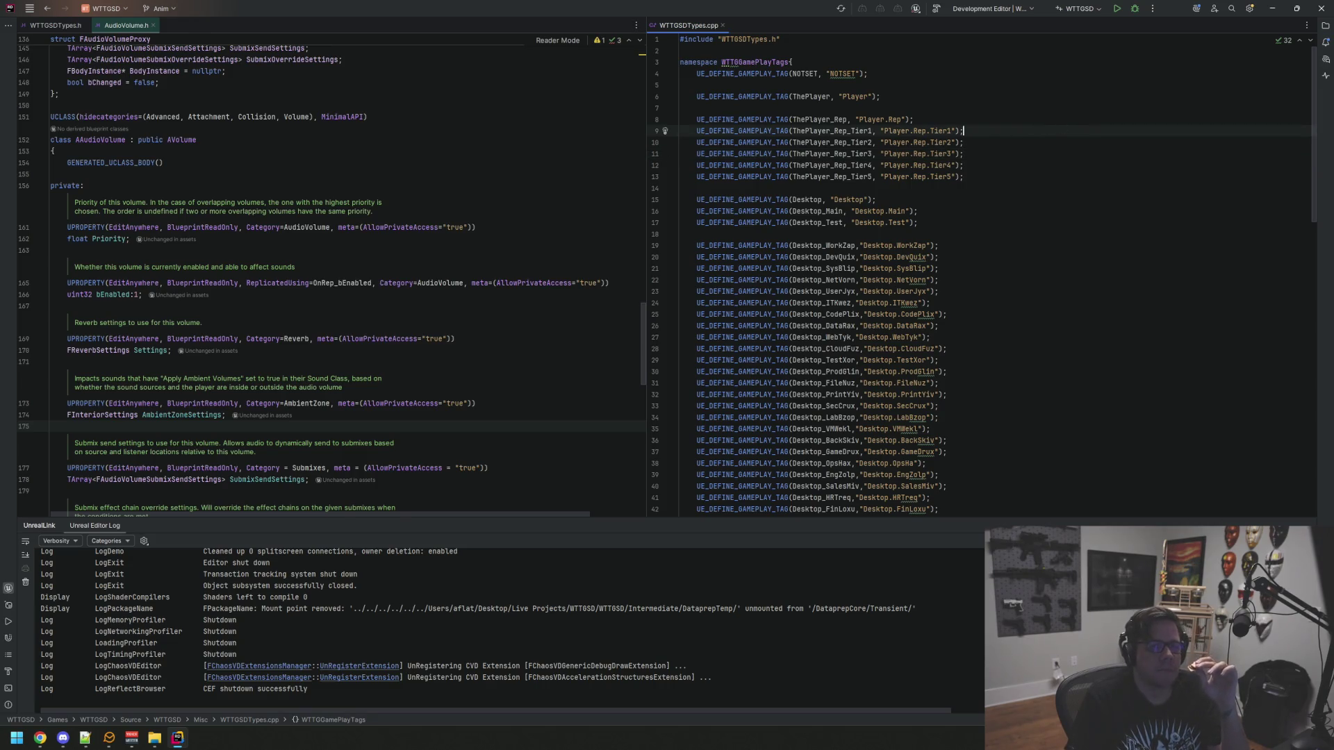
left_click(1316, 15)
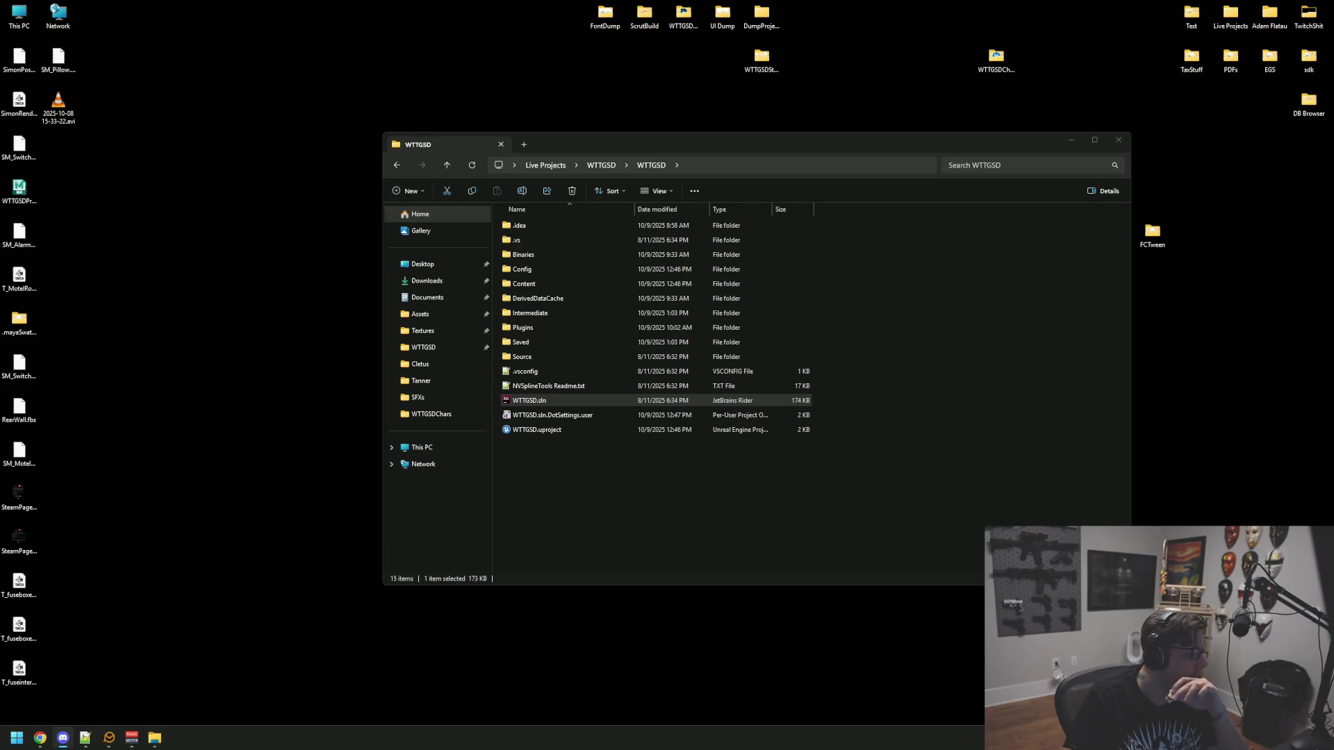
Close the WTTGSD folder window and launch GitHub Desktop through a 'git' search
left_click(821, 503)
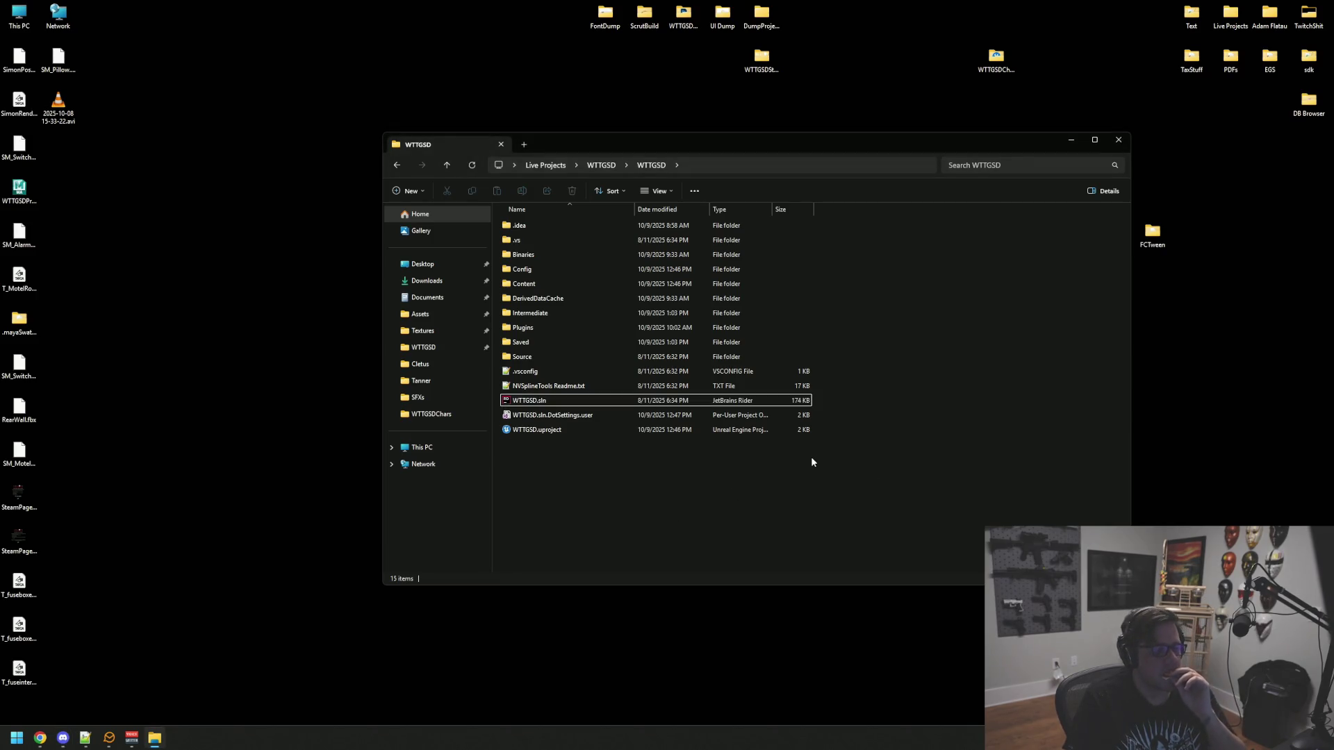
left_click(1118, 142)
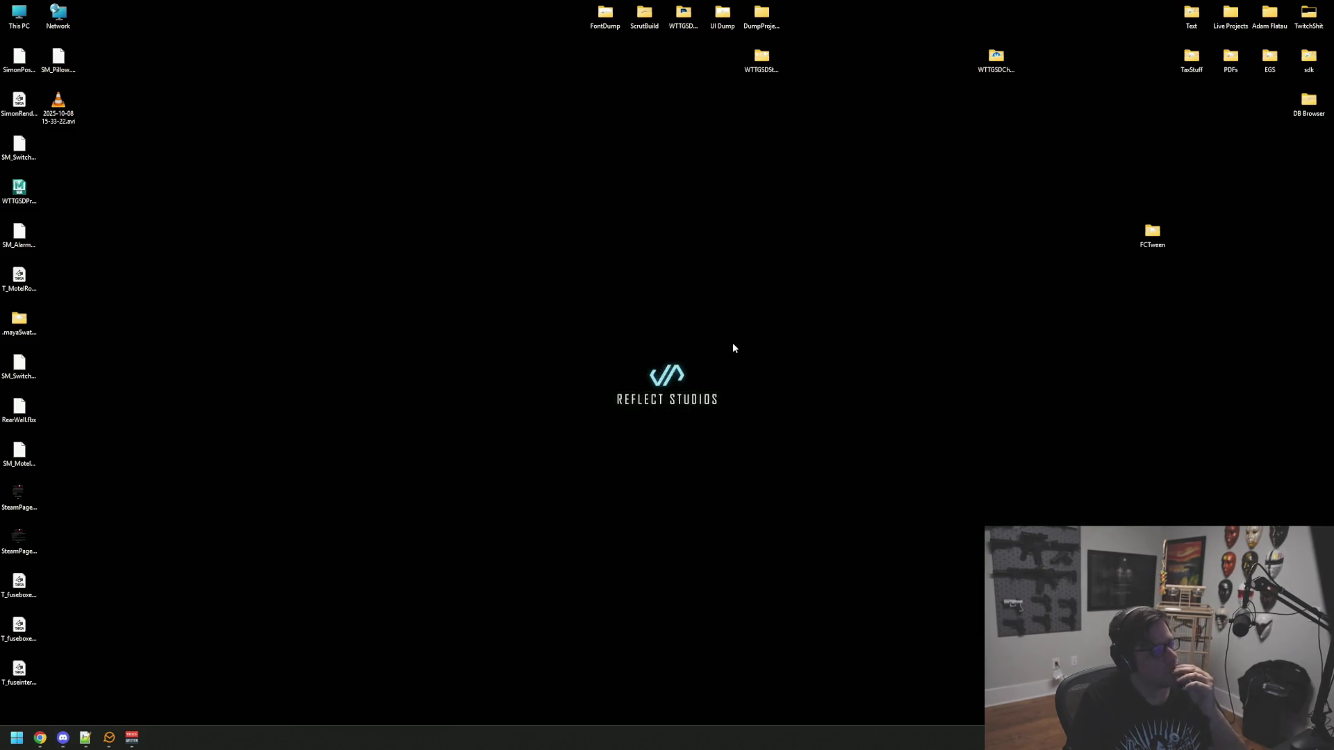
key("super")
type("git")
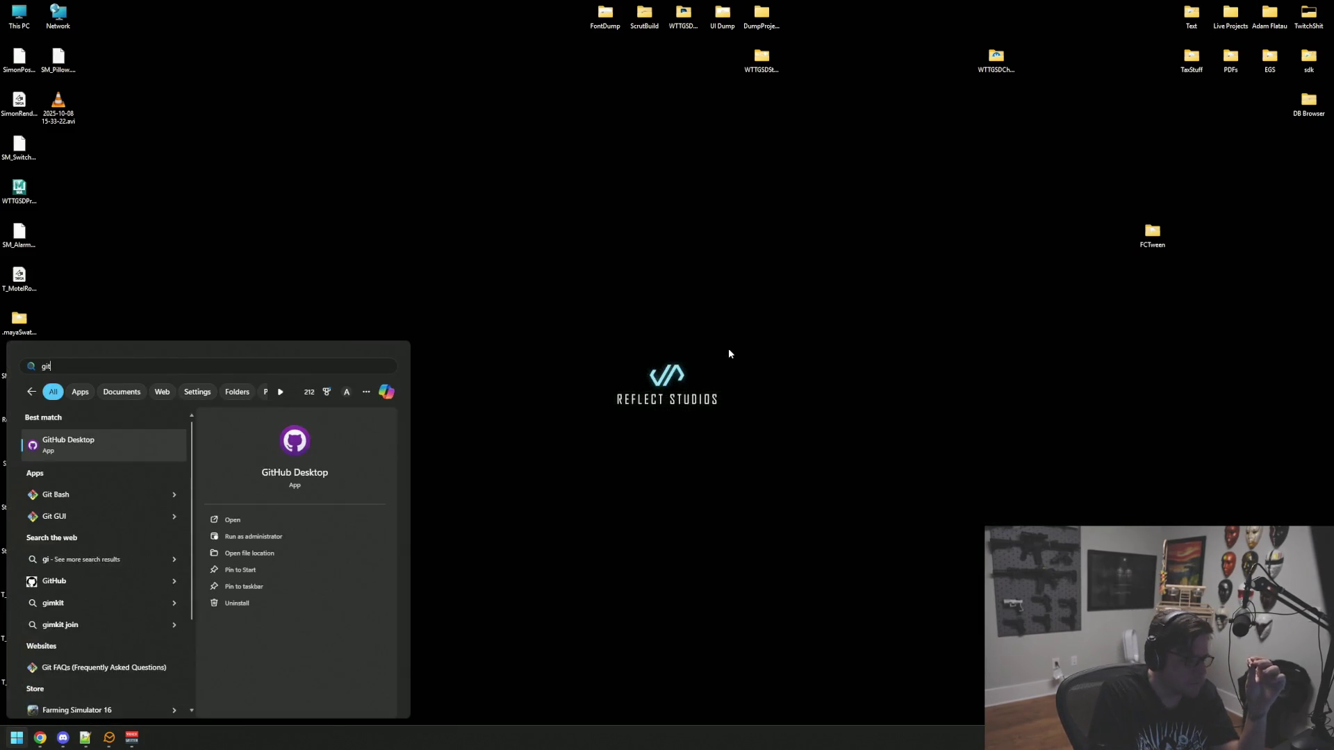
key("Return")
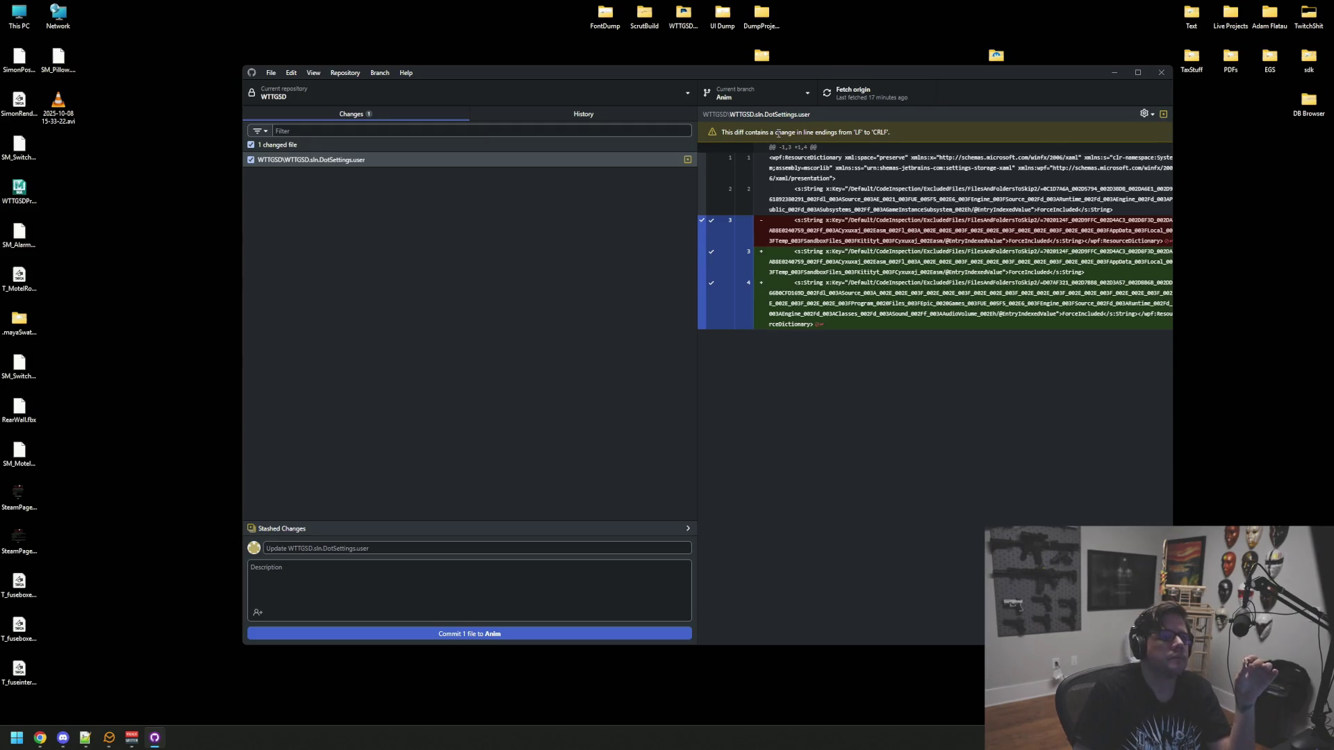
Switch WTTGSD to main, stashing Anim's changes over the old stash, fetch origin, and close
left_click(756, 93)
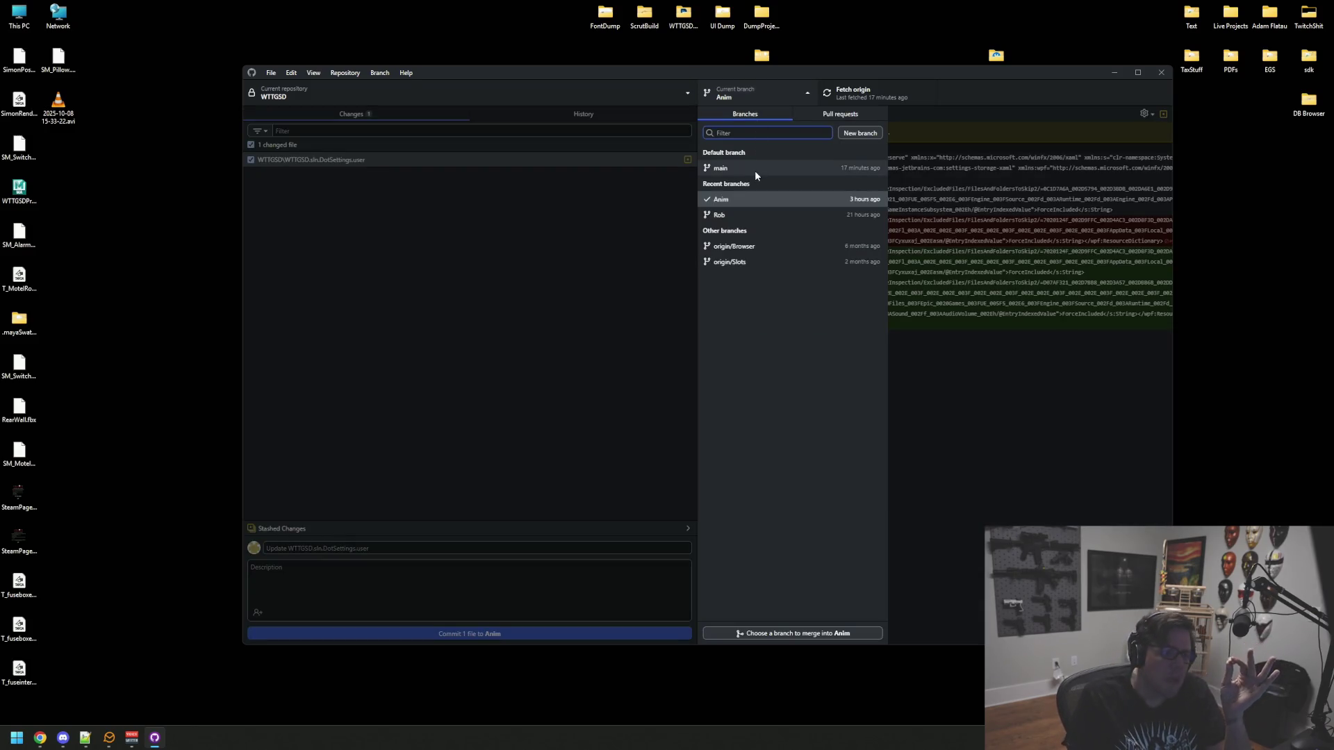
left_click(756, 171)
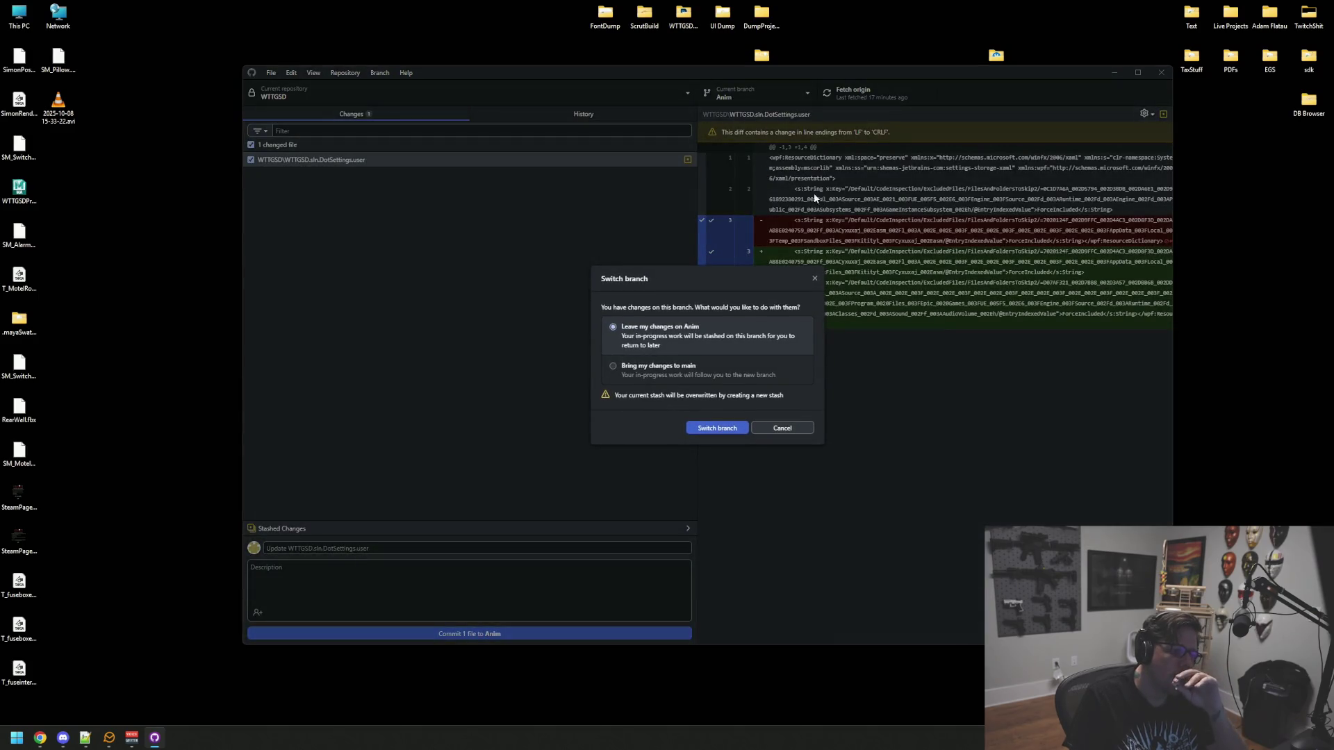
left_click(725, 427)
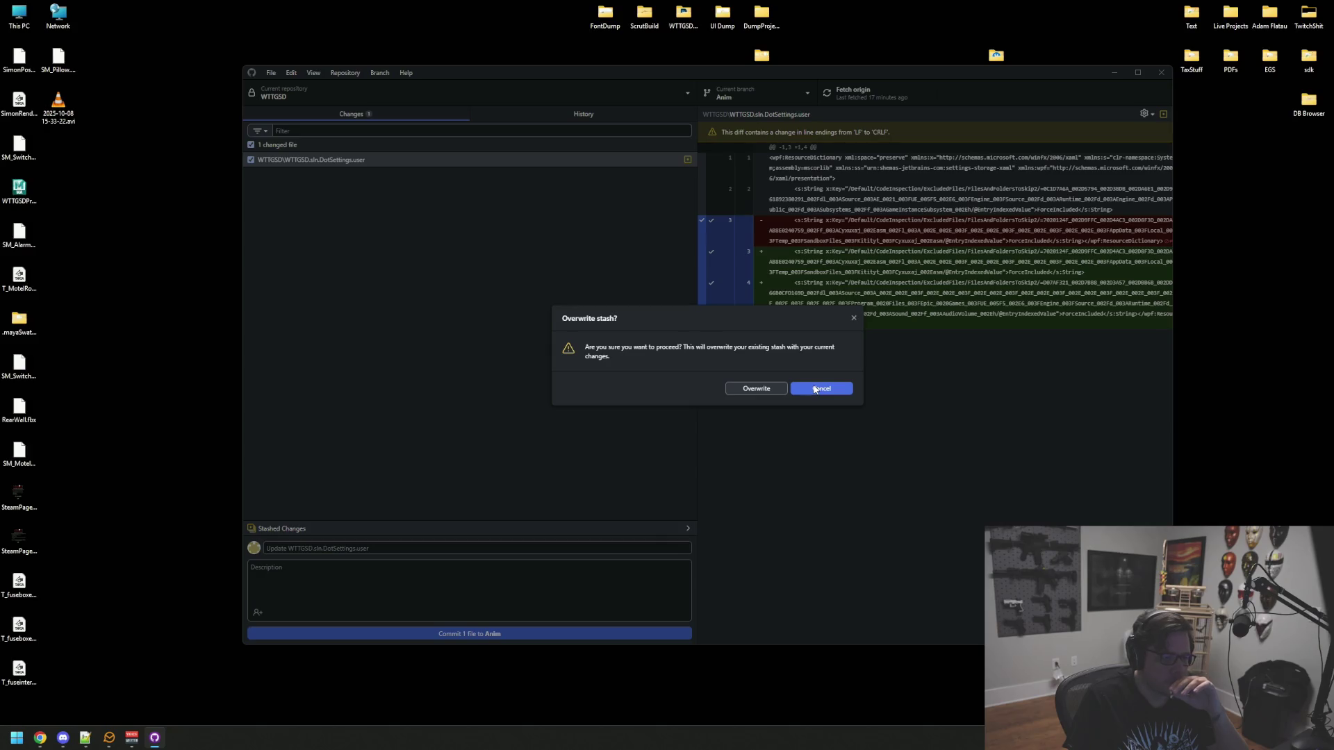
left_click(815, 389)
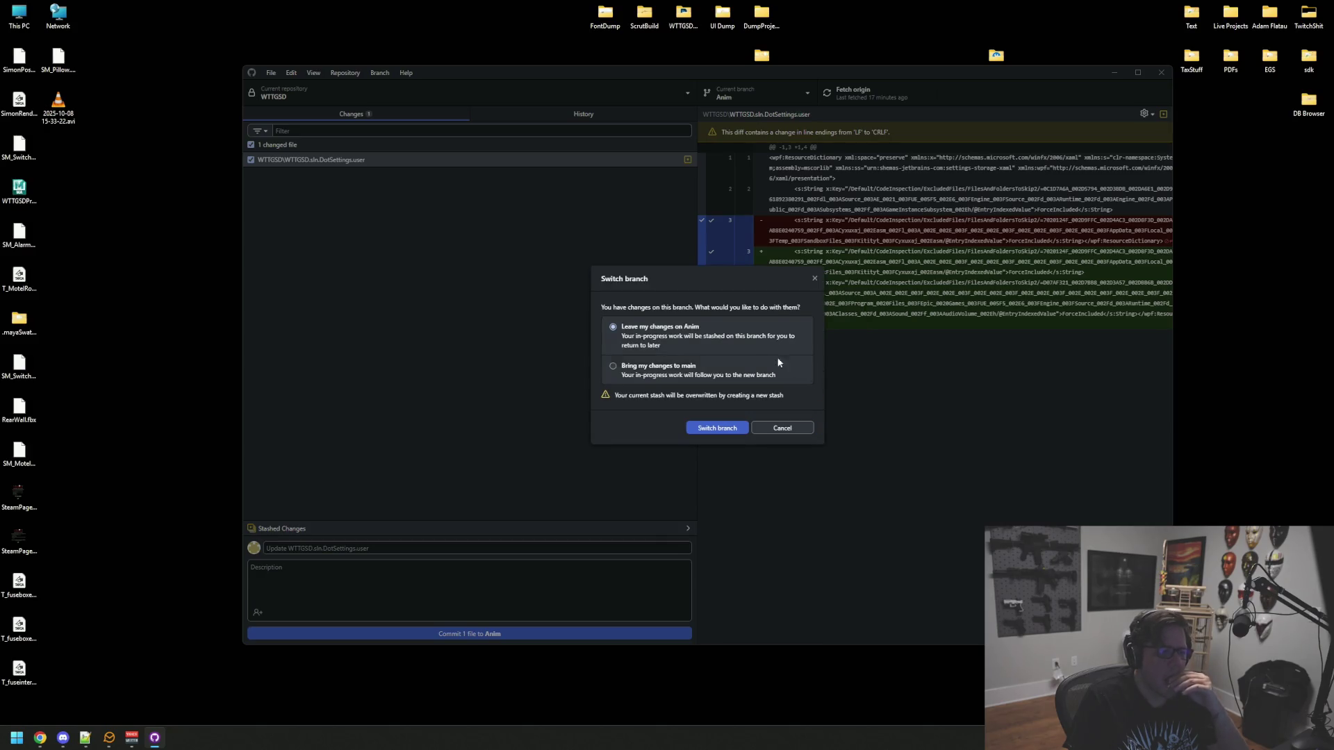
left_click(721, 429)
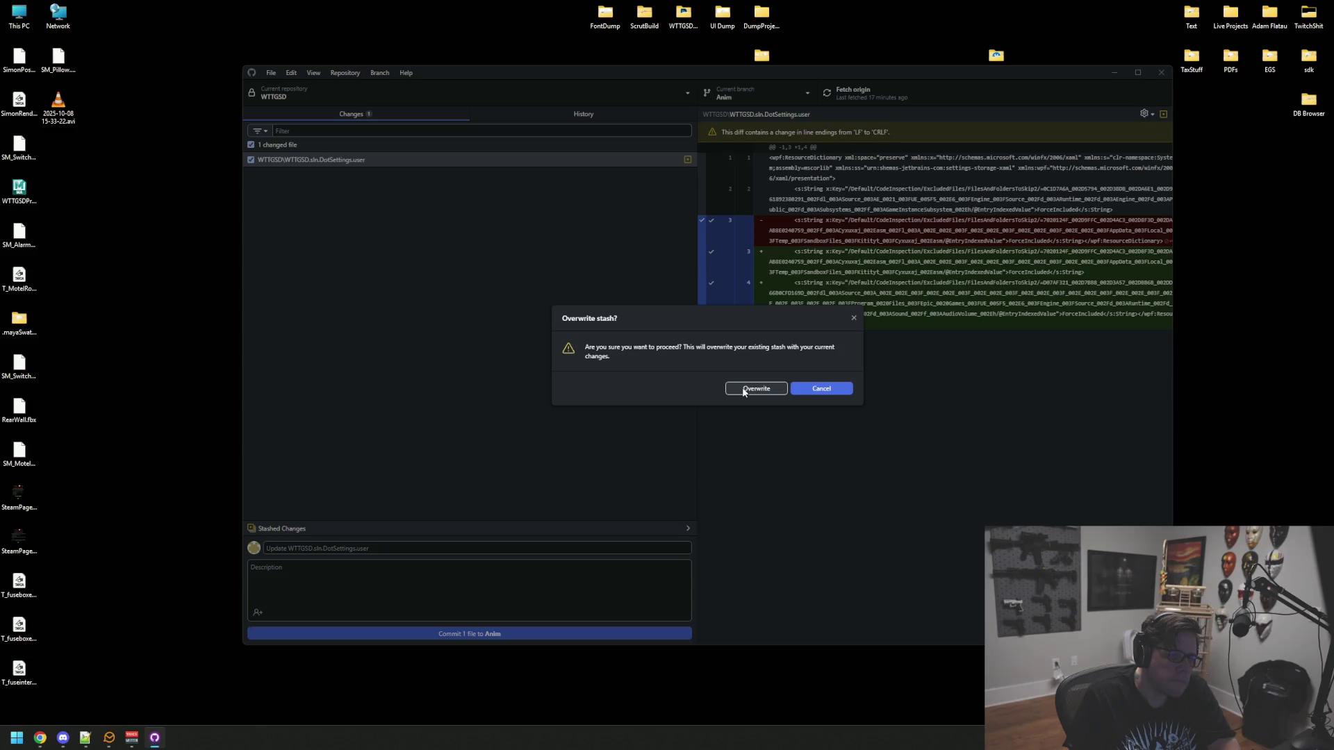
left_click(745, 392)
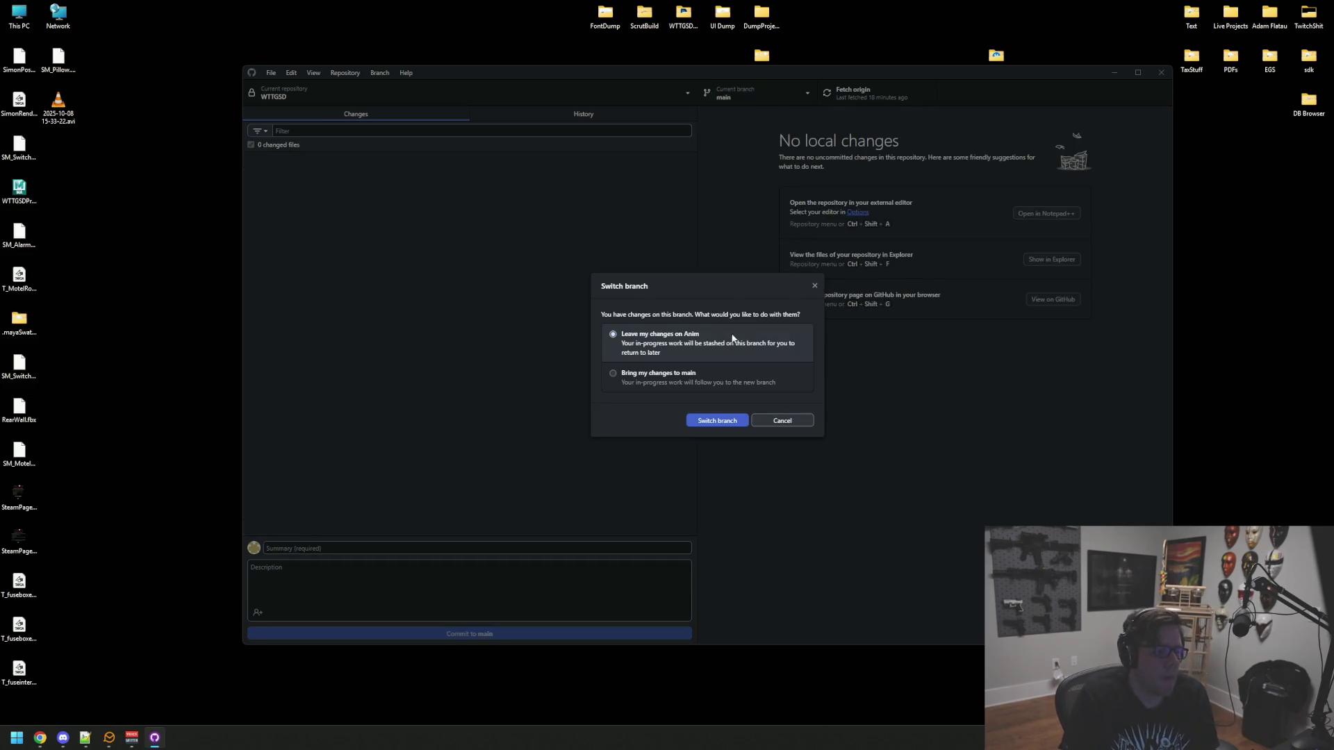
left_click(733, 422)
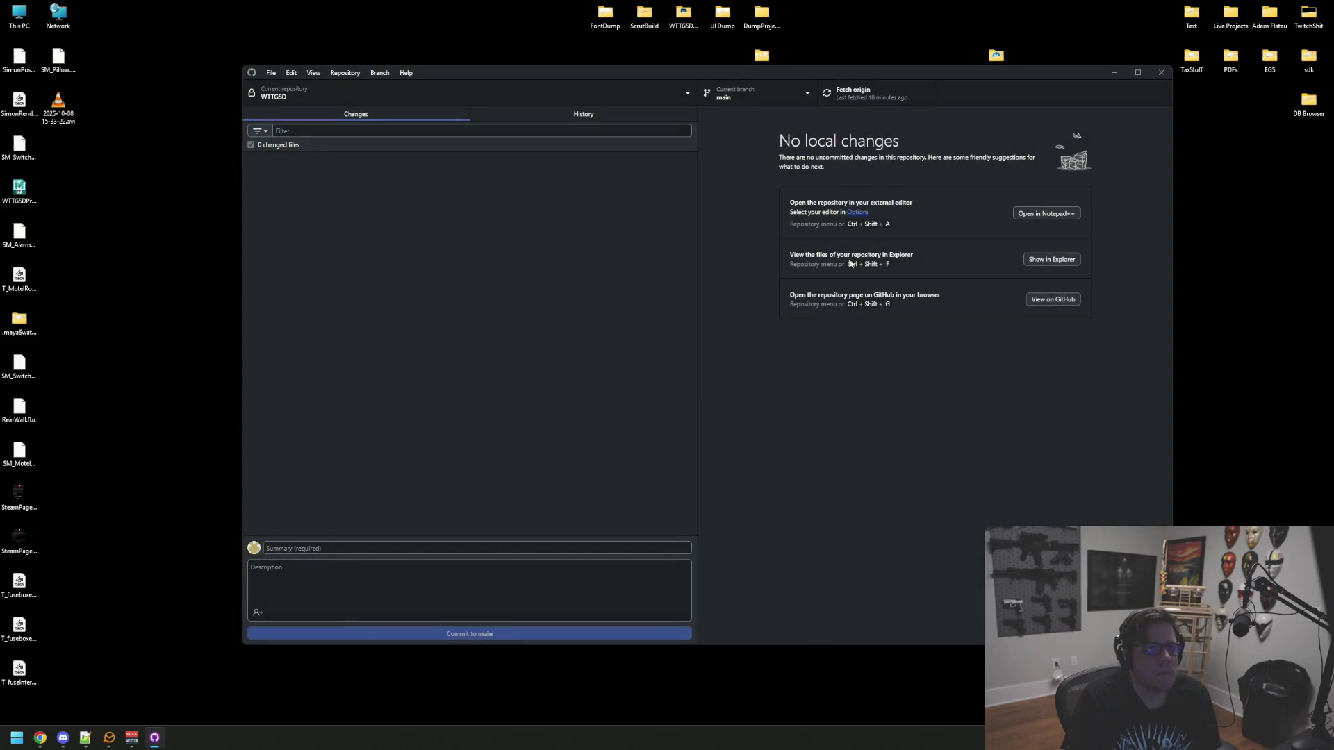
left_click(873, 93)
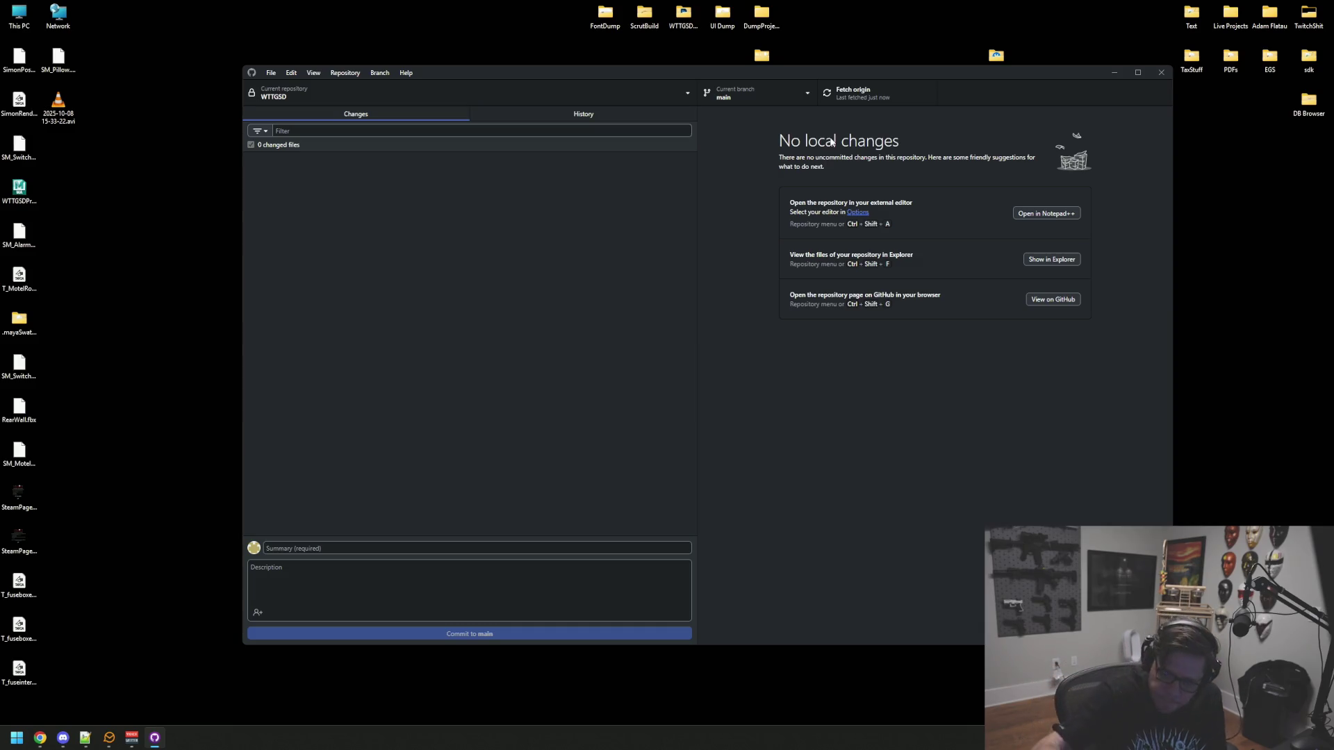
left_click(1169, 72)
Generate Visual Studio project files for WTTGSD.uproject in Live Projects > WTTGSD > WTTGSD
double_click(1230, 14)
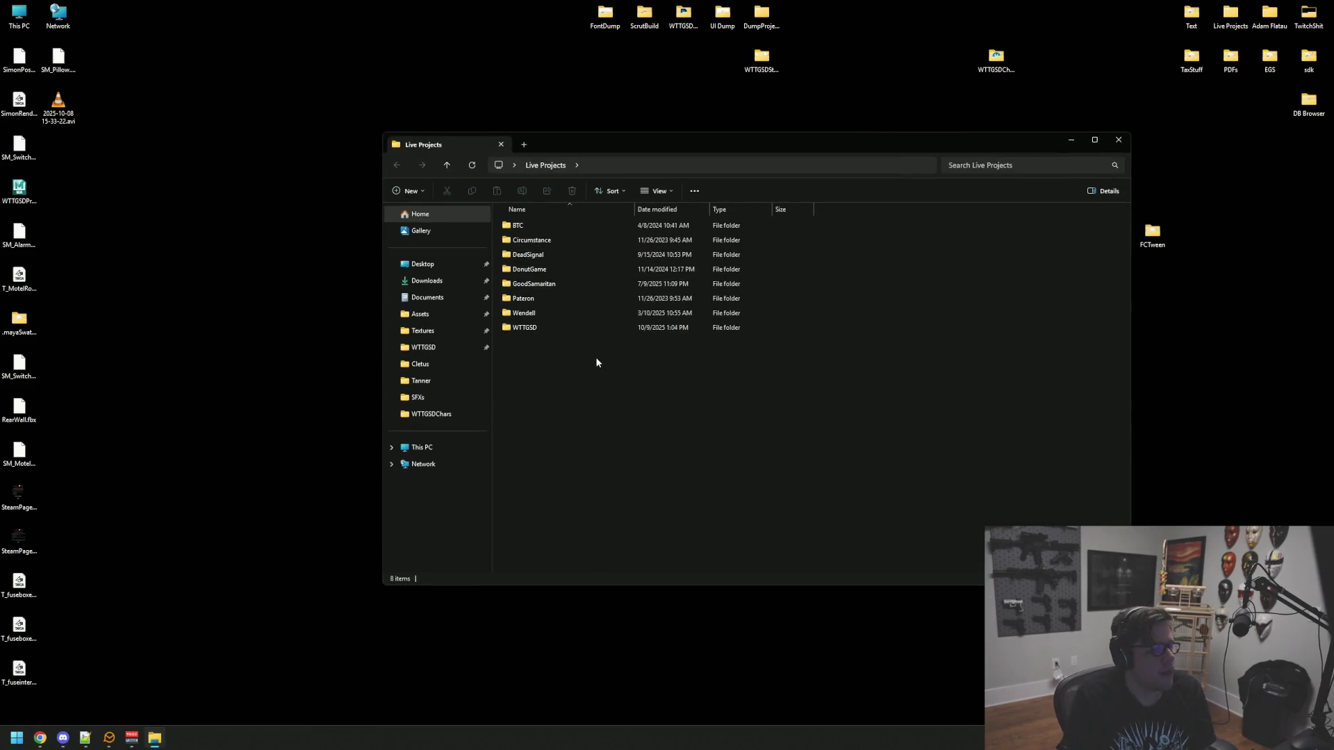
double_click(593, 327)
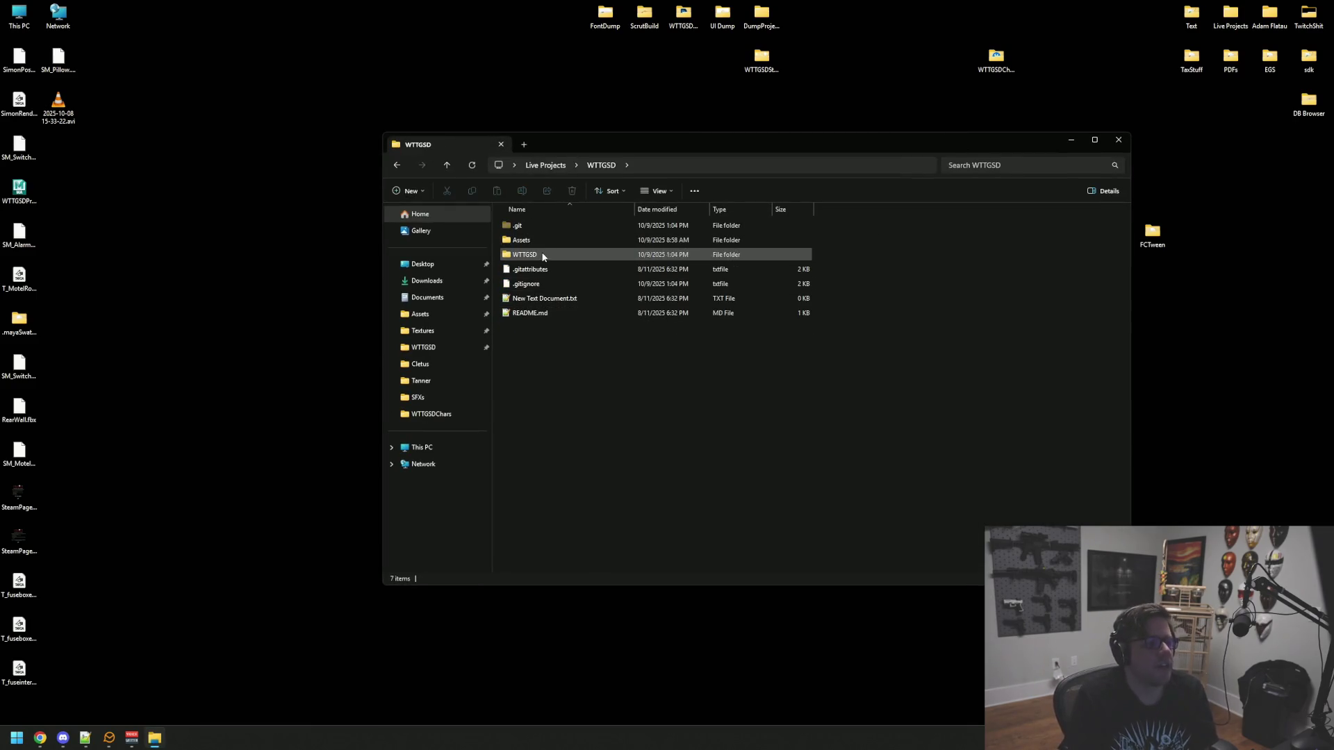
left_click(545, 259)
double_click(544, 255)
right_click(562, 431)
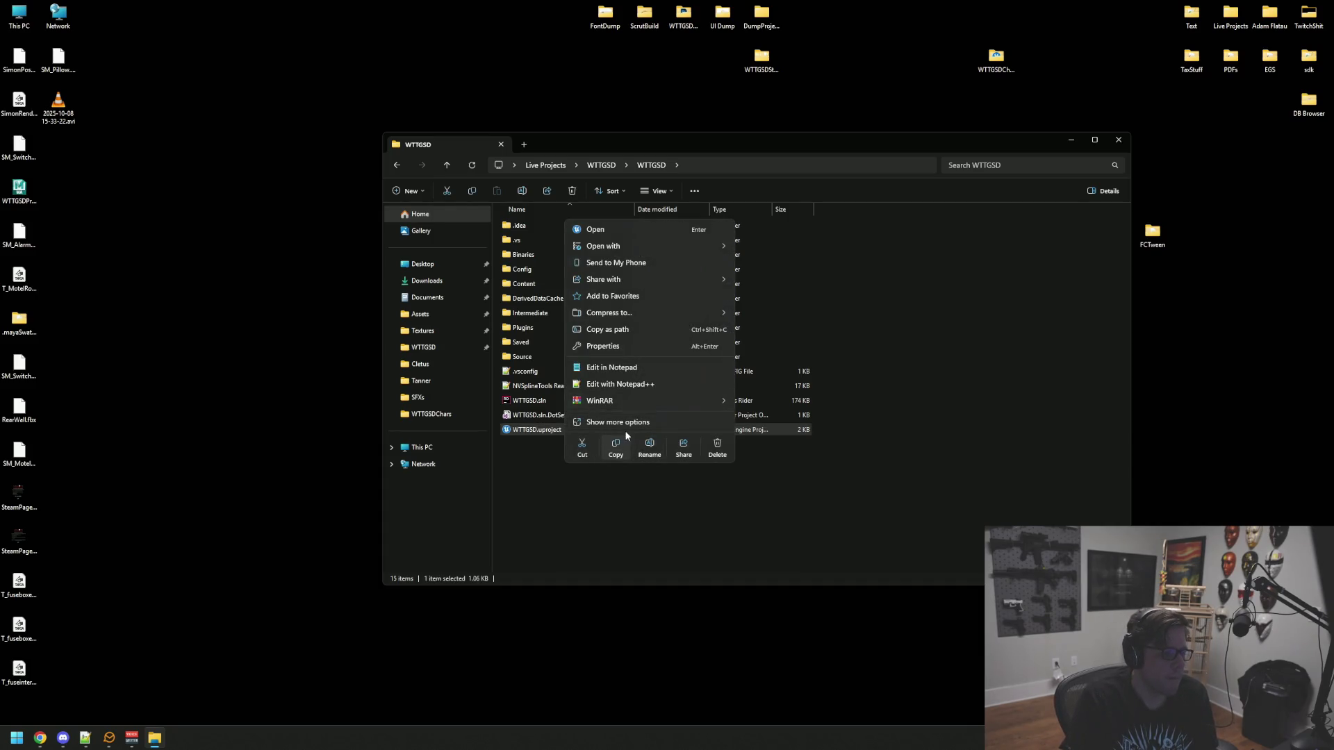
left_click(626, 421)
left_click(649, 173)
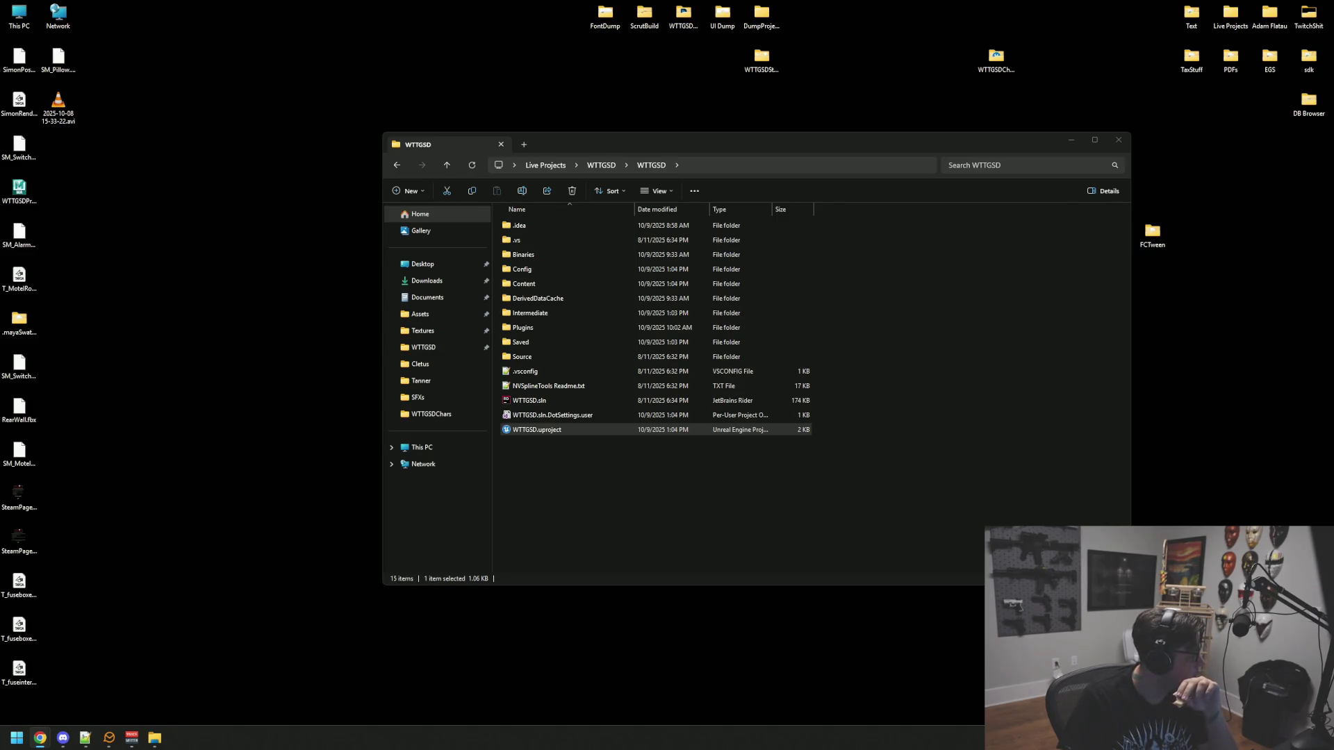
Launch WTTGSD.uproject in Unreal Engine and open the WTTGSD.sln solution
left_click(767, 520)
double_click(578, 430)
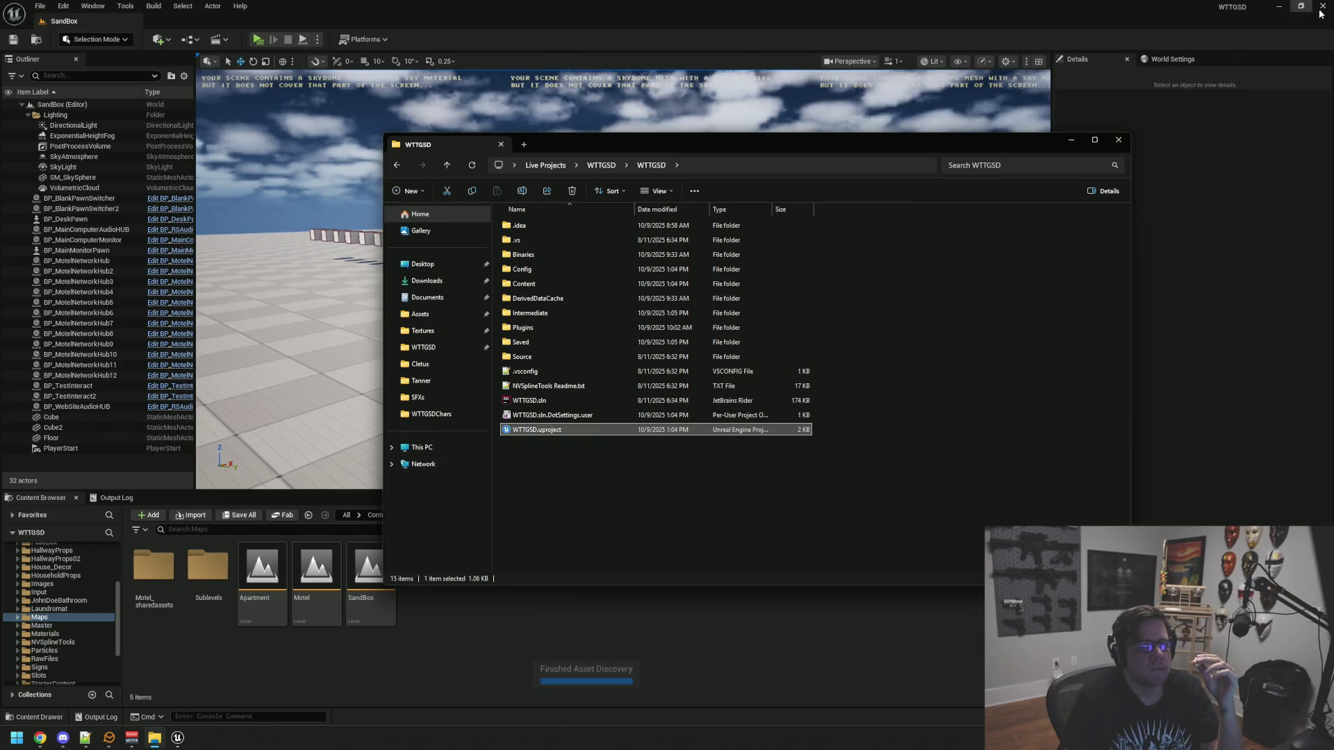
left_click(1281, 8)
left_click(716, 401)
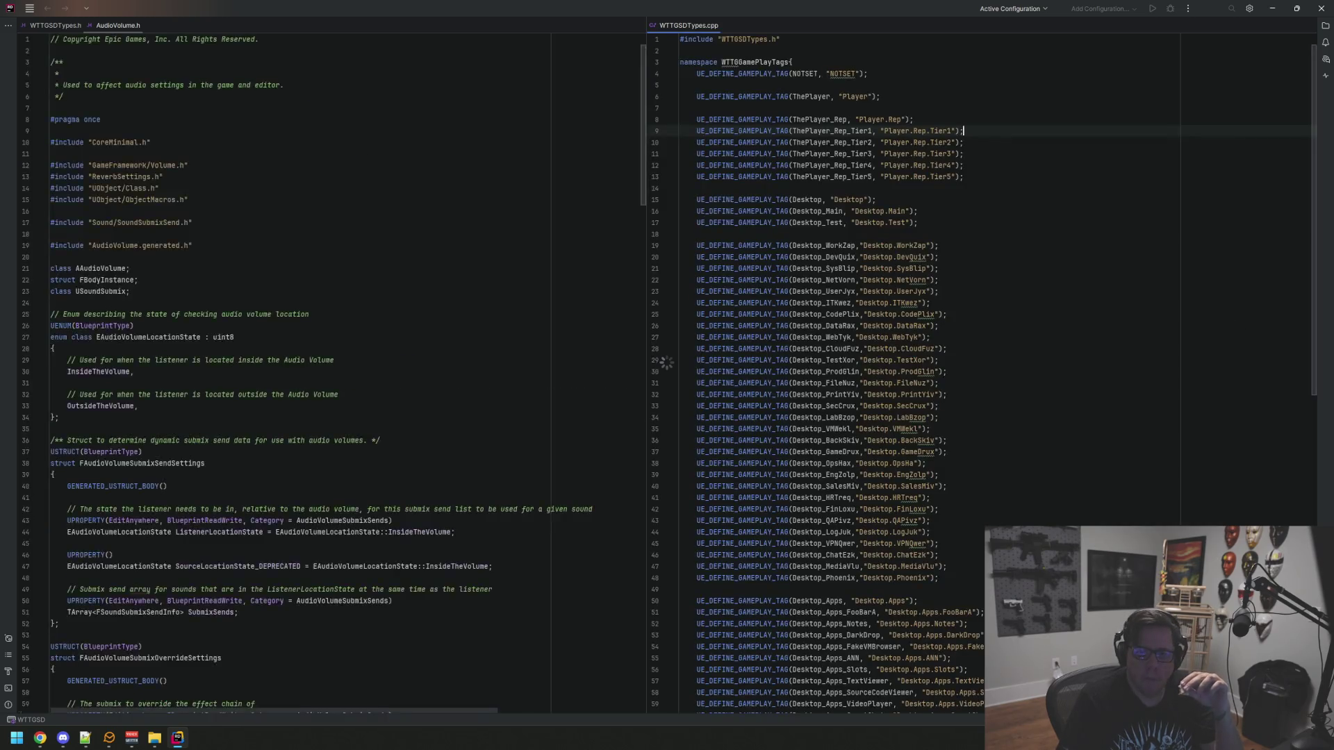
Read WTTGSDTypes.cpp lines 11–16 against AudioVolume.h lines 152–155 in the split editor
left_click(900, 153)
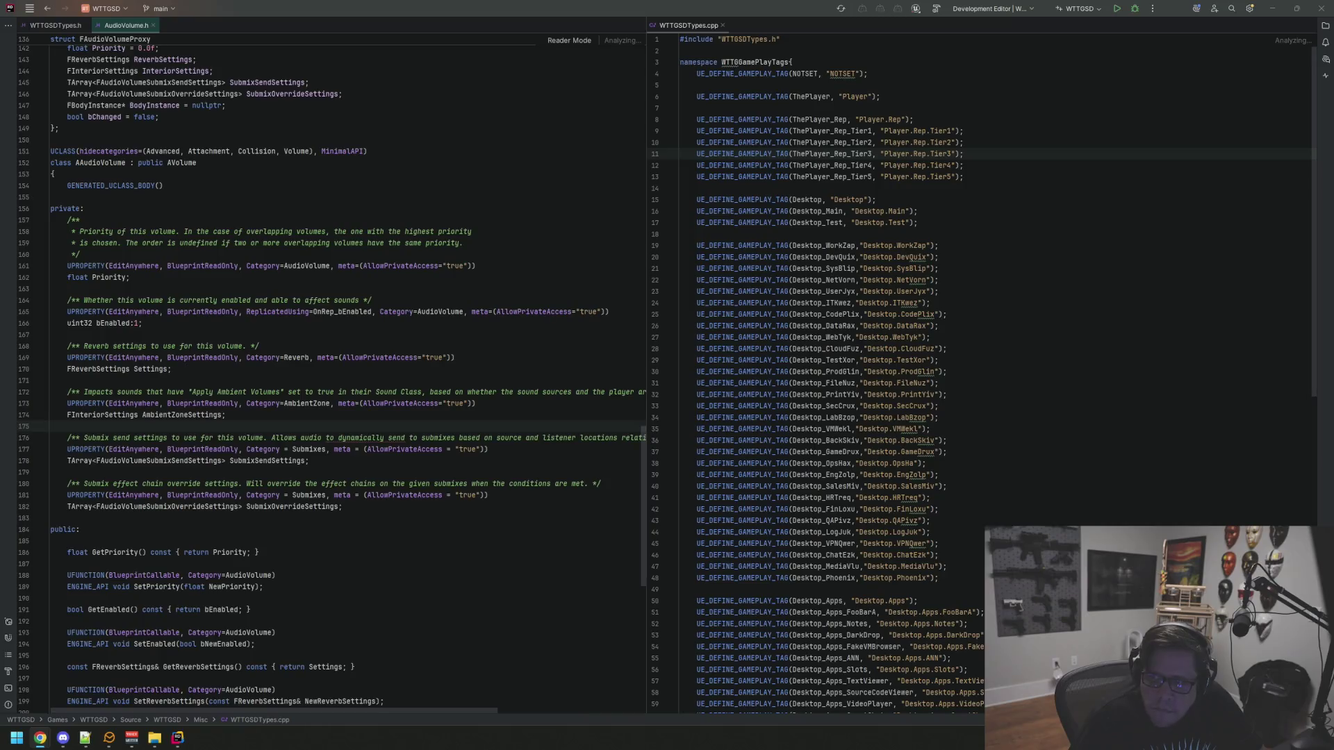
left_click(989, 164)
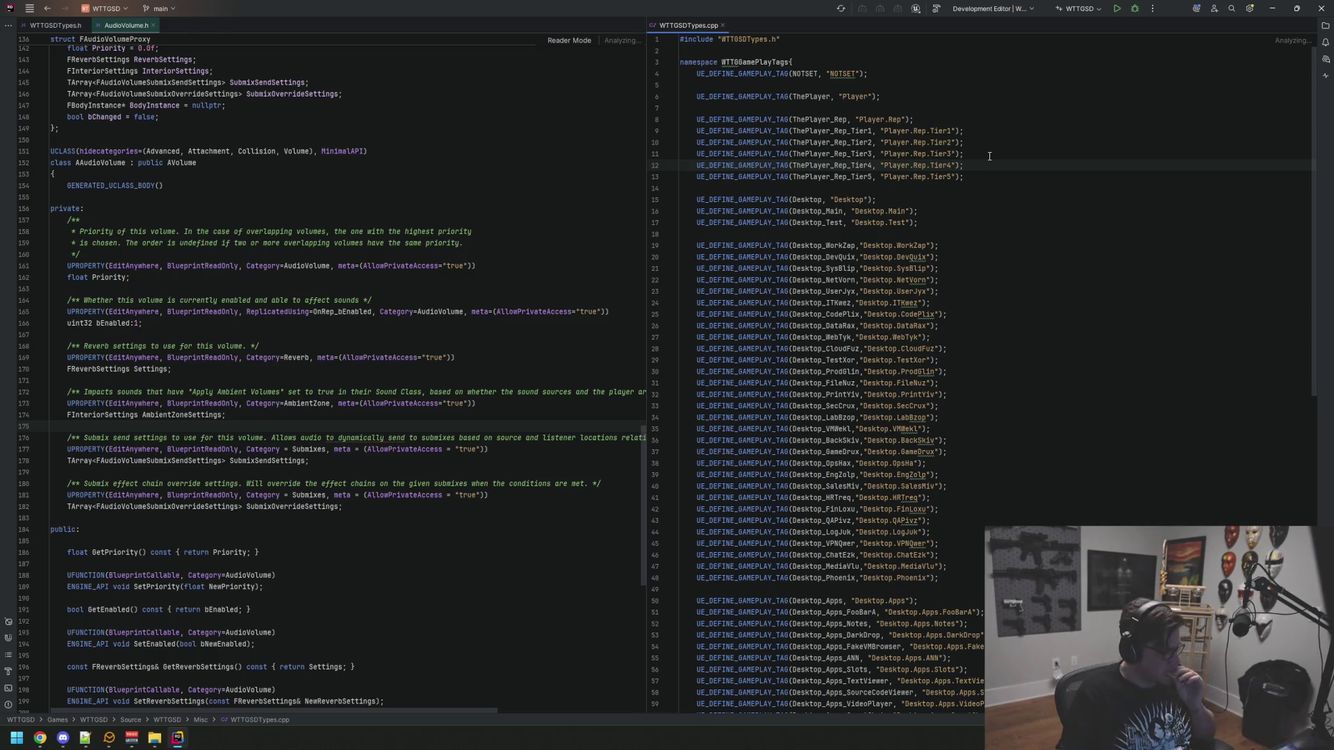
left_click(1030, 214)
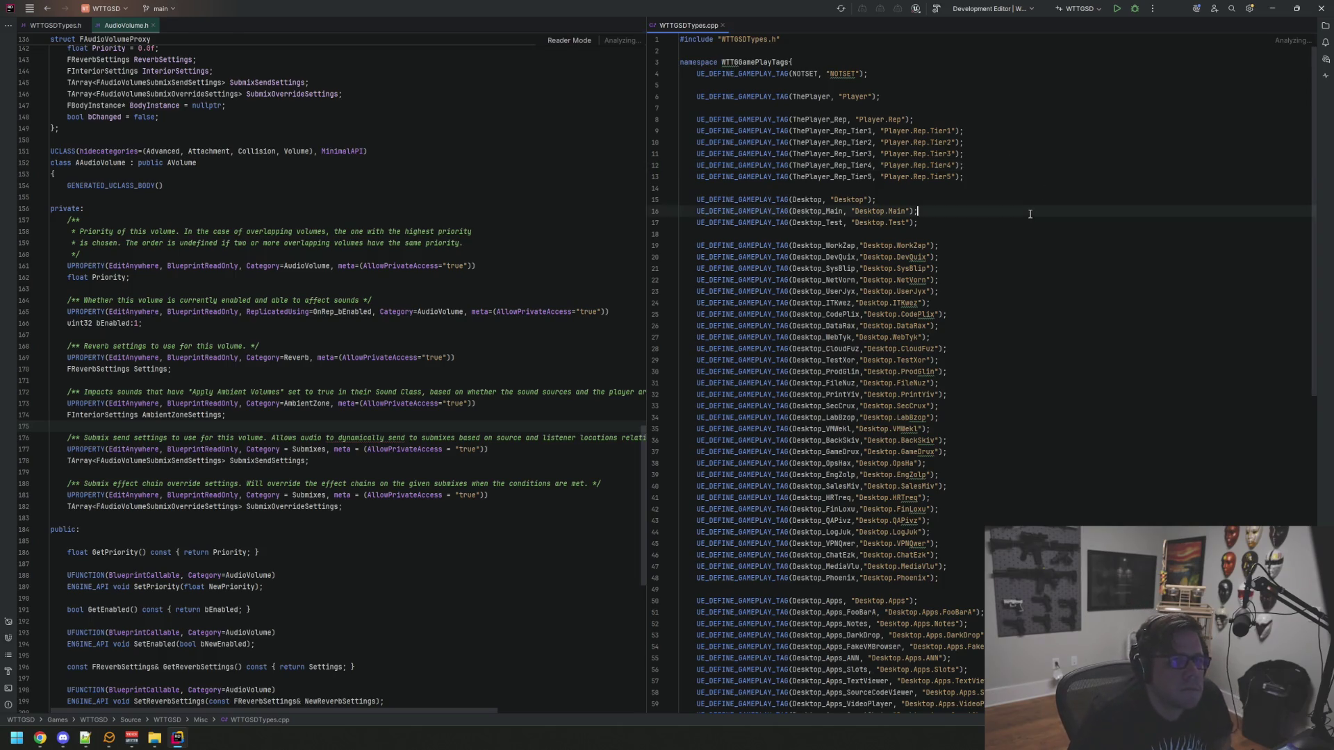
left_click(627, 187)
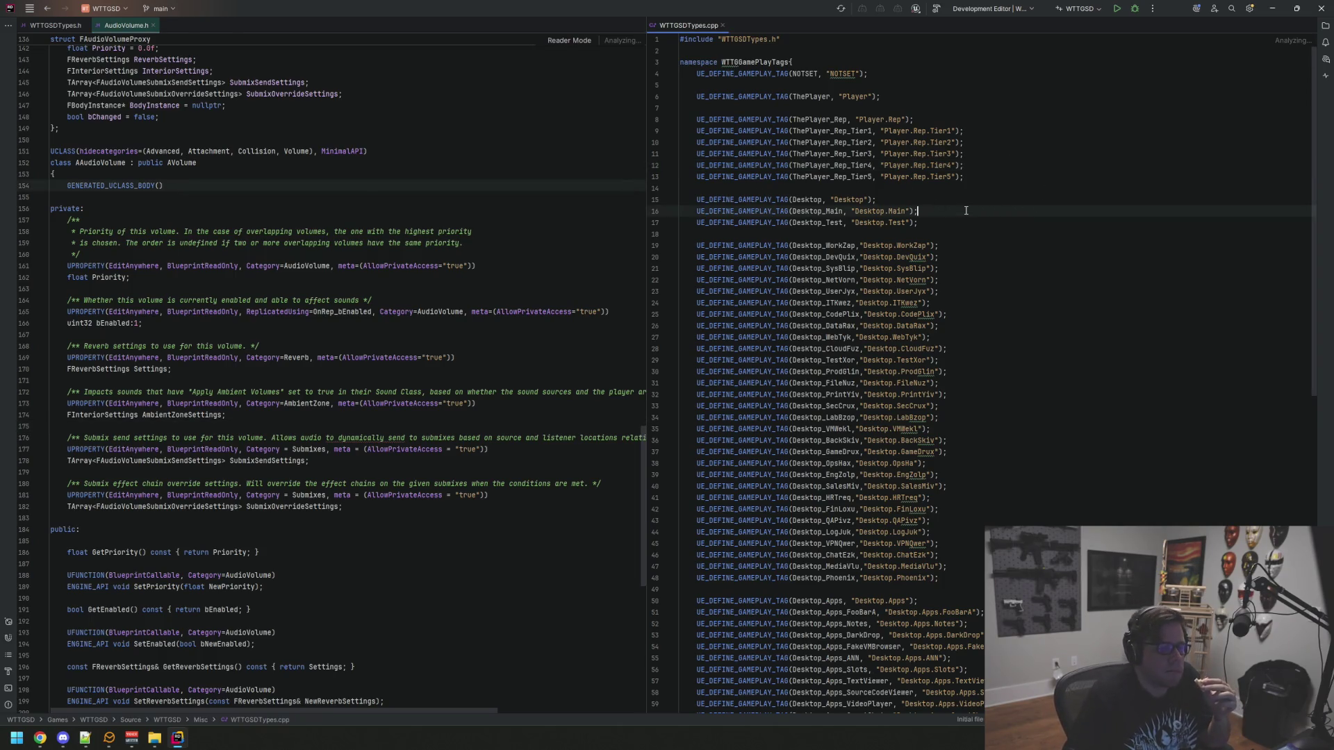
left_click(973, 233)
left_click(536, 195)
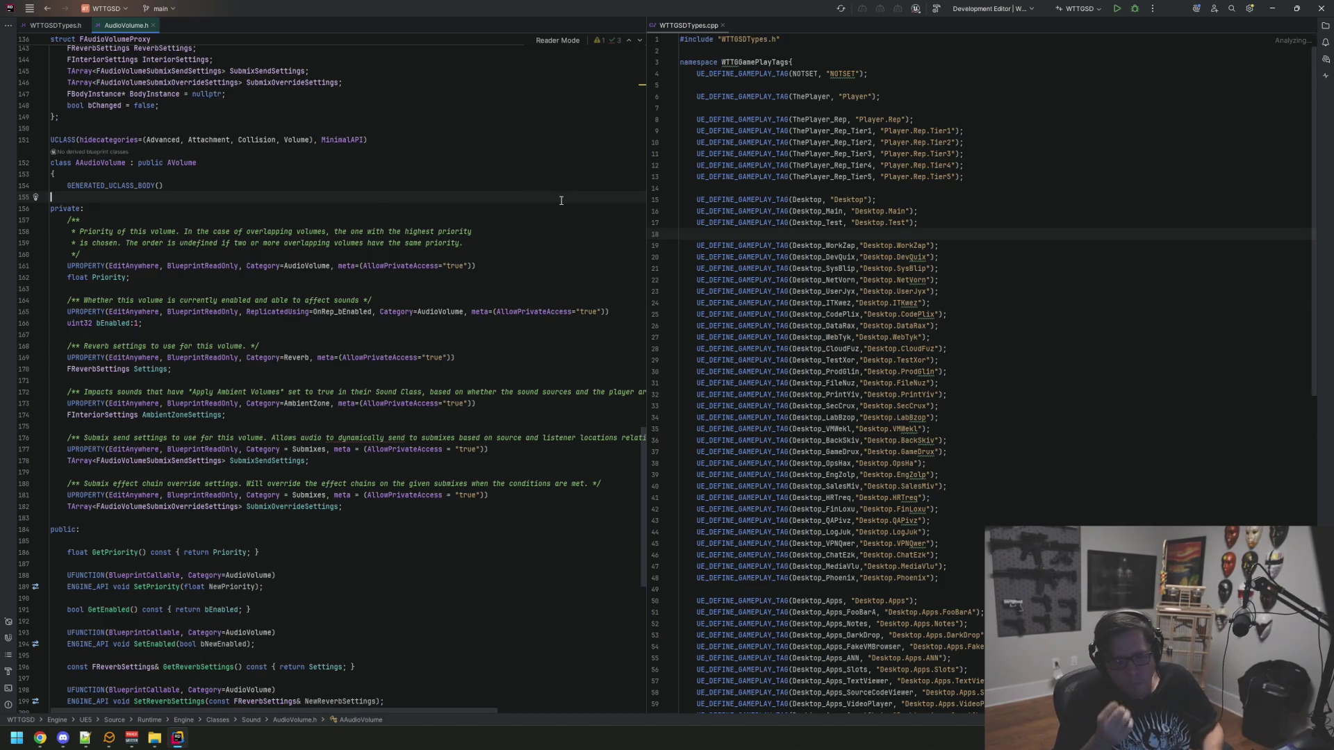
left_click(502, 177)
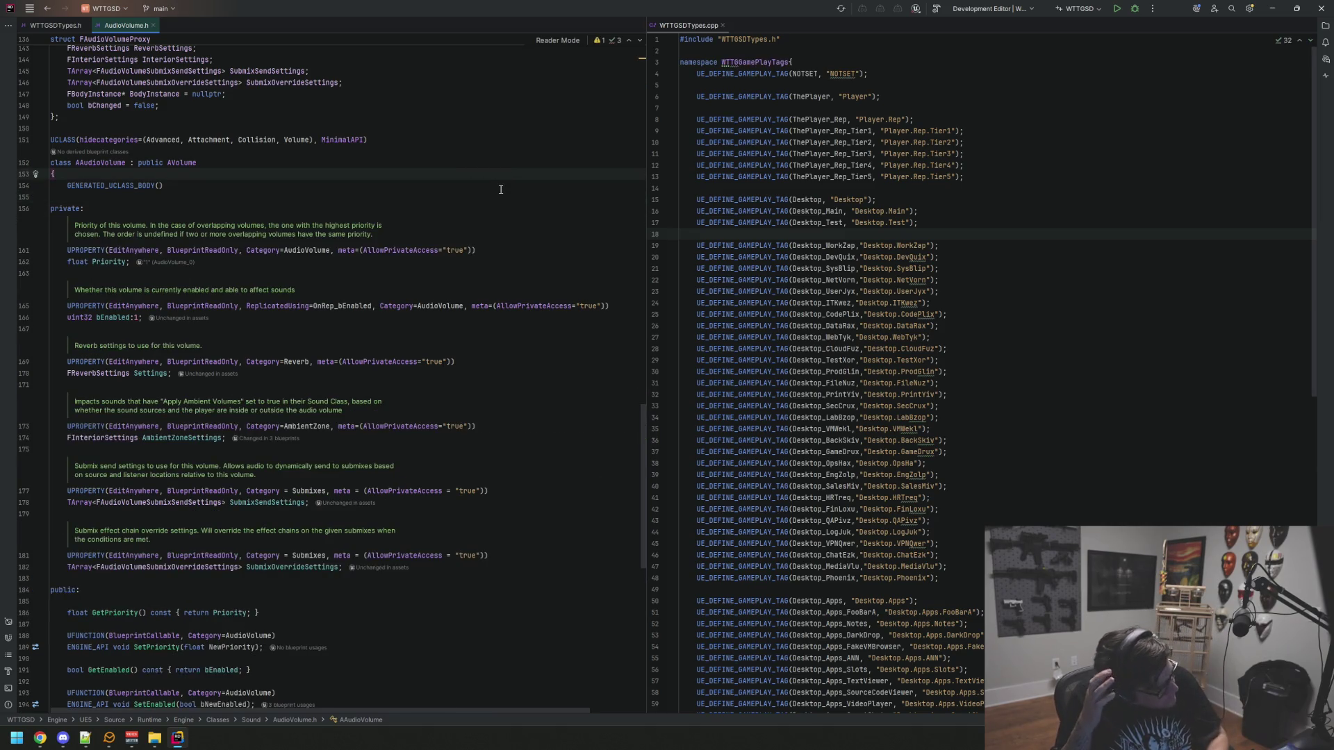
left_click(538, 159)
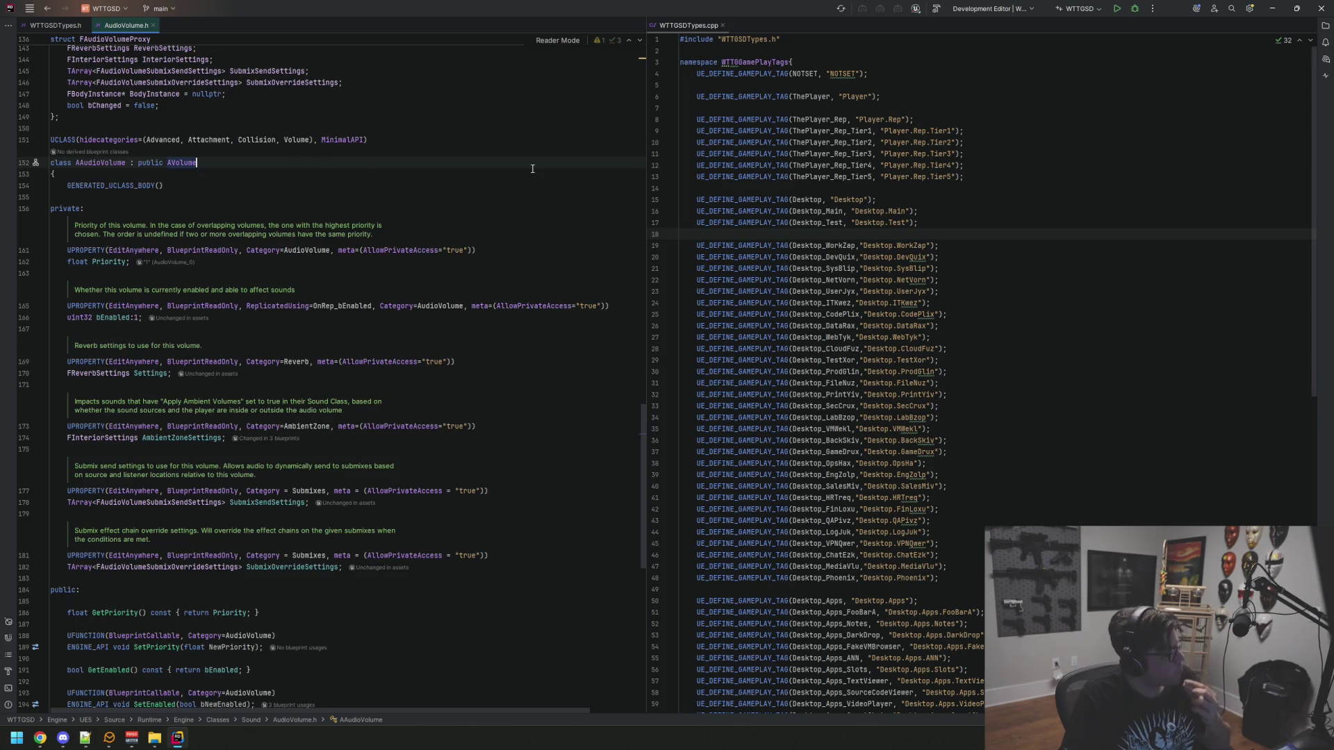
Compare WTTGSDTypes.cpp lines 20–25 with AudioVolume.h's private section, then show WTTGSDTypes.h
left_click(966, 270)
key("Down")
left_click(601, 274)
left_click(1039, 315)
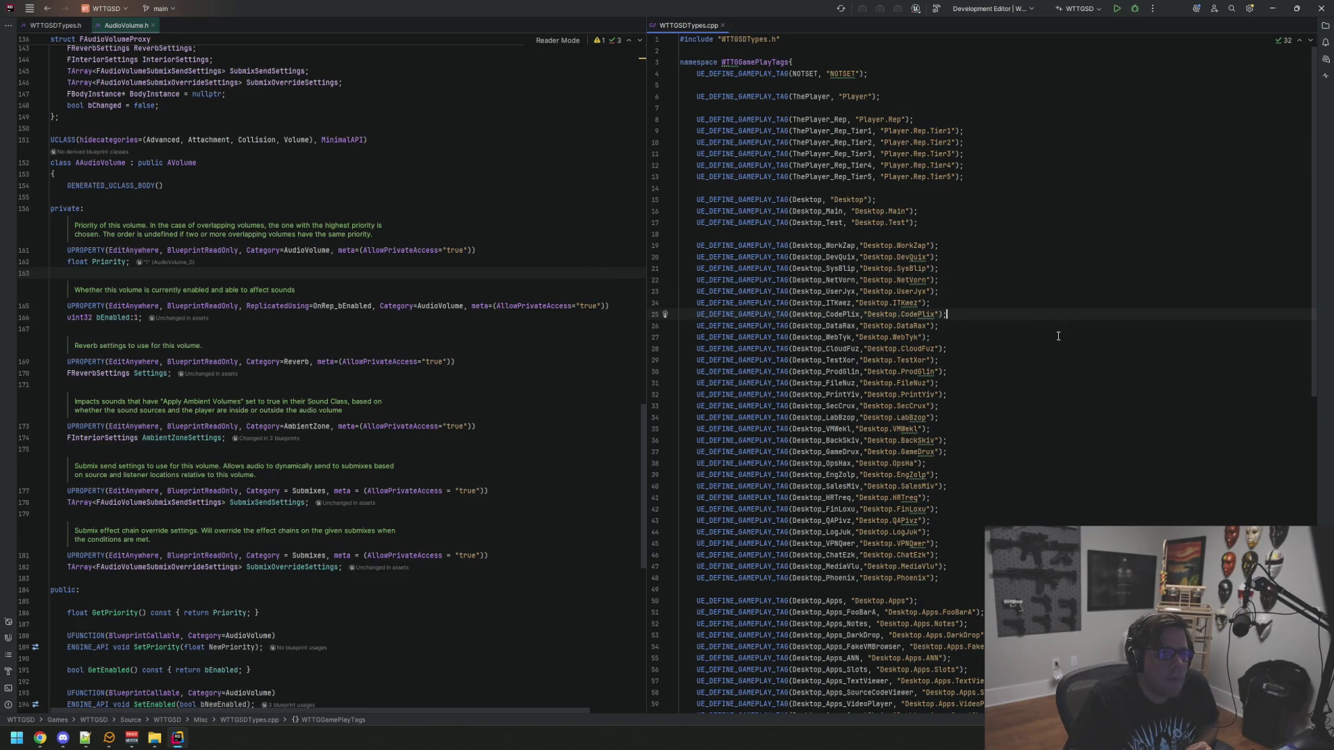
left_click(581, 214)
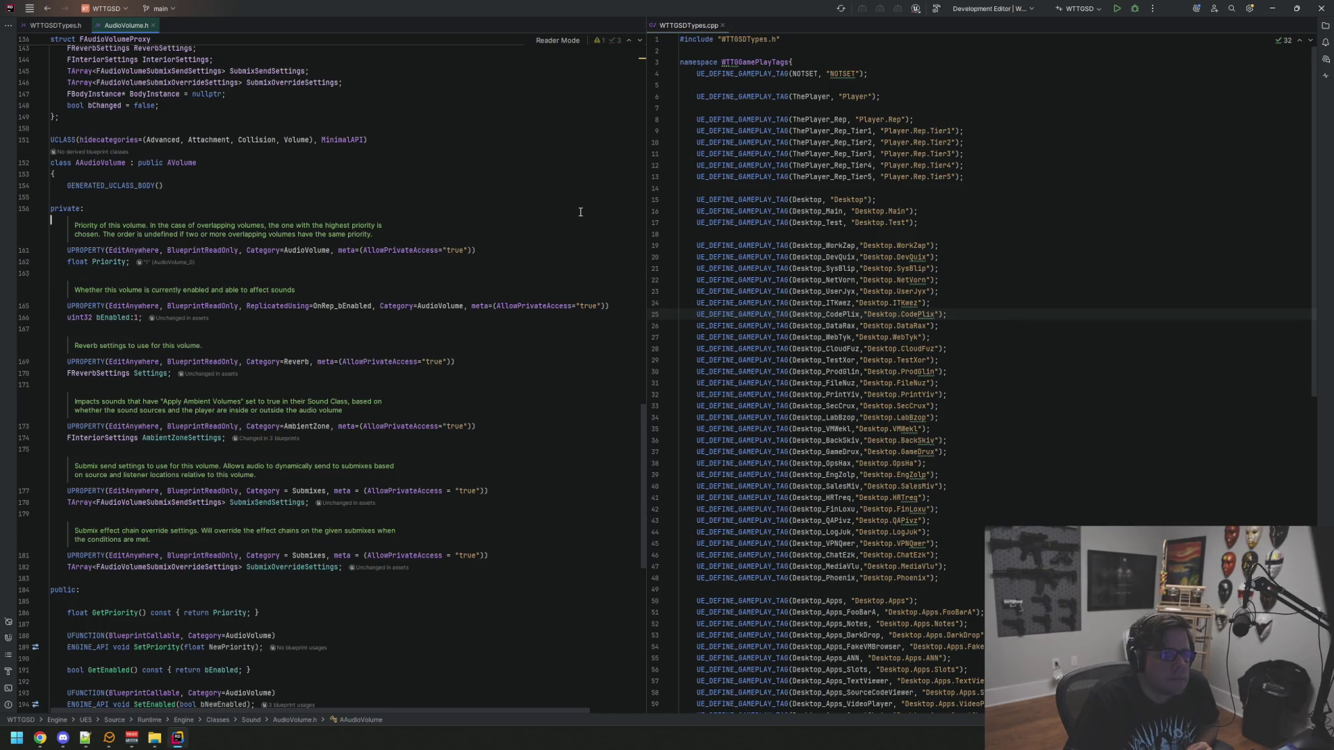
left_click(581, 209)
left_click(981, 258)
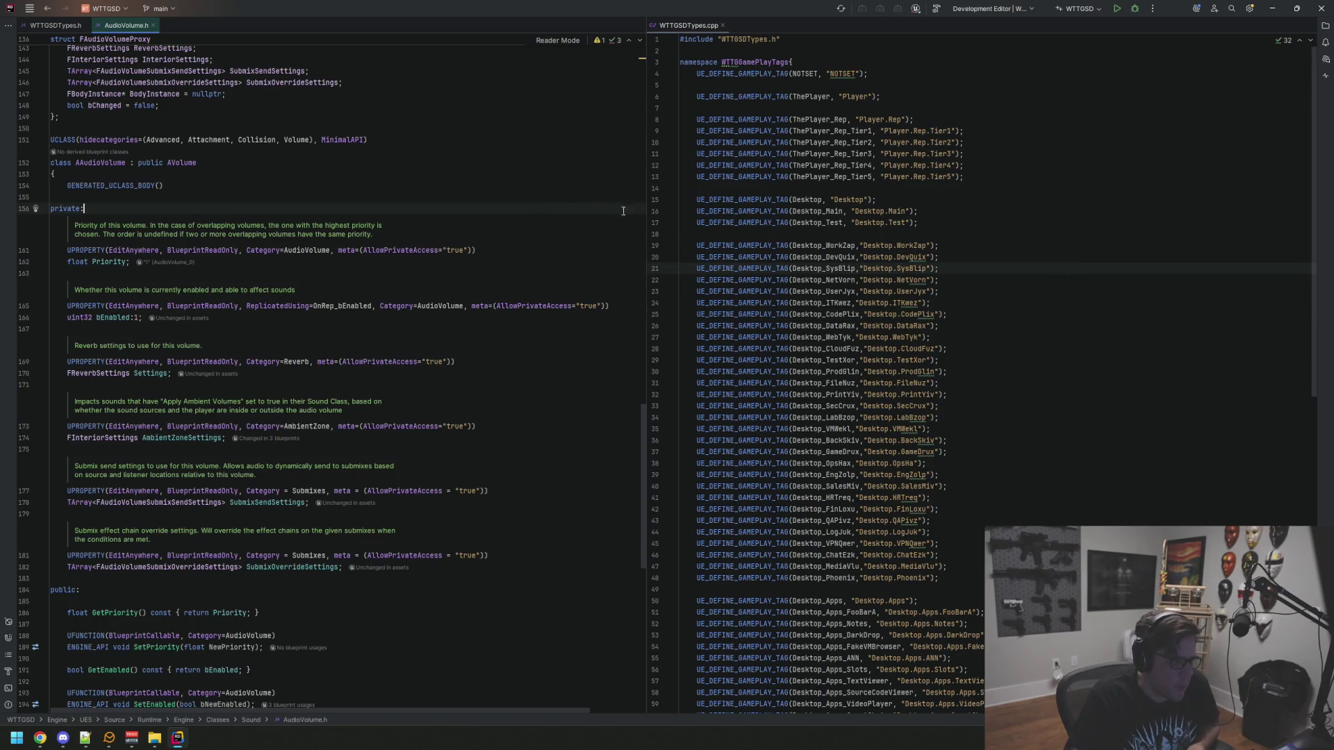
scroll(581, 195, "up", 2)
scroll(581, 195, "up", 10)
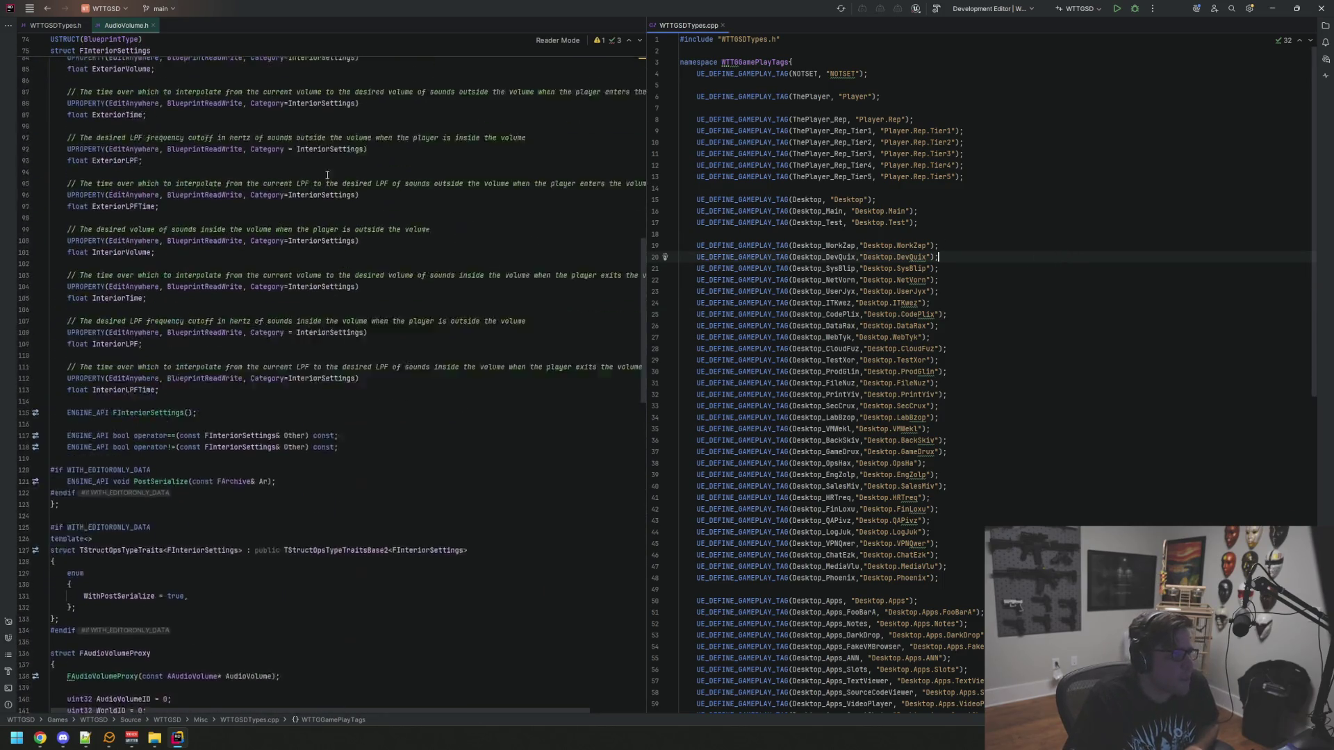
left_click(75, 33)
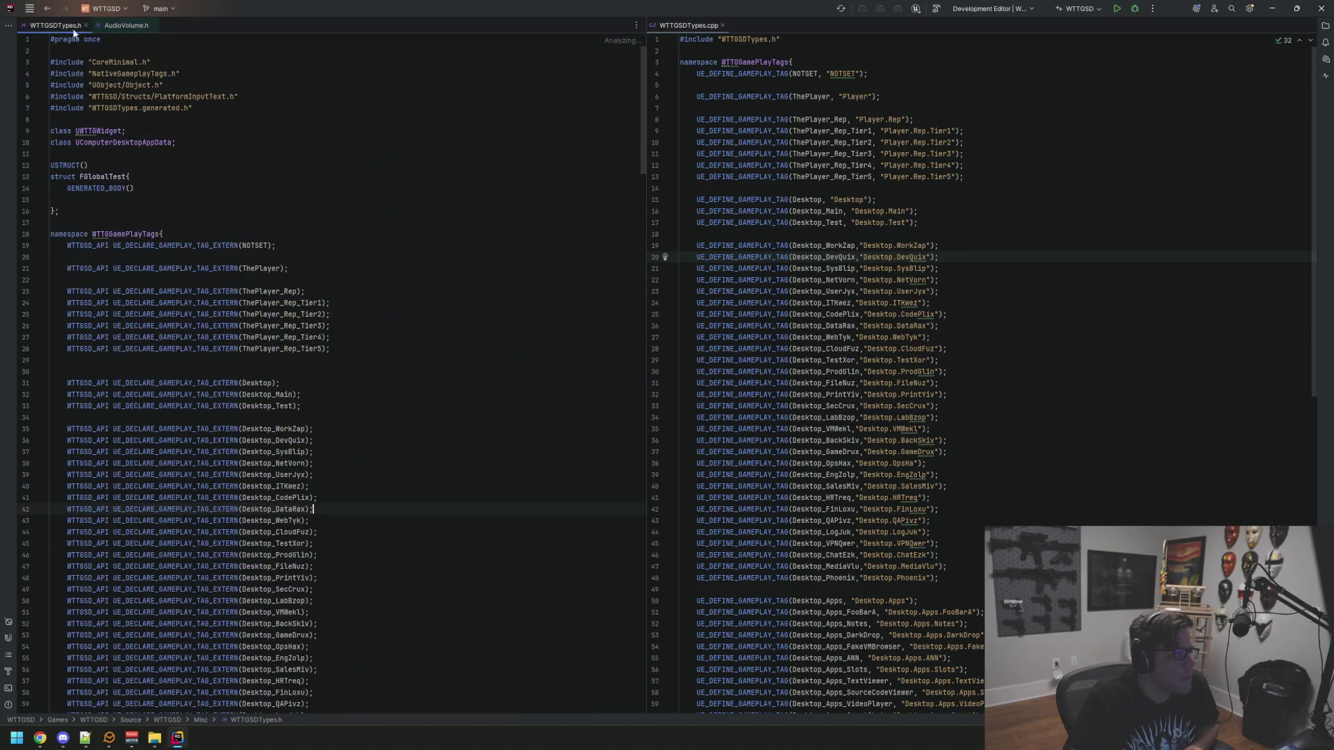
Fold the include block in WTTGSDTypes.h and review its tag declarations down to NOTSET
left_click(1040, 199)
left_click(586, 116)
left_click(667, 176)
left_click(531, 175)
left_click(531, 161)
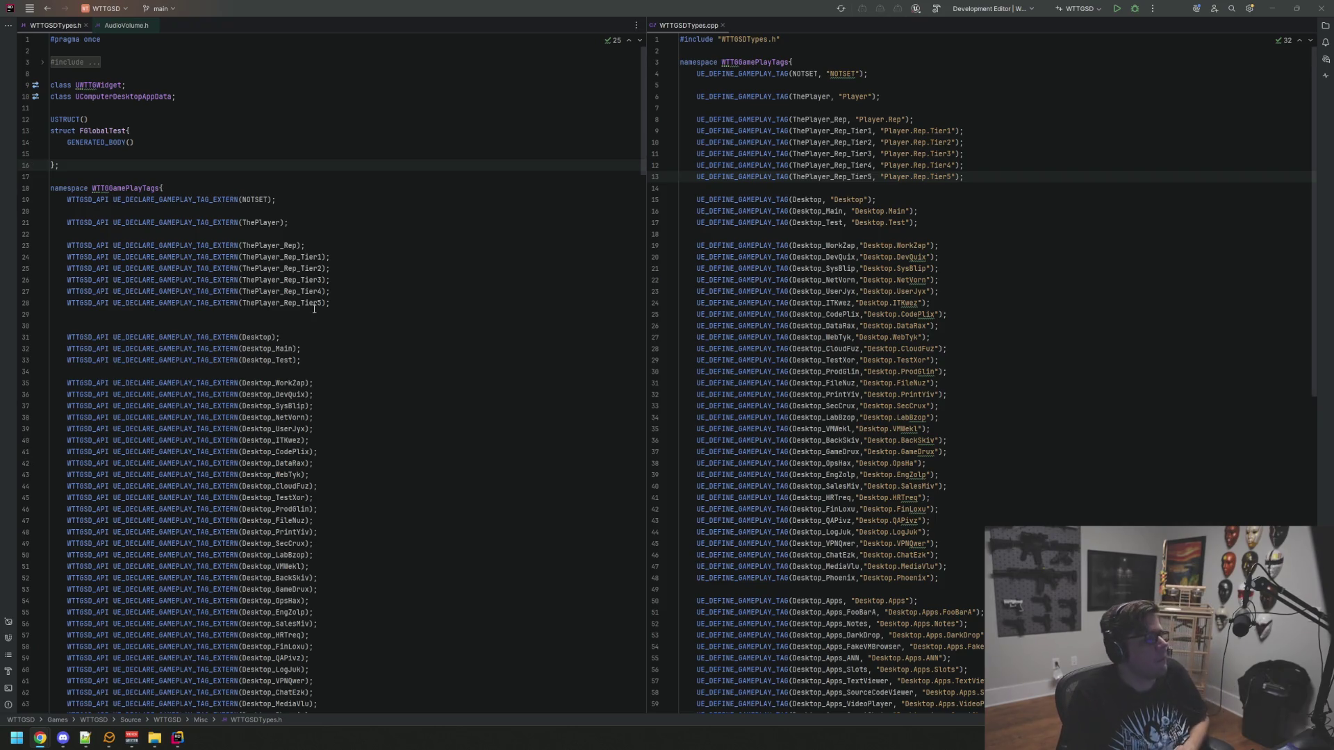
left_click(423, 200)
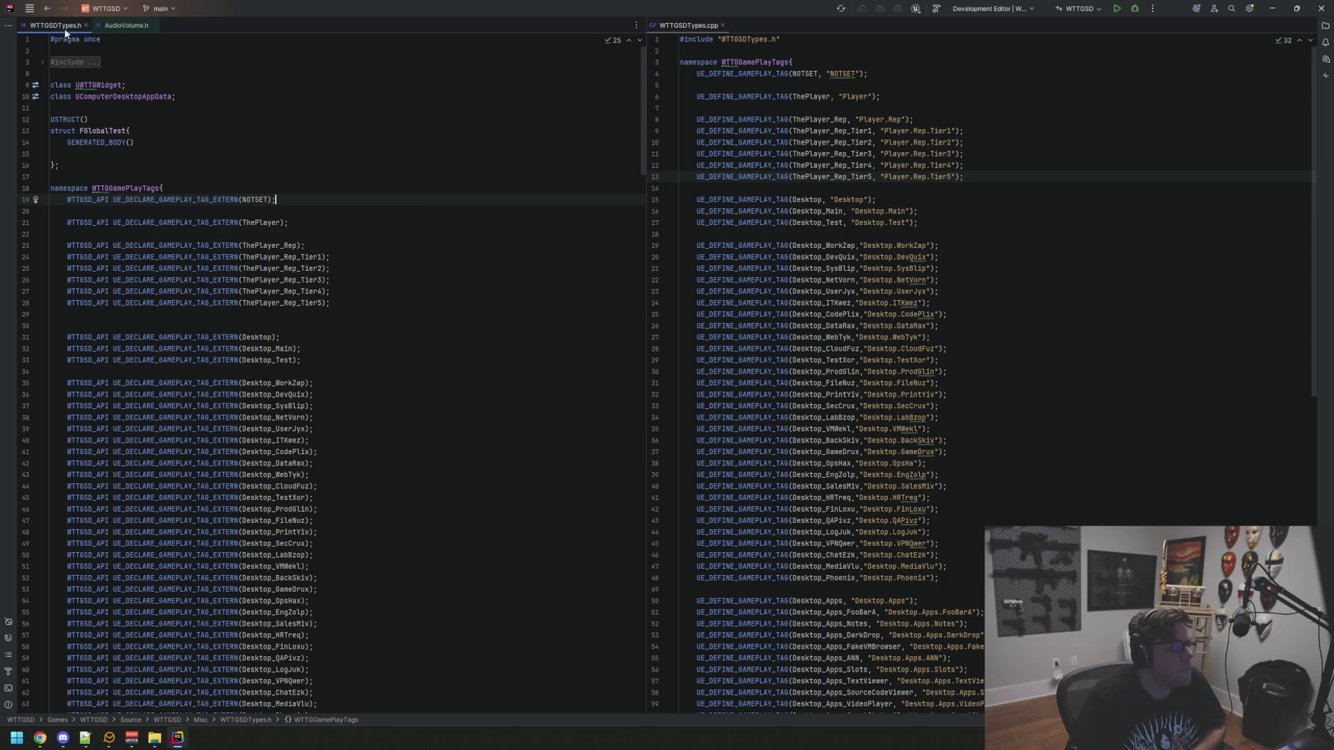
Close the AudioVolume.h tab and start the WTTGSD Development Editor build
left_click(131, 27)
left_click(60, 27)
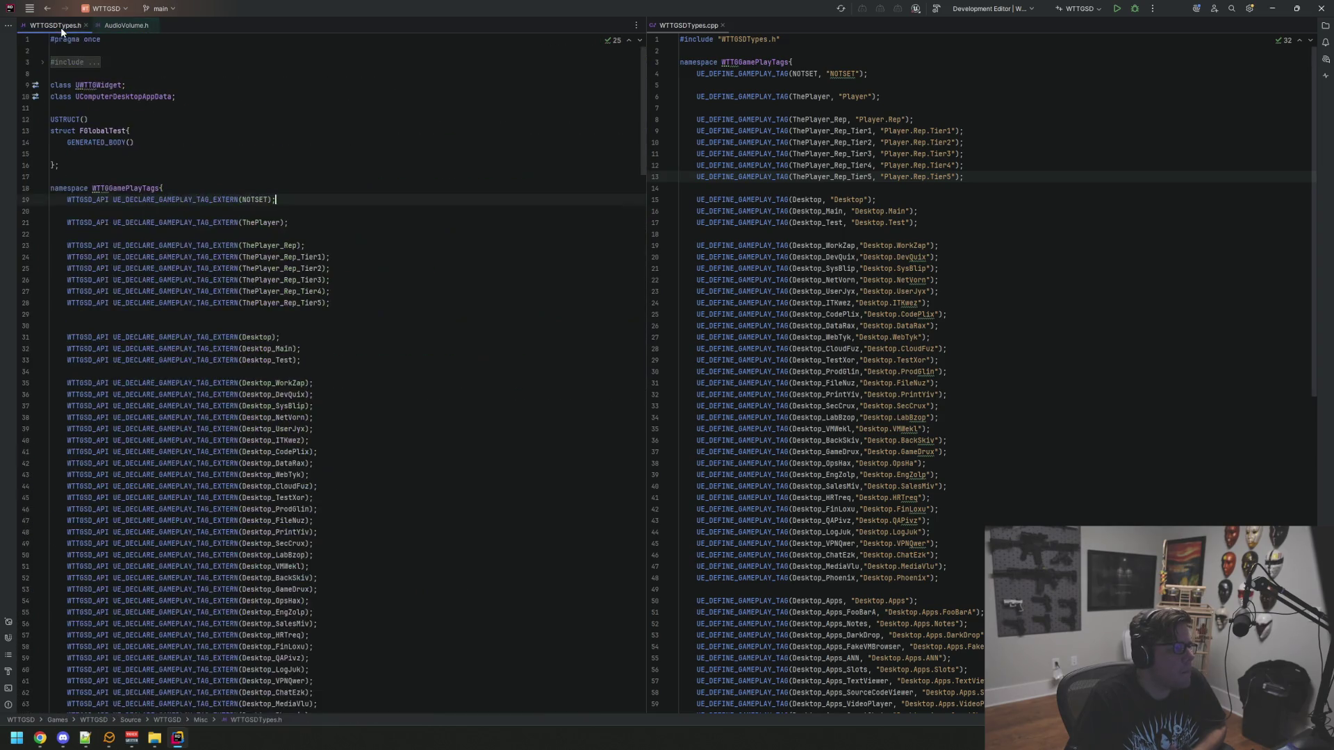
middle_click(128, 31)
left_click(363, 120)
left_click(1116, 12)
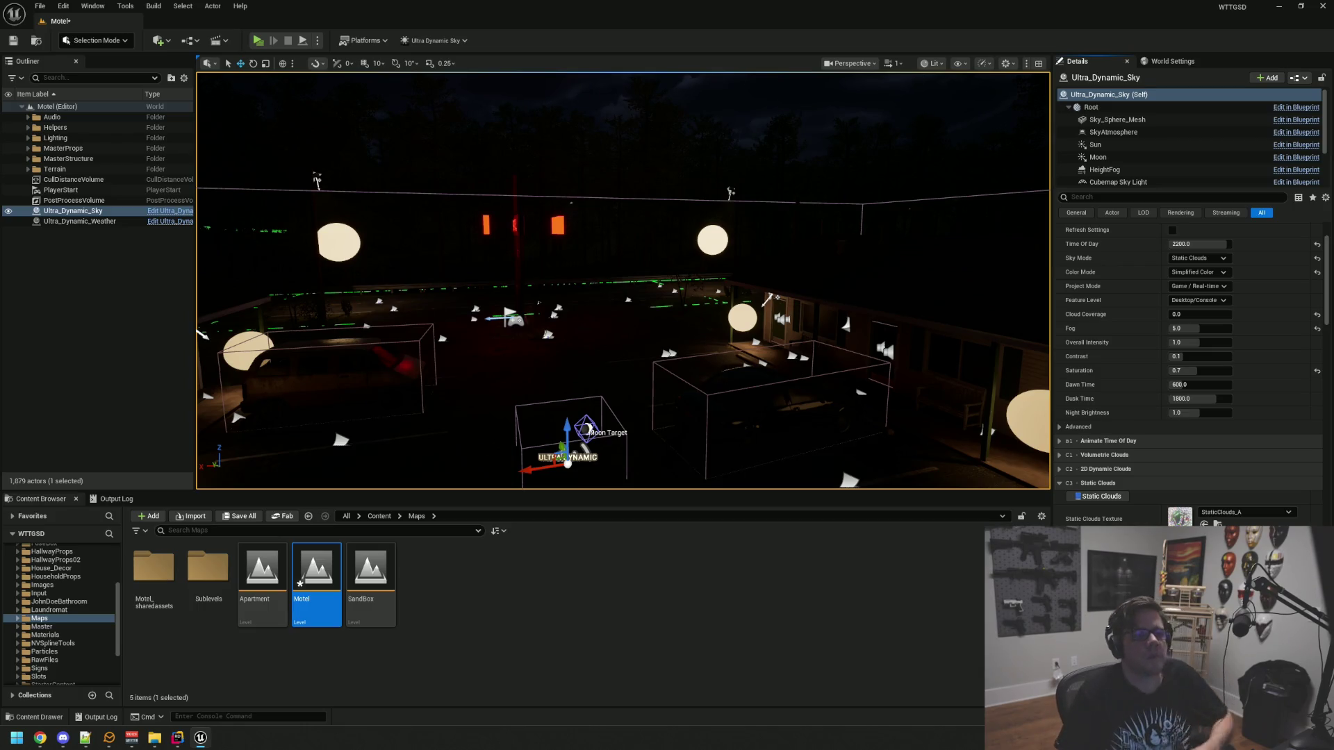
Review Ultra_Dynamic_Sky's Moon and Sky Light settings: Cubemap, Dynamic Color Tinting, intensity 2.0, Movable
scroll(1179, 367, "down", 5)
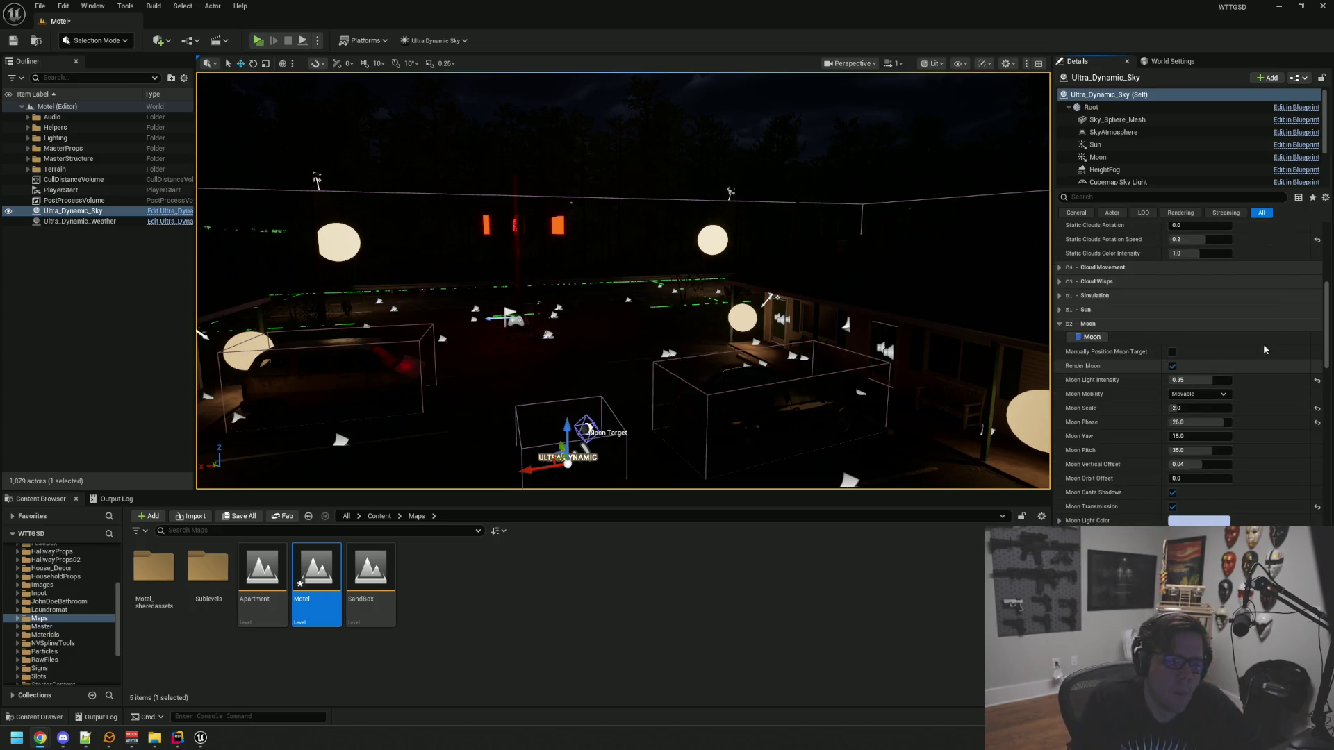
scroll(1331, 342, "down", 6)
scroll(1331, 342, "up", 3)
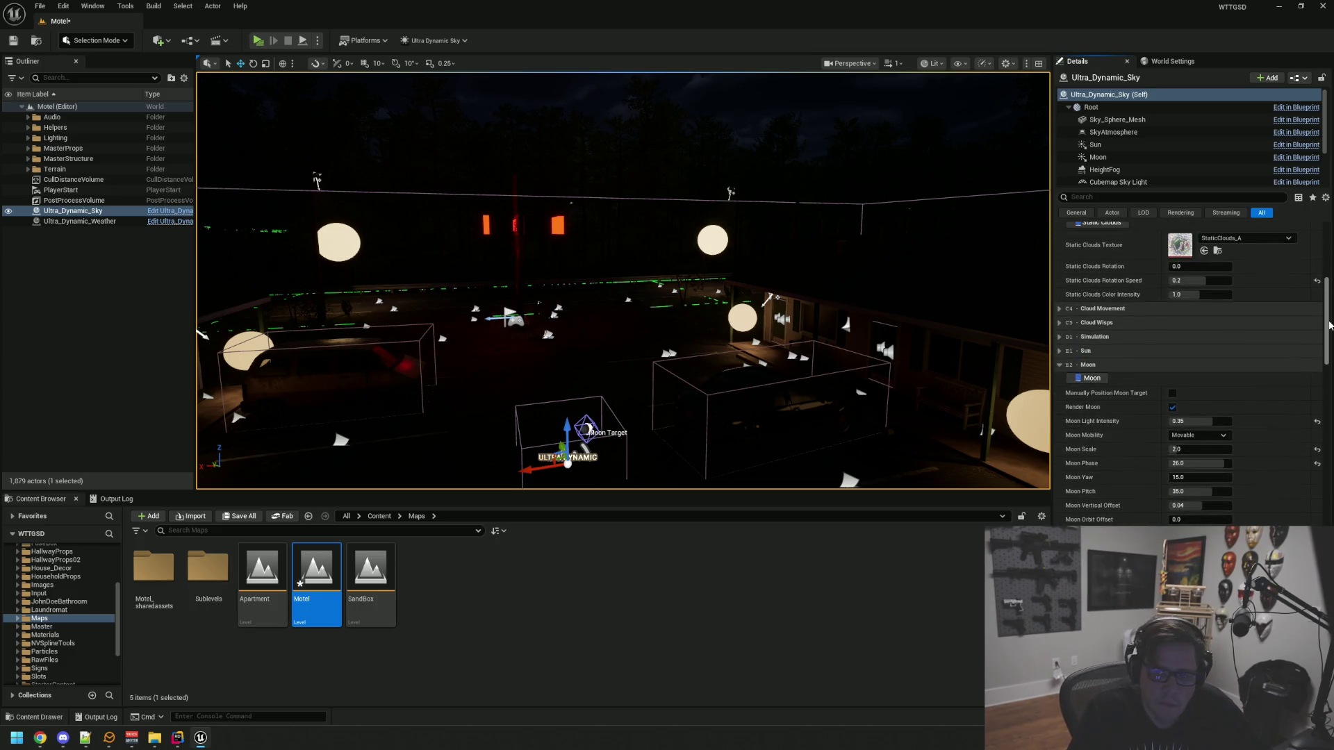
scroll(1329, 338, "down", 3)
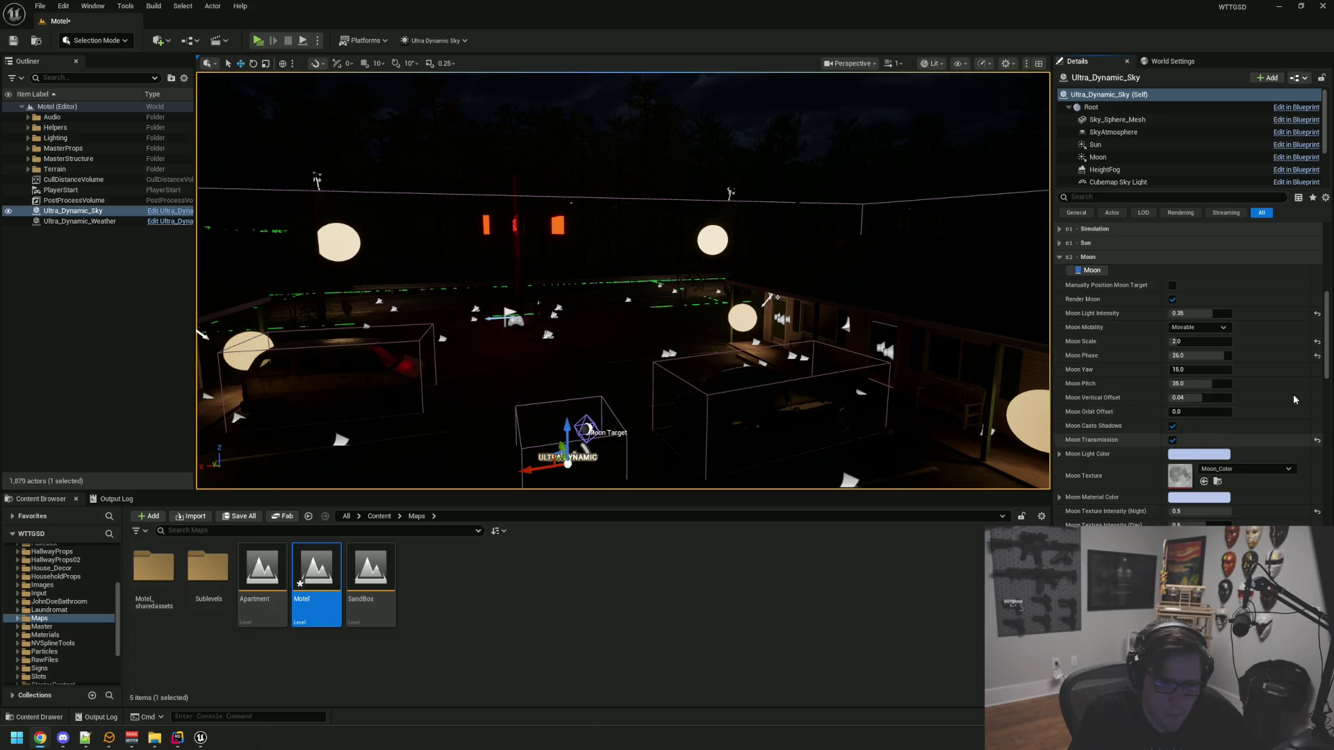
scroll(1329, 343, "down", 3)
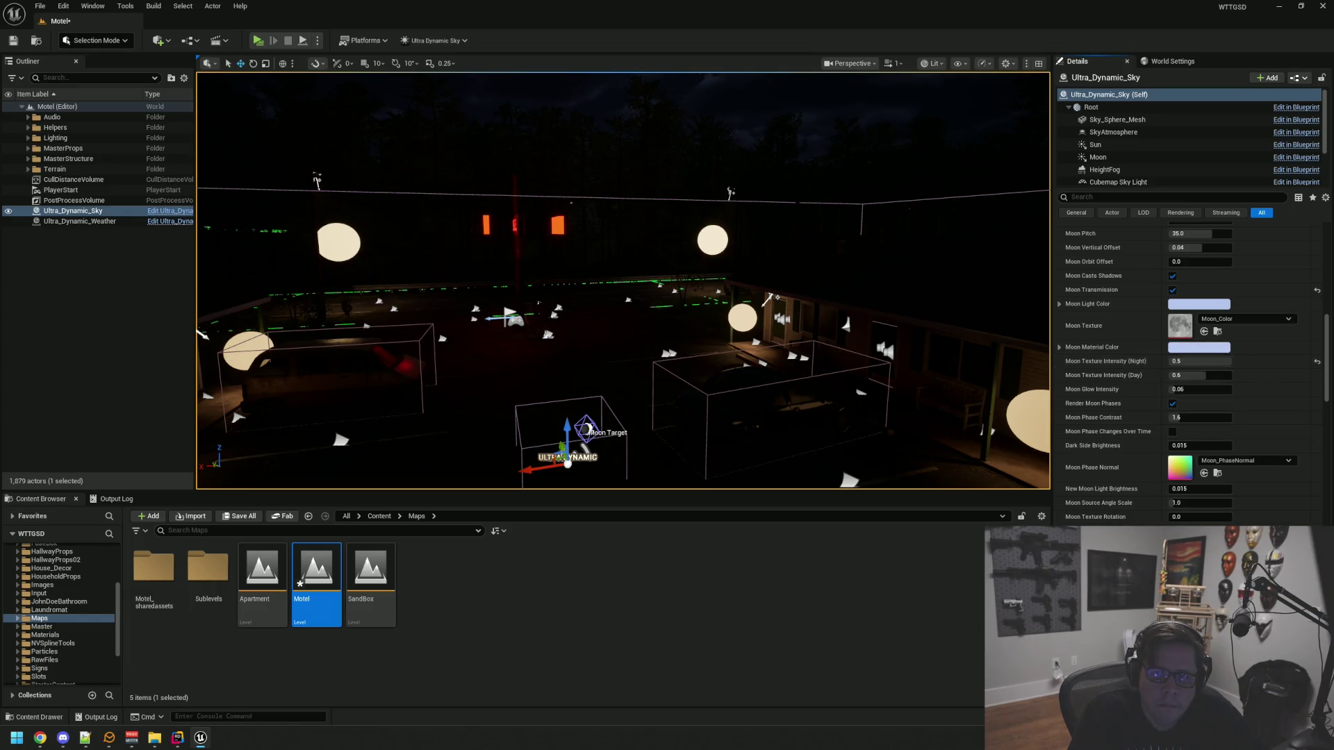
scroll(1244, 369, "down", 2)
scroll(1244, 370, "down", 3)
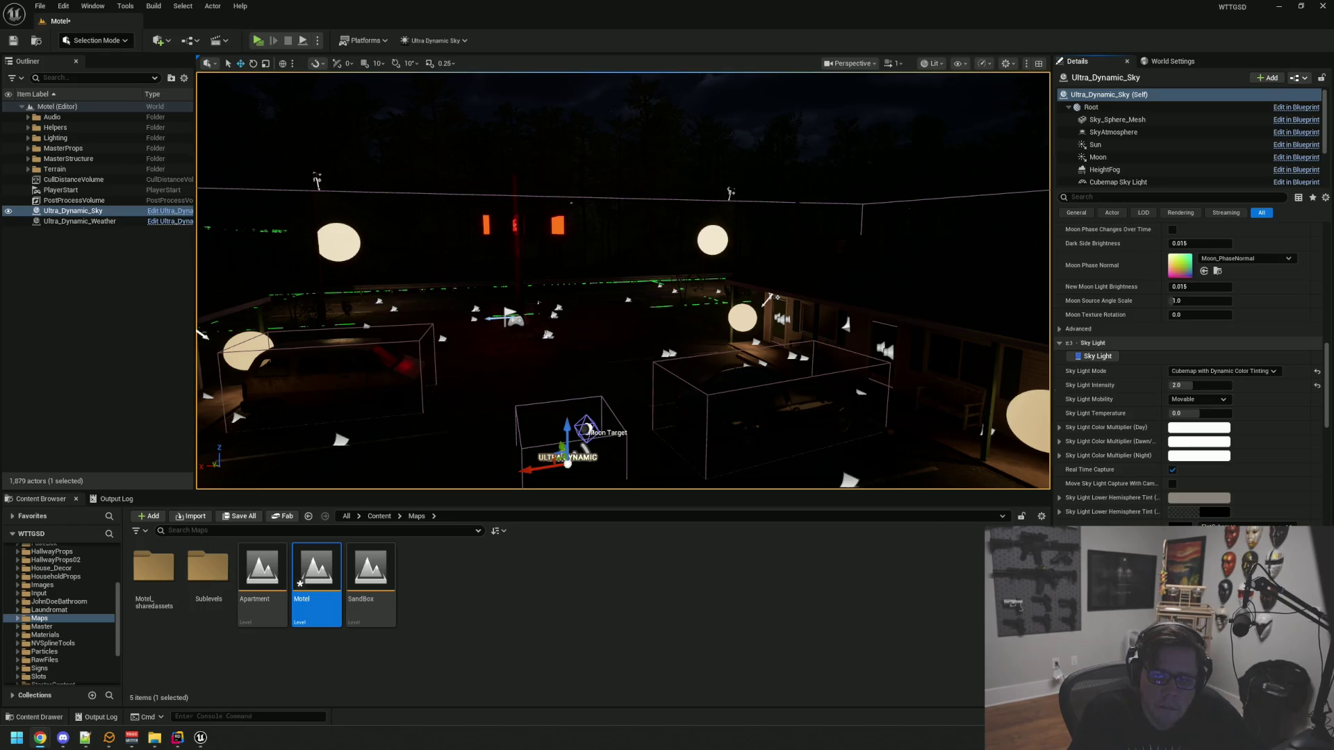
Go over the sky's Exposure, Volumetric Fog, Stars and Volumetric Cloud Light Rays settings
scroll(1150, 501, "down", 3)
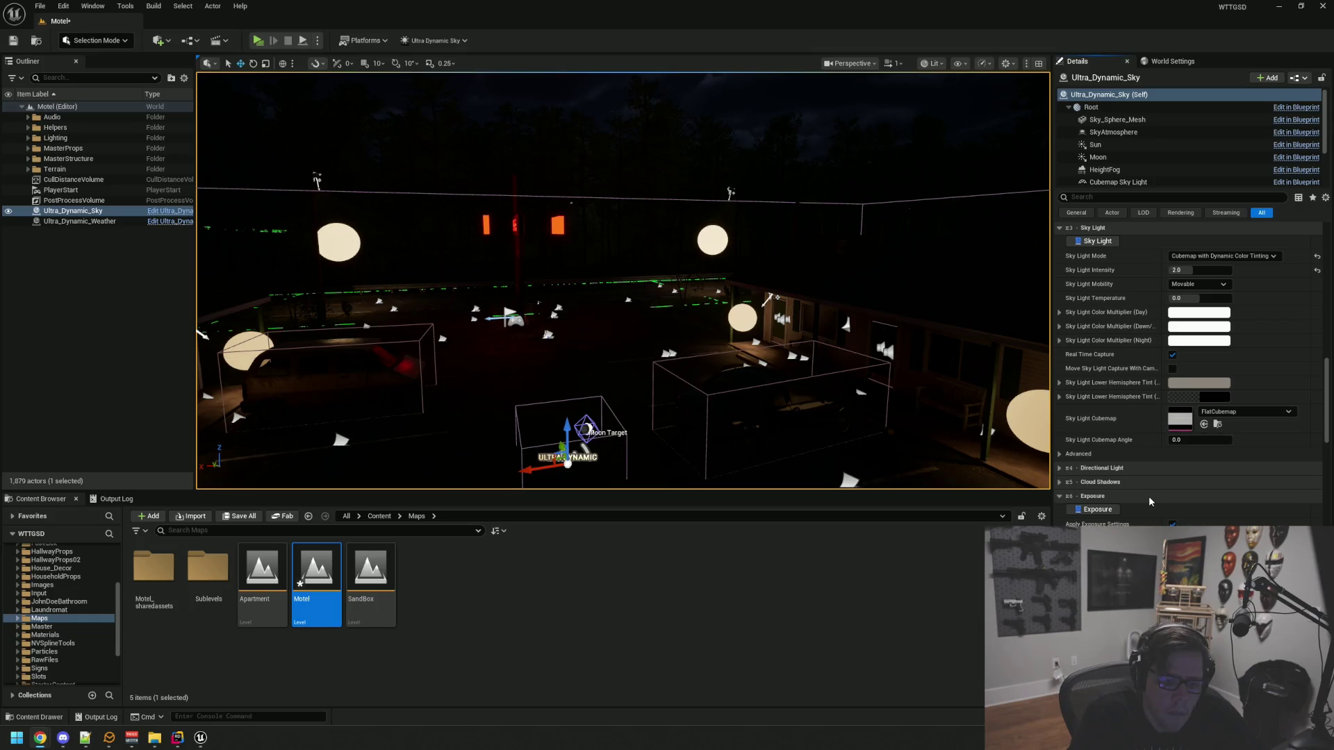
scroll(1139, 445, "down", 5)
scroll(1139, 424, "down", 1)
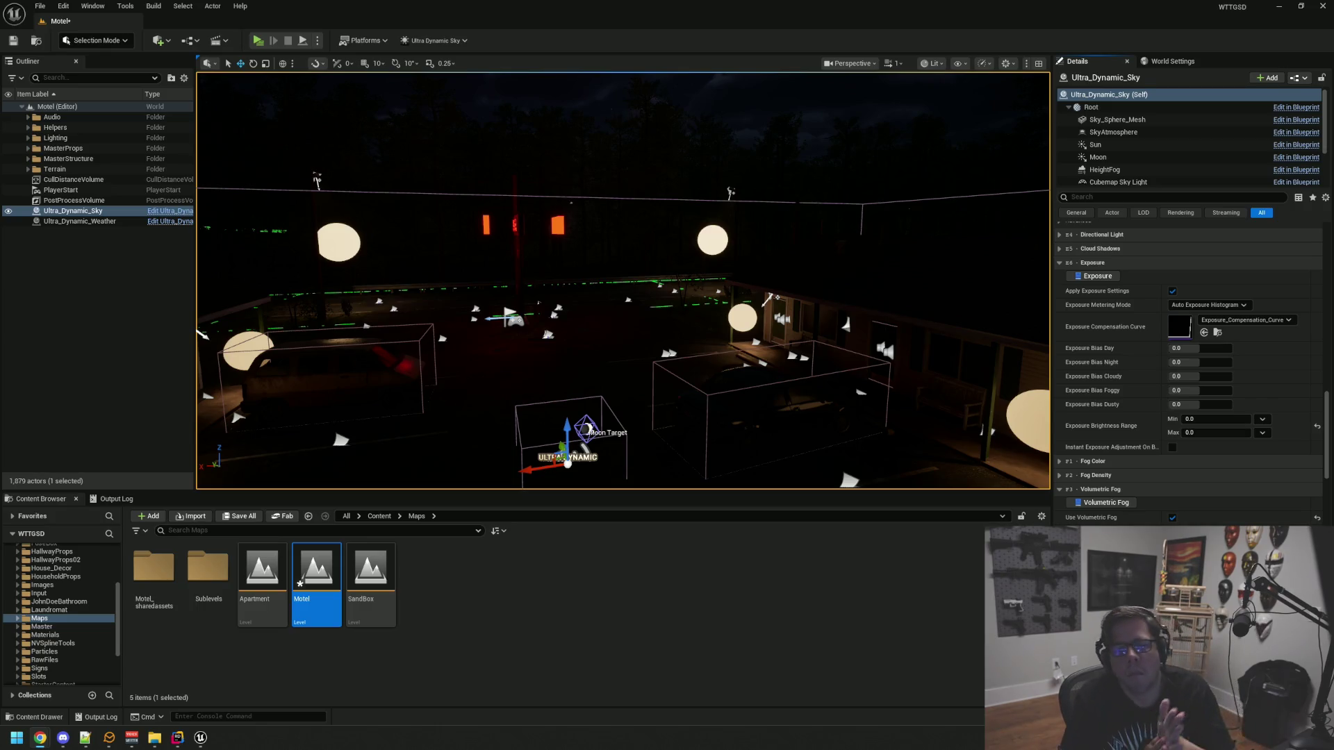
scroll(1145, 411, "down", 3)
scroll(1145, 412, "down", 1)
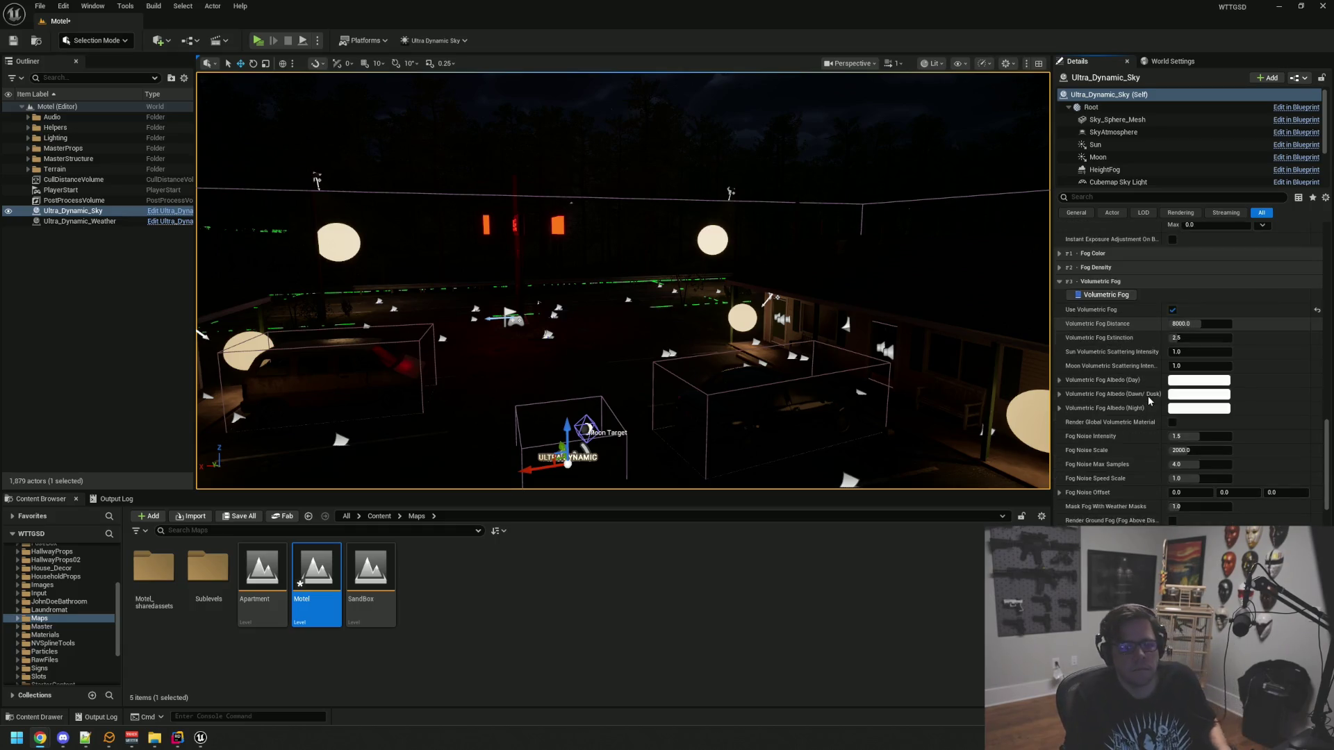
scroll(1147, 403, "down", 2)
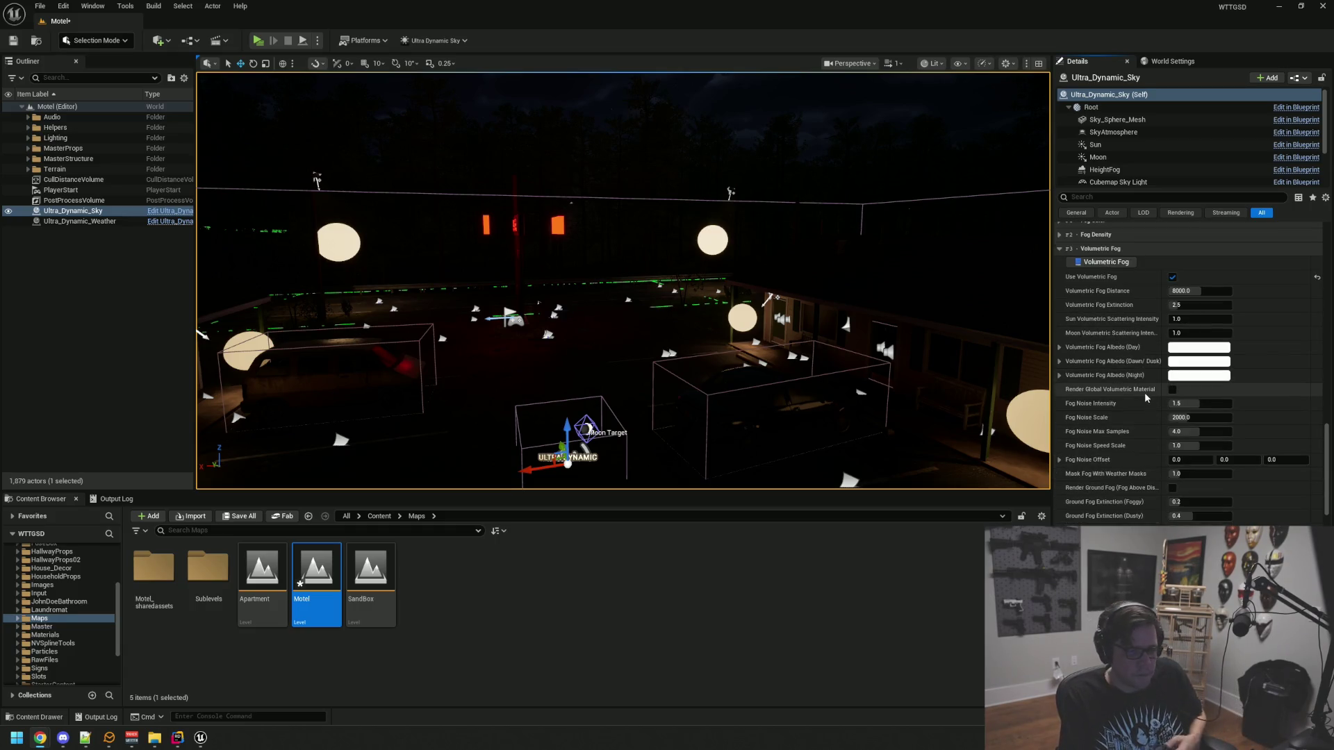
scroll(1229, 344, "down", 1)
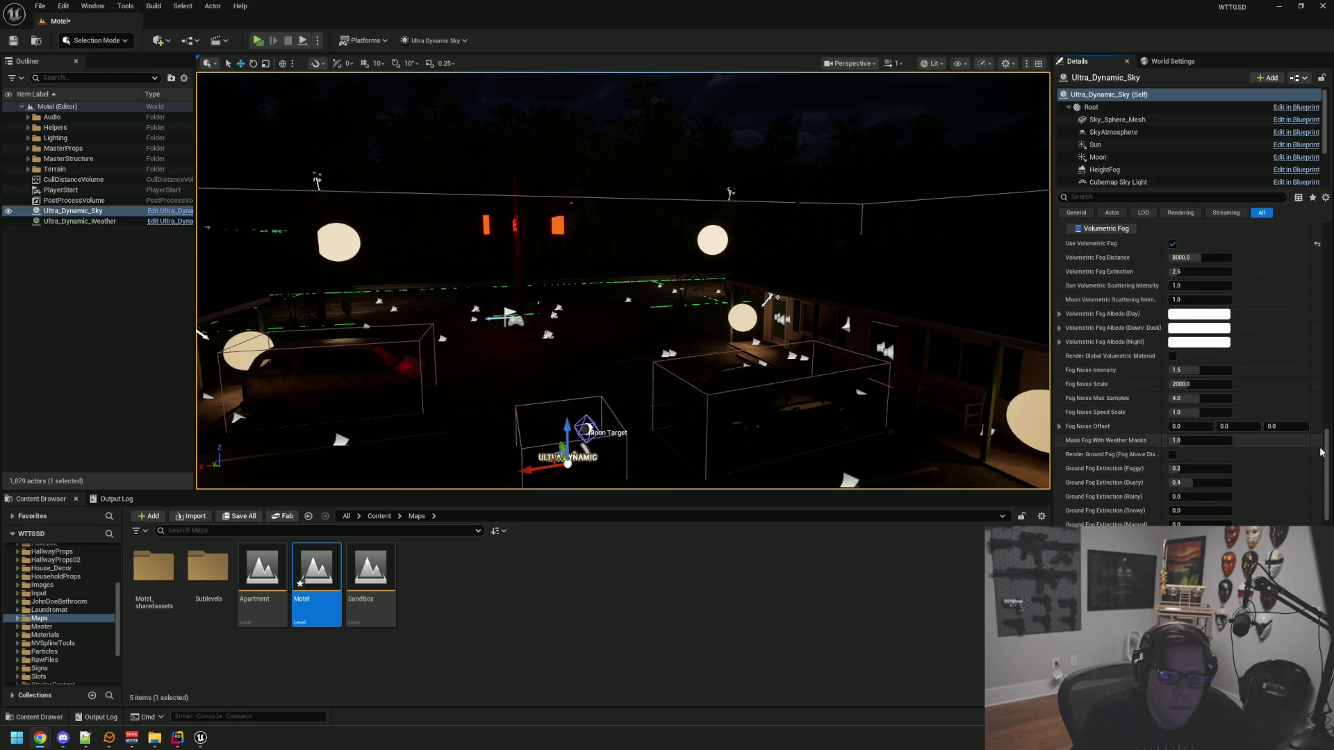
left_click_drag(1322, 448, 1325, 522)
Select Ultra_Dynamic_Weather to show its landscape effects (Snow Depth 14.0, Dust Depth 7.0)
key("alt+Tab")
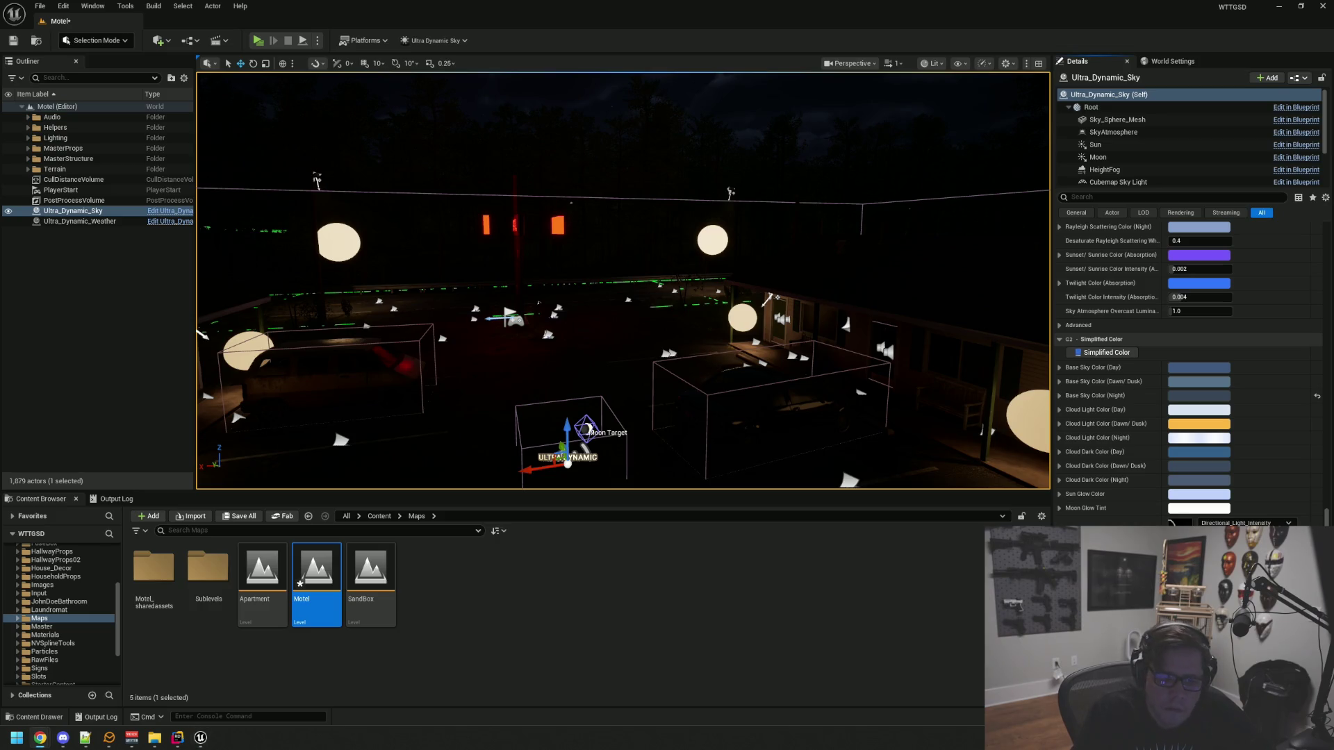
scroll(1189, 375, "down", 6)
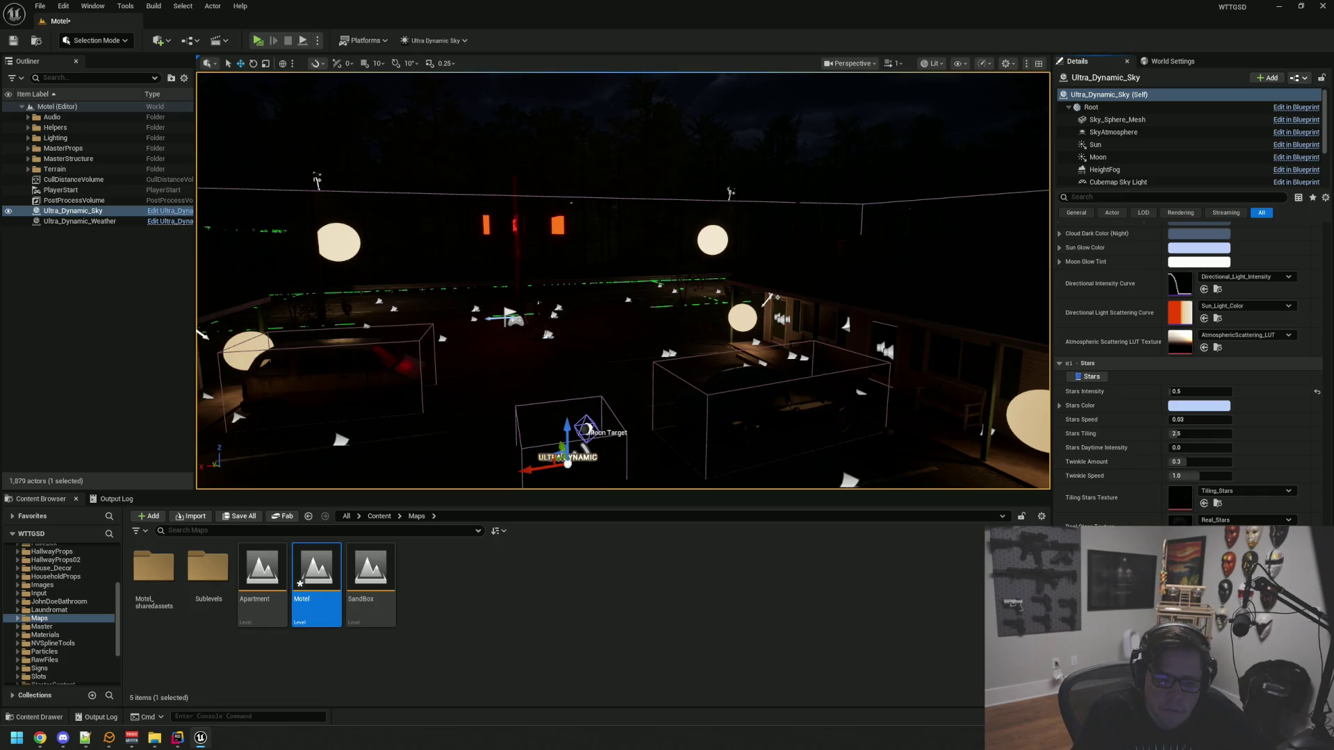
key("alt+Tab")
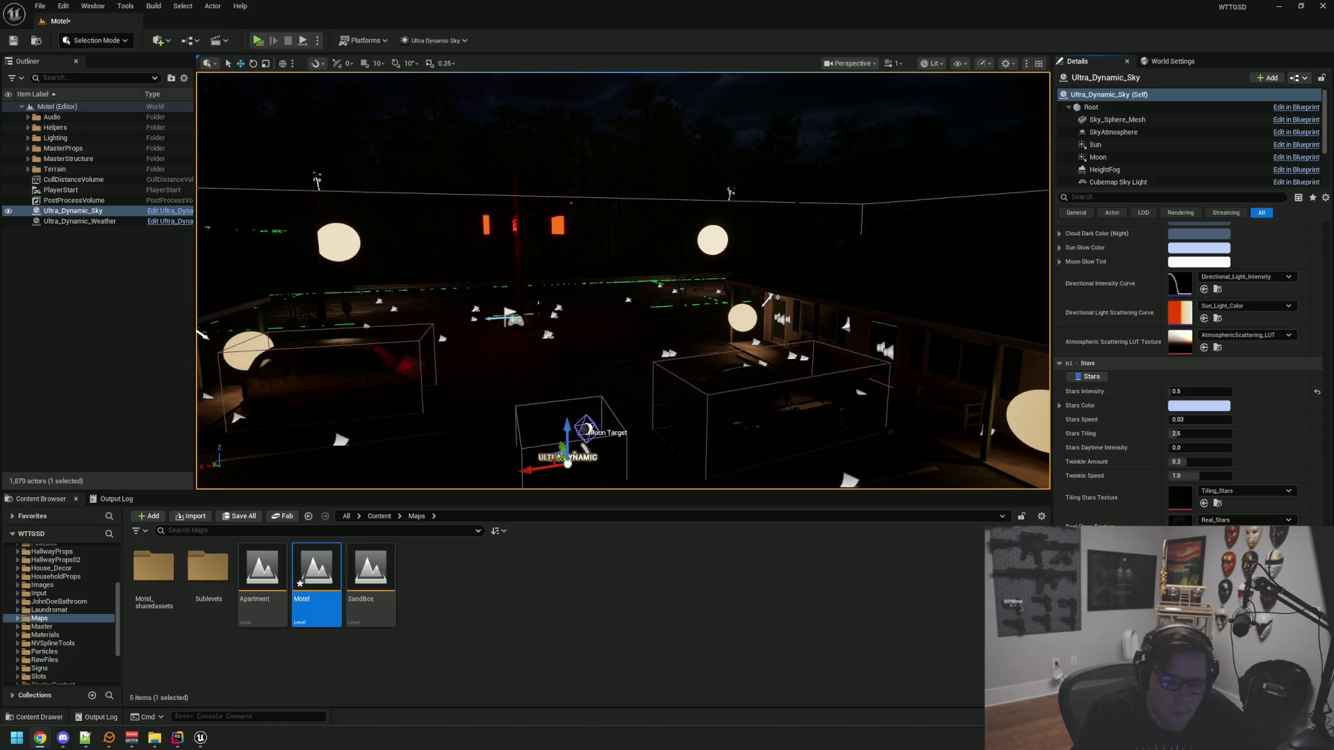
scroll(1174, 456, "down", 10)
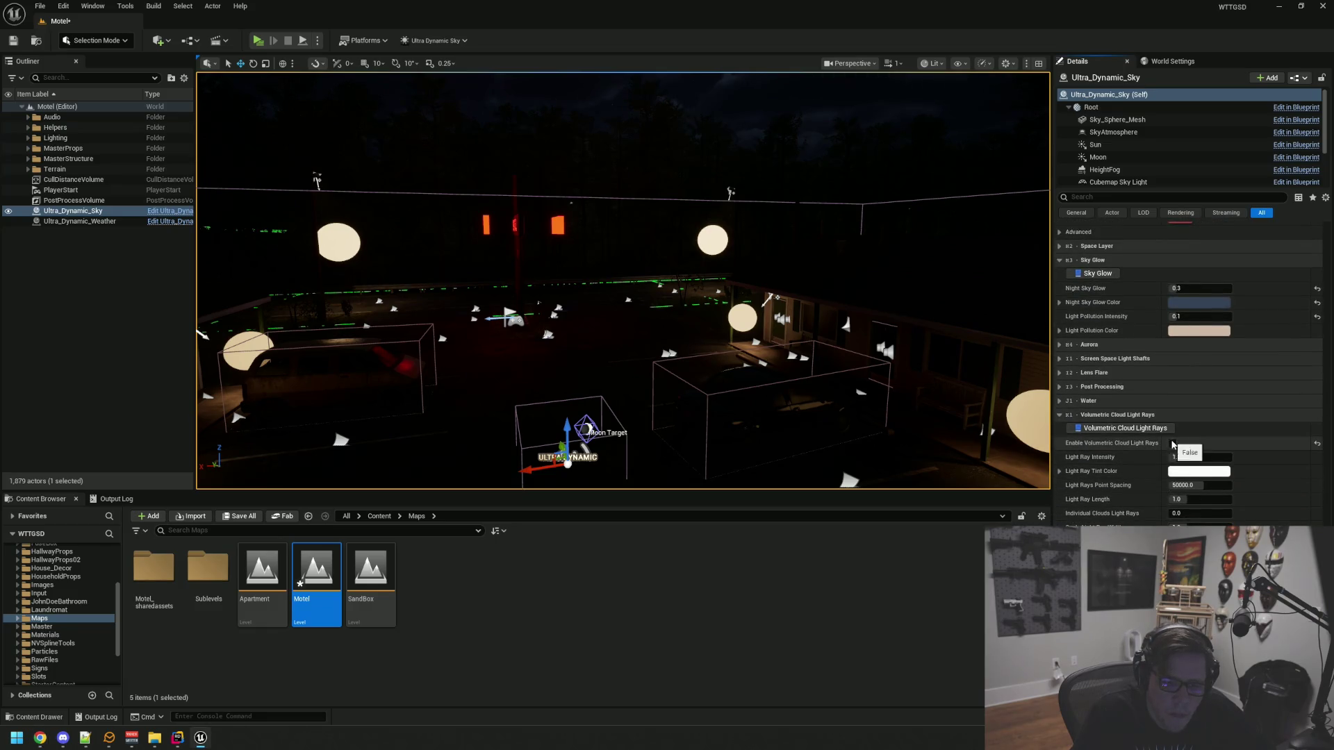
scroll(1181, 459, "down", 4)
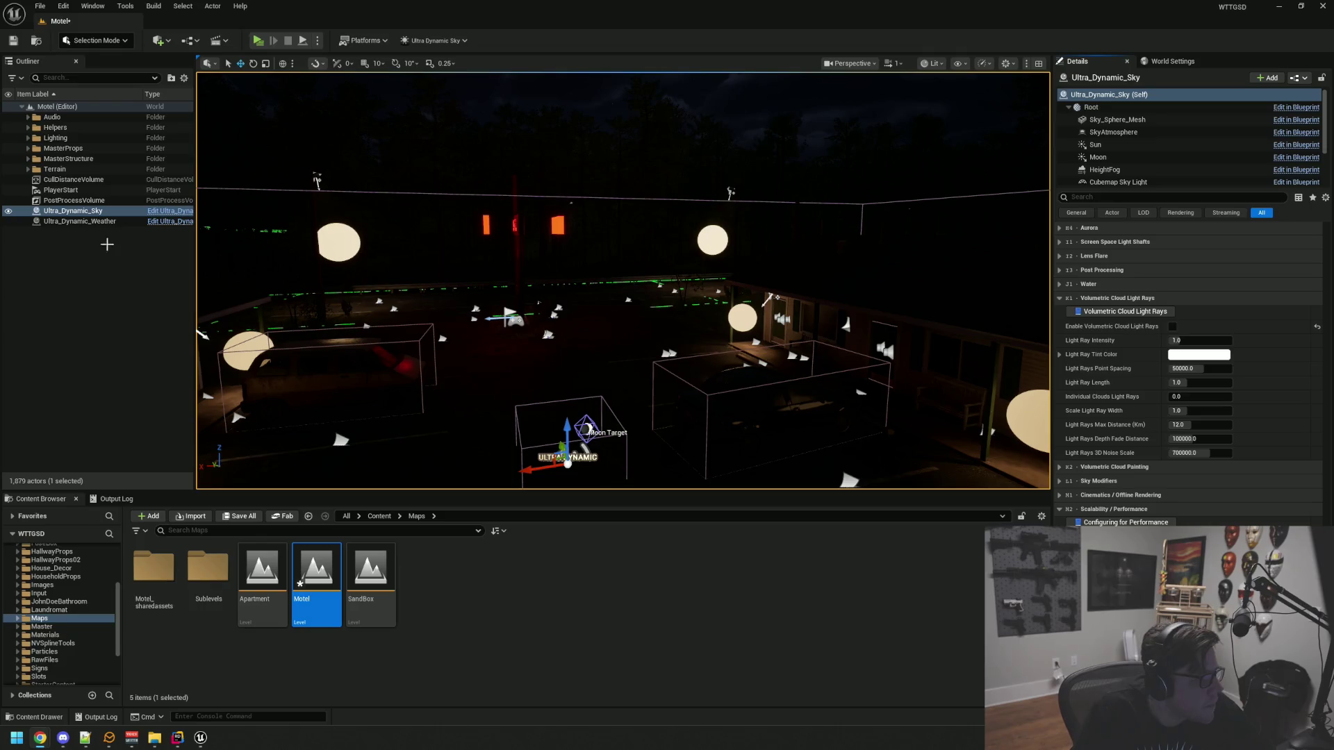
key("Down")
scroll(1309, 406, "up", 10)
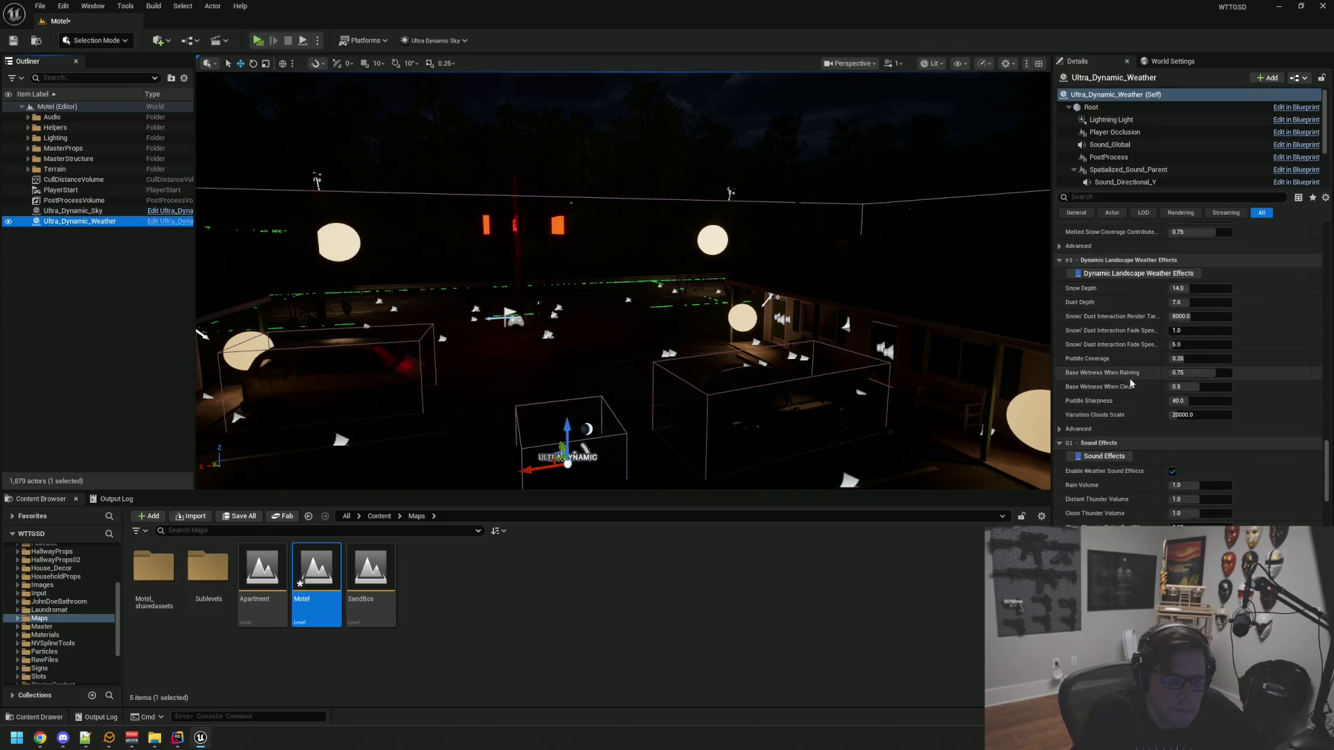
Collapse the particle, Season, Random Weather Variation, Lightning, Material and Landscape Effects categories
scroll(1164, 339, "up", 10)
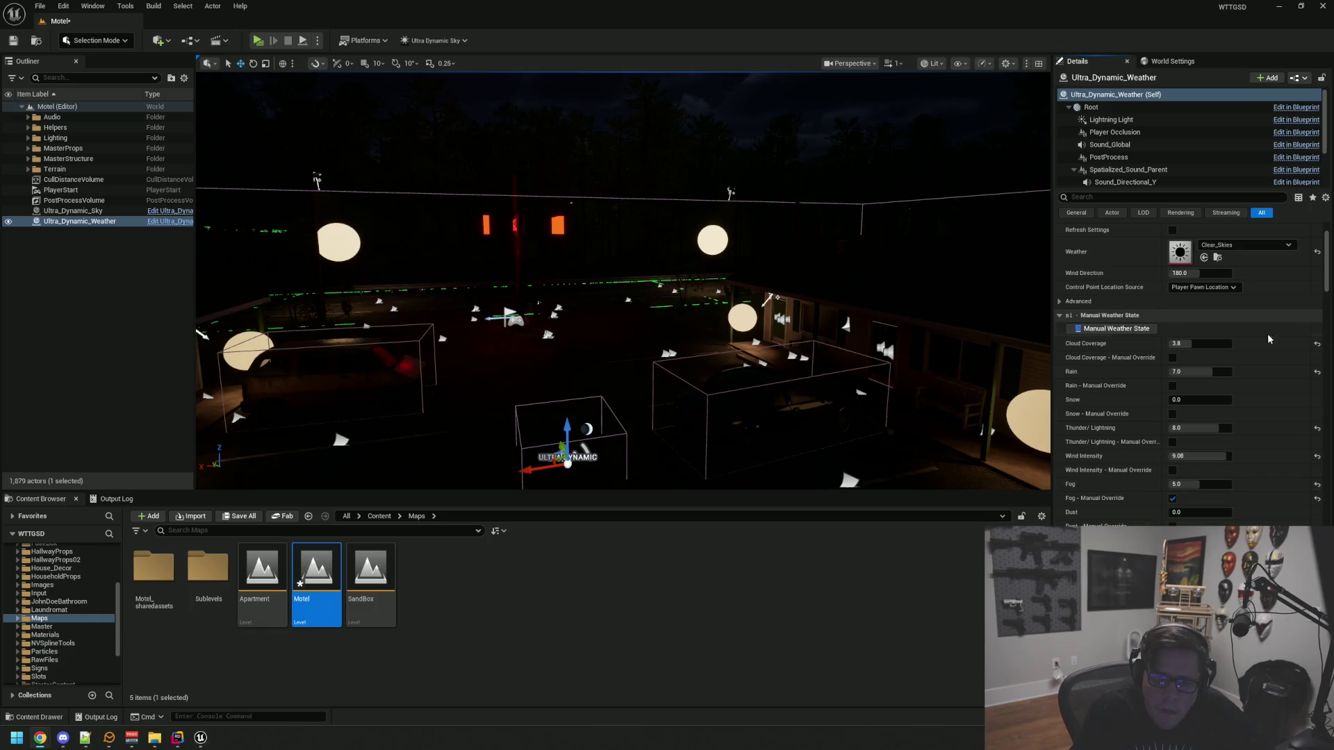
scroll(1173, 413, "down", 3)
scroll(1173, 413, "down", 5)
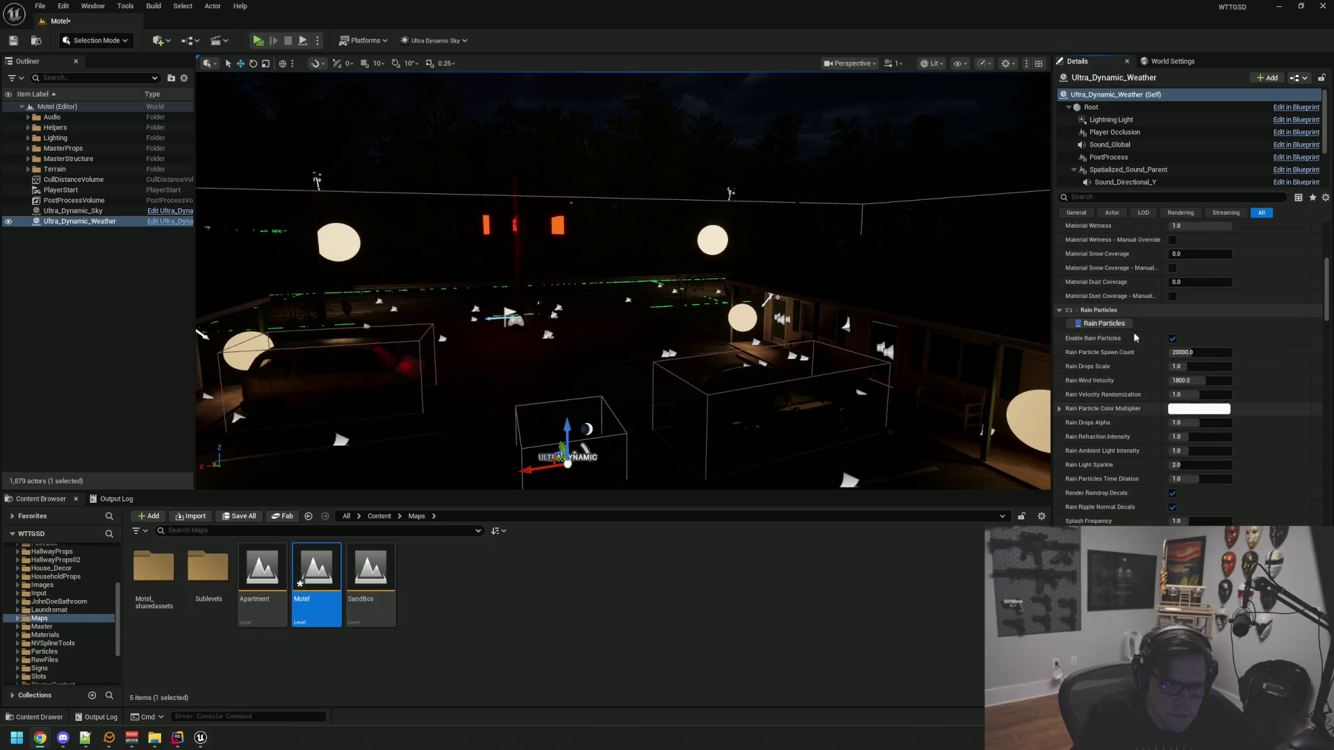
left_click(1126, 314)
left_click(1122, 325)
left_click(1120, 338)
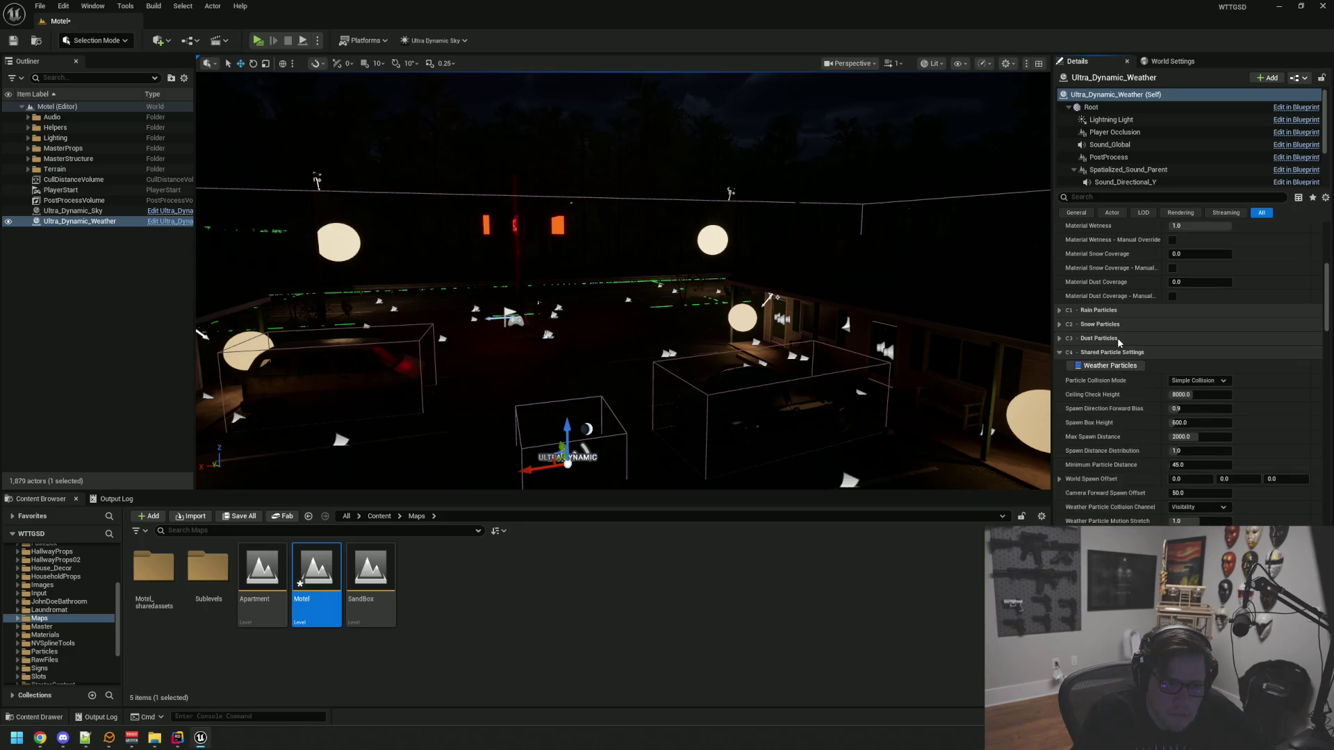
left_click(1120, 352)
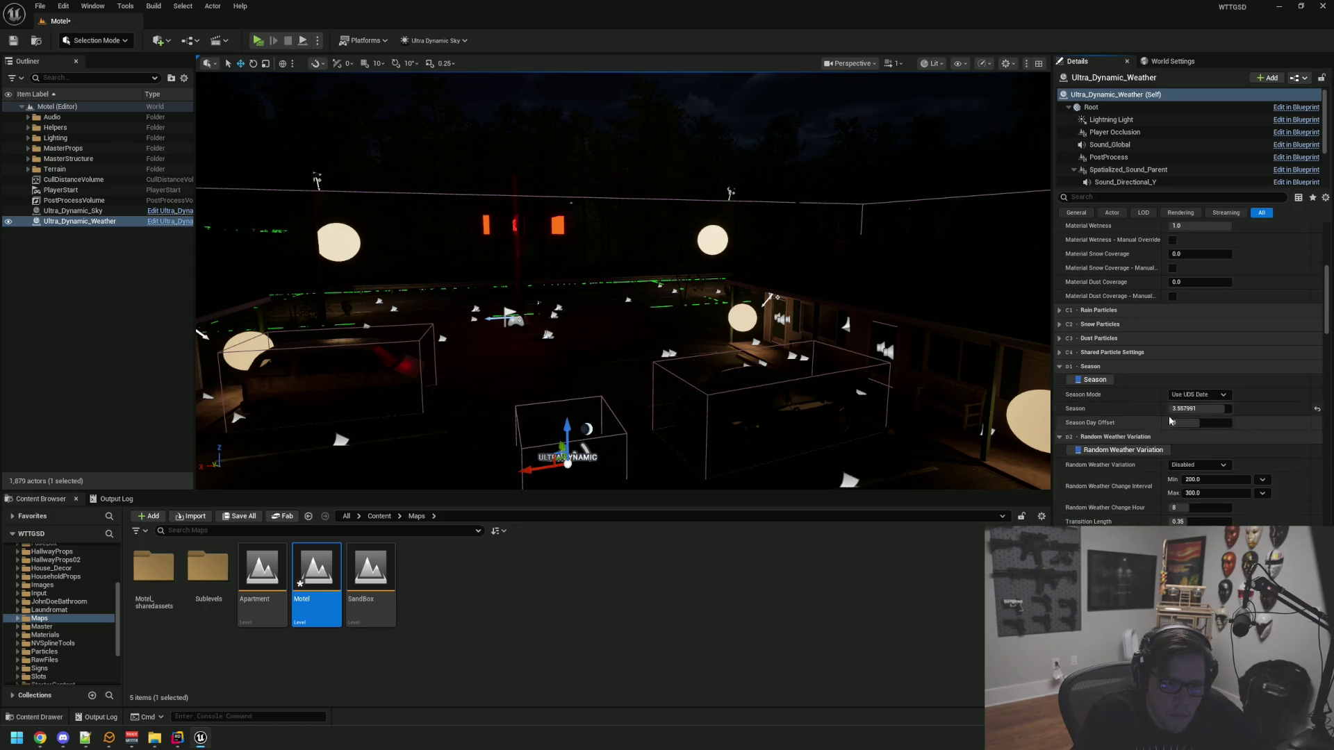
left_click(1131, 366)
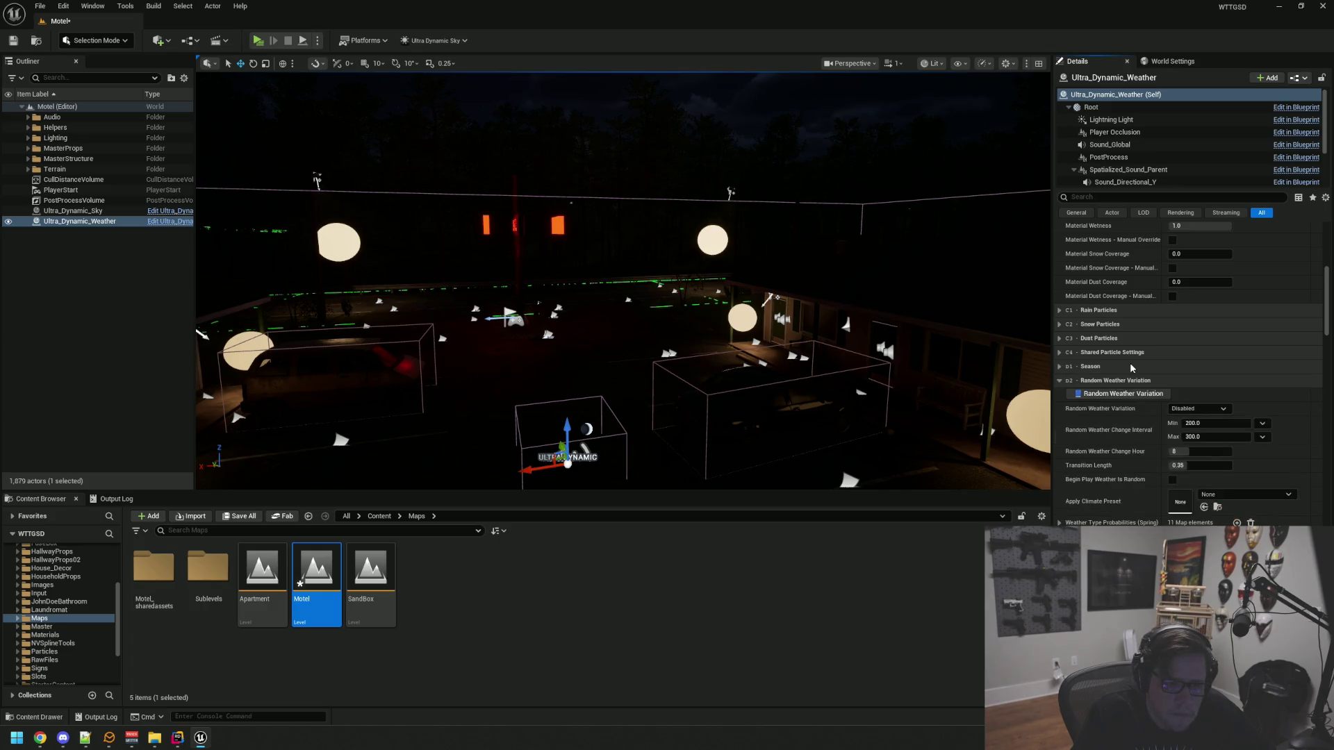
left_click(1131, 381)
left_click(1131, 395)
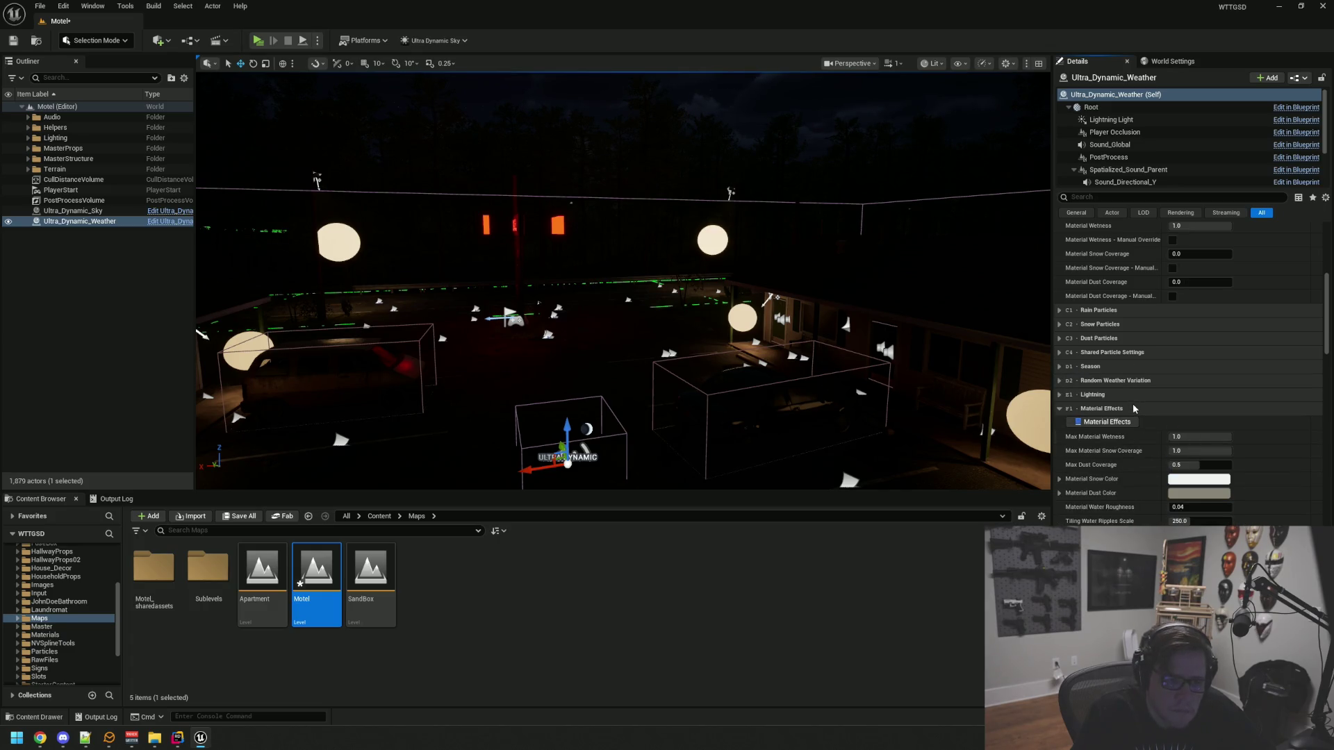
left_click(1132, 408)
left_click(1132, 422)
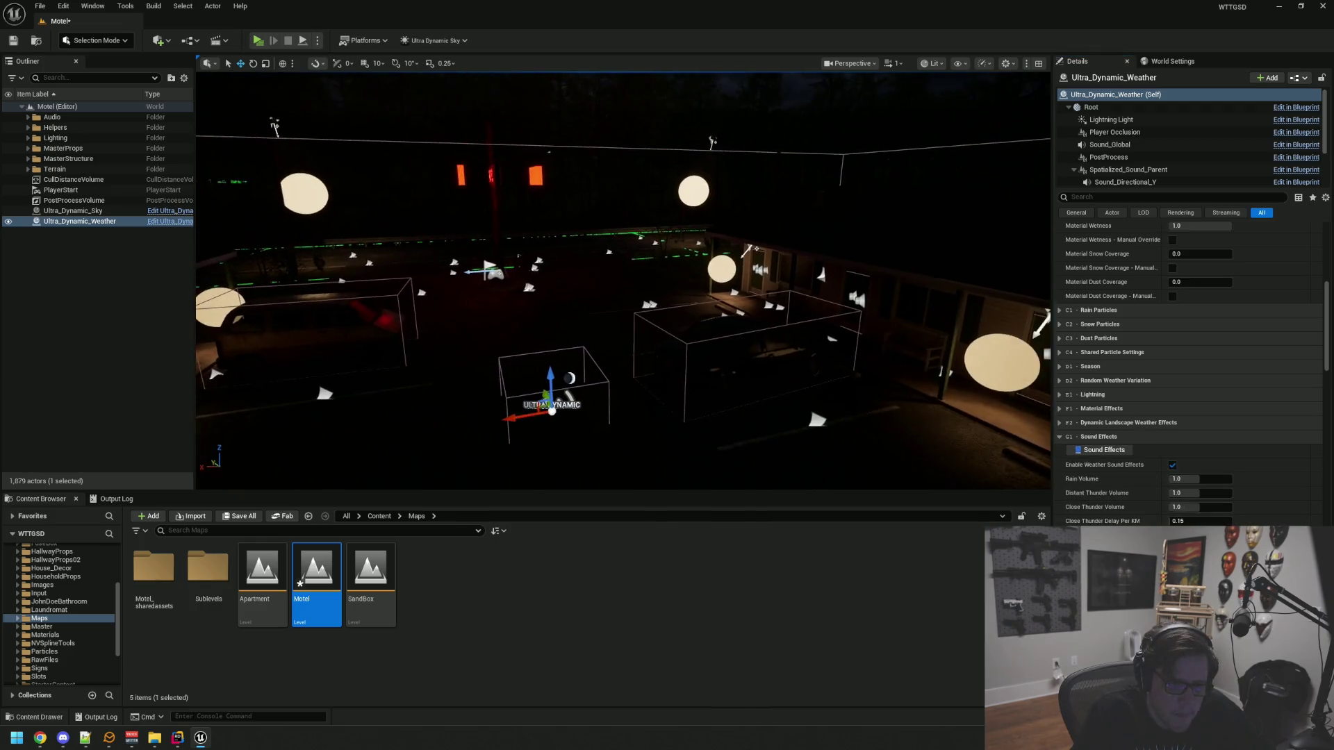
Turn the camera to a new courtyard view and deselect Ultra_Dynamic_Weather
scroll(1101, 416, "down", 3)
scroll(1101, 415, "down", 1)
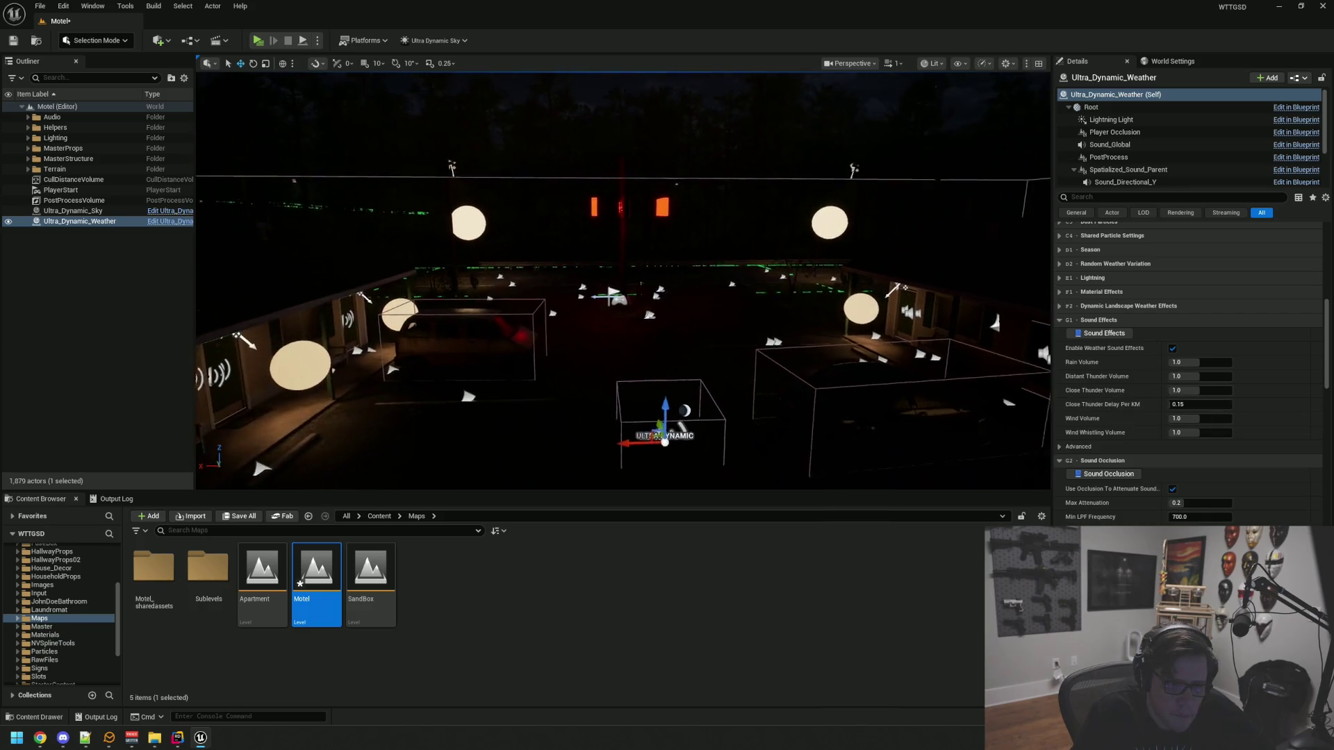
mouse_move(975, 271)
left_mouse_down()
mouse_move(959, 274)
mouse_move(975, 271)
left_mouse_up()
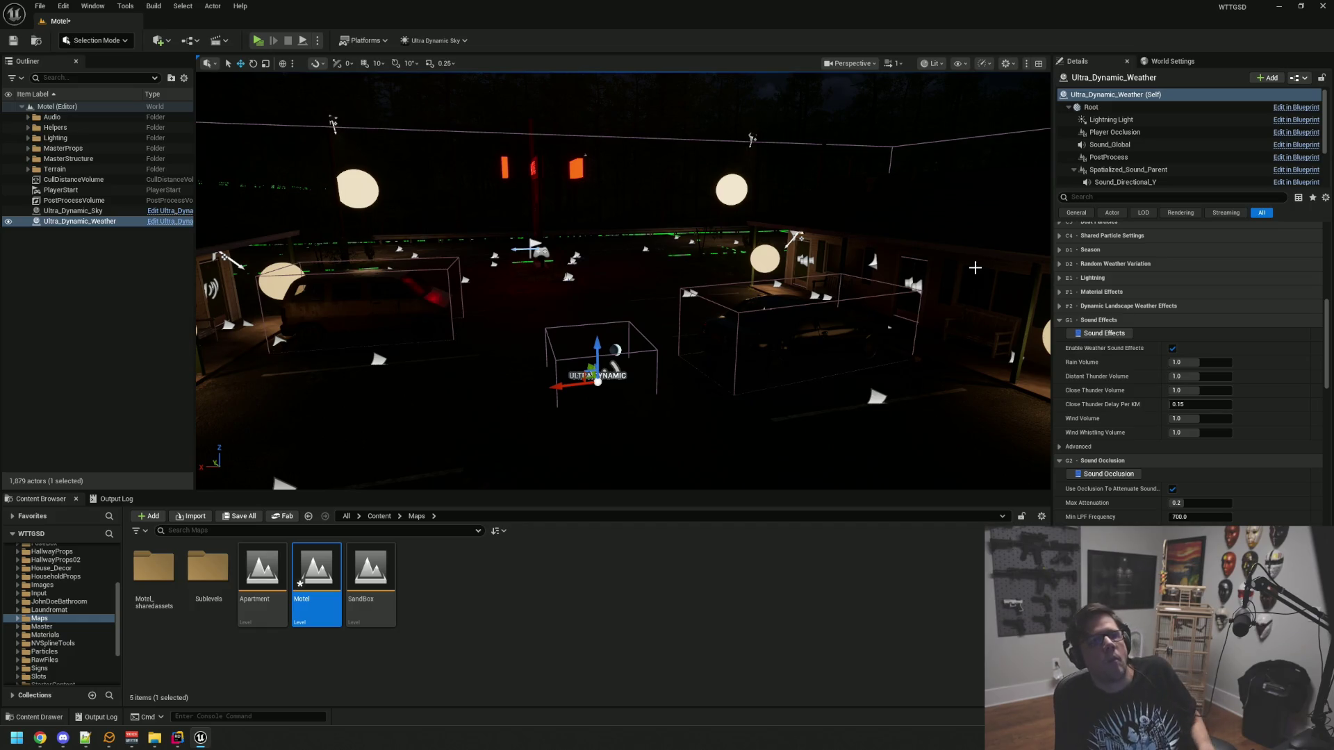
left_click(119, 297)
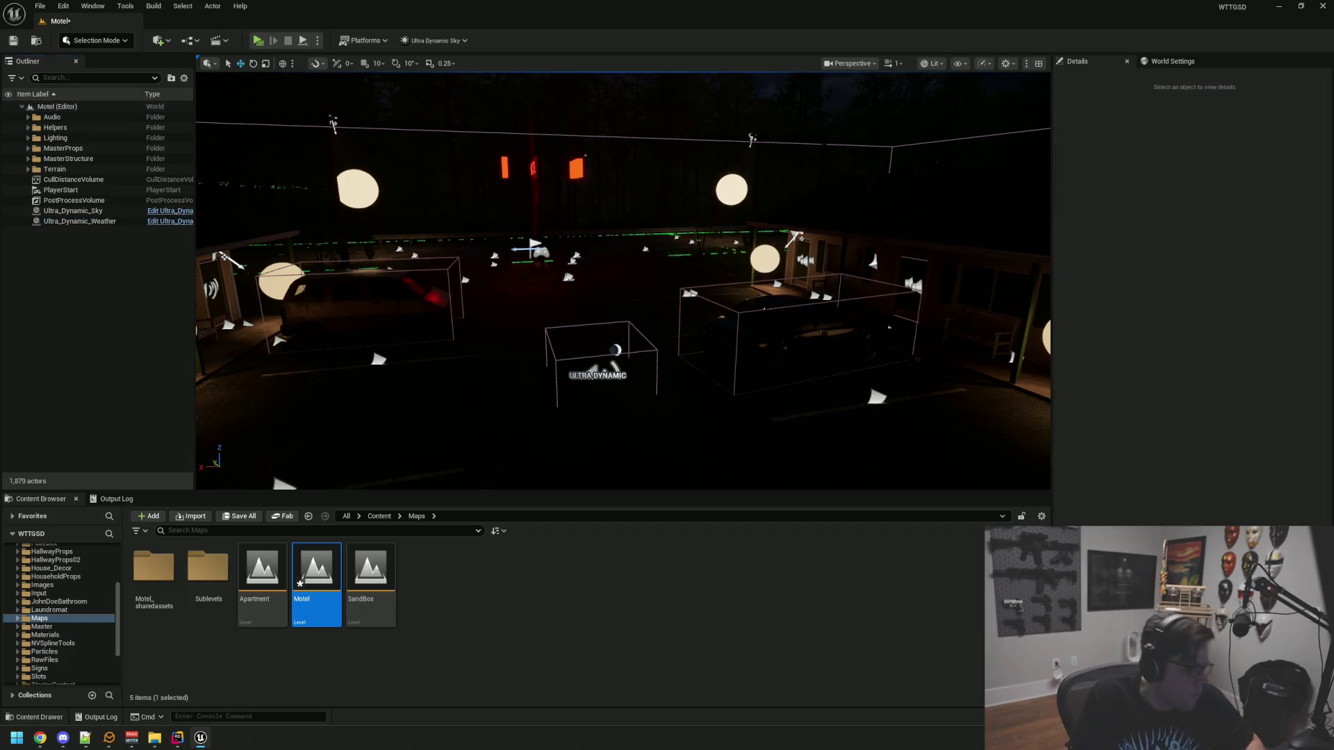
Hide editor icons, fly the camera around the motel, and save the Motel level
key("g")
key("w")
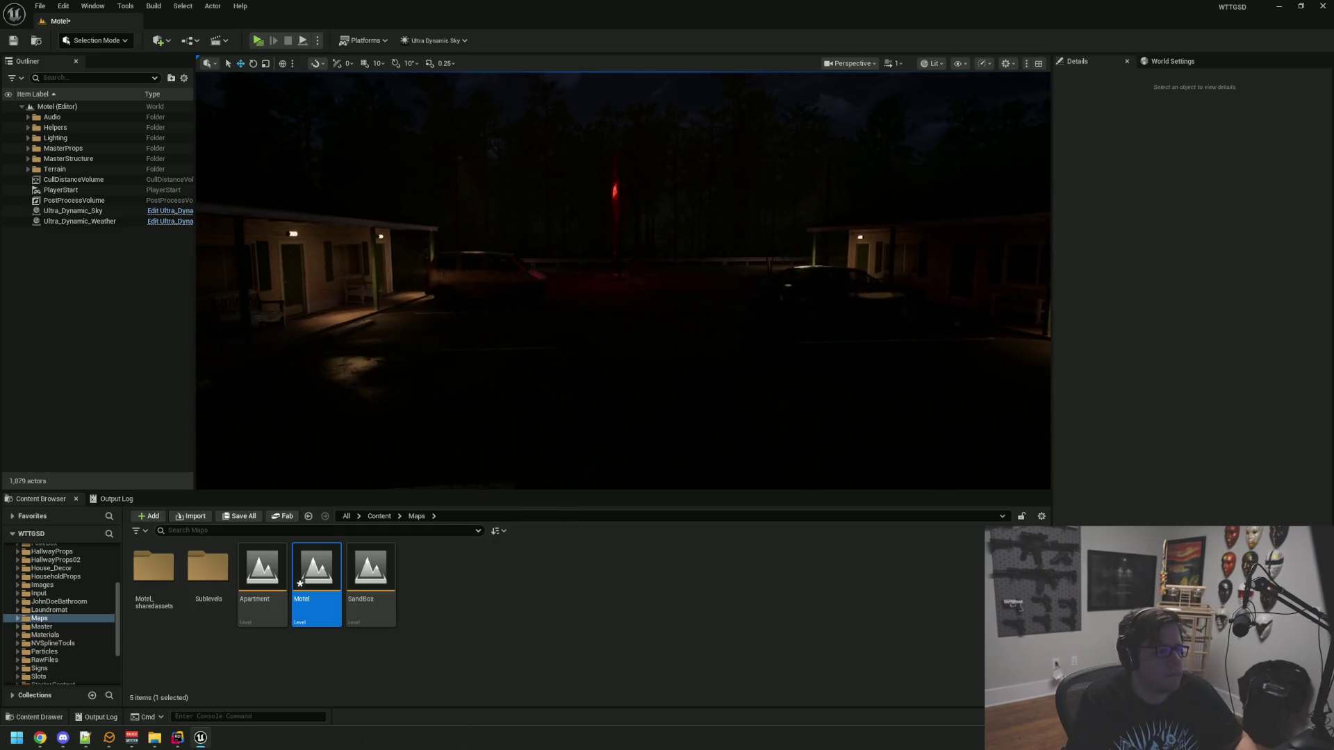
key("a")
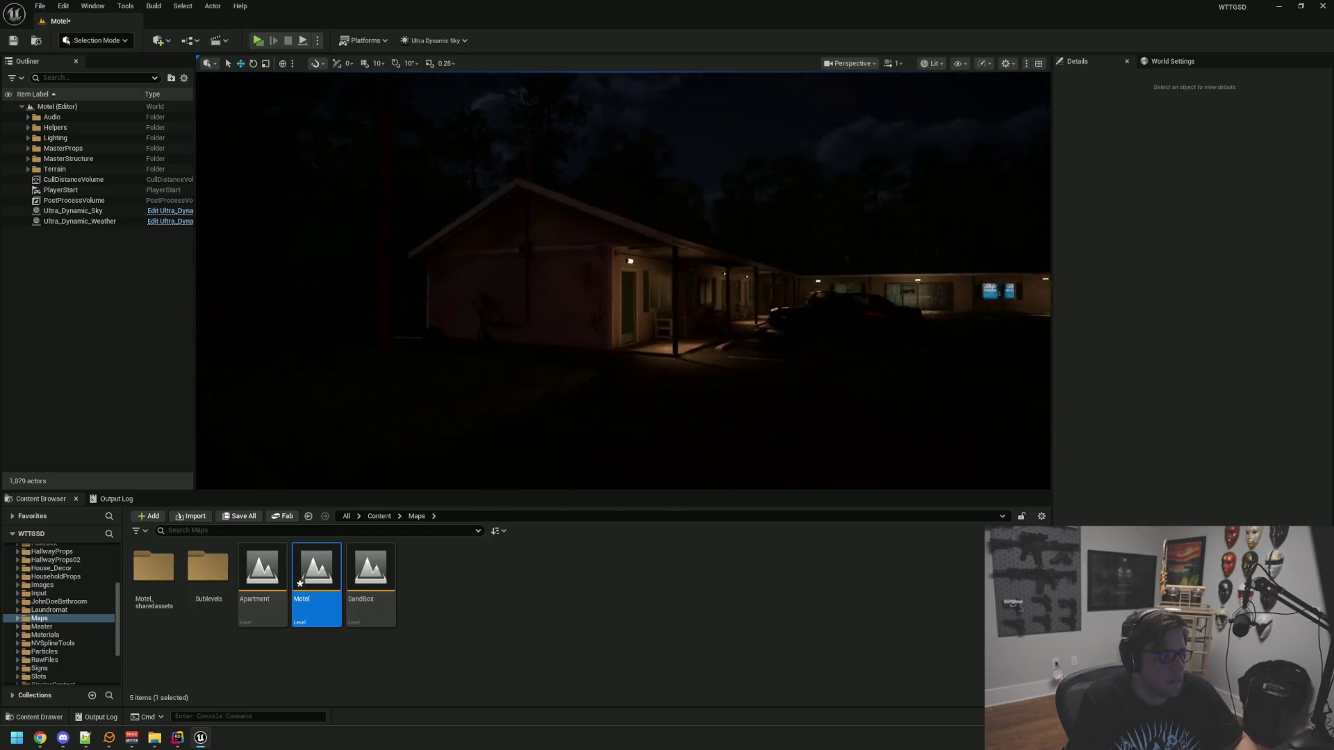
key("a")
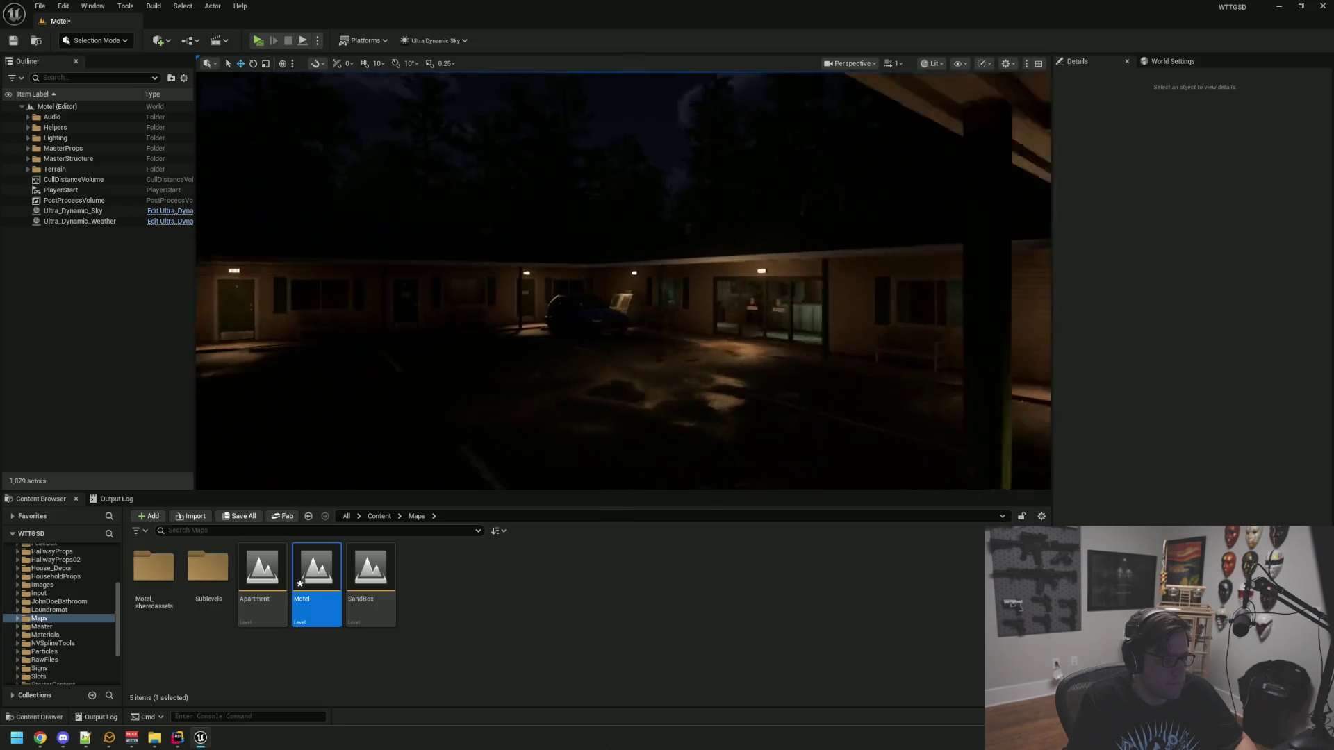
key("a")
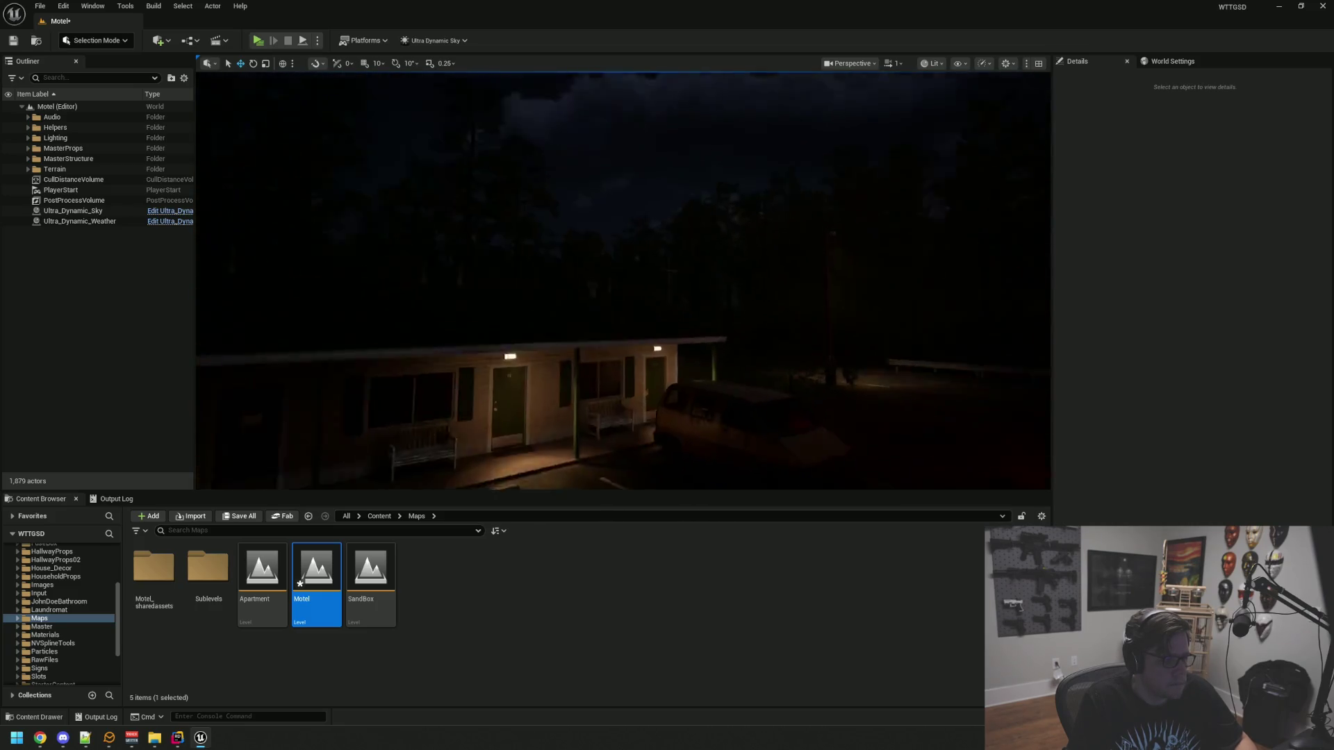
key("ctrl+s")
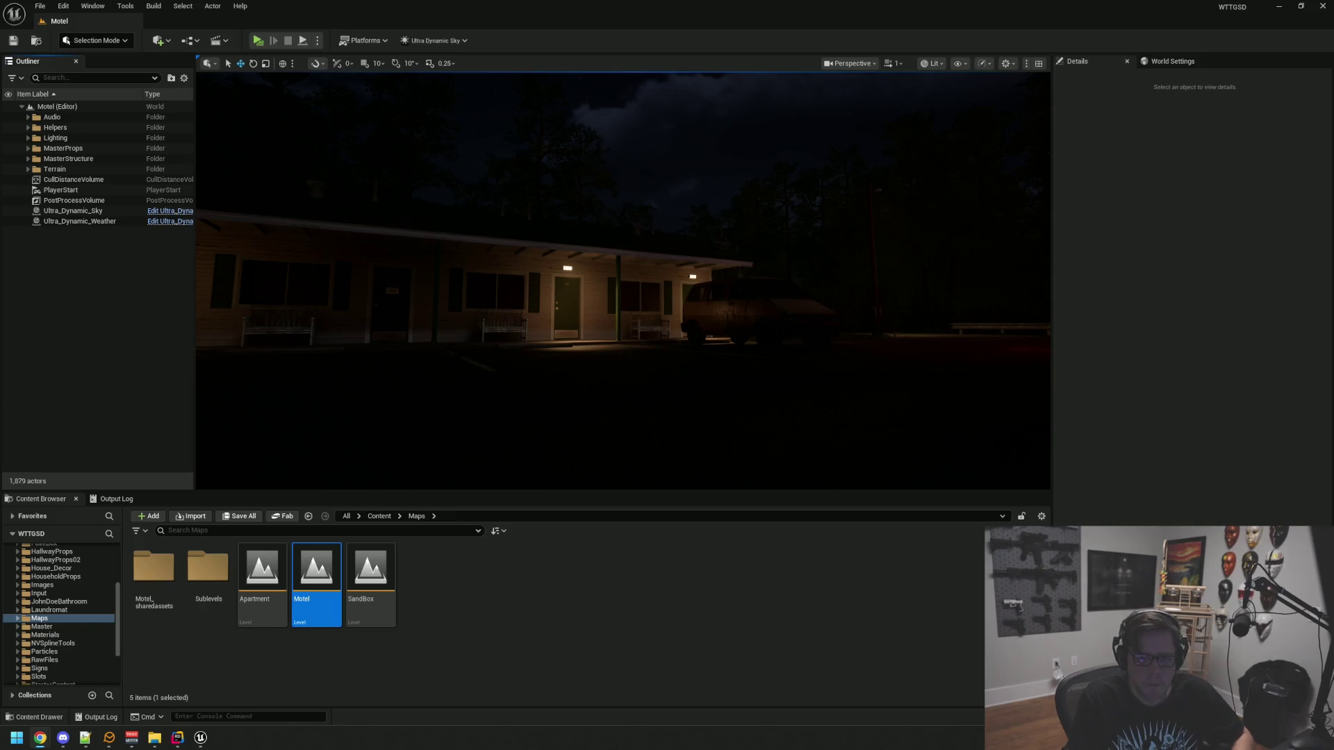
Play-test the Motel level, walking from the parking lot through the office and storage rooms
left_click_drag(955, 217, 1042, 217)
mouse_move(563, 191)
left_mouse_down()
mouse_move(528, 233)
mouse_move(563, 191)
left_mouse_up()
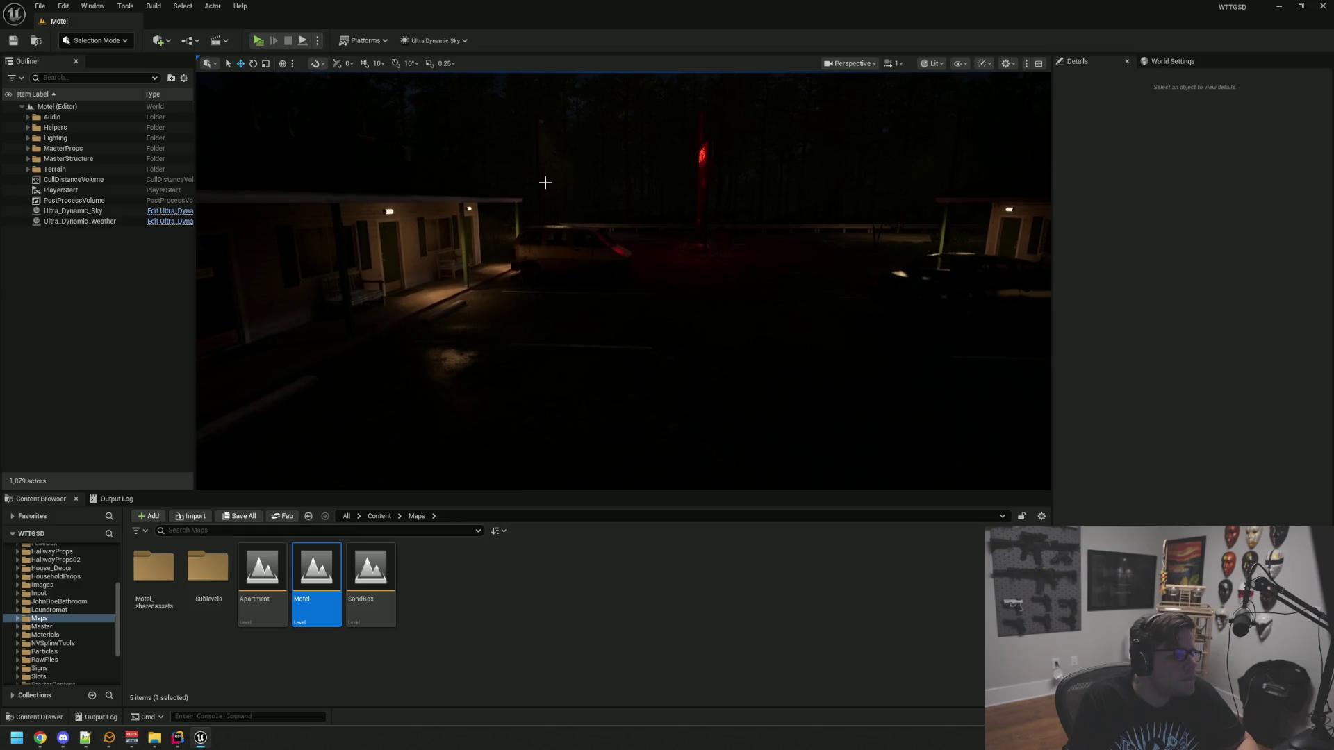
left_click(258, 42)
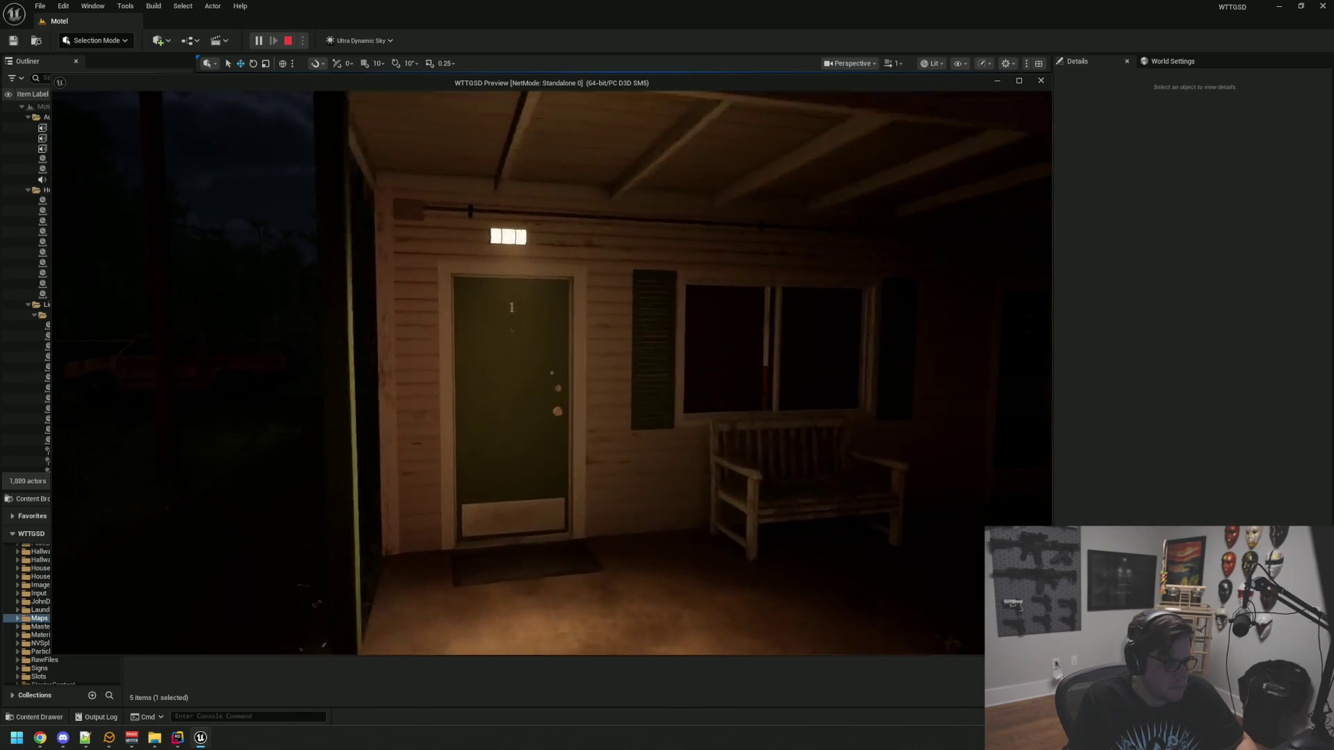
key("e")
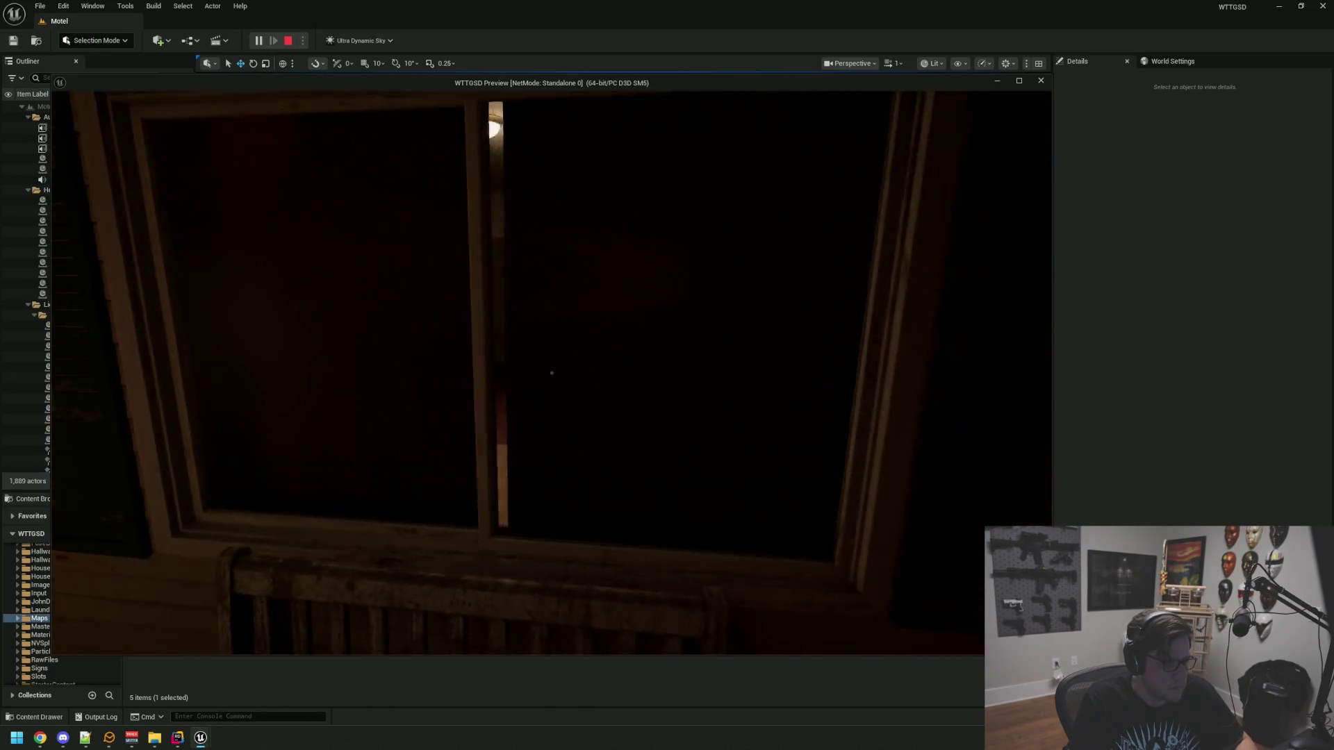
key("w")
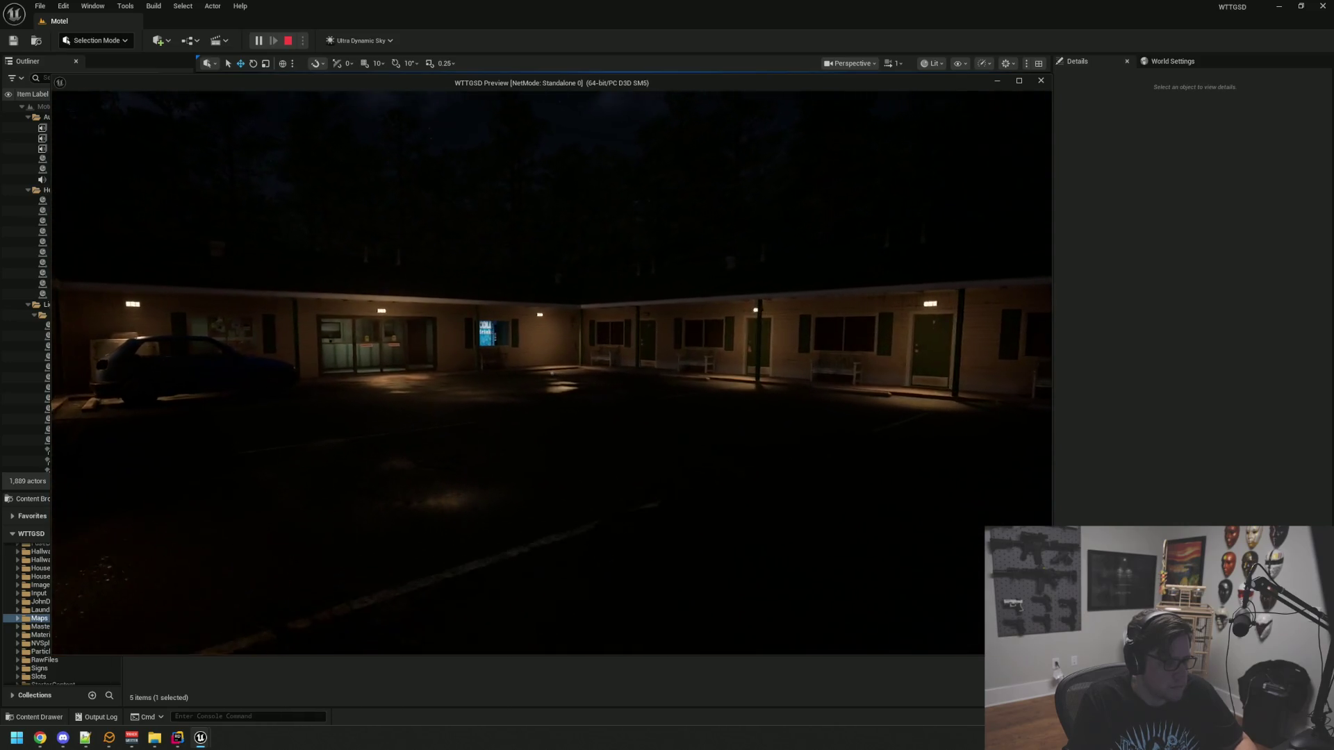
key("w")
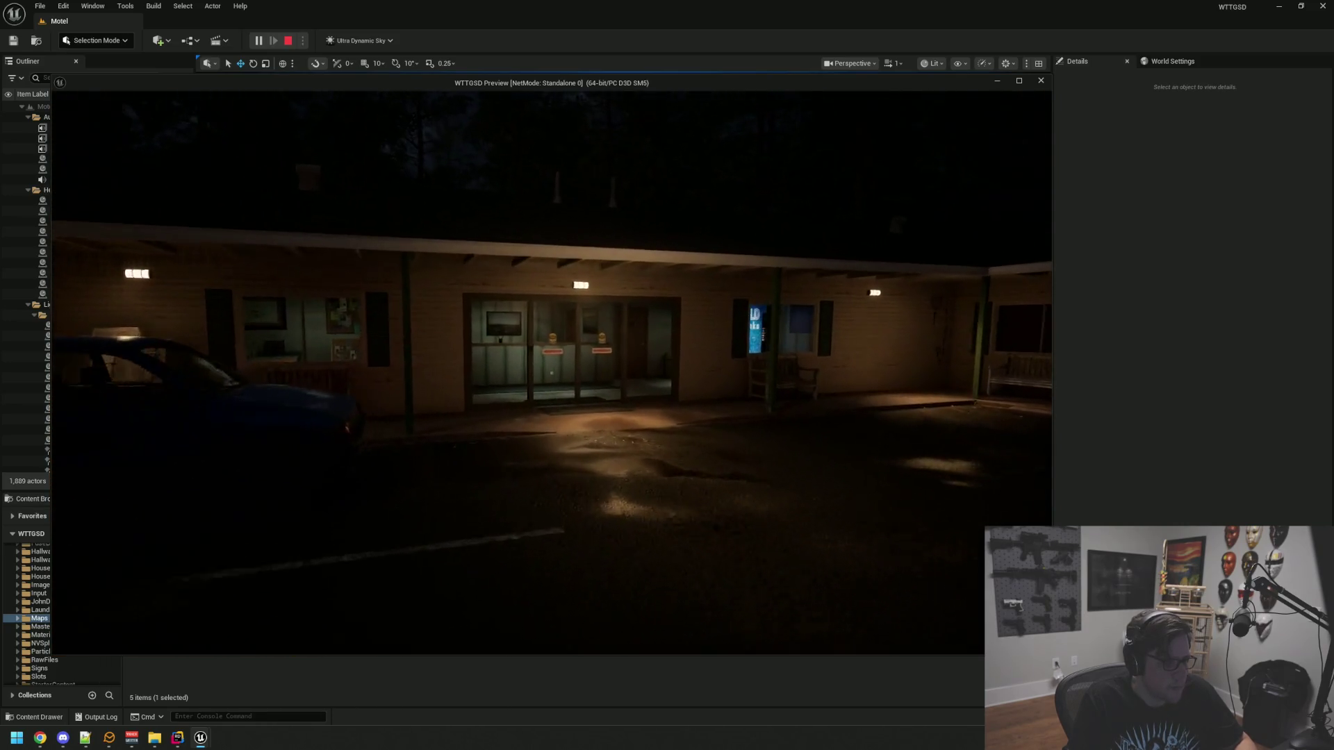
key("w")
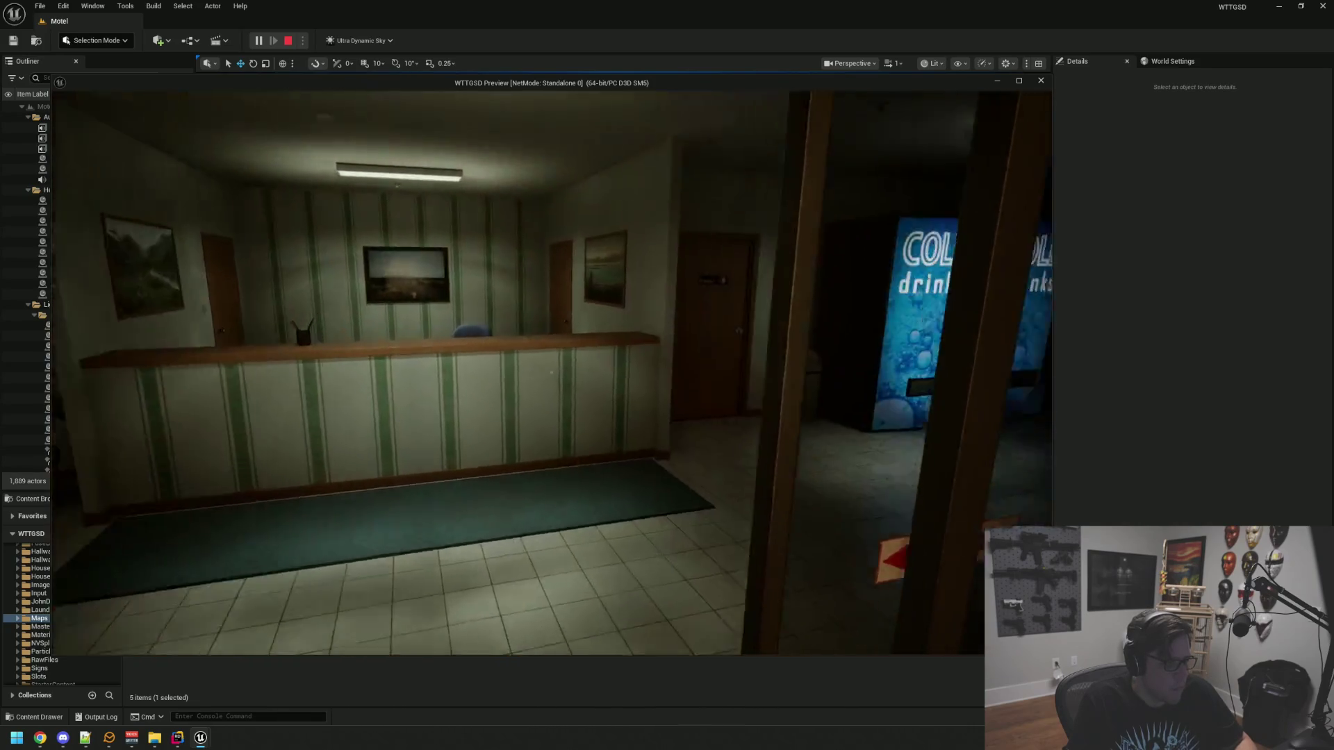
key("w")
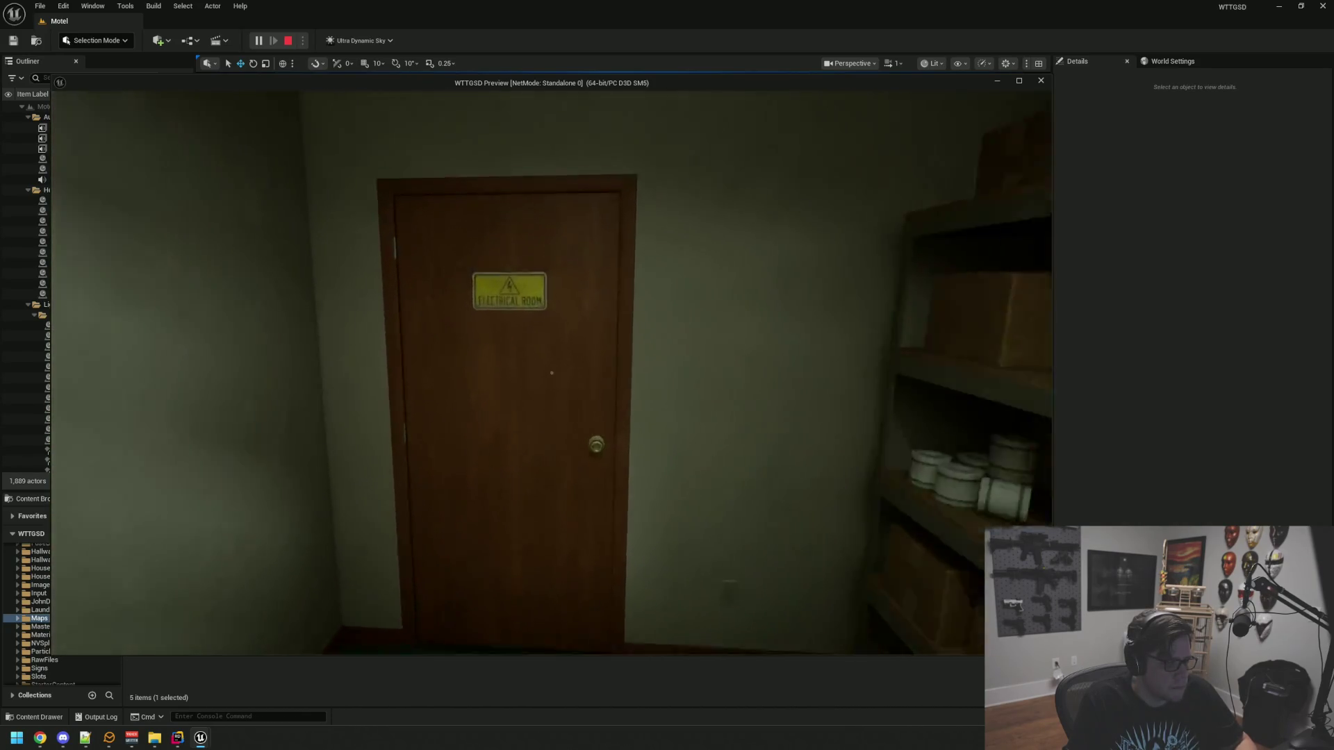
key("w")
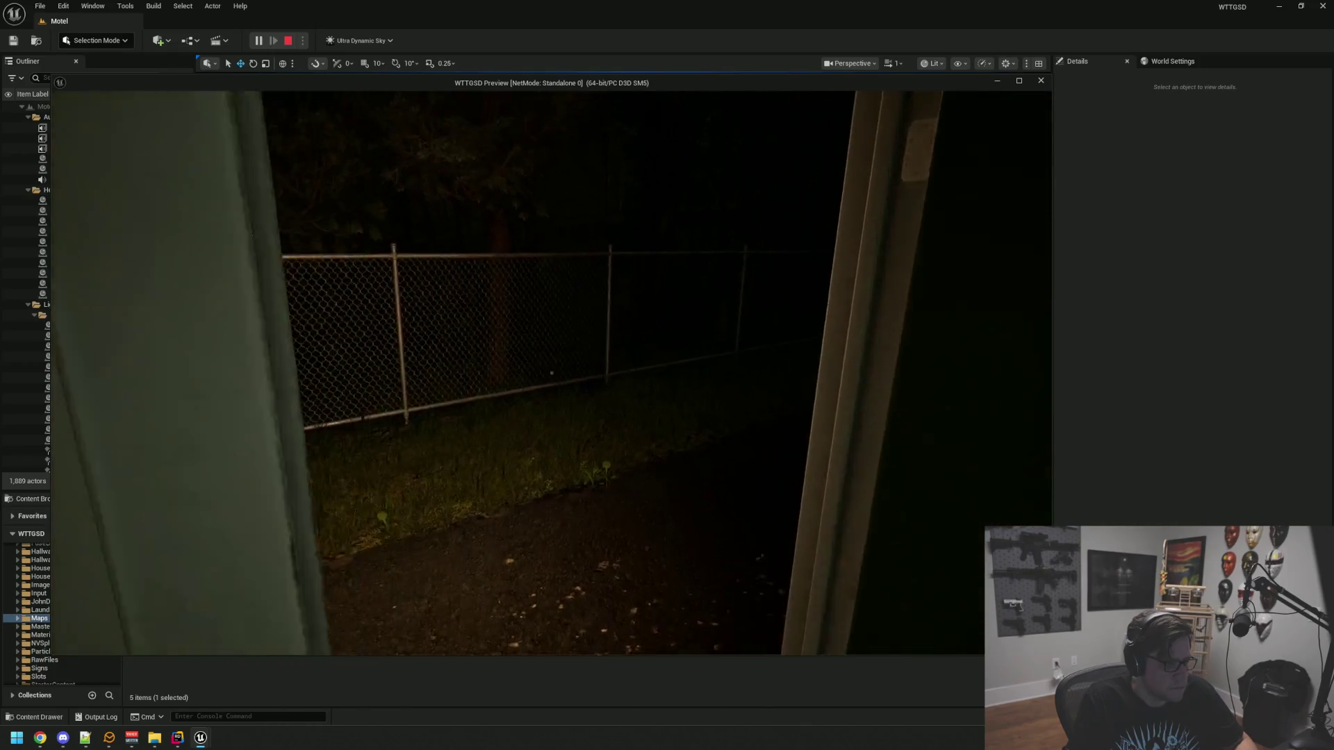
key("w")
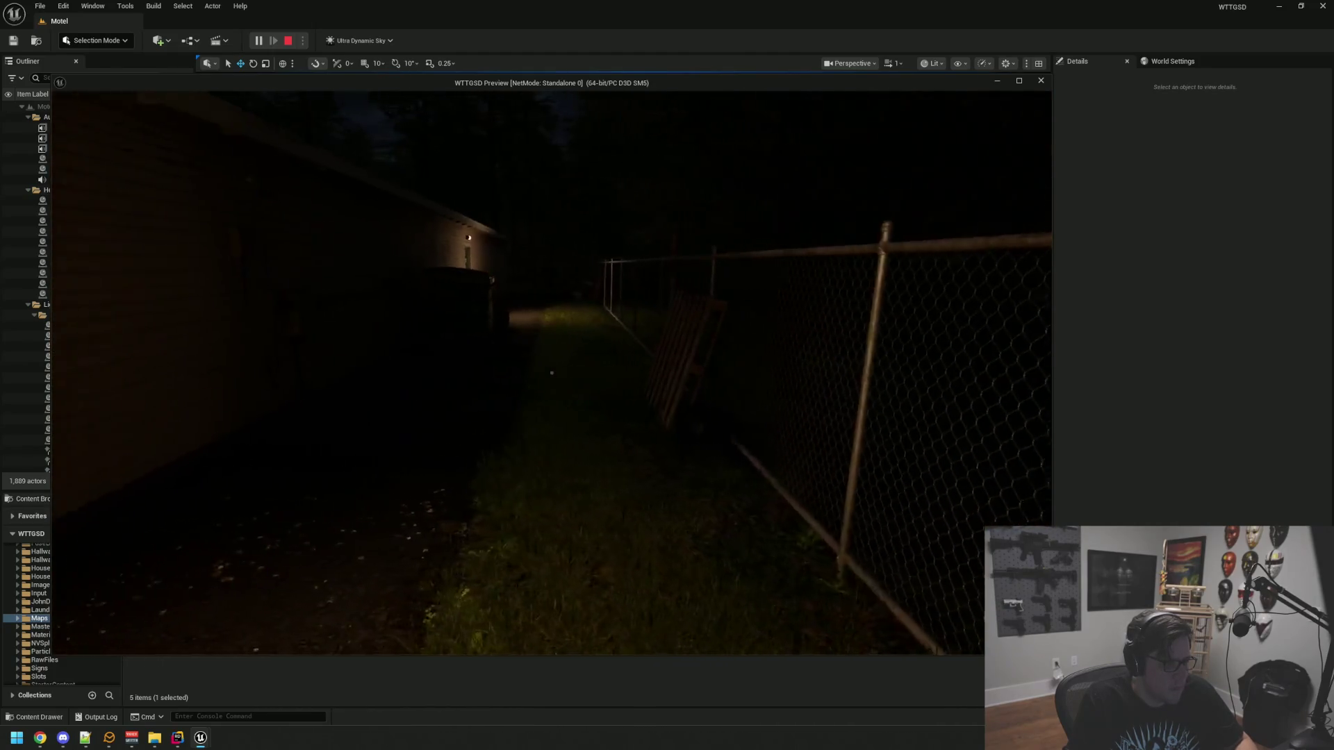
key("w")
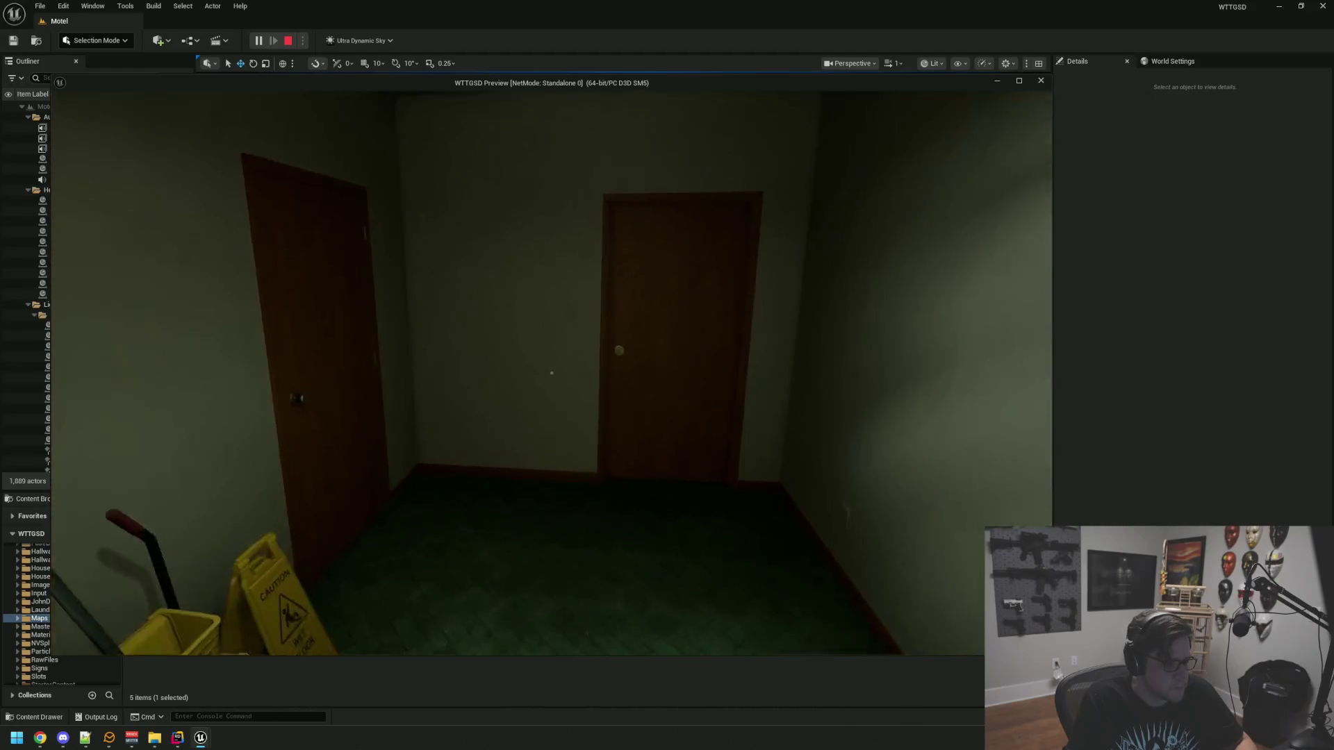
End the play-test and minimize Rider to reach the desktop
key("Escape")
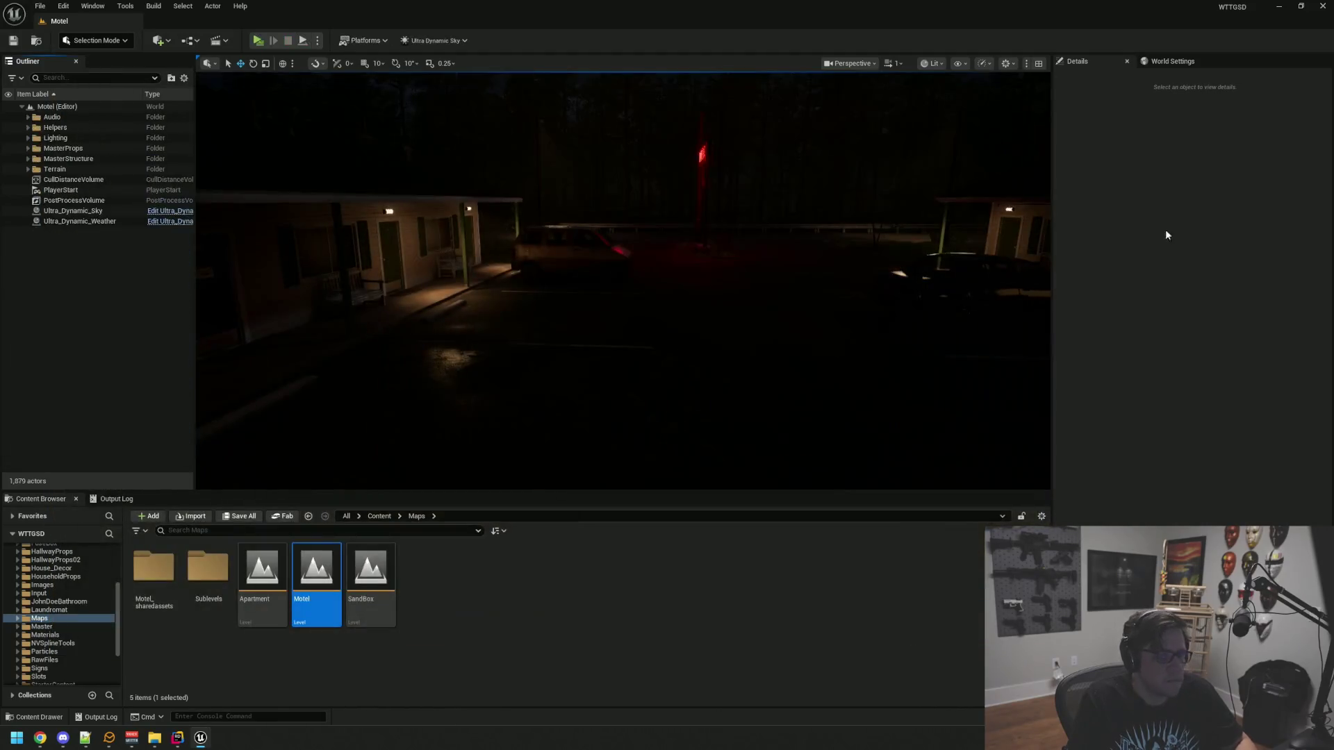
key("alt+Tab")
left_click(1273, 9)
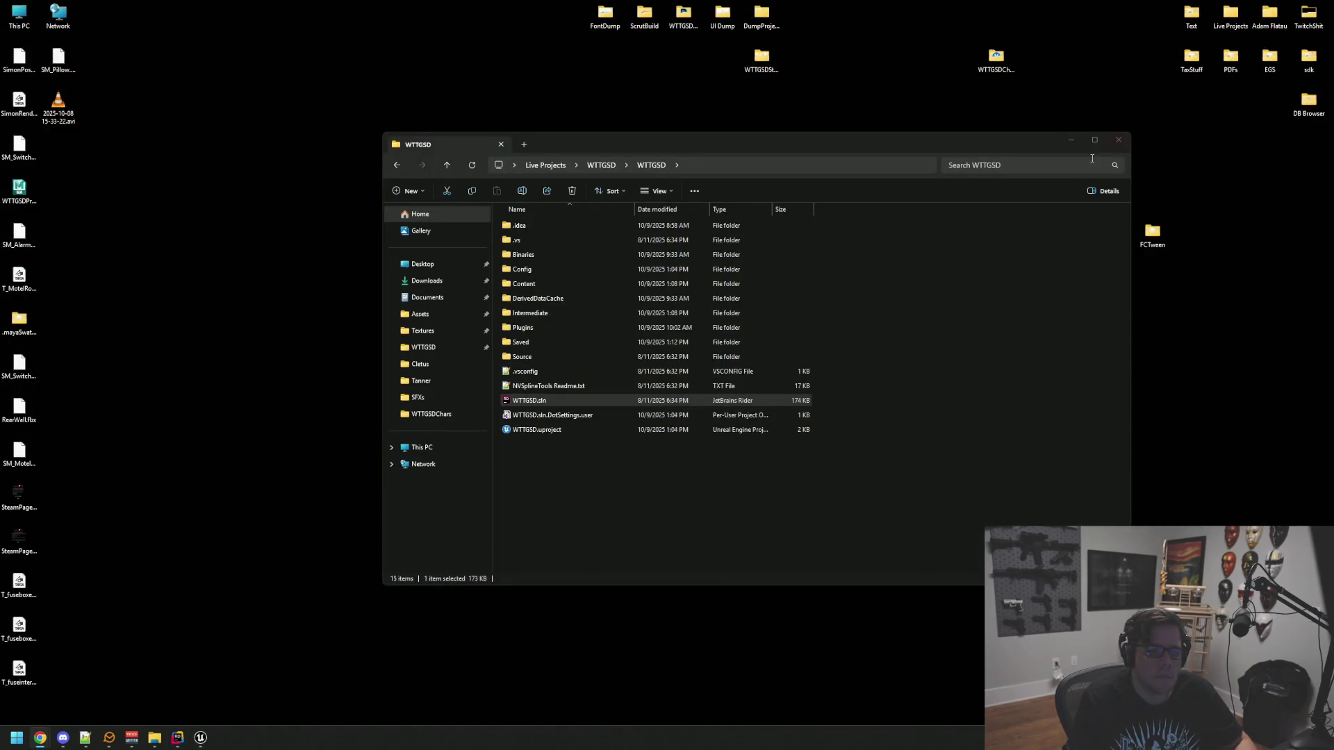
Close the WTTGSD File Explorer window and launch GitHub Desktop from Start search
left_click(1116, 145)
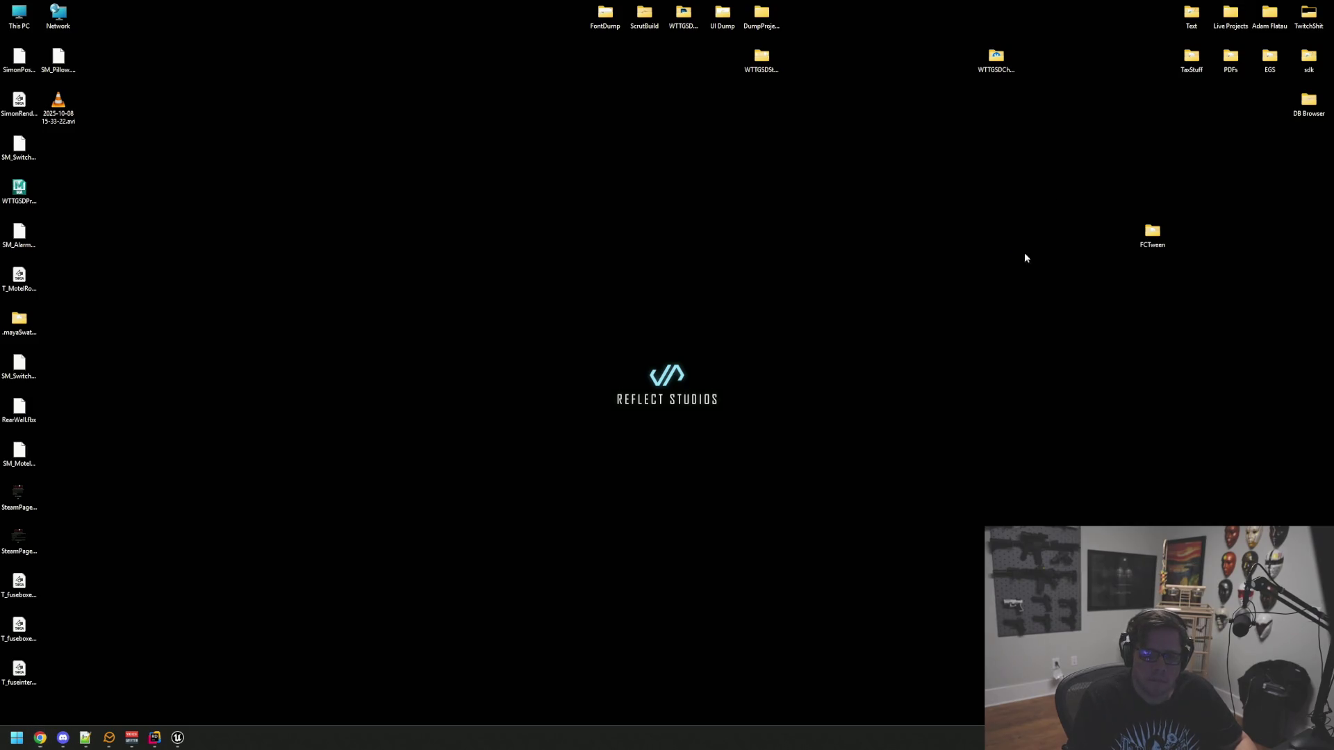
key("super")
type("git")
key("Return")
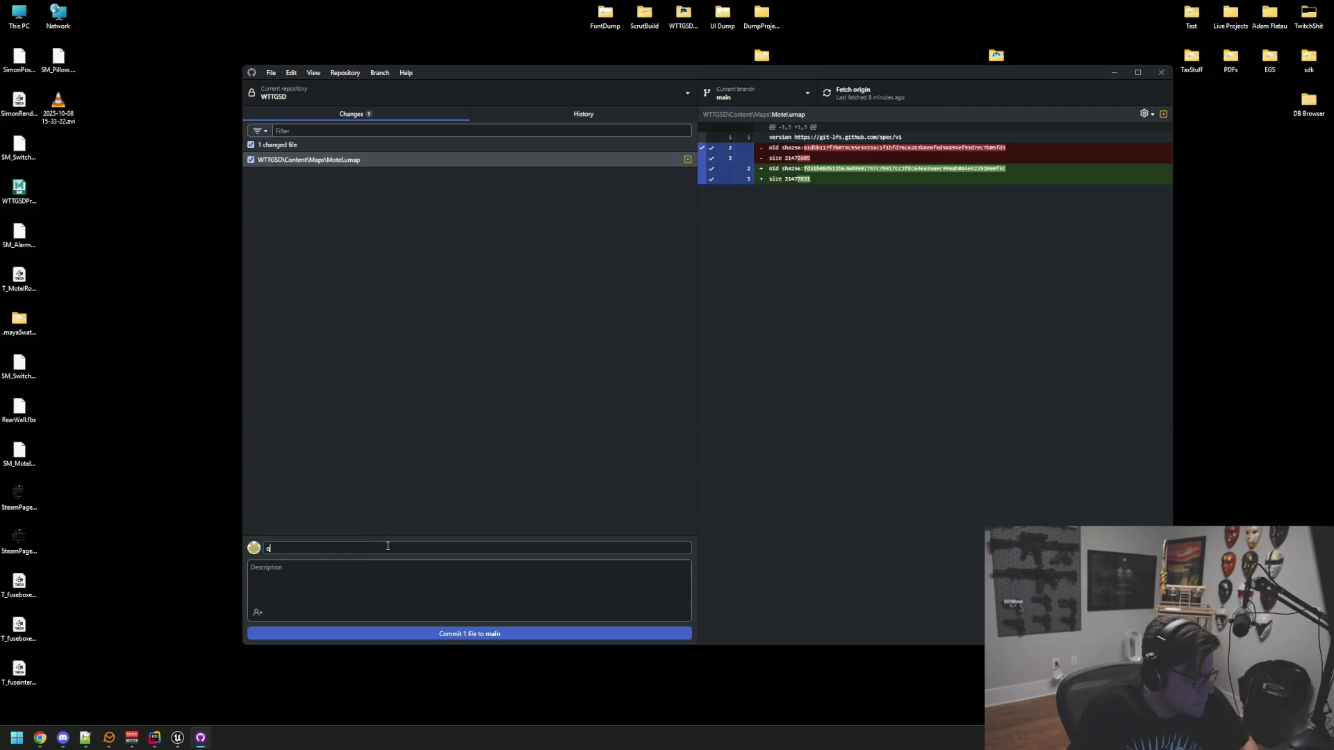
Commit Motel.umap to main with summary 'qq', push to origin, and close GitHub Desktop
type("qq")
left_click(438, 636)
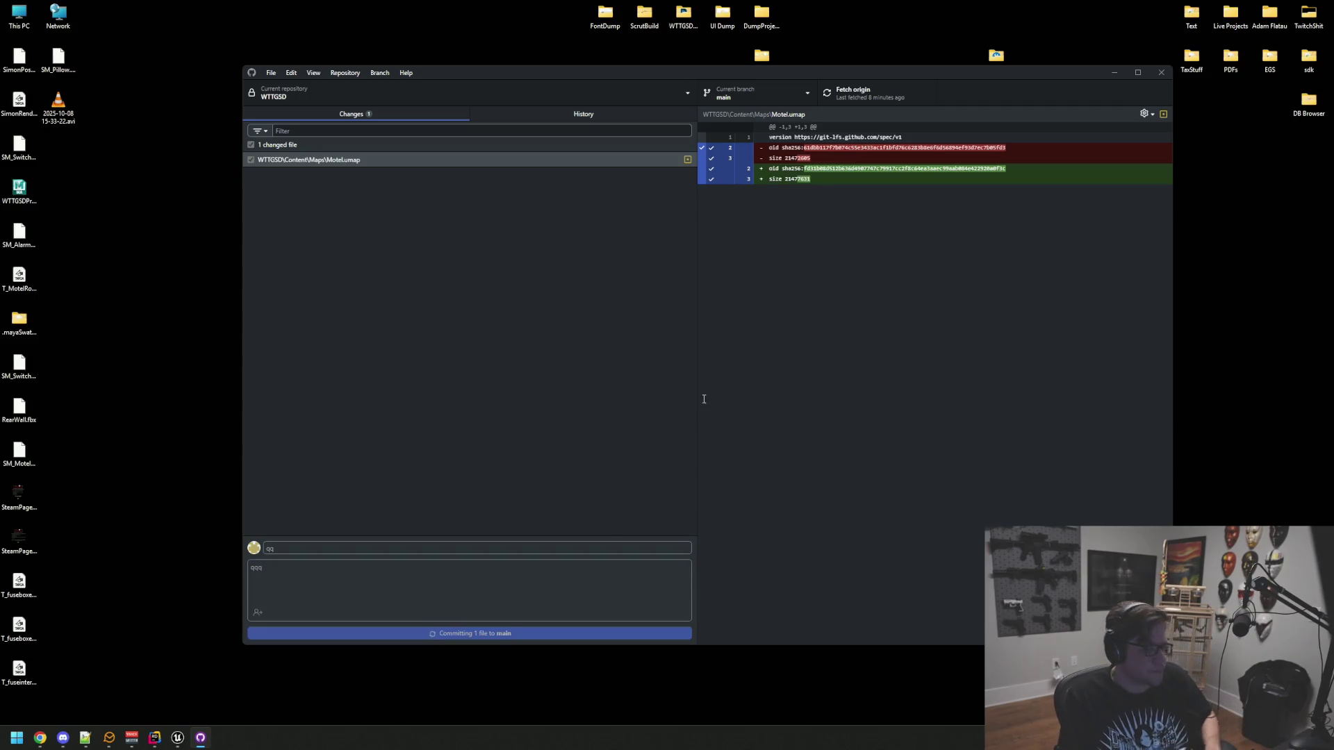
left_click(857, 102)
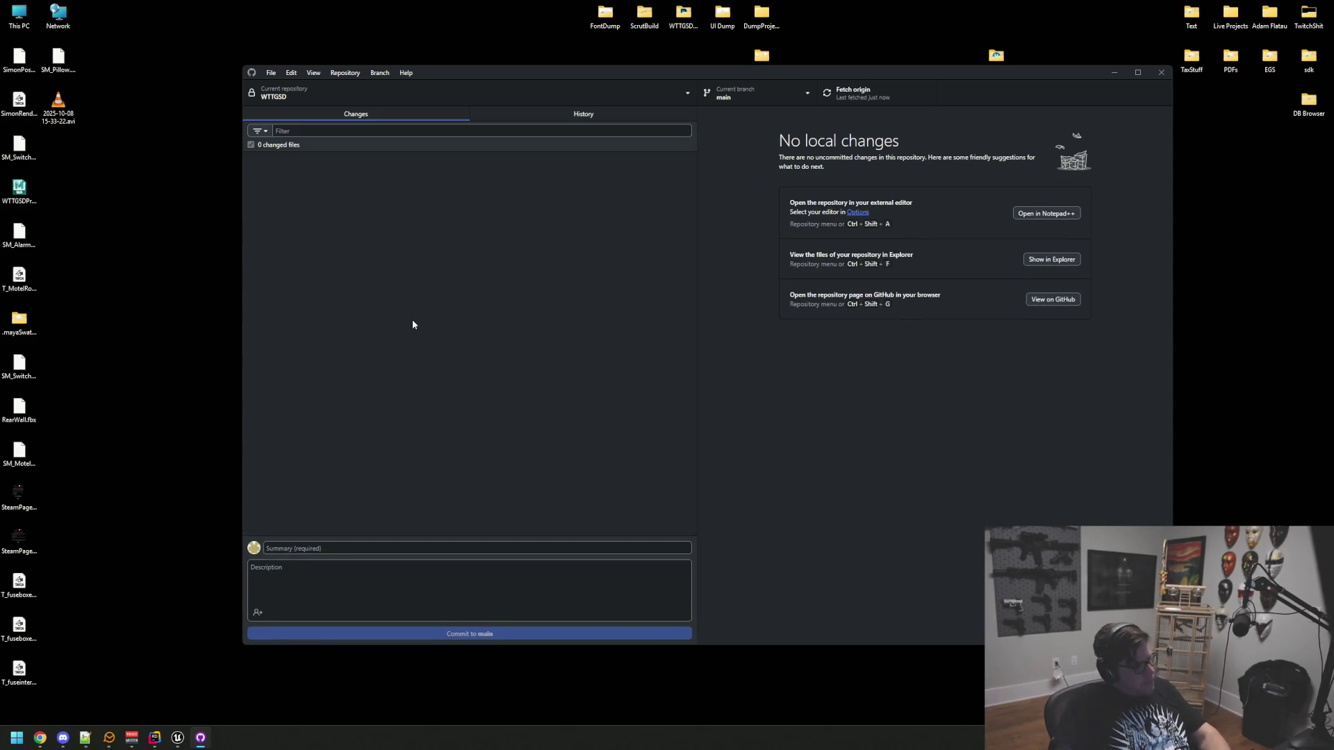
left_click(1162, 71)
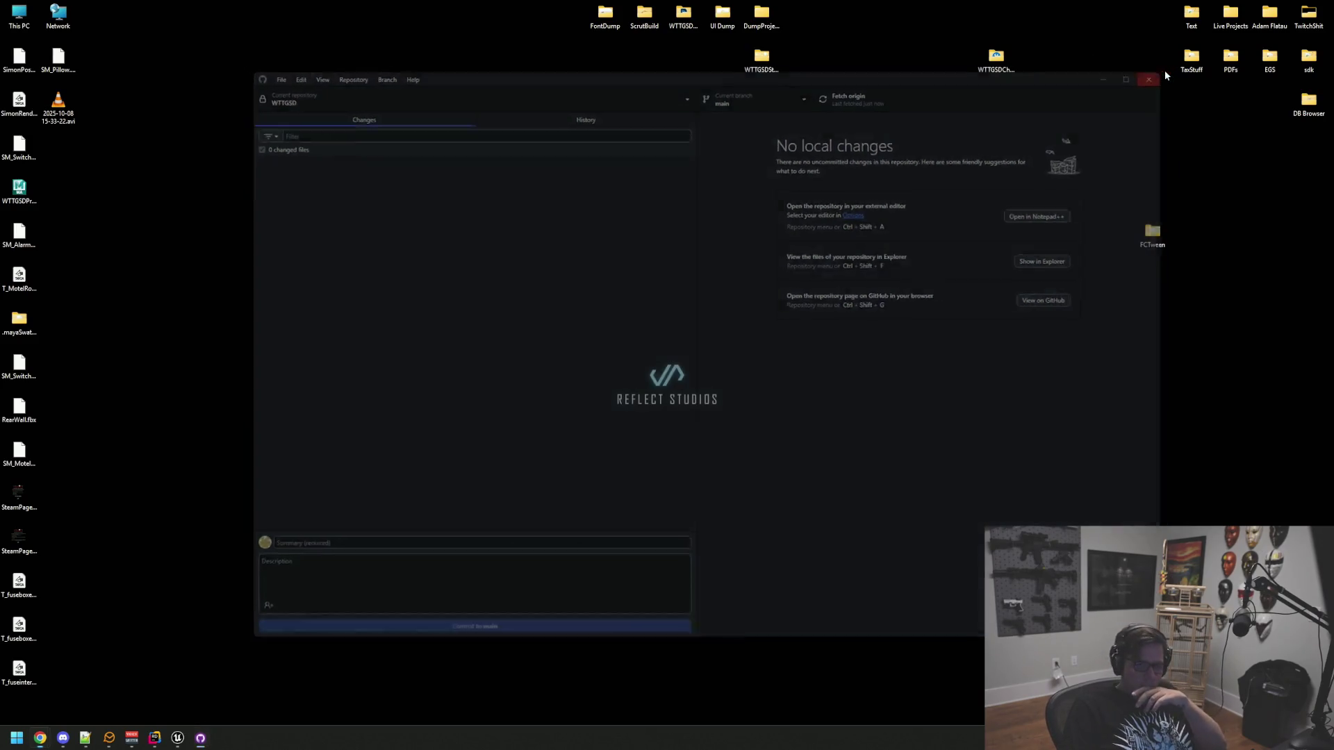
left_click(179, 737)
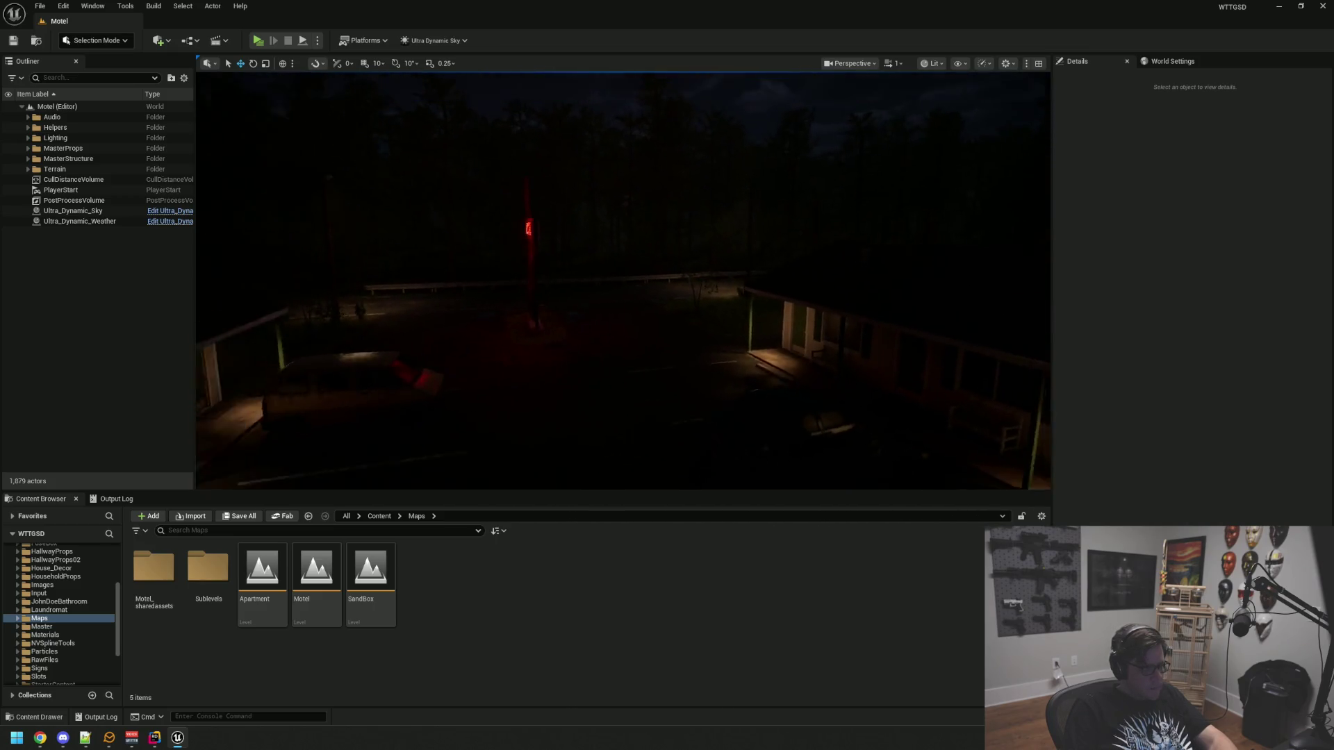
Browse Content > BluePrints > GameModes and open BP_MainGameMode
scroll(73, 605, "up", 5)
left_click(38, 558)
left_click(13, 557)
left_click(13, 557)
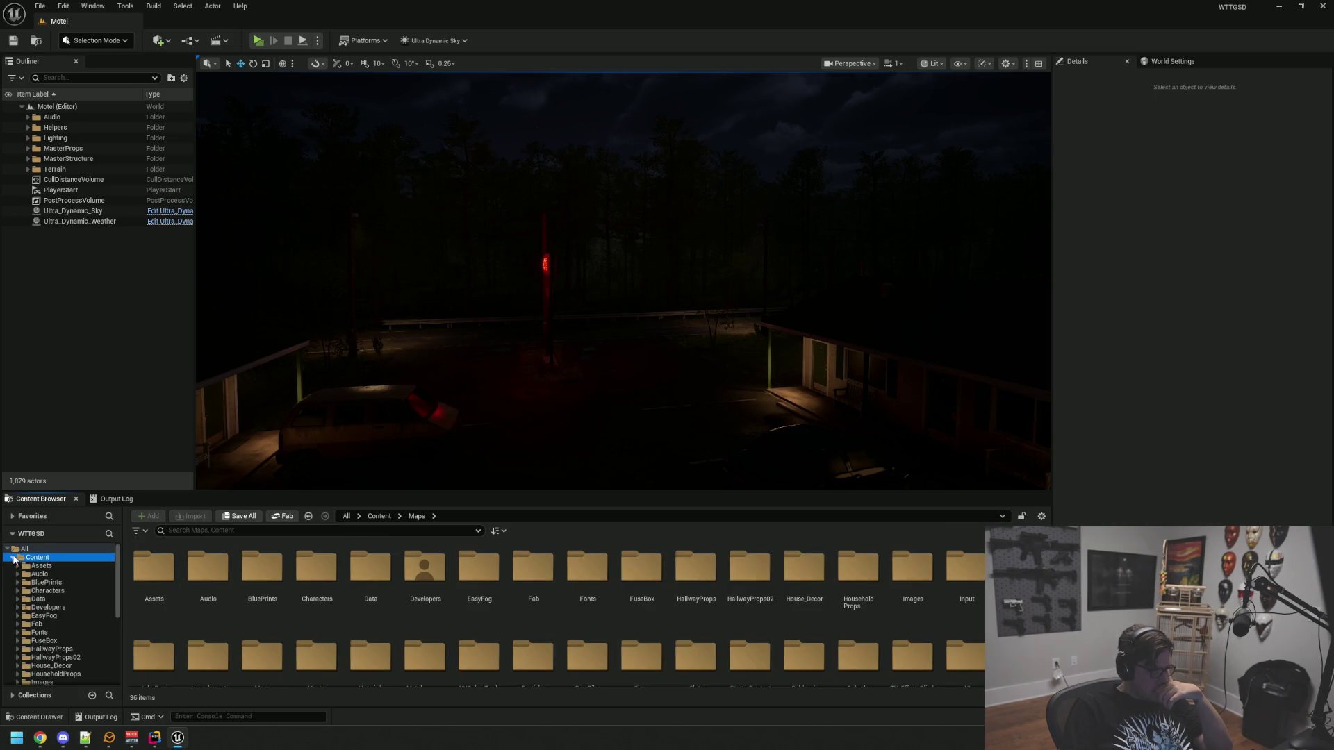
left_click(46, 583)
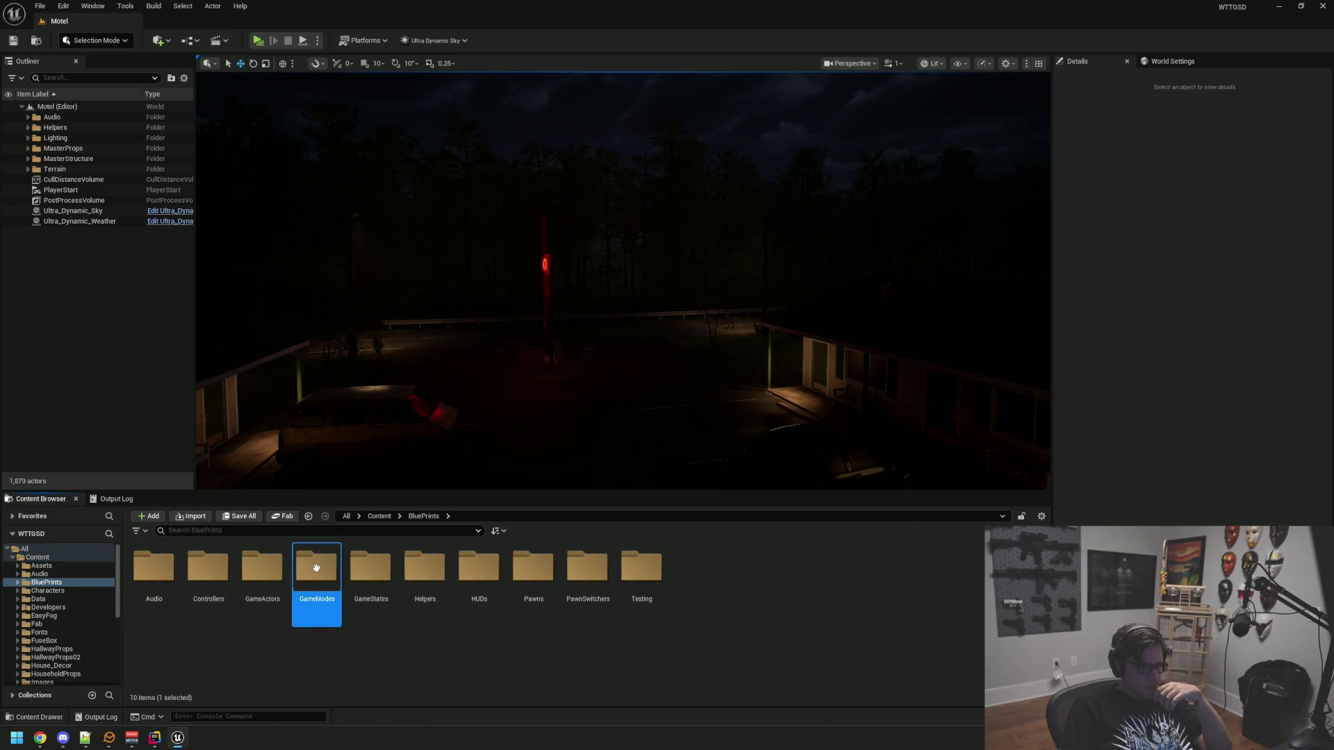
double_click(317, 567)
left_click(154, 593)
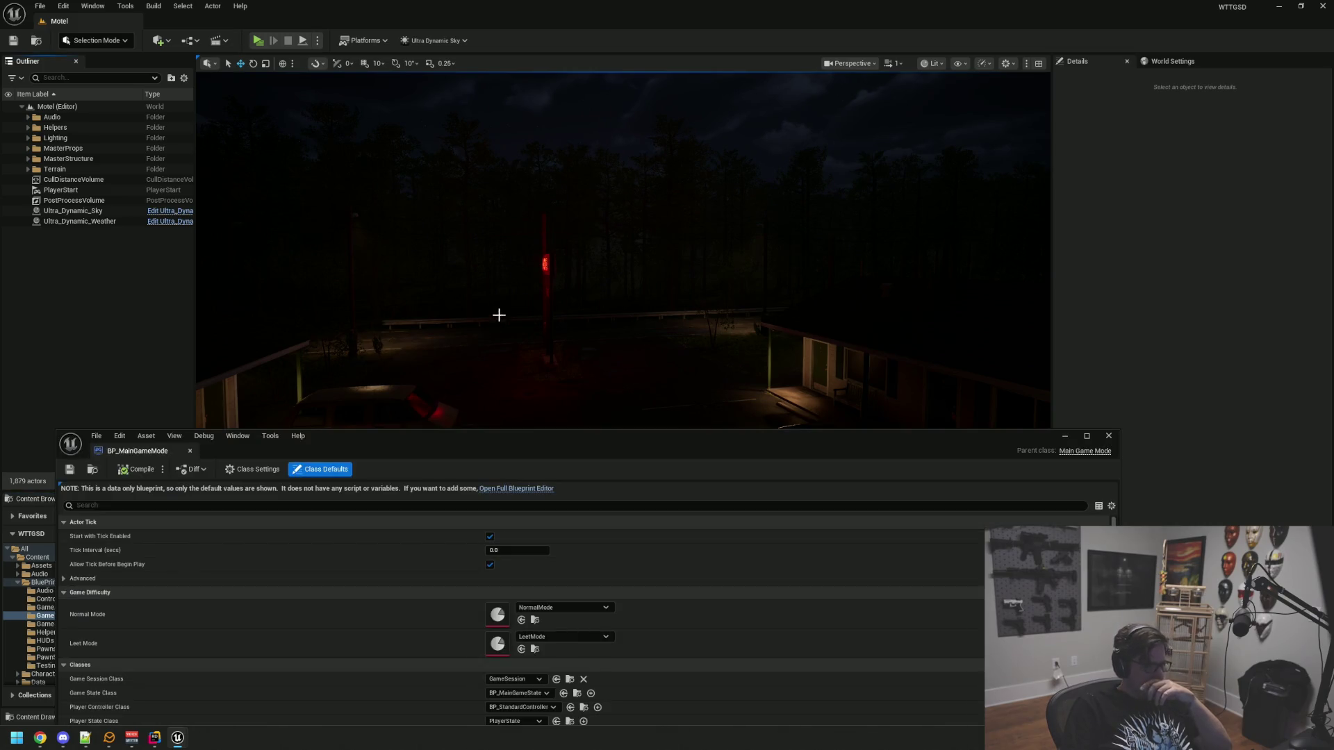
View BP_MainGameMode in the full Blueprint editor's Viewport, then close it
mouse_move(408, 436)
left_mouse_down()
mouse_move(488, 148)
mouse_move(502, 154)
left_mouse_up()
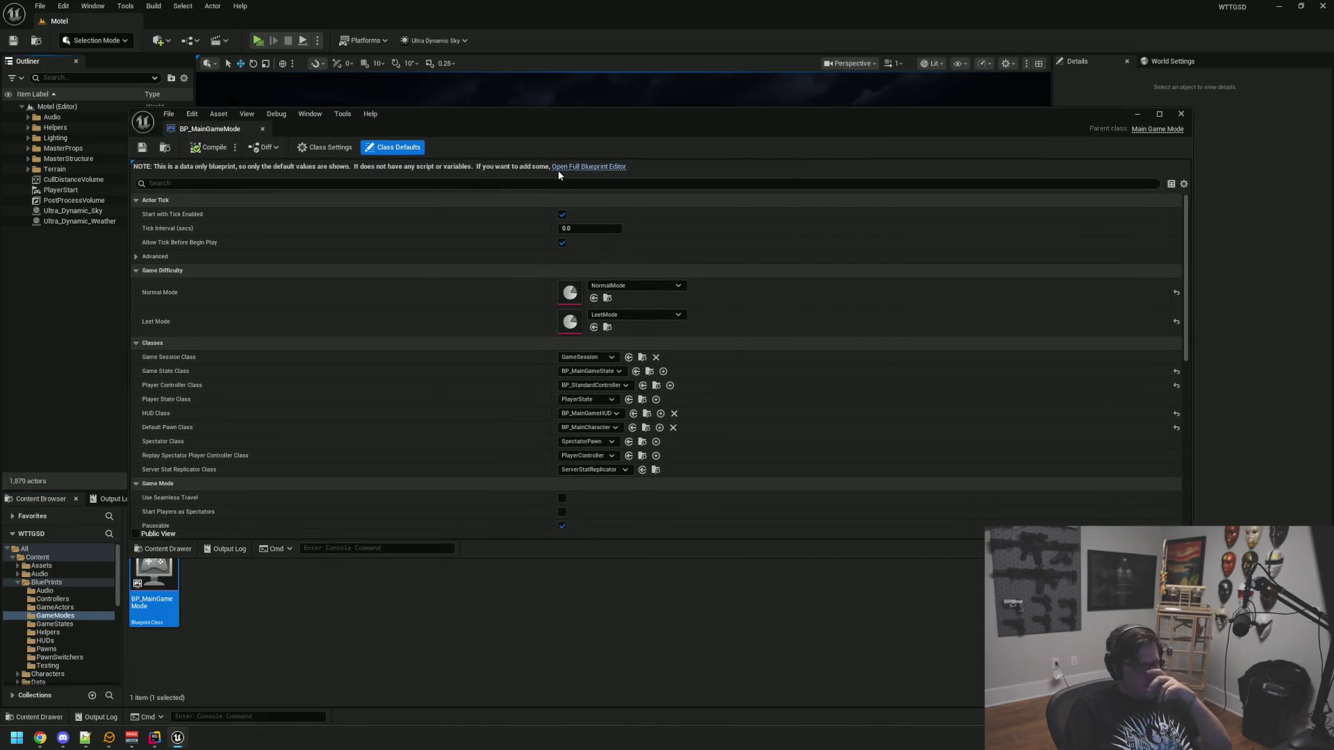
left_click(575, 167)
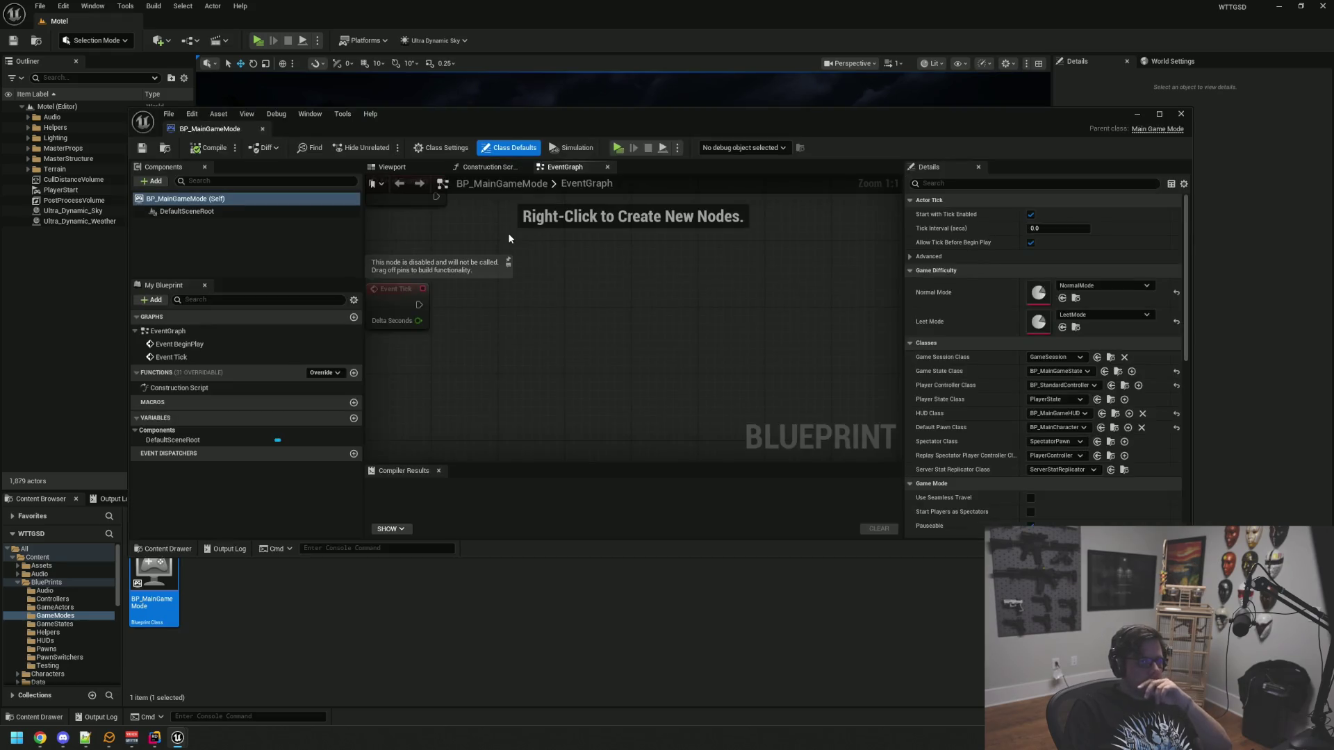
left_click(392, 167)
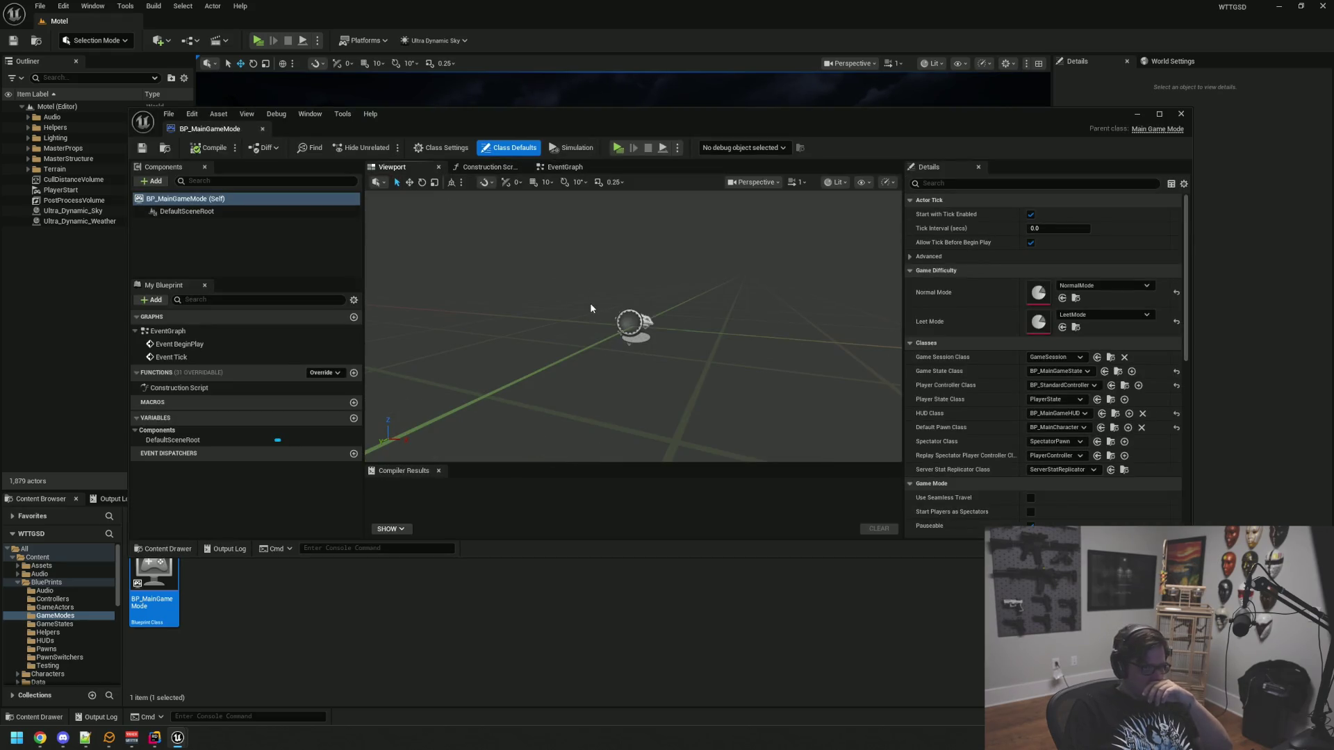
left_click(256, 248)
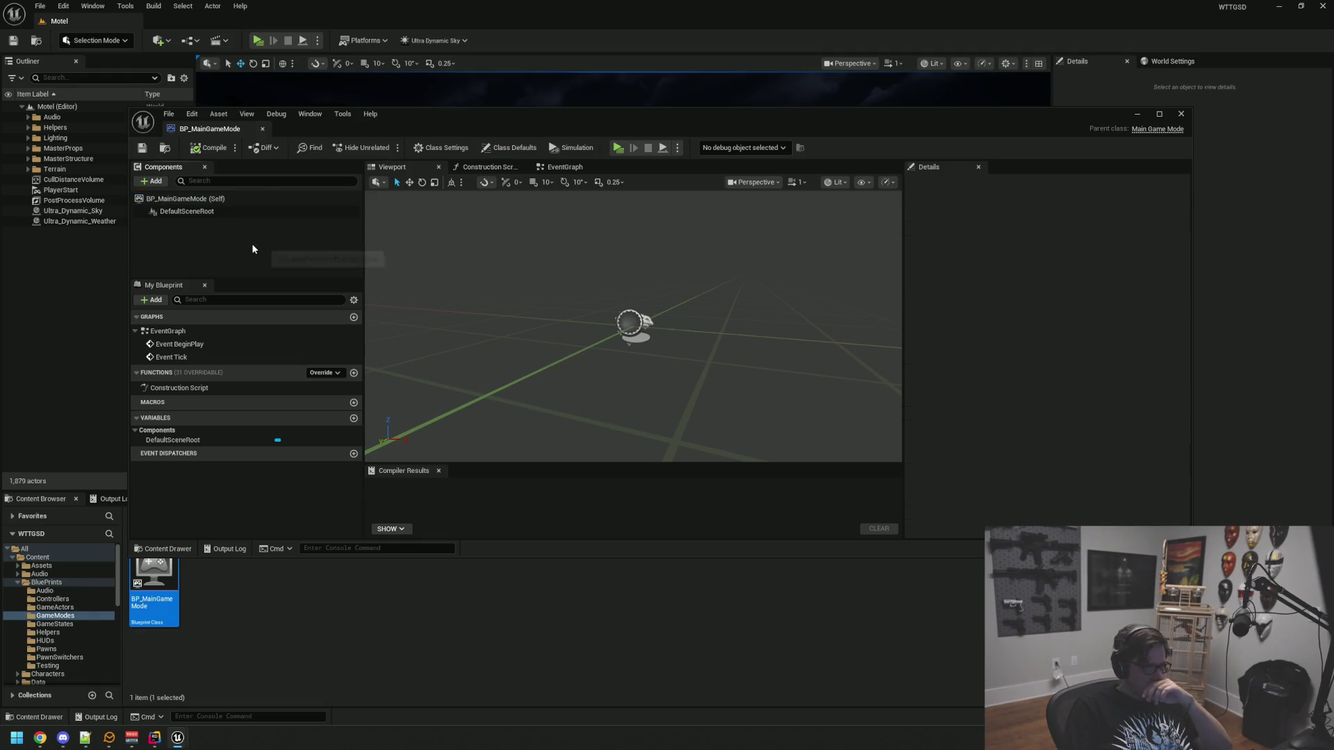
left_click(262, 129)
Open BP_MainGameState from GameStates in the full Blueprint editor and enlarge its window
left_click(70, 624)
double_click(154, 577)
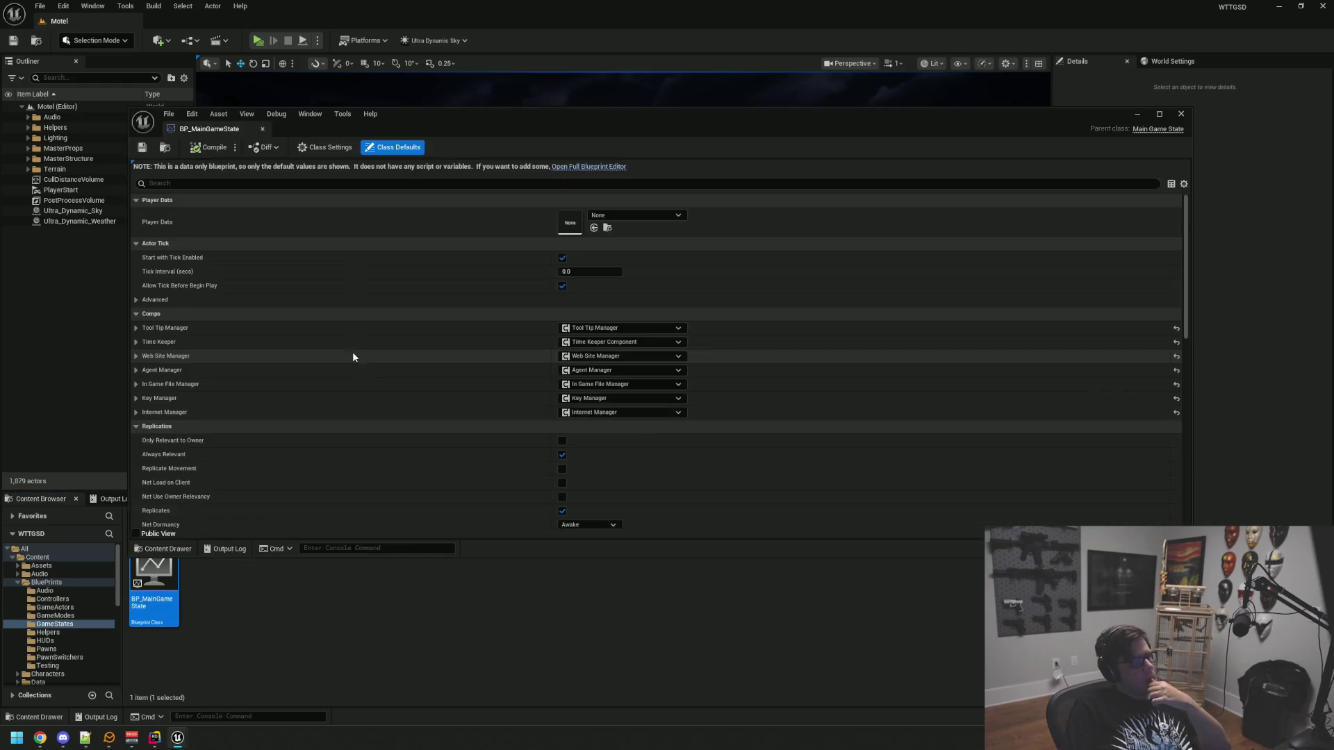
left_click(560, 168)
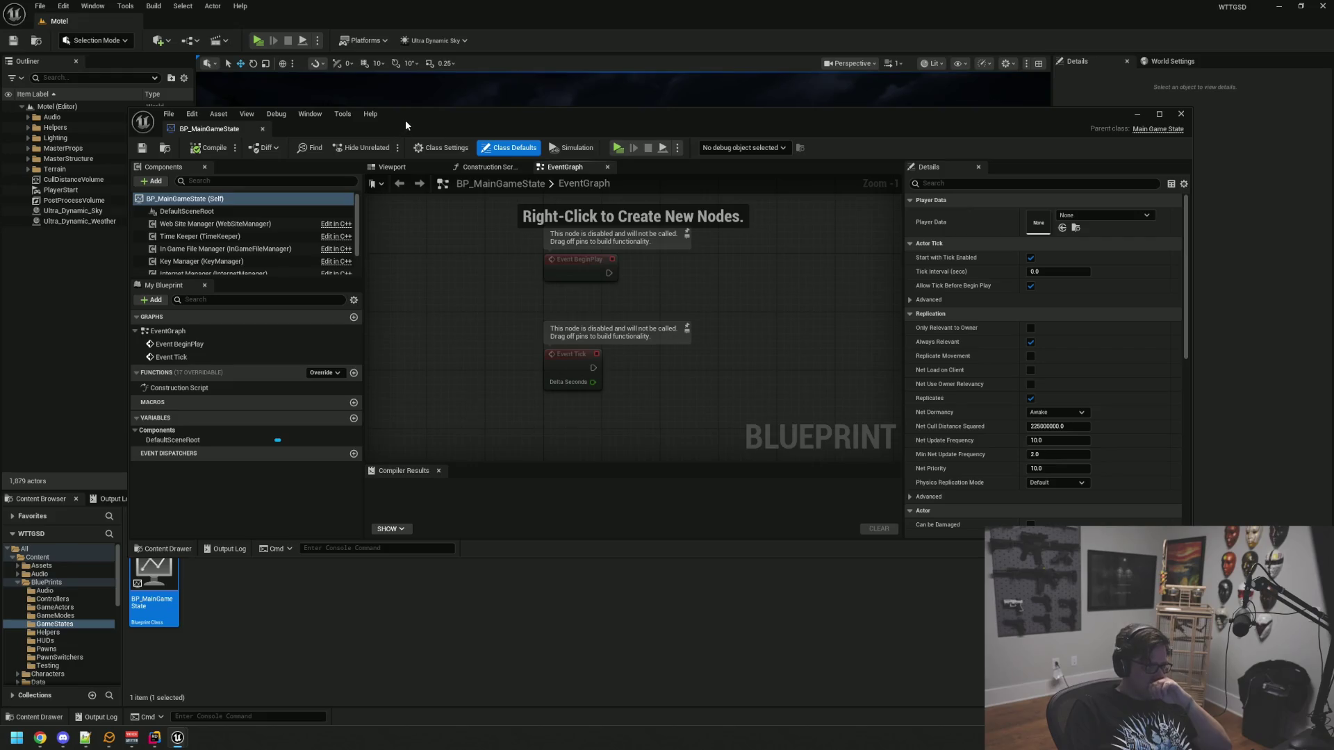
left_click_drag(407, 125, 350, 61)
left_click_drag(1134, 497, 1201, 555)
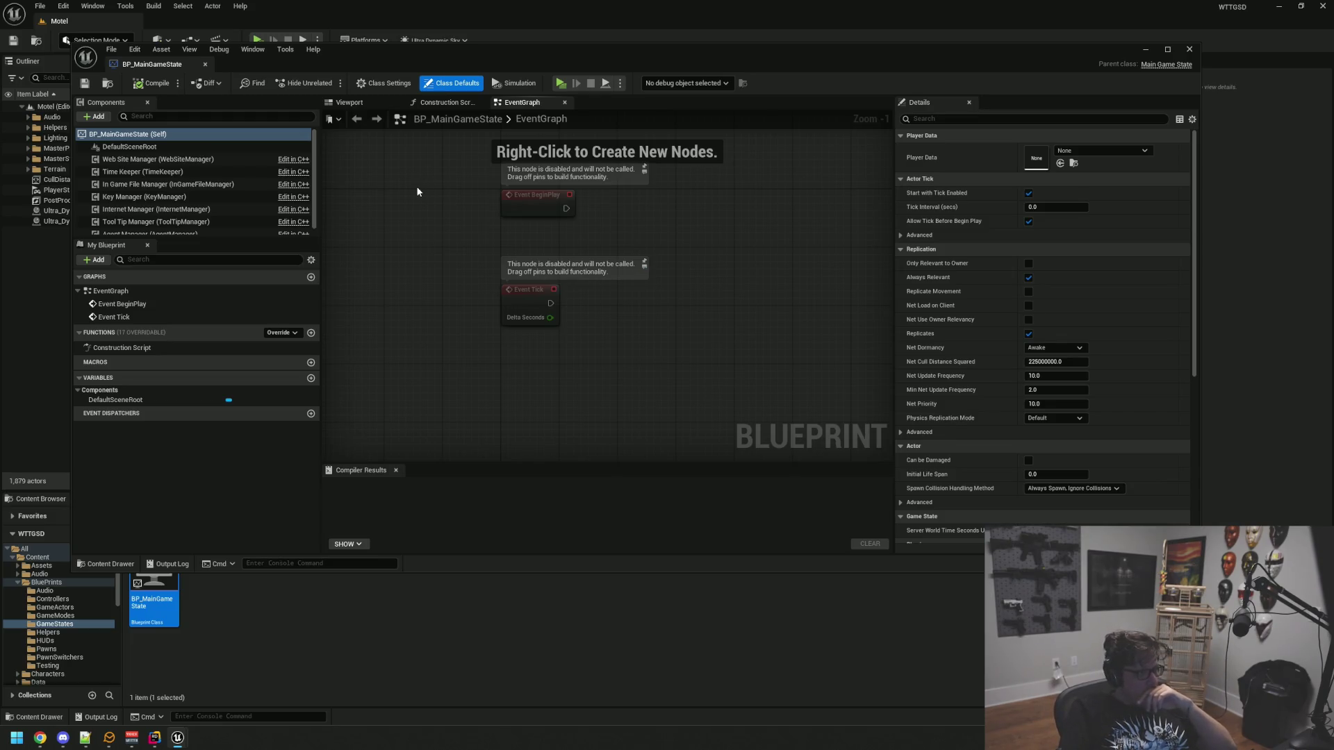
Pan the event graph and resize the Components panel to show every component
mouse_move(423, 207)
left_mouse_down()
mouse_move(495, 299)
mouse_move(485, 268)
left_mouse_up()
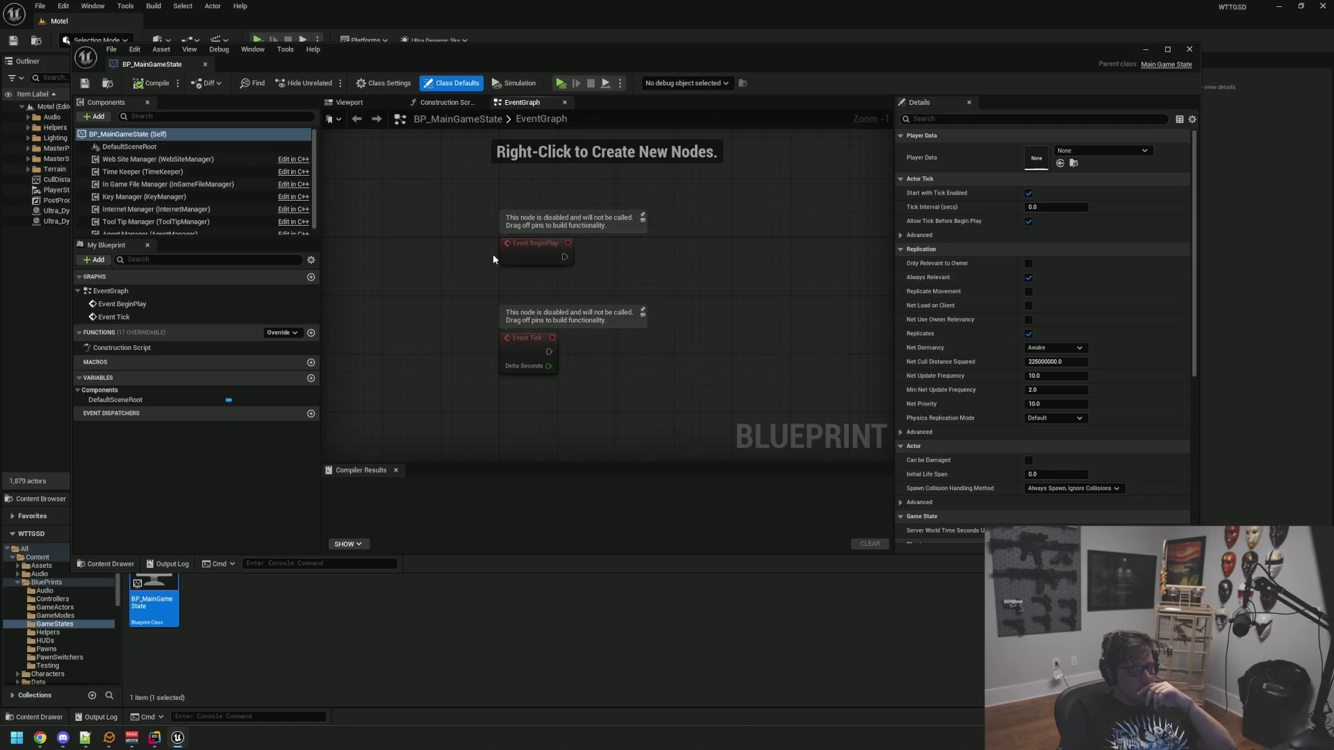
left_click_drag(494, 252, 502, 221)
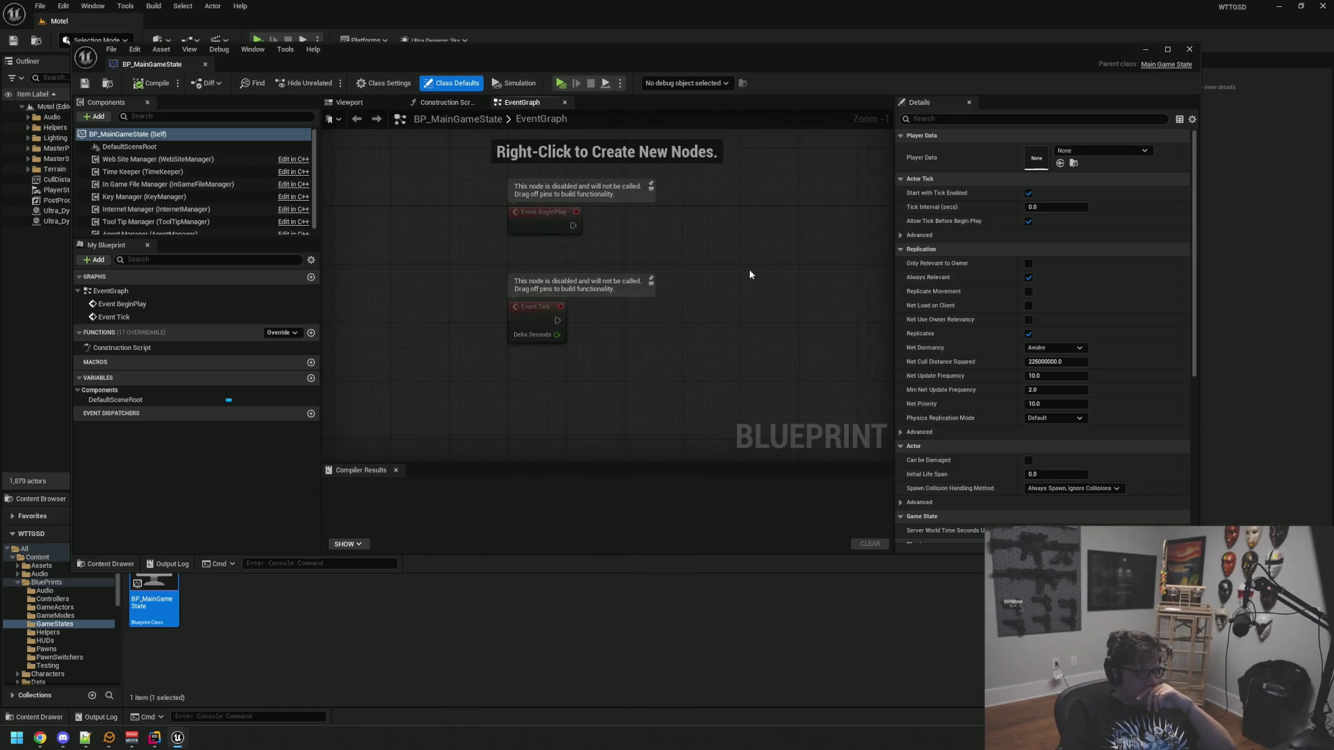
scroll(224, 194, "down", 1)
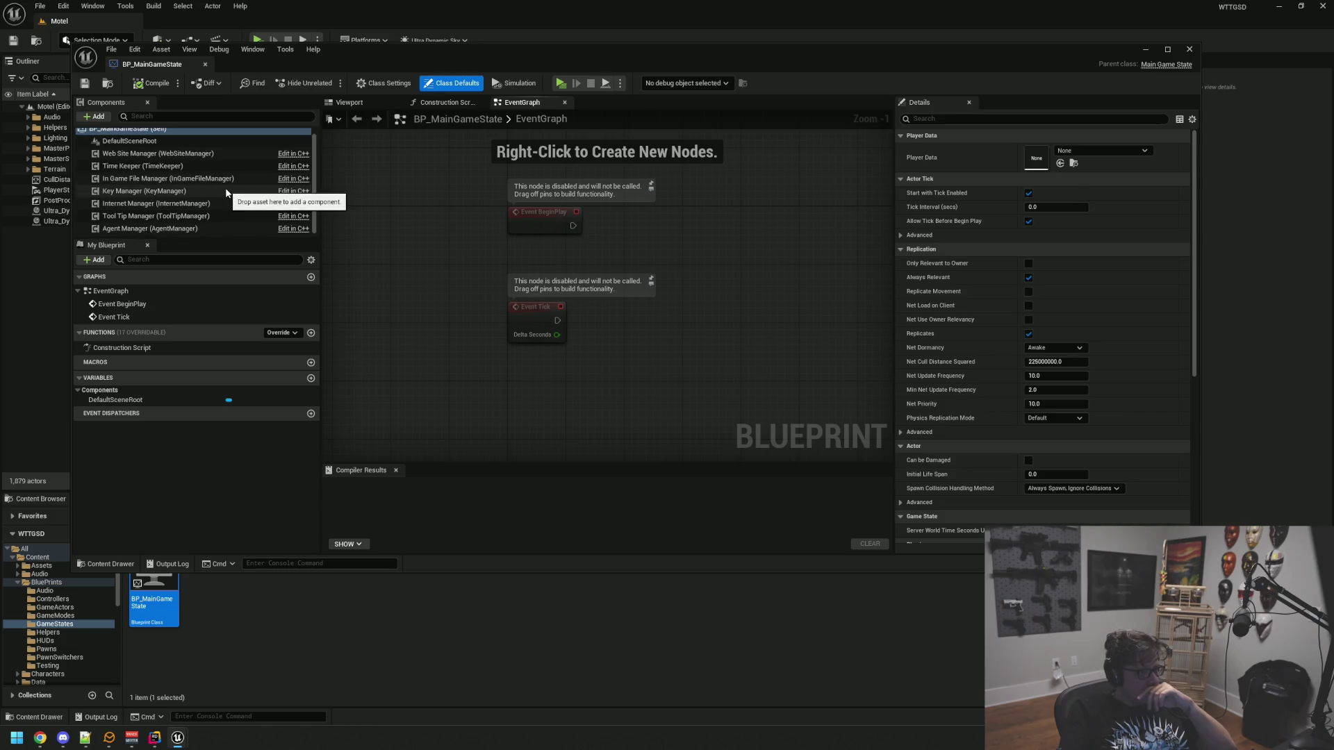
mouse_move(199, 239)
left_mouse_down()
mouse_move(209, 291)
mouse_move(220, 251)
left_mouse_up()
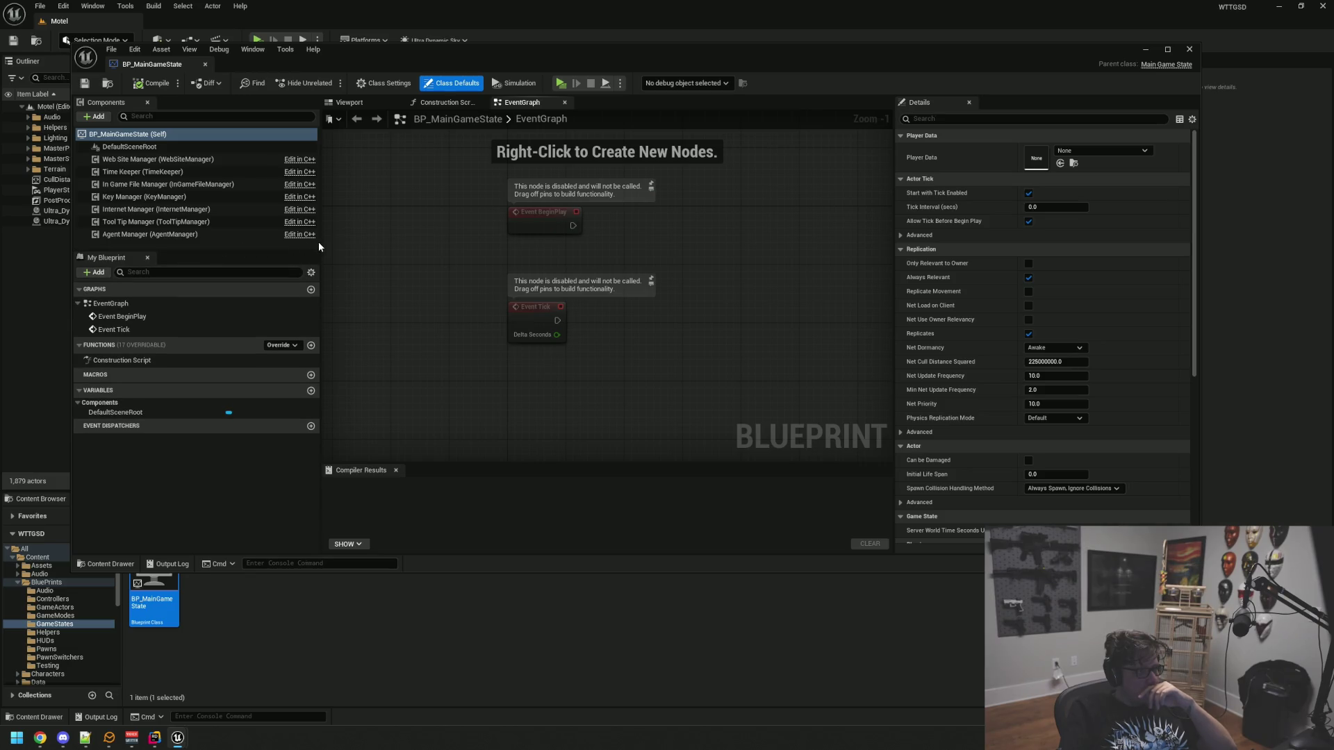
mouse_move(321, 243)
left_mouse_down()
mouse_move(271, 246)
mouse_move(286, 247)
left_mouse_up()
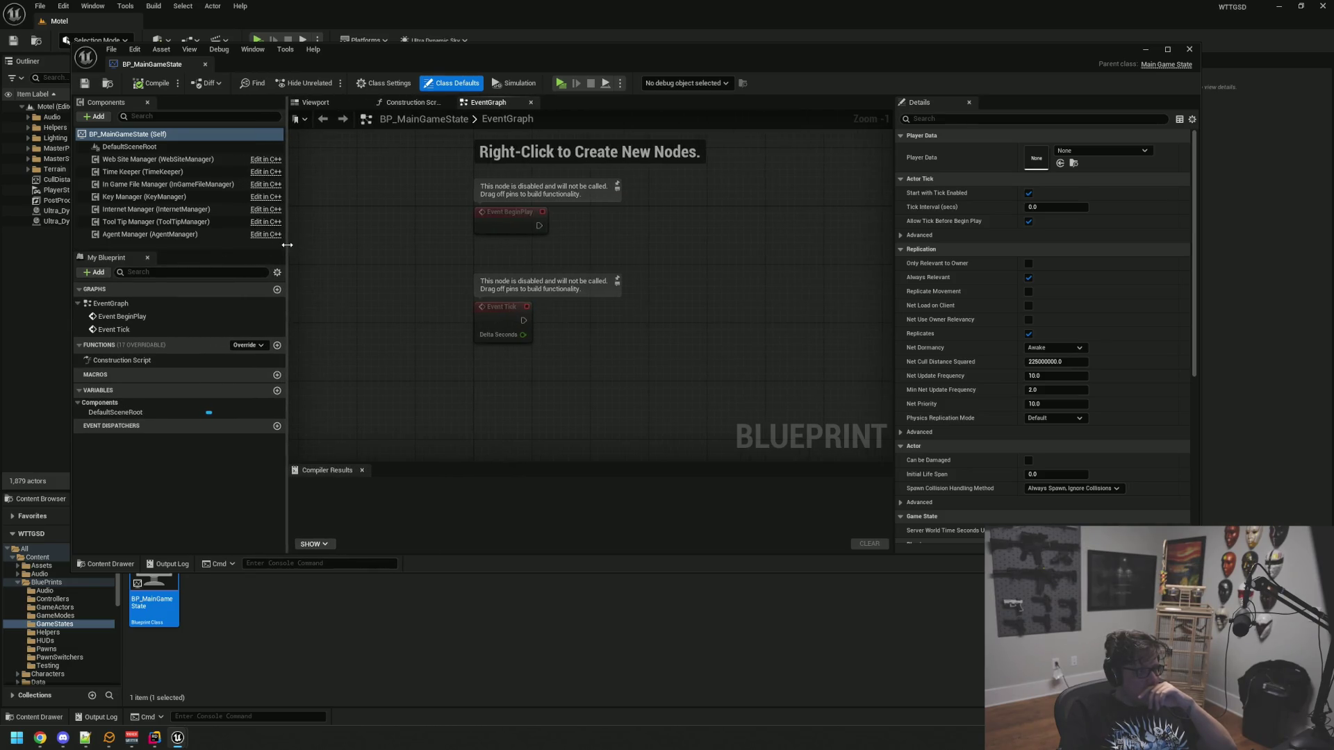
Orbit the BP_MainGameState viewport preview around the sphere, then close the editor
left_click(335, 106)
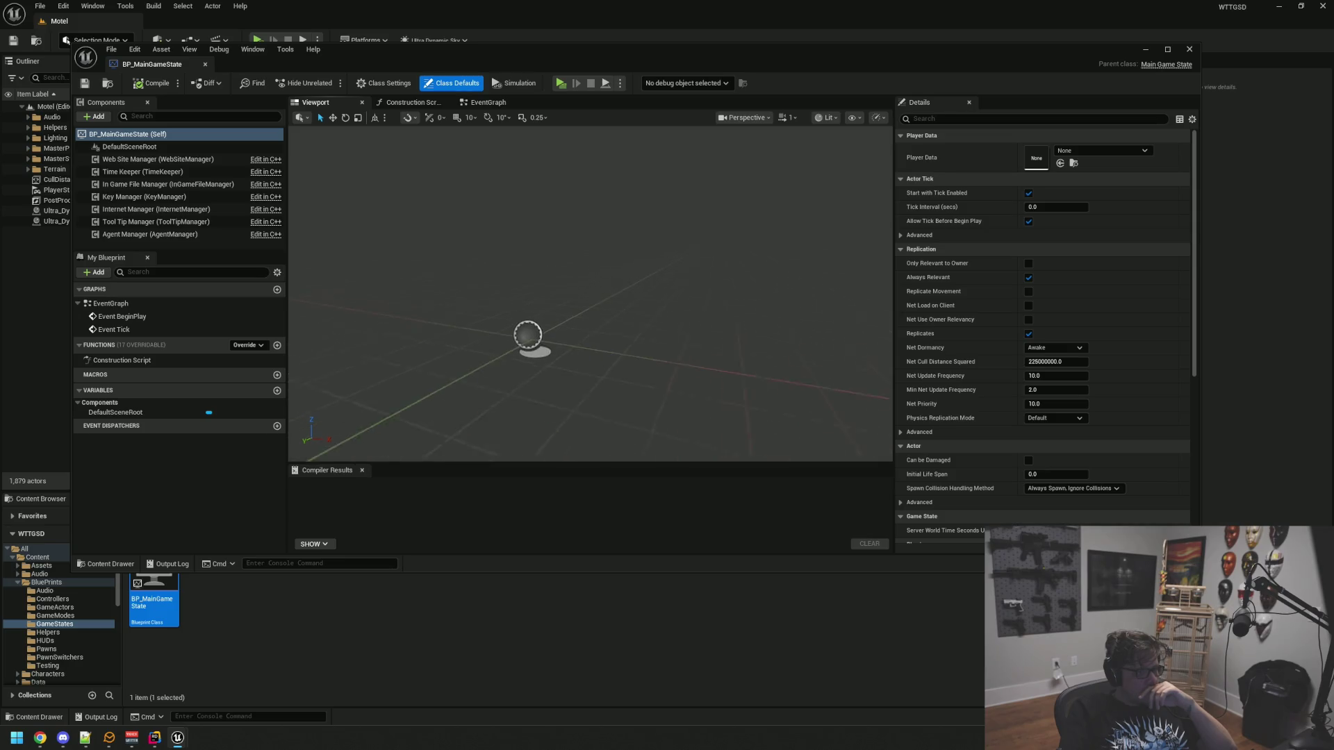
left_click_drag(563, 262, 563, 209)
left_click_drag(559, 263, 556, 258)
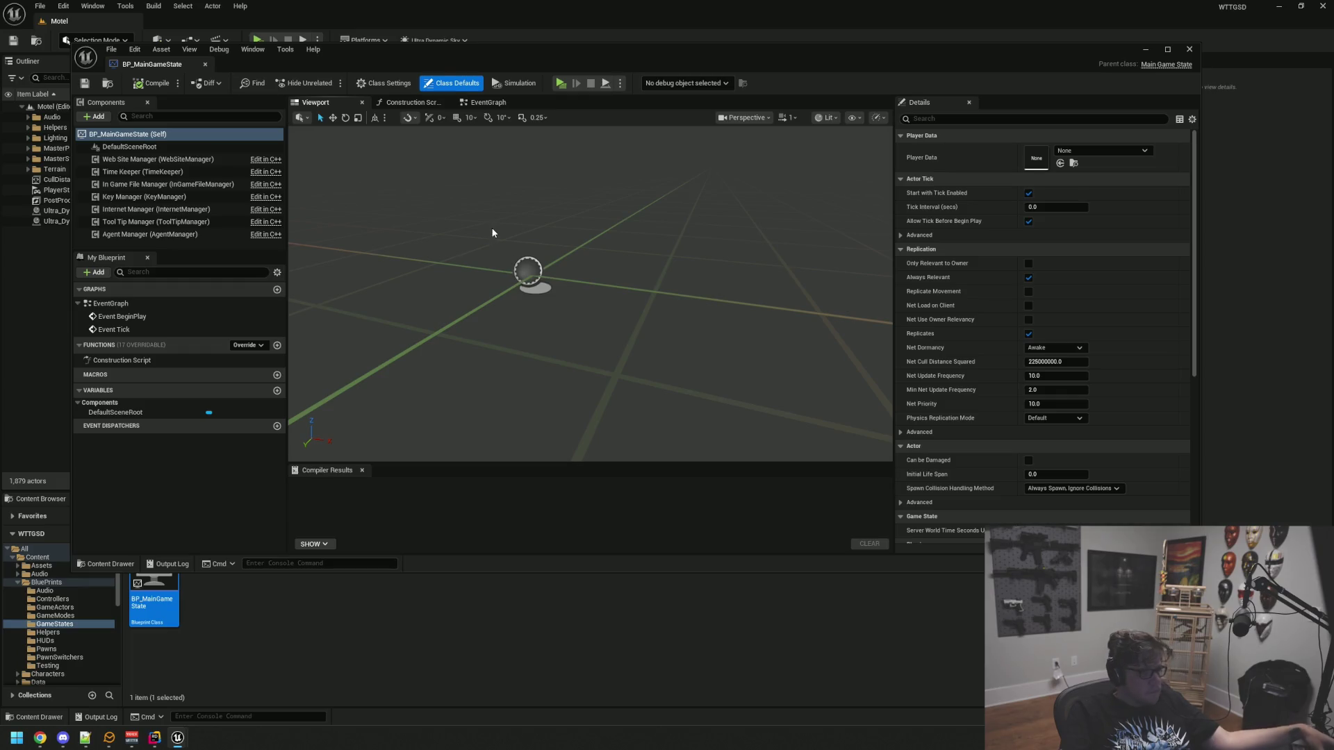
mouse_move(492, 230)
left_mouse_down()
mouse_move(572, 231)
mouse_move(575, 280)
mouse_move(571, 251)
left_mouse_up()
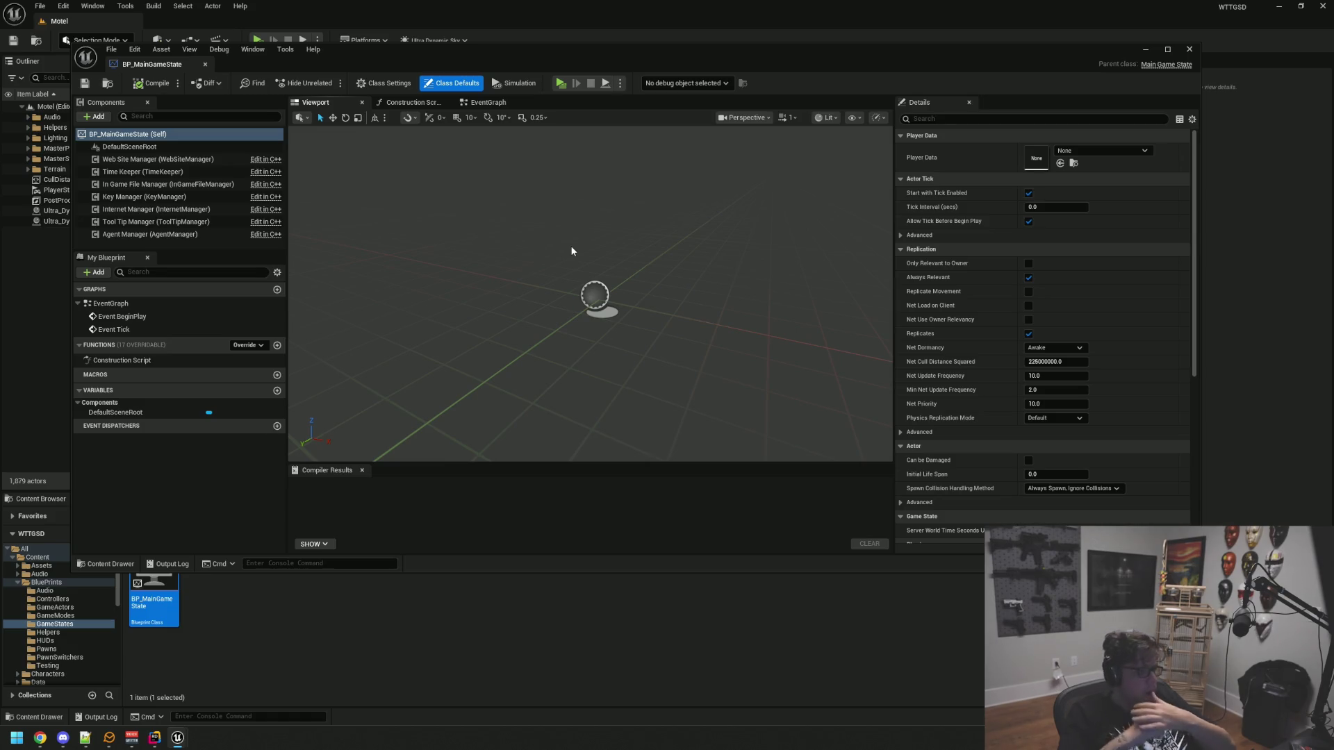
key("alt+F4")
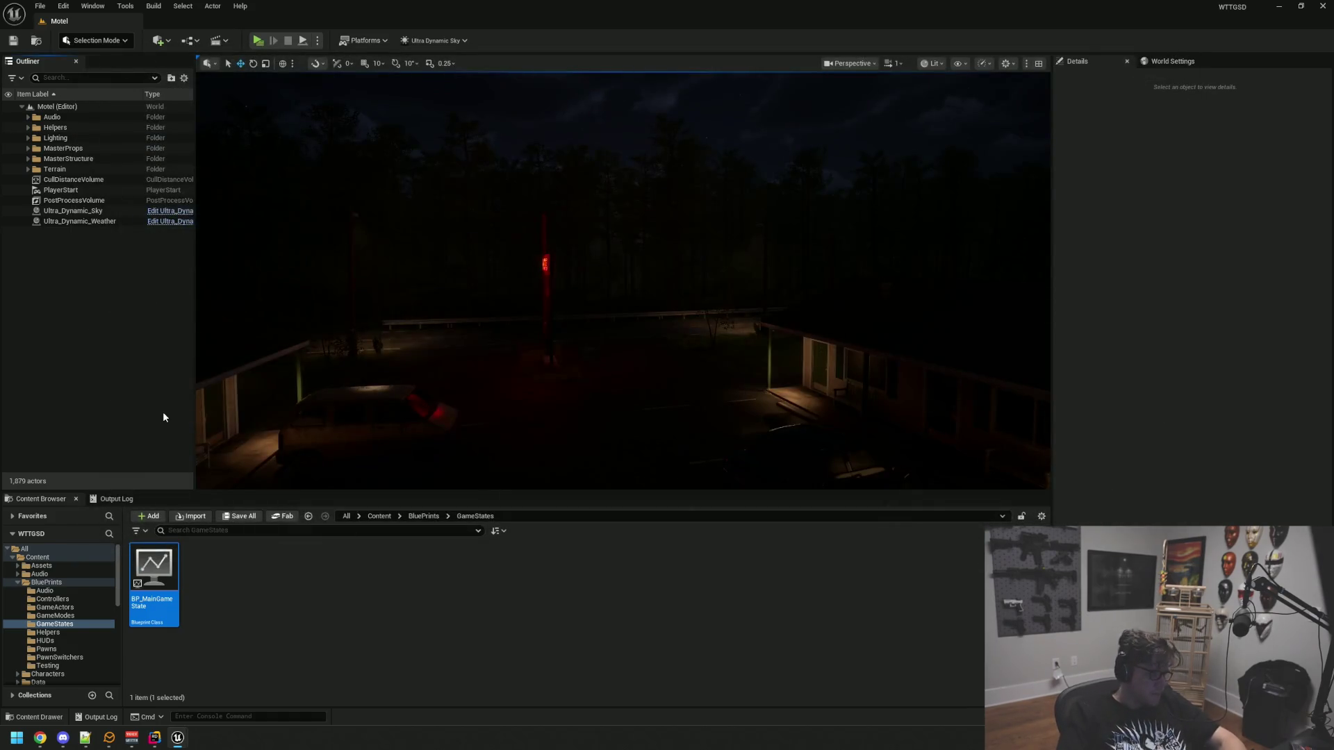
In Rider, open MainGameState.h and MainGameState.cpp side by side
left_click(181, 737)
left_click(154, 737)
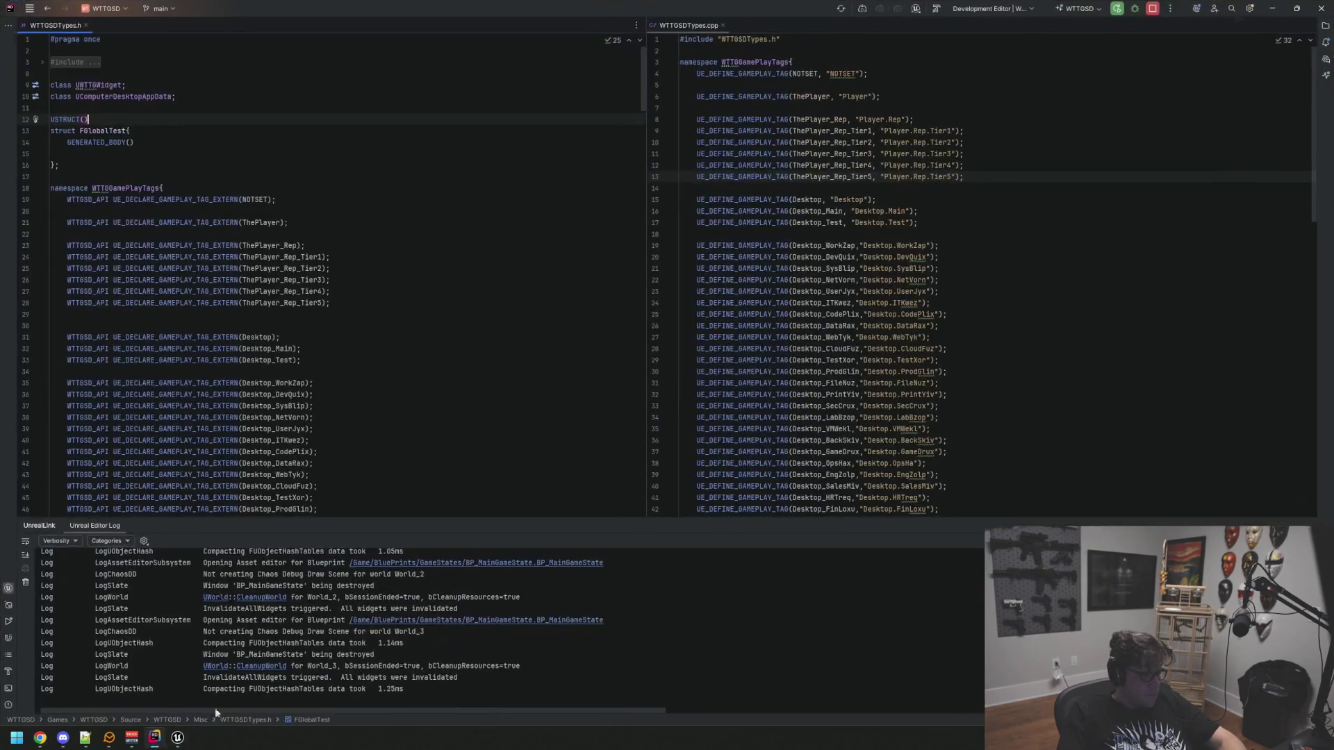
left_click(931, 337)
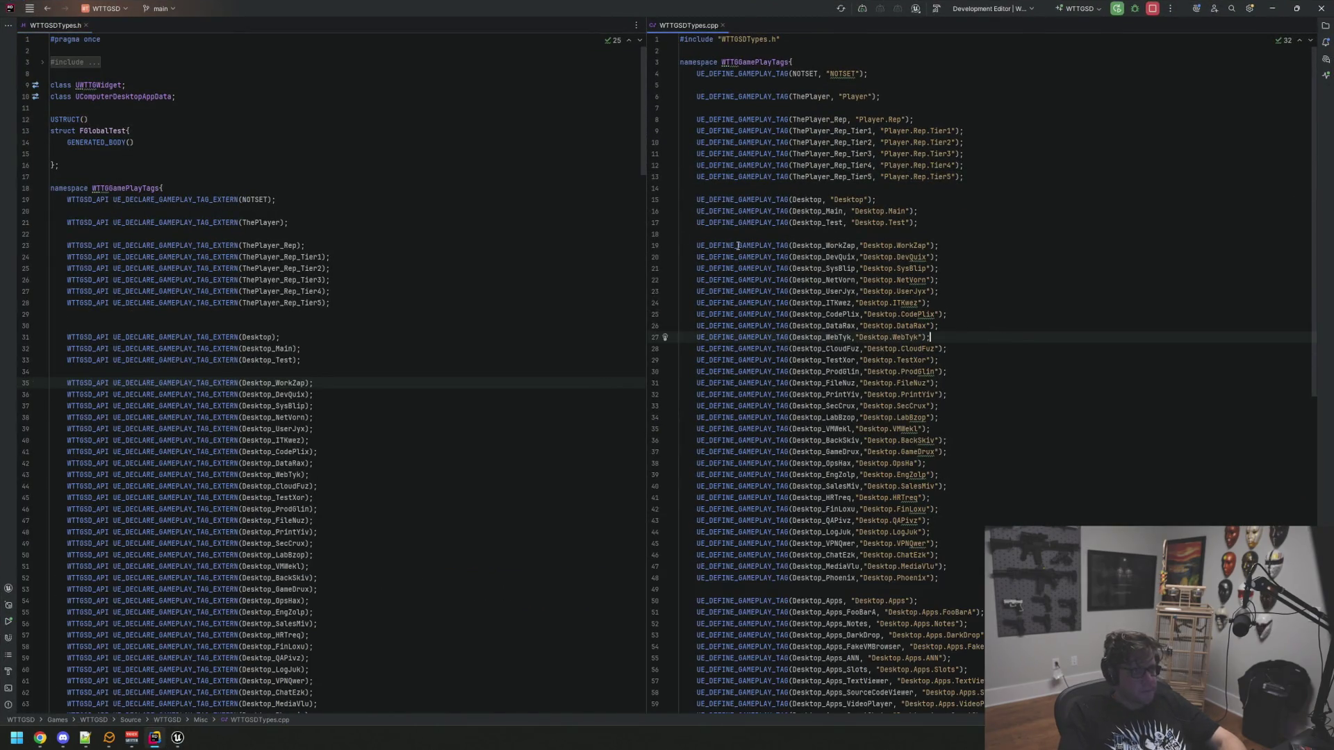
left_click(545, 221)
key("shift")
key("shift")
type("MainG")
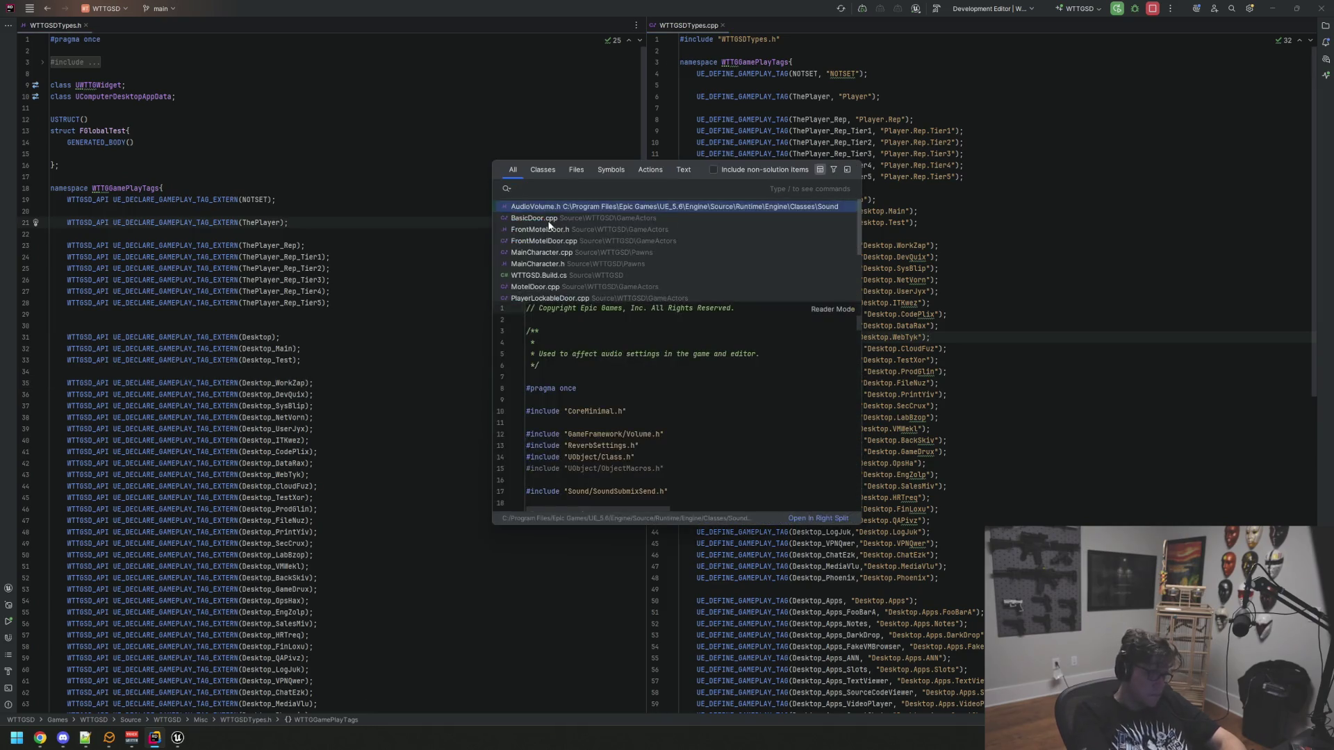
type("amestate")
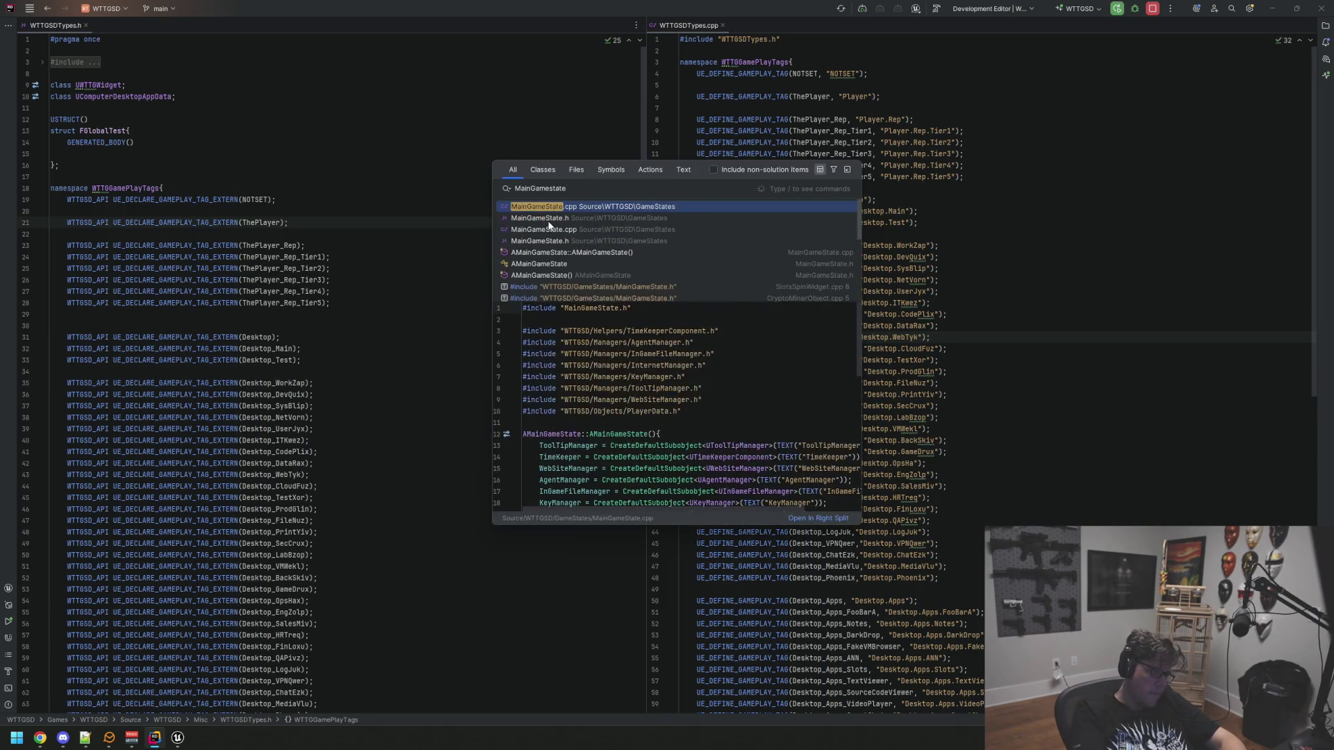
left_click(547, 220)
left_click(157, 292)
left_click(167, 292, "ctrl")
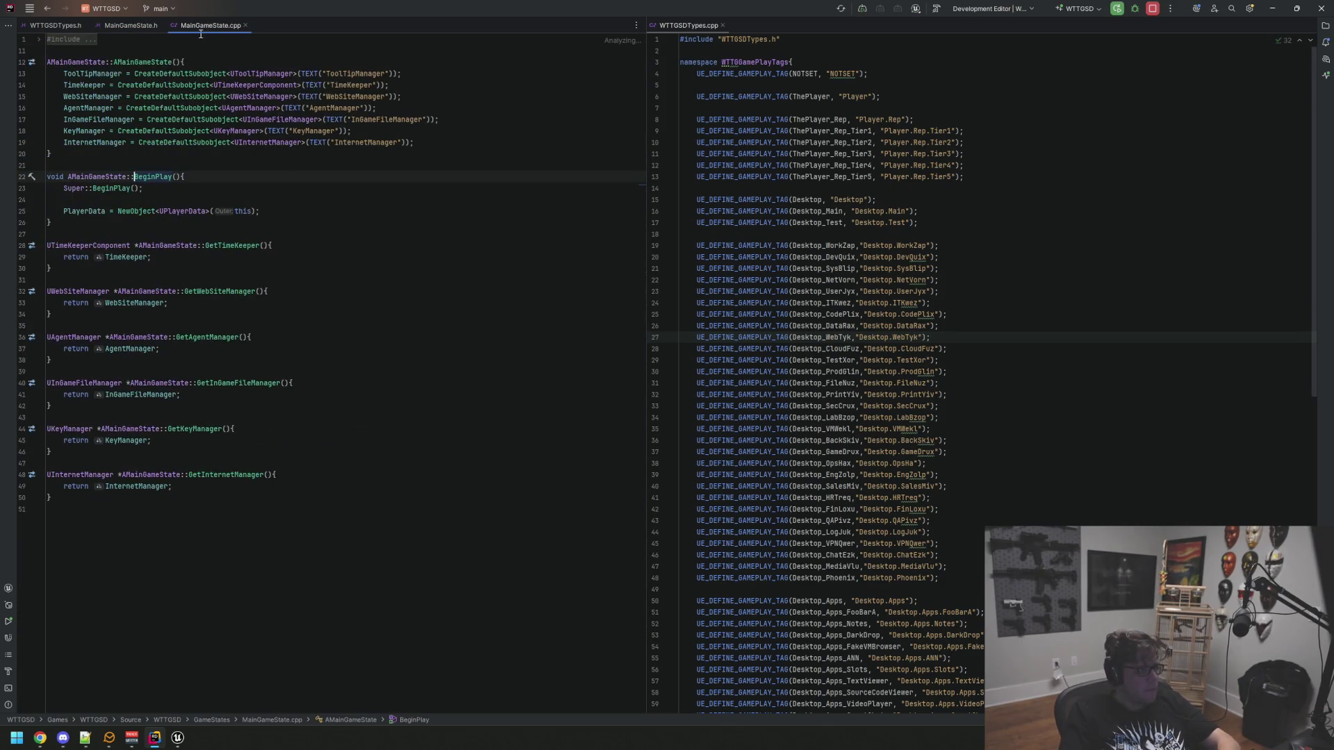
mouse_move(224, 25)
left_mouse_down()
mouse_move(790, 20)
mouse_move(771, 25)
left_mouse_up()
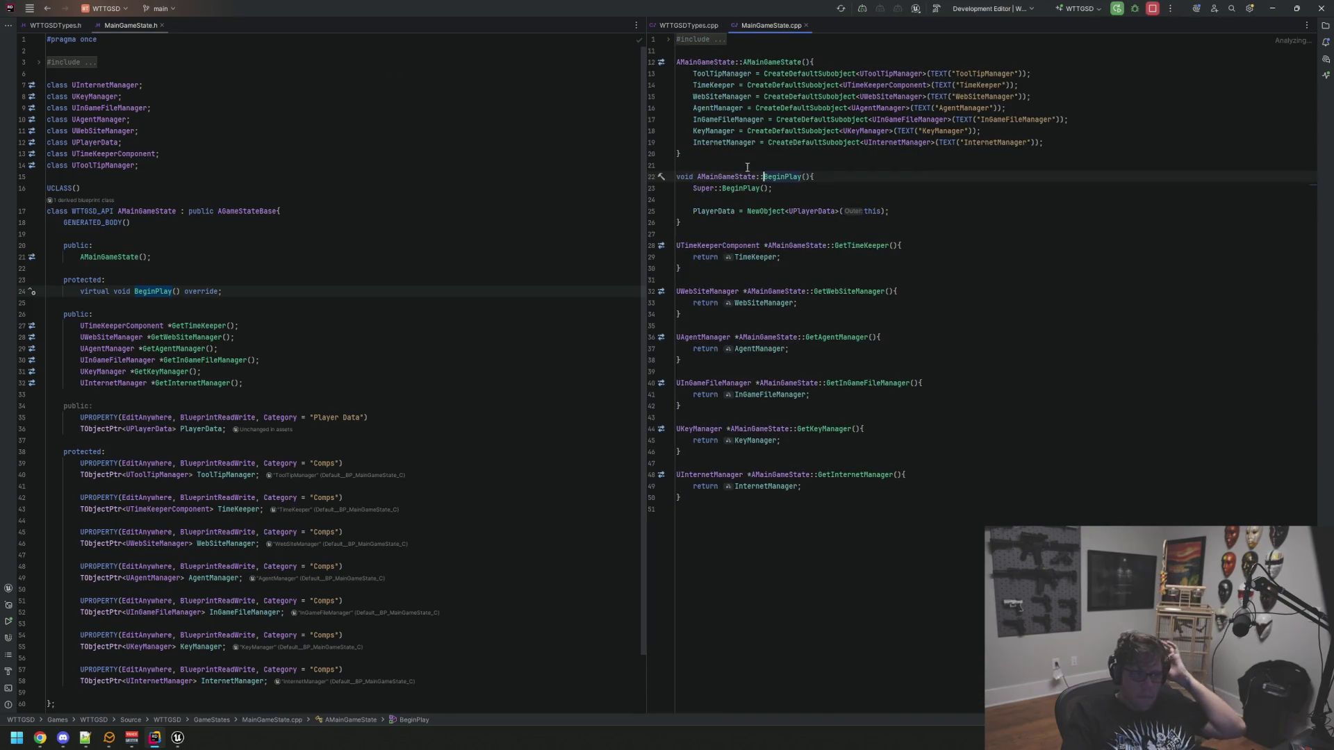
Go to UInternetManager's header and place InternetManager.cpp in the right pane
left_click(731, 139)
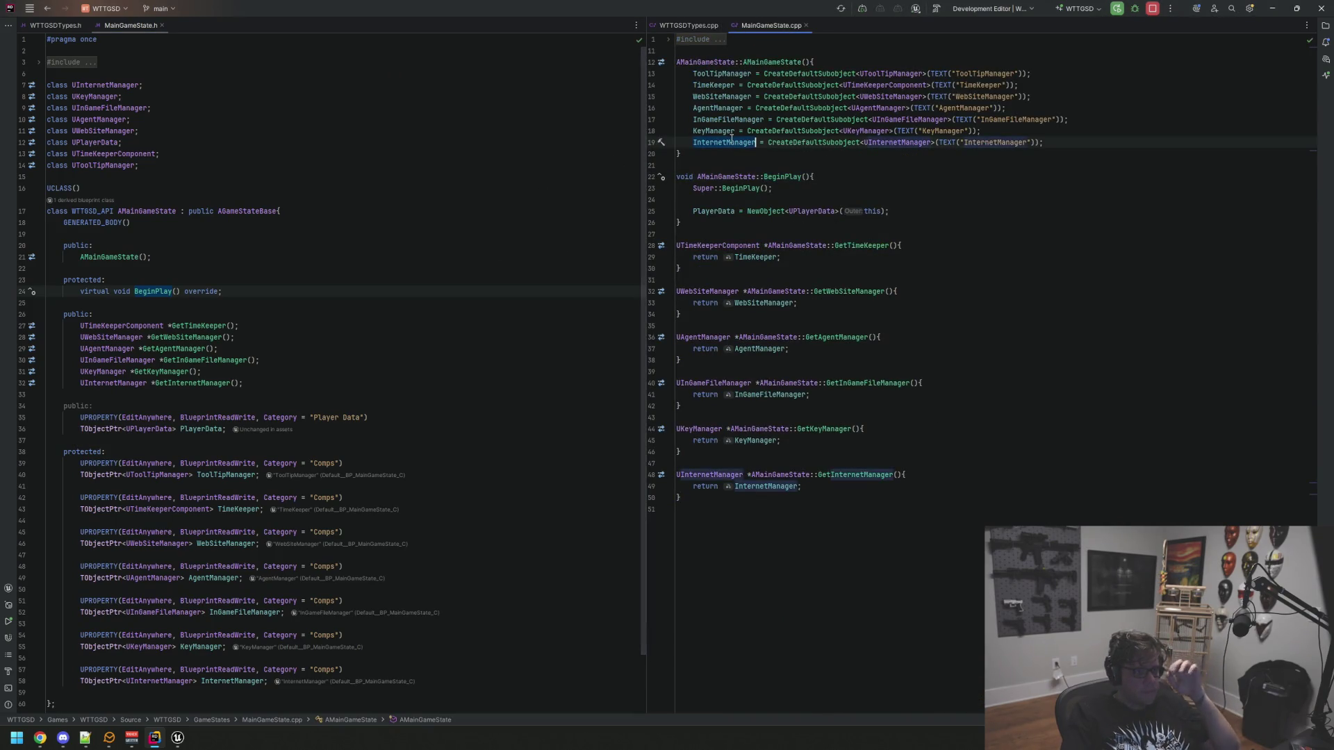
left_click(731, 141, "ctrl")
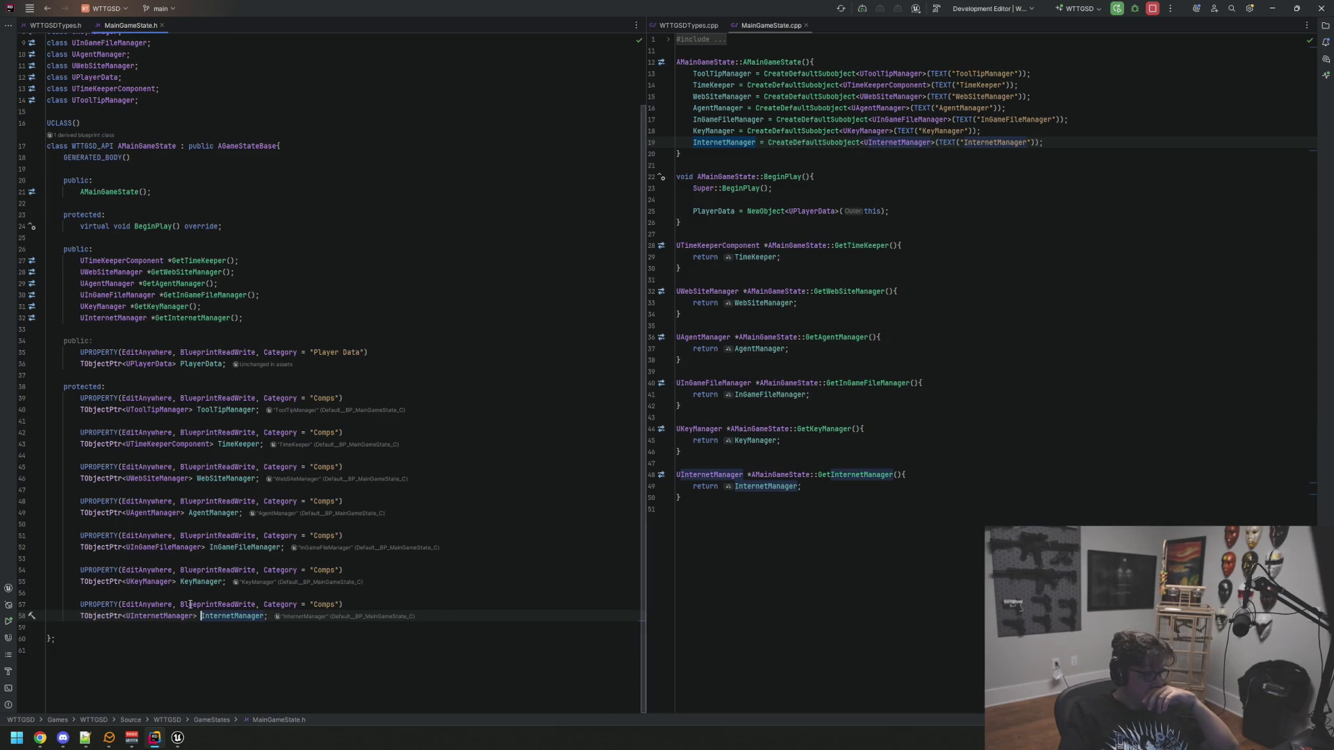
key("F12")
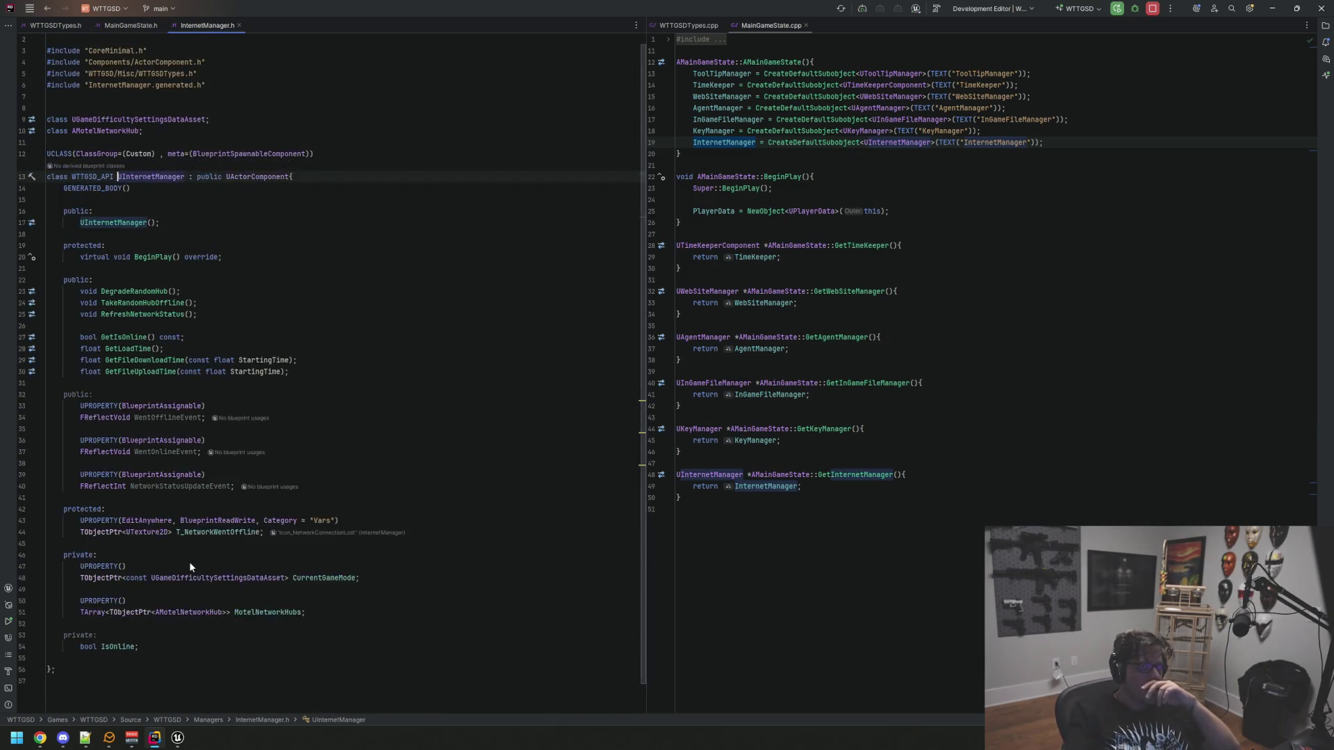
left_click(371, 200)
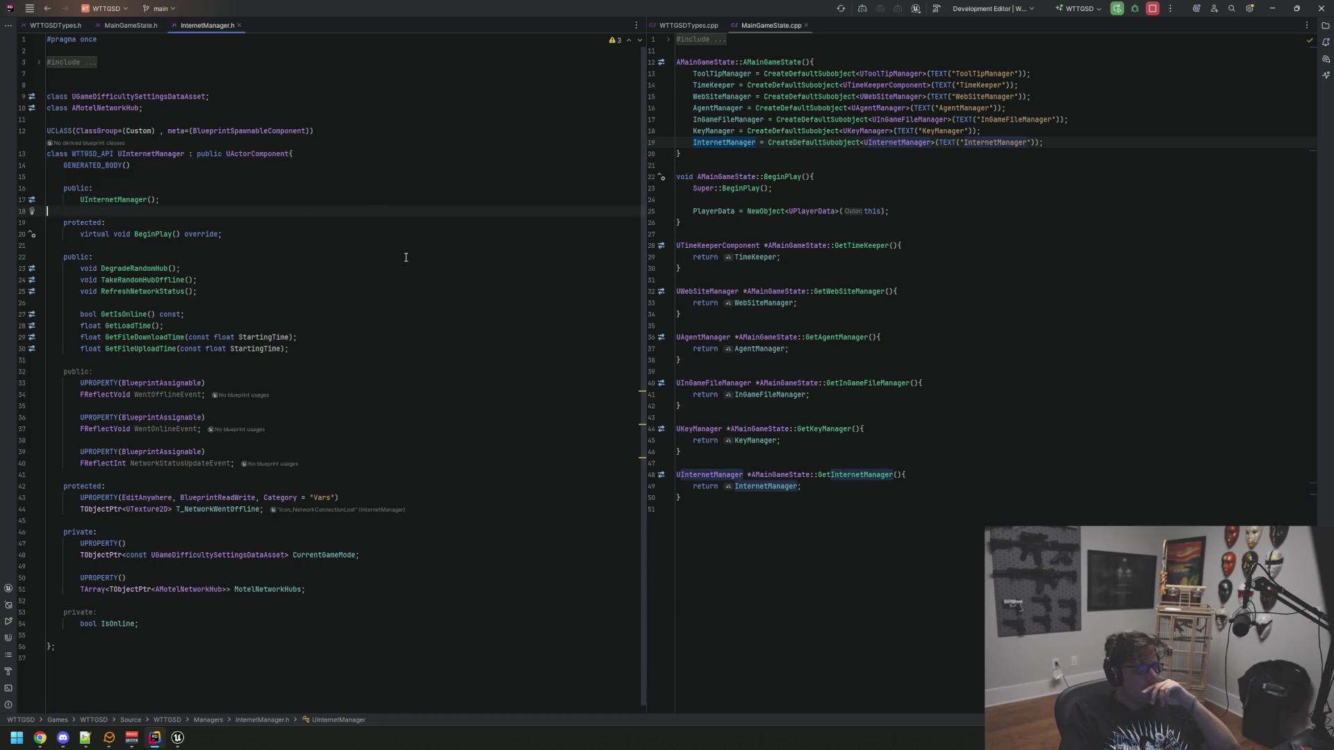
left_click(150, 245)
left_click(164, 236)
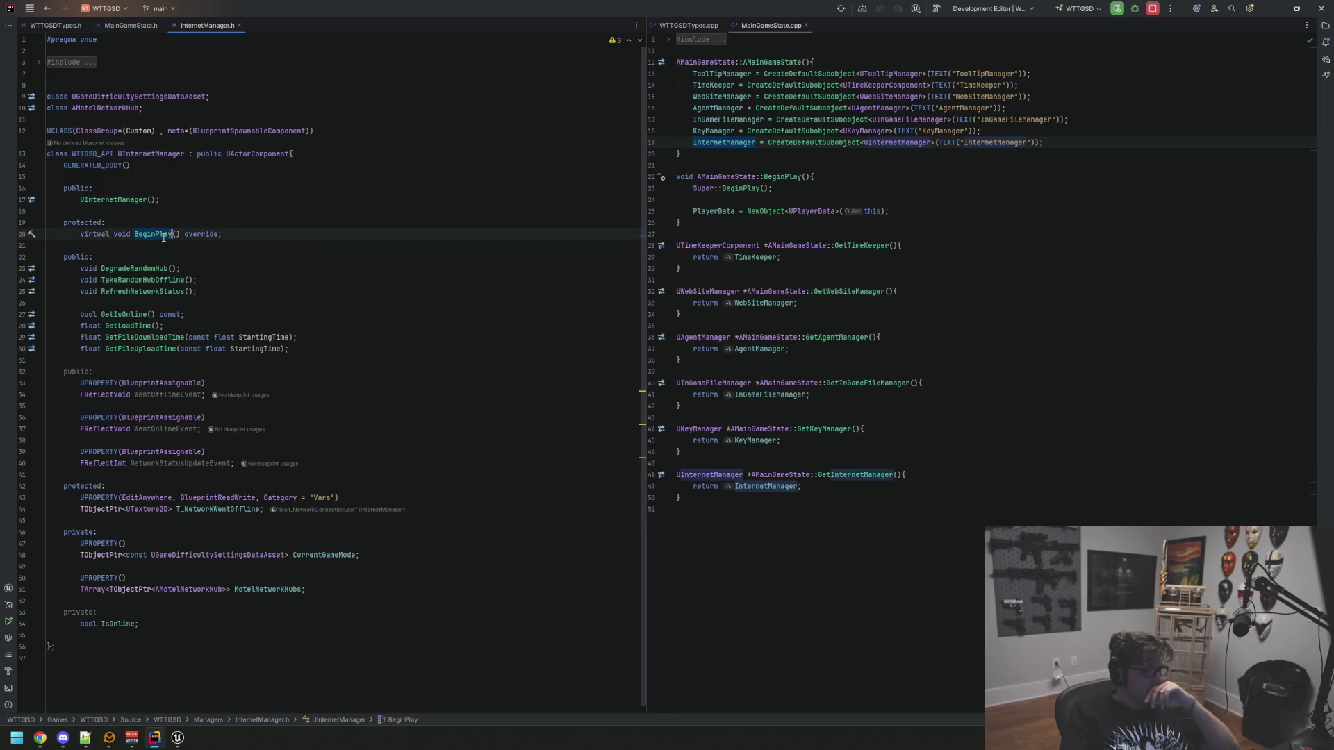
key("F12")
left_click_drag(285, 25, 874, 21)
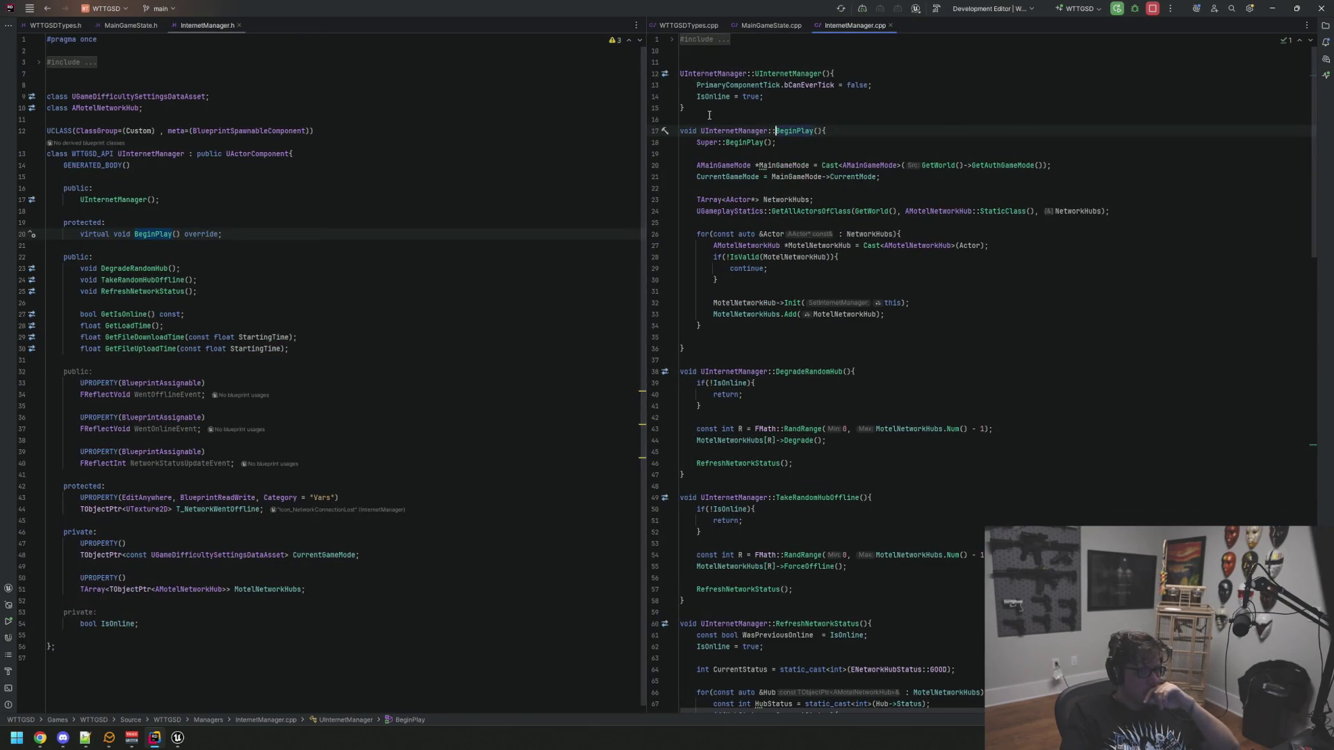
Expand InternetManager.h's includes and review its warnings, including the unused WentOfflineEvent
left_click(257, 154)
left_click(56, 62)
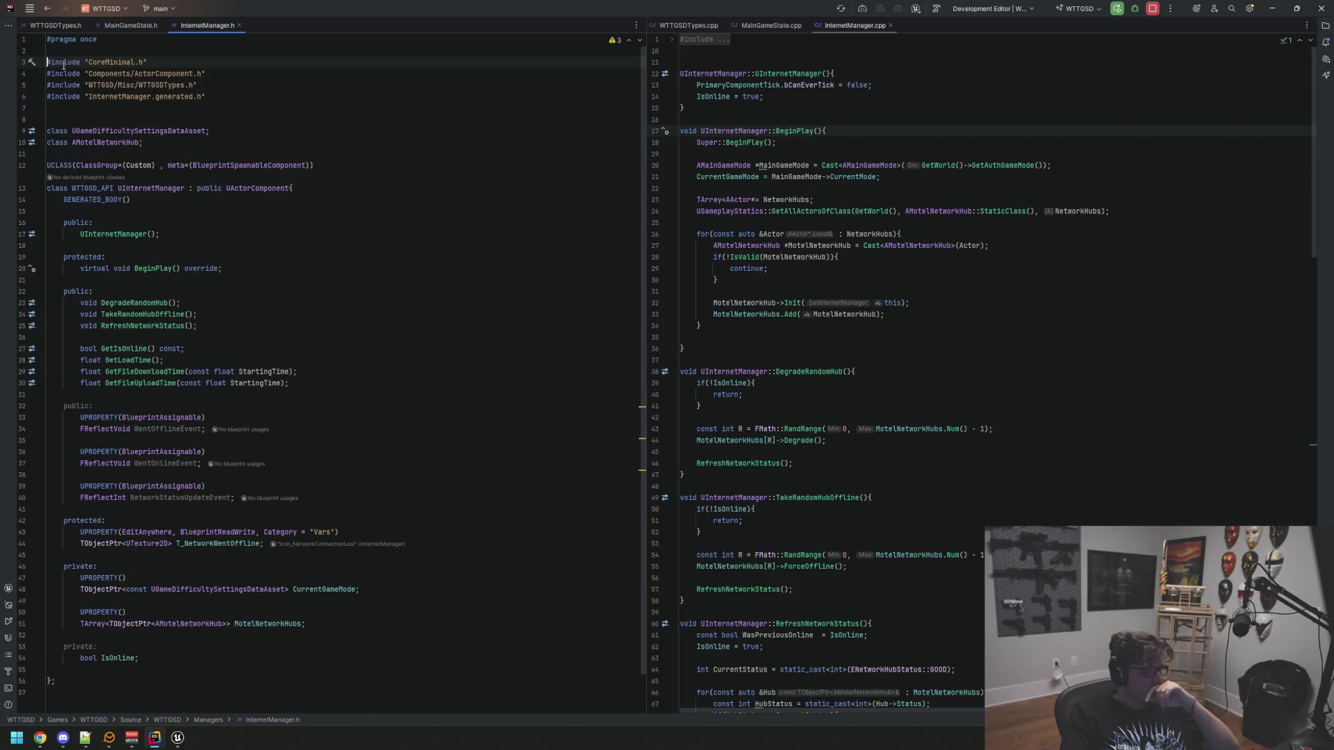
left_click(379, 111)
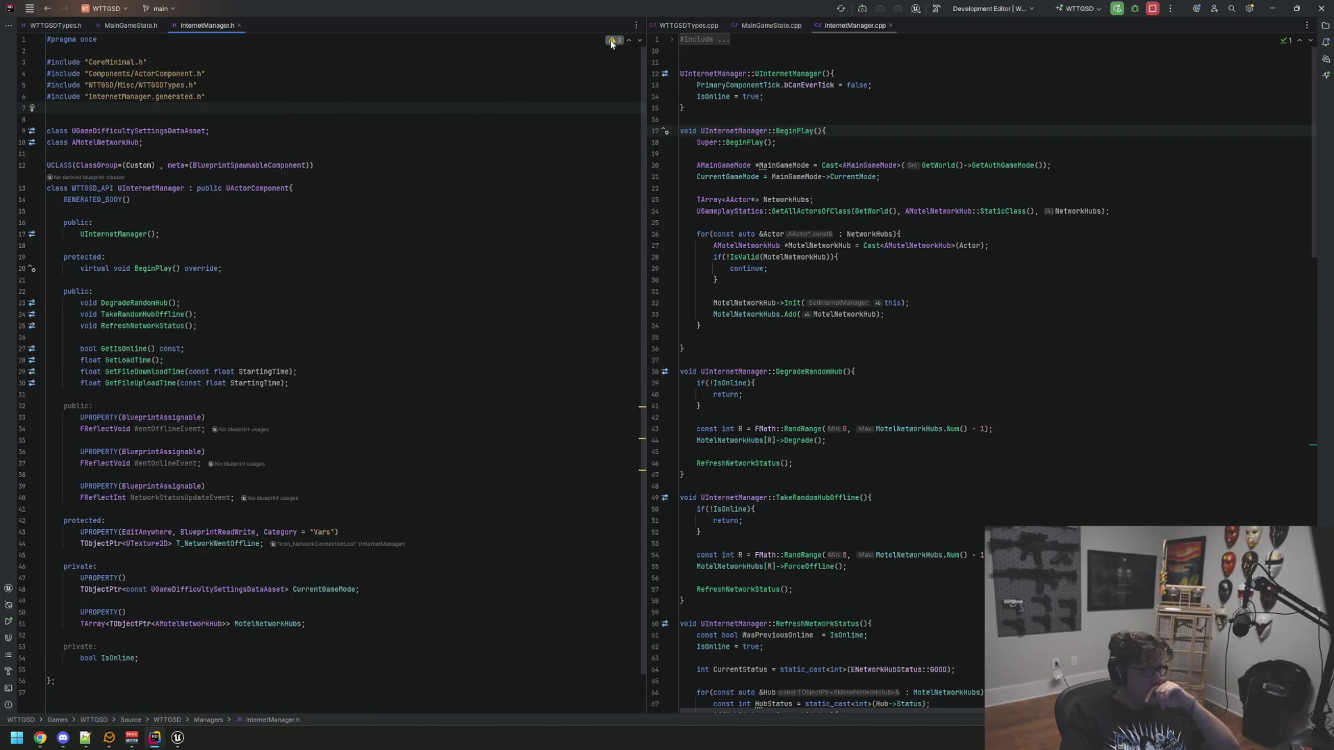
left_click(615, 39)
double_click(303, 556)
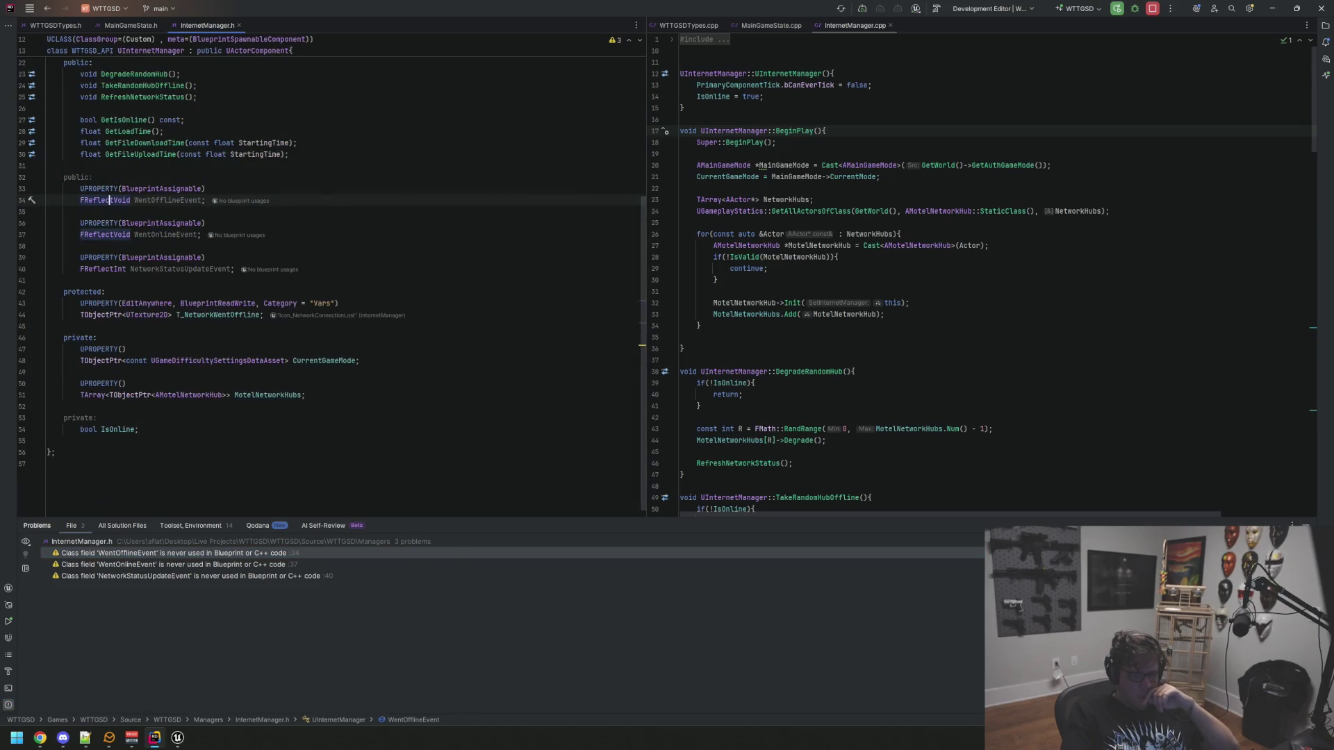
key("Escape")
left_click(506, 342)
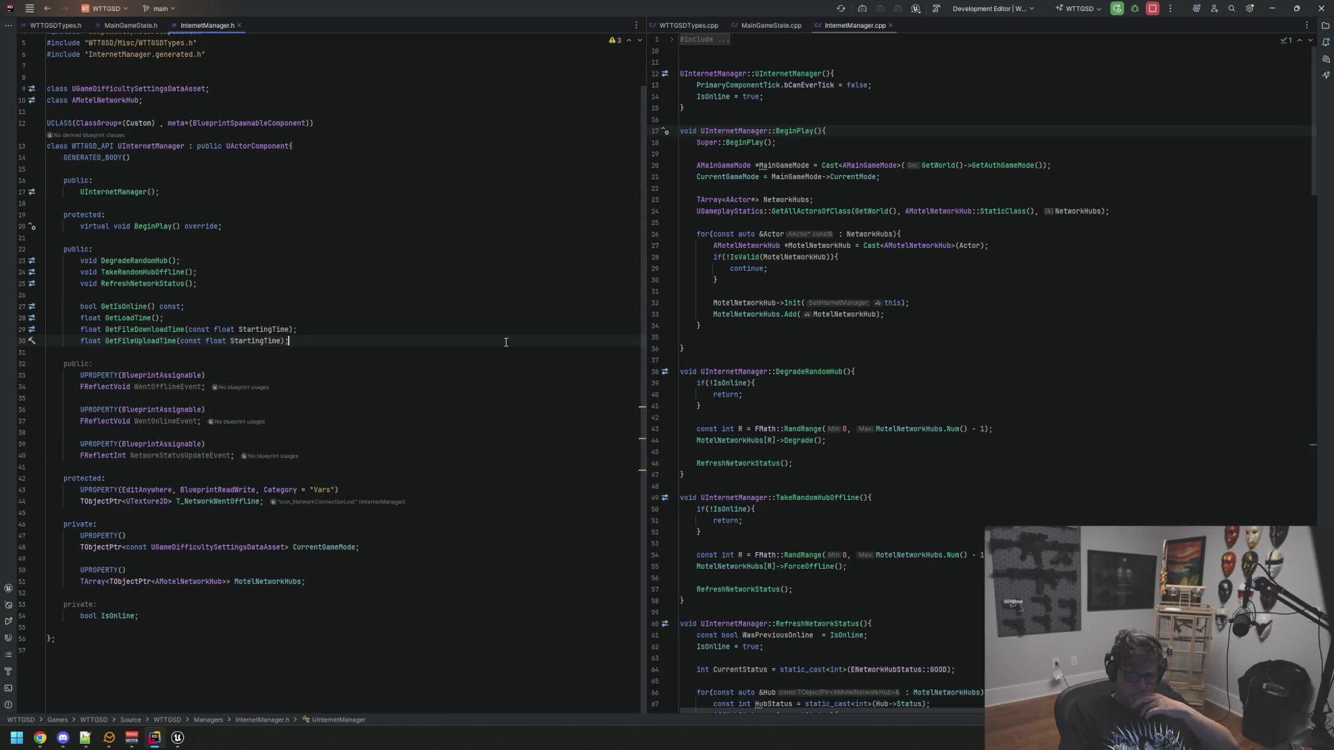
scroll(506, 342, "up", 2)
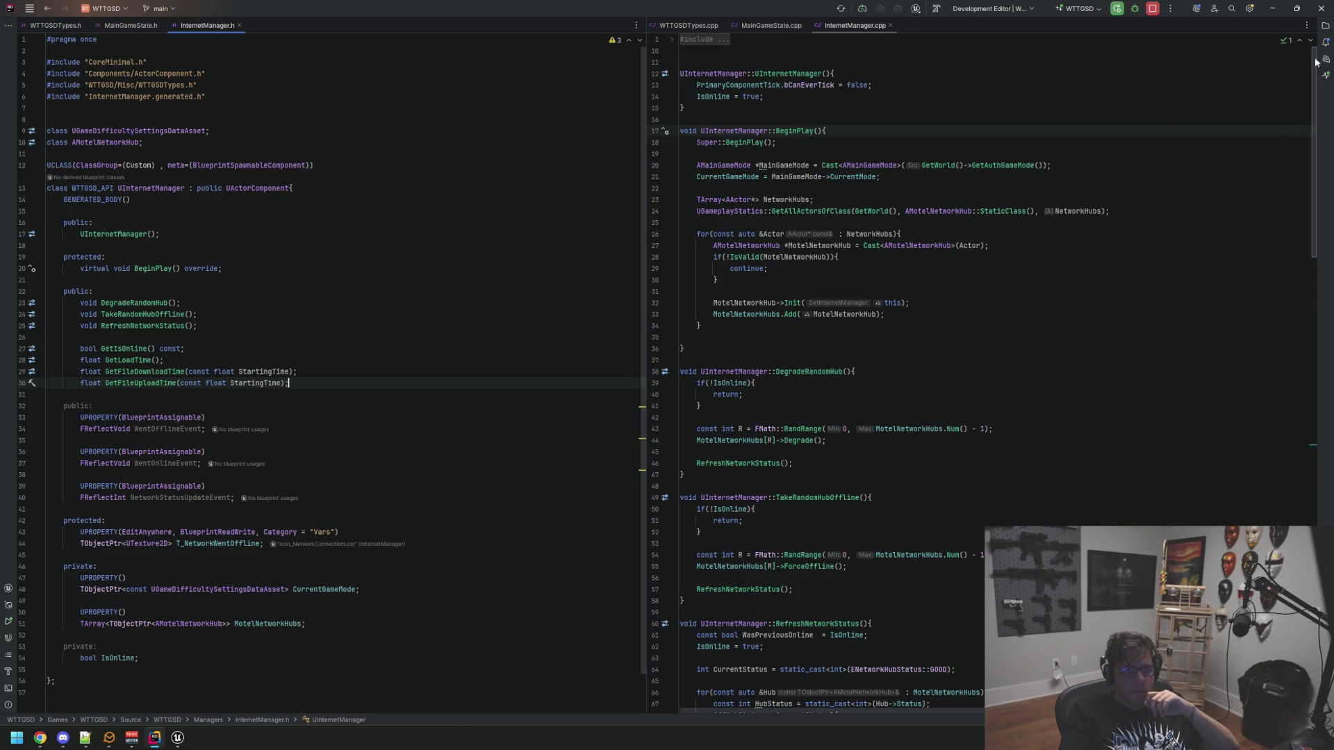
left_click(1326, 25)
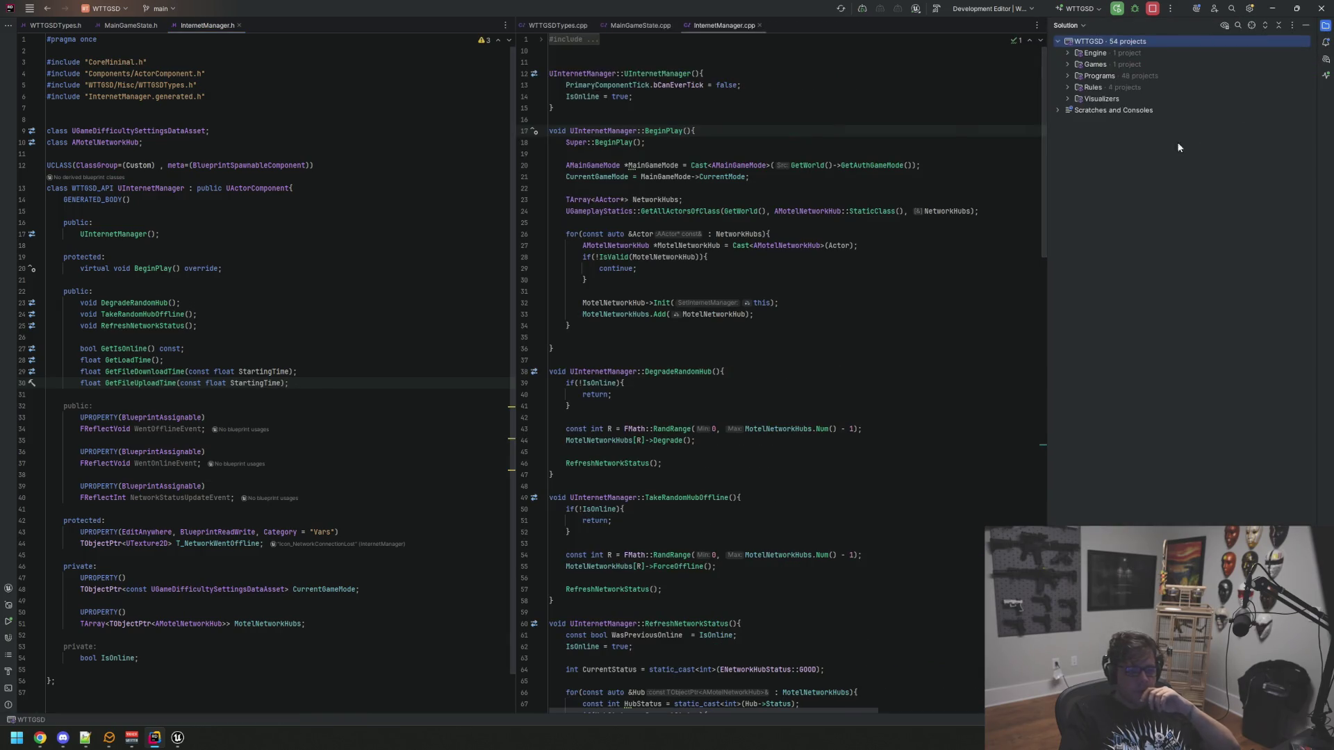
Expand the solution tree down to the WTTGSD Managers folder
left_click(1070, 64)
left_click(1086, 123)
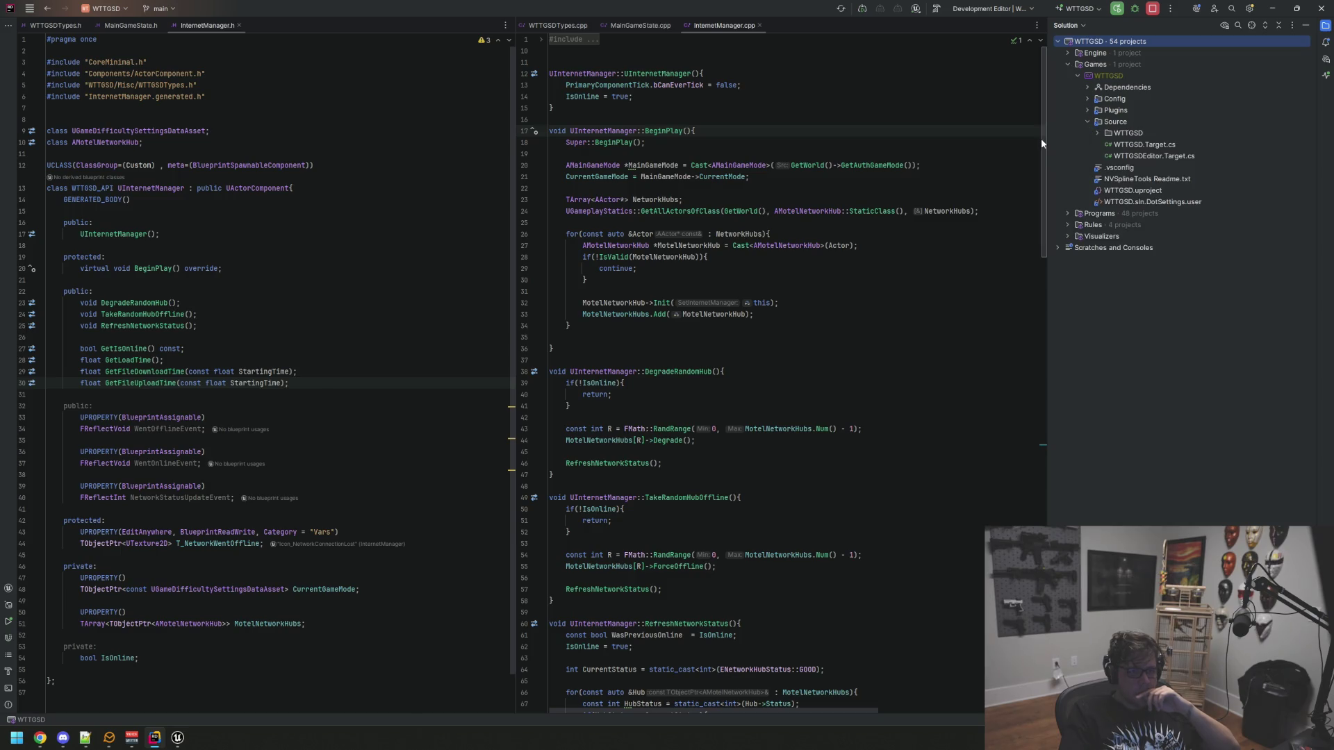
left_click_drag(1042, 142, 1112, 153)
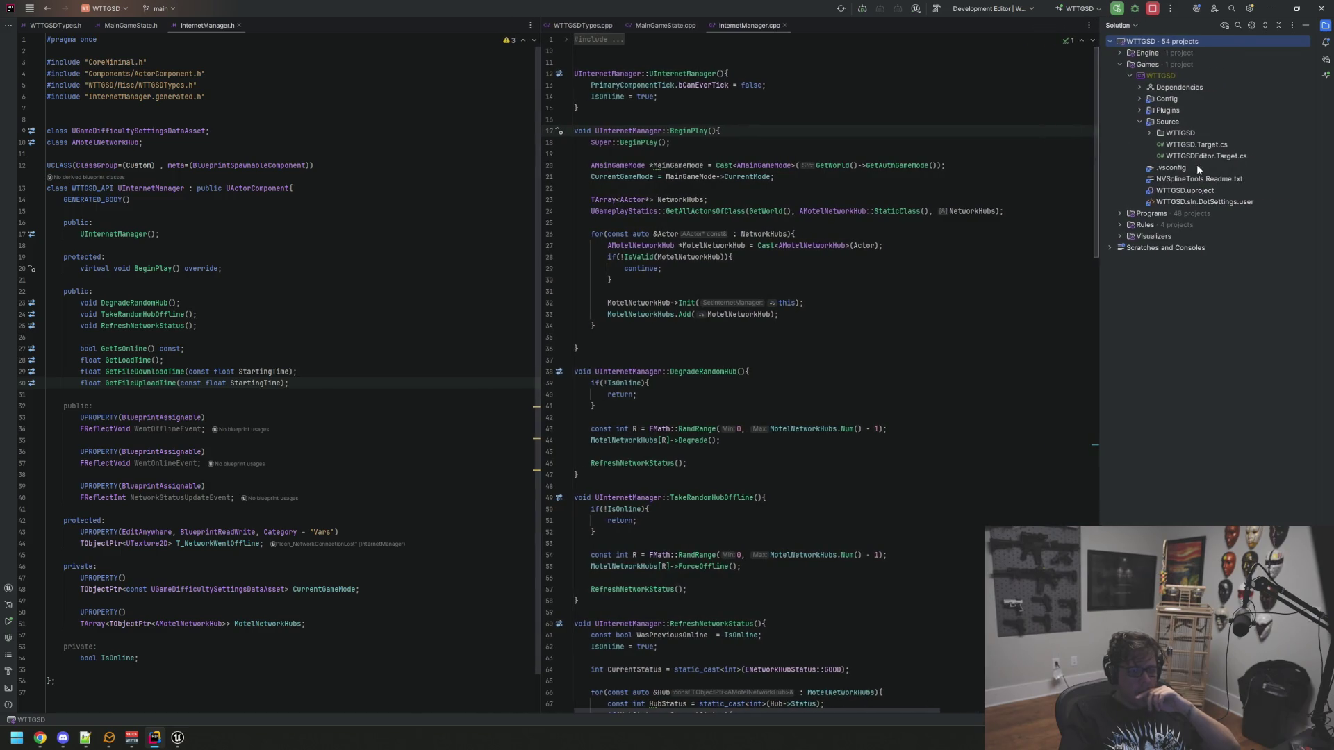
left_click(1148, 129)
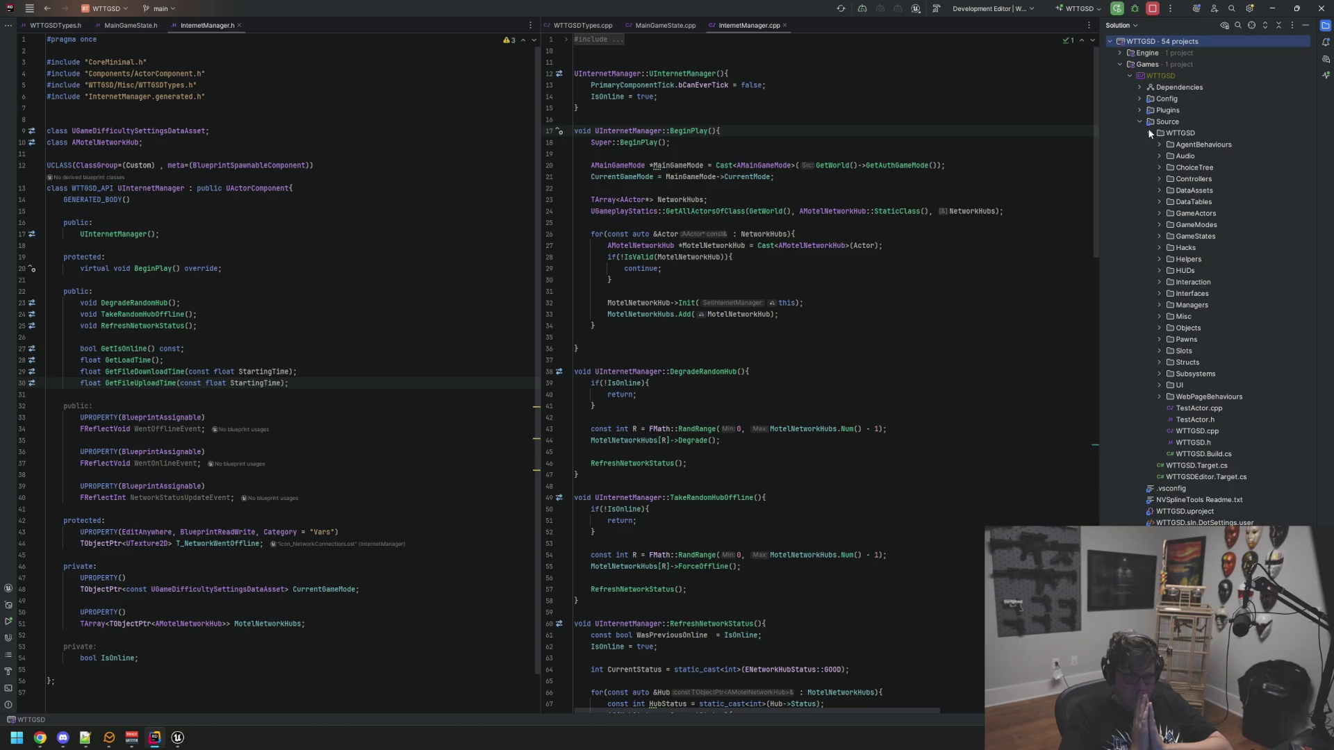
left_click(1159, 306)
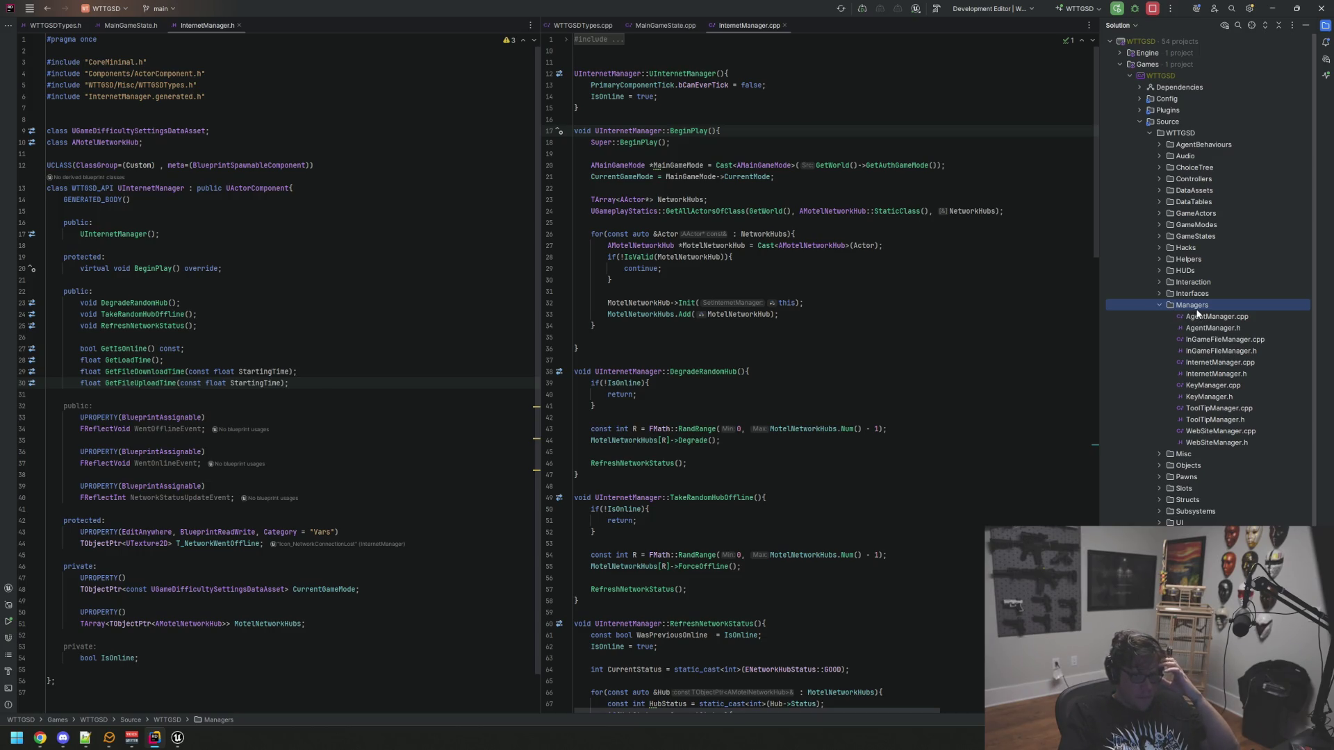
Add a new Actor Component Unreal class named WeatherManager in the Managers folder
right_click(1187, 307)
mouse_move(1196, 308)
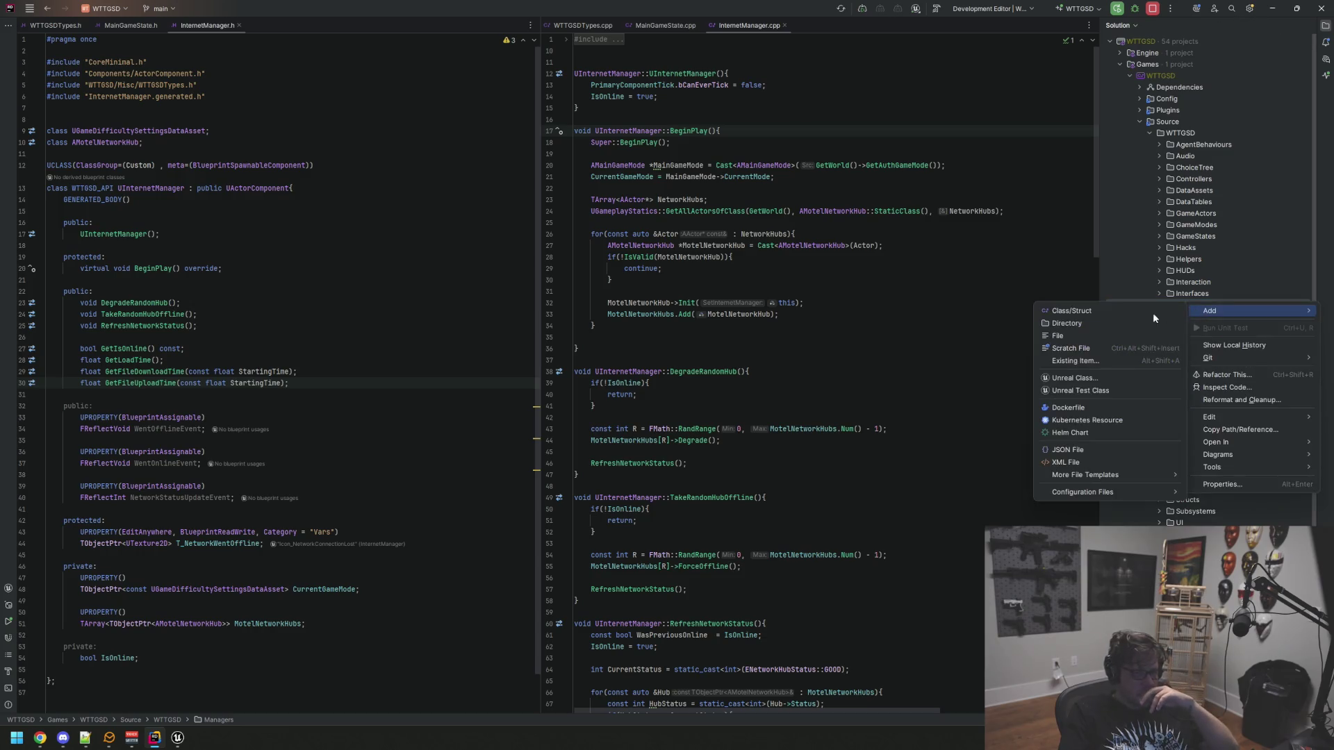
left_click(1050, 356)
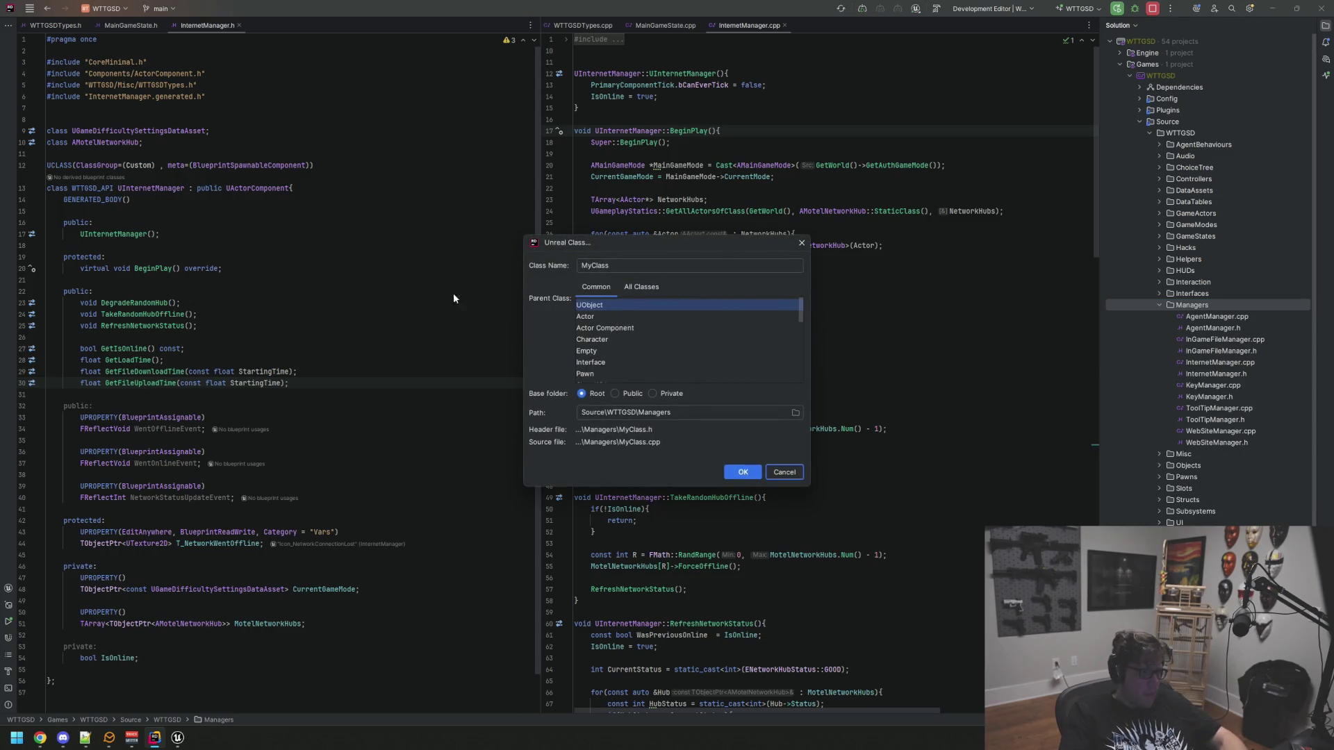
left_click(632, 329)
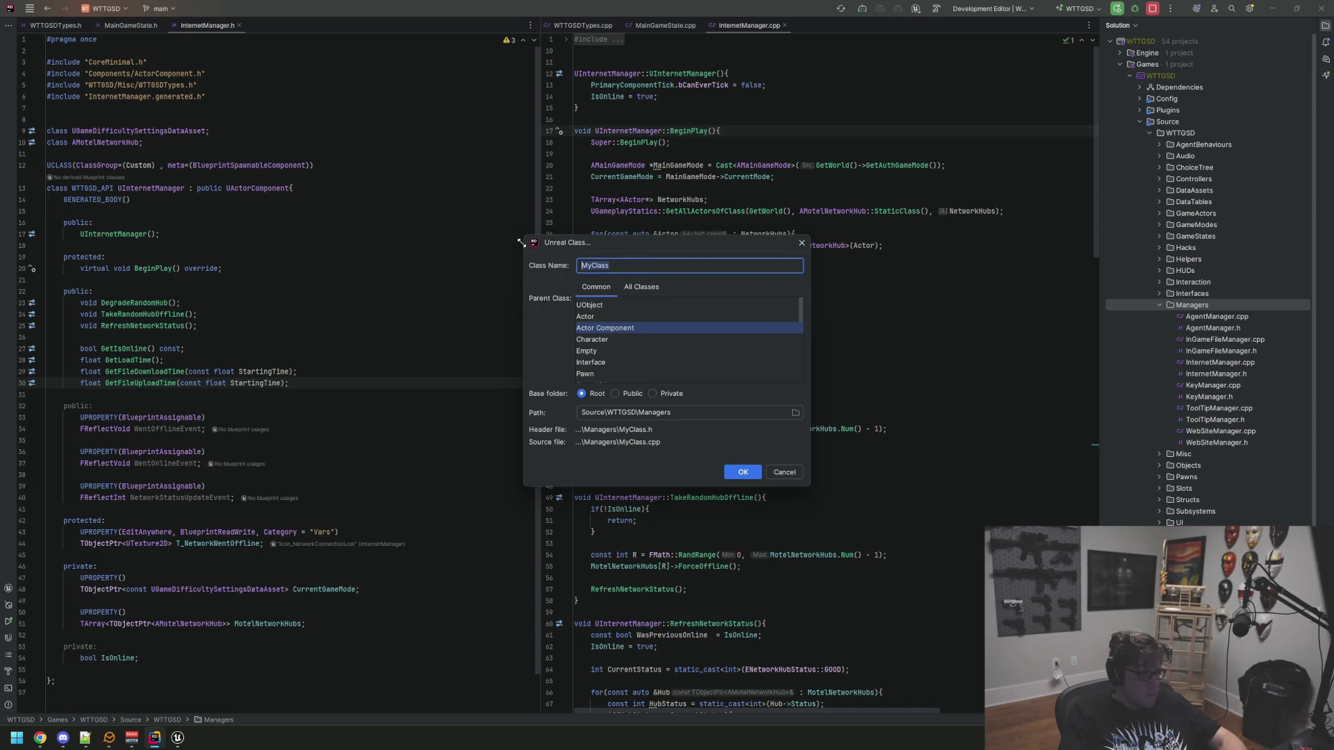
type("WeatherManager")
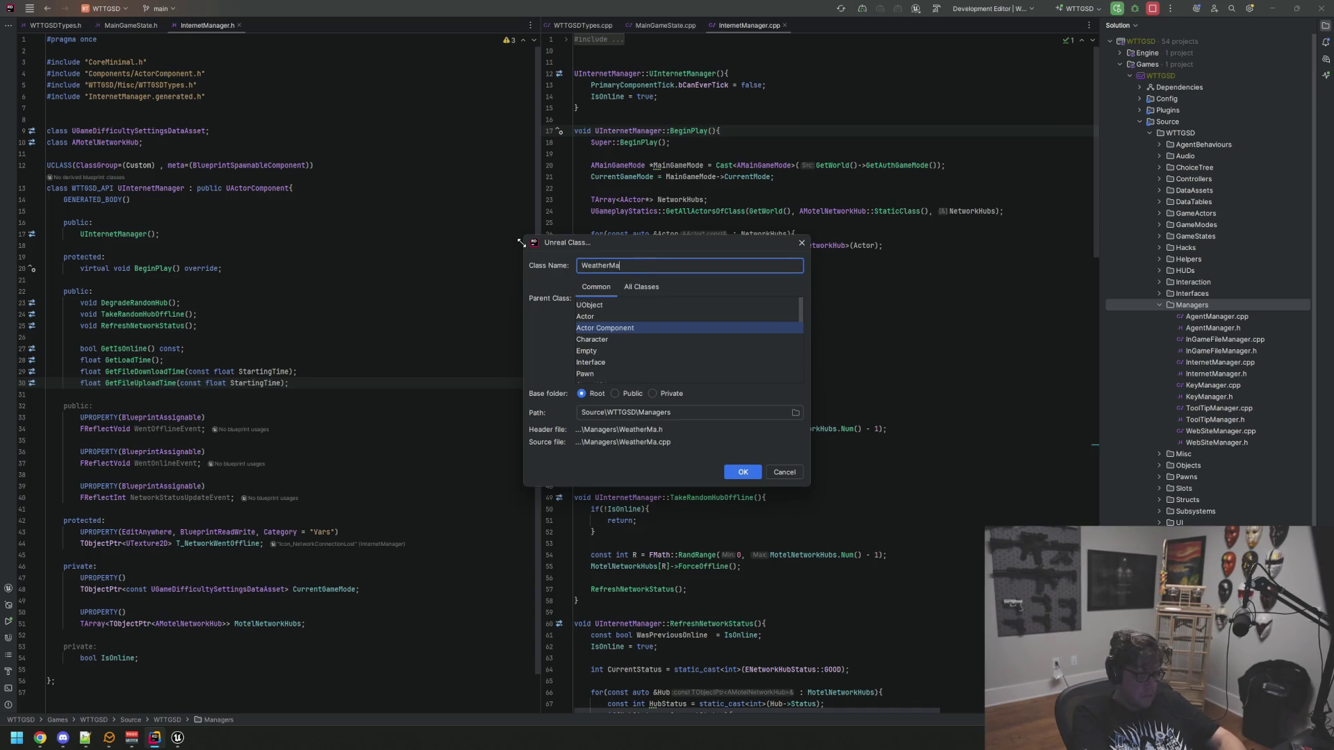
key("Return")
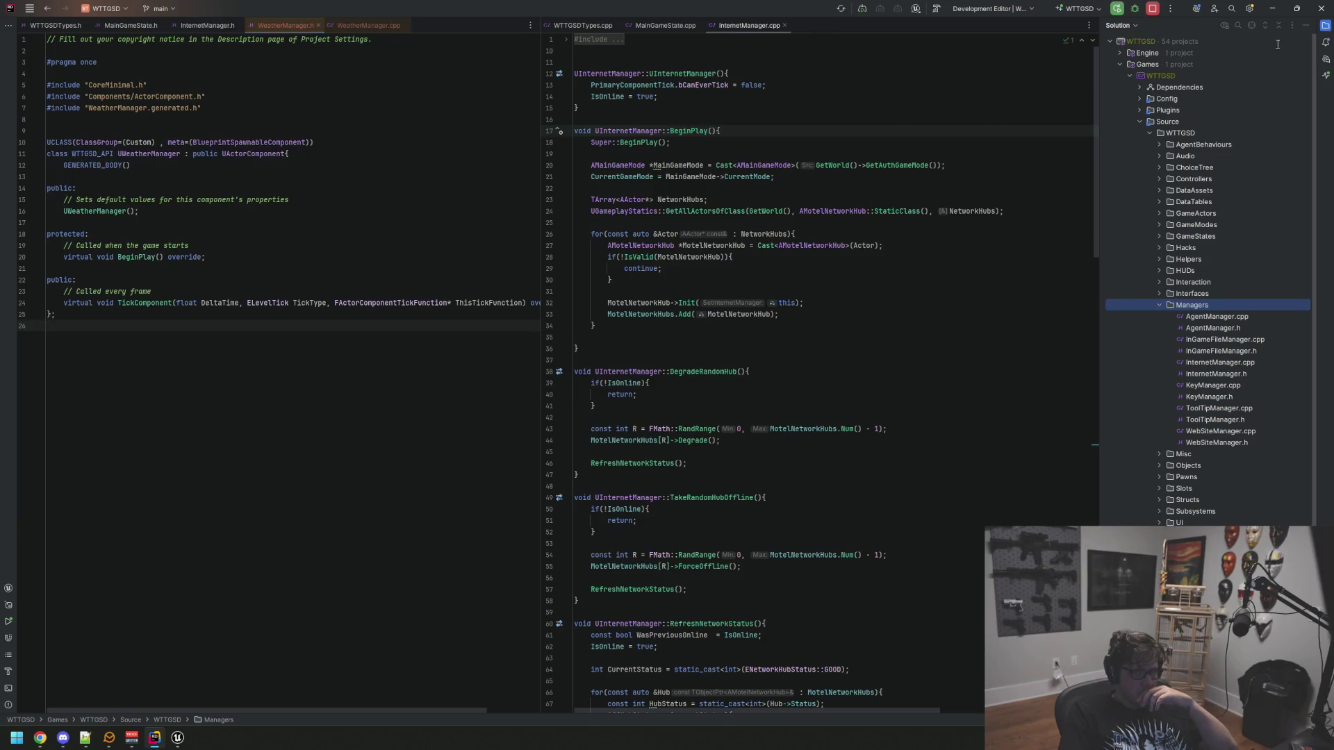
left_click(1320, 29)
Put WeatherManager.cpp on the right and InternetManager.cpp and .h in lower splits
mouse_move(352, 27)
left_mouse_down()
mouse_move(431, 50)
mouse_move(945, 37)
left_mouse_up()
mouse_move(855, 25)
left_mouse_down()
mouse_move(982, 408)
mouse_move(888, 625)
left_mouse_up()
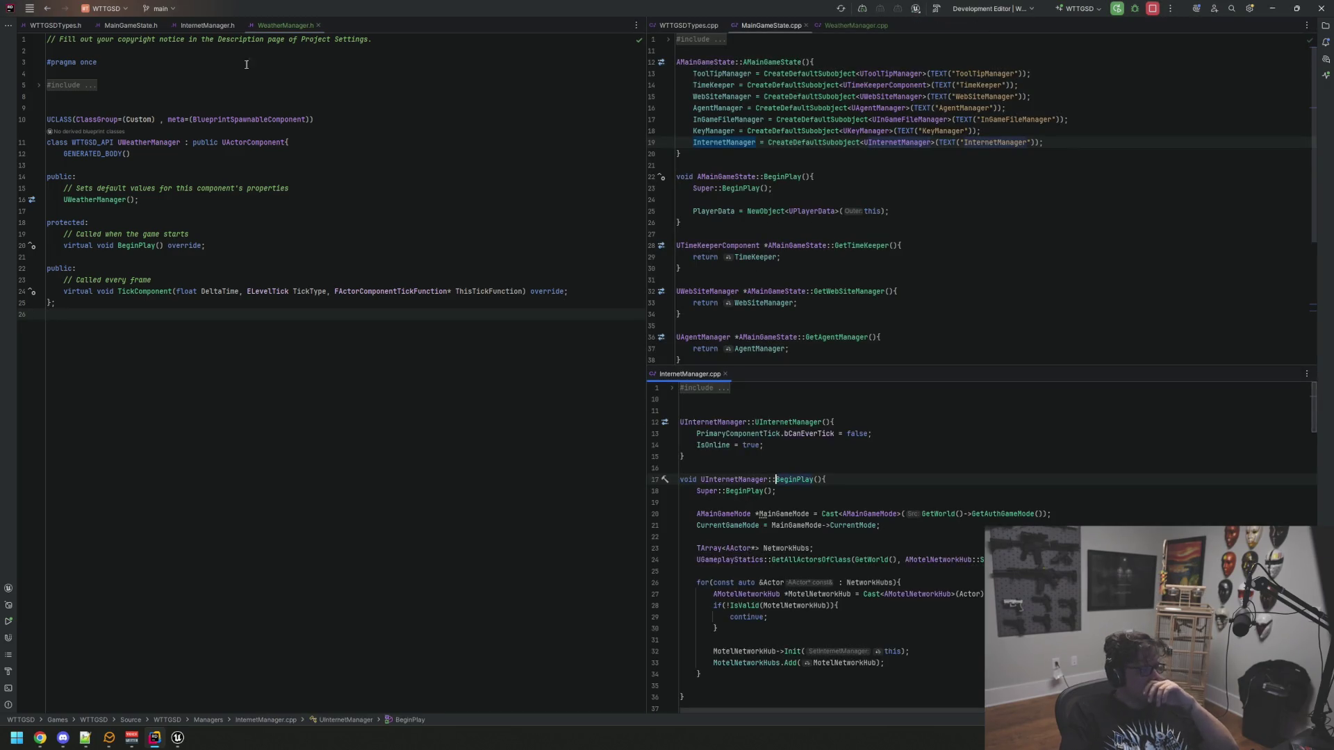
mouse_move(224, 27)
left_mouse_down()
mouse_move(299, 68)
mouse_move(327, 630)
mouse_move(362, 609)
left_mouse_up()
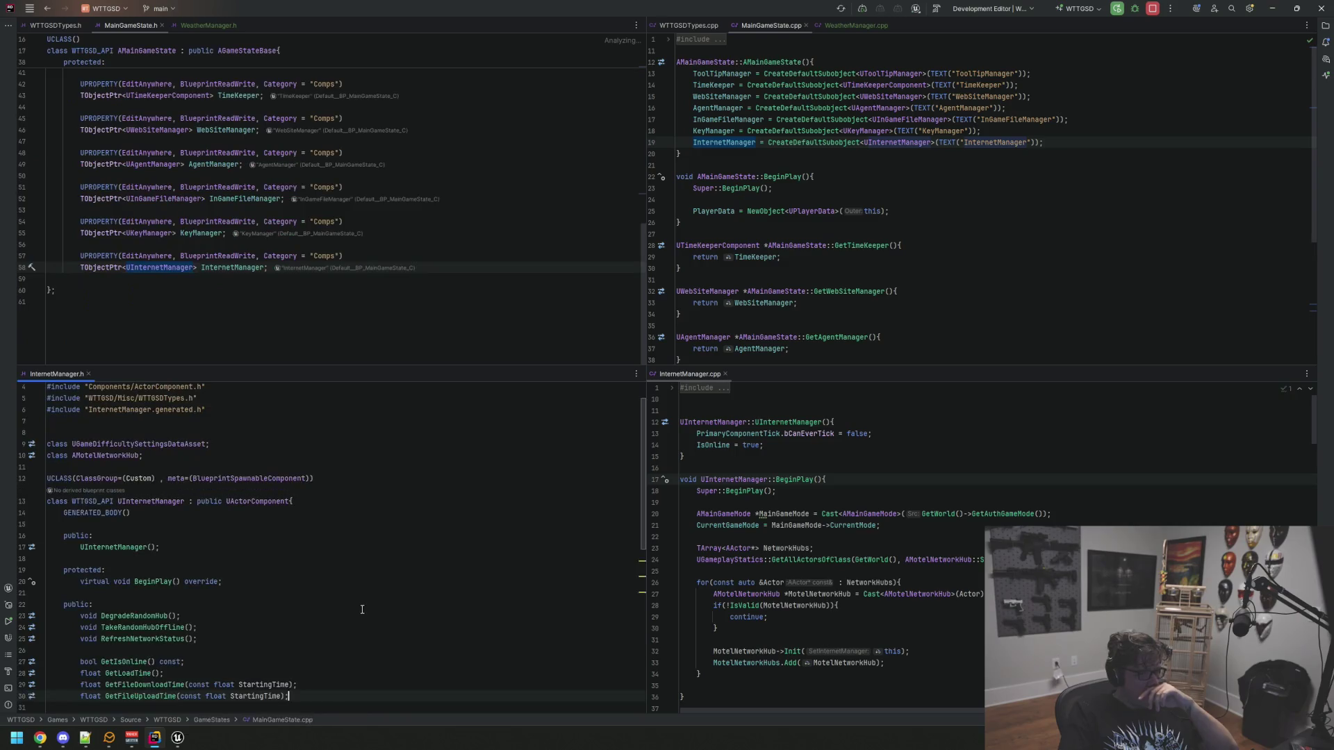
left_click(47, 245)
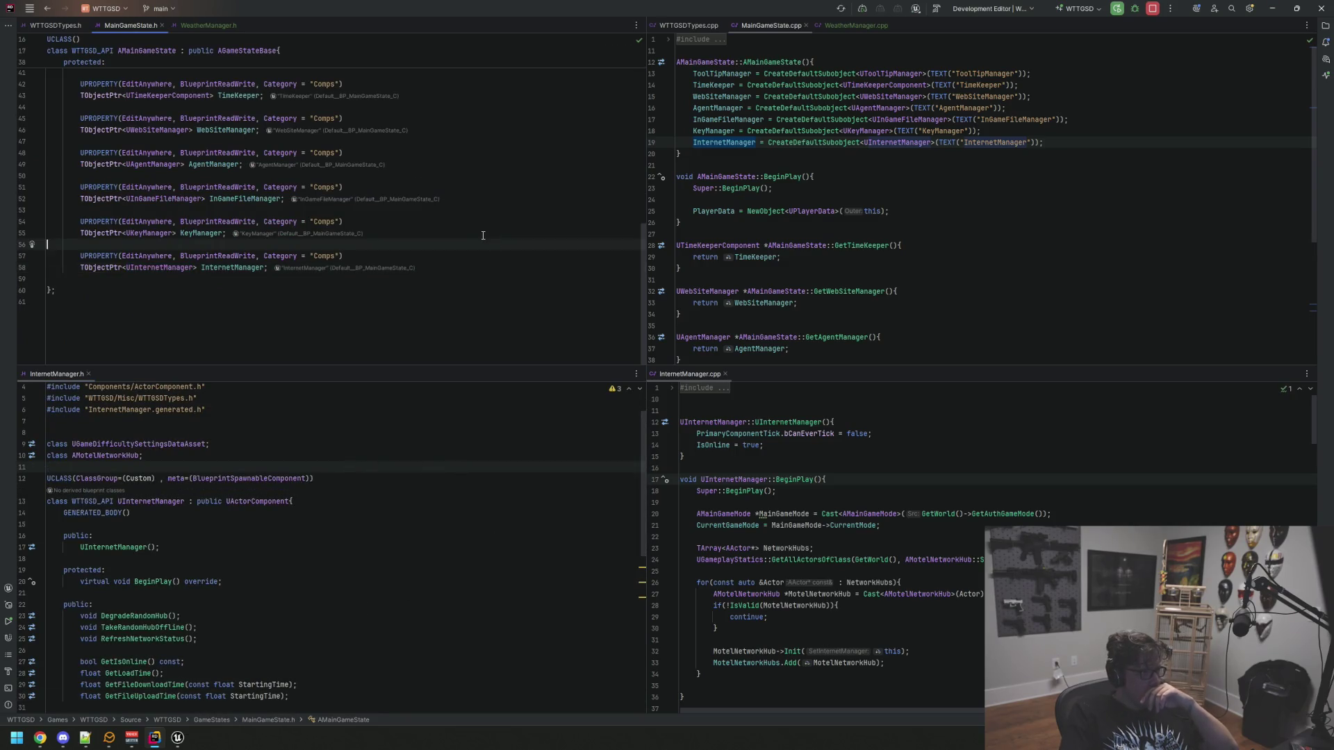
left_click(209, 25)
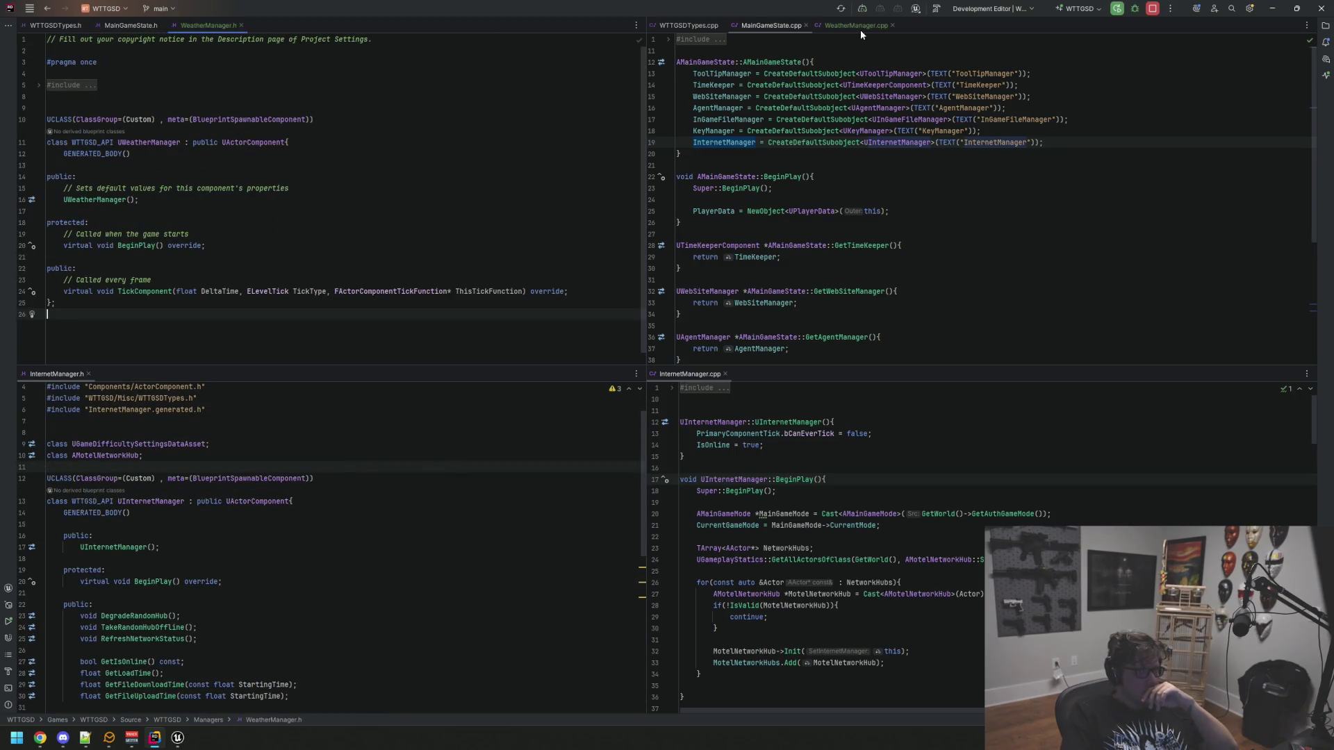
left_click(95, 85)
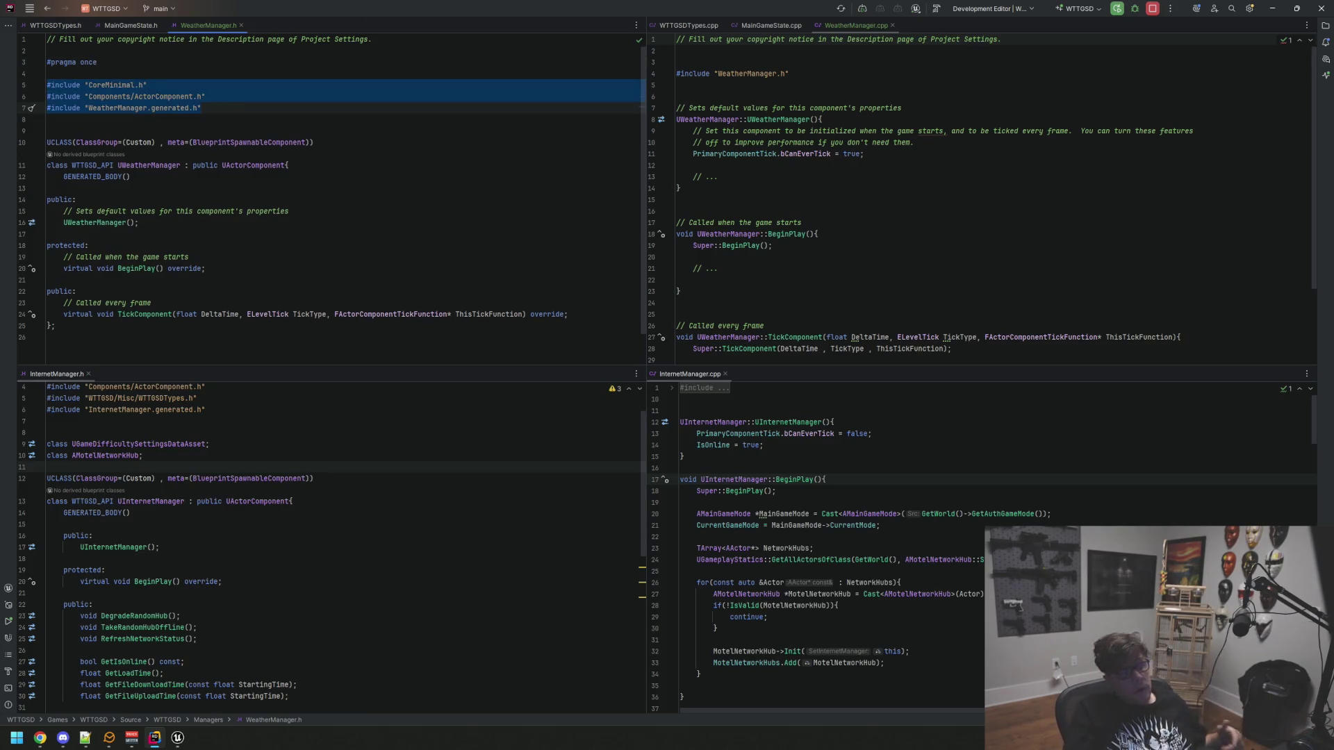
Set the audio mixer's A1 output to the speakers, then return to WeatherManager.h's class body
mouse_move(85, 738)
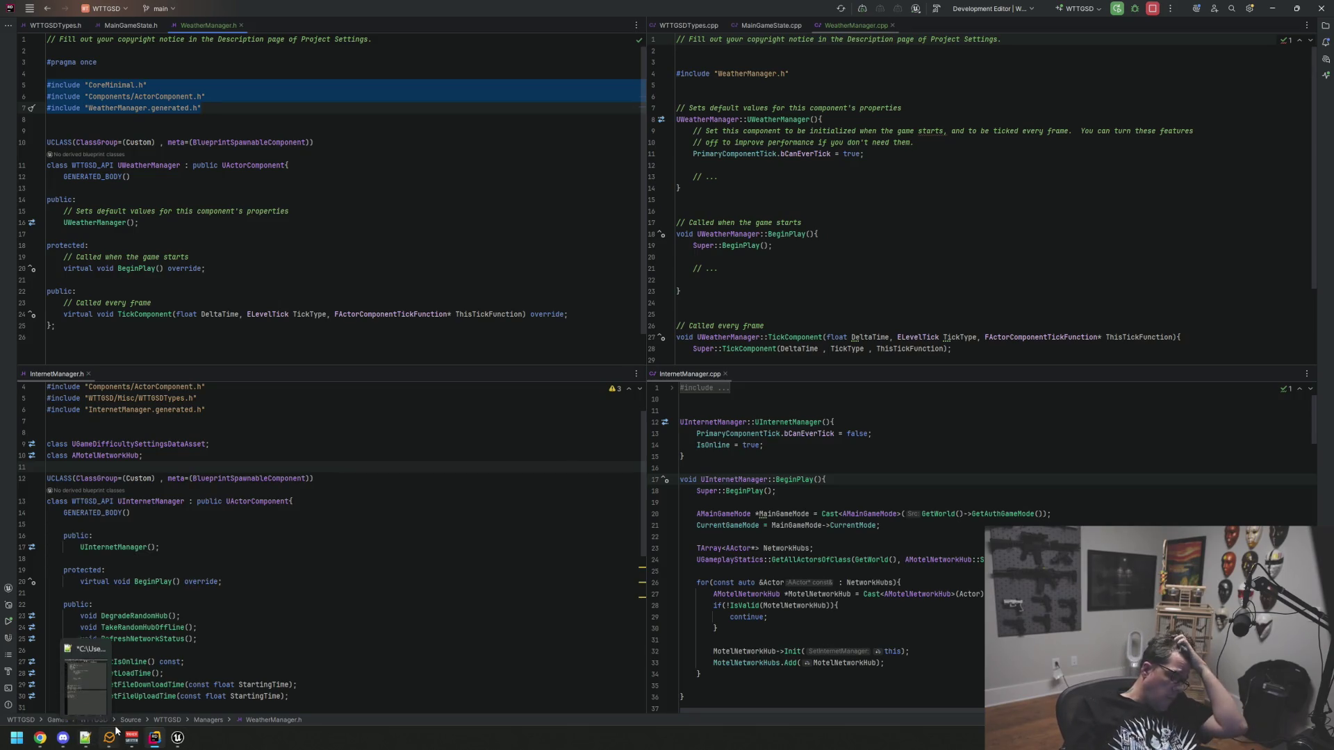
left_click(132, 738)
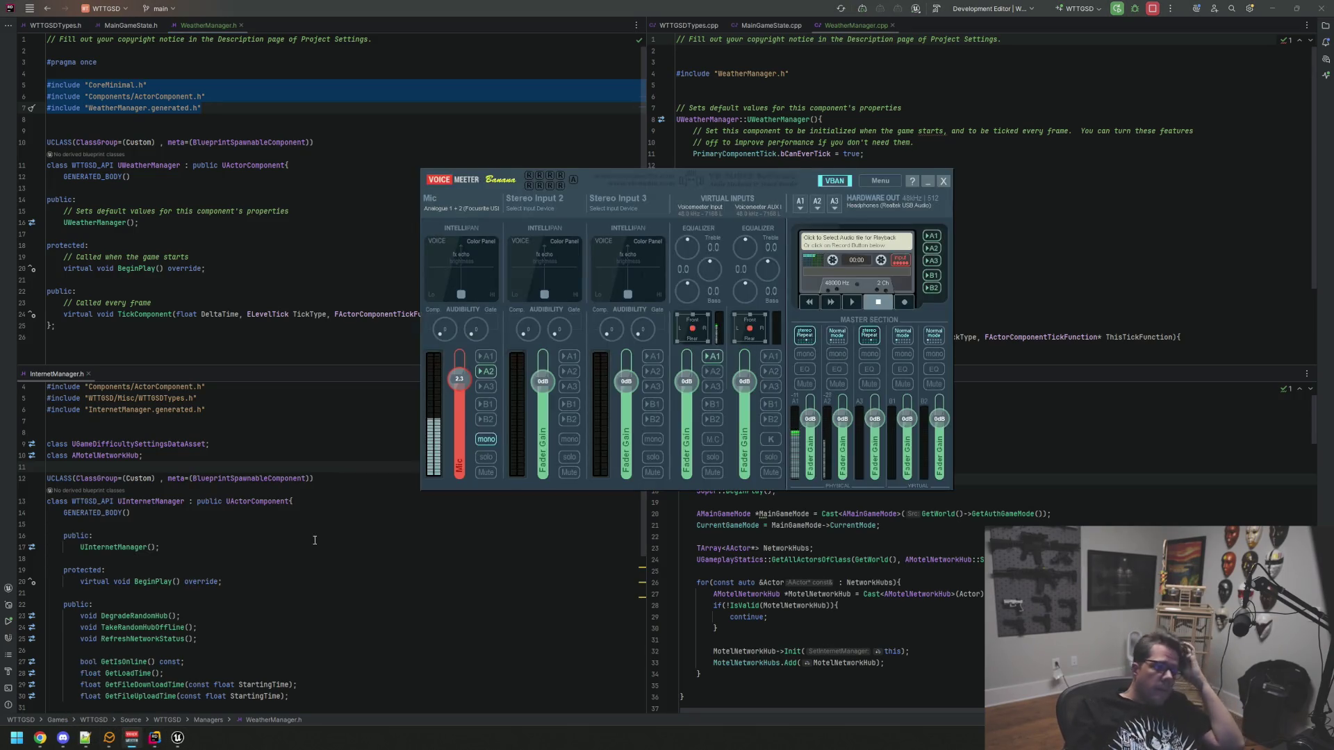
left_click(799, 207)
left_click(979, 288)
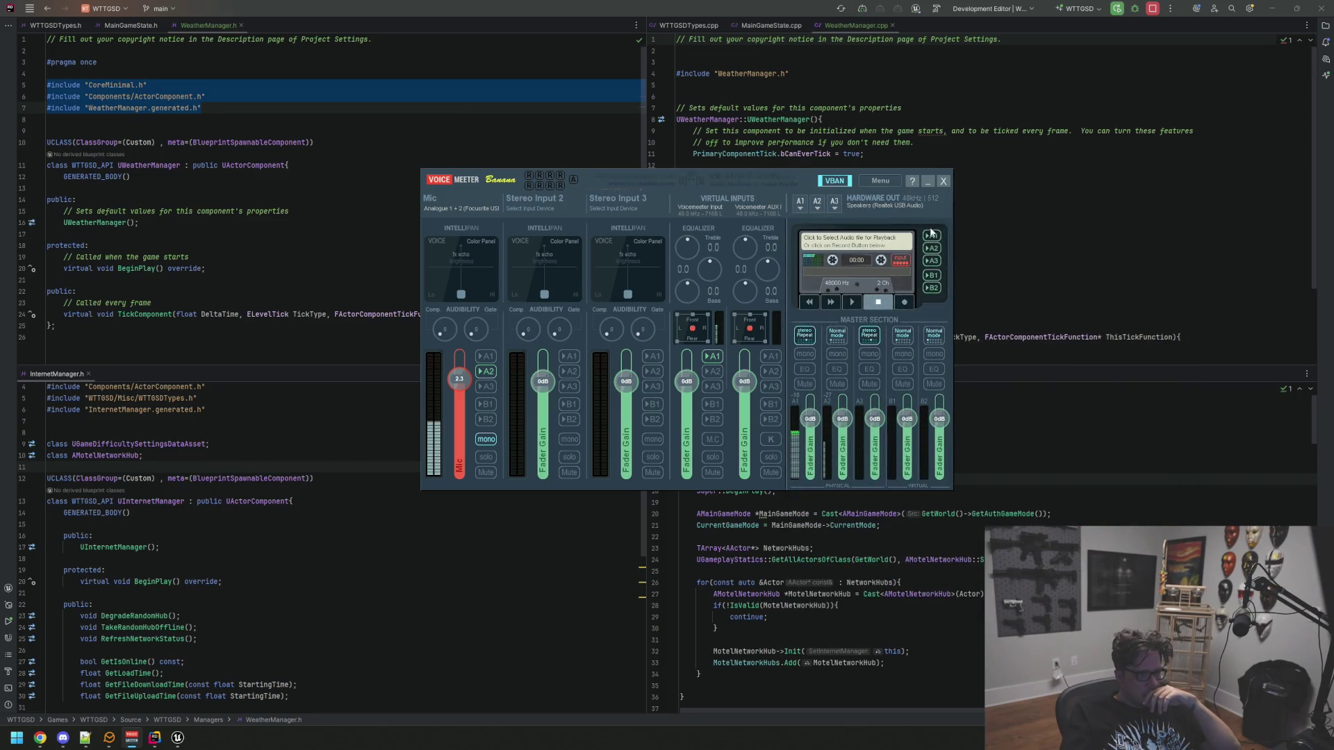
left_click(929, 182)
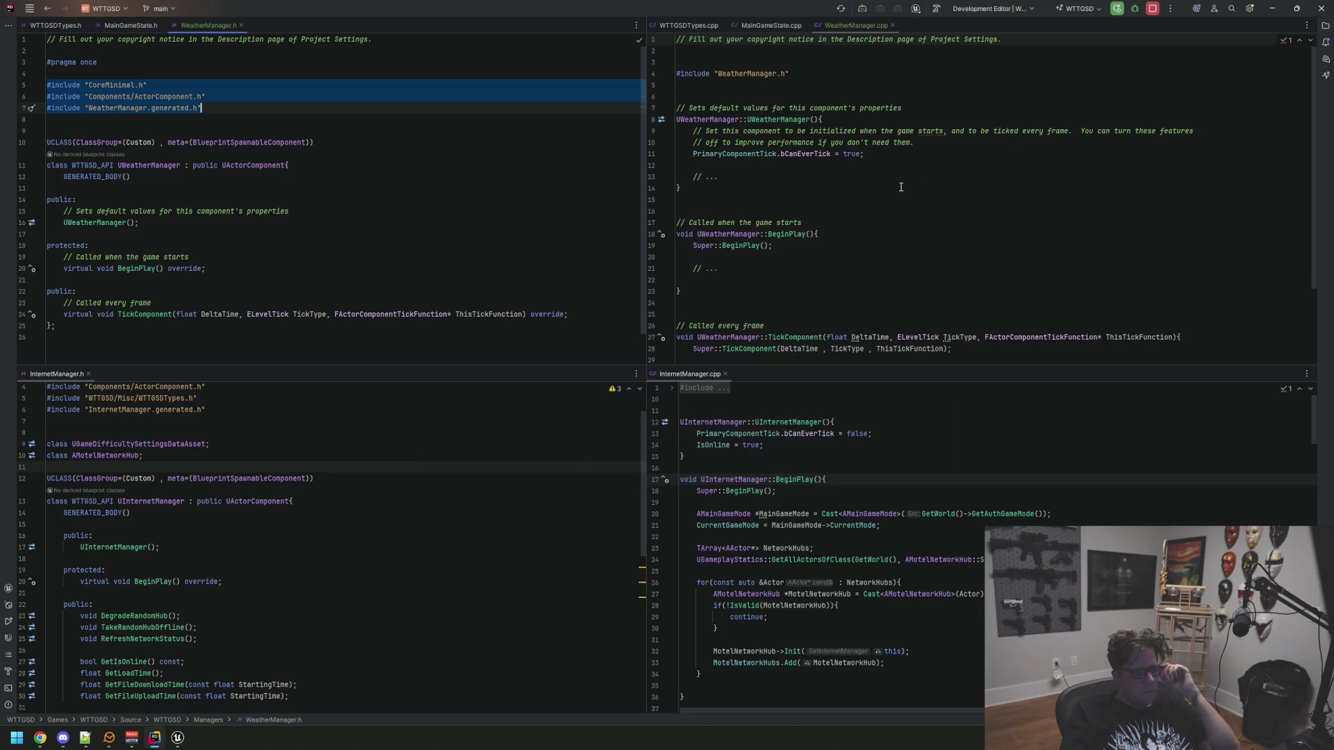
left_click(490, 164)
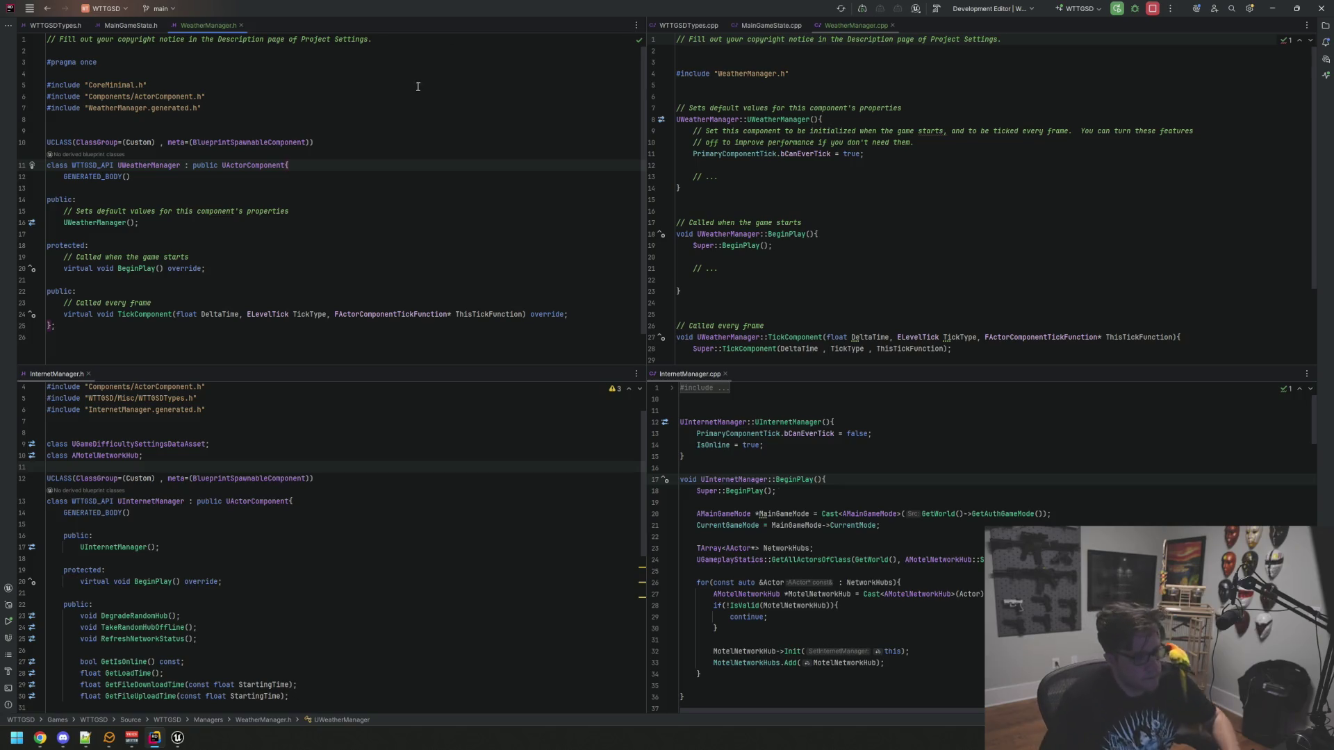
key("Down")
Remove the copyright and default-values comments from WeatherManager.h and indent the public section
left_click(352, 119)
key("Up")
key("Up")
key("Up")
key("Up")
key("Up")
key("Delete")
key("Delete")
key("Delete")
key("Down")
key("Down")
key("Down")
key("End")
key("Down")
key("Down")
key("Down")
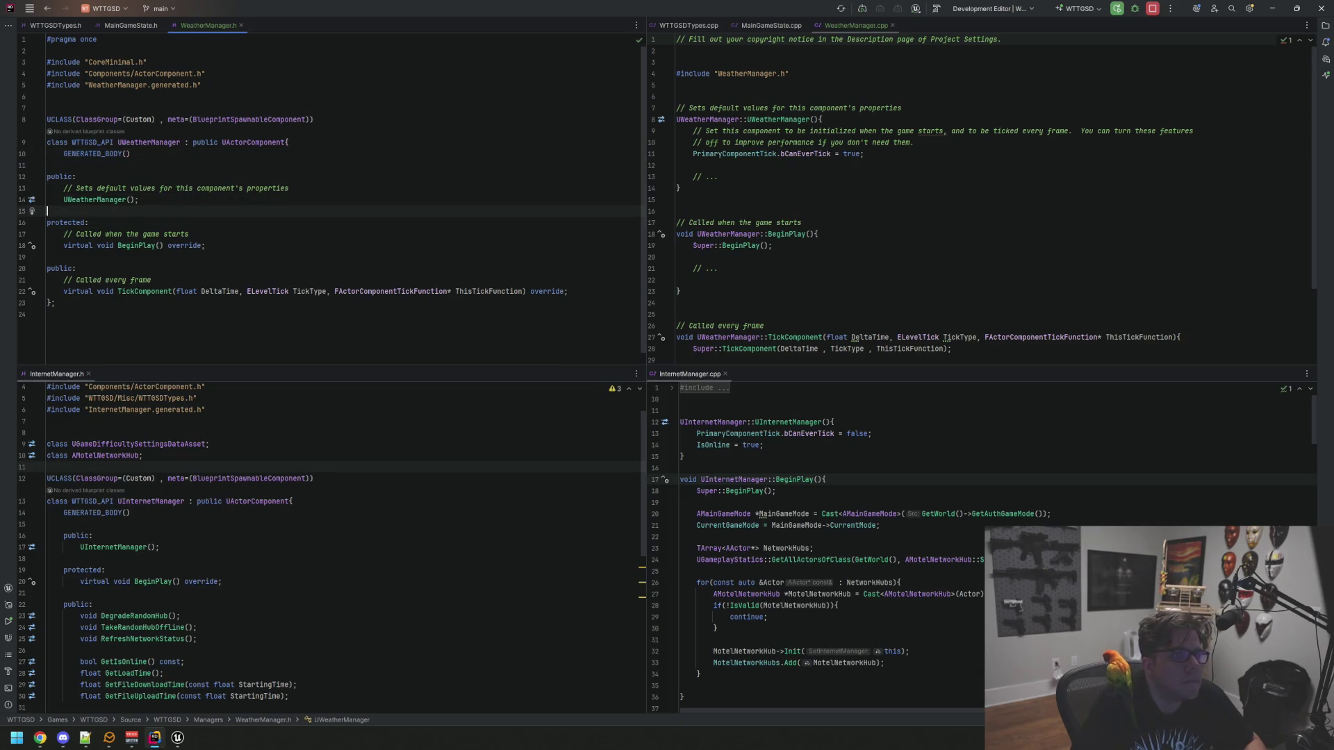
key("Up")
key("Up")
key("Up")
key("Tab")
key("Down")
key("End")
key("ctrl+shift+Left")
key("ctrl+shift+Left")
key("ctrl+shift+Left")
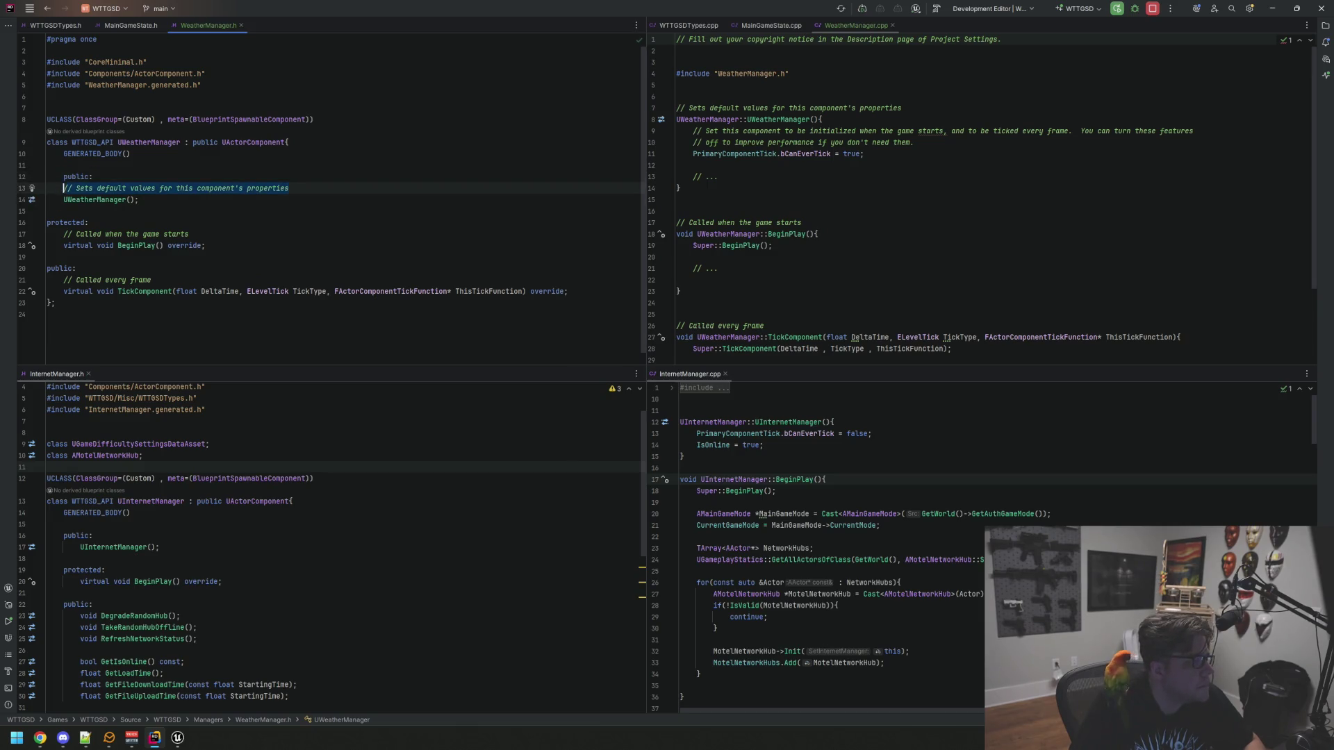
key("BackSpace")
key("BackSpace")
key("Down")
key("Home")
key("Tab")
Indent the protected section and delete the comments above BeginPlay and TickComponent in the header
key("Down")
key("Down")
key("Down")
key("Up")
key("Home")
key("Tab")
key("Down")
key("End")
key("ctrl+shift+Left")
key("ctrl+shift+Left")
key("ctrl+shift+Left")
key("BackSpace")
key("BackSpace")
key("Down")
key("Home")
key("Tab")
key("Down")
key("Down")
key("Home")
key("Tab")
key("Down")
key("End")
key("ctrl+shift+Left")
key("ctrl+shift+Left")
key("ctrl+shift+Left")
key("BackSpace")
key("BackSpace")
key("Down")
key("Home")
key("Tab")
Delete the copyright and default-values comments from WeatherManager.cpp
left_click(885, 154)
key("Up")
key("Up")
key("Up")
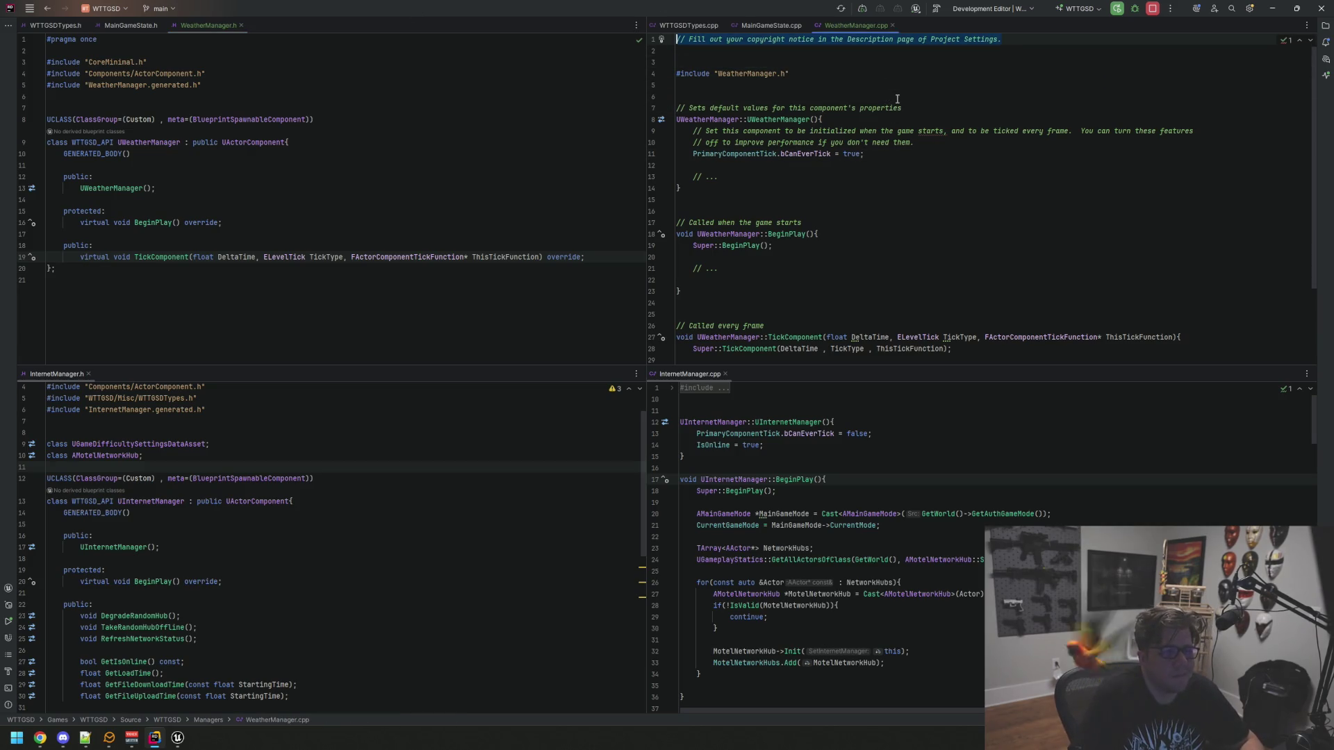
key("ctrl+x")
key("ctrl+x")
key("ctrl+x")
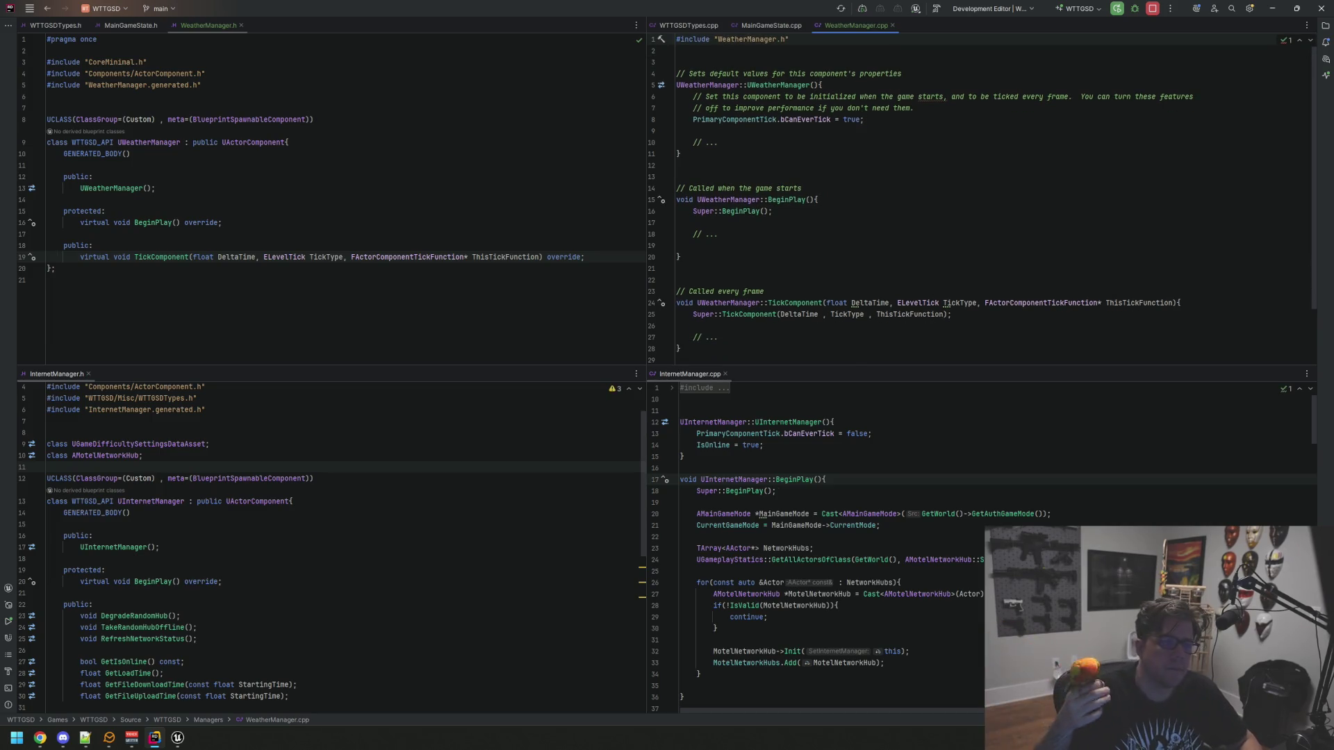
key("Down")
key("Down")
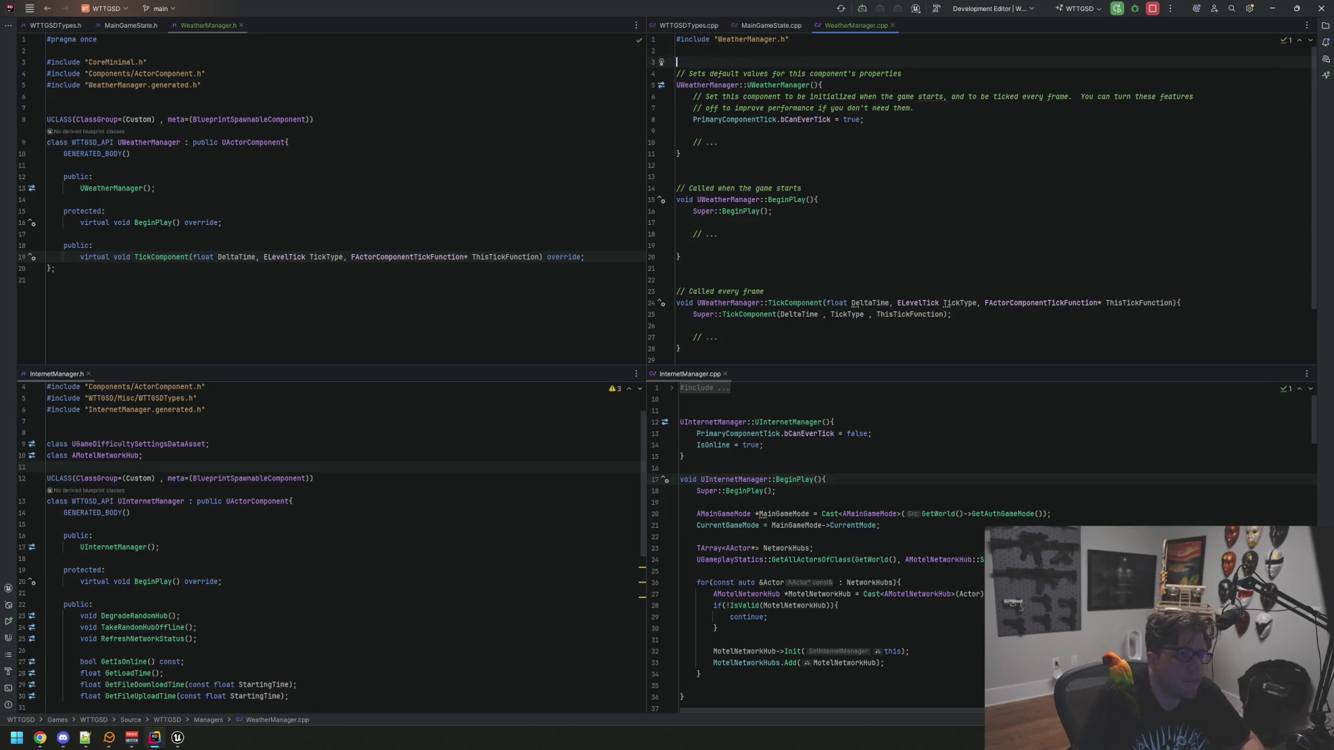
key("Down")
key("shift+End")
key("BackSpace")
key("Down")
key("Down")
key("End")
key("Down")
Strip the template comments inside the constructor and BeginPlay in WeatherManager.cpp
key("shift+Up")
key("shift+Up")
key("BackSpace")
key("Down")
key("Down")
key("shift+Down")
key("shift+End")
key("BackSpace")
key("Down")
key("Down")
key("Down")
key("shift+End")
key("BackSpace")
key("BackSpace")
key("Down")
key("Down")
key("Down")
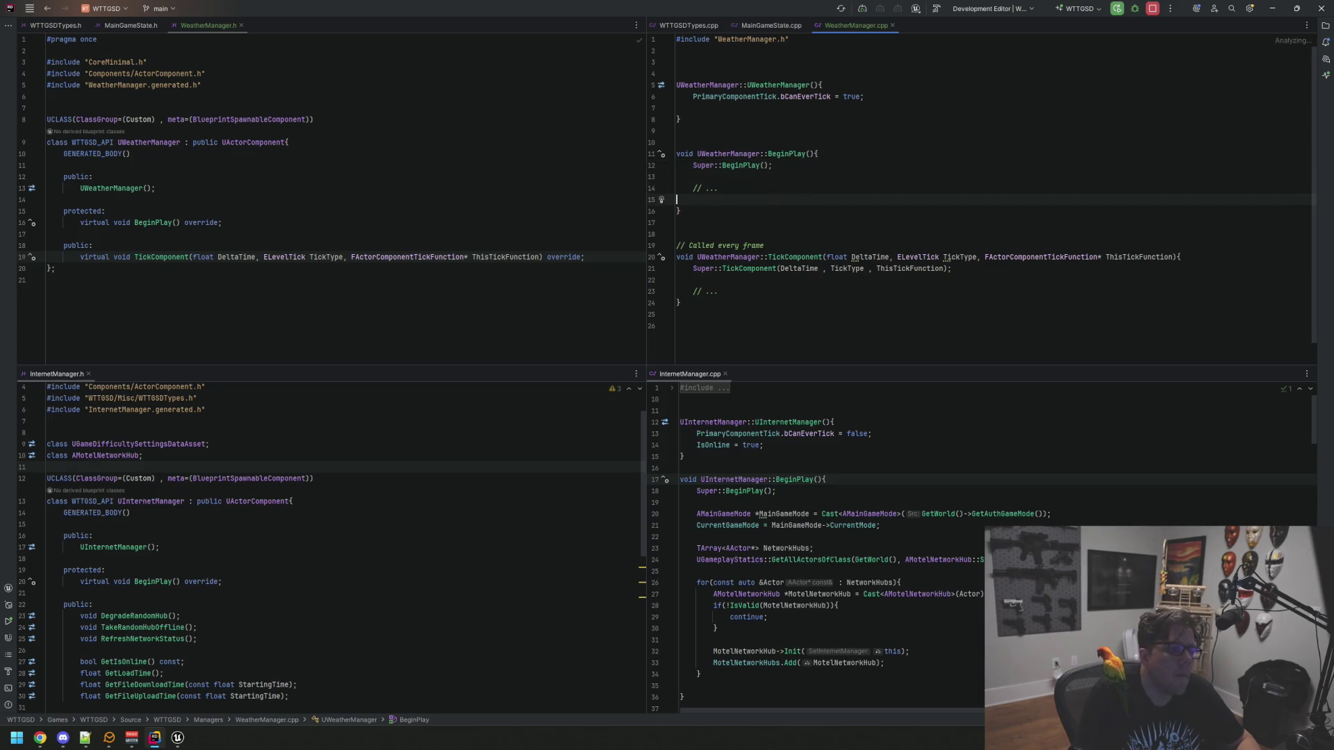
key("shift+Up")
key("shift+Up")
key("BackSpace")
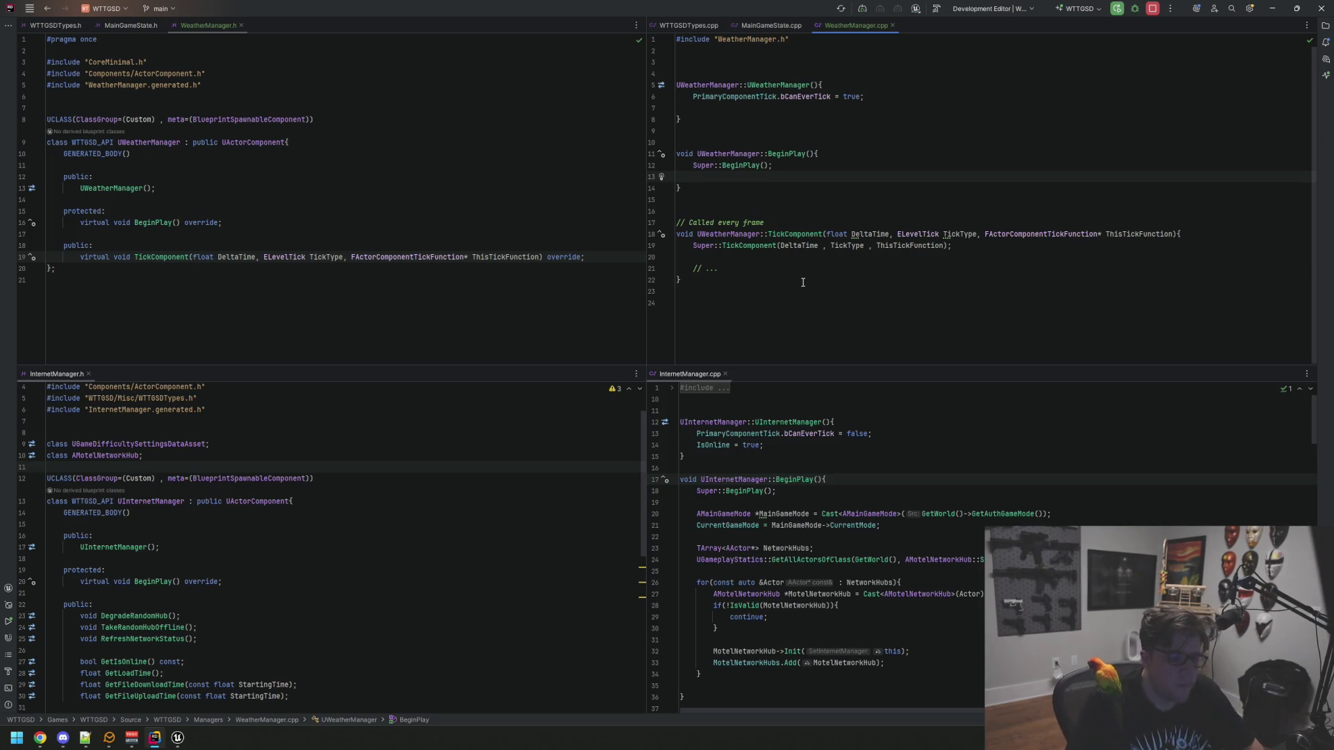
Delete the every-frame comment and the TickComponent definition from WeatherManager.cpp
left_click(865, 220)
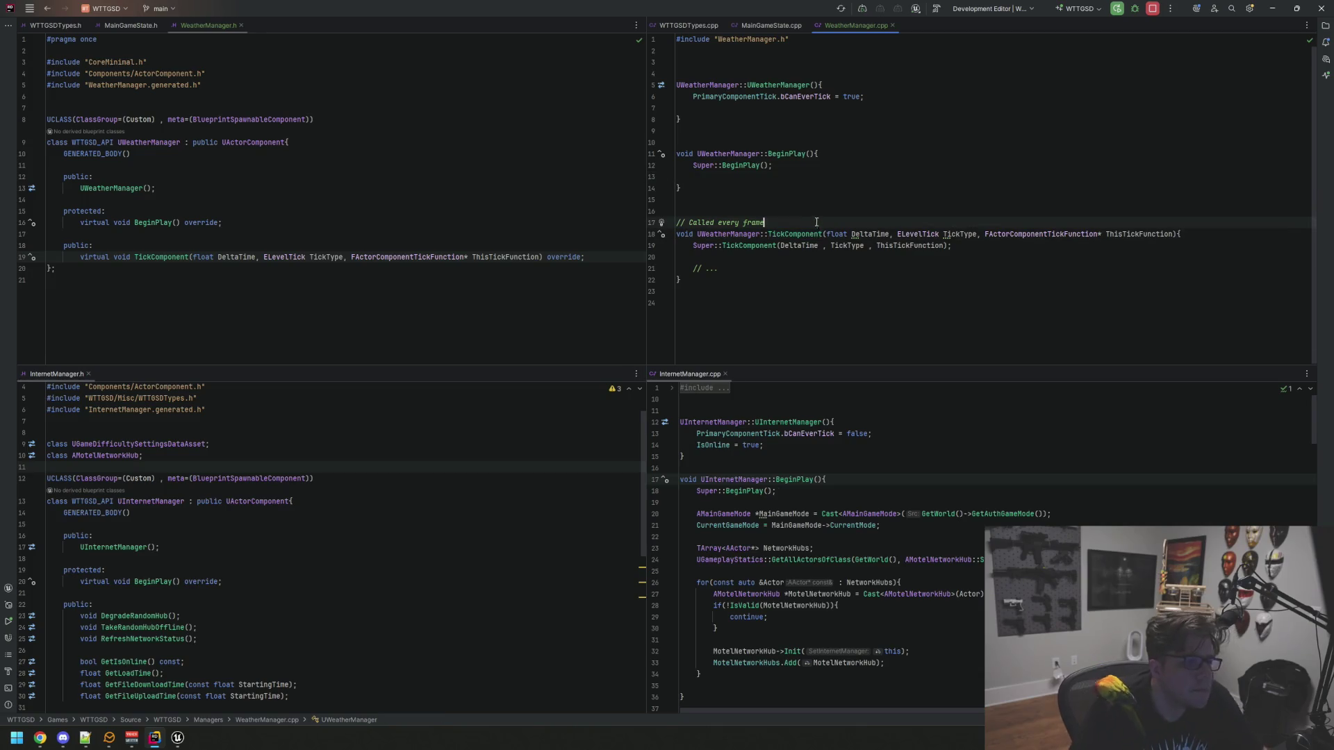
key("shift+Up")
key("BackSpace")
key("Down")
key("Down")
key("Down")
key("End")
key("Down")
key("shift+Up")
key("shift+Up")
key("shift+Up")
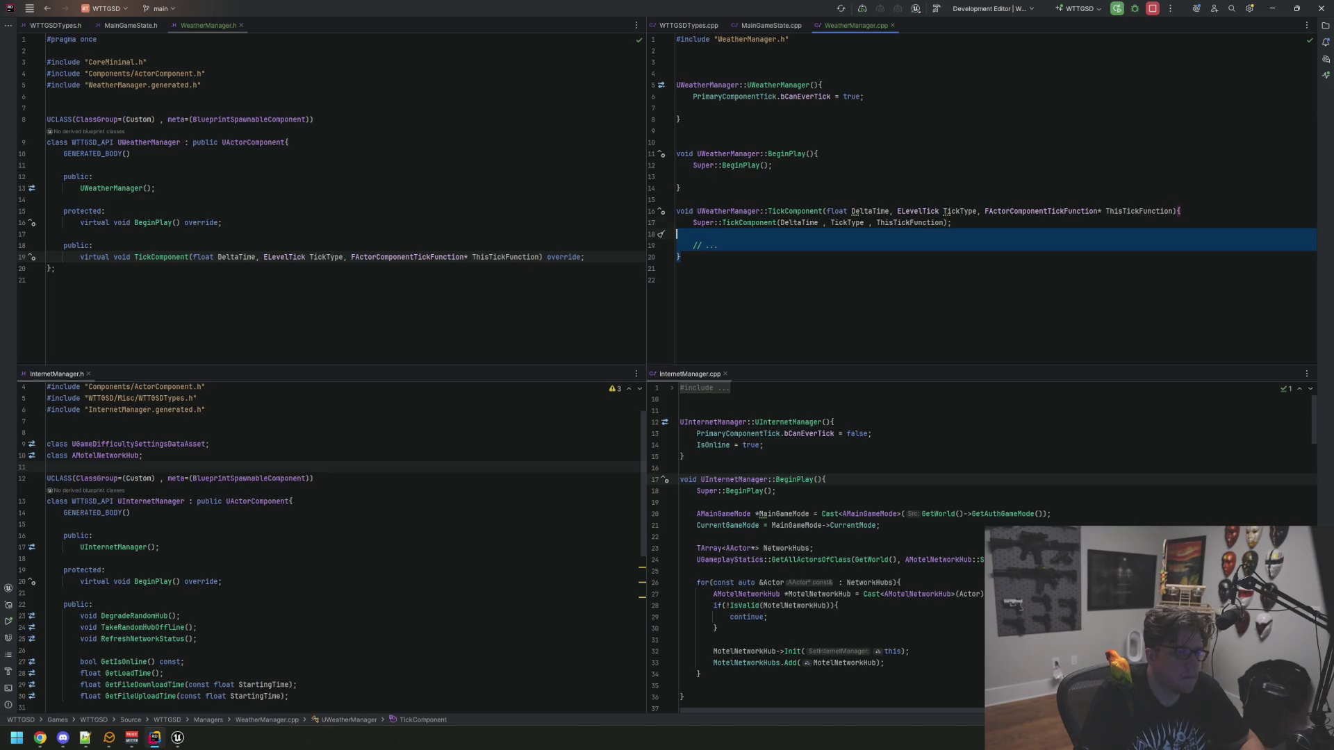
key("BackSpace")
key("Return")
Remove the TickComponent declaration from WeatherManager.h
left_click(376, 257)
key("End")
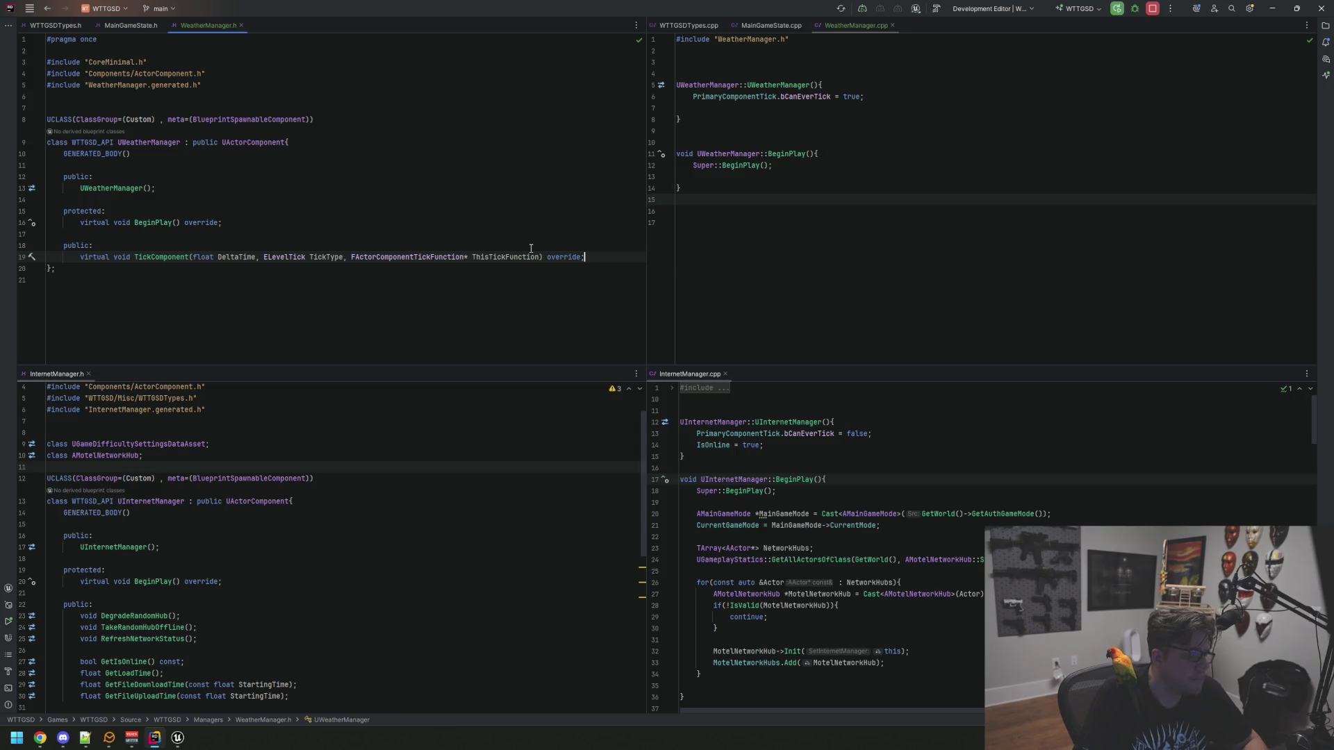
key("shift+Up")
key("shift+Up")
key("BackSpace")
key("Up")
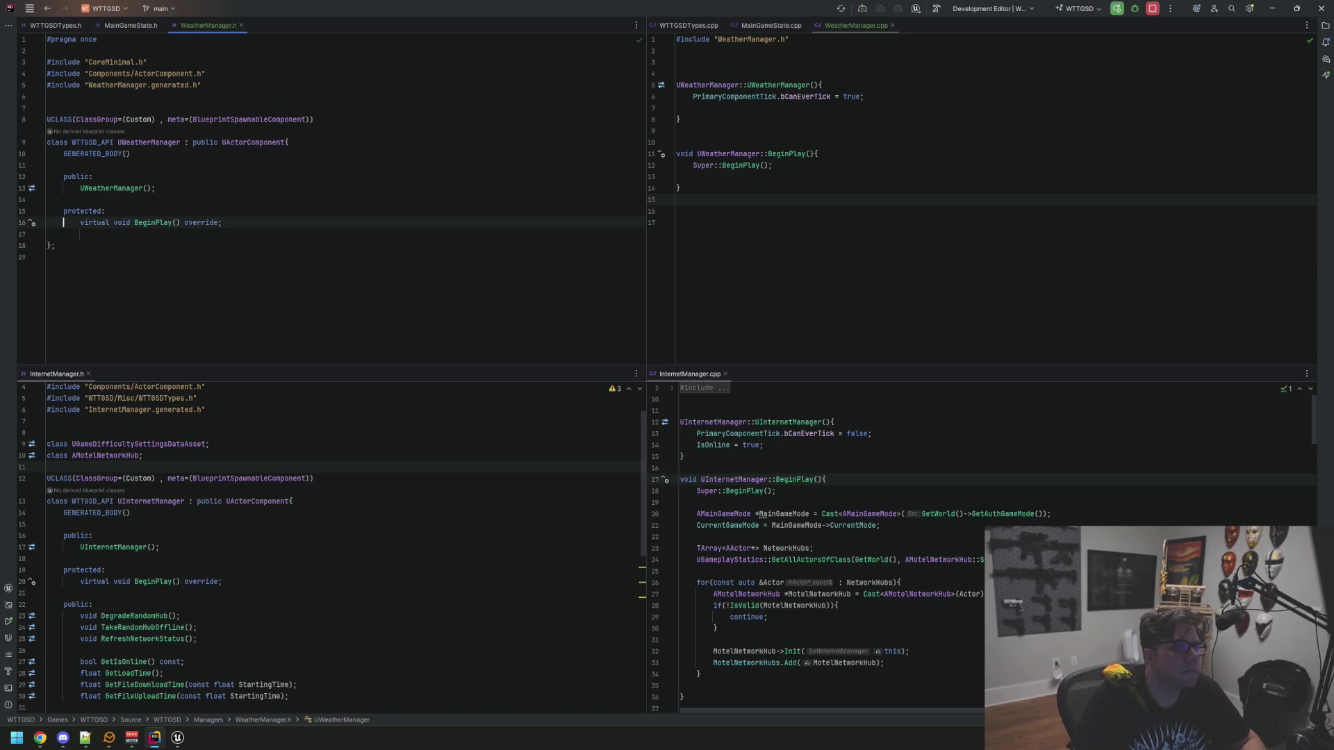
Set bCanEverTick to false in the WeatherManager constructor
left_click(834, 131)
left_click(843, 97)
type("false")
left_click(812, 203)
left_click(458, 138)
left_click(751, 300)
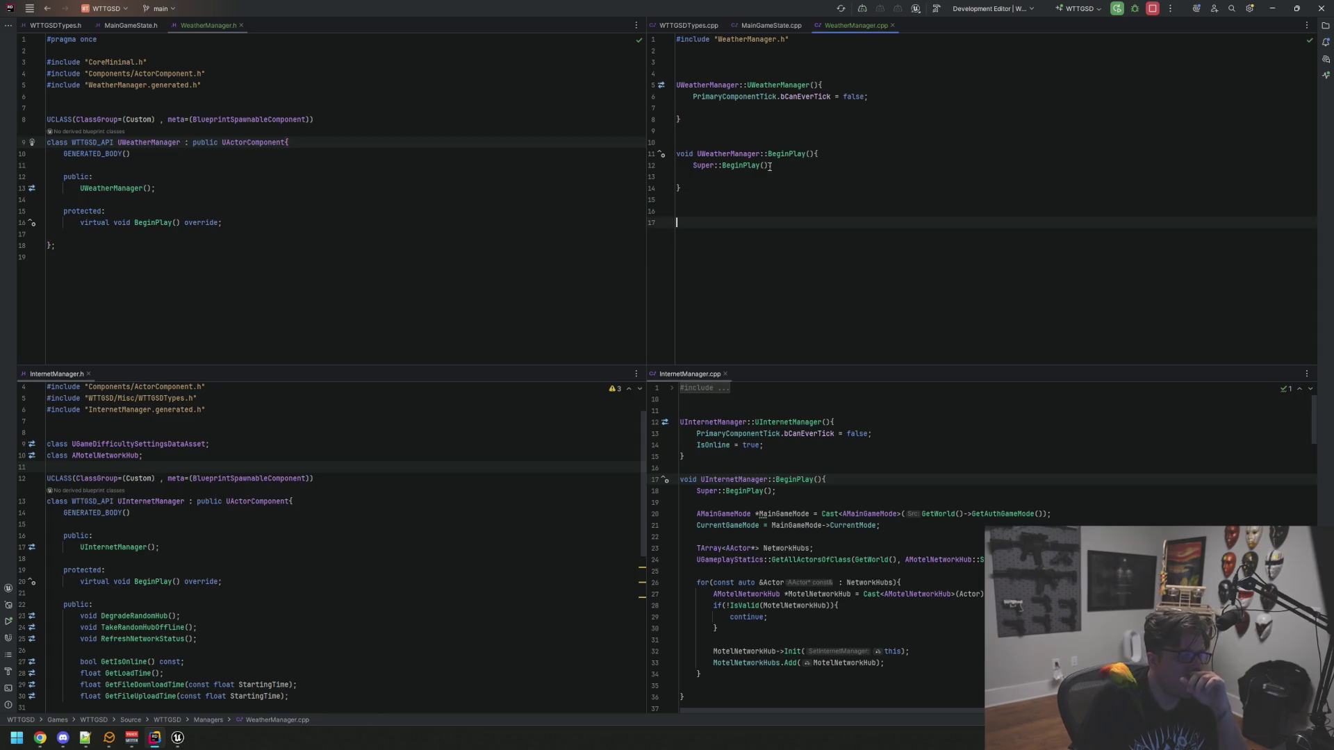
left_click(771, 25)
Add a UPROPERTY(EditAnywhere, BlueprintReadWrite, Category="Comps") line at the end of the MainGameState class
key("ctrl+alt+Home")
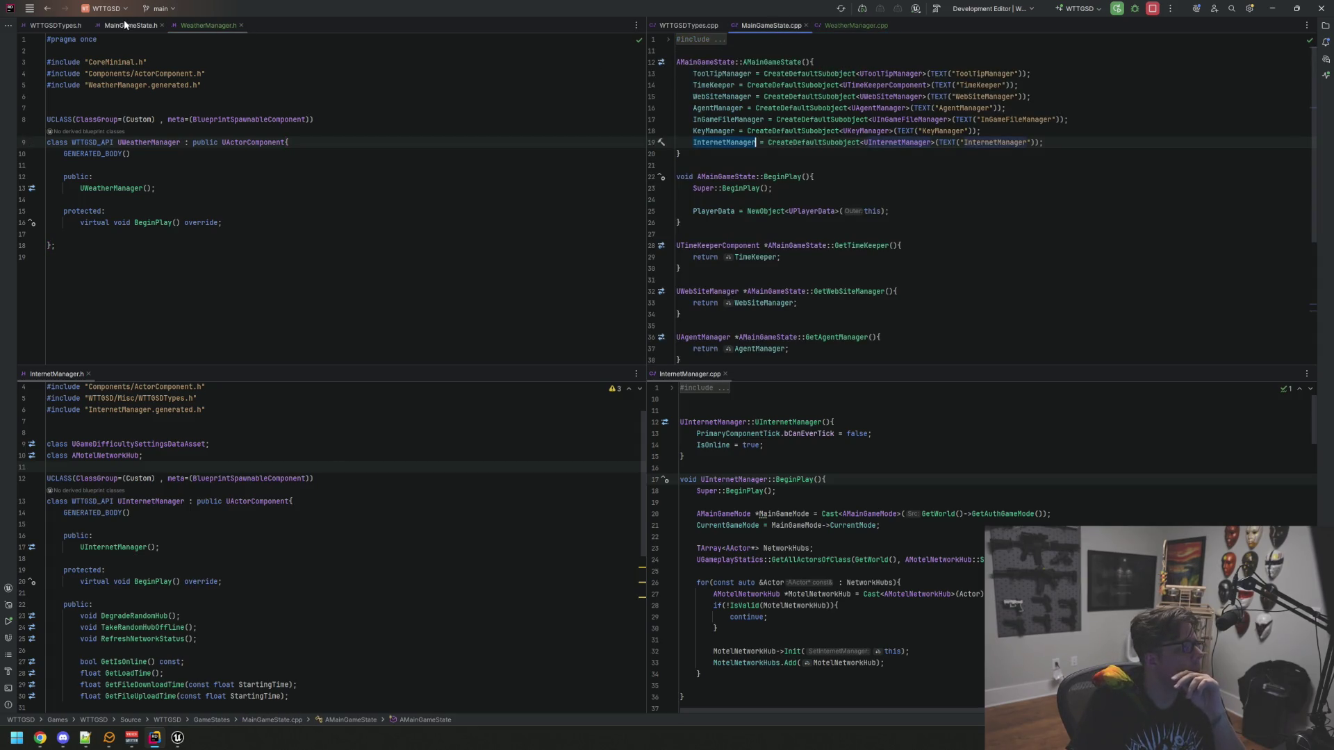
key("ctrl+Home")
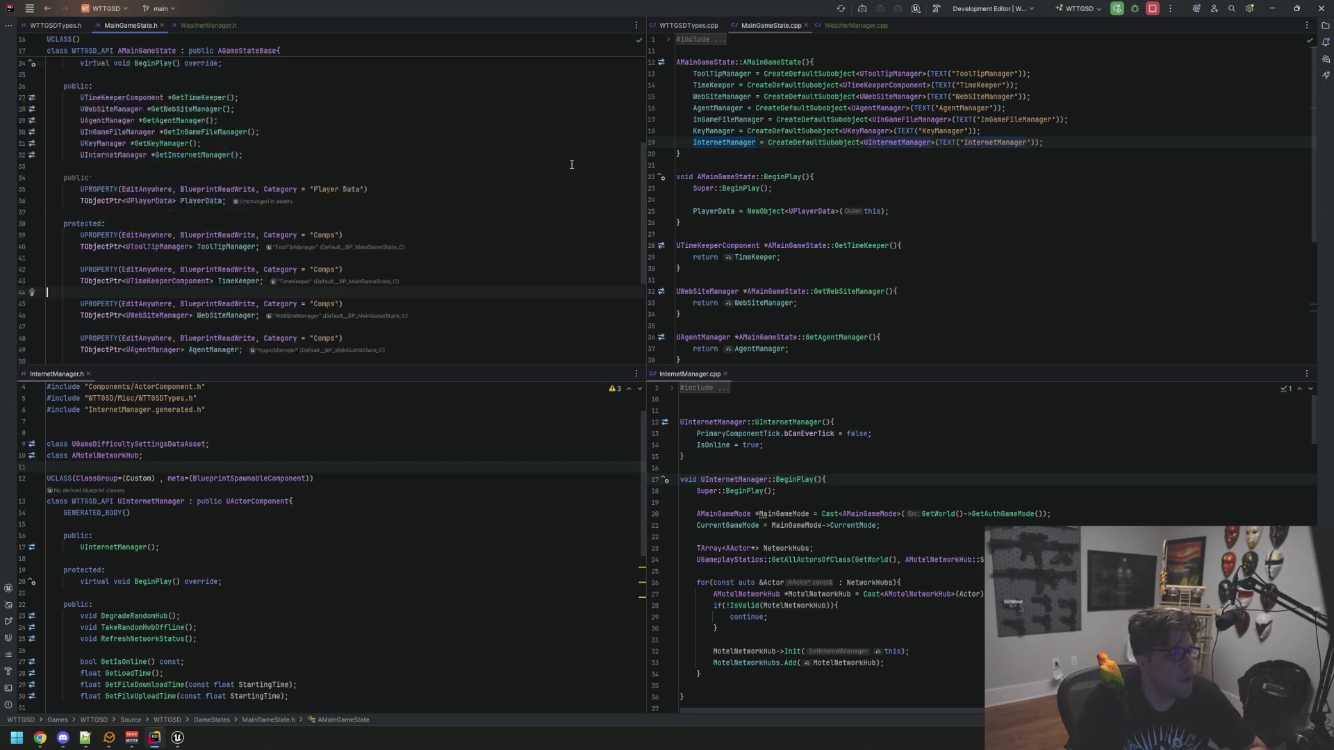
left_click(954, 174)
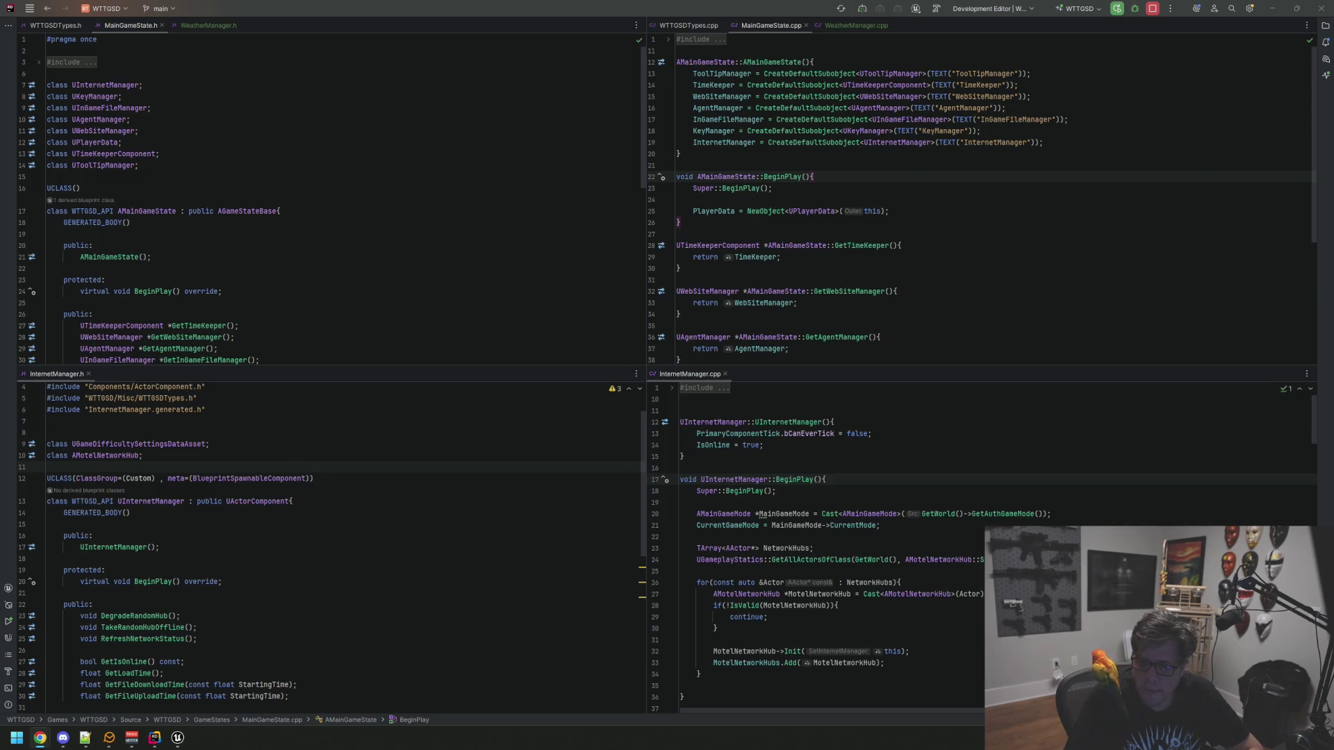
scroll(448, 185, "down", 10)
scroll(449, 185, "up", 5)
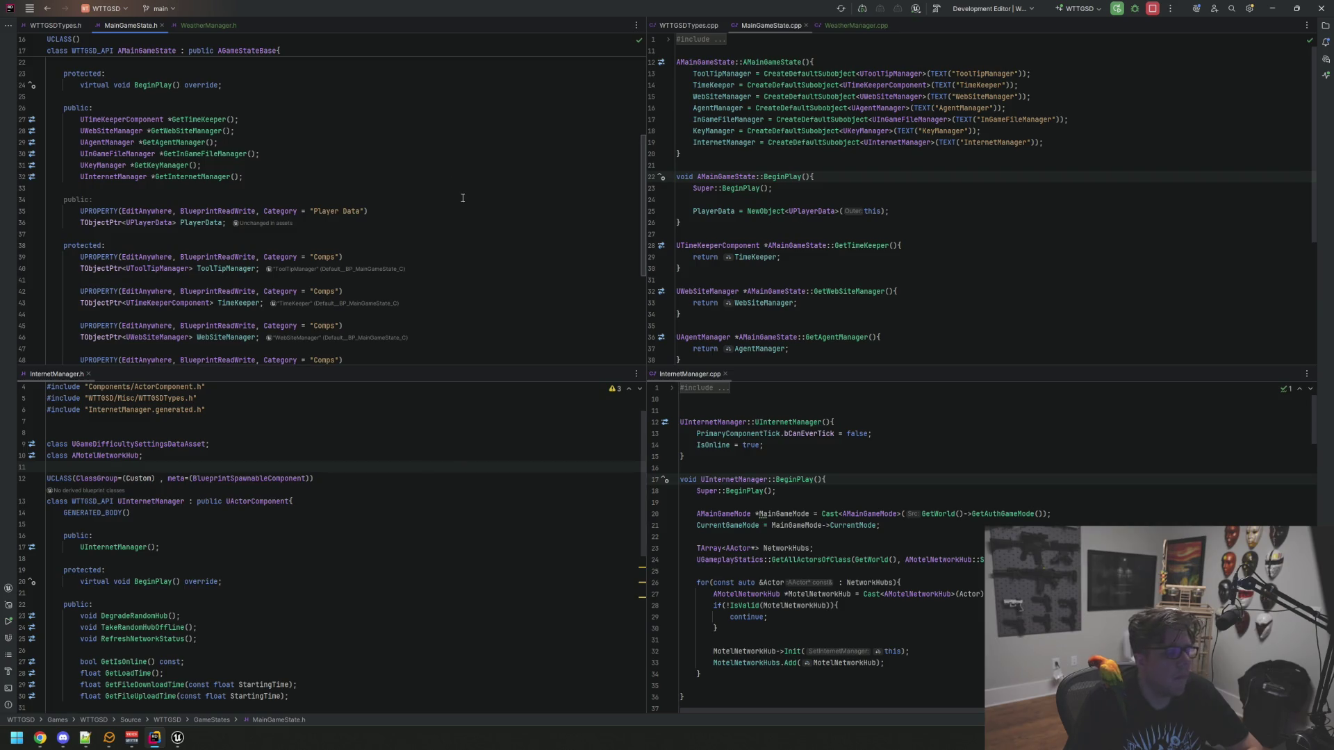
scroll(463, 198, "down", 5)
left_click(394, 280)
key("Return")
key("Return")
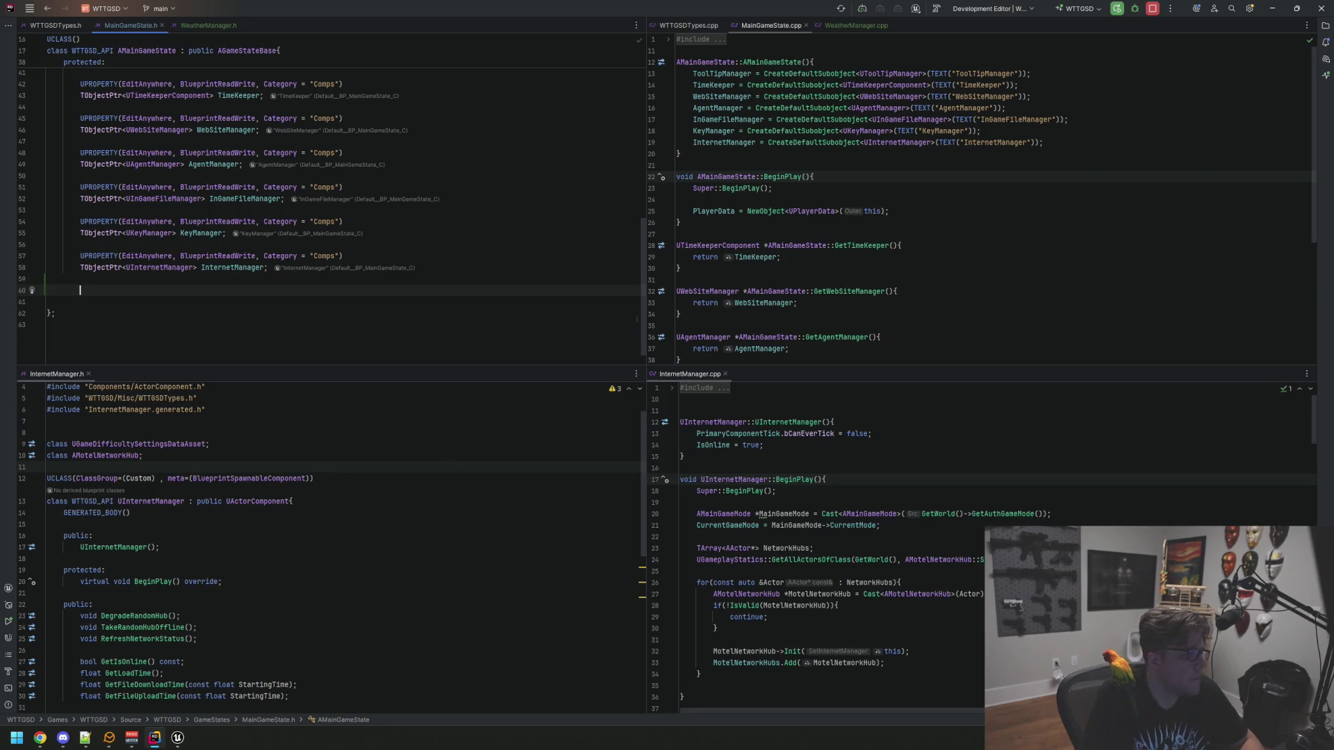
type("UPROPERTY(EditAnywhere, BLue")
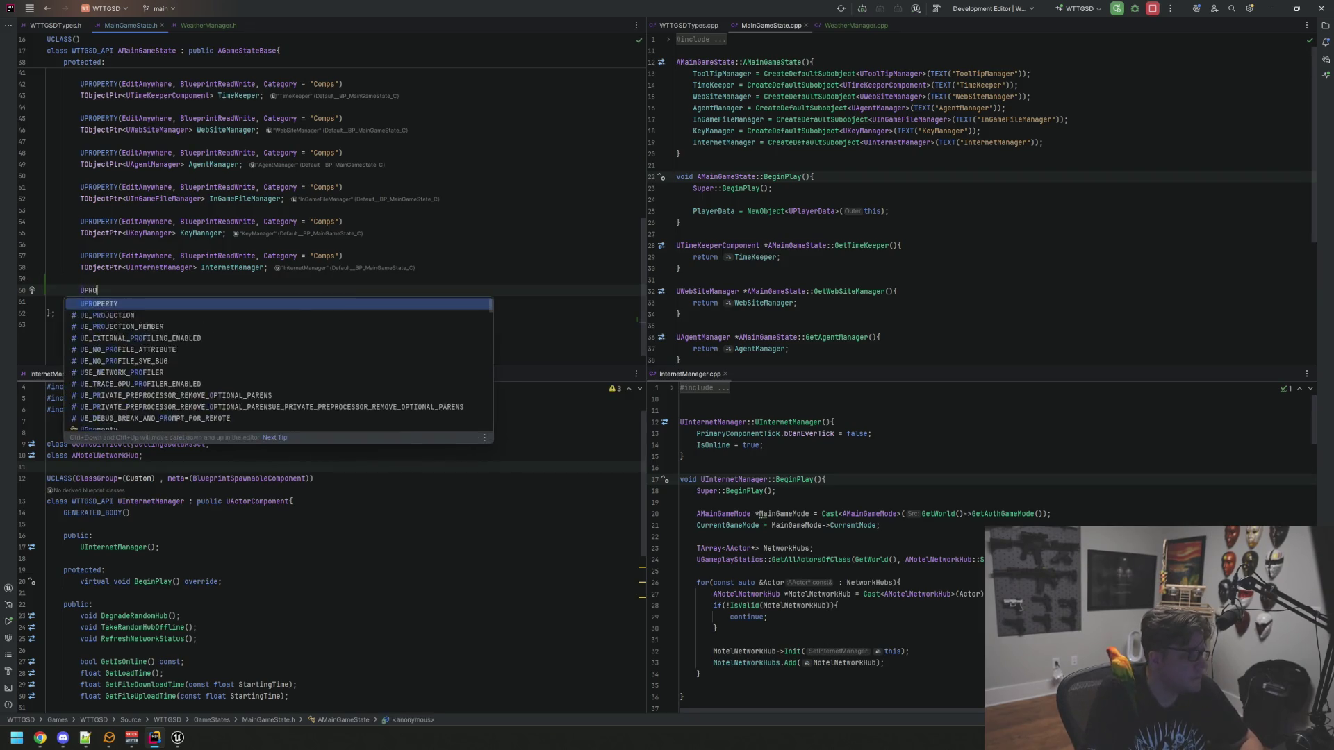
key("BackSpace")
key("BackSpace")
key("BackSpace")
type("lueprintread")
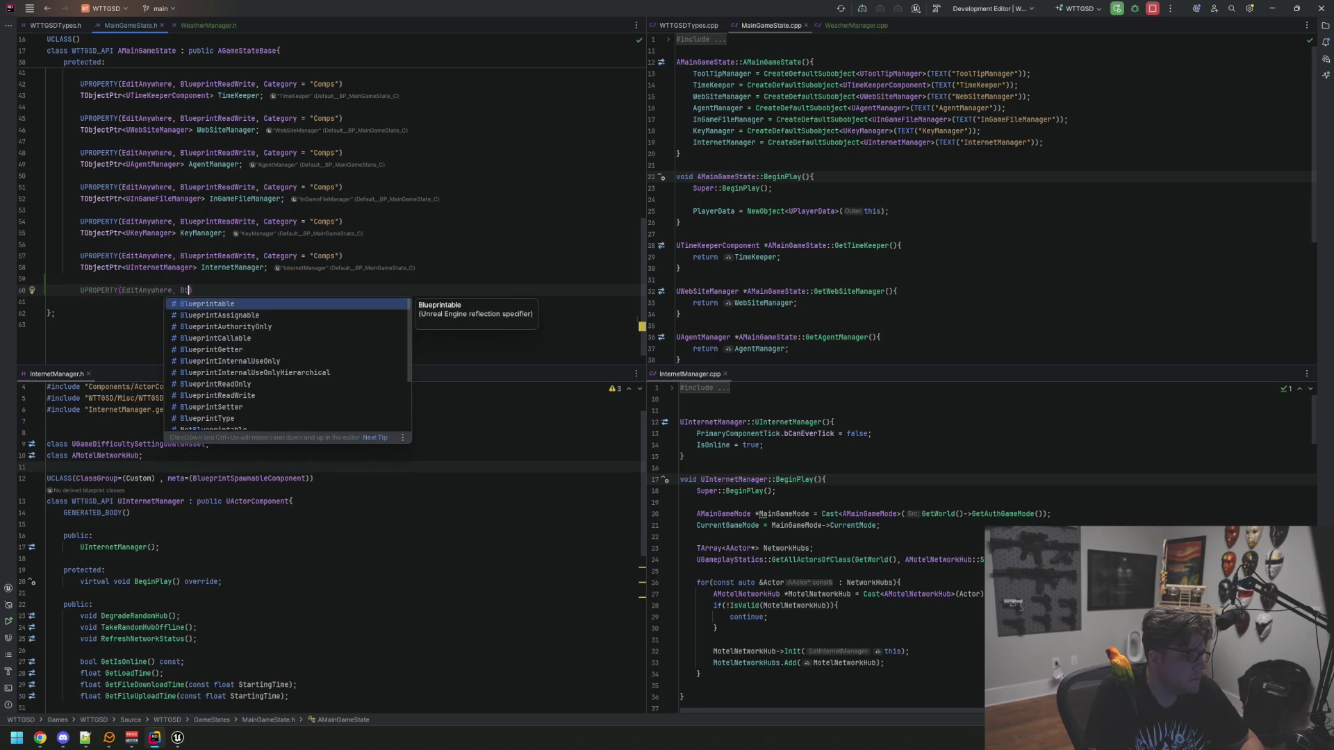
key("Down")
key("Return")
type(", Category = \"Comps")
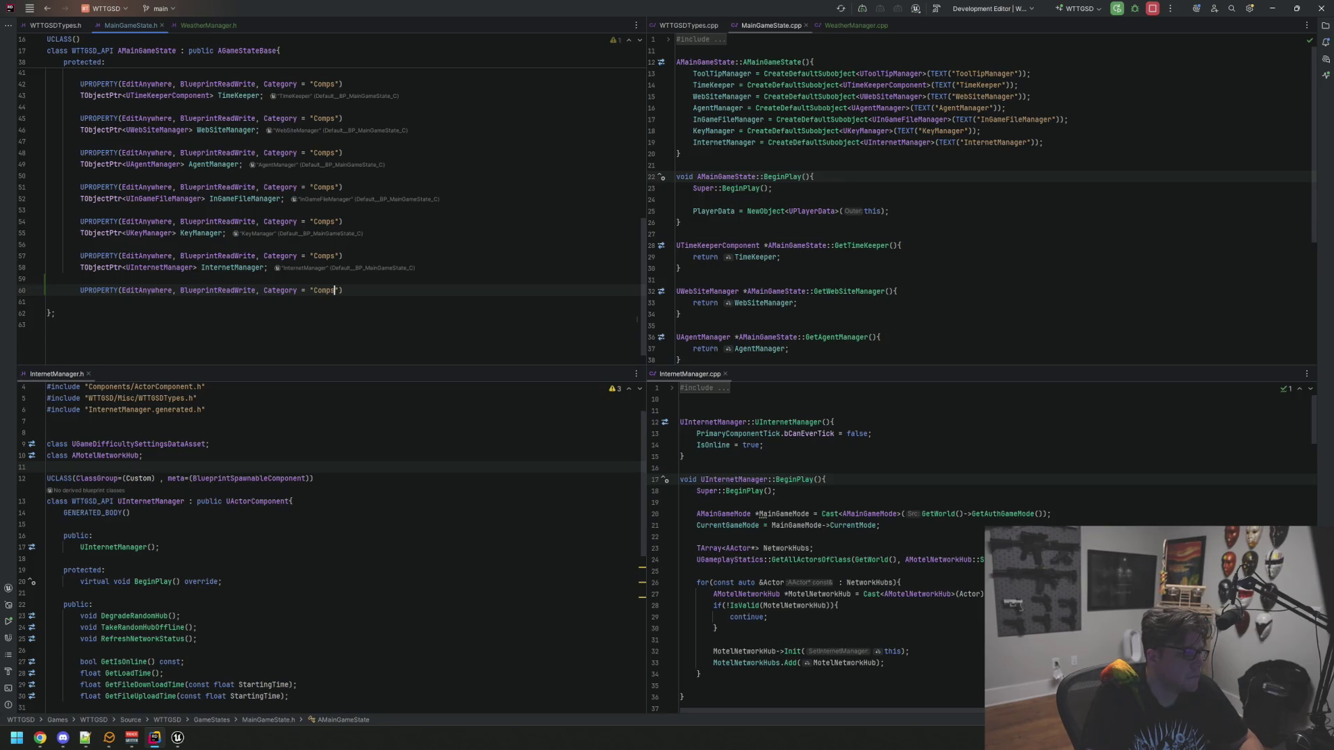
key("End")
key("Return")
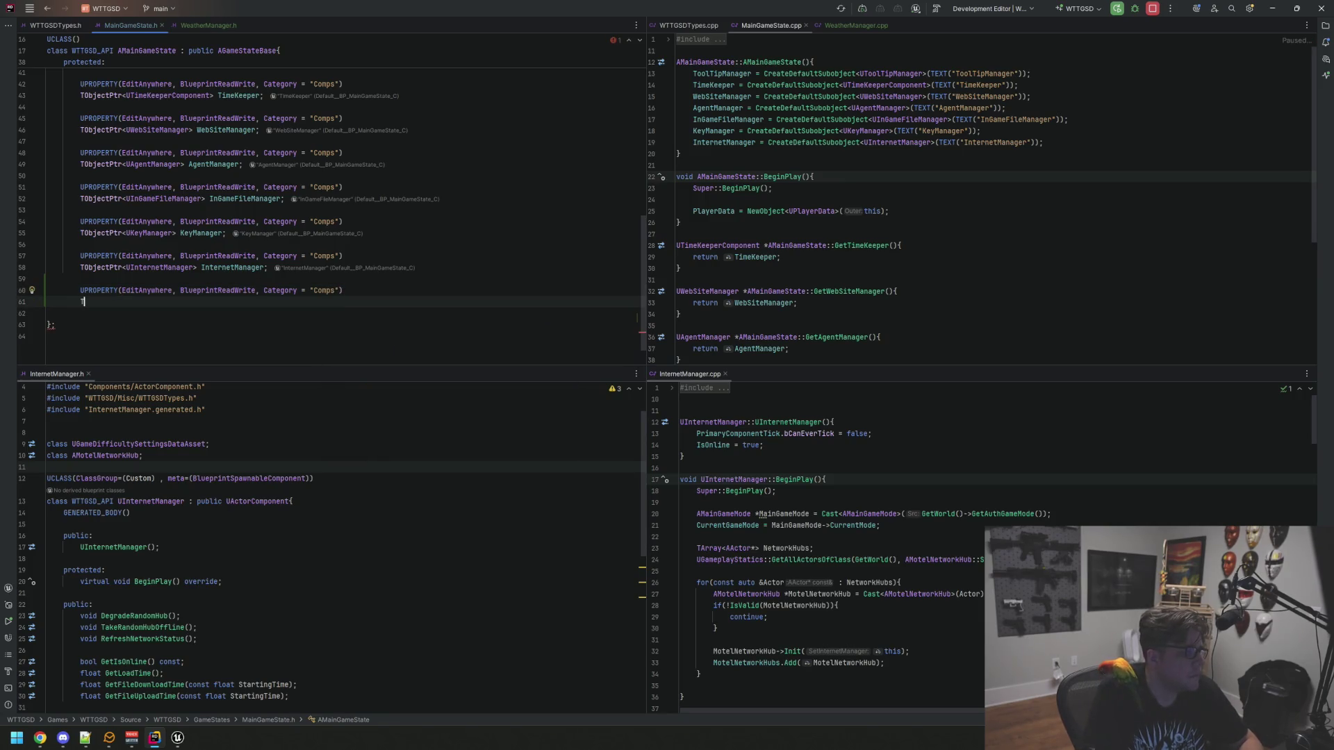
Declare TObjectPtr<UWeatherManager> WeatherManager under it, adding a UWeatherManager forward declaration
type("Object")
key("Return")
type("U")
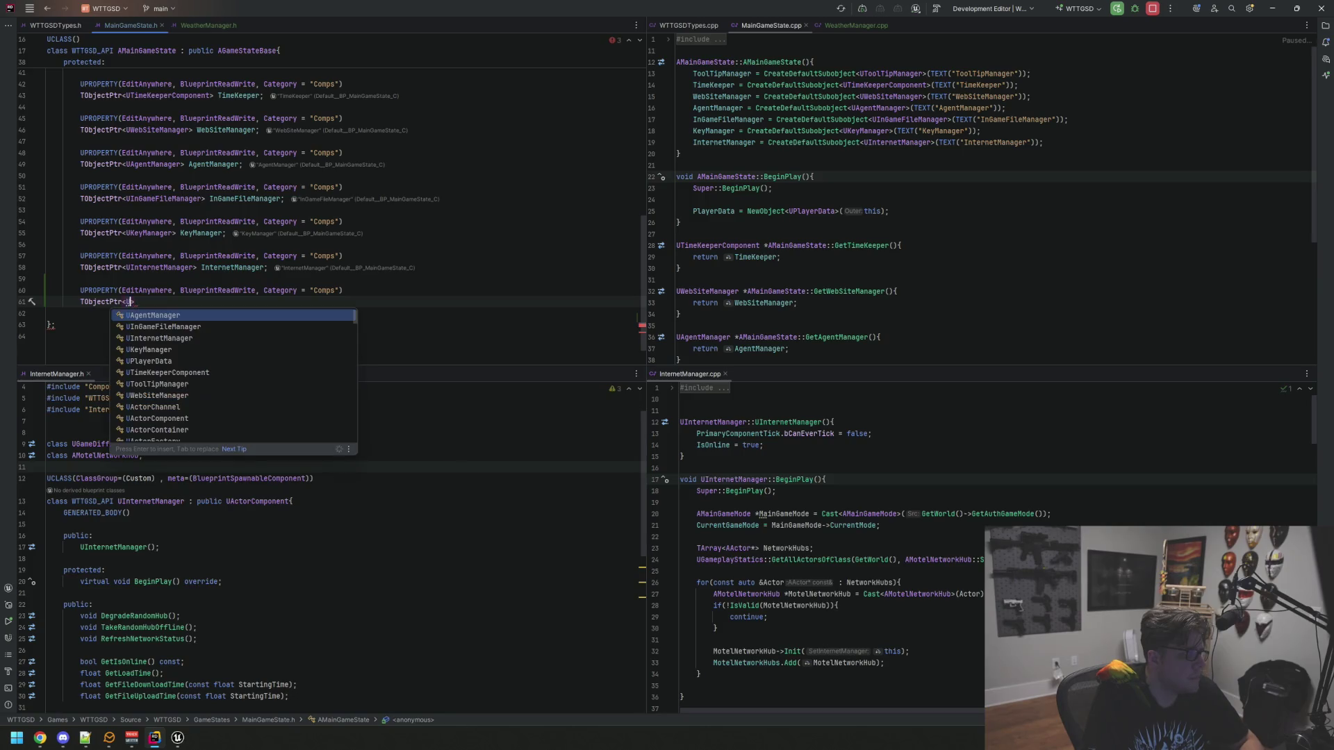
type("Weather")
key("Return")
key("alt+Return")
key("Down")
key("Return")
type("WeatherManager;")
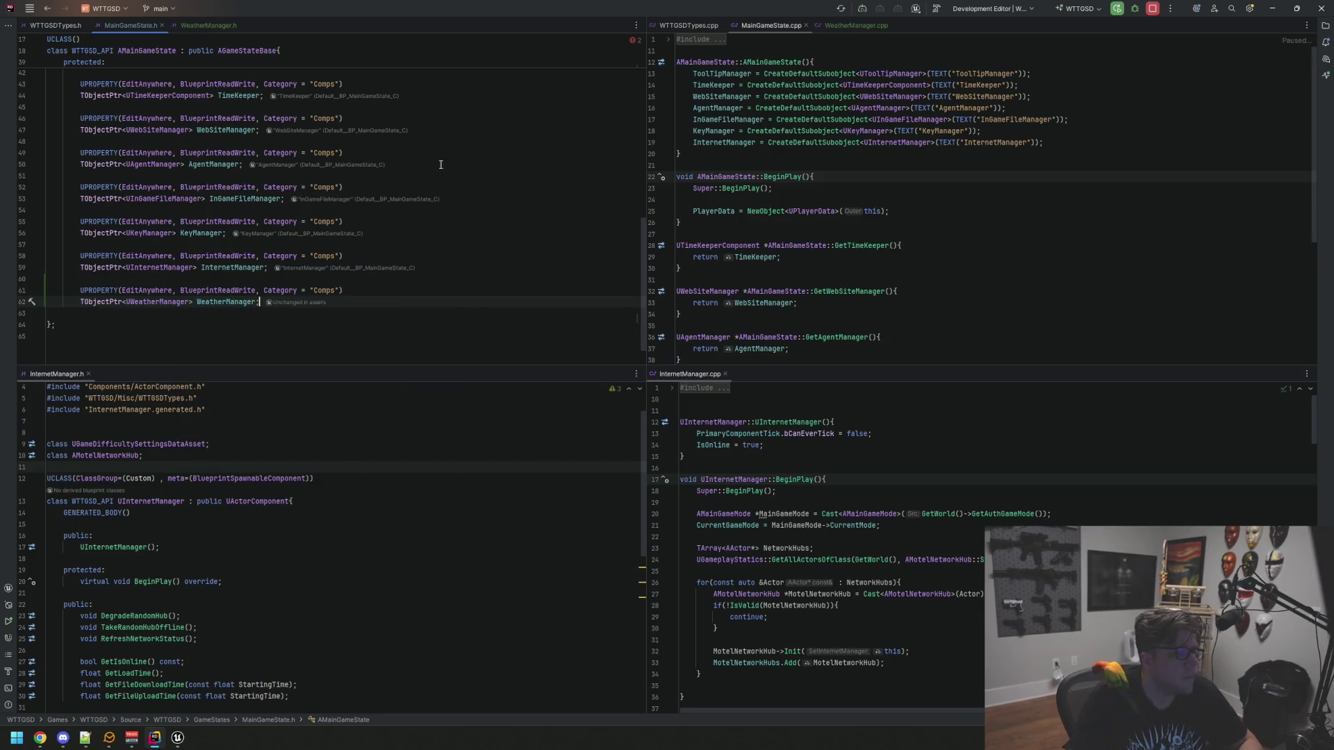
scroll(357, 249, "up", 8)
left_click(357, 252)
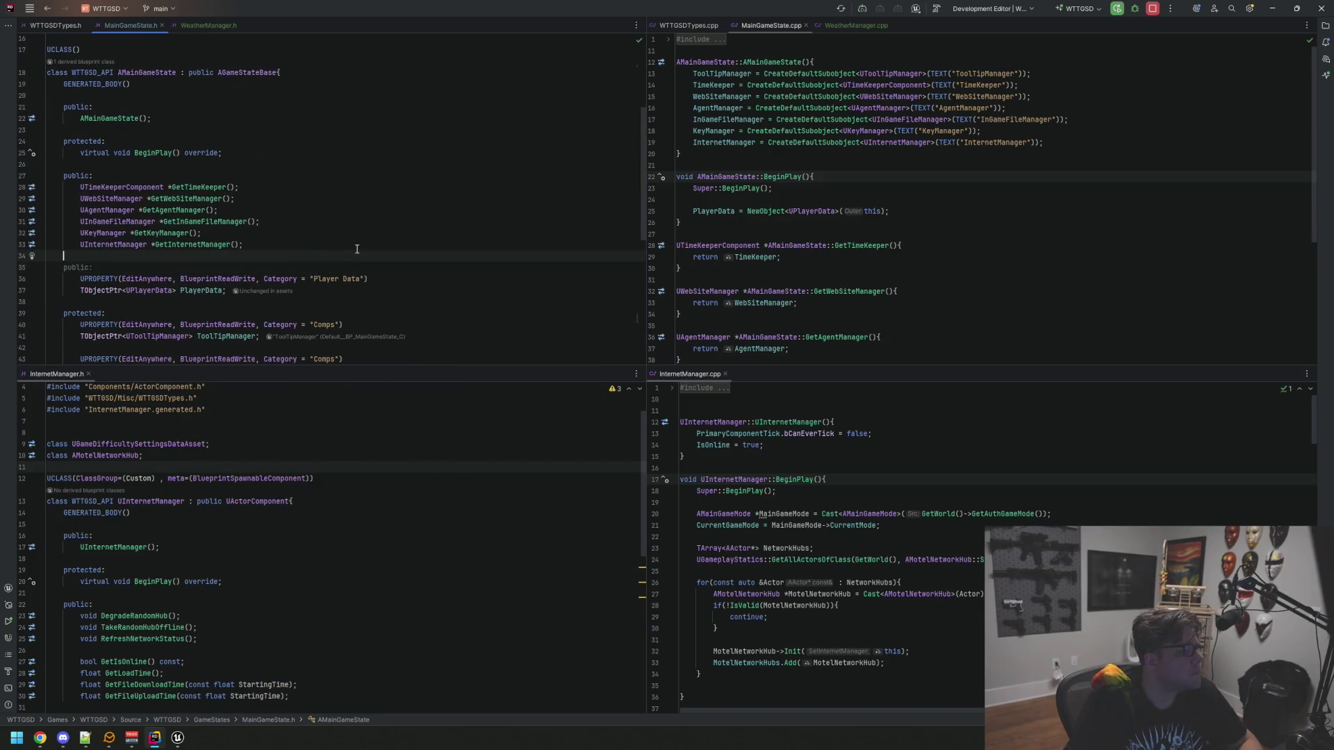
Declare UWeatherManager *GetWeatherManager(); in MainGameState's public section
key("Return")
type("UW")
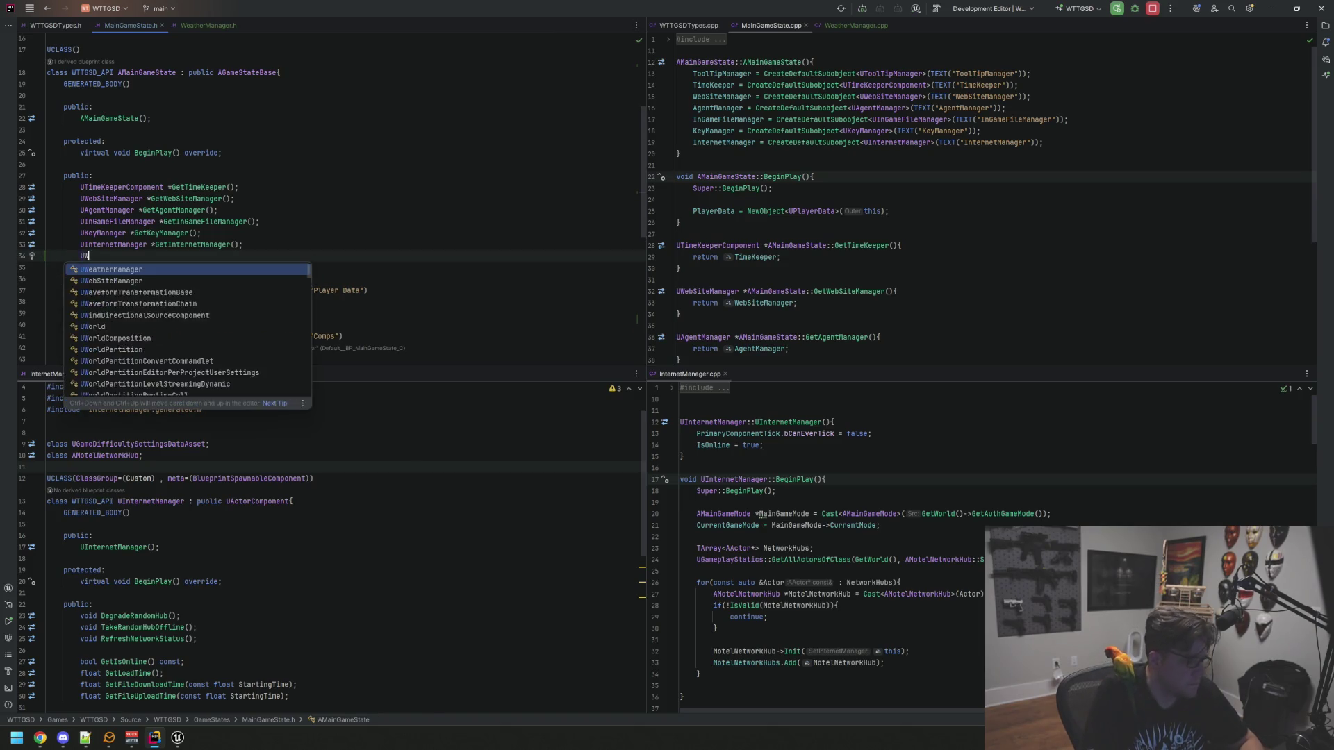
type("eatherManager *GetWeatherManager *GetWea")
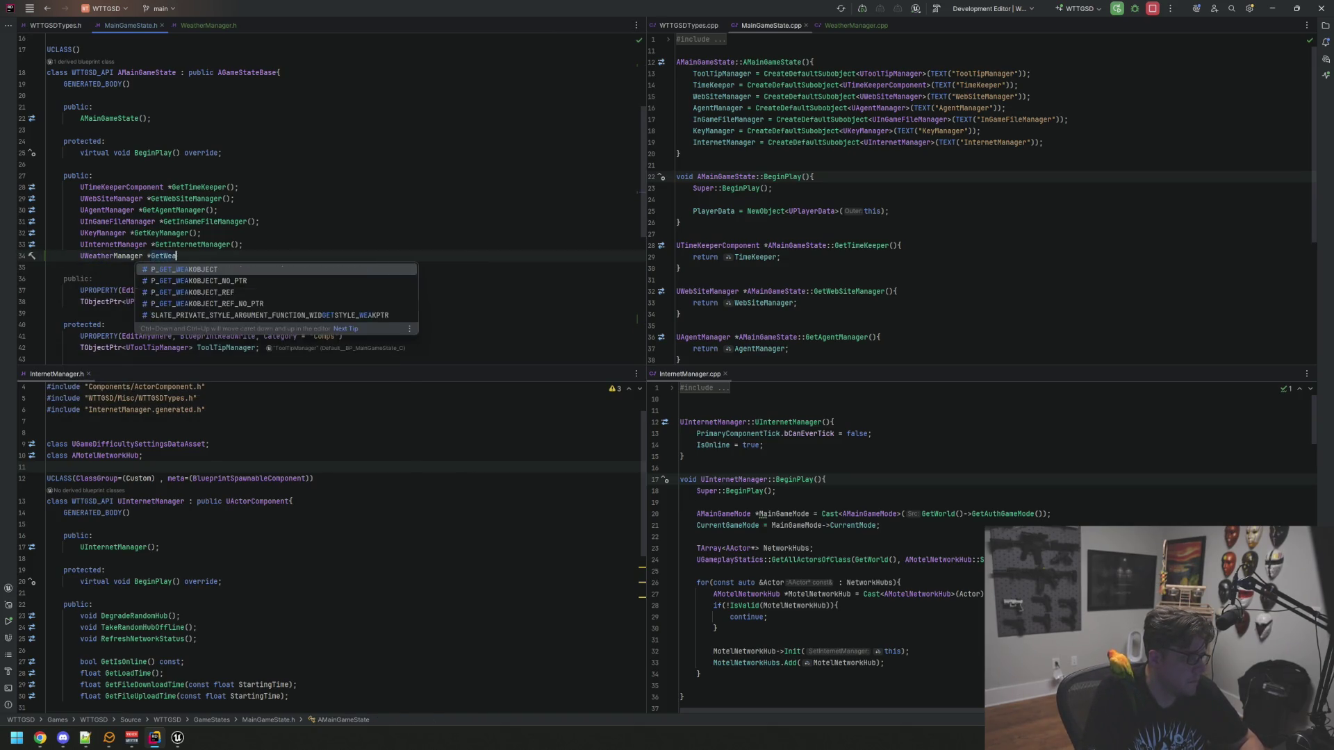
type("();")
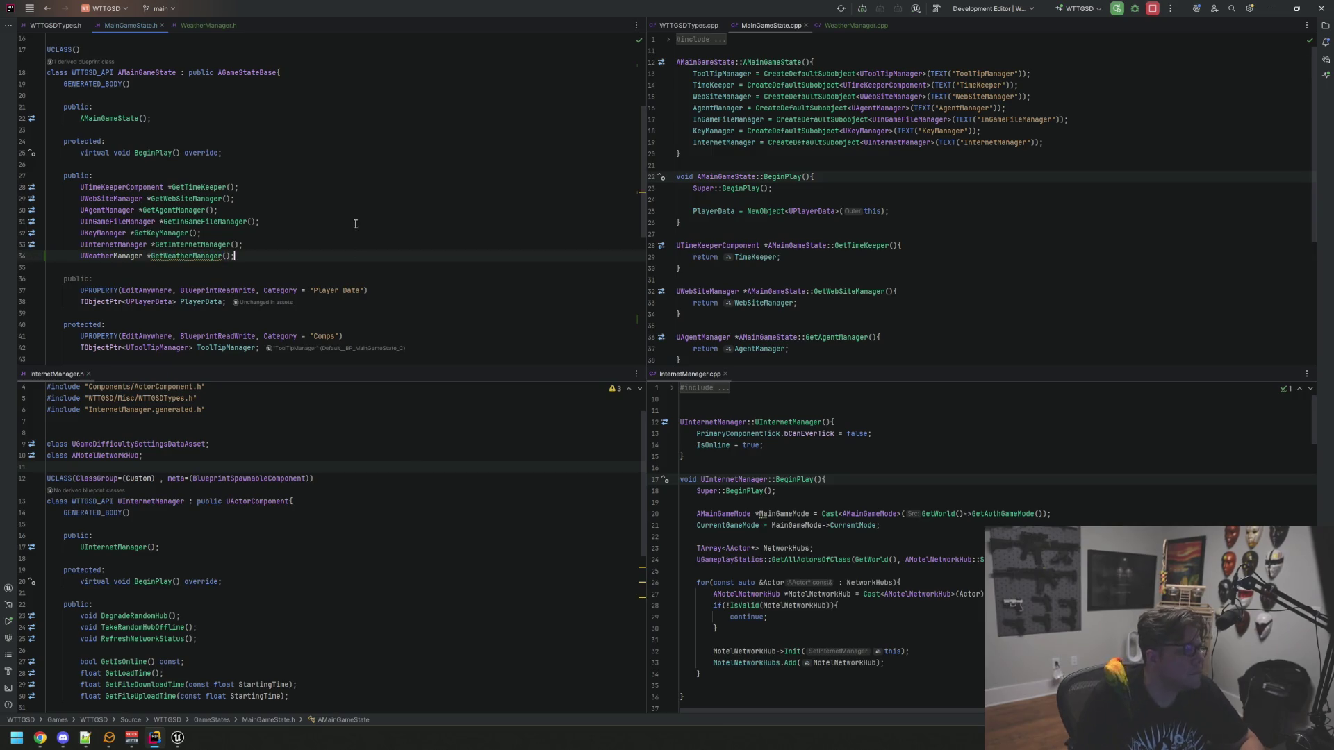
left_click(200, 256)
Generate the GetWeatherManager definition in MainGameState.cpp that returns WeatherManager
key("alt+Return")
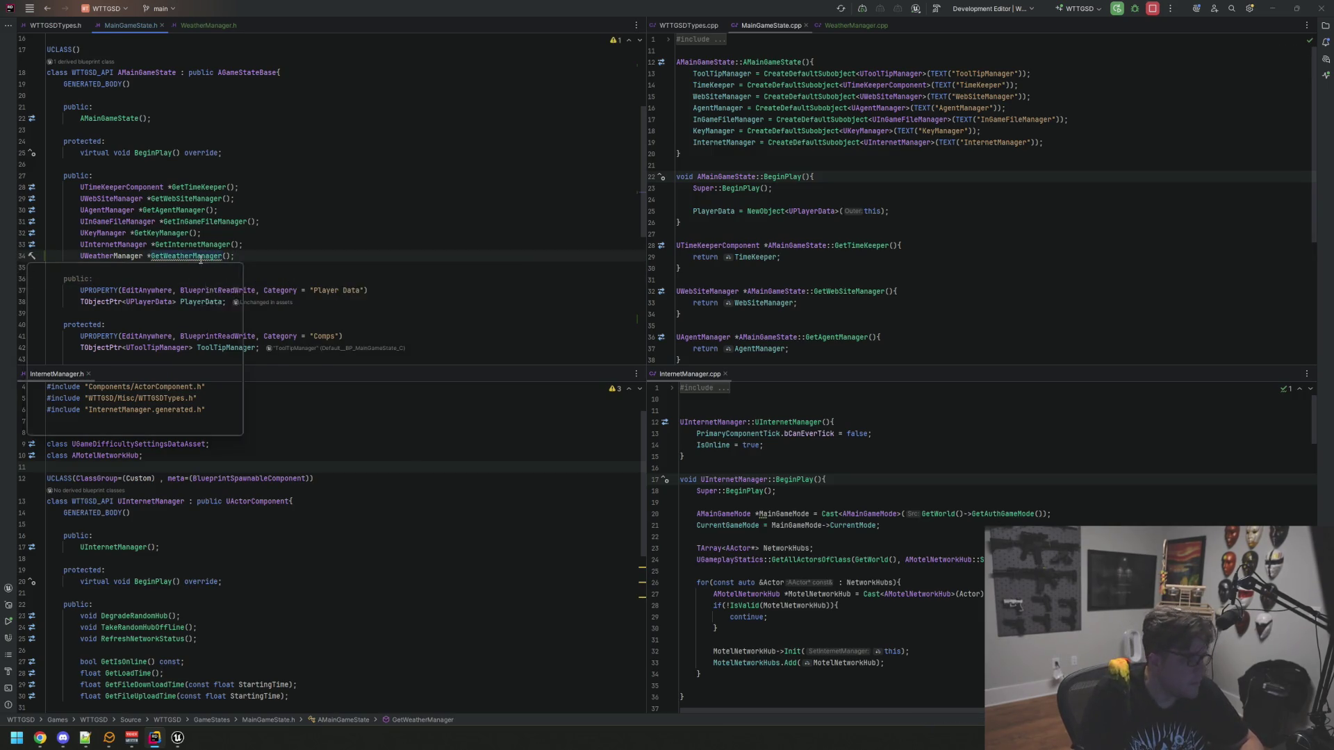
key("Return")
type("return ")
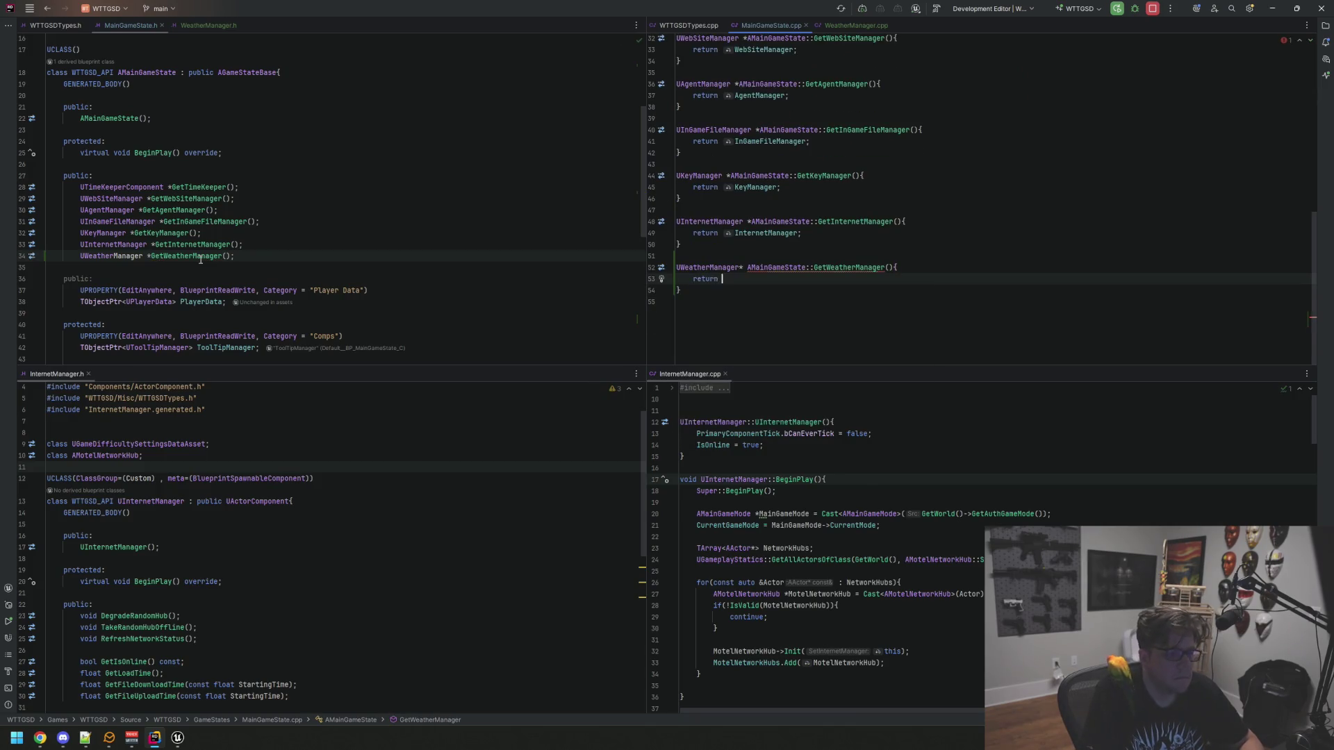
type("Weate")
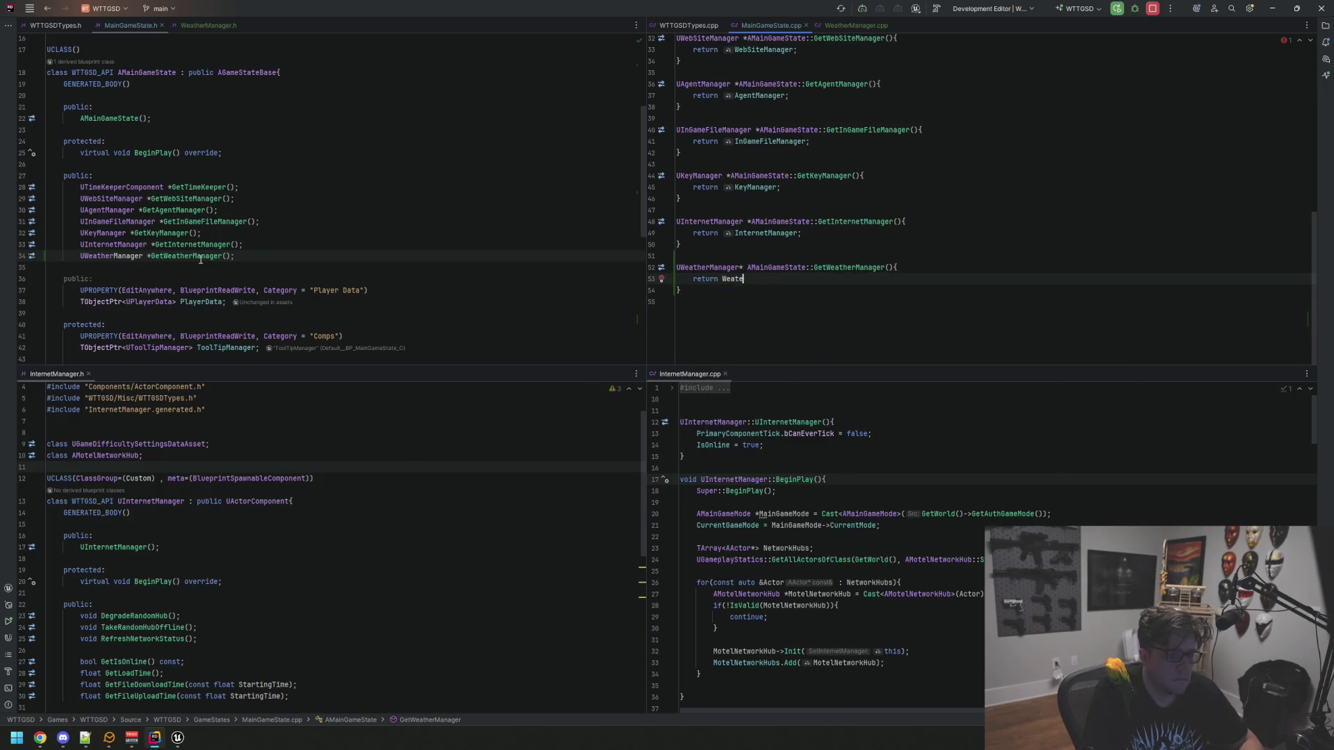
type("ath")
key("Return")
type(".")
key("BackSpace")
type(";")
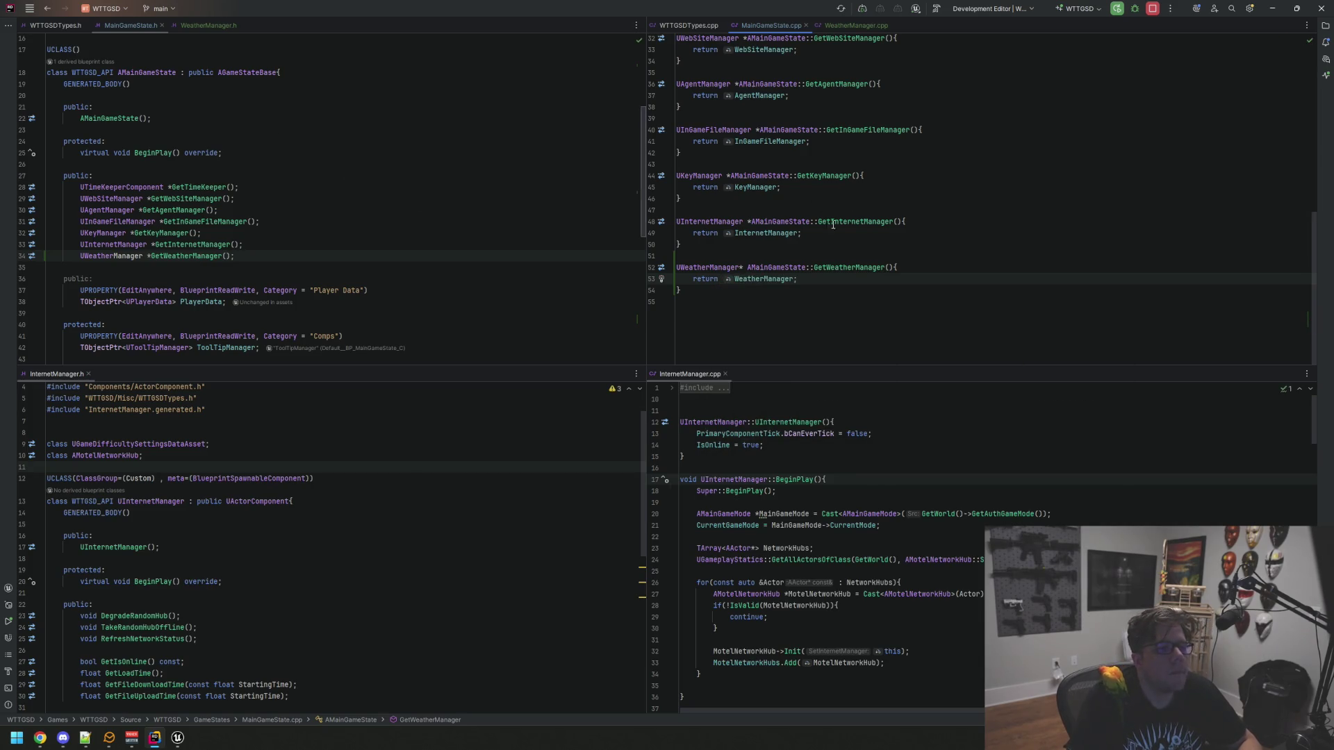
scroll(904, 209, "up", 10)
left_click(1103, 247)
Add WeatherManager = CreateDefaultSubobject<UWeatherManager>(TEXT("WeatherManager")); to the AMainGameState constructor
key("Return")
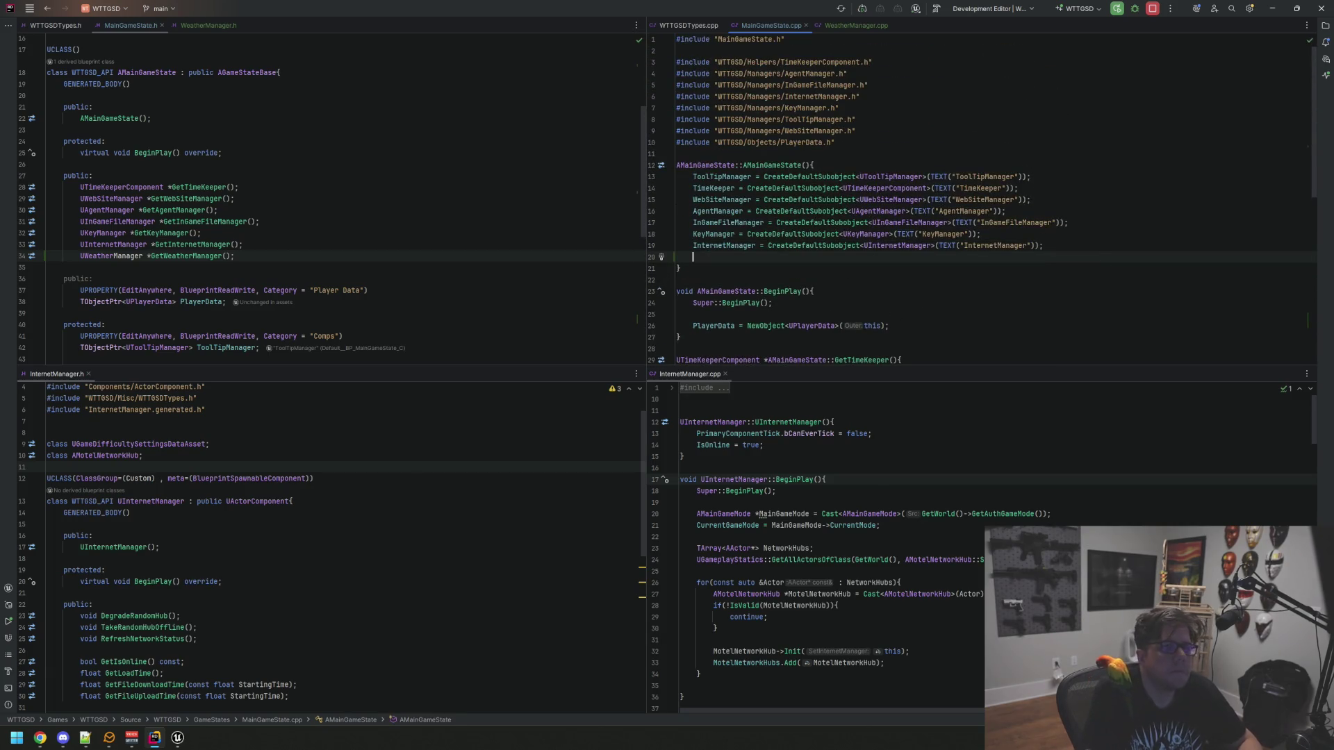
type("WeatherManager = Creat")
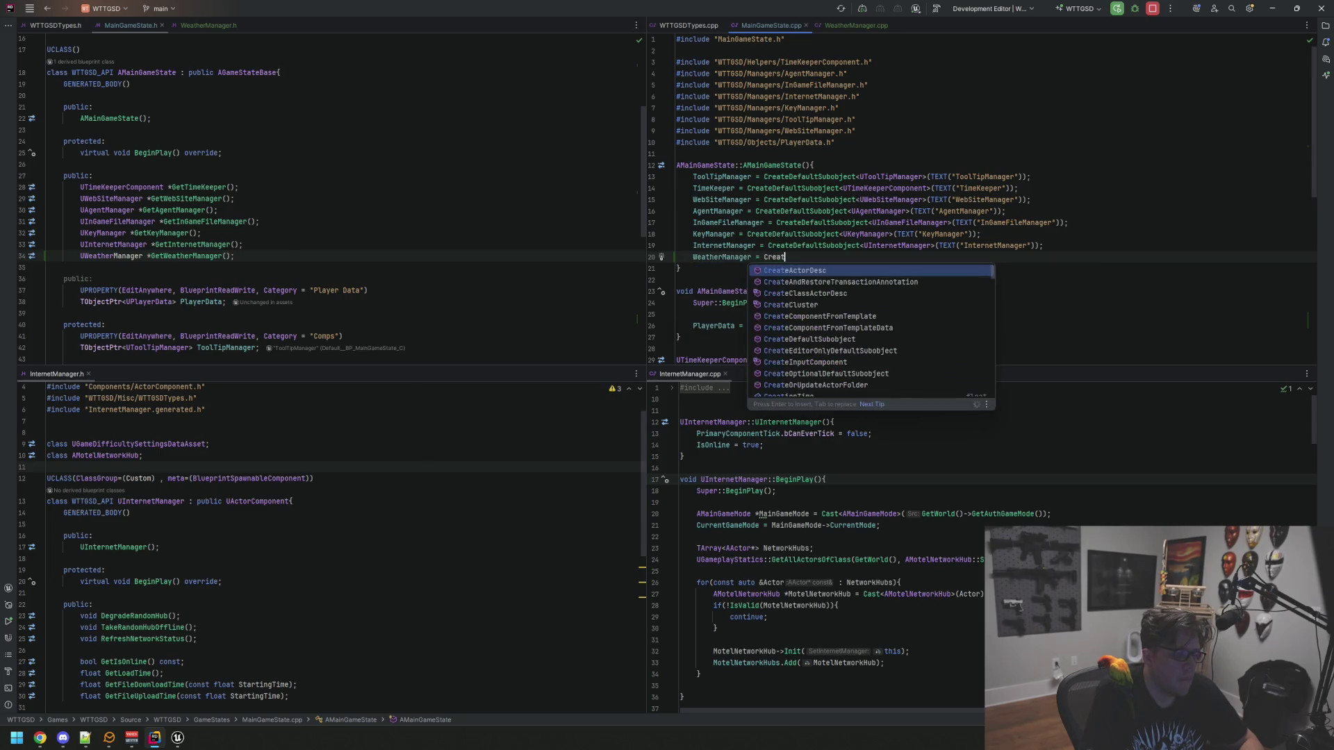
type("eDef")
key("BackSpace")
key("BackSpace")
key("BackSpace")
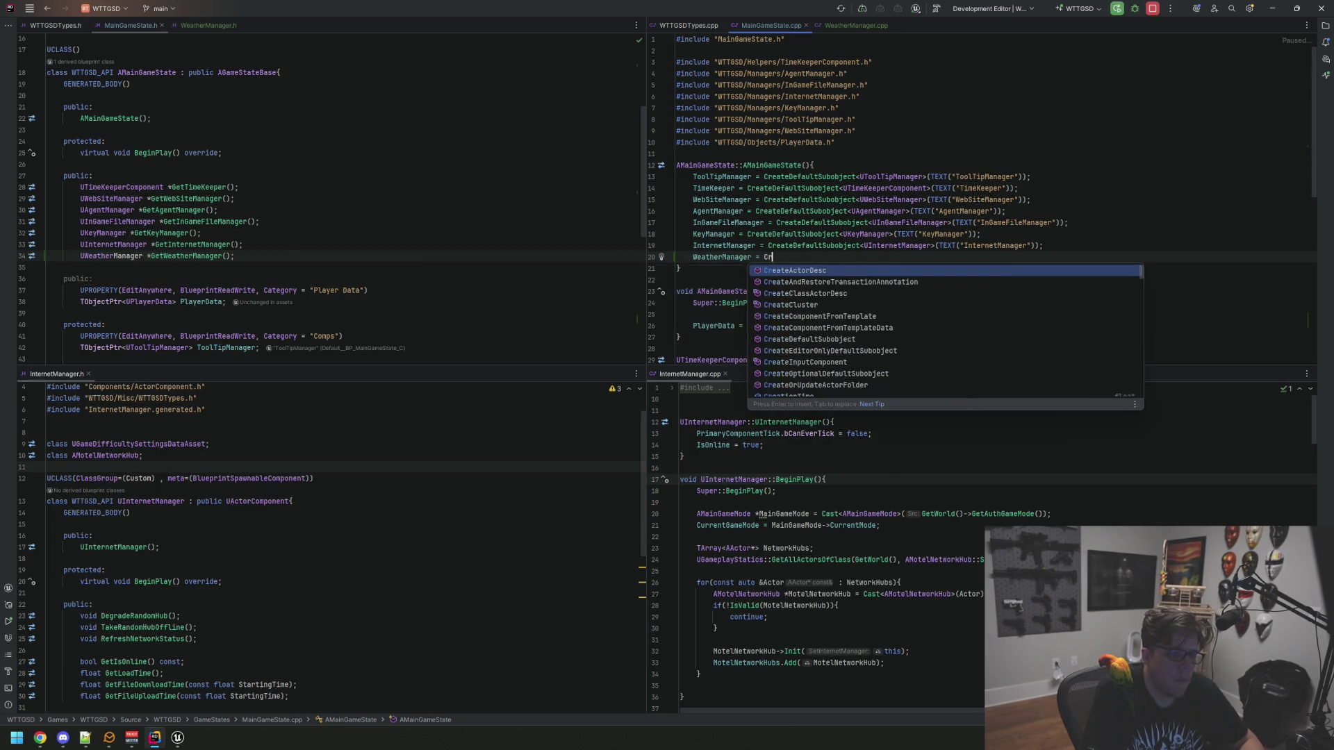
key("BackSpace")
key("BackSpace")
type("CreateDef")
key("Return")
type("UWeat")
key("Return")
type(">(TEXT(\"W")
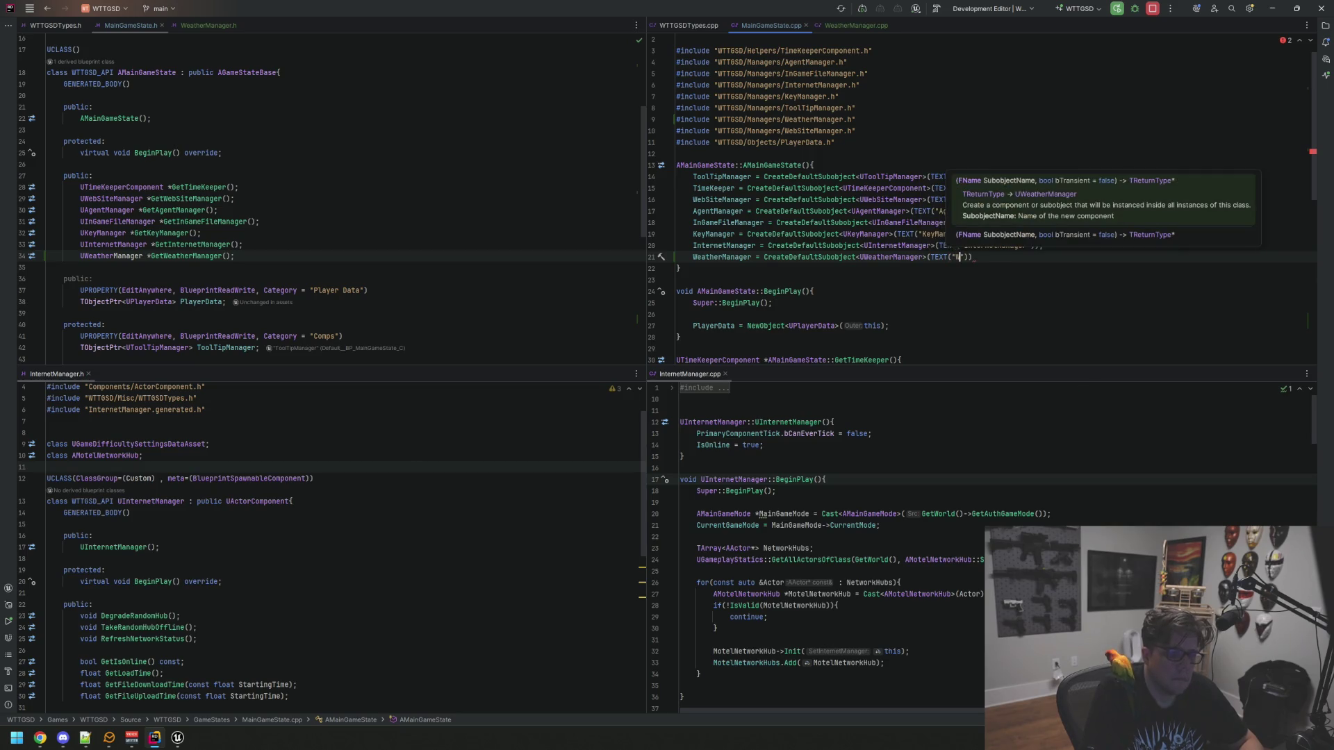
key("BackSpace")
key("BackSpace")
type("Wea")
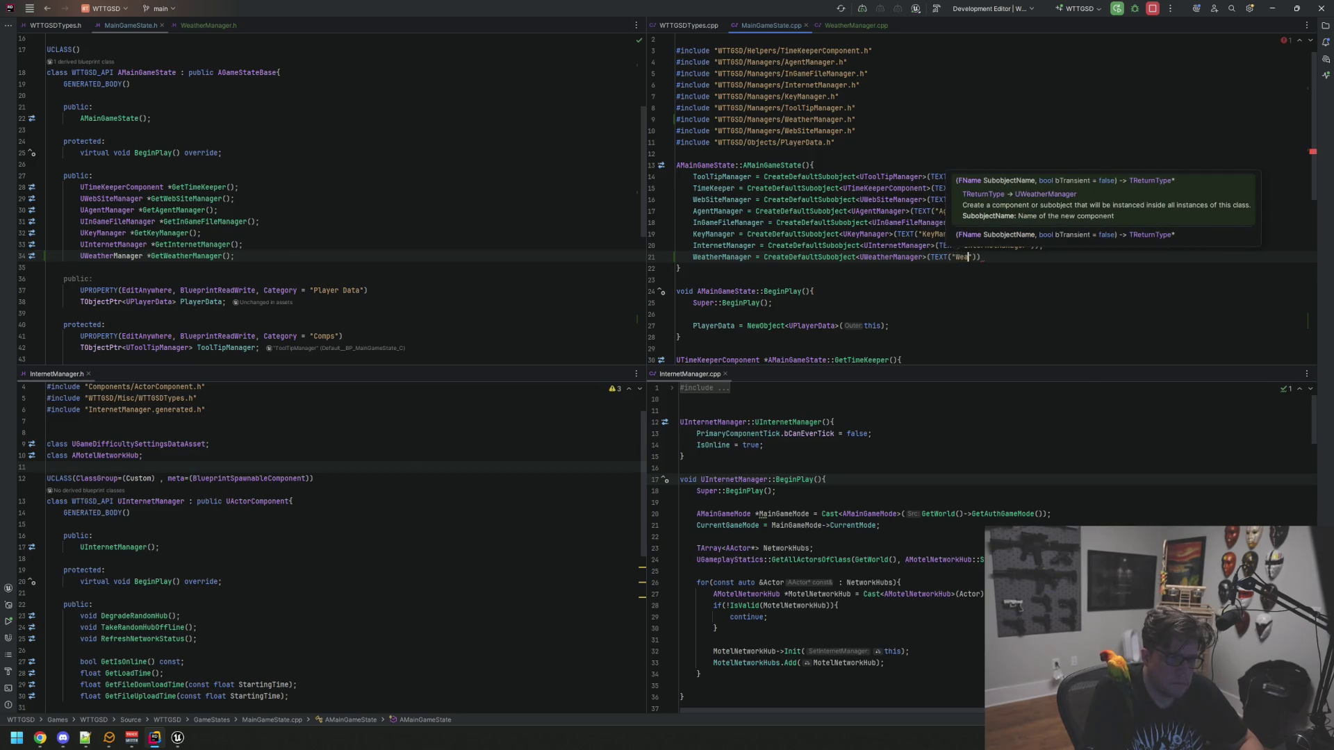
type("r\"));")
key("Up")
key("Up")
key("Up")
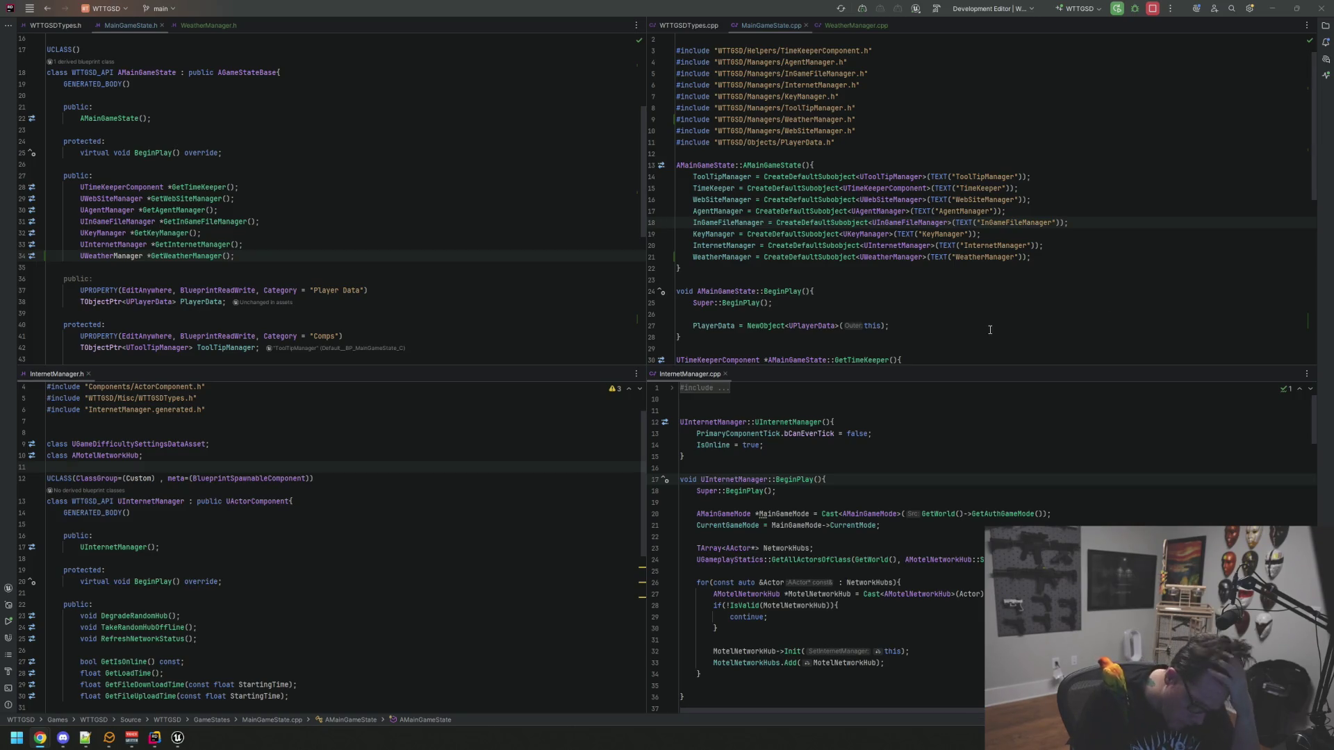
left_click(997, 257)
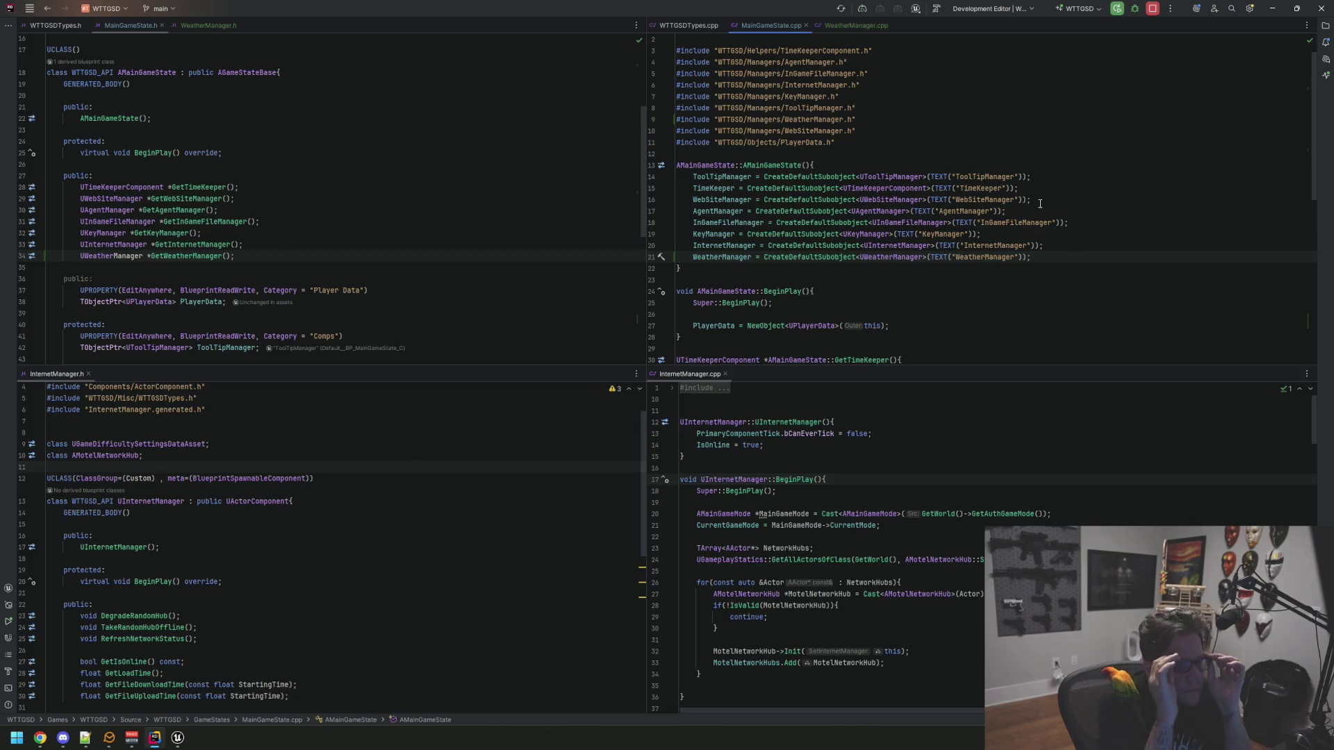
Put WeatherManager.h and WeatherManager.cpp side by side and remove the .cpp's trailing empty lines
left_click(466, 176)
scroll(577, 515, "down", 5)
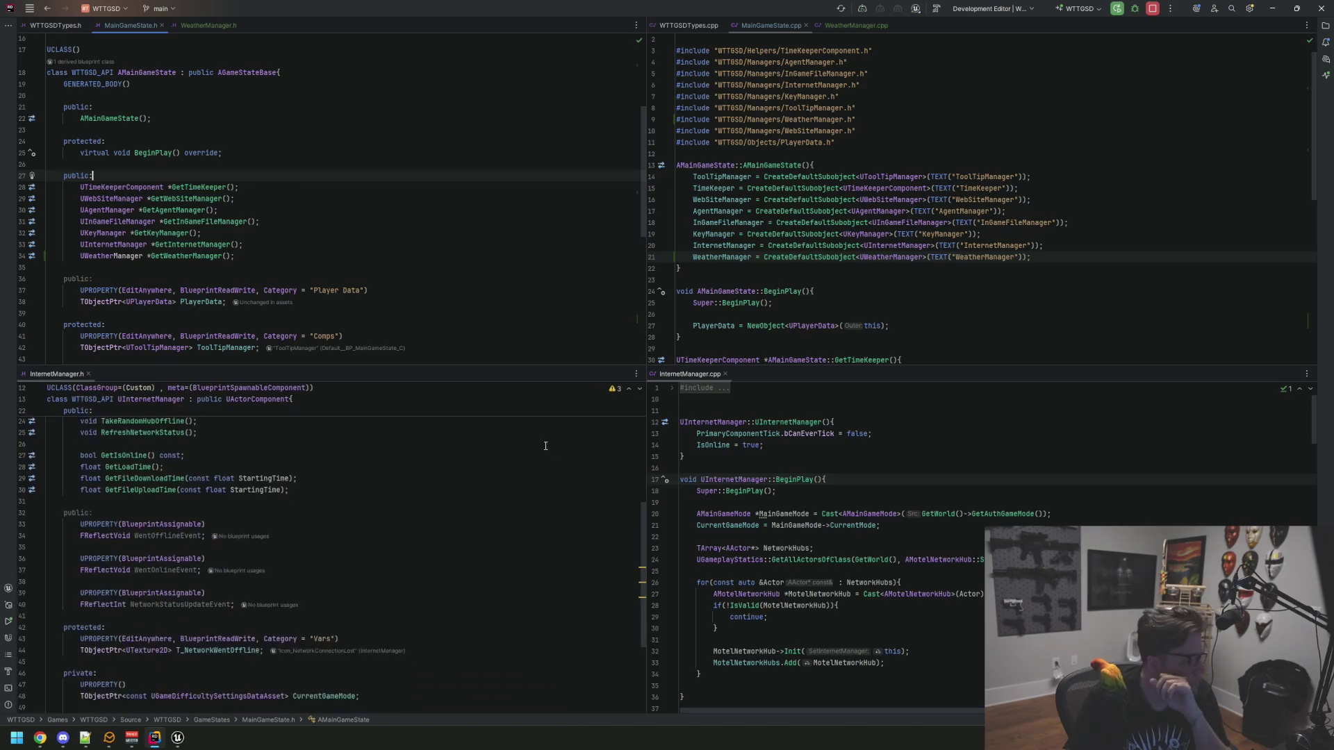
scroll(530, 461, "up", 6)
scroll(424, 263, "down", 10)
scroll(424, 263, "up", 15)
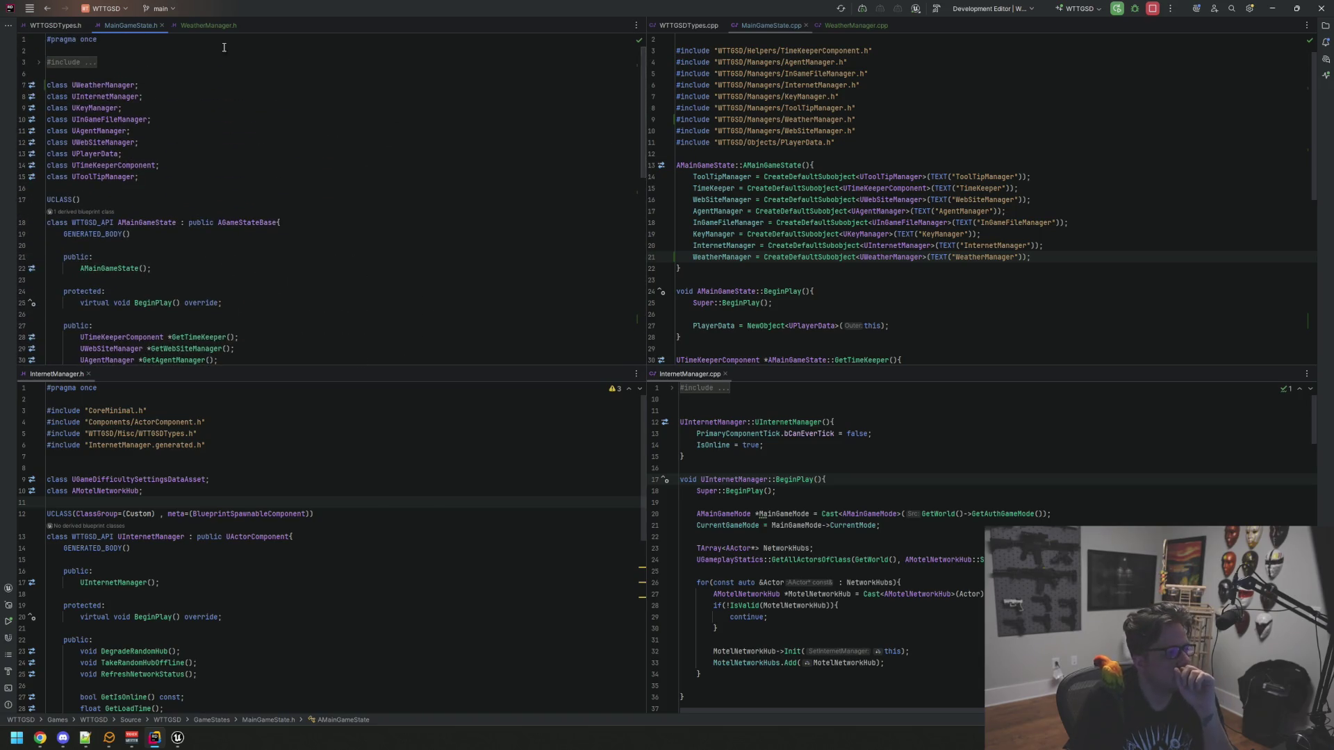
left_click(208, 25)
left_click(862, 25)
left_click(767, 298)
key("BackSpace")
key("BackSpace")
key("BackSpace")
key("Up")
key("Up")
key("Up")
Check WeatherManager.h's protected section against the MainGameState header and source
left_click(365, 187)
left_click(364, 234)
left_click(384, 211)
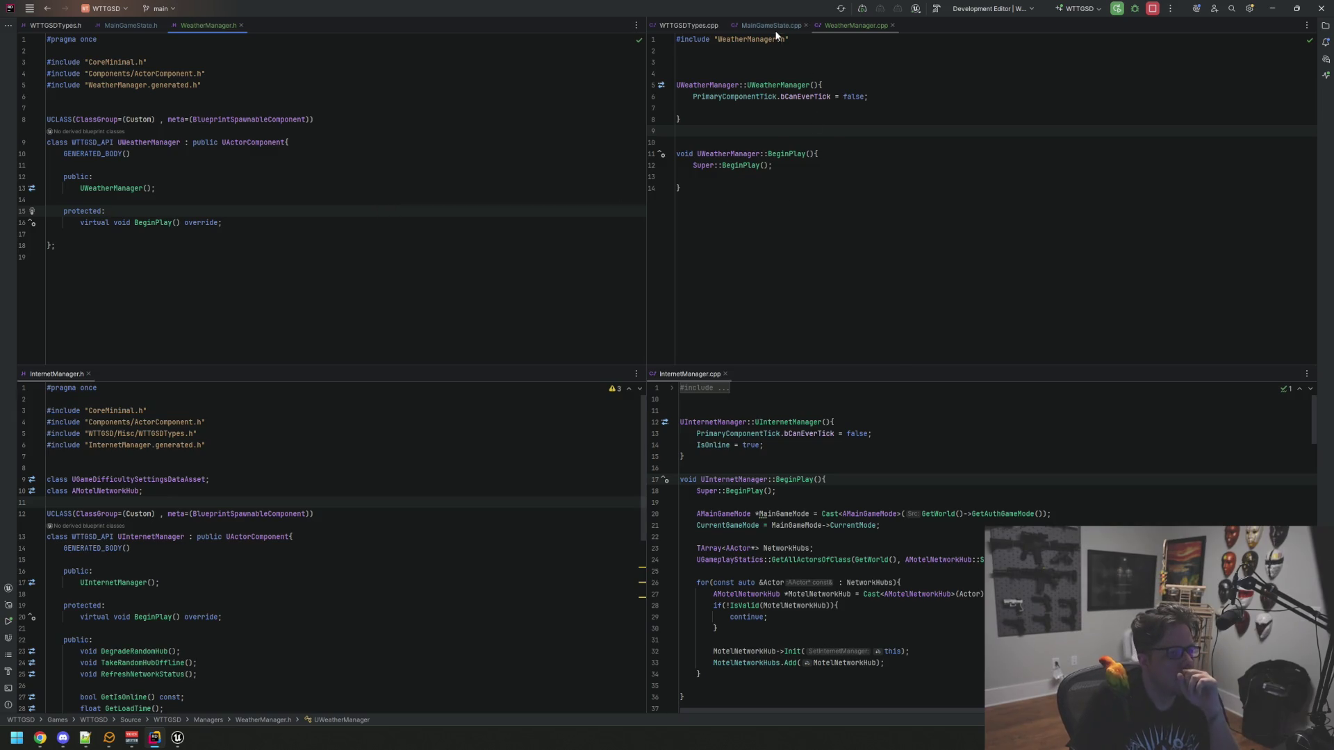
left_click(771, 26)
key("alt+o")
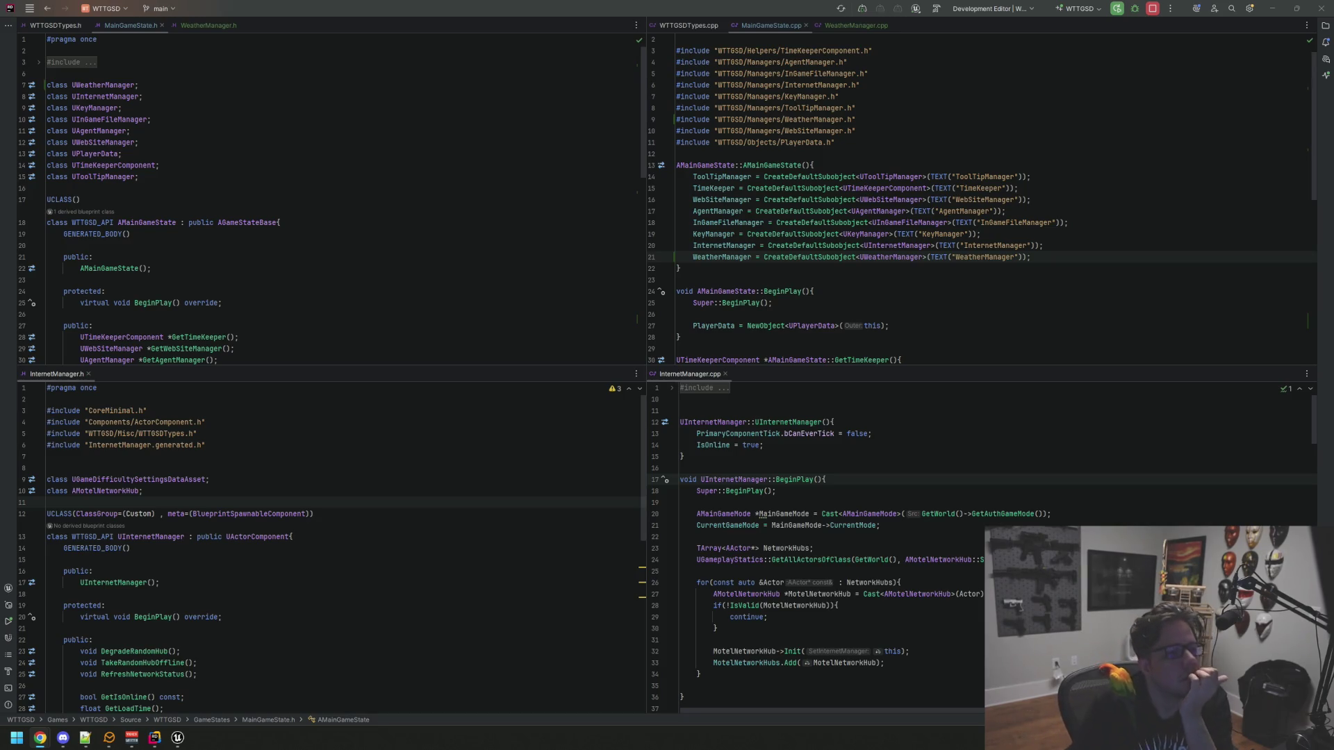
Return WeatherManager.h and .cpp to the editors, referencing InternetManager's BeginPlay code
left_click(858, 26)
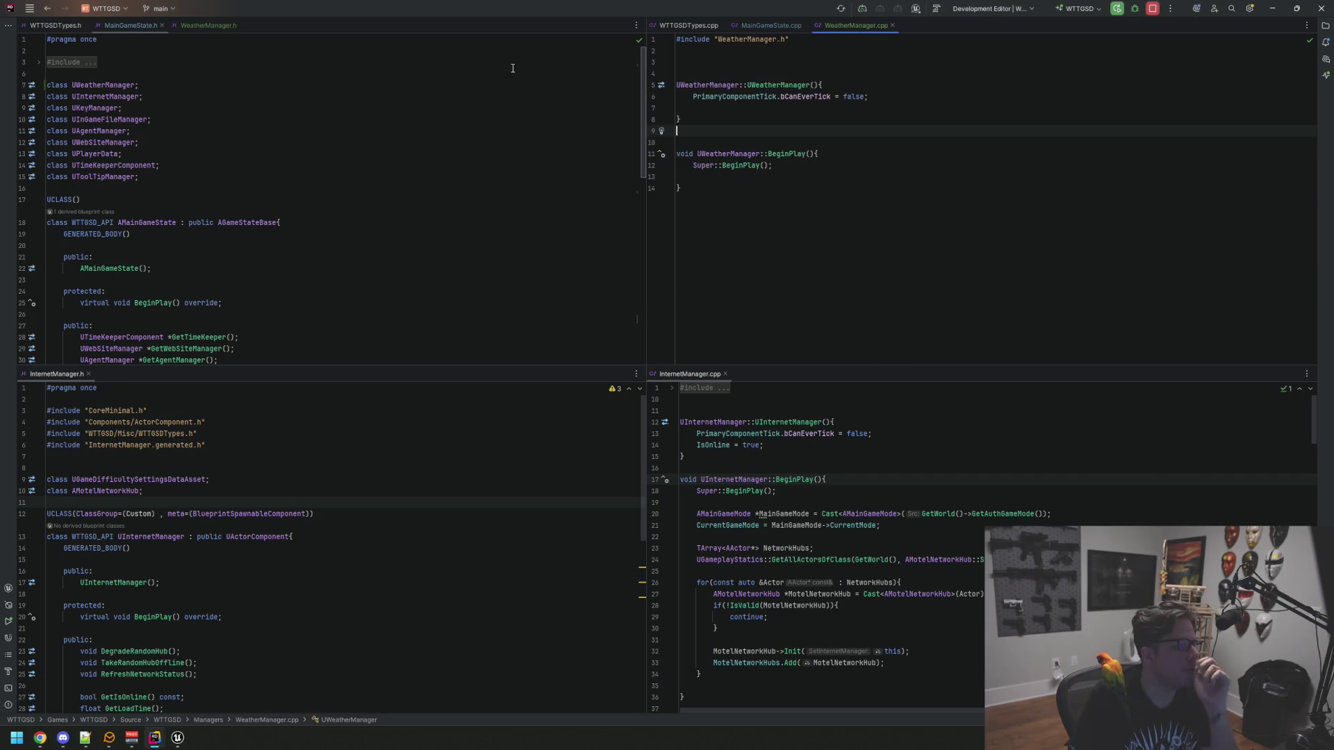
left_click(216, 24)
left_click(830, 491)
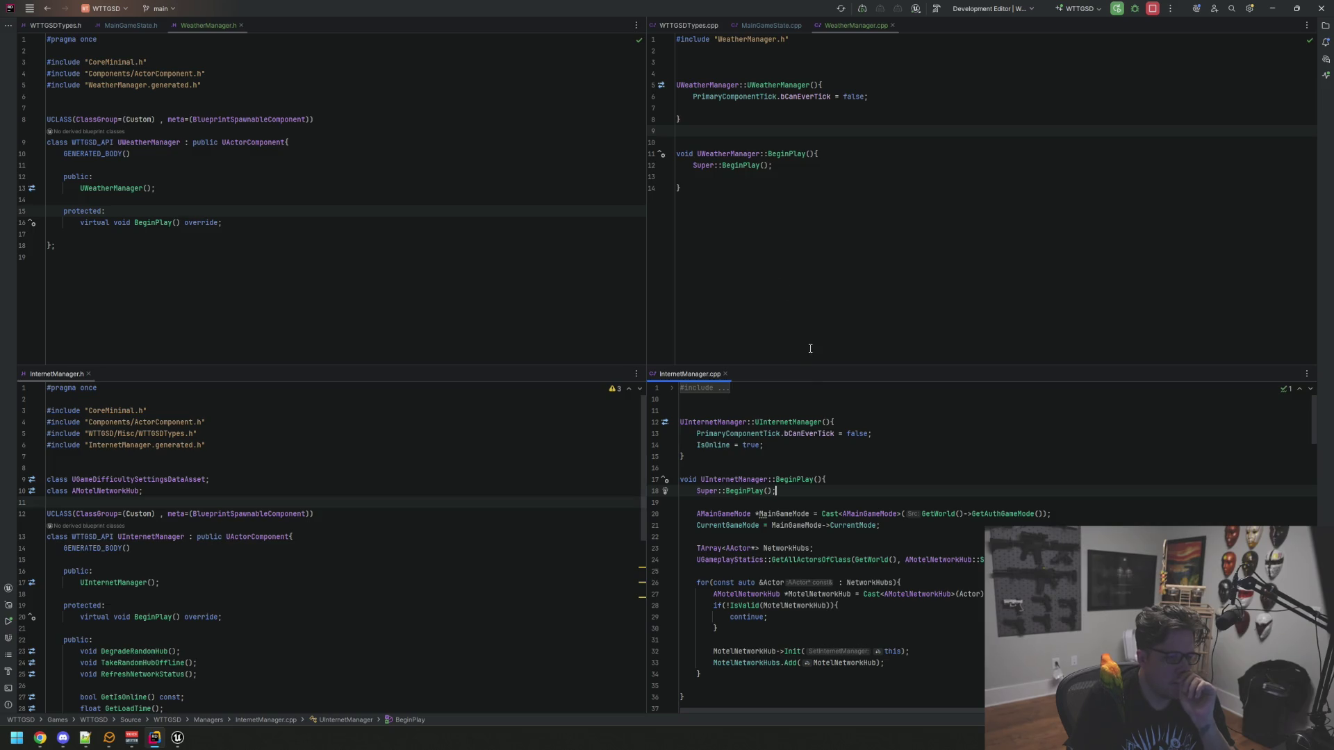
left_click(189, 743)
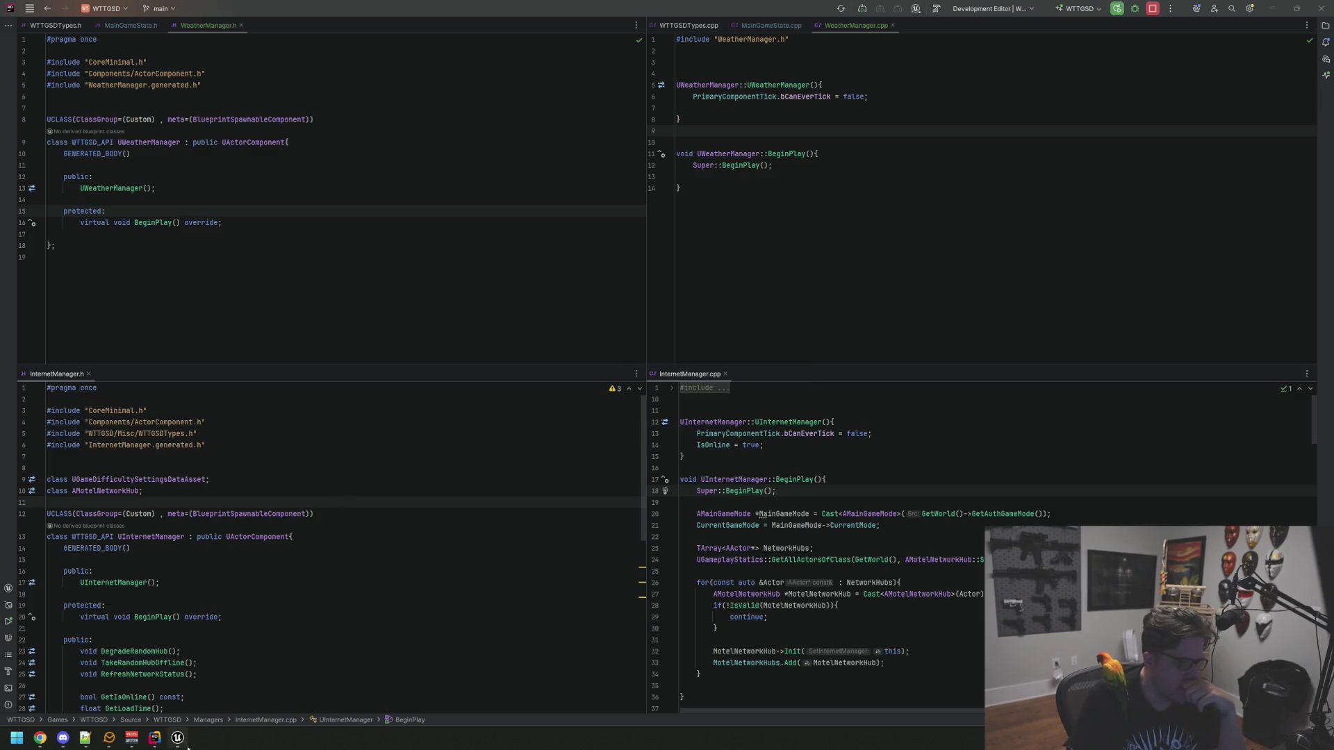
Open the Ultra_Dynamic_Sky Blueprint from the Outliner and pan its event graph
left_click(186, 746)
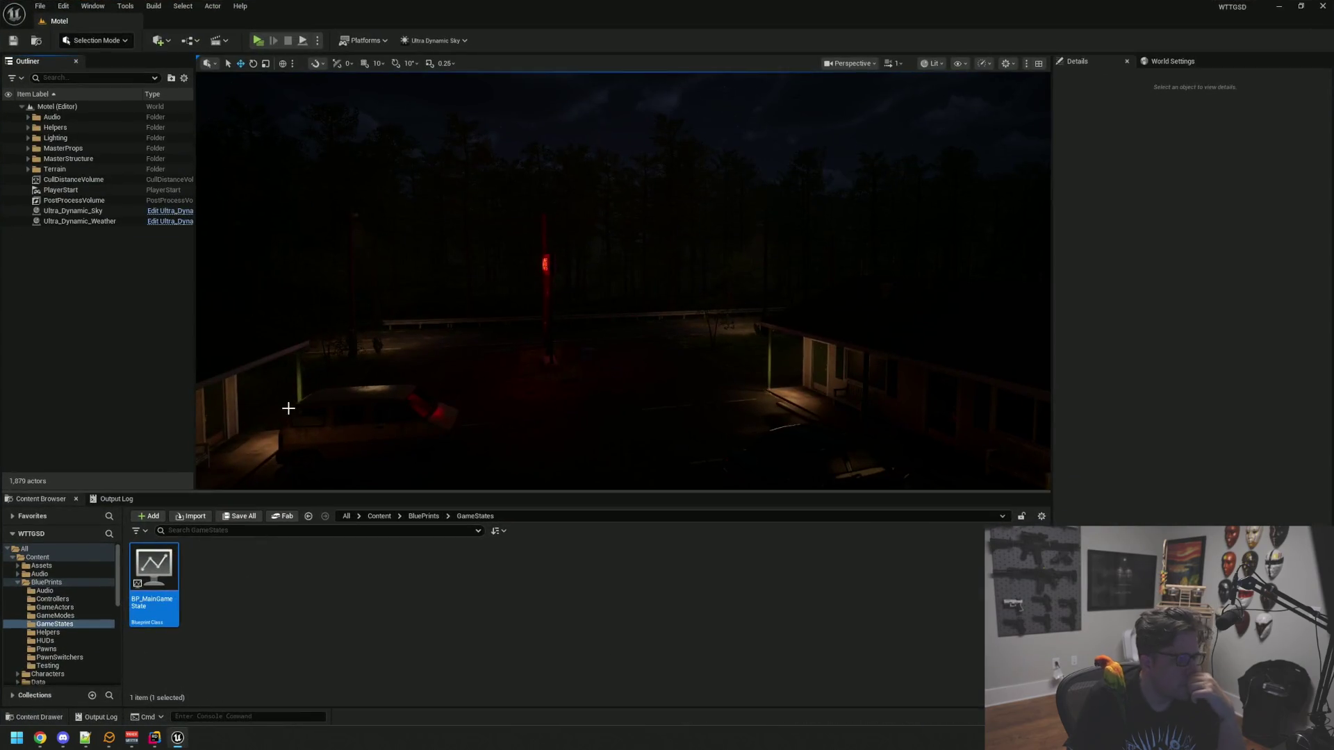
left_click(97, 213)
left_click(167, 212)
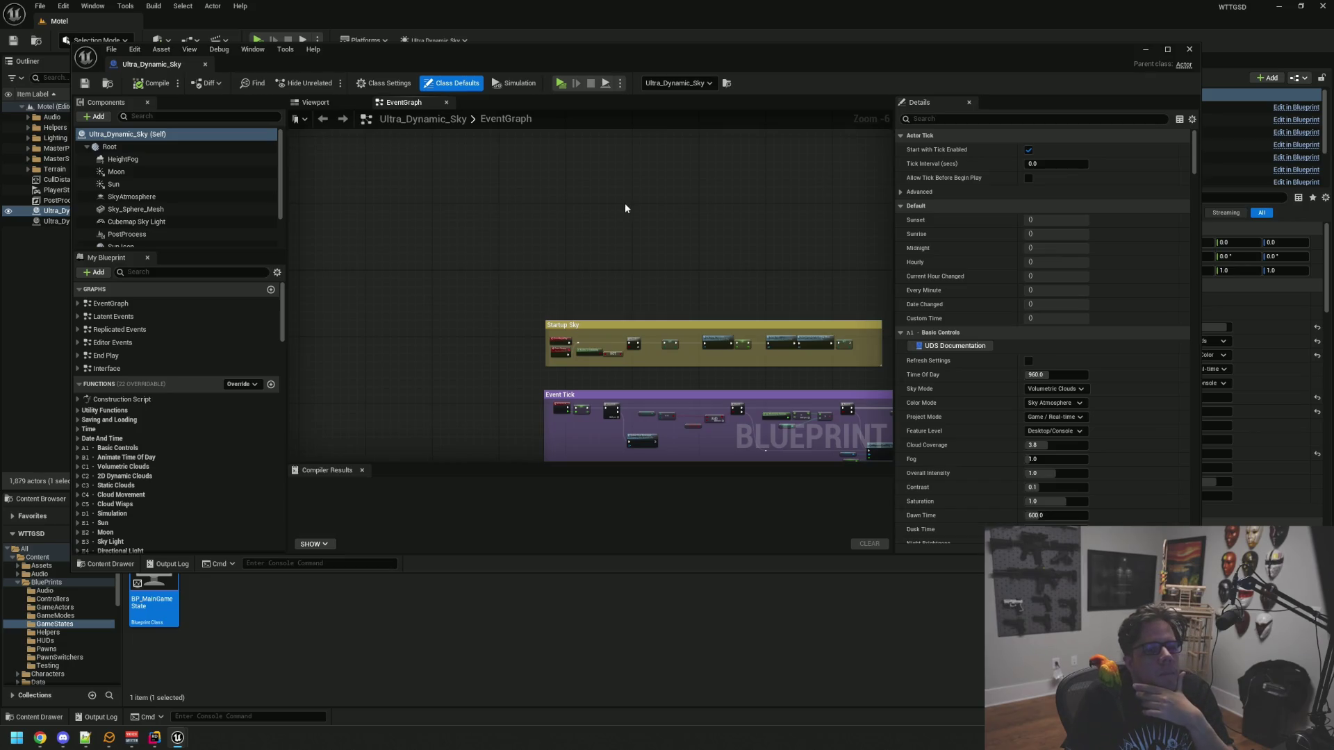
mouse_move(685, 241)
left_mouse_down()
mouse_move(581, 185)
mouse_move(556, 198)
left_mouse_up()
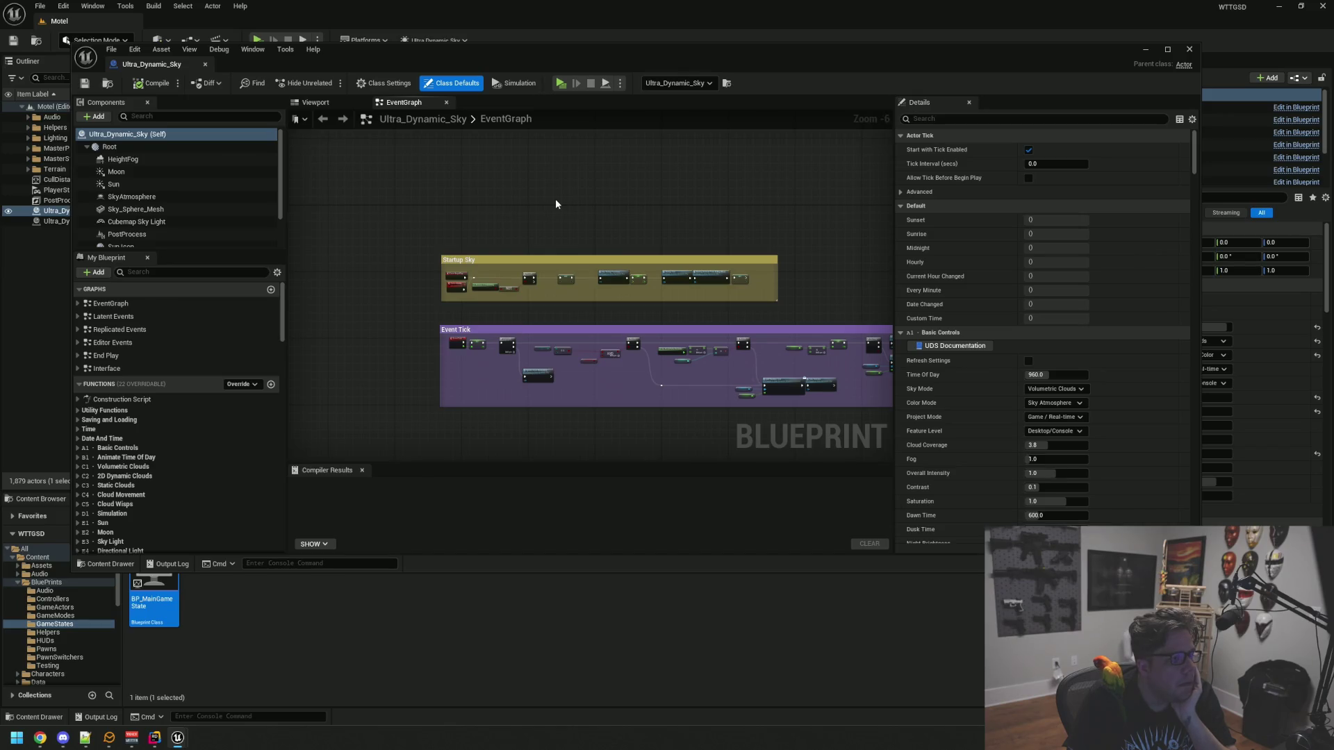
left_click_drag(470, 235, 507, 219)
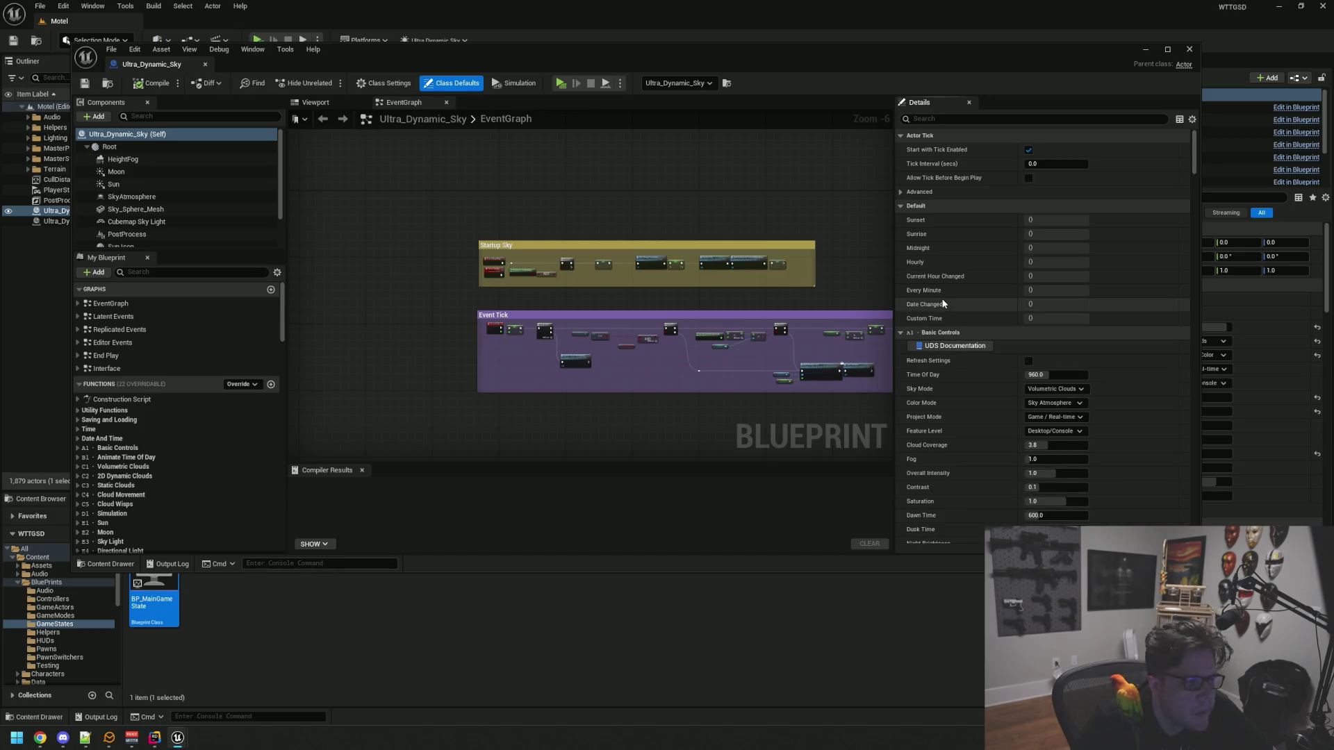
Inspect the Startup Sky and Event Tick nodes and the Viewport tab, then close the Blueprint
left_click(947, 347)
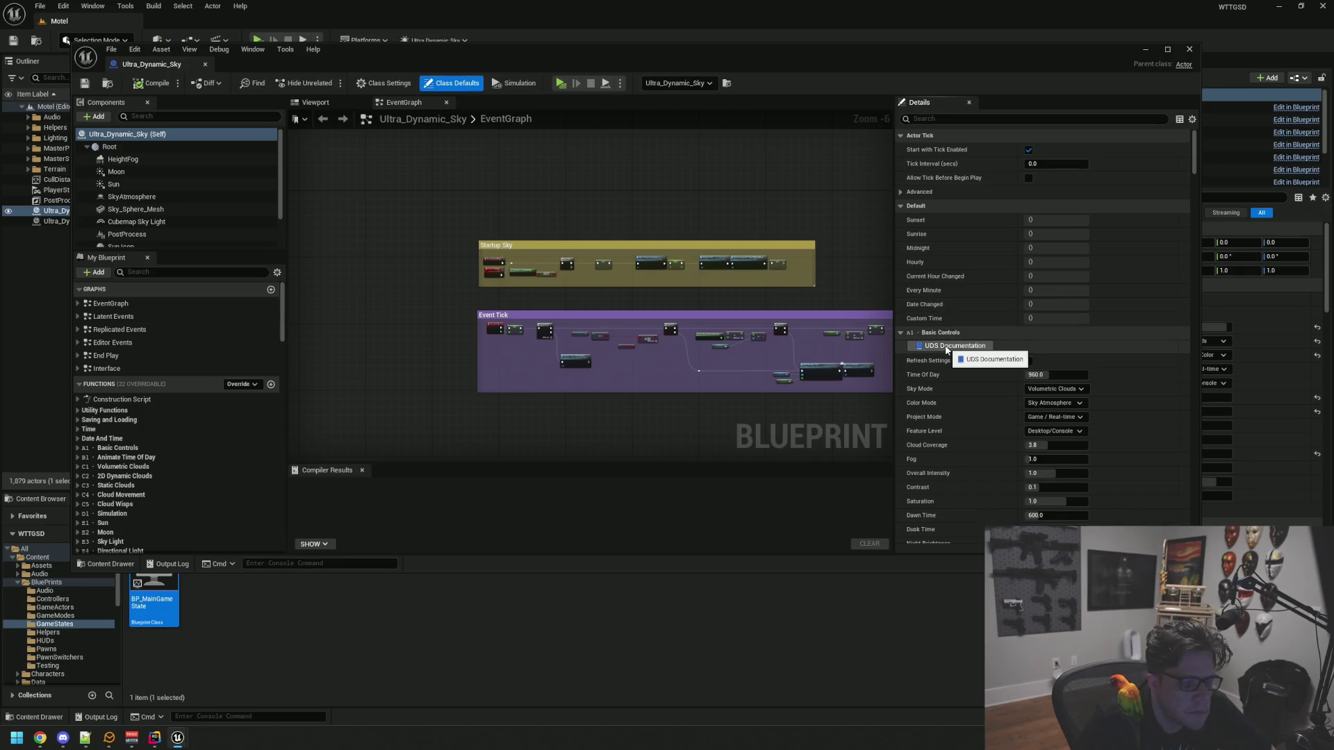
left_click_drag(721, 306, 477, 224)
left_click_drag(616, 291, 741, 309)
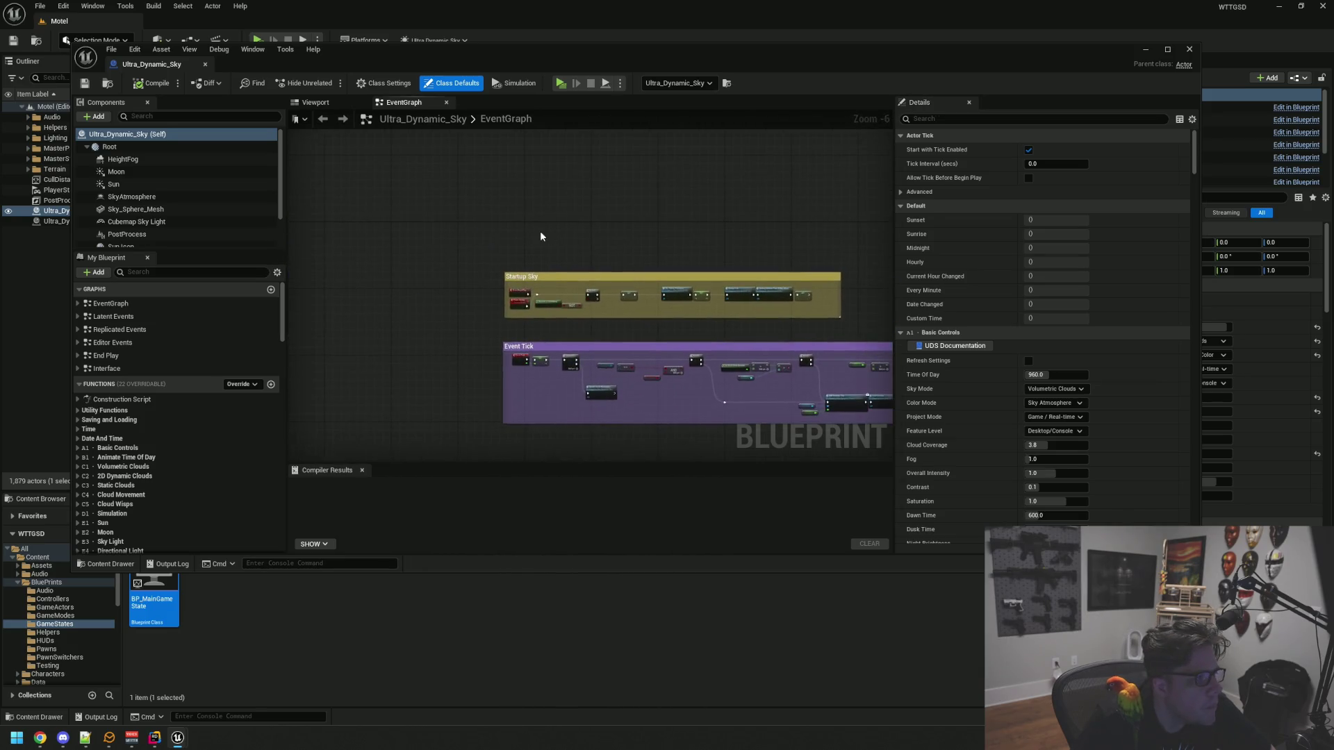
scroll(527, 235, "up", 2)
left_click(328, 101)
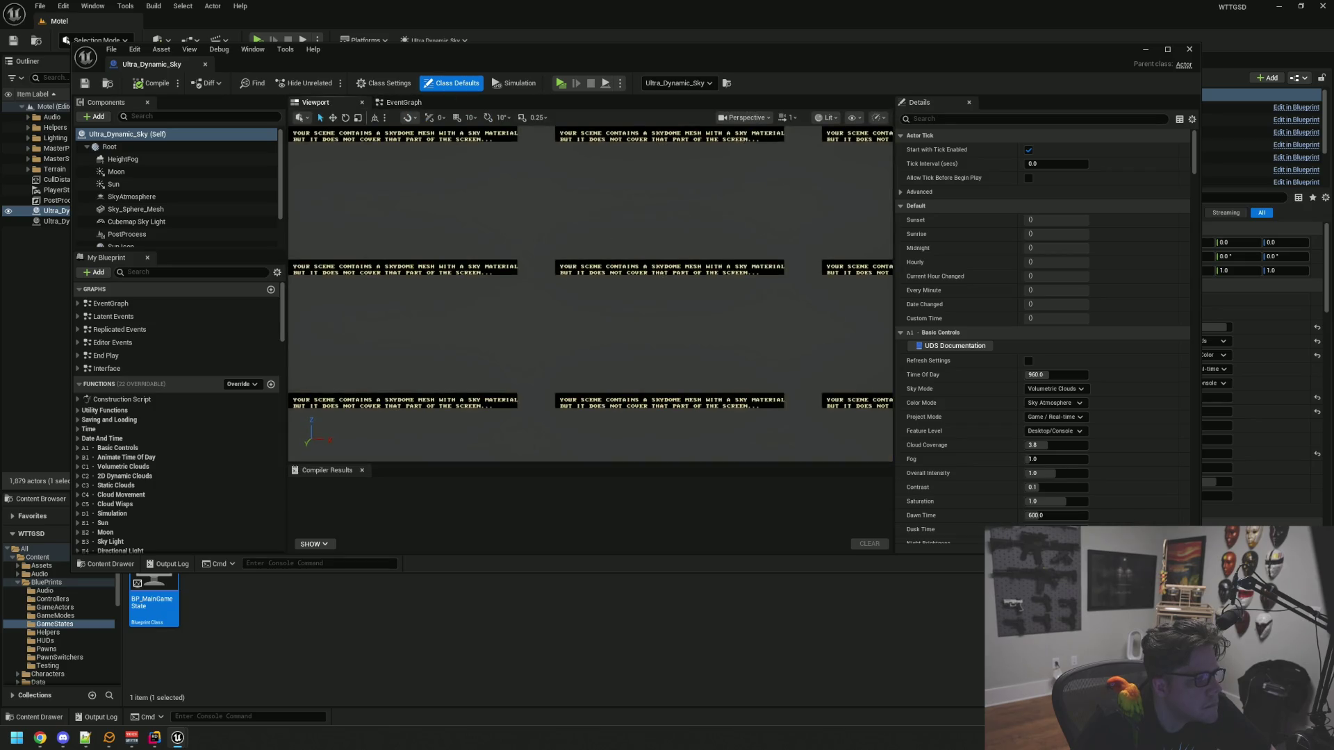
left_click(404, 102)
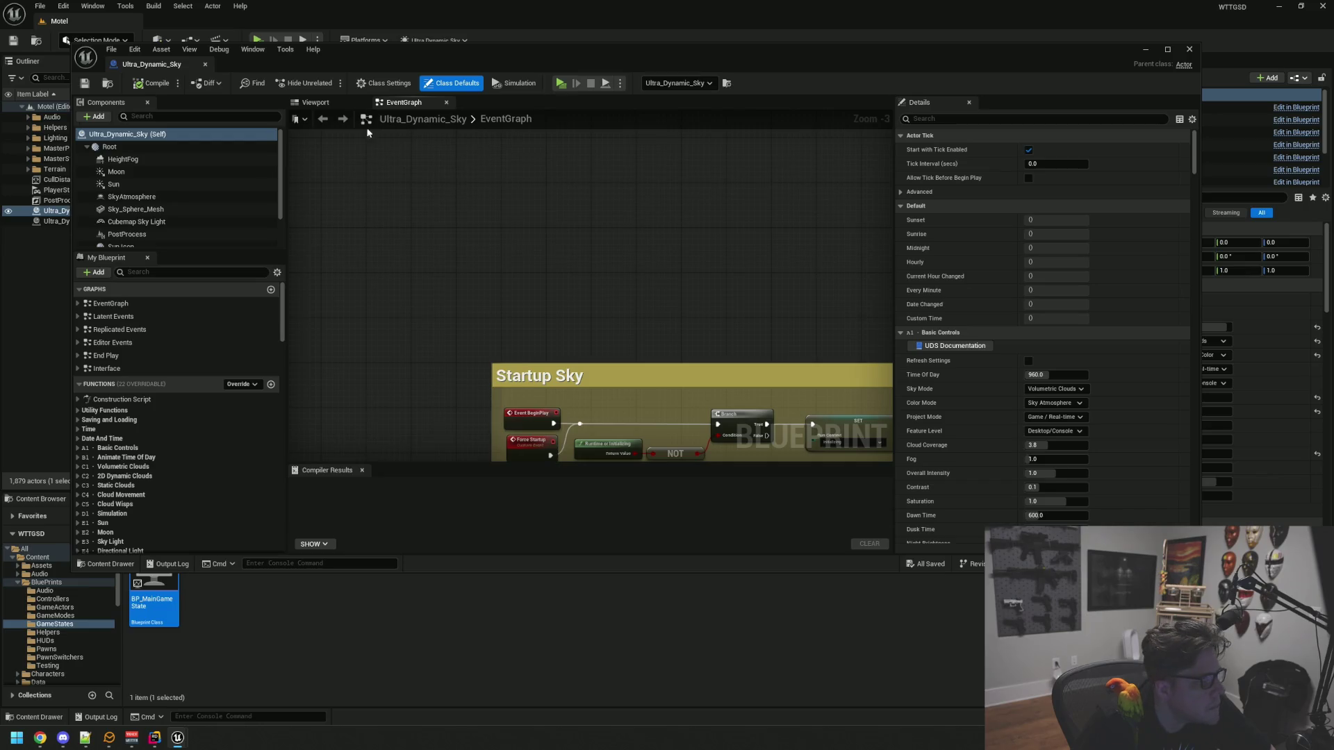
left_click(205, 64)
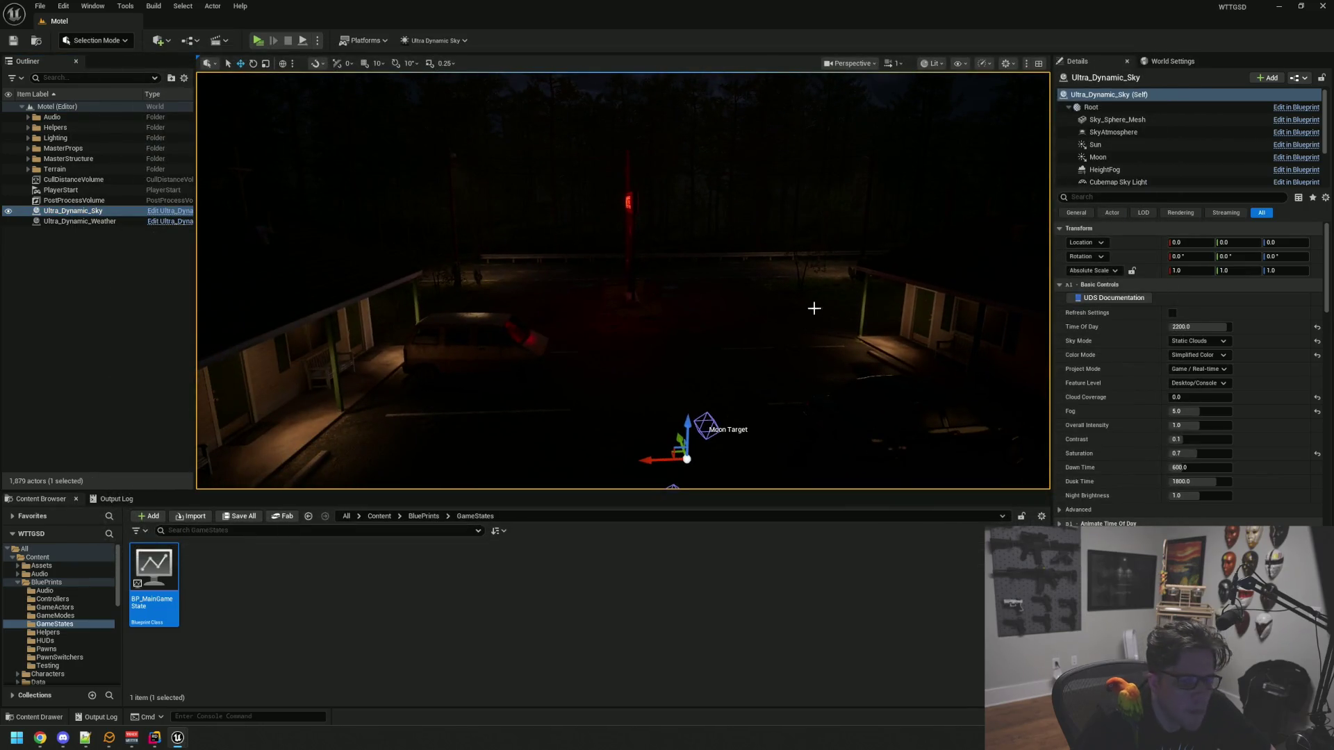
Open the UDS Documentation from the sky's Details panel and enlarge the README window
scroll(1142, 393, "down", 5)
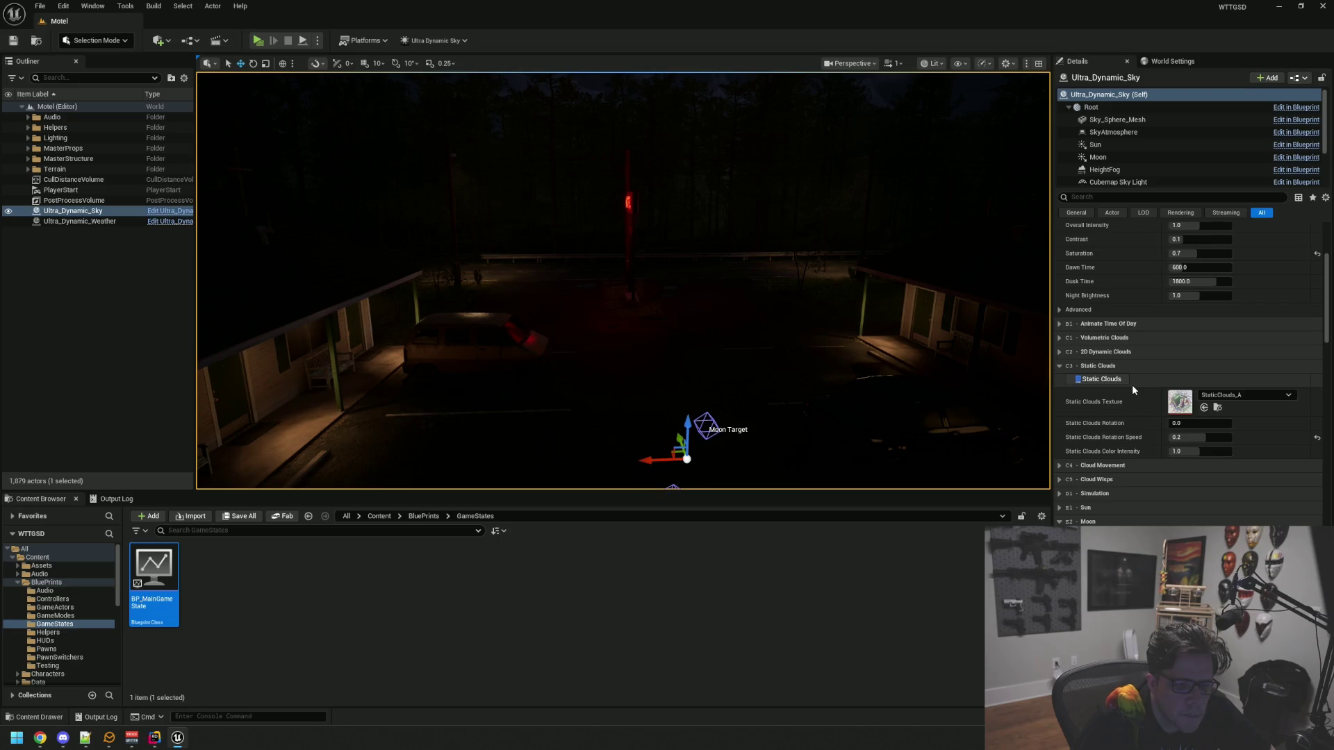
scroll(1126, 389, "down", 3)
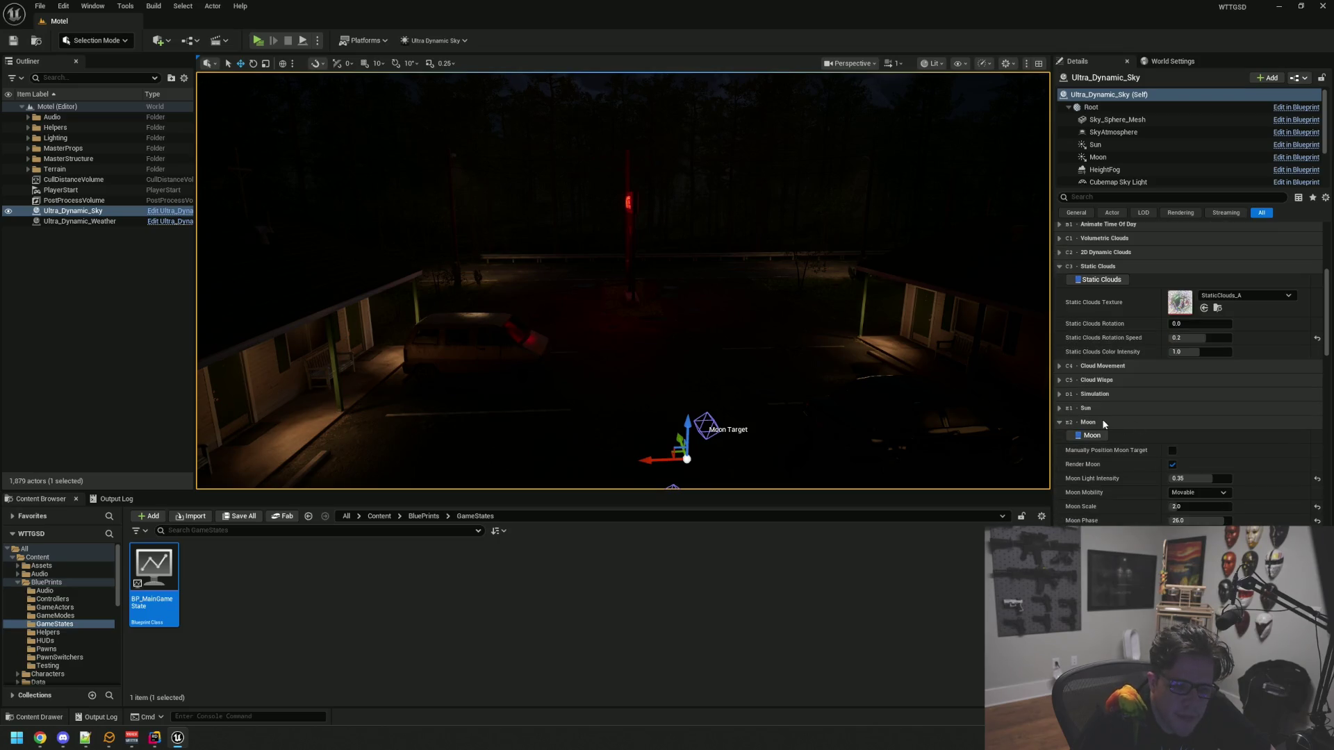
scroll(1106, 421, "down", 1)
scroll(1107, 421, "up", 6)
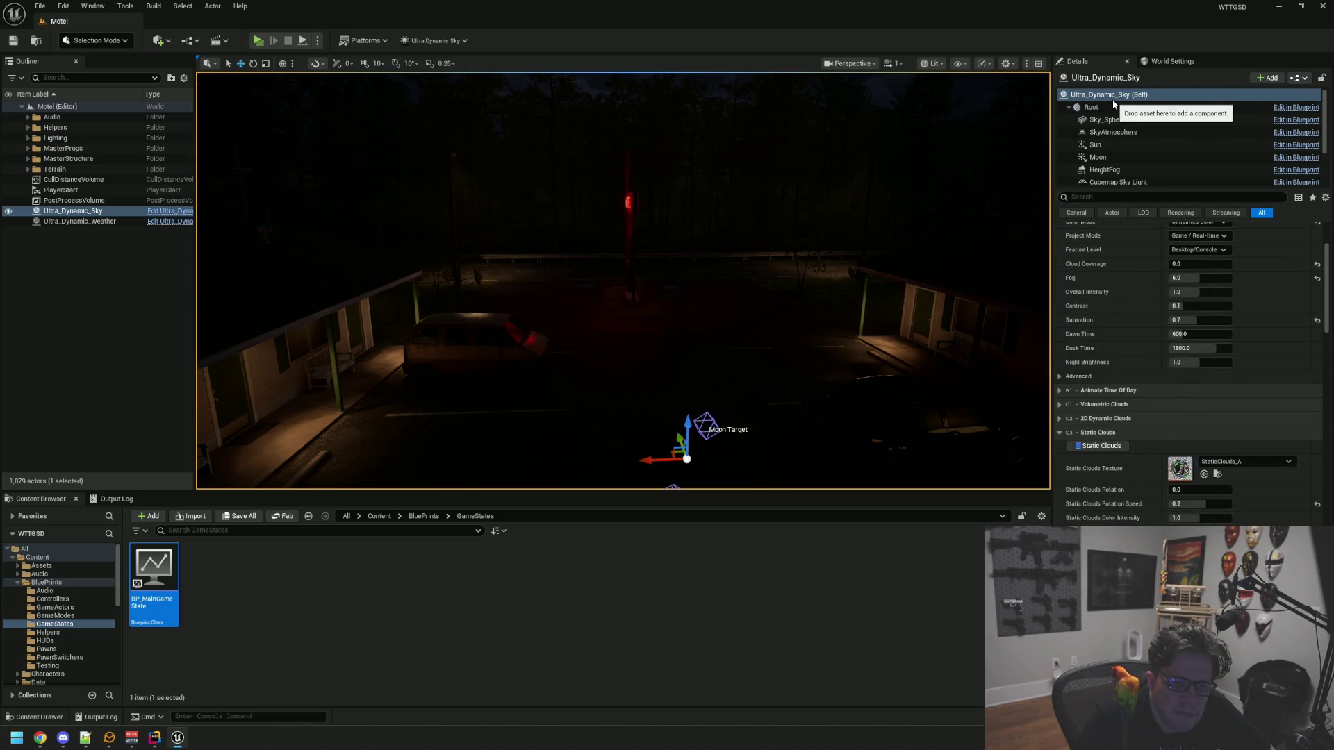
scroll(1143, 350, "up", 3)
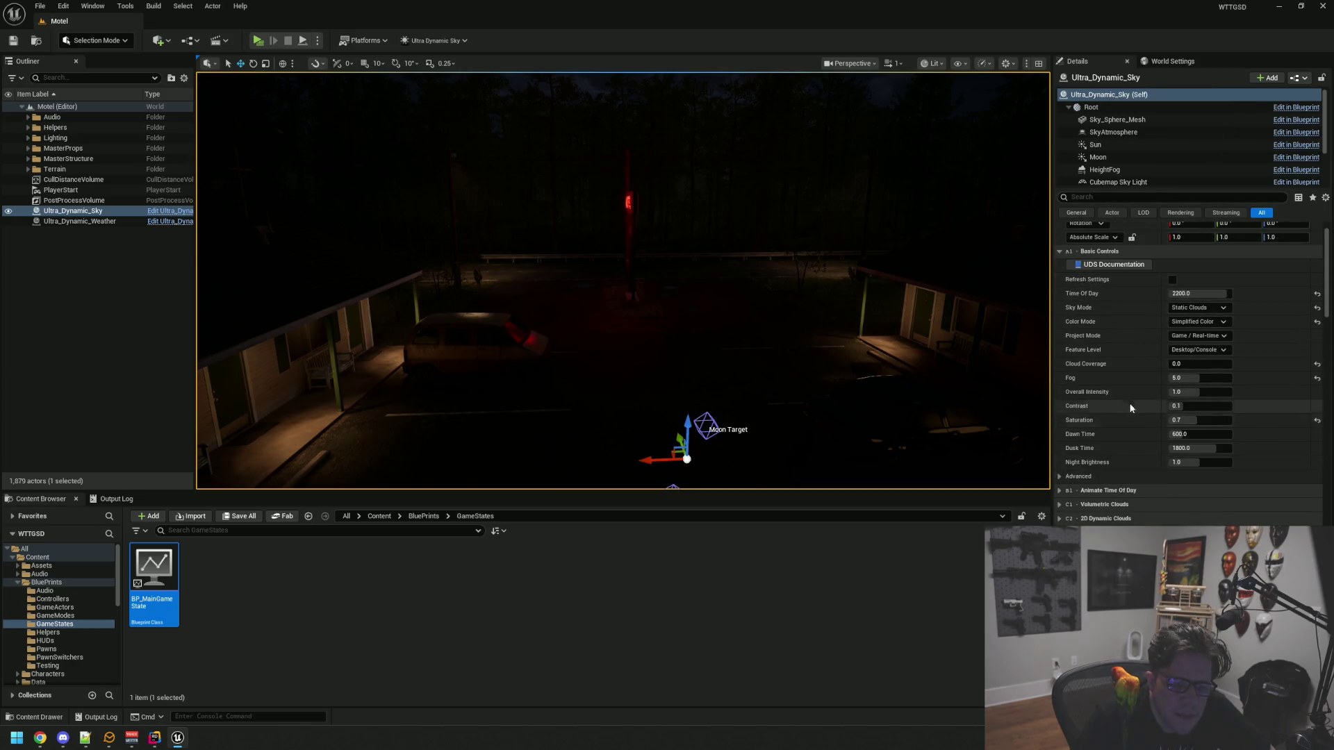
scroll(1131, 375, "up", 1)
left_click(1127, 297)
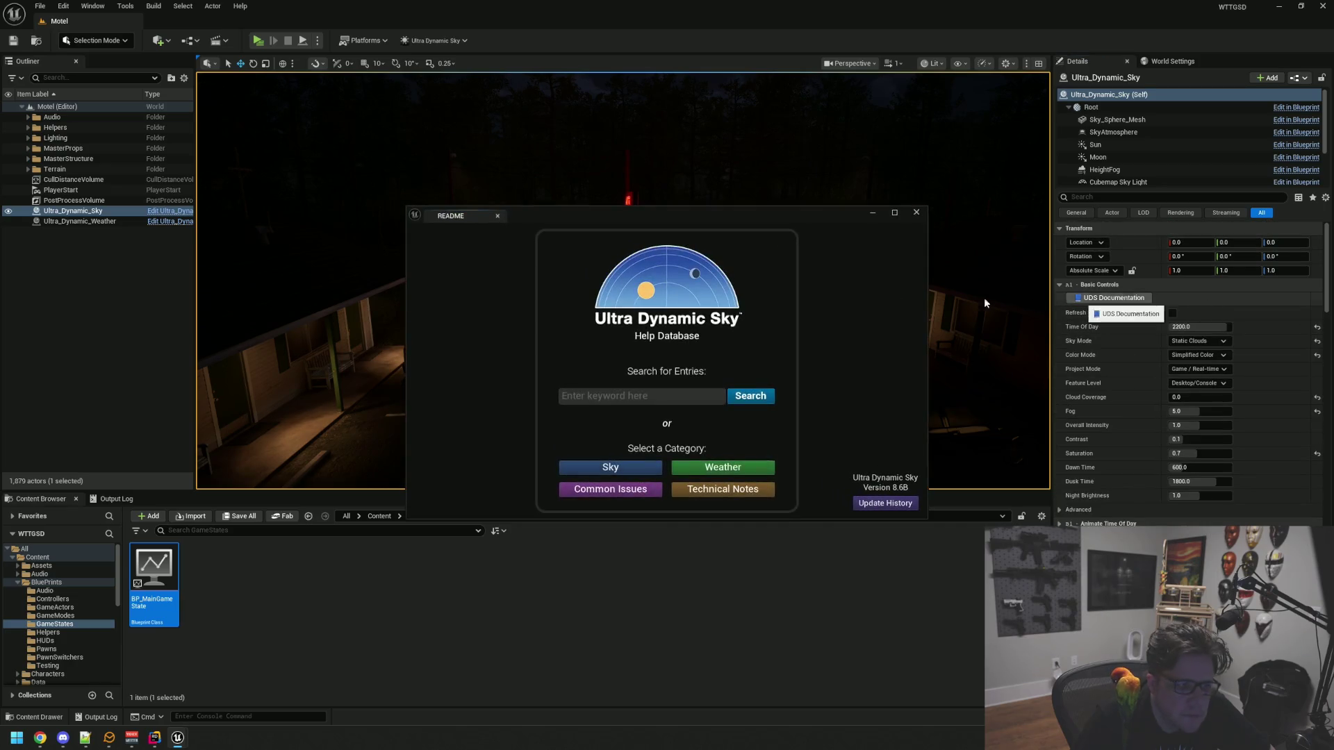
left_click_drag(707, 219, 657, 120)
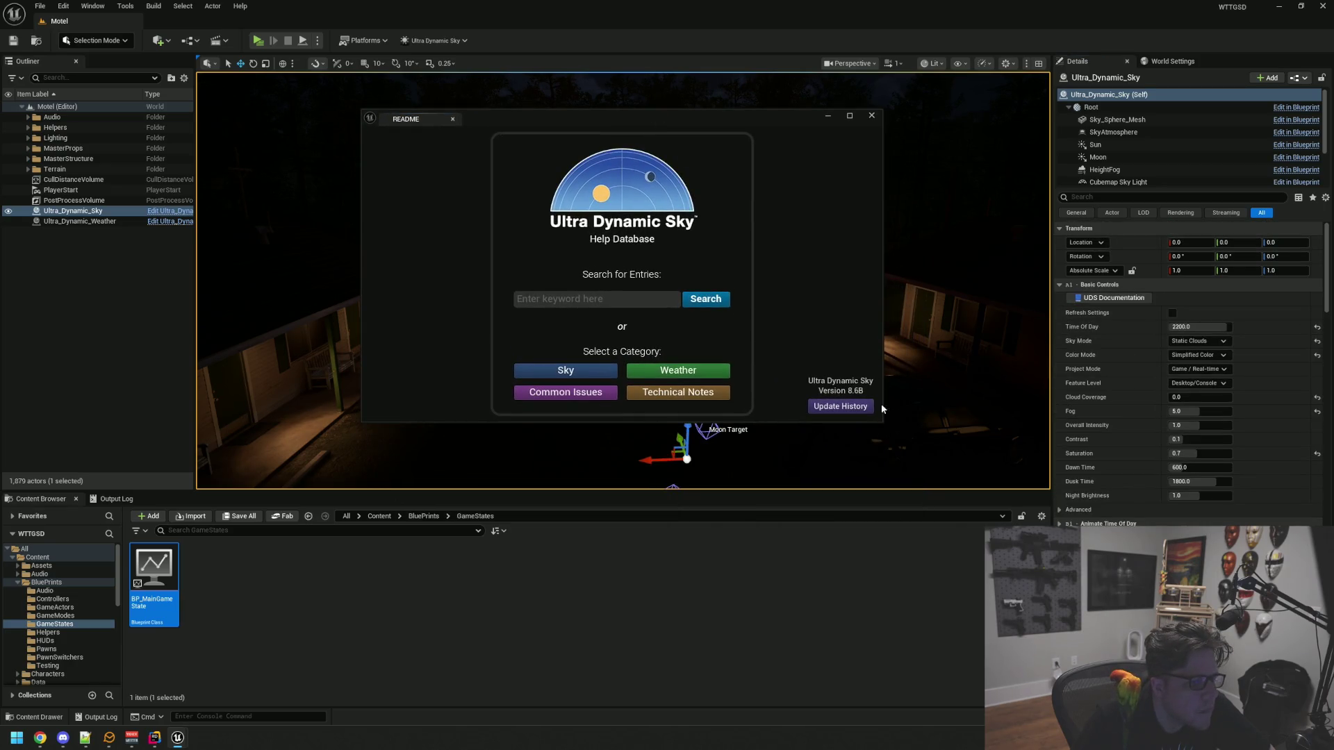
left_click_drag(882, 422, 954, 478)
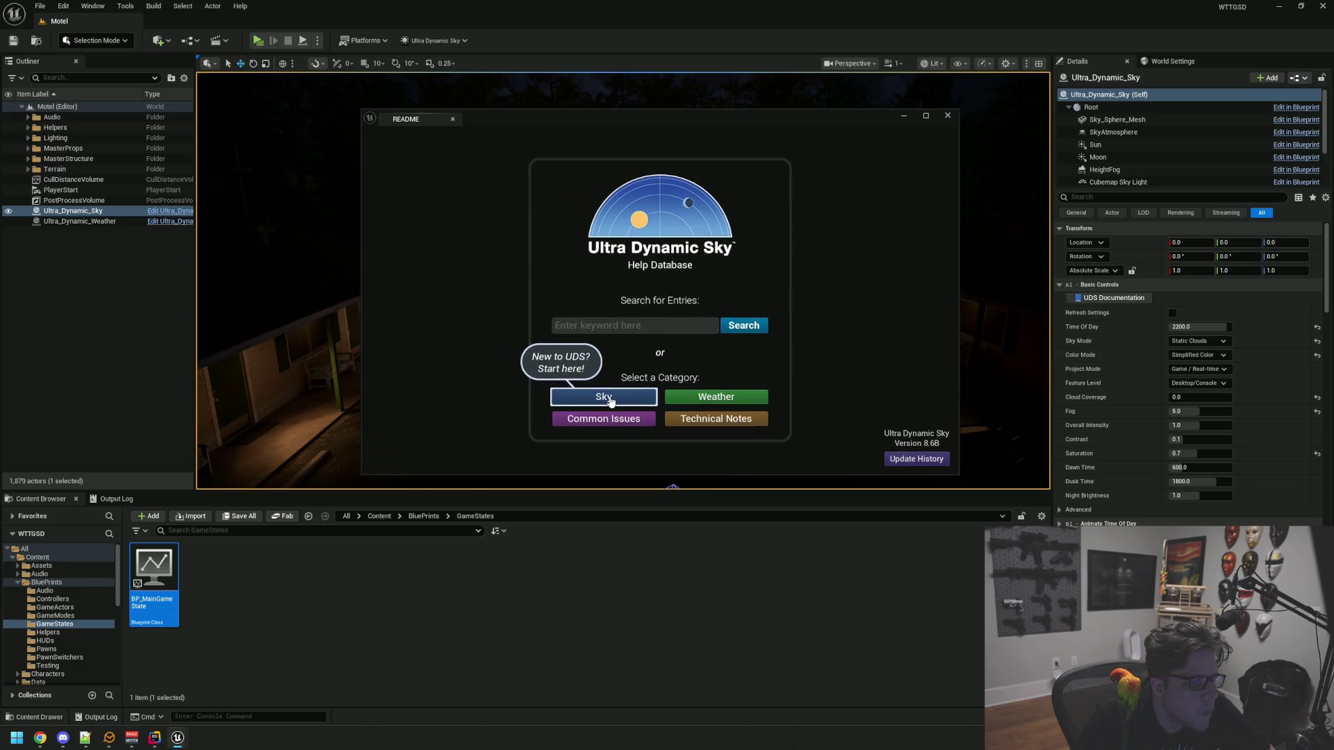
In the Sky category, scroll down and expand 'Triggering Events at Specific Times'
left_click(611, 402)
left_click_drag(562, 141, 550, 107)
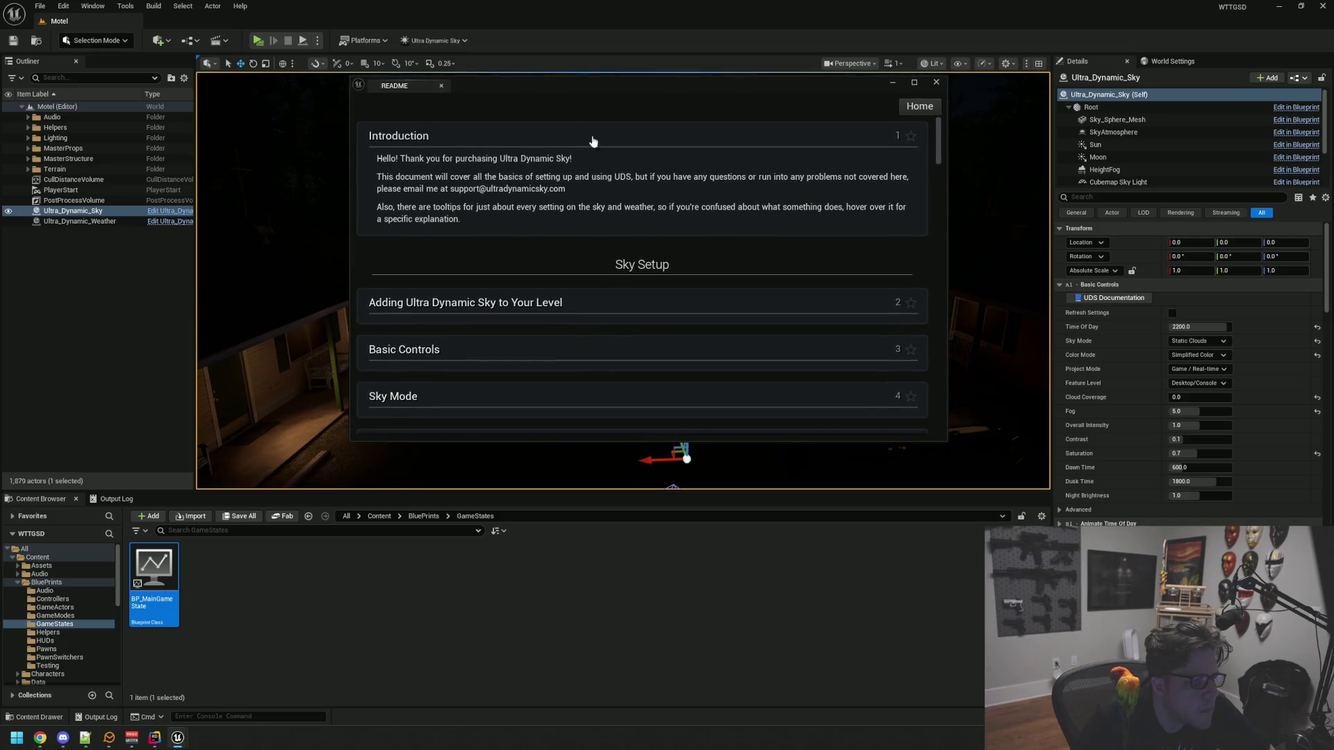
mouse_move(947, 442)
left_mouse_down()
mouse_move(973, 542)
mouse_move(1035, 567)
left_mouse_up()
scroll(555, 321, "down", 6)
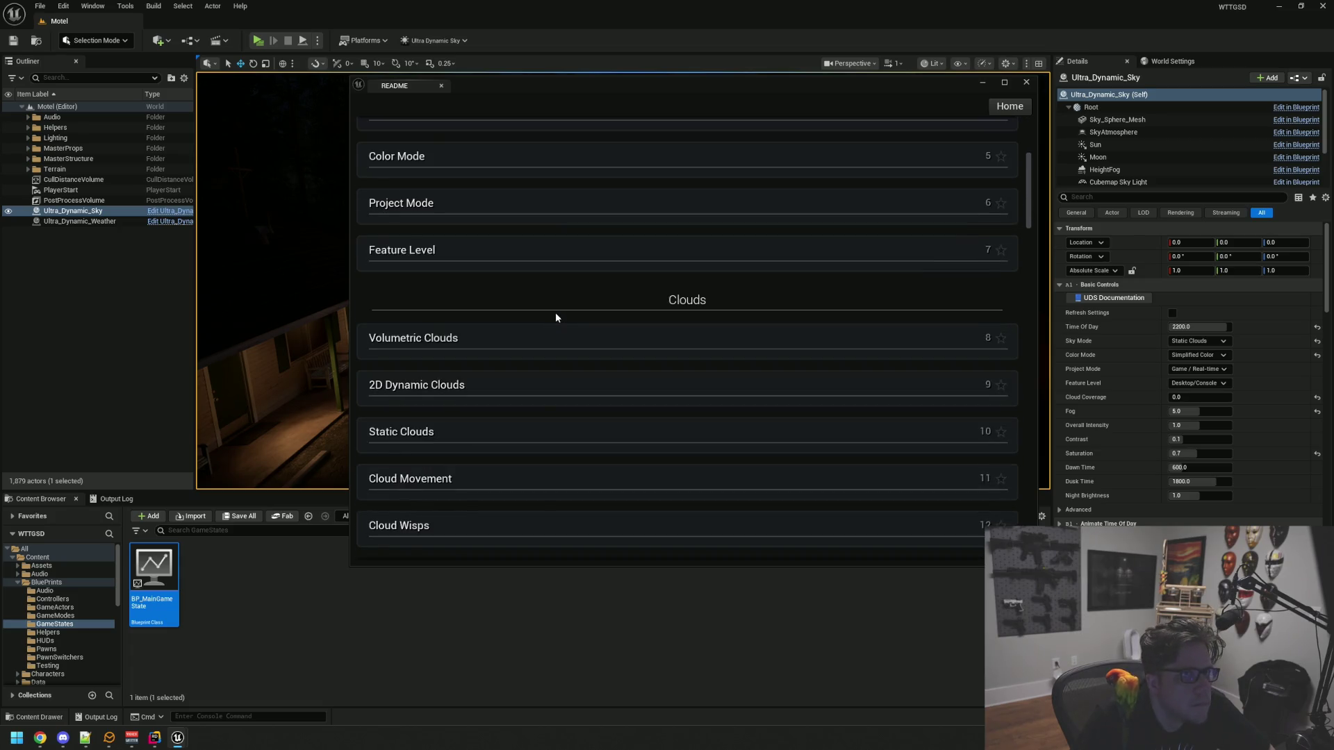
scroll(556, 317, "down", 1)
scroll(556, 317, "down", 9)
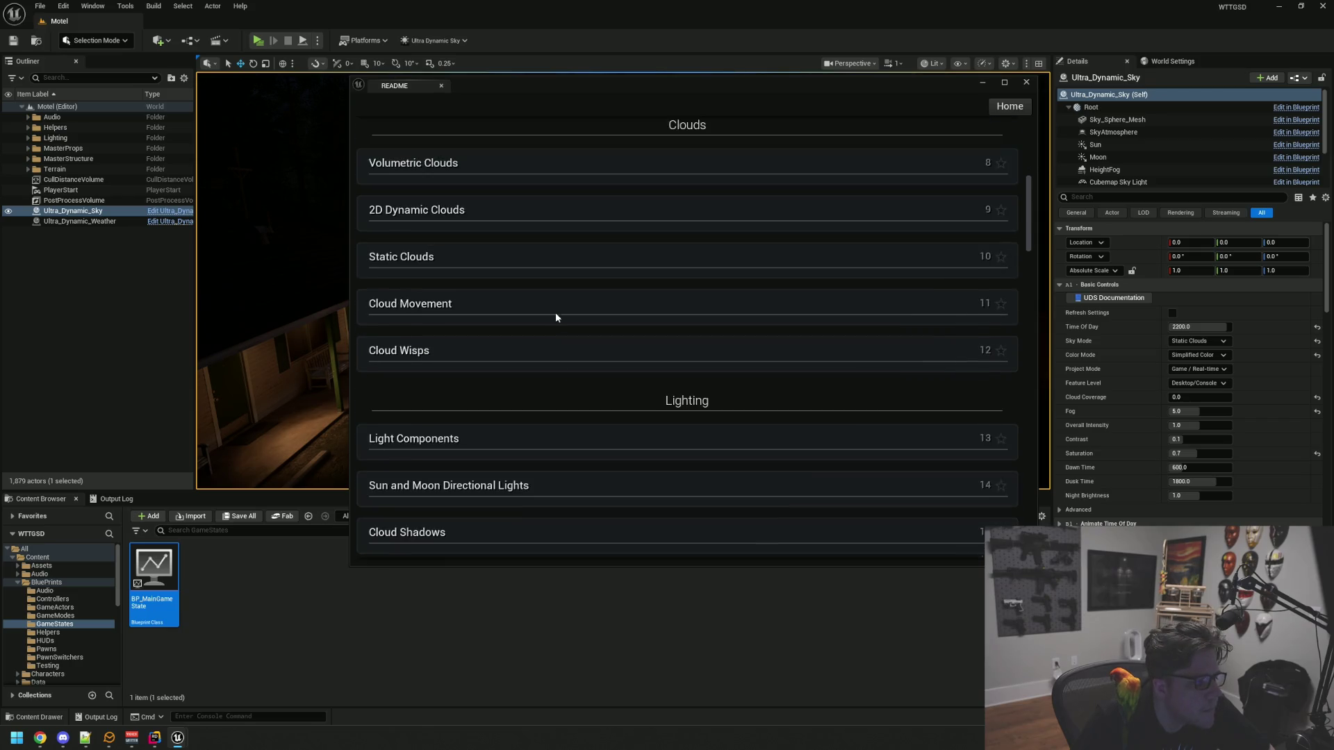
scroll(556, 318, "down", 4)
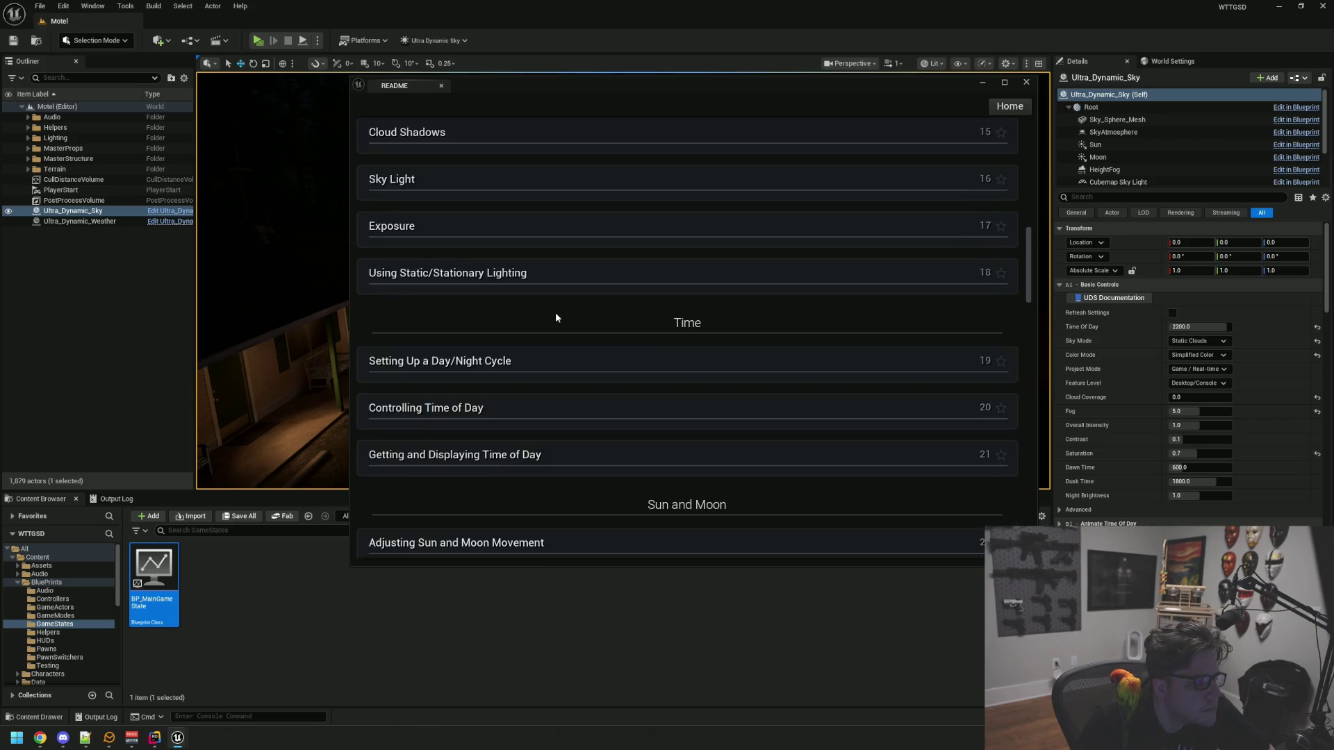
scroll(556, 318, "down", 10)
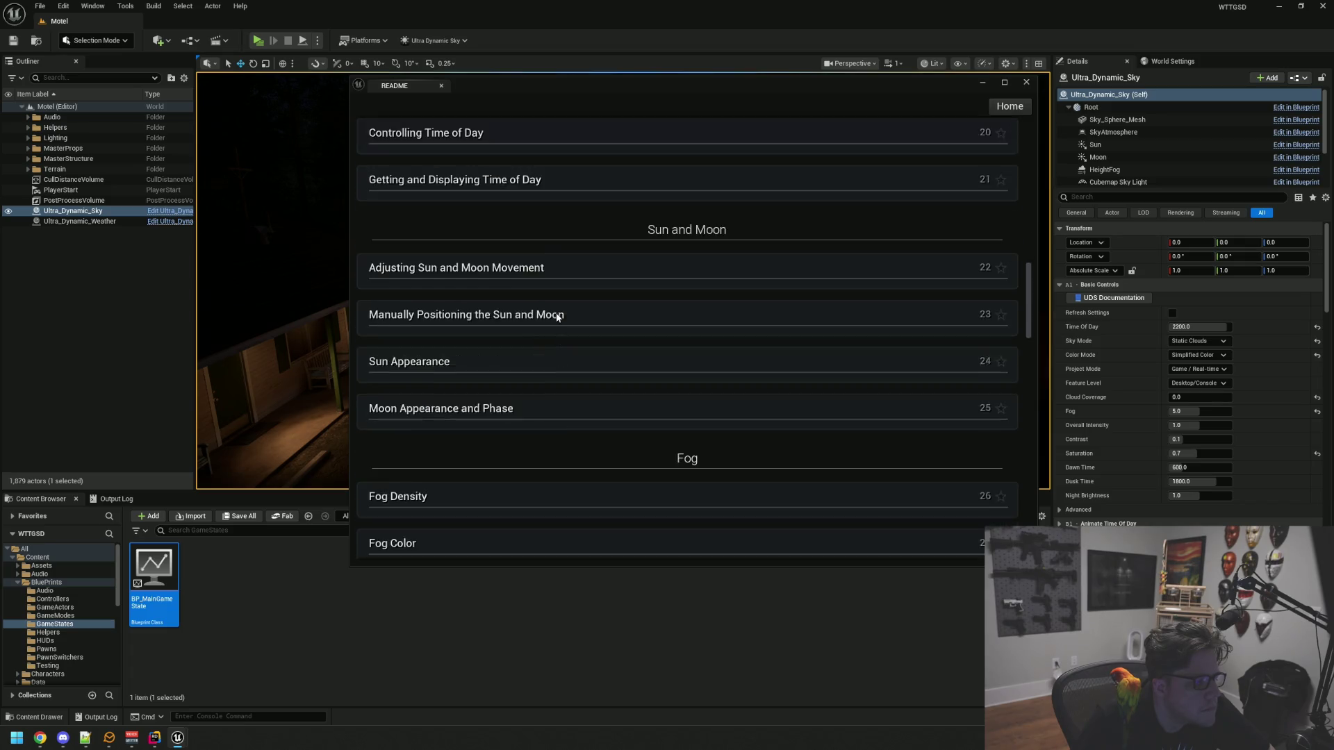
scroll(555, 318, "down", 10)
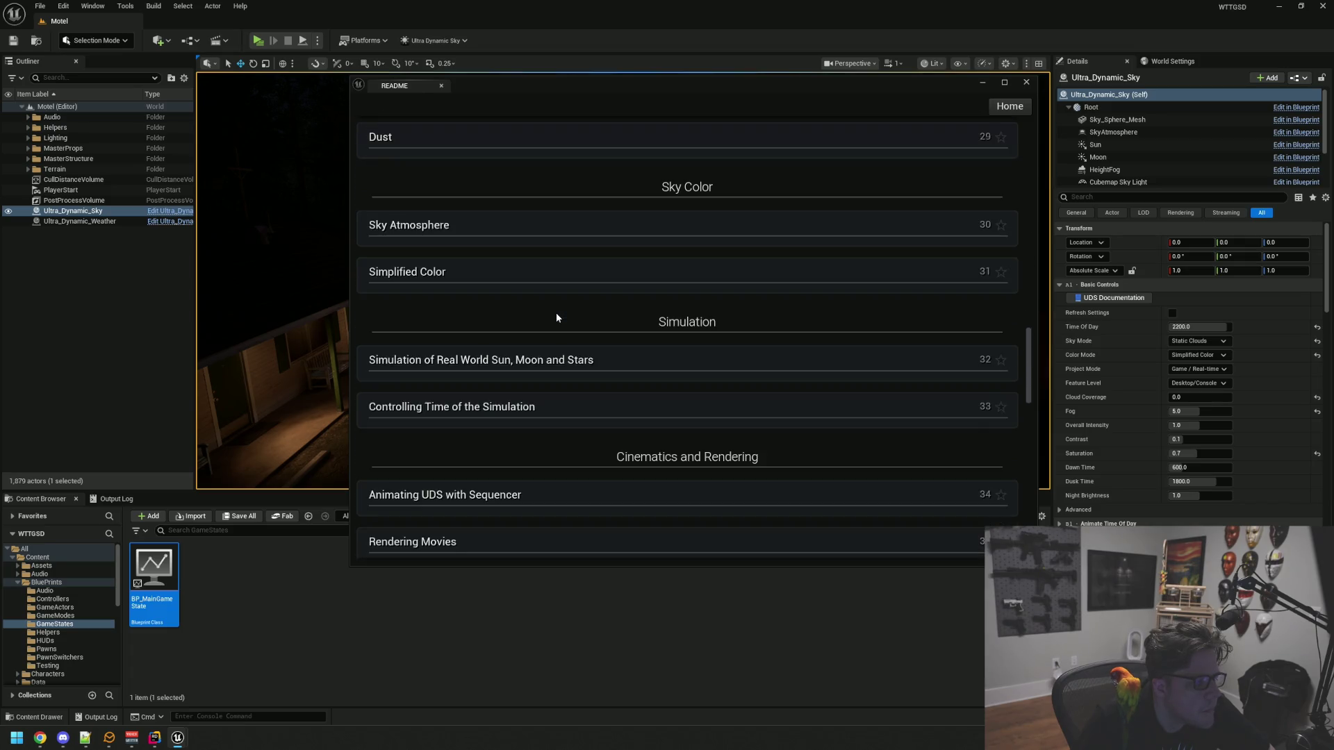
scroll(556, 318, "down", 2)
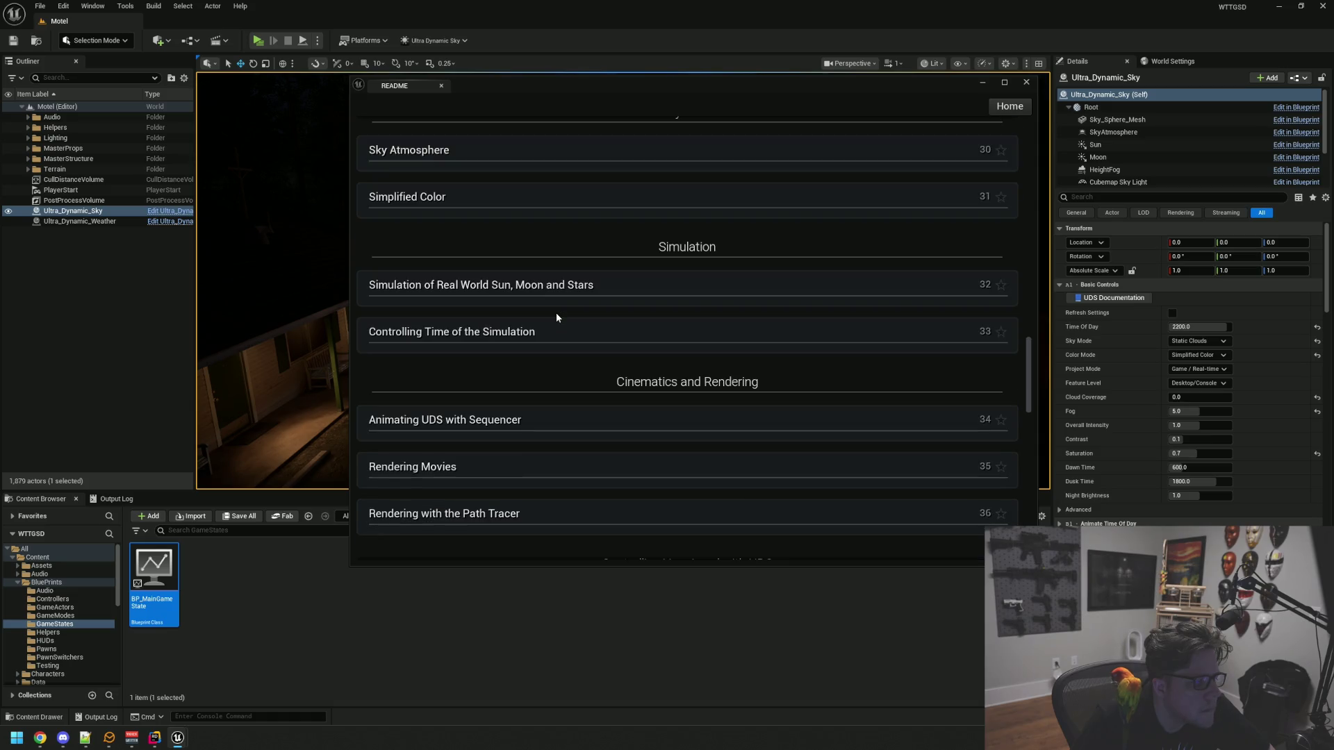
scroll(557, 317, "down", 7)
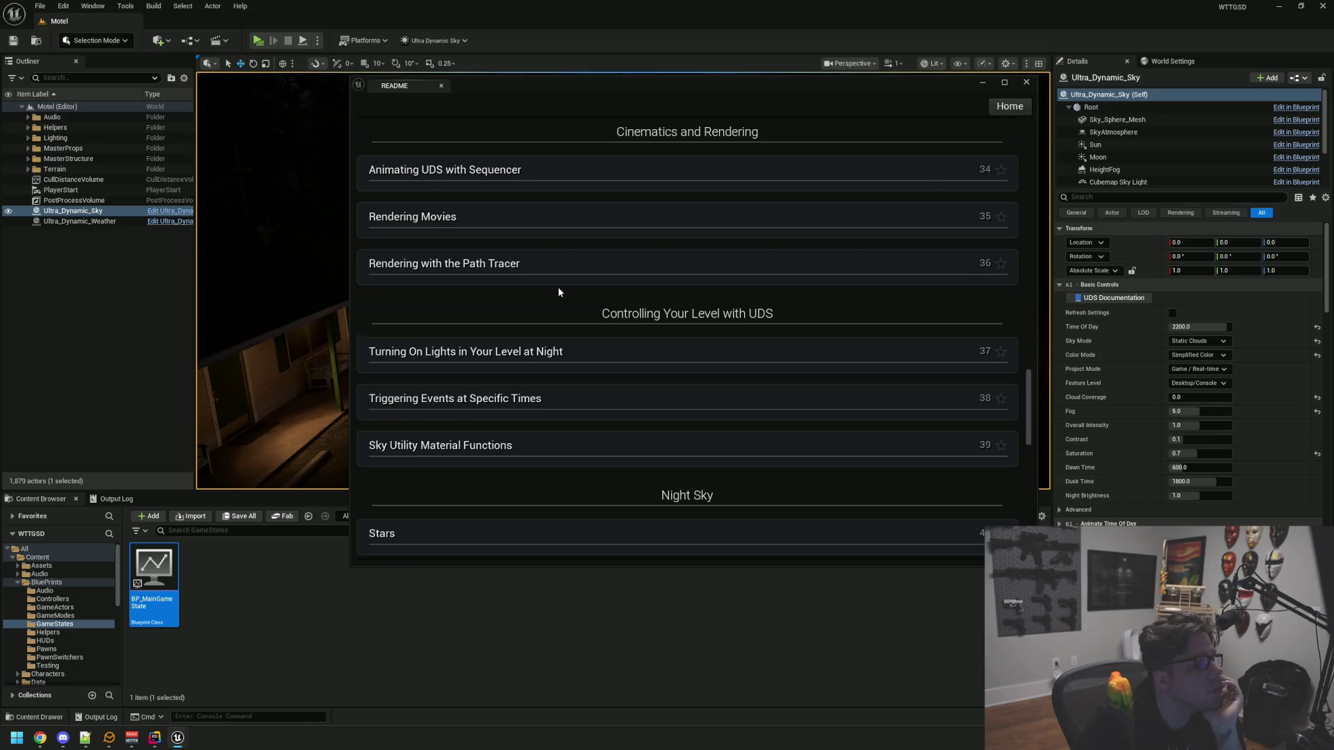
scroll(558, 292, "down", 5)
scroll(561, 306, "down", 3)
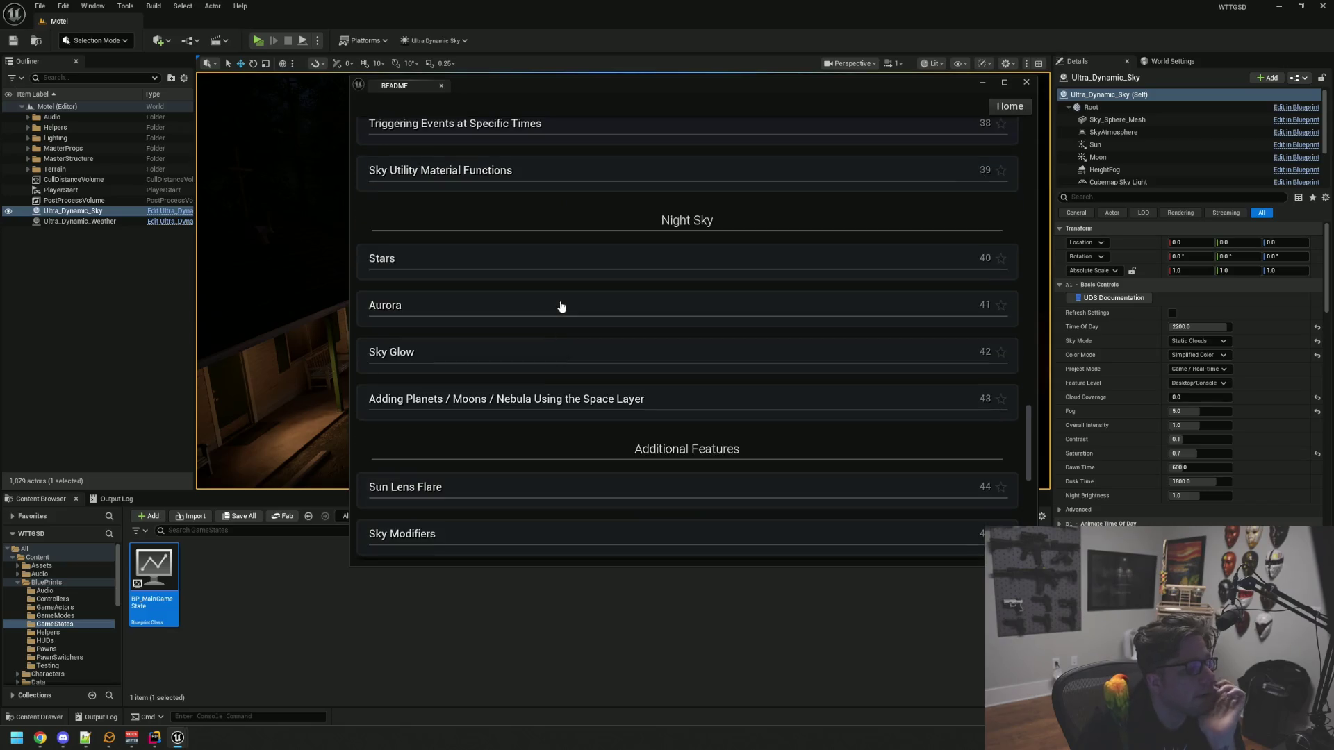
scroll(561, 307, "up", 6)
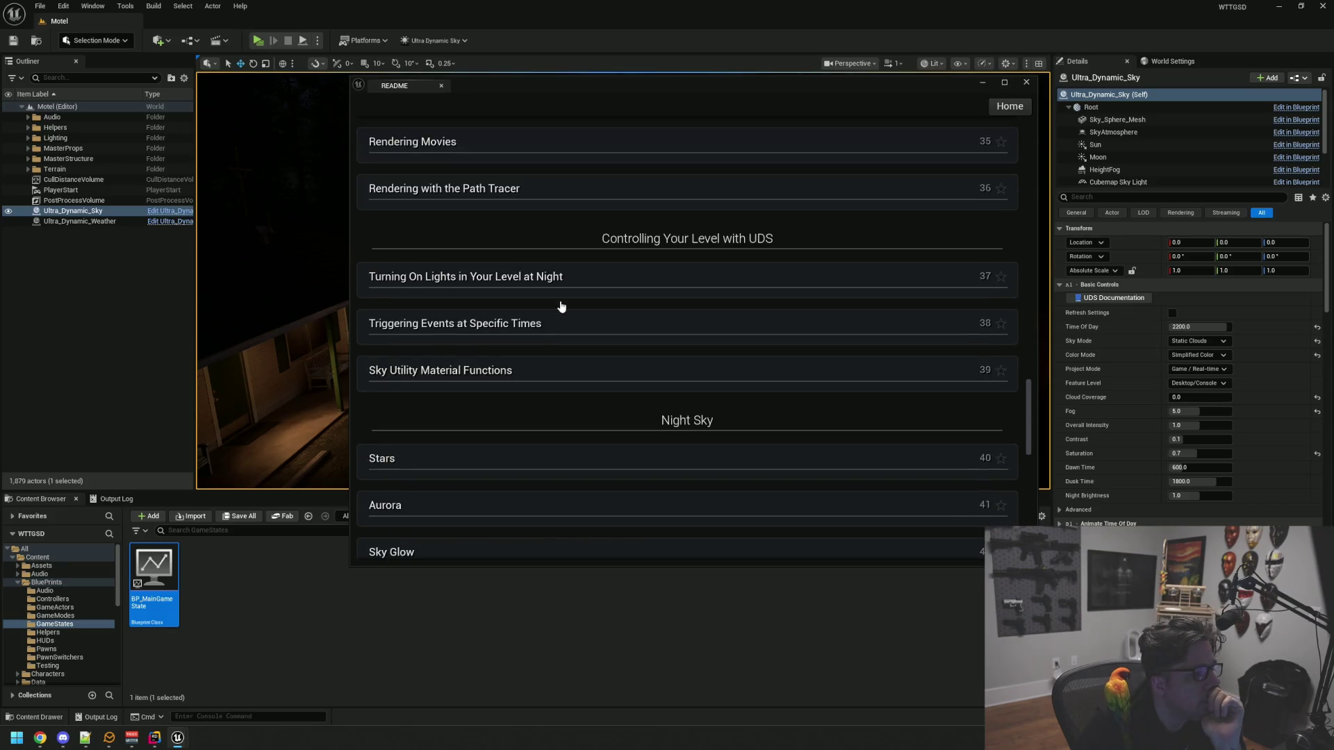
left_click(525, 326)
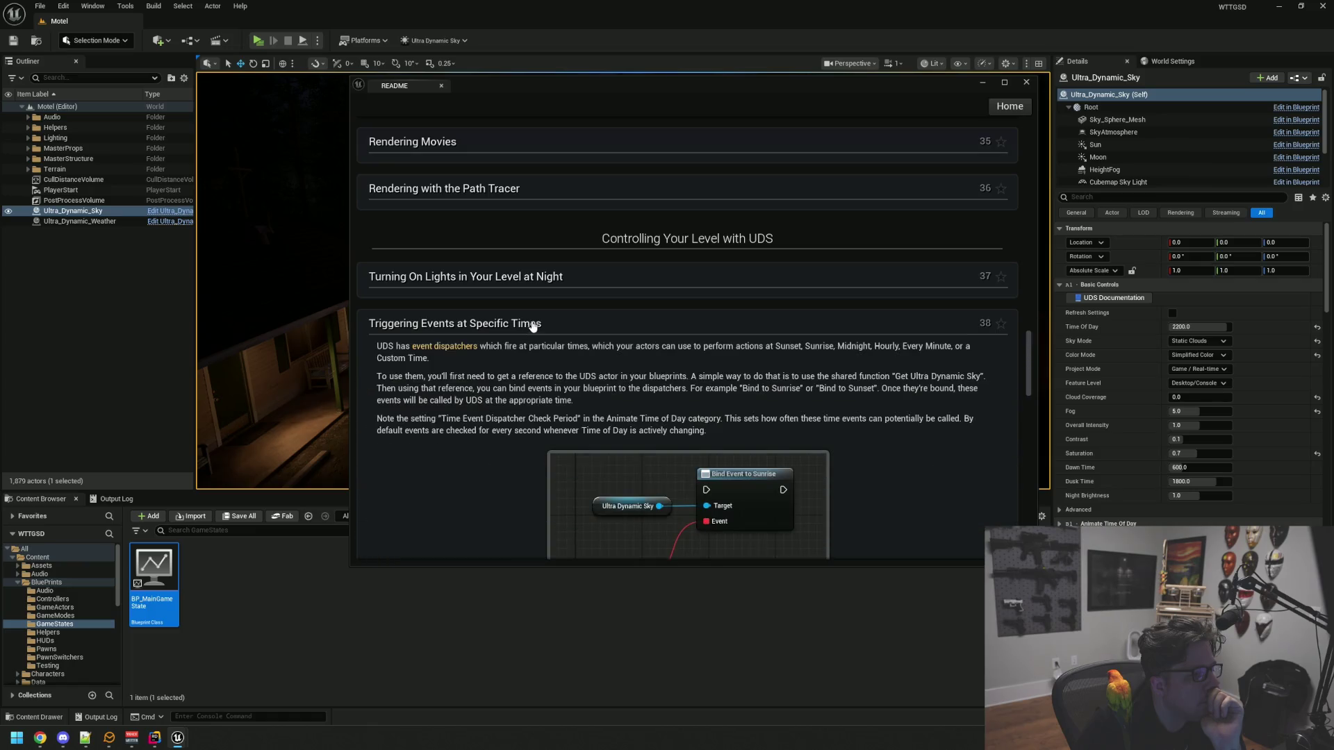
Collapse 'Triggering Events at Specific Times' and scroll down to Post Processing and Configuring For Performance
scroll(563, 328, "down", 2)
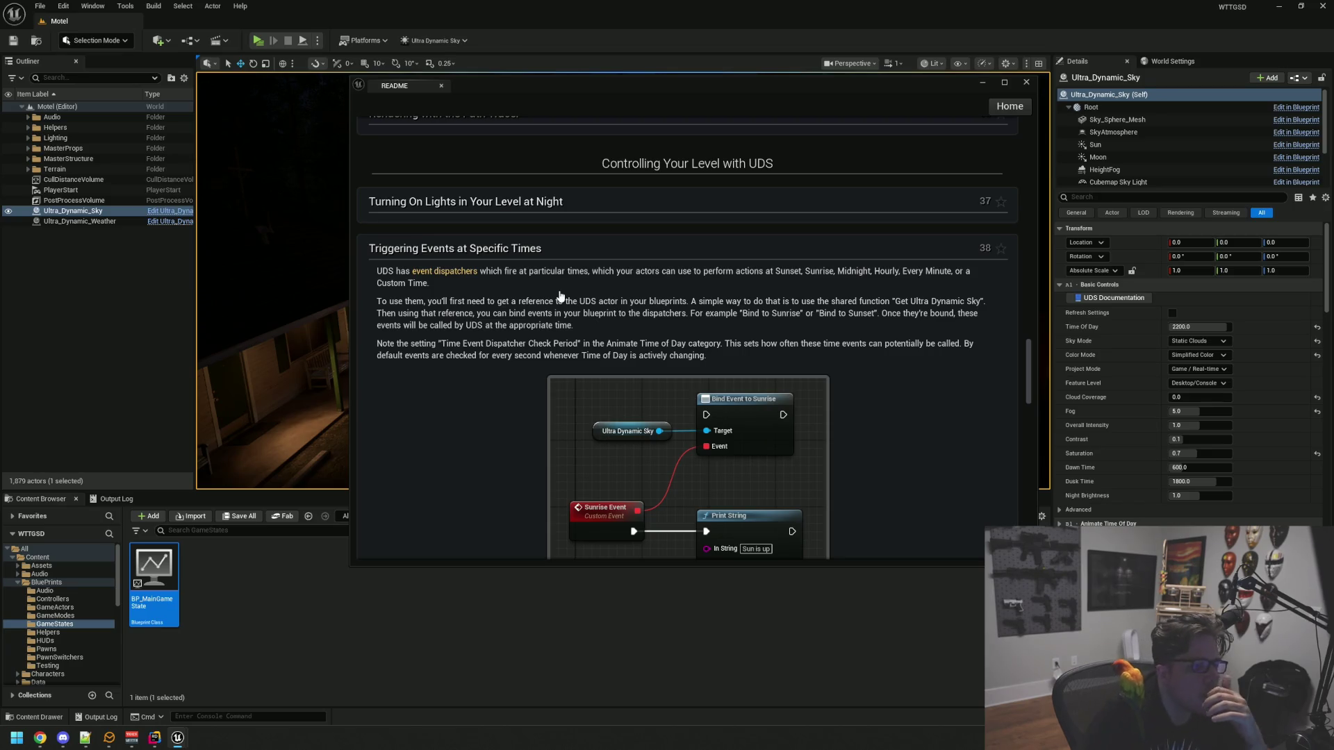
left_click(539, 256)
scroll(545, 323, "down", 1)
scroll(546, 325, "down", 3)
scroll(545, 329, "down", 4)
scroll(544, 327, "down", 3)
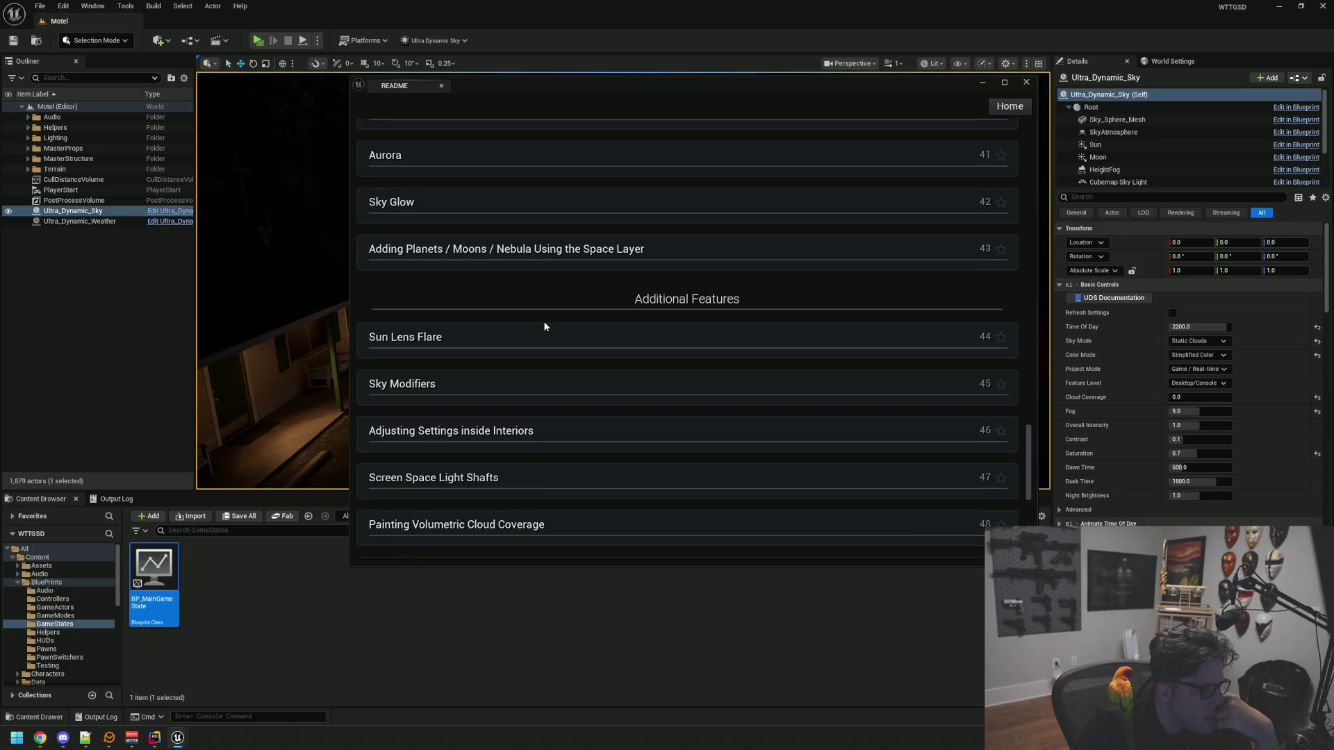
scroll(544, 325, "down", 4)
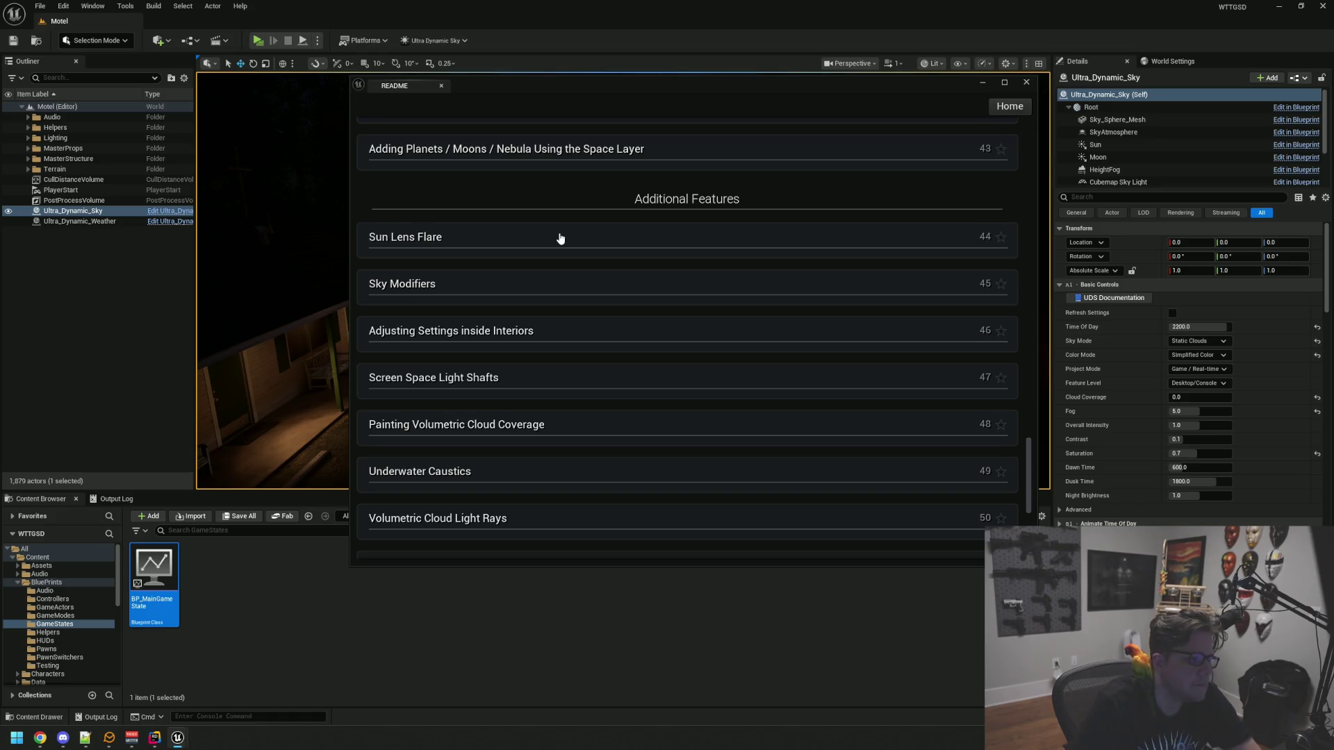
scroll(590, 261, "down", 3)
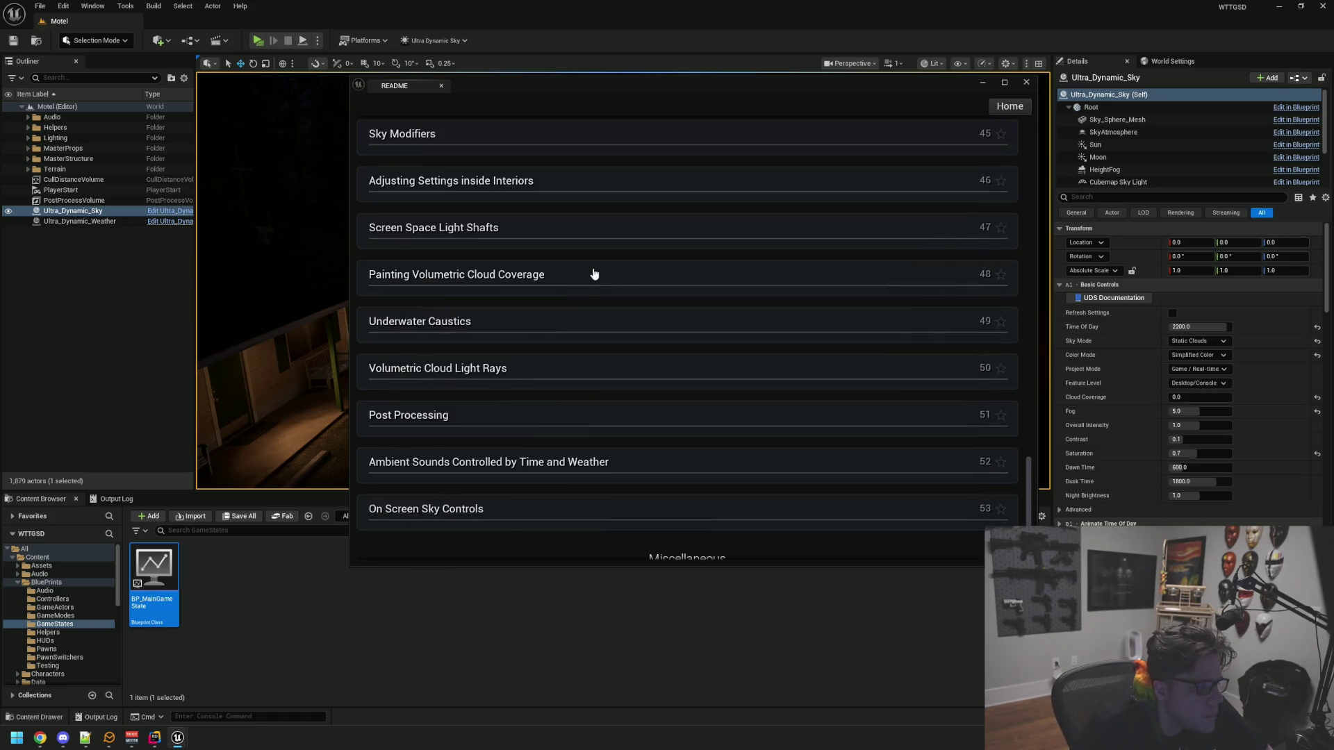
scroll(587, 279, "up", 3)
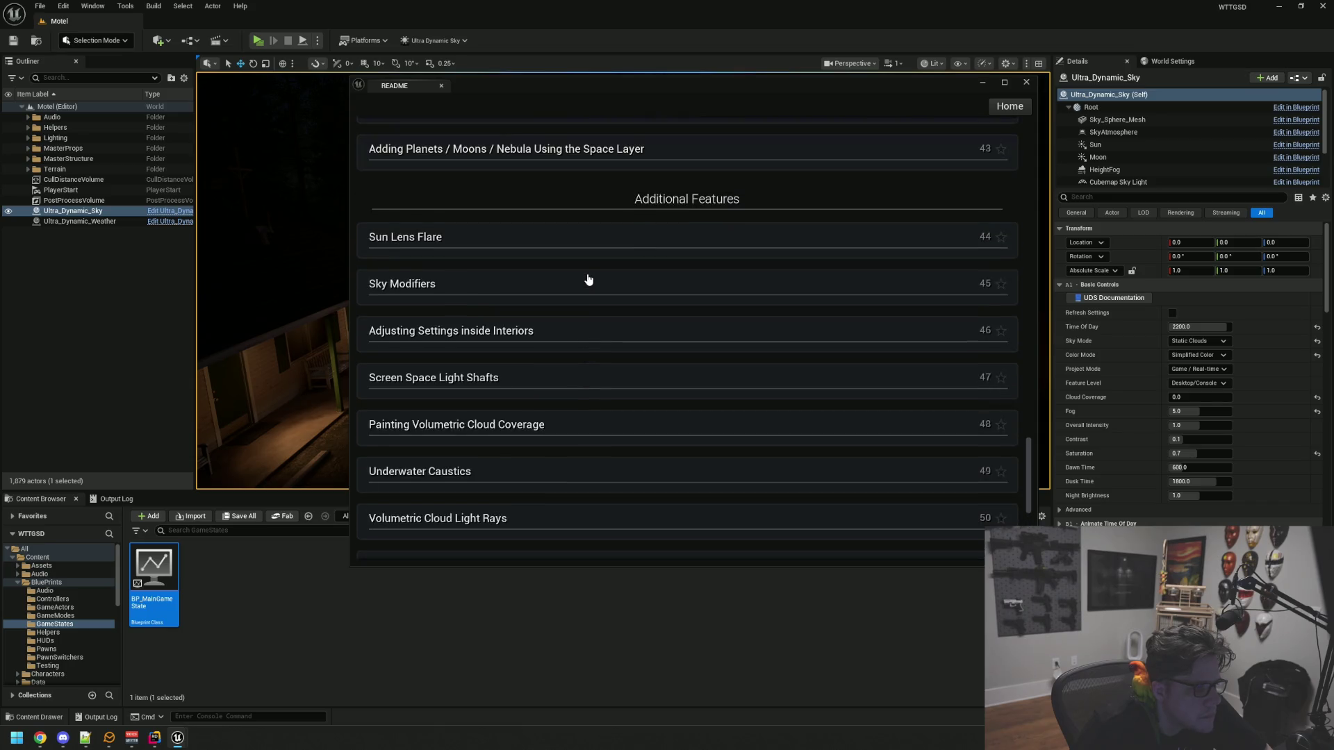
scroll(588, 279, "down", 7)
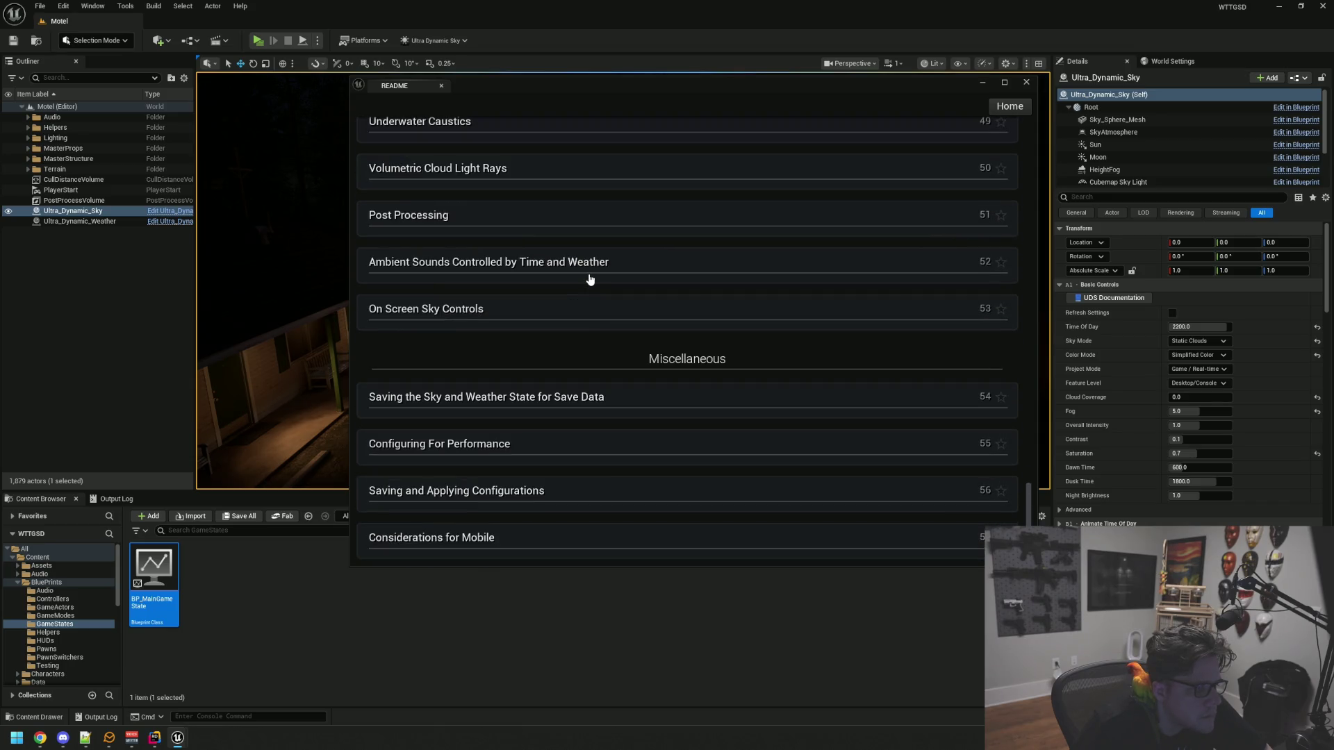
scroll(590, 280, "down", 1)
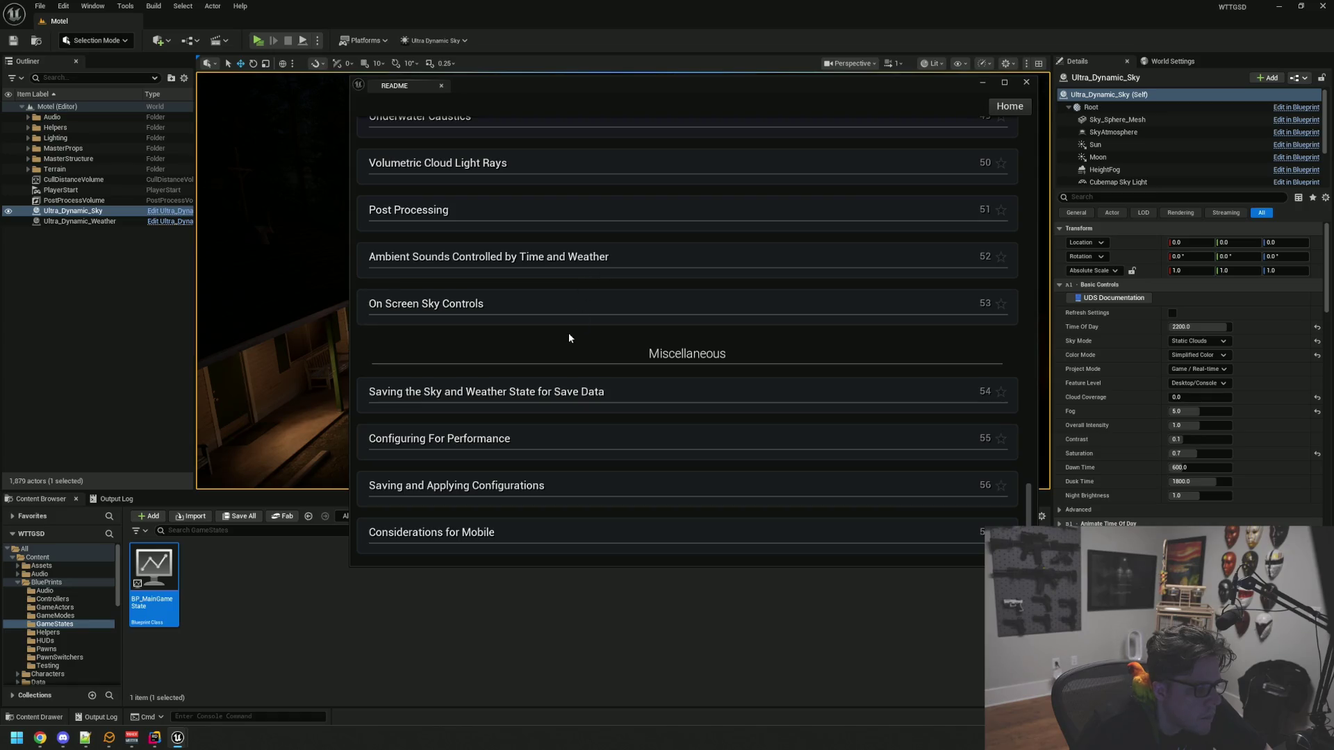
Read the 'Saving the Sky and Weather State' and 'Saving and Applying Configurations' topics
left_click(548, 393)
scroll(547, 371, "down", 2)
scroll(547, 371, "down", 2)
scroll(548, 370, "down", 4)
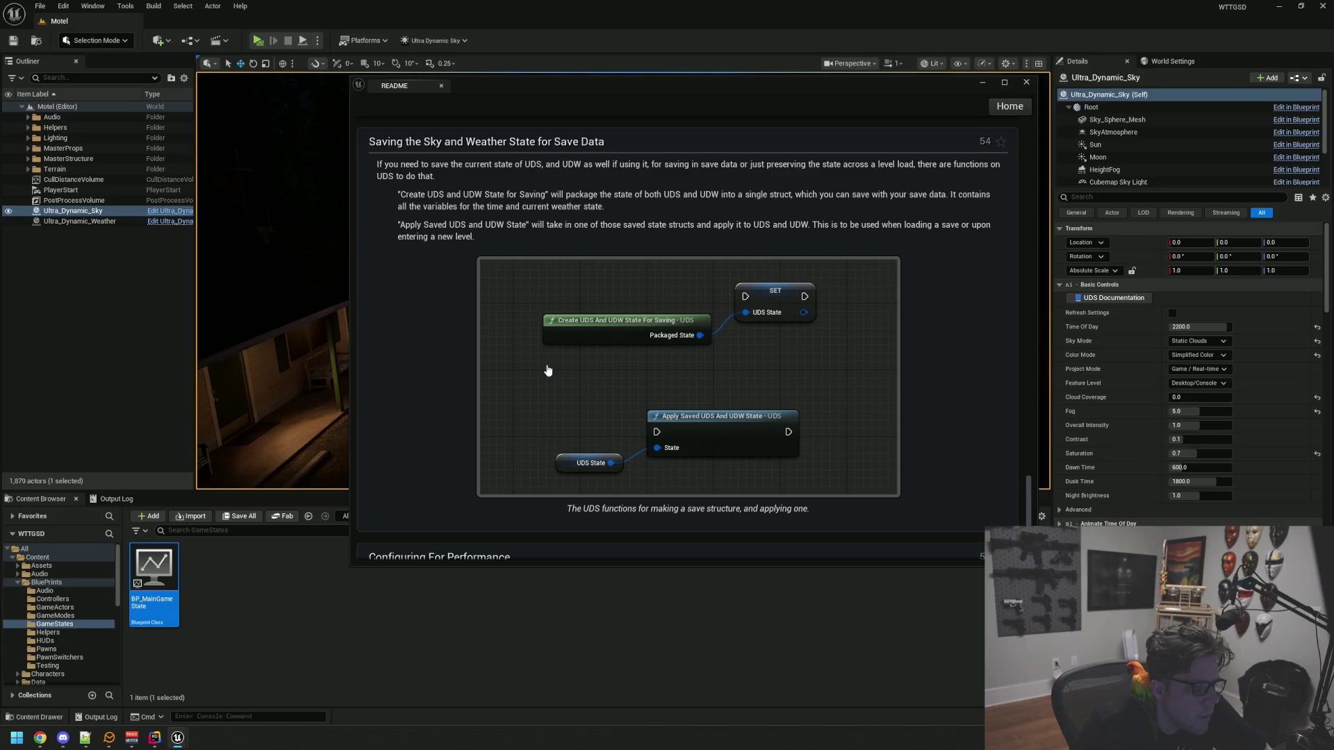
scroll(548, 370, "down", 4)
scroll(548, 370, "up", 9)
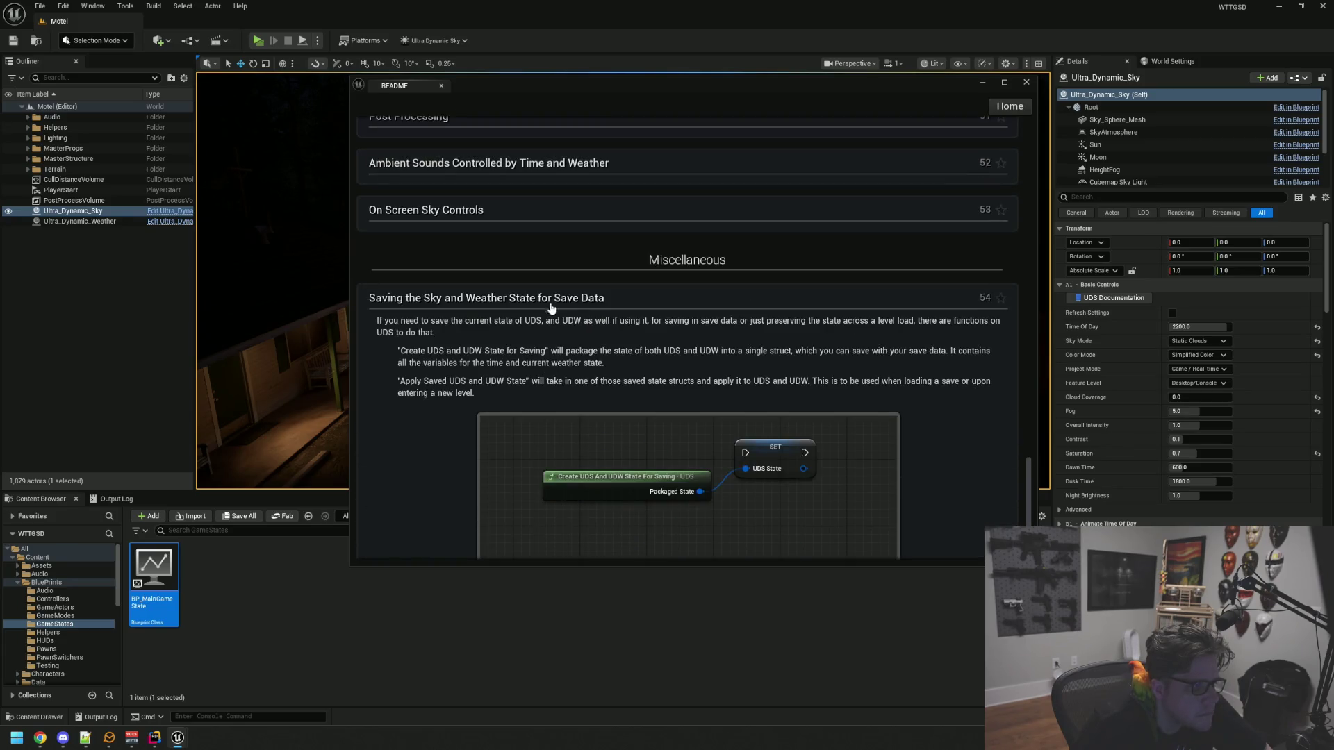
left_click(558, 295)
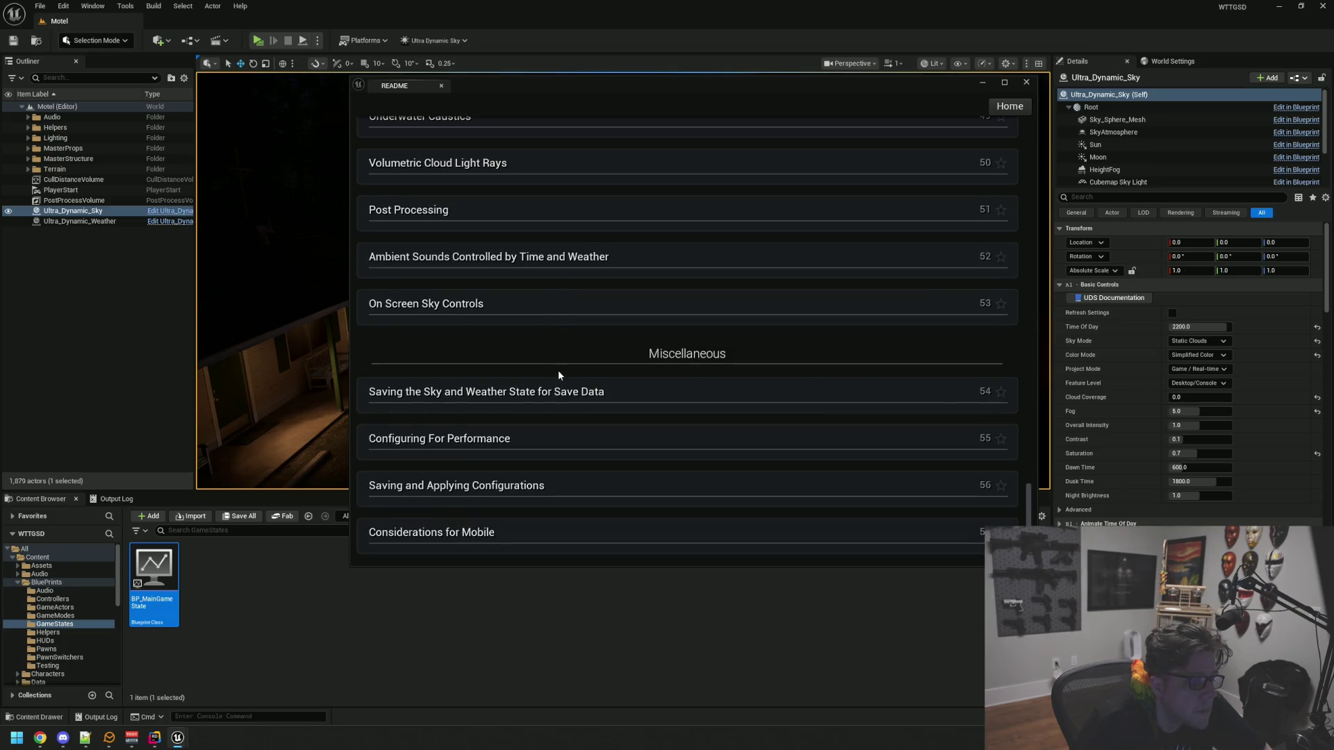
left_click(530, 485)
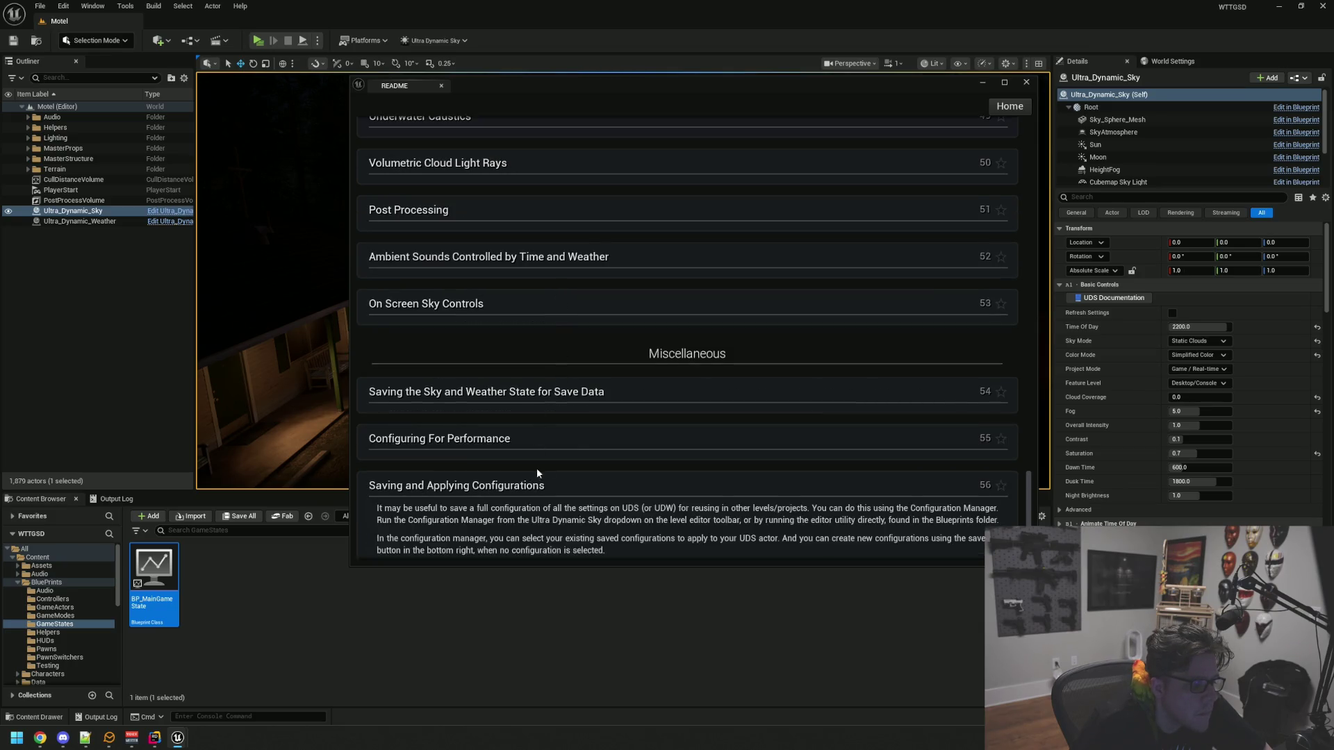
scroll(573, 442, "down", 4)
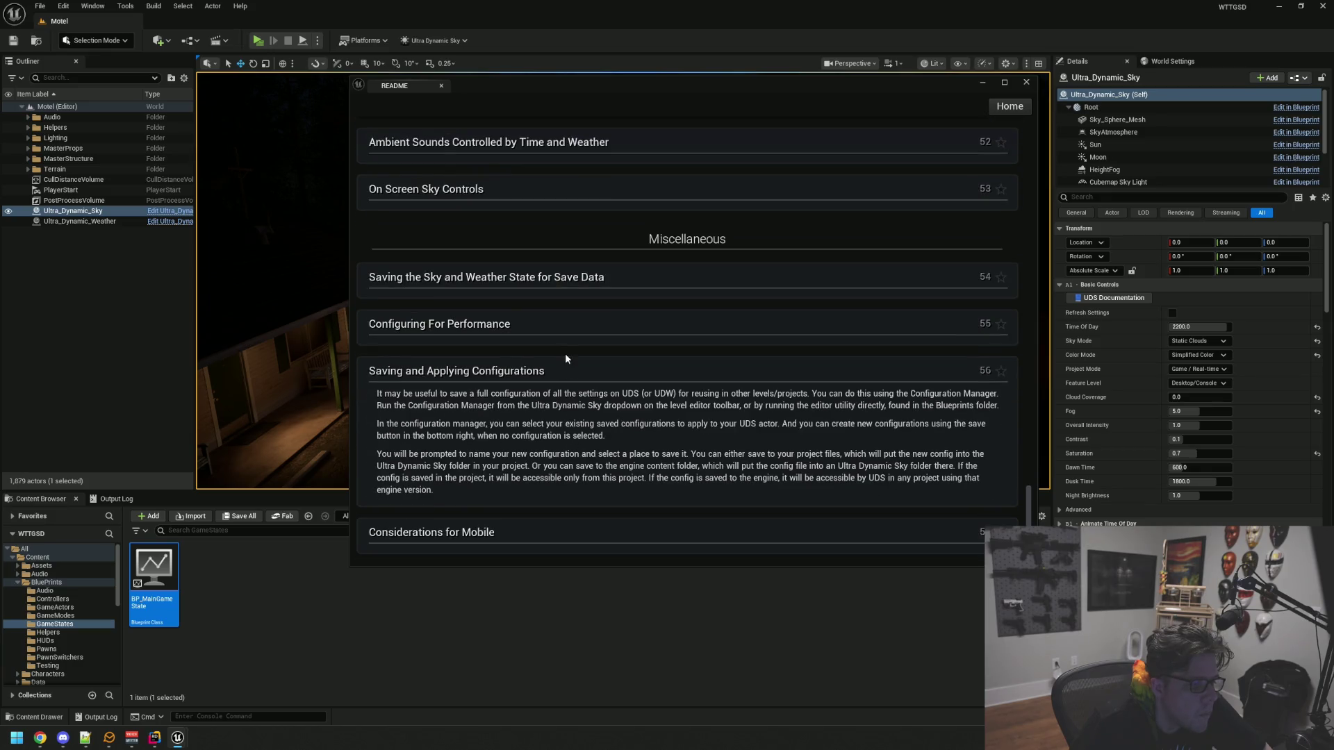
left_click(580, 365)
scroll(585, 364, "up", 15)
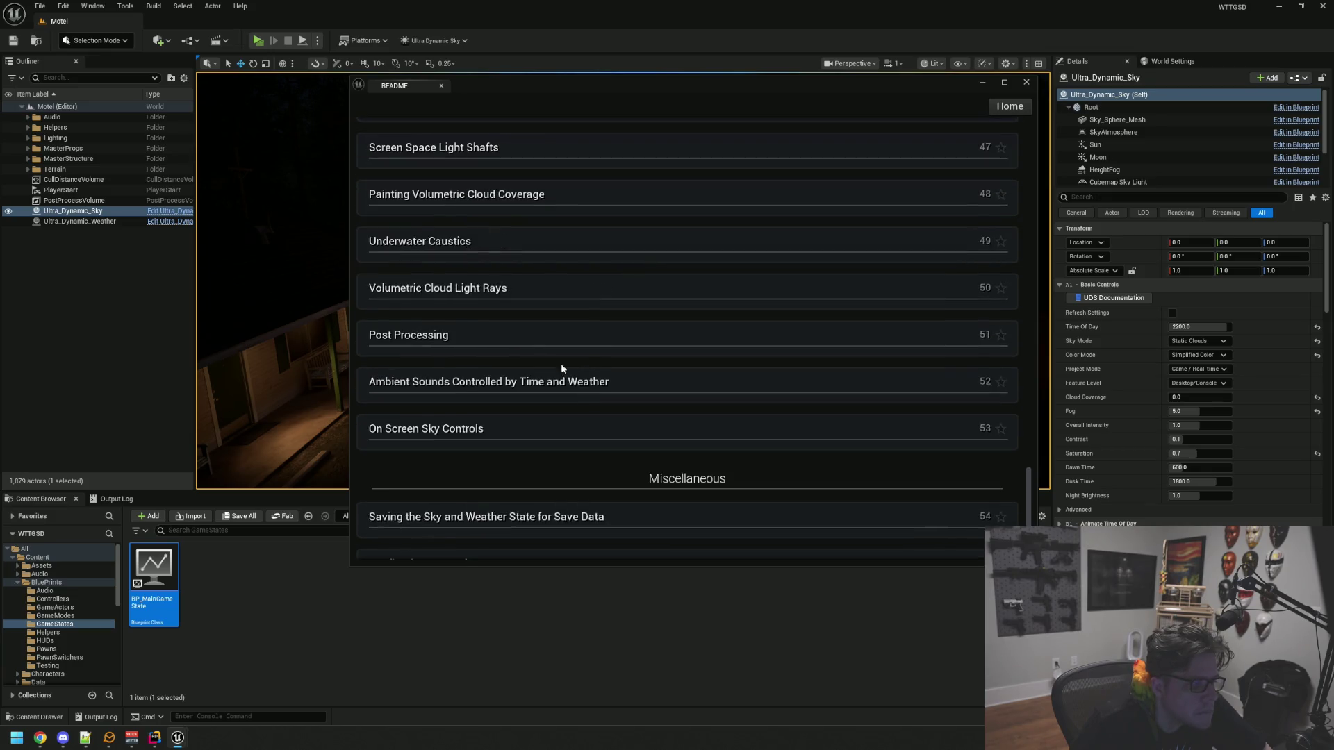
scroll(527, 355, "up", 6)
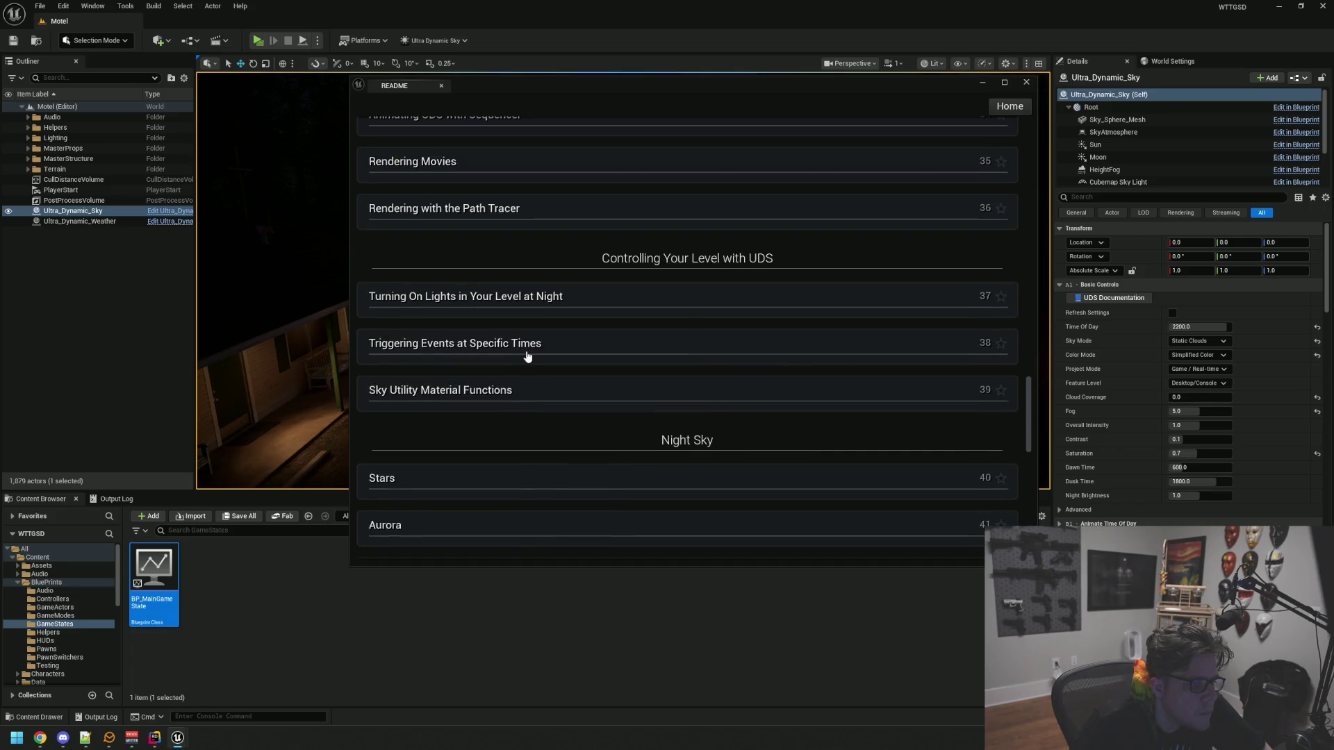
Read 'Turning On Lights in Your Level at Night', then go back to the README's Introduction
left_click(503, 391)
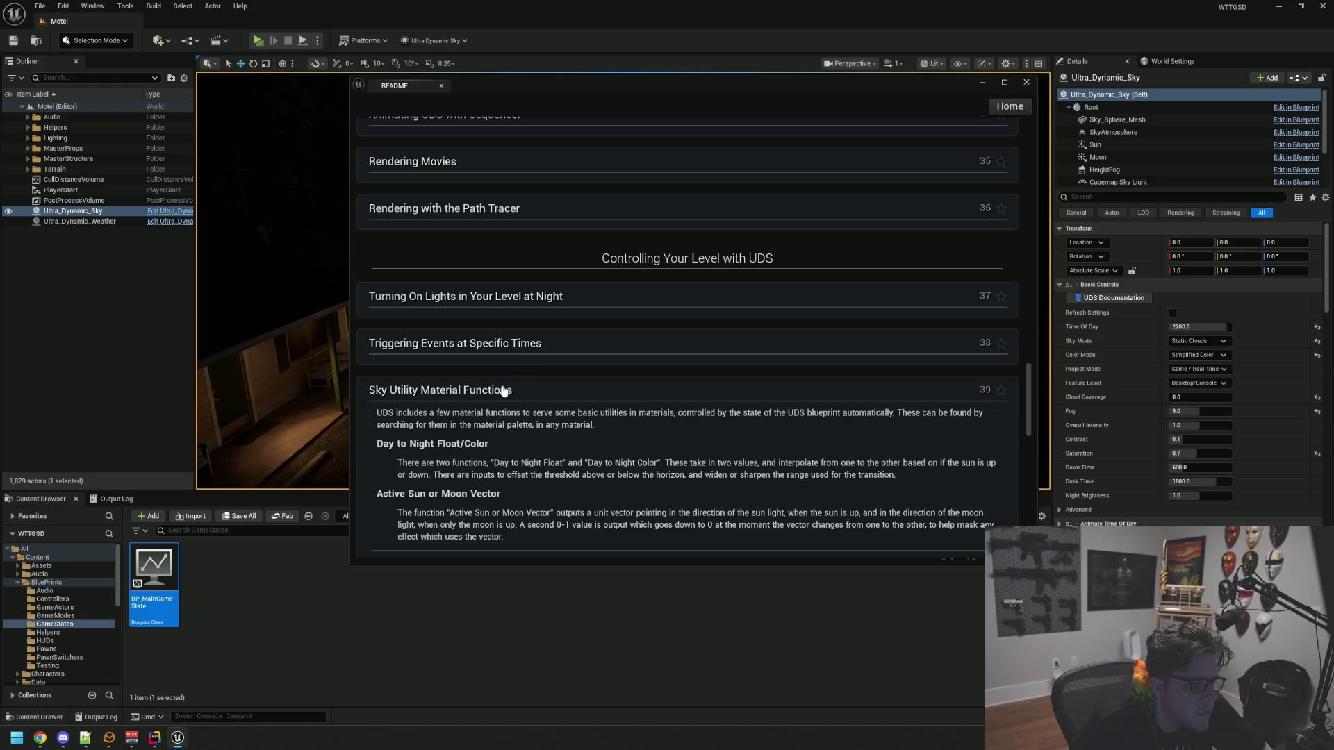
left_click(507, 390)
left_click(508, 354)
left_click(508, 355)
left_click(511, 312)
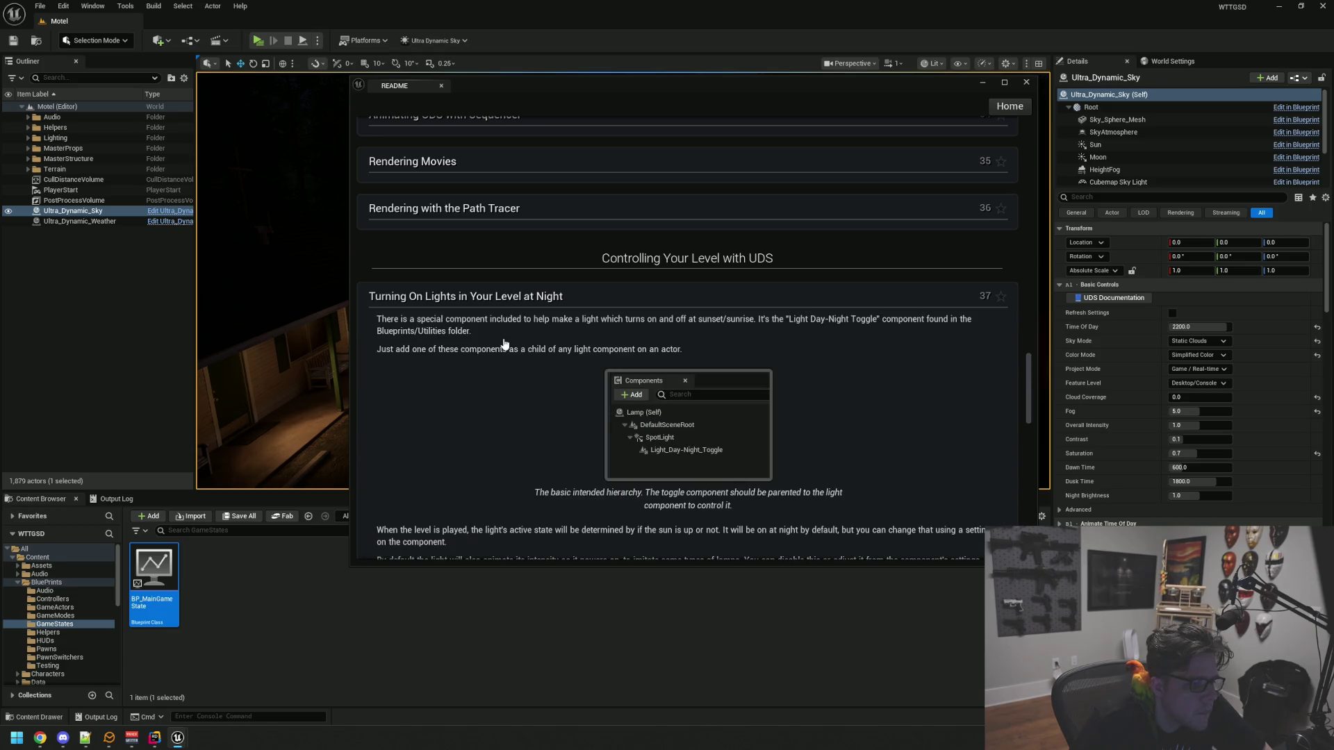
scroll(508, 340, "down", 3)
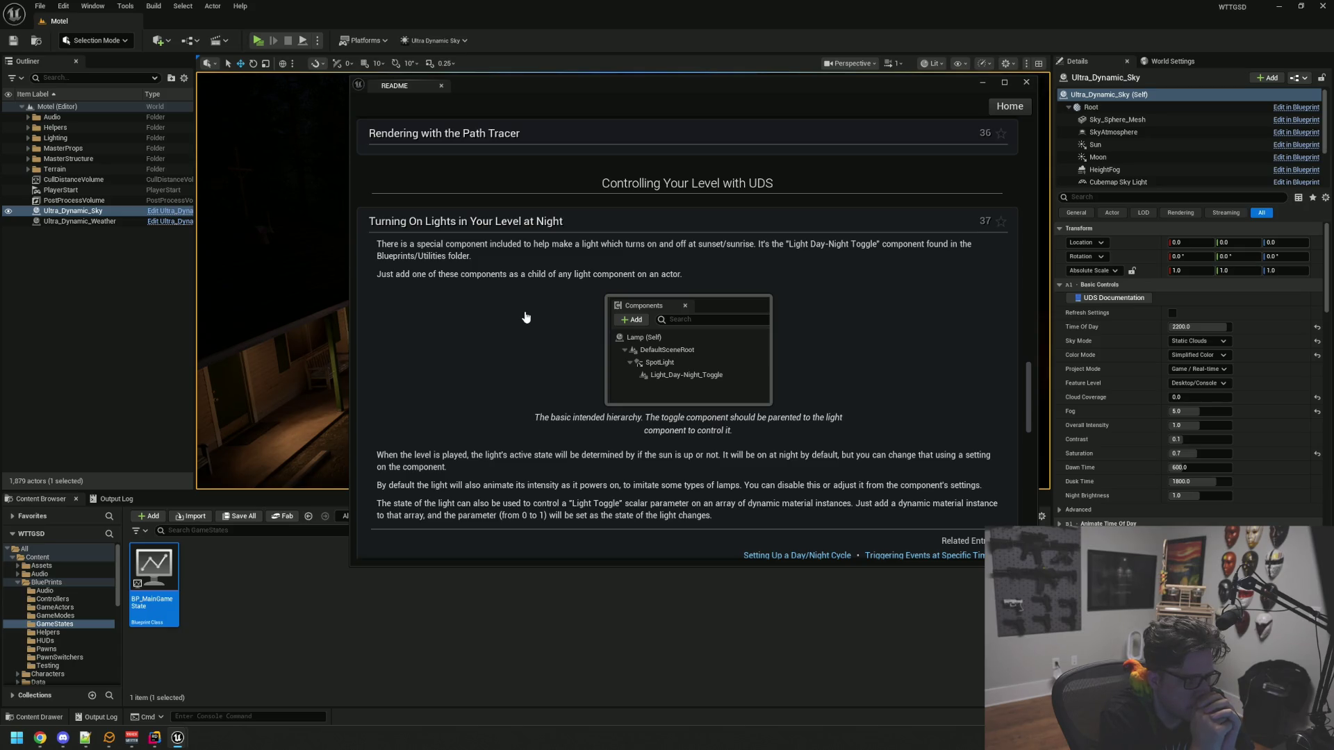
left_click(1009, 106)
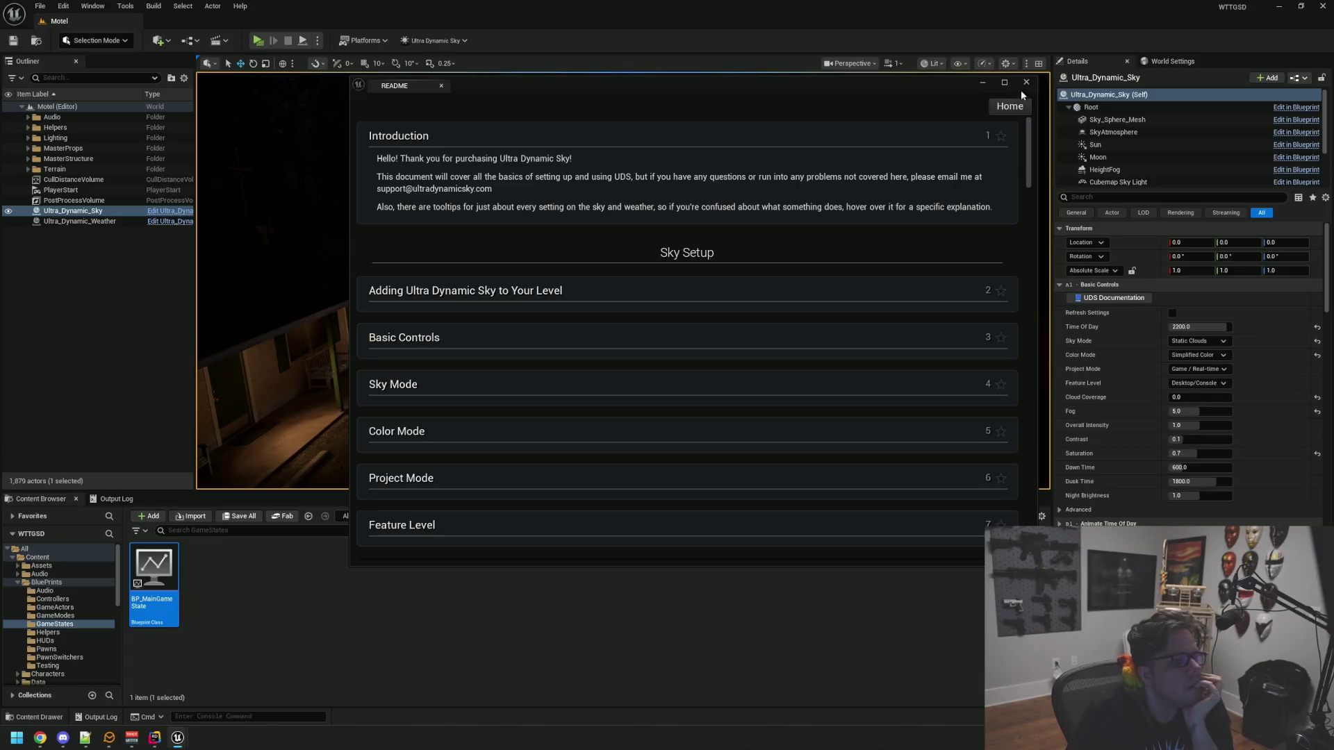
Close the README and deselect the Ultra_Dynamic_Sky actor
left_click(1027, 81)
key("Escape")
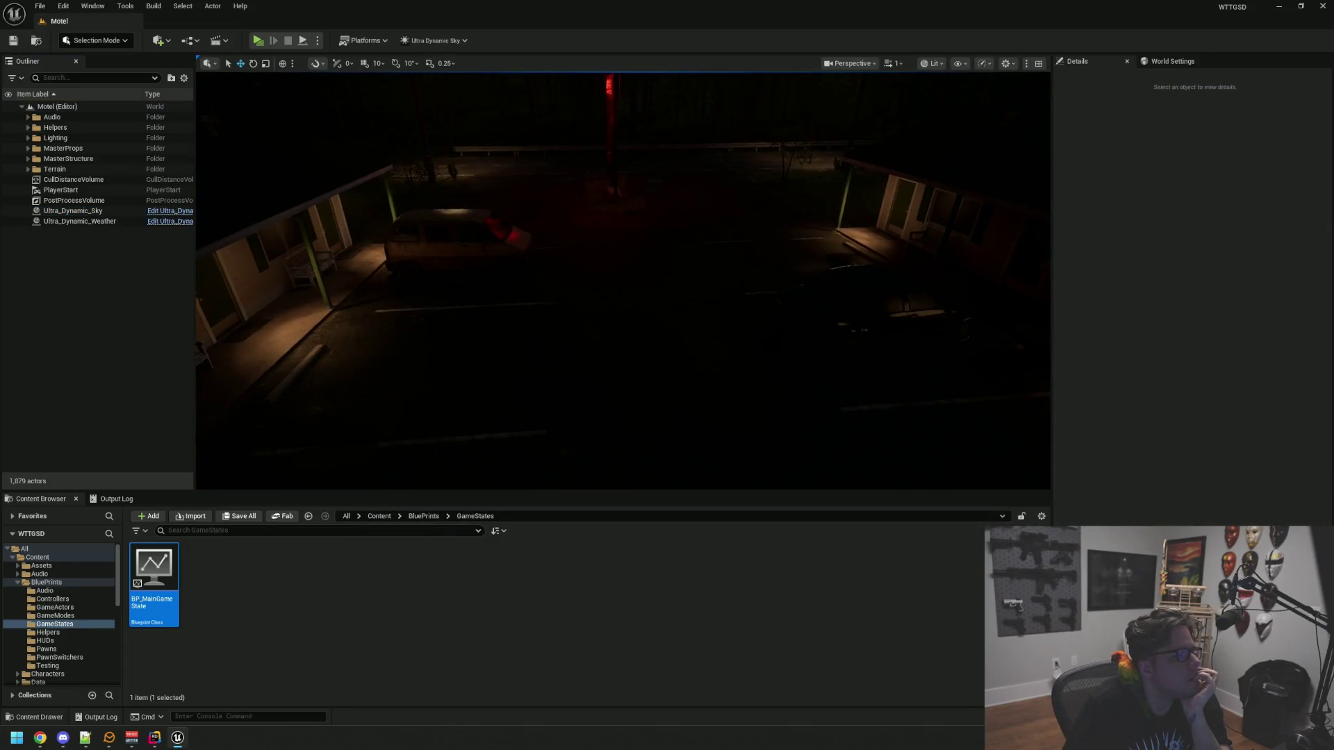
left_click_drag(557, 217, 616, 229)
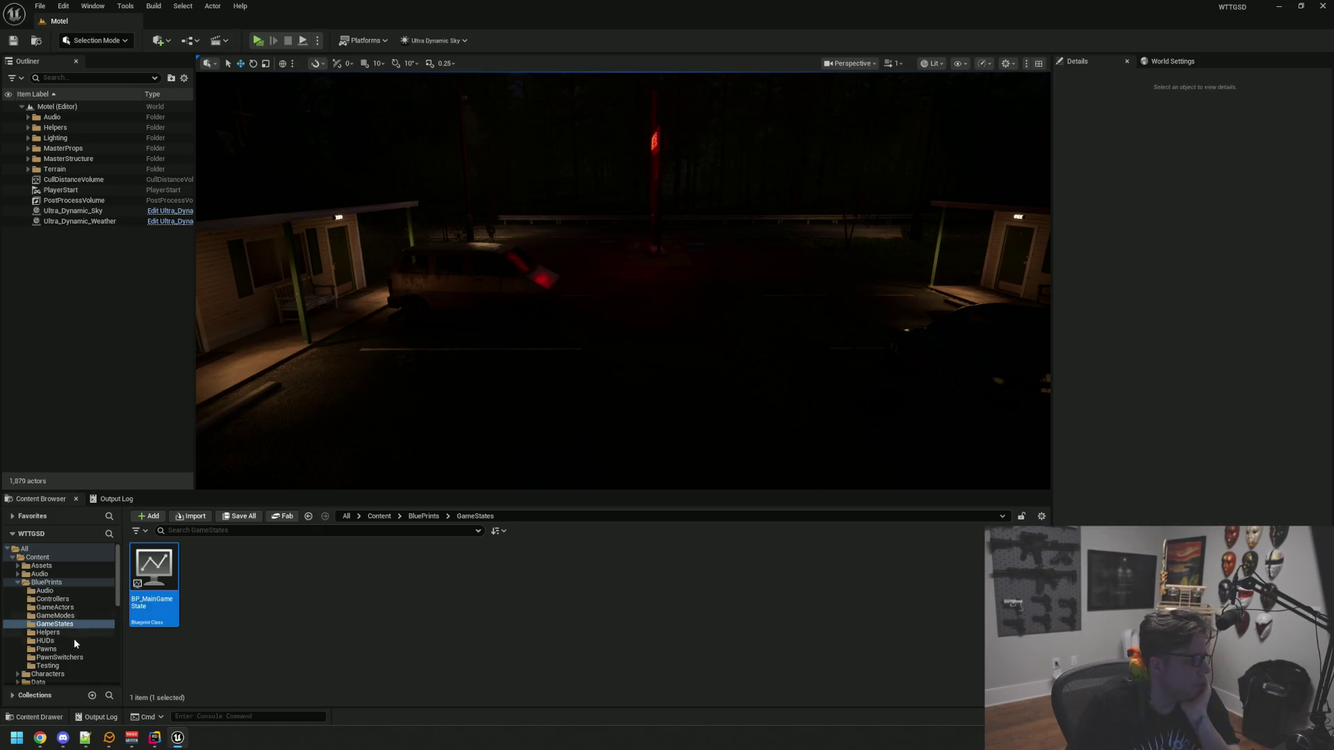
Create an Actor Blueprint named BP_UDSHook in the Testing folder and open it
left_click(64, 666)
right_click(421, 635)
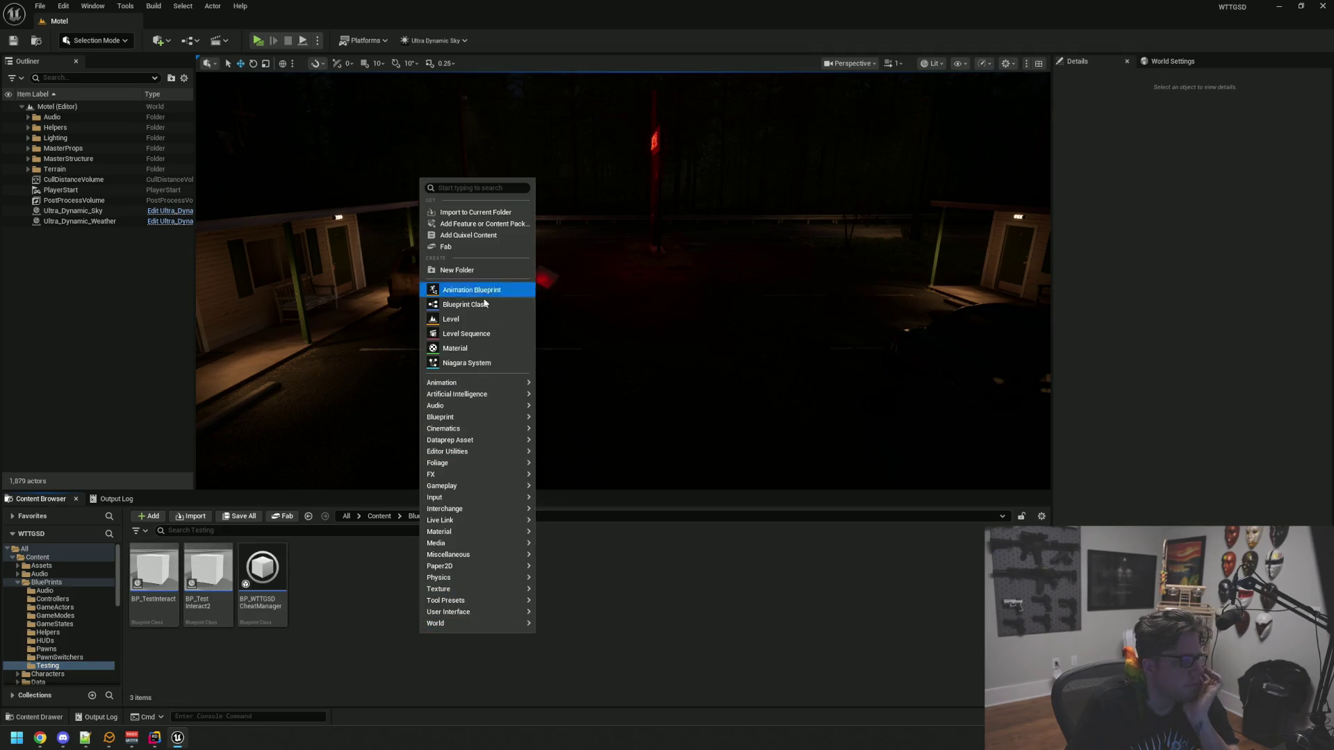
left_click(488, 288)
left_click(567, 290)
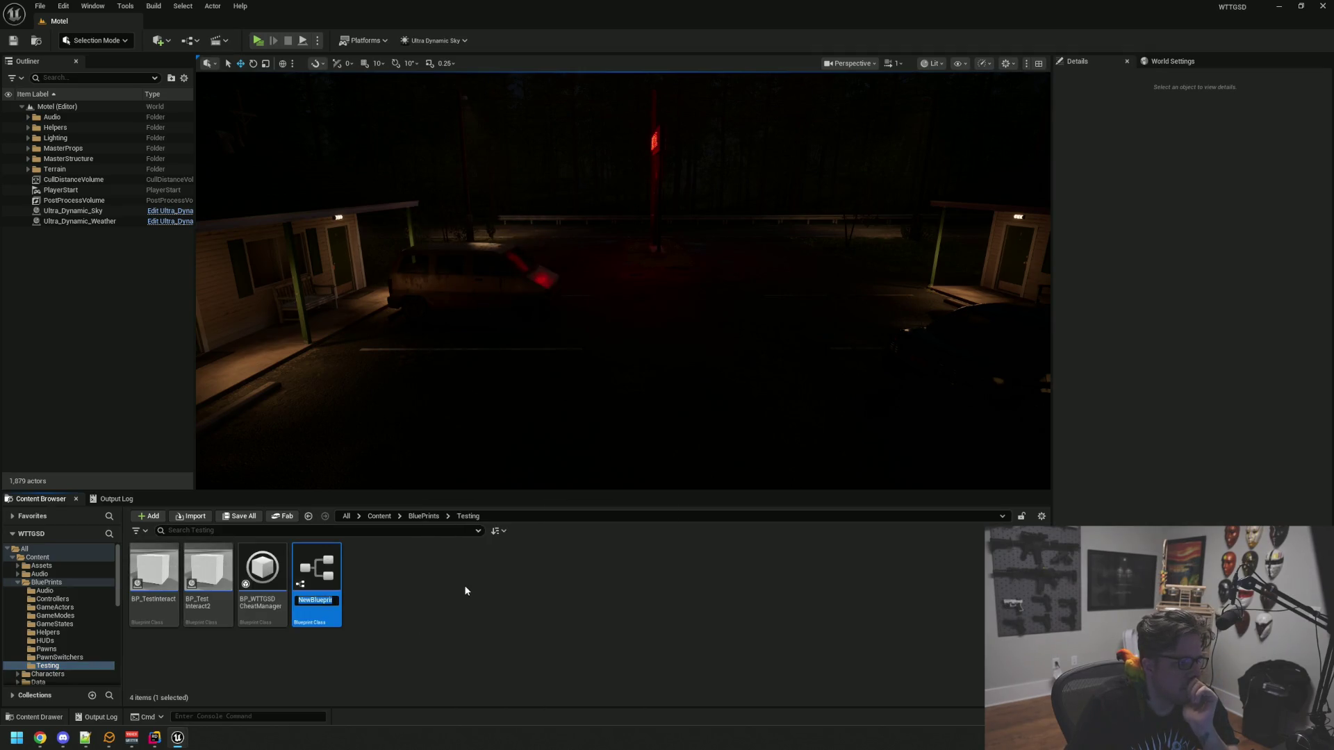
type("BP_")
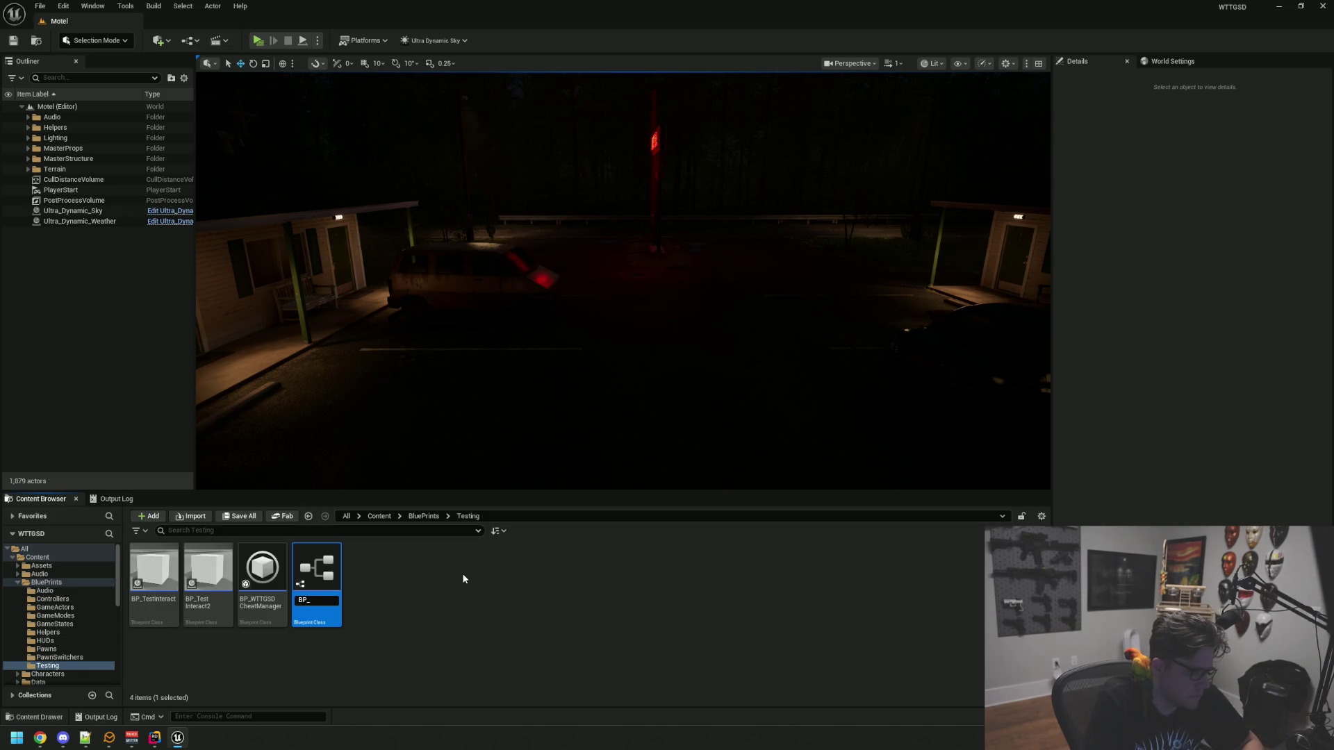
type("UDSHook")
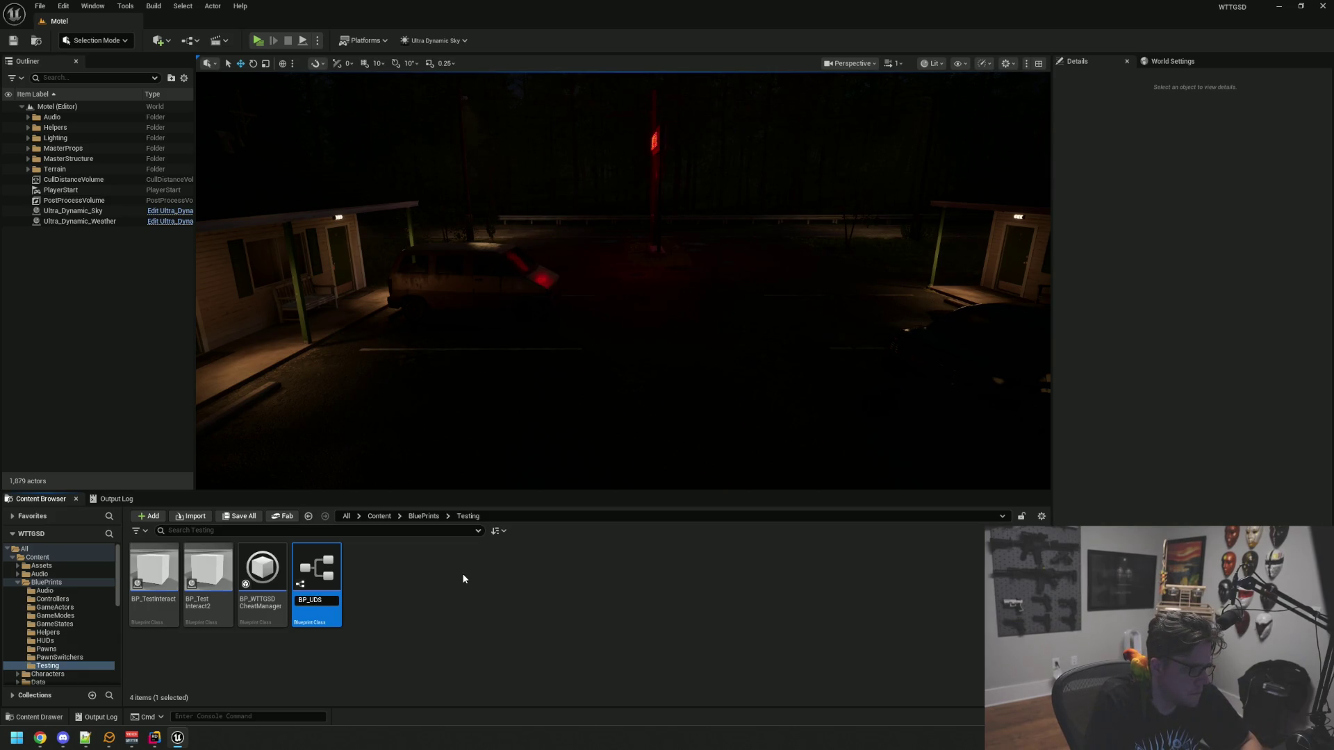
key("Return")
double_click(262, 573)
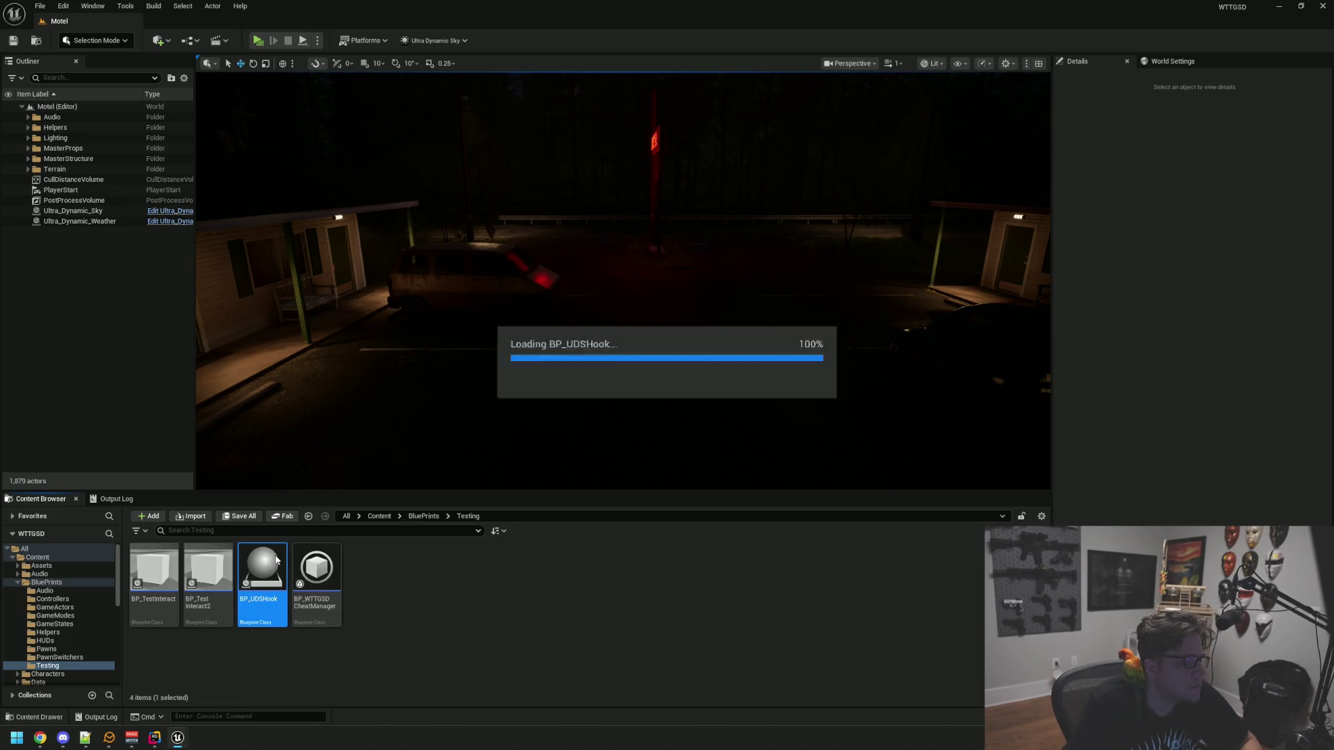
Reposition and resize the BP_UDSHook editor window, showing its DefaultSceneRoot-only actor
left_click_drag(483, 64, 627, 62)
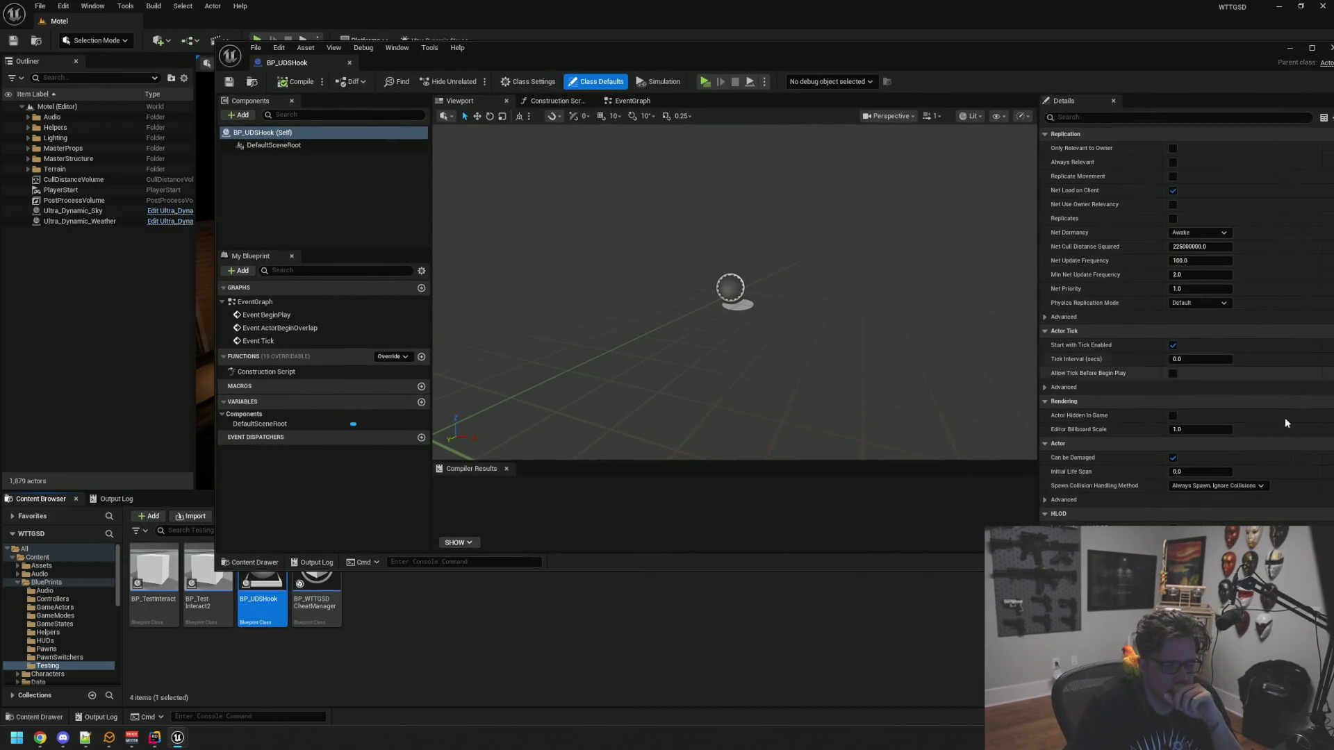
left_click_drag(563, 54, 606, 35)
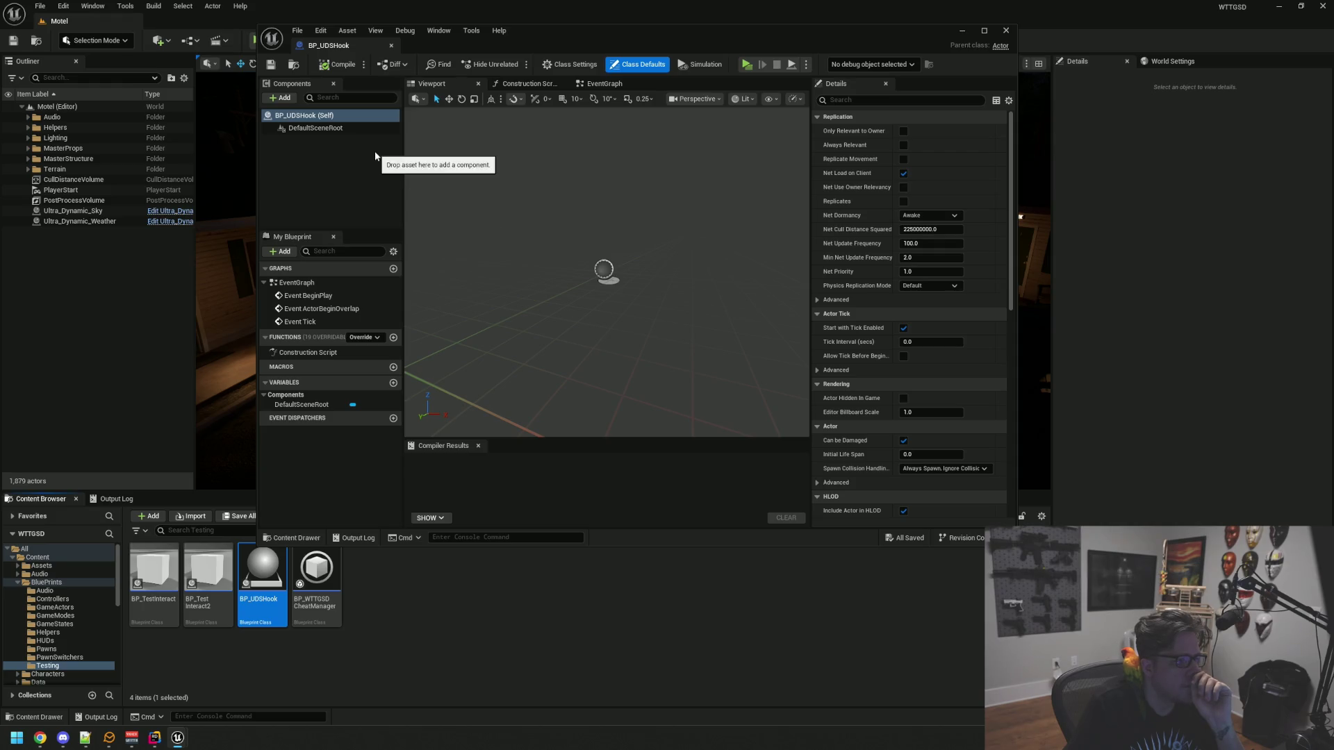
mouse_move(631, 251)
left_mouse_down()
mouse_move(629, 278)
mouse_move(632, 262)
mouse_move(604, 265)
left_mouse_up()
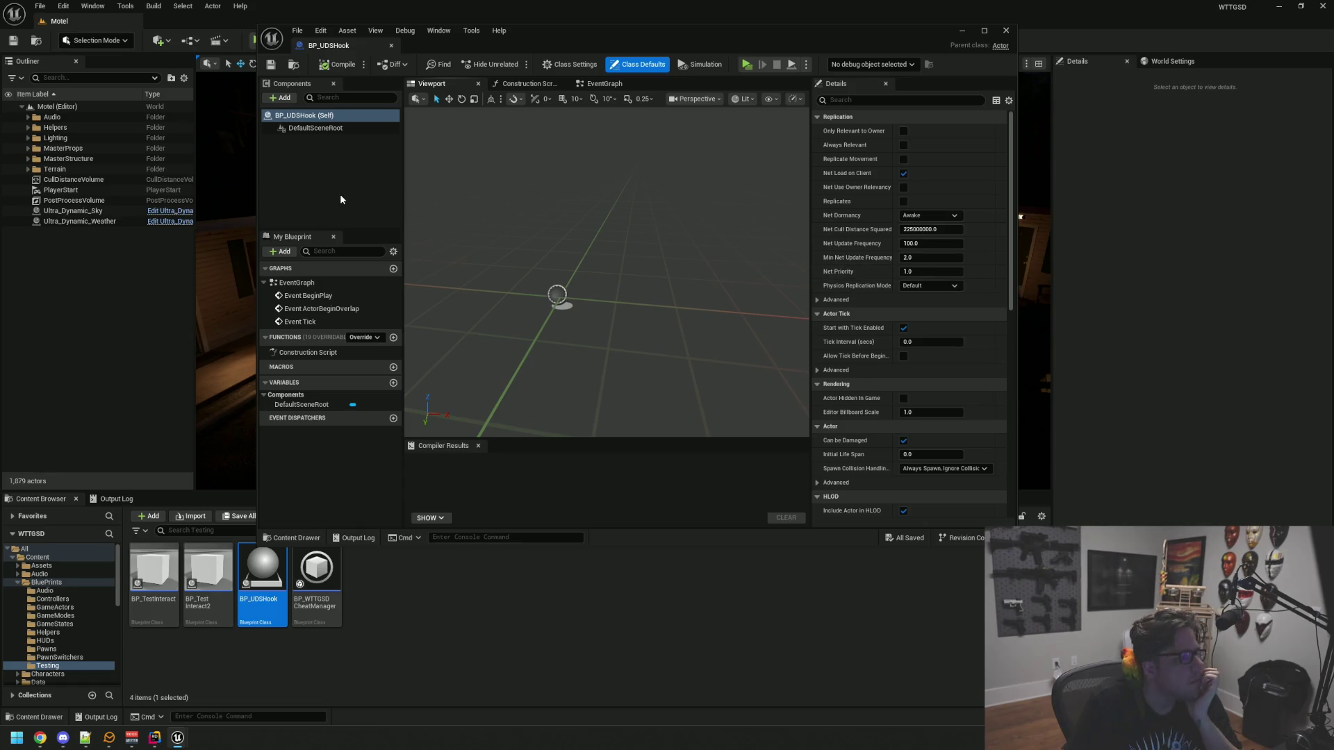
left_click(338, 186)
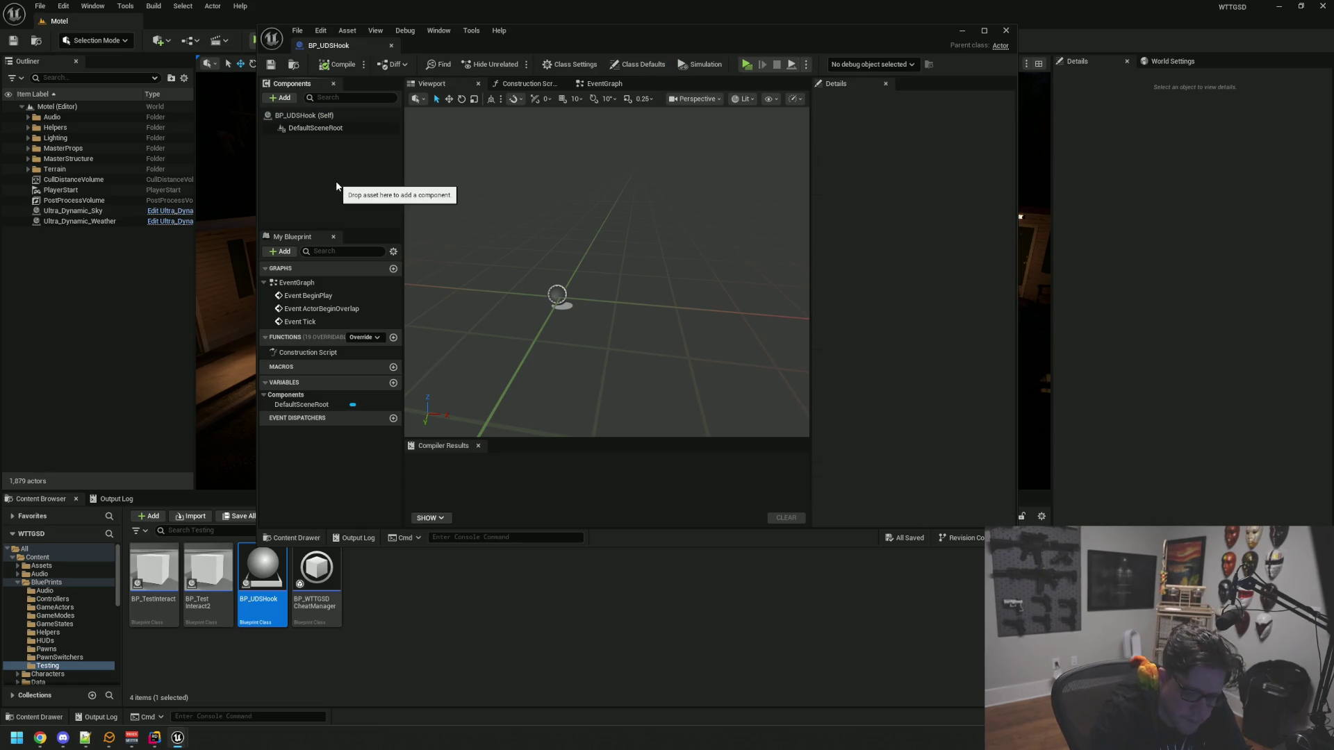
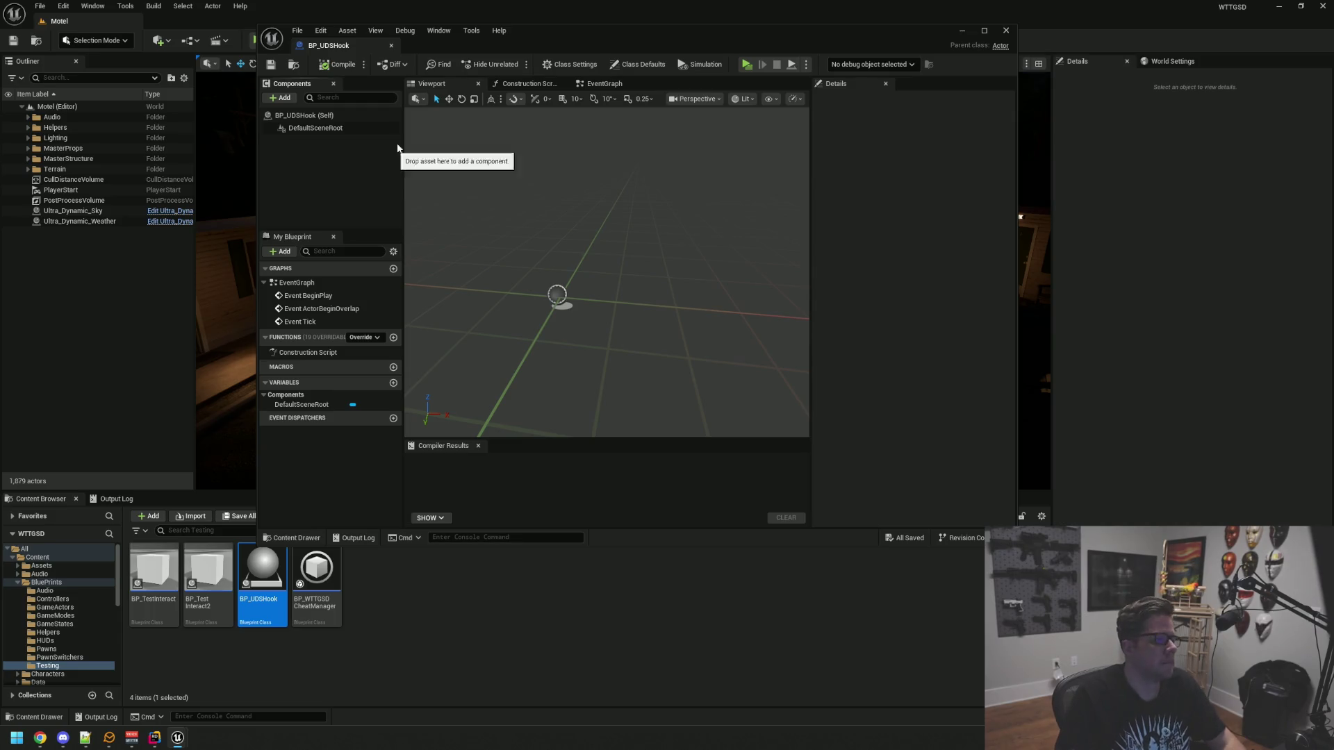
Open BP_UDSHook's event graph and move the BeginPlay node higher
mouse_move(545, 36)
left_mouse_down()
mouse_move(640, 64)
mouse_move(574, 81)
left_mouse_up()
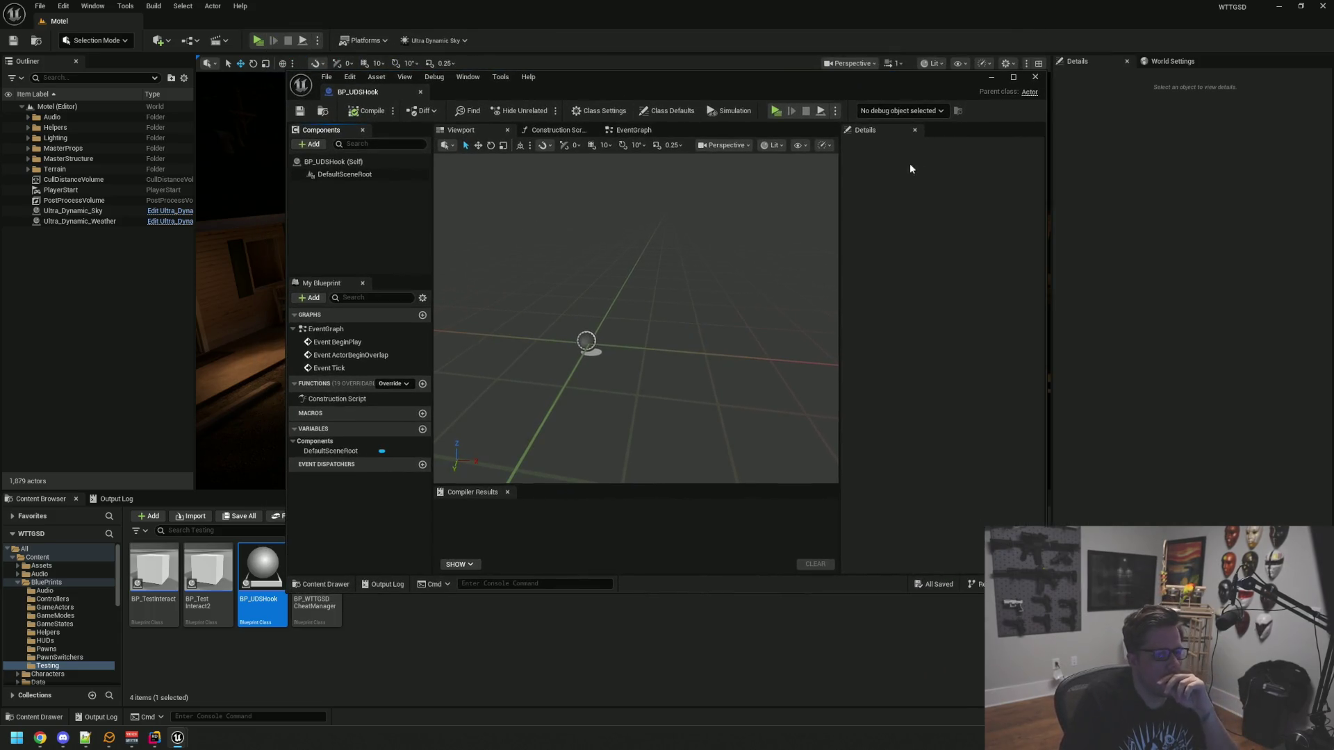
left_click(624, 130)
scroll(729, 354, "down", 2)
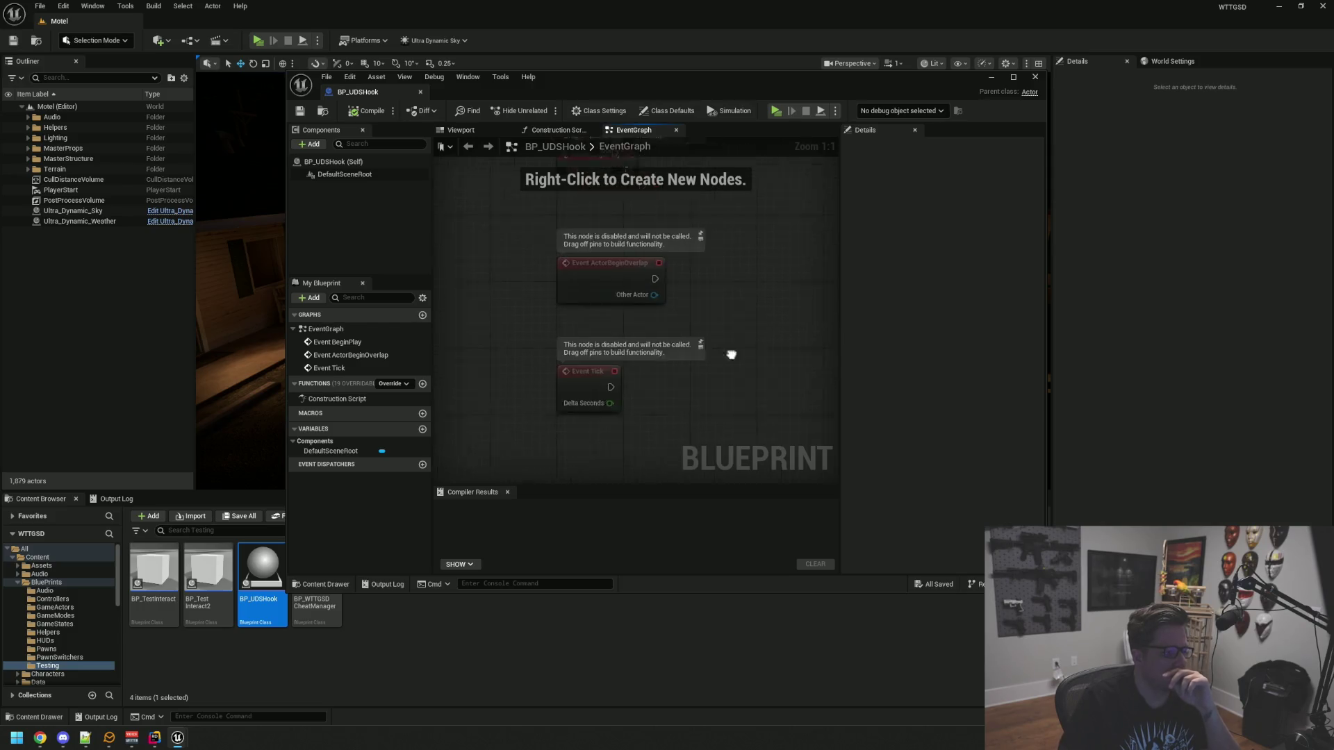
scroll(652, 282, "up", 2)
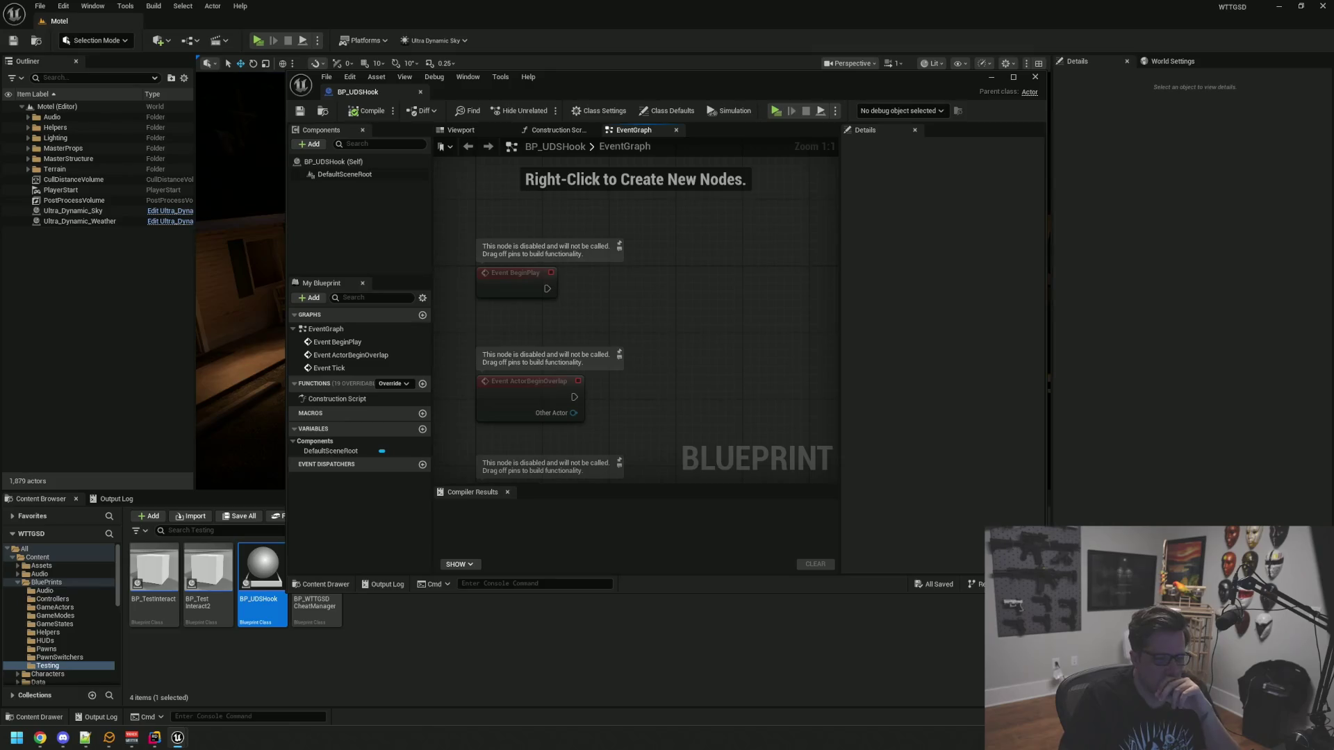
scroll(568, 365, "down", 1)
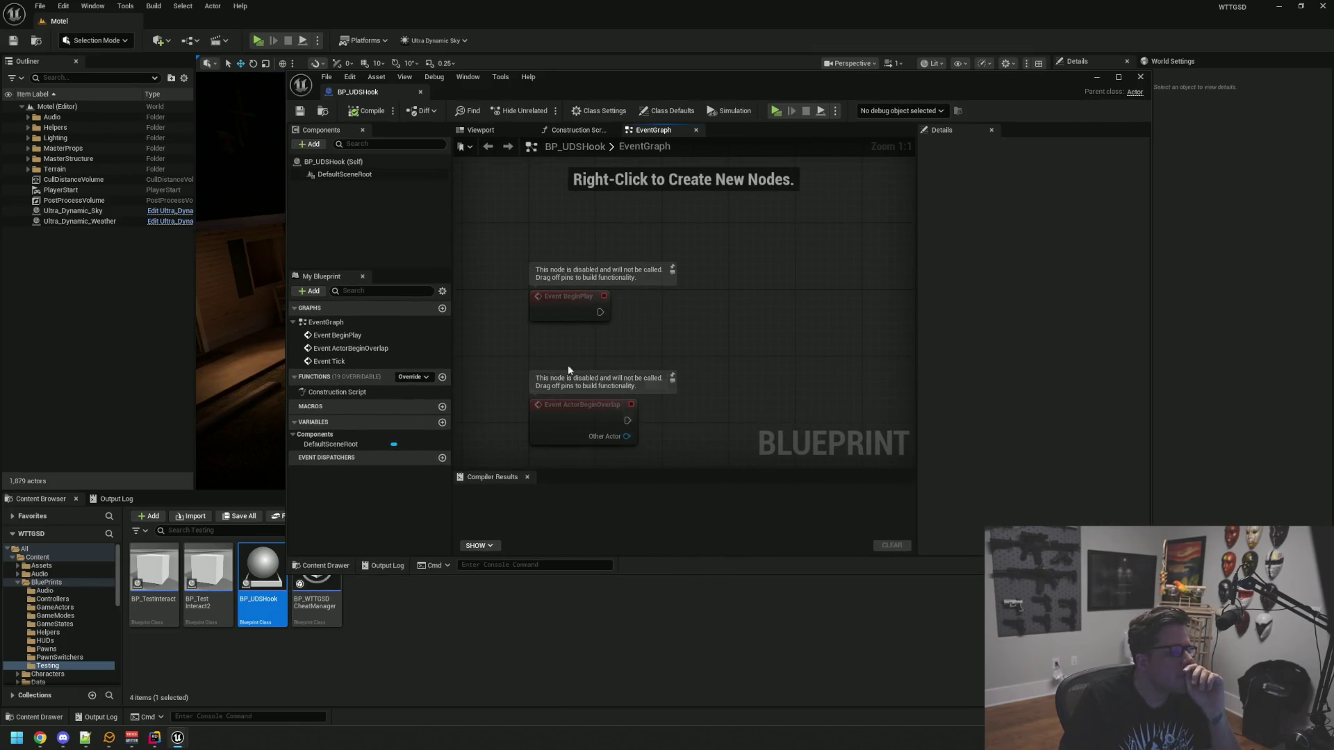
scroll(597, 348, "up", 1)
left_click_drag(569, 306, 569, 239)
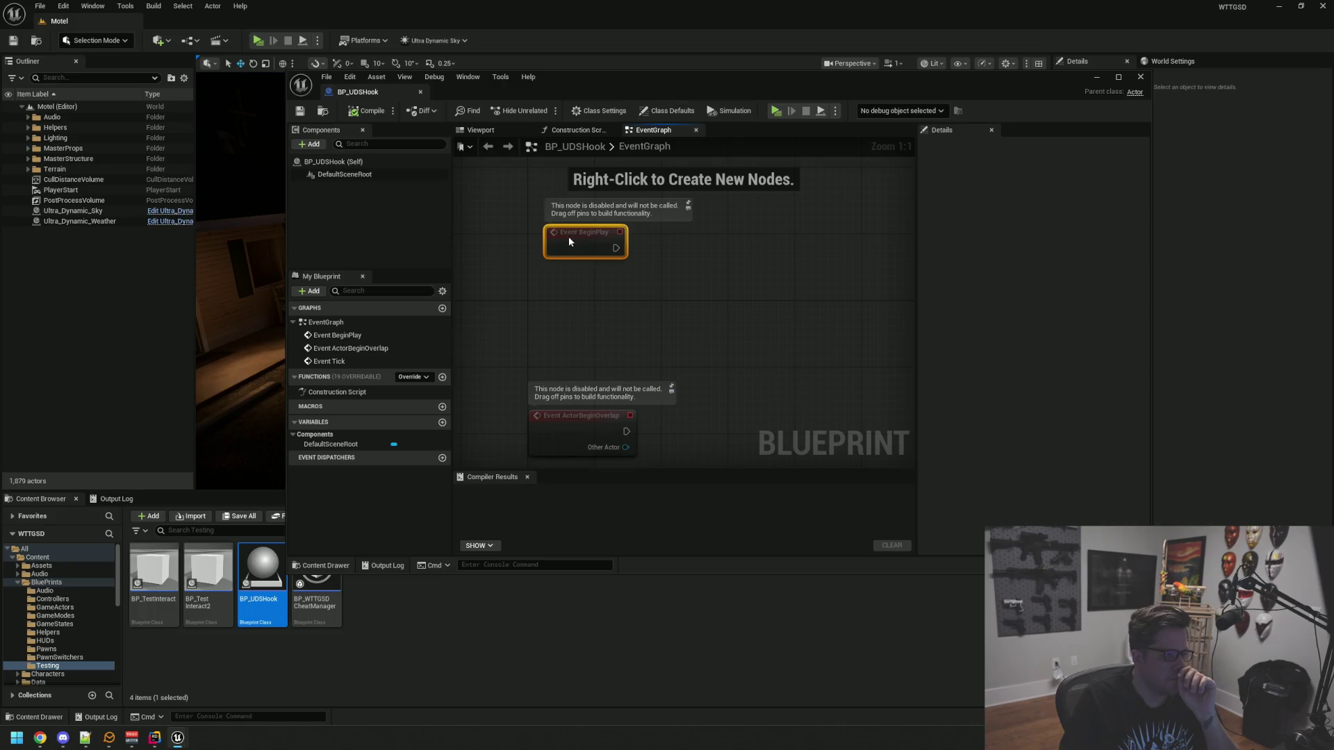
Add a new blueprint variable named UDSSkyActor
left_click(442, 423)
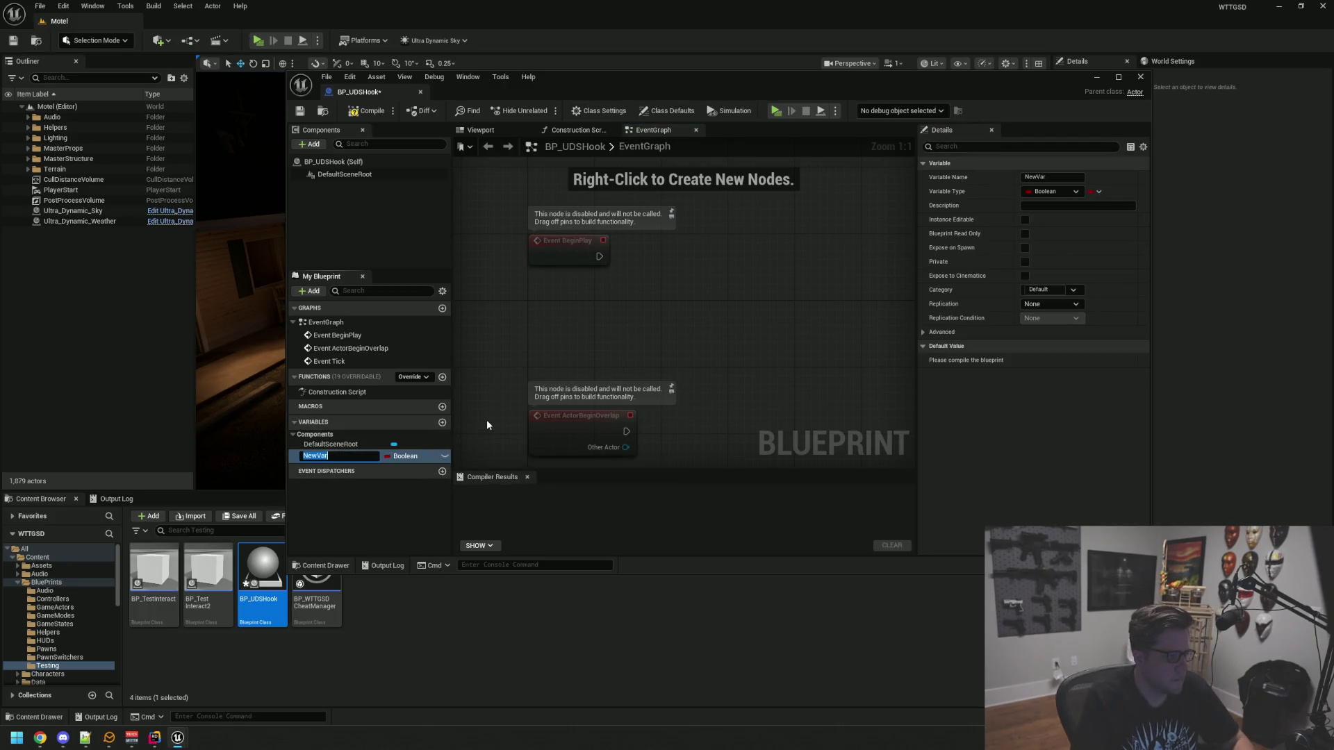
type("UDSSky")
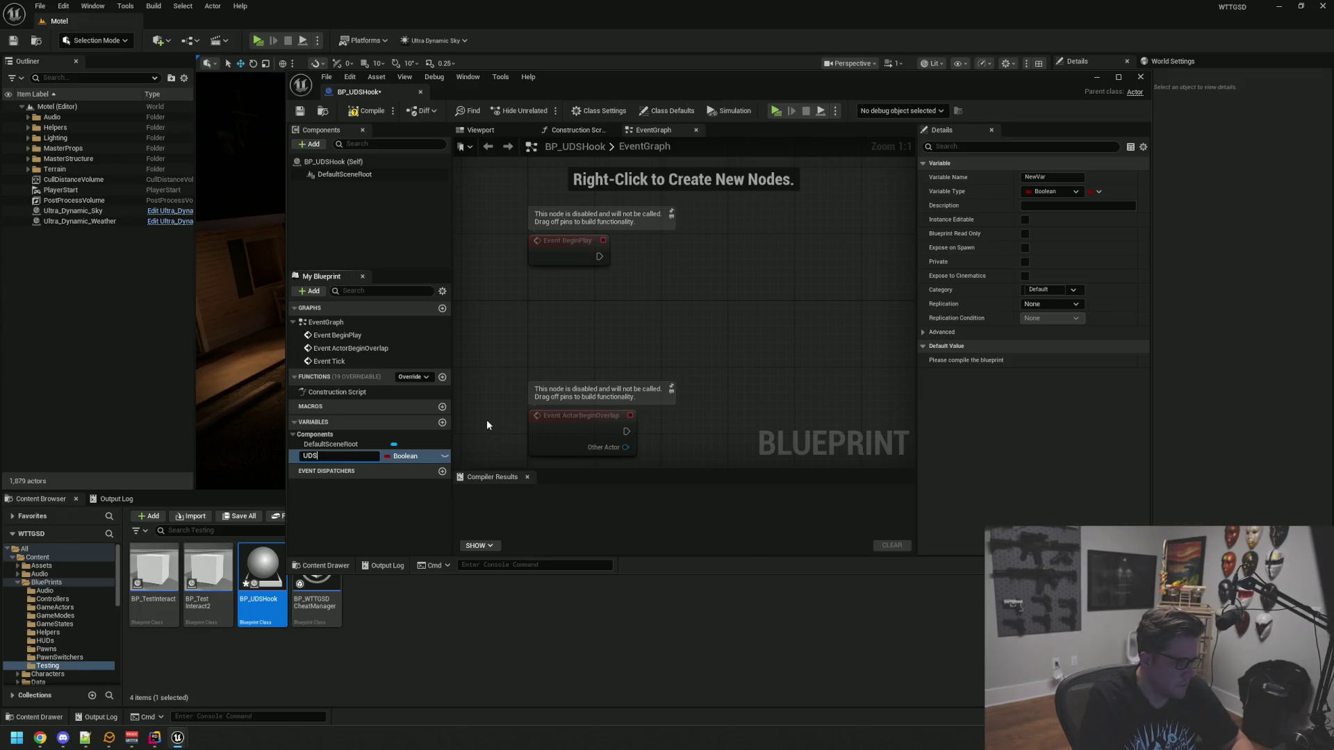
key("Return")
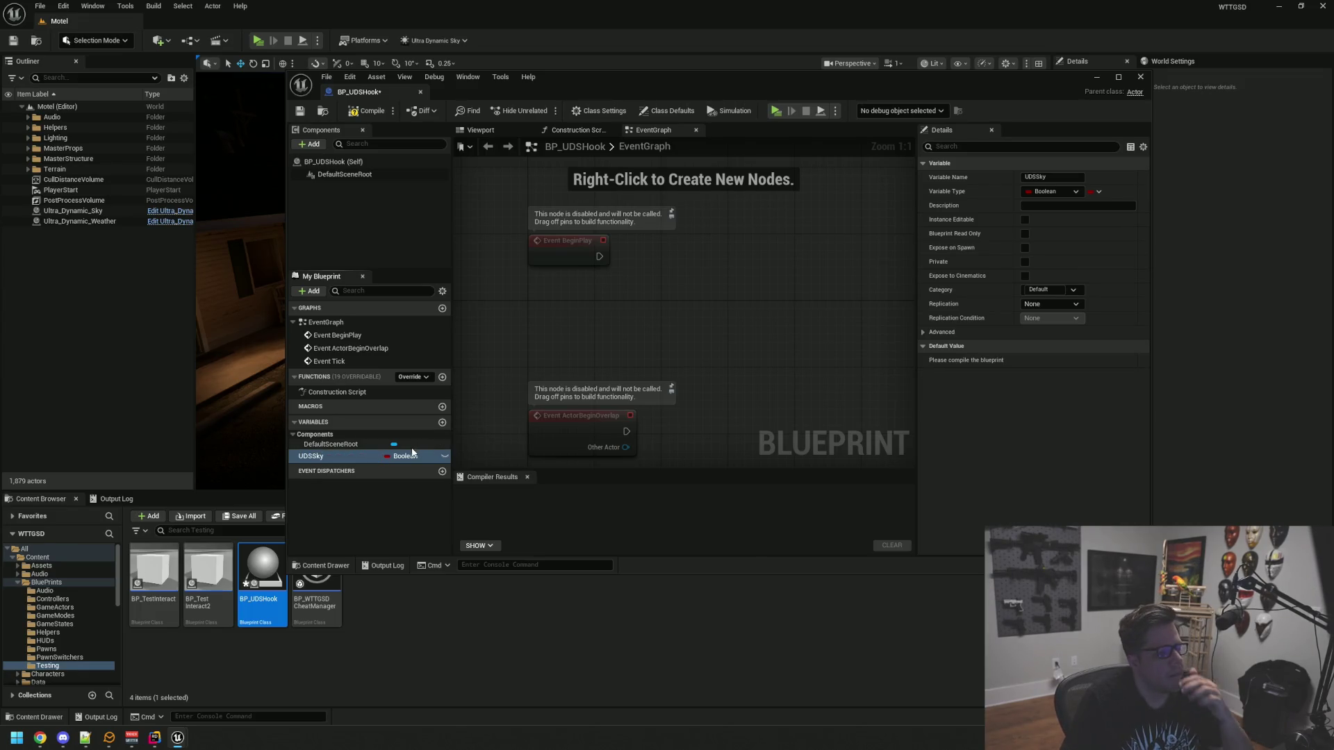
left_click(350, 456)
type("Actor")
key("Return")
Make UDSSkyActor an instance-editable Actor Object Reference and compile the blueprint
left_click(402, 457)
type("Actor")
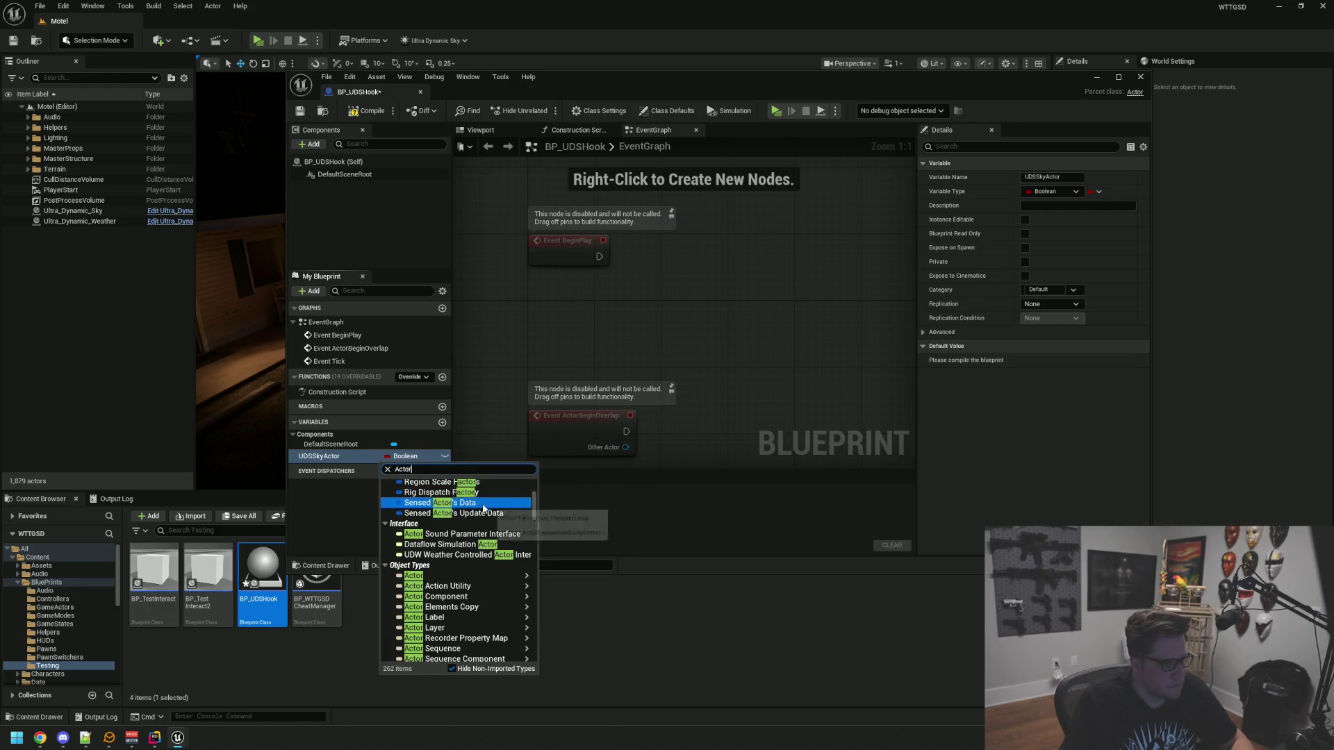
scroll(485, 507, "down", 10)
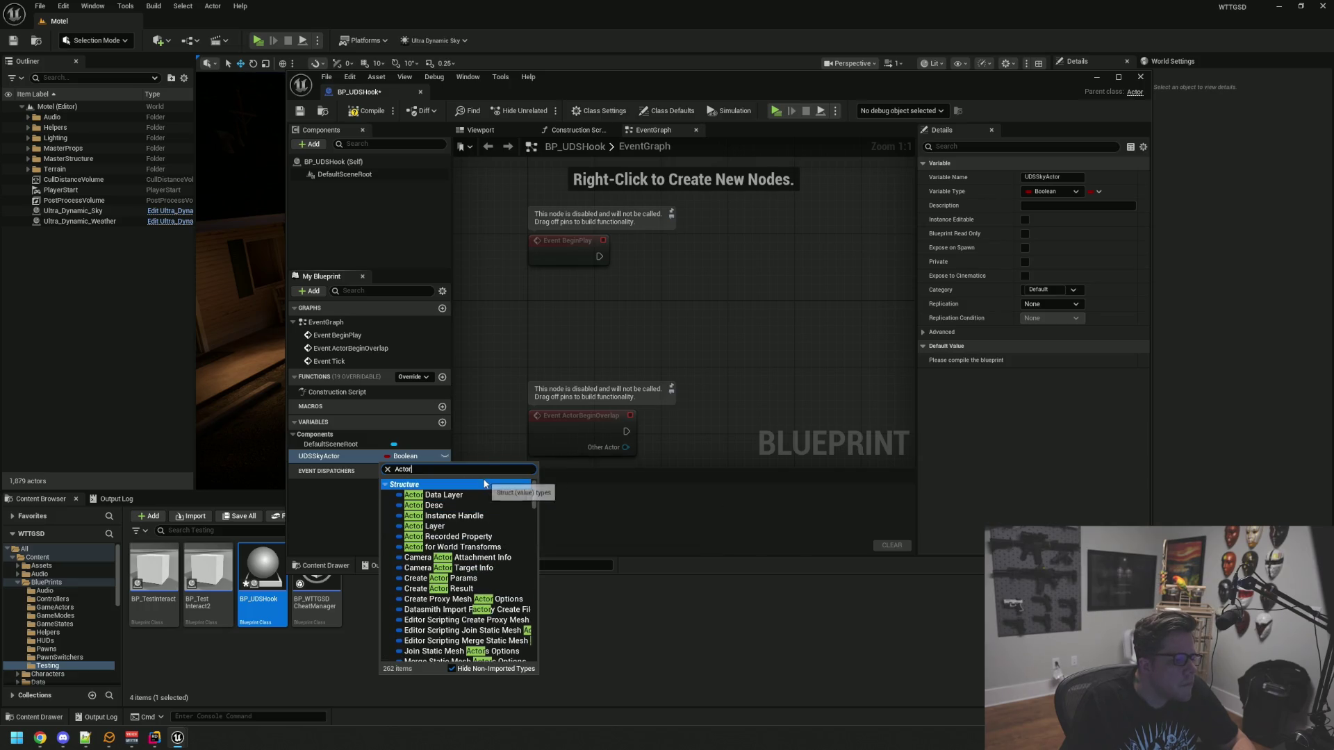
type(" Object")
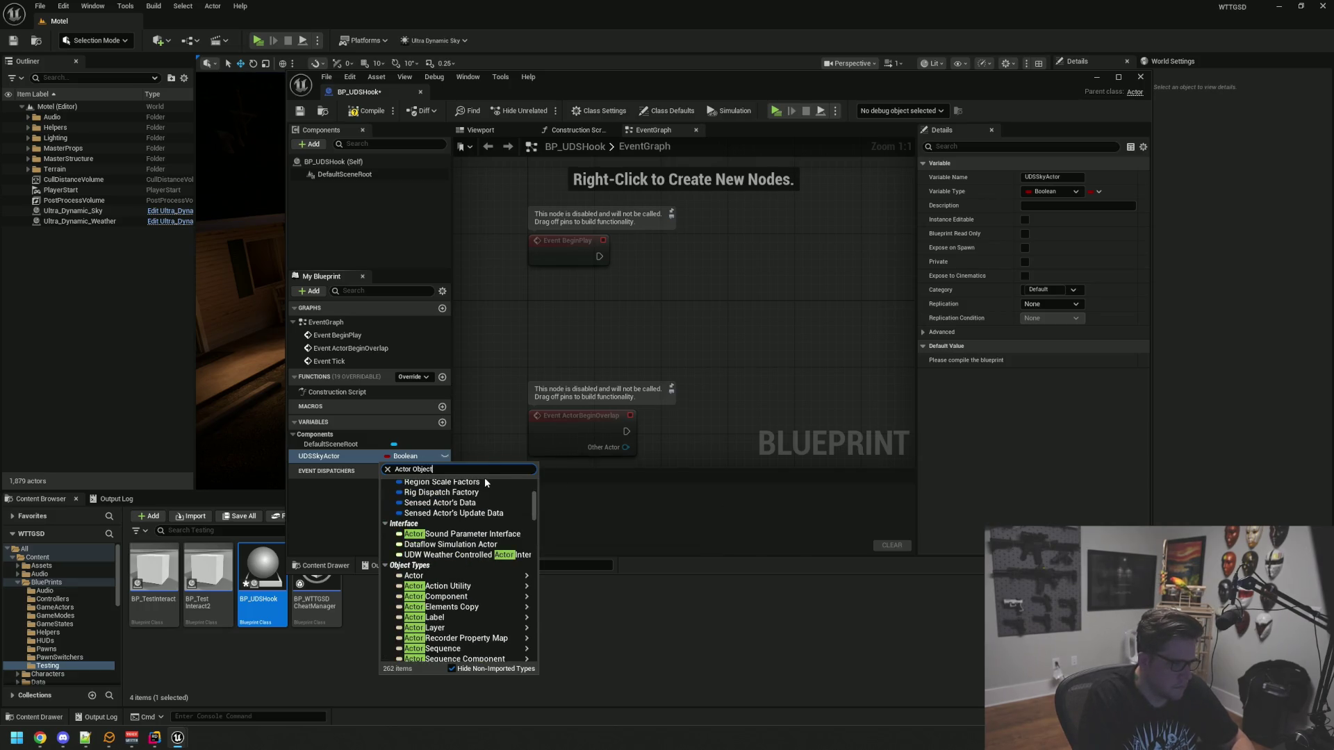
key("BackSpace")
key("BackSpace")
key("BackSpace")
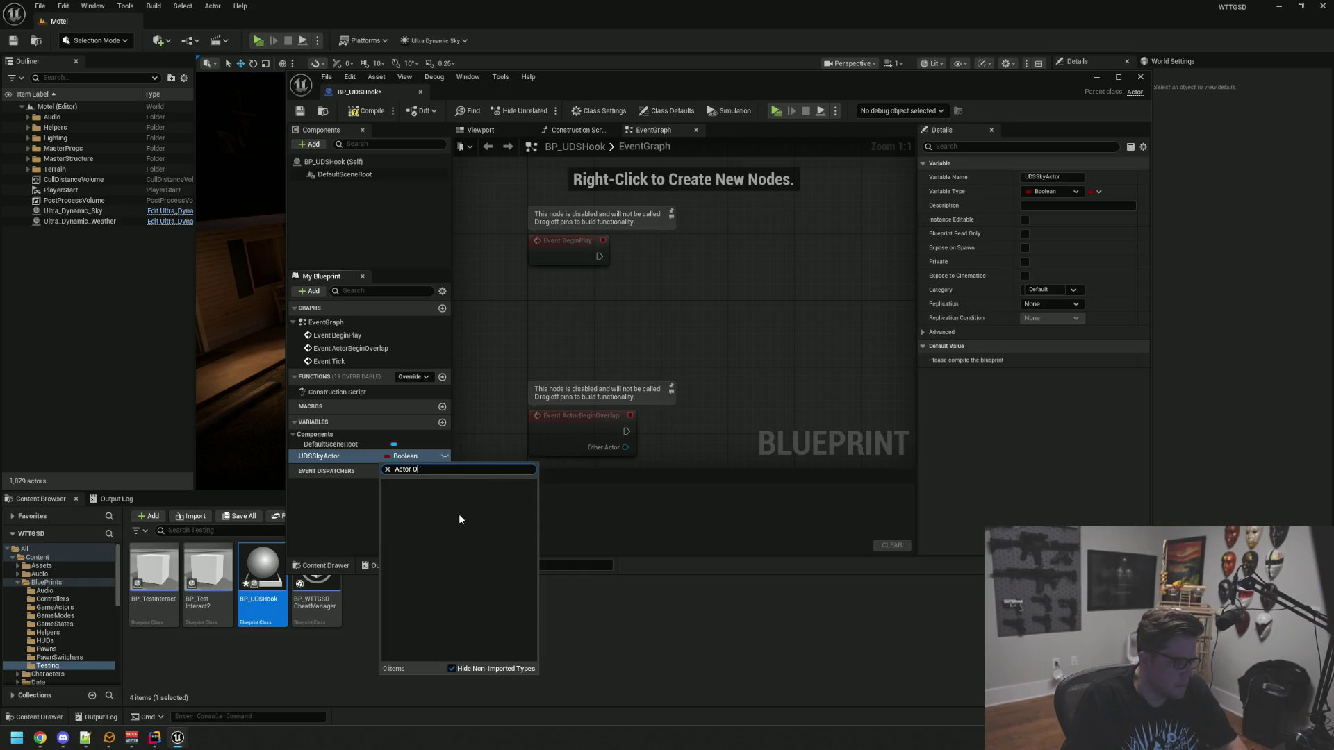
mouse_move(441, 580)
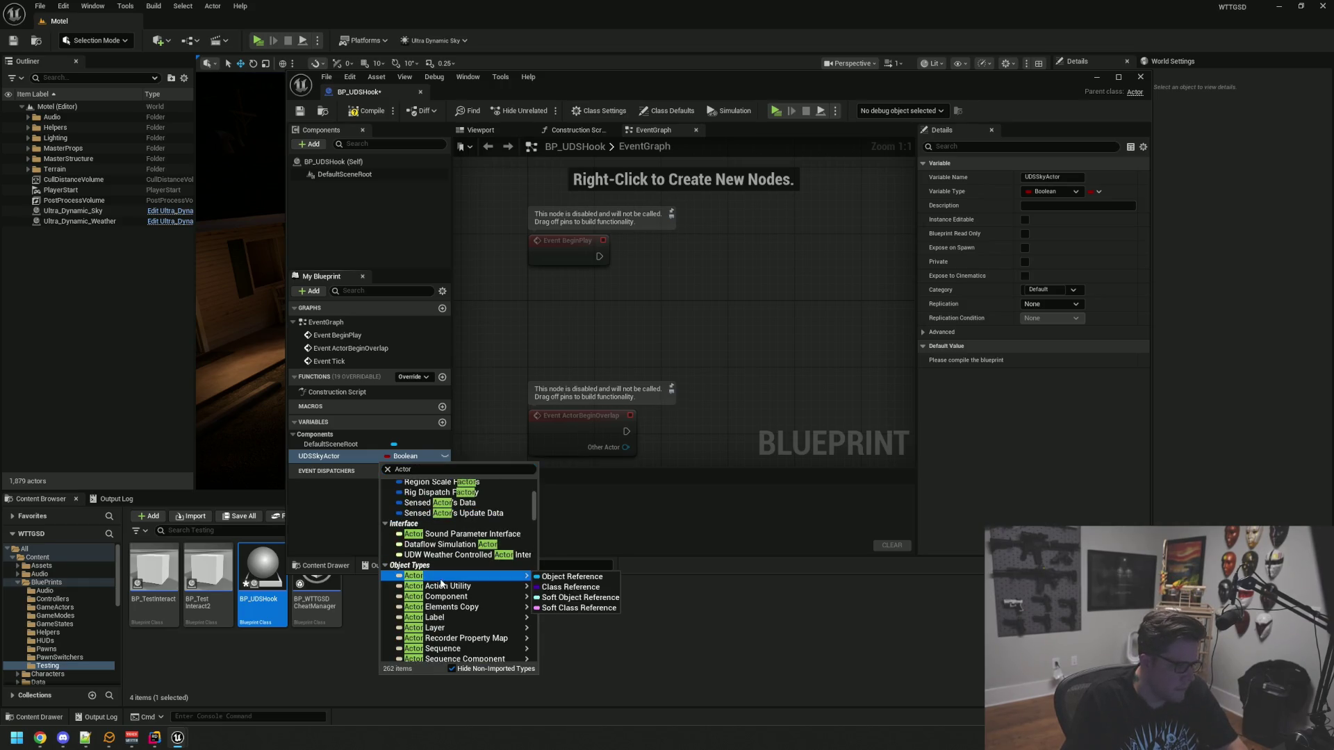
left_click(572, 576)
left_click(444, 456)
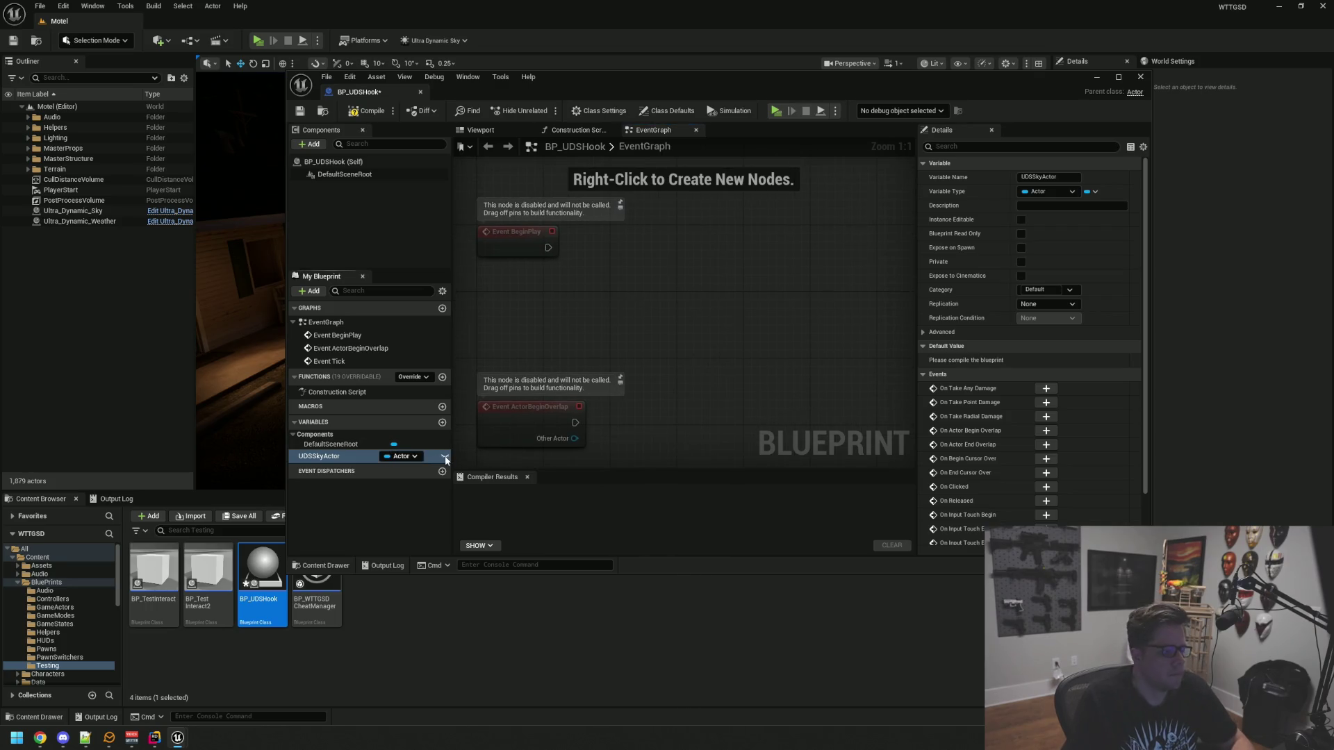
left_click(351, 114)
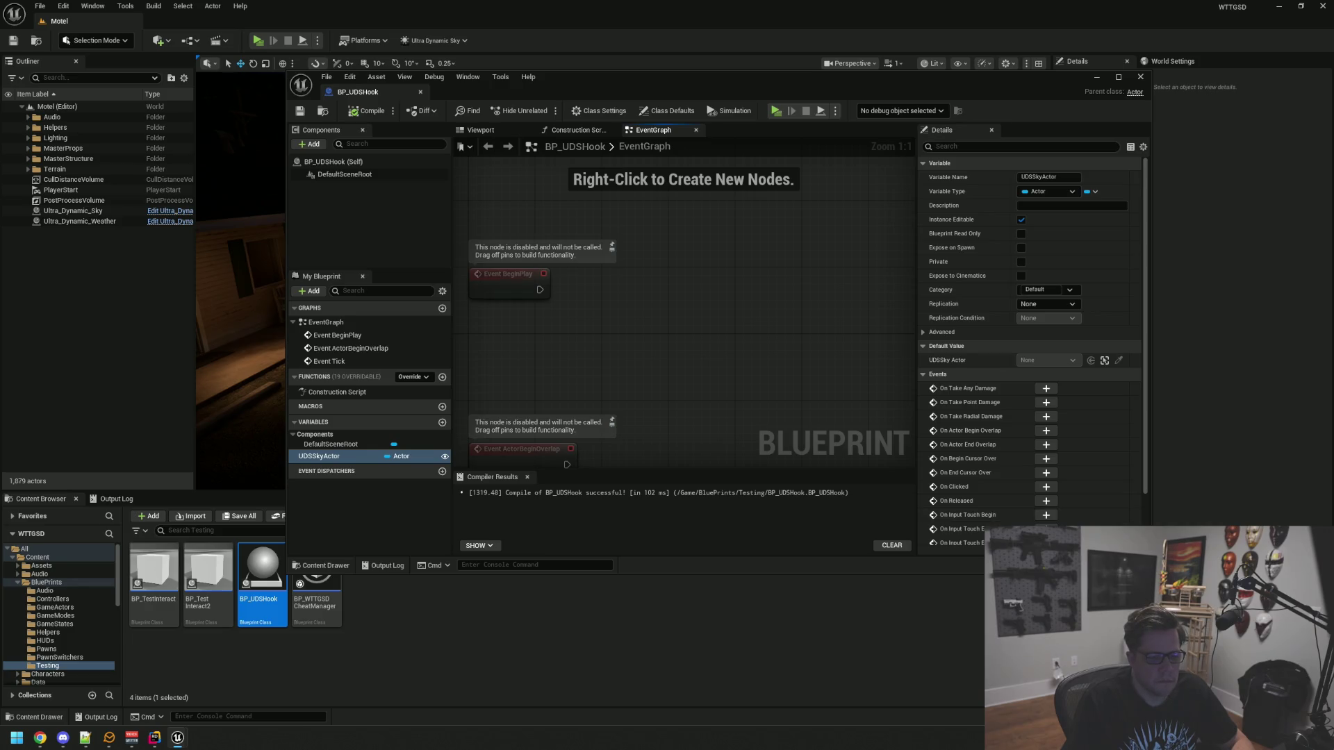
Get UDSSkyActor and cast it to Ultra_Dynamic_Sky when BeginPlay fires
mouse_move(330, 486)
left_mouse_down()
mouse_move(653, 354)
mouse_move(527, 378)
mouse_move(668, 342)
left_mouse_up()
left_click(674, 372)
type("cast")
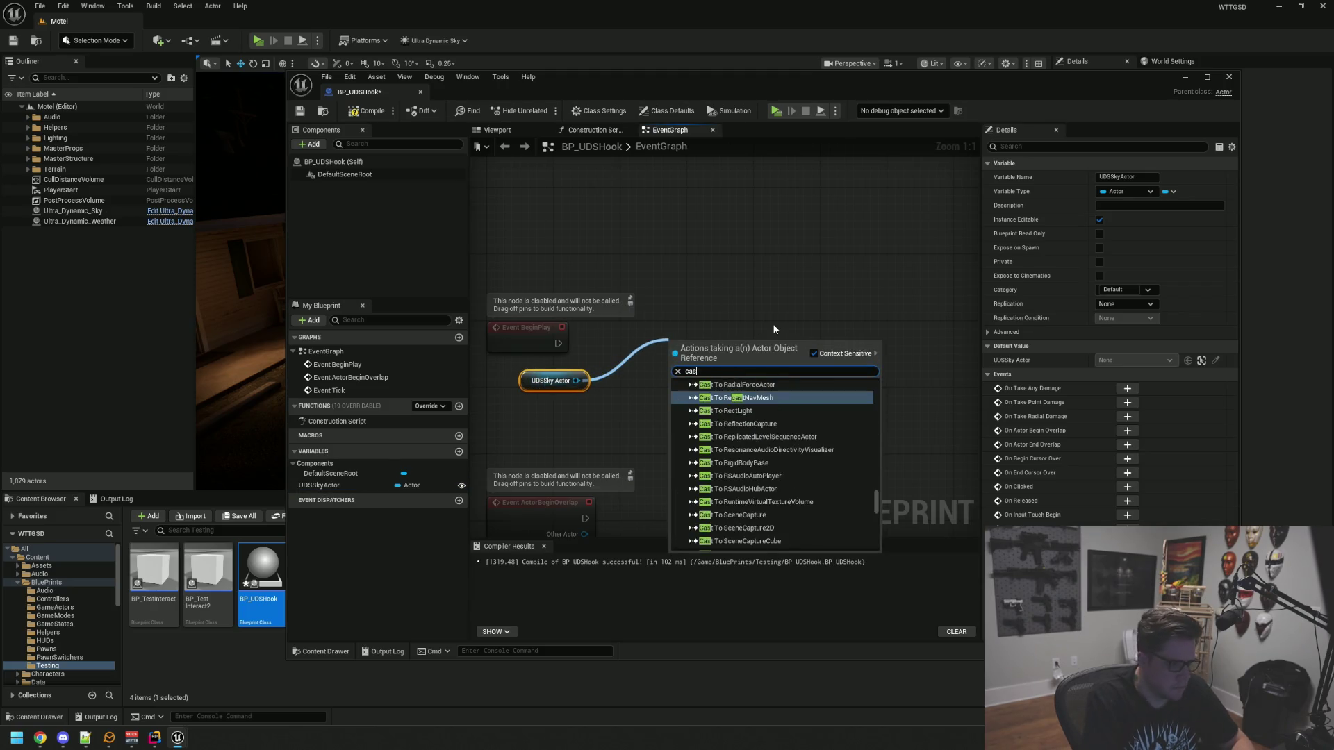
type(" to")
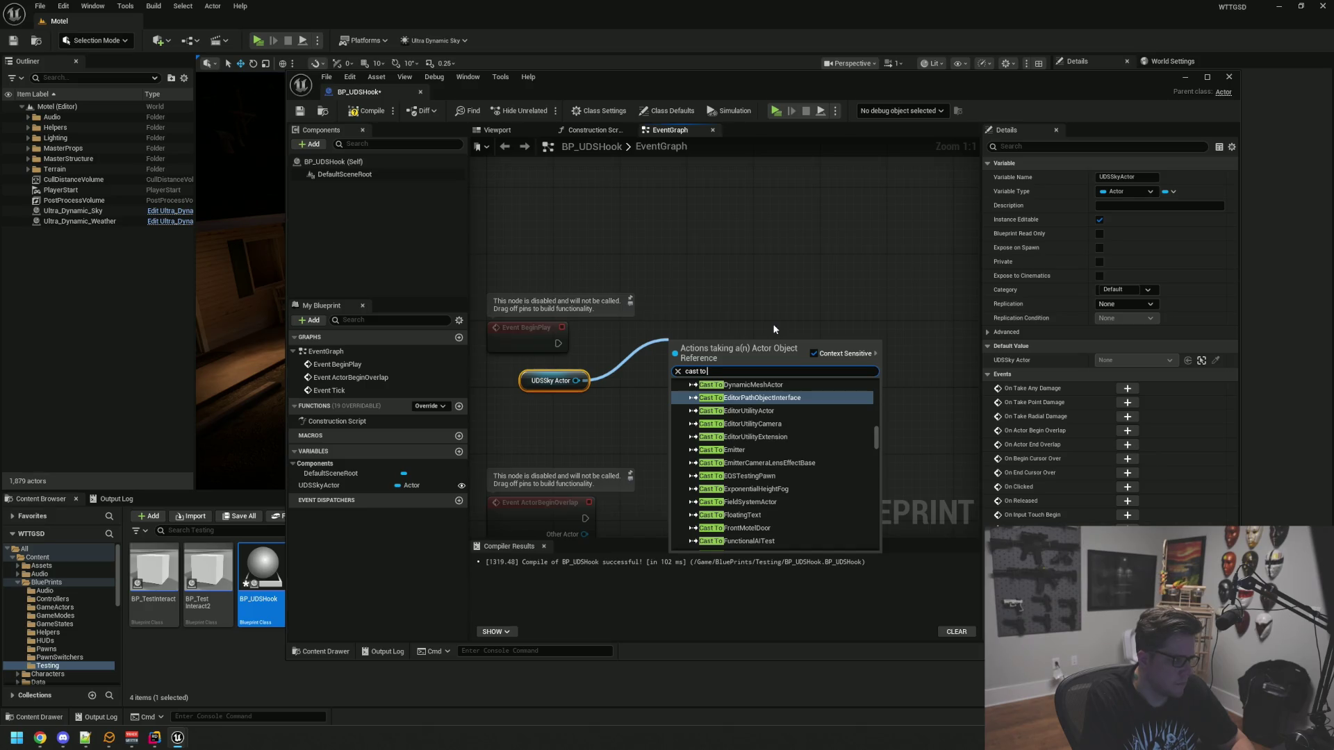
type(" ultra")
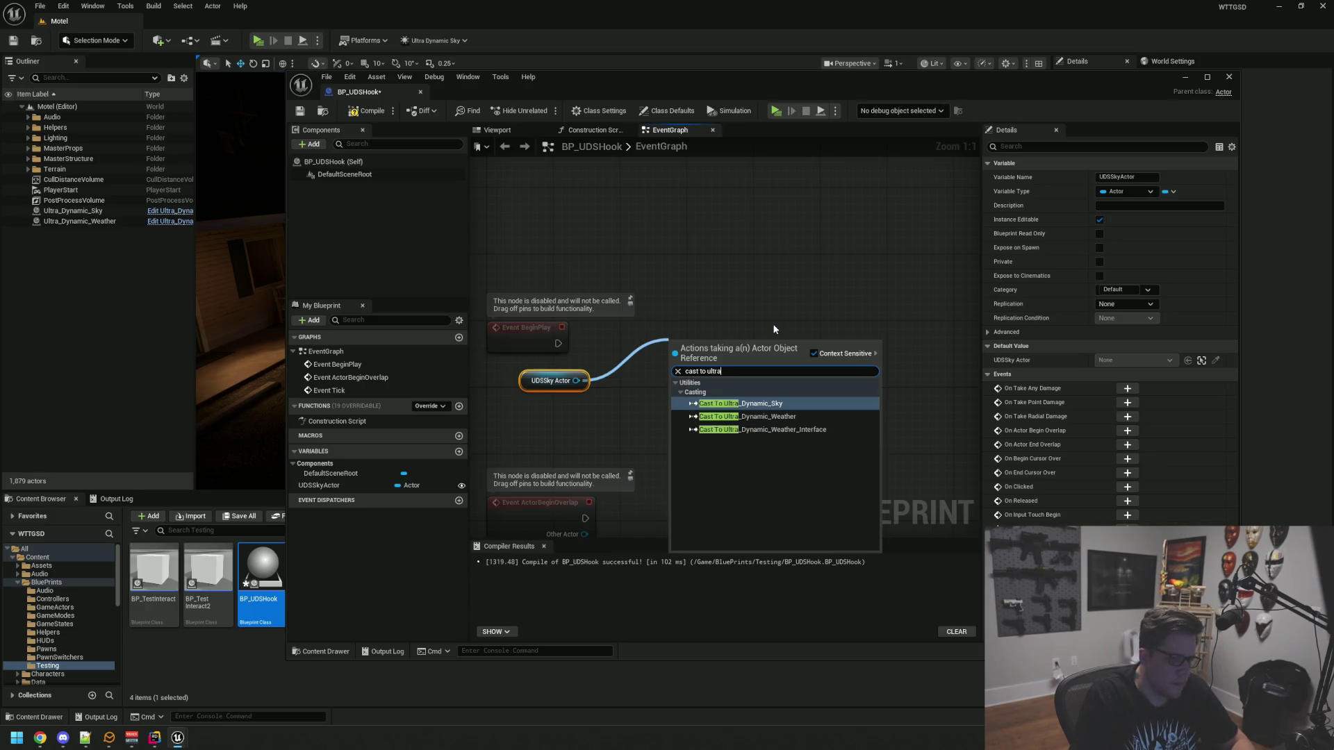
key("Down")
key("Down")
key("Up")
key("Up")
key("Return")
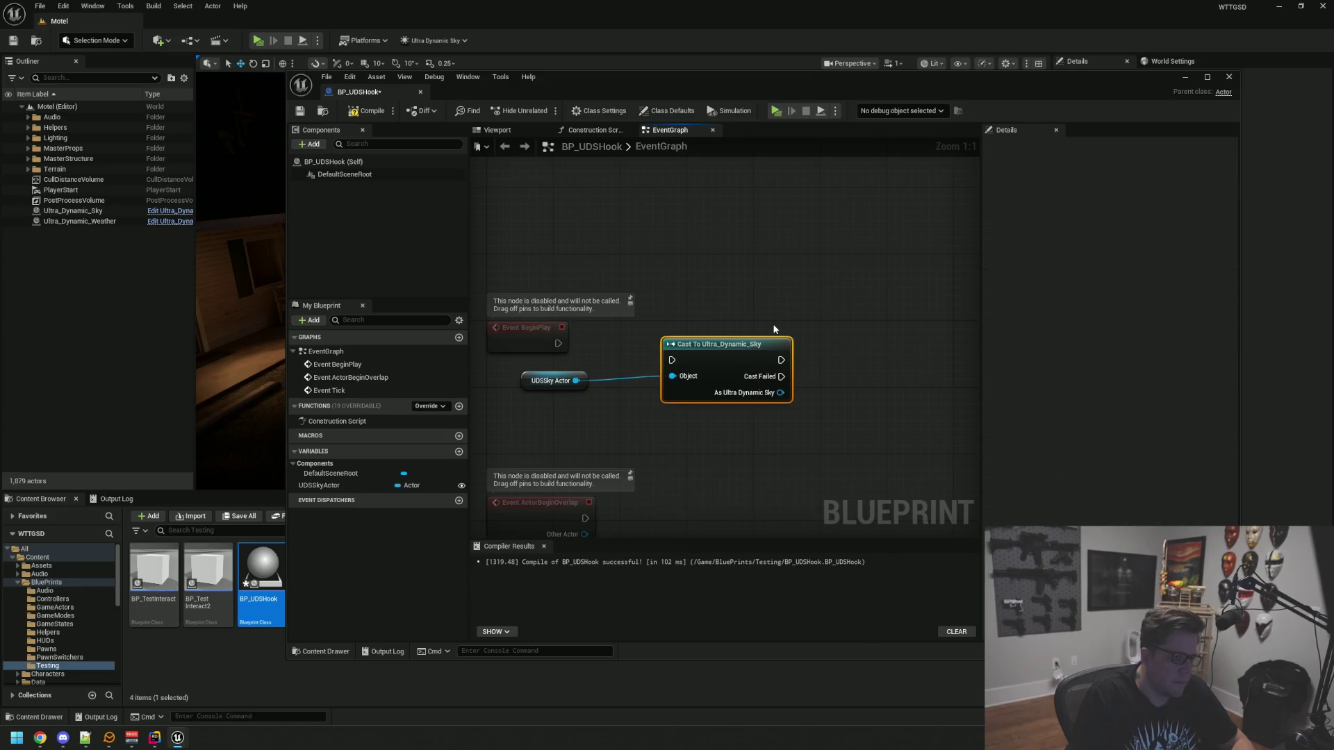
mouse_move(659, 356)
left_mouse_down()
mouse_move(634, 324)
mouse_move(640, 332)
left_mouse_up()
Promote the cast result to a new variable named UDS, tidy the nodes, then compile and save
left_click(739, 296)
mouse_move(746, 361)
left_mouse_down()
mouse_move(764, 374)
mouse_move(825, 356)
left_mouse_up()
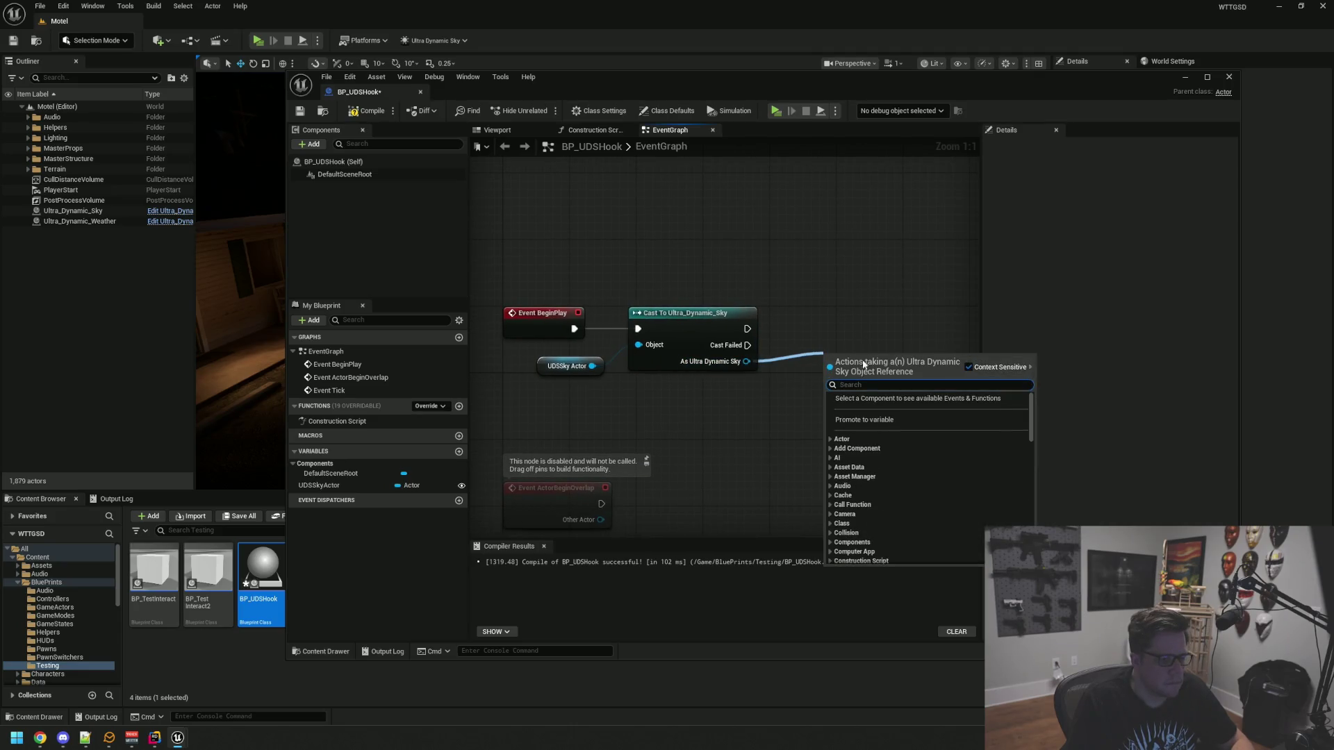
left_click(865, 420)
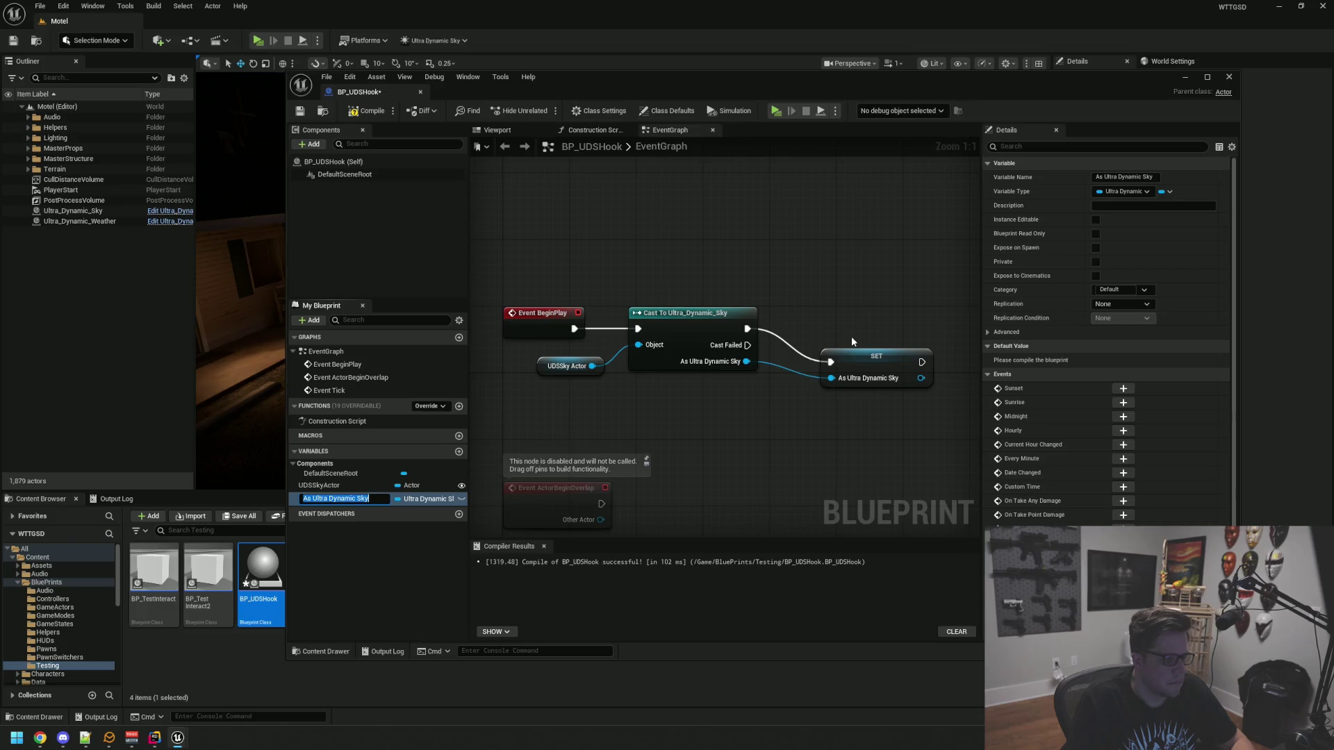
type("U")
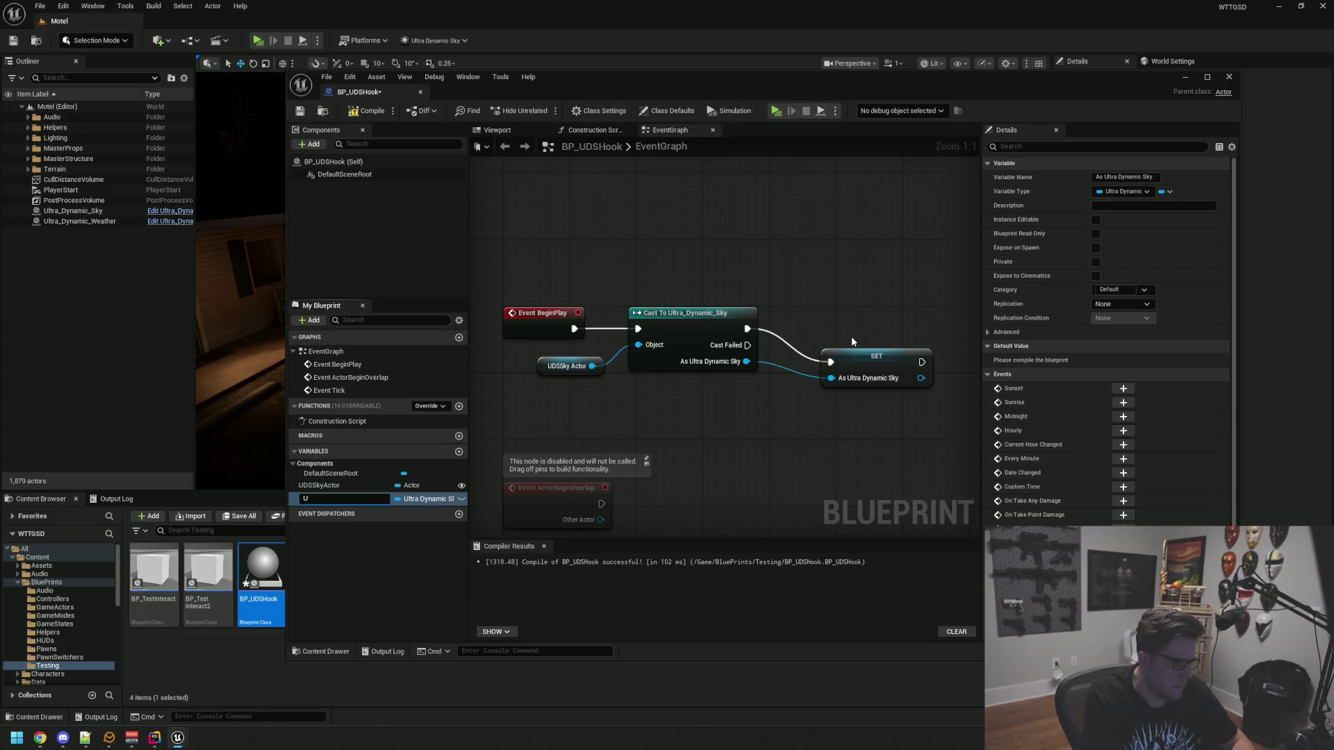
key("BackSpace")
key("Return")
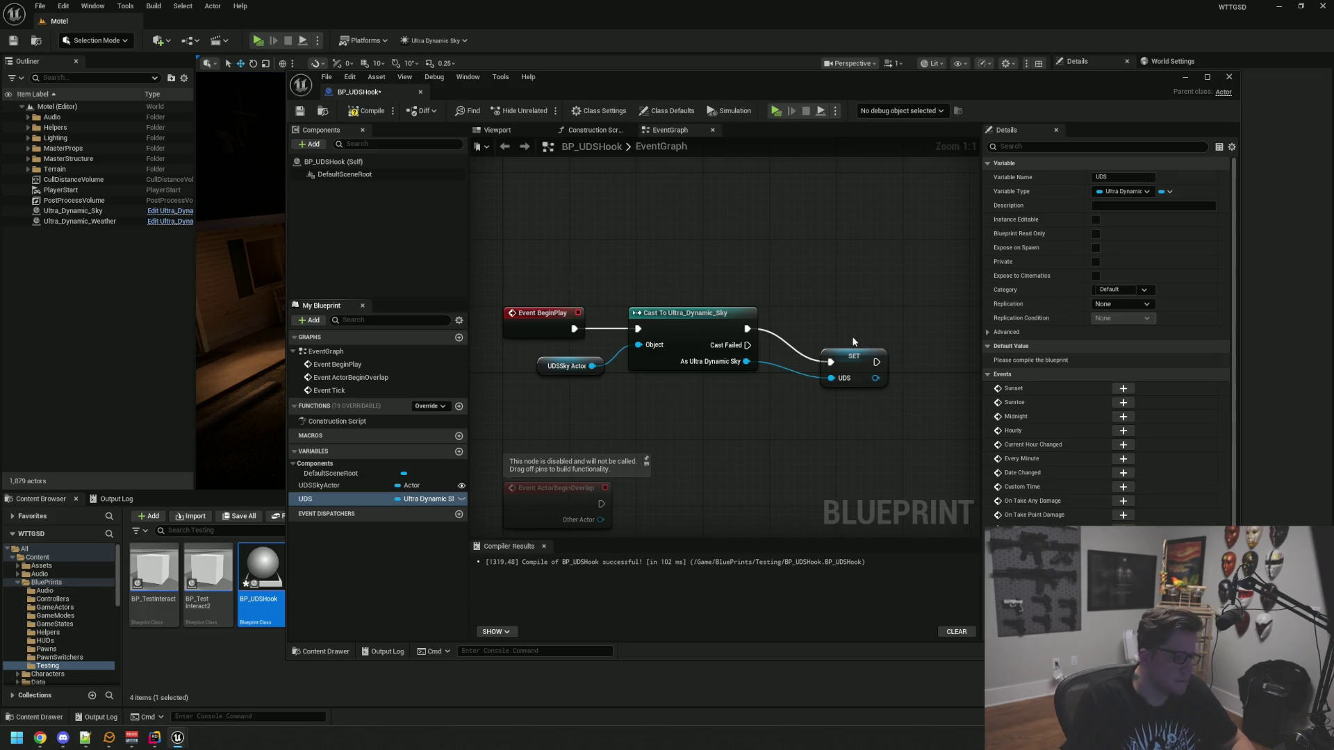
left_click_drag(735, 321, 726, 321)
left_click_drag(848, 359, 803, 326)
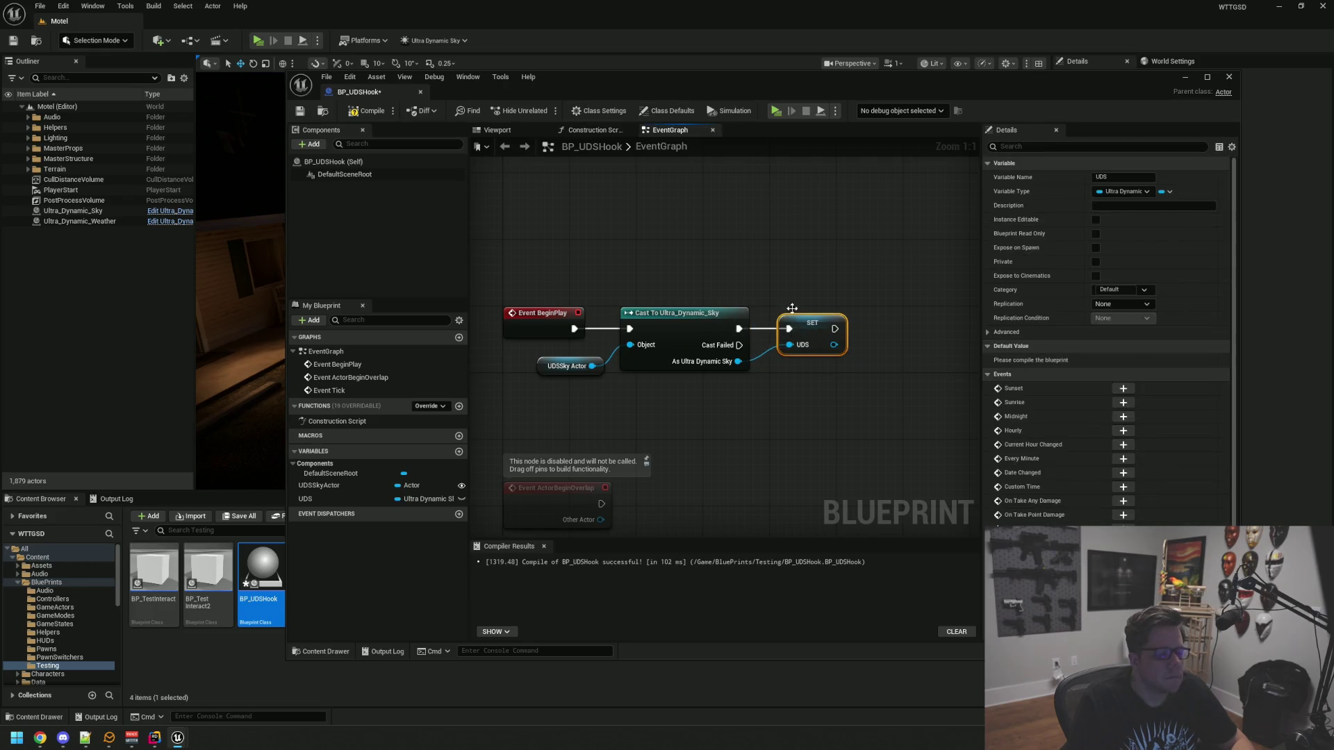
left_click(368, 110)
left_click(299, 110)
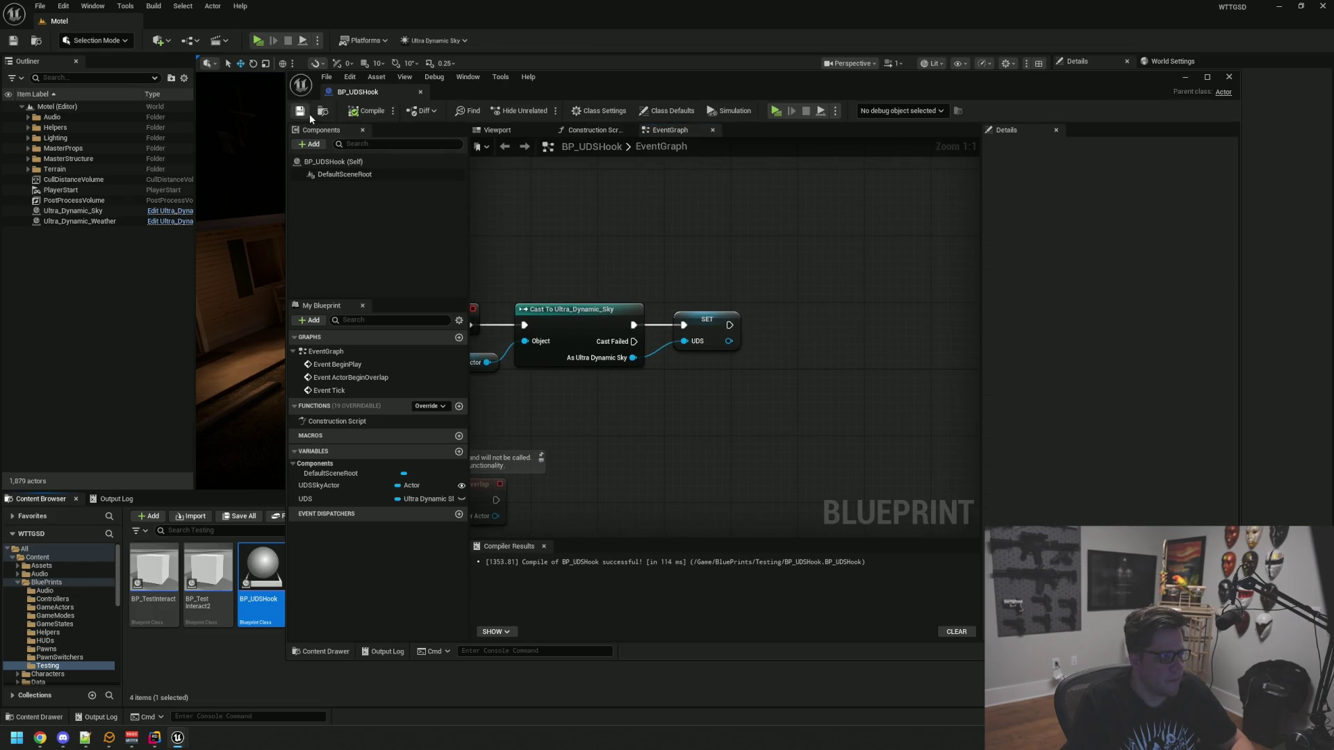
left_click_drag(752, 272, 719, 268)
mouse_move(788, 356)
left_mouse_down()
mouse_move(672, 342)
mouse_move(626, 352)
mouse_move(691, 334)
left_mouse_up()
left_click(774, 282)
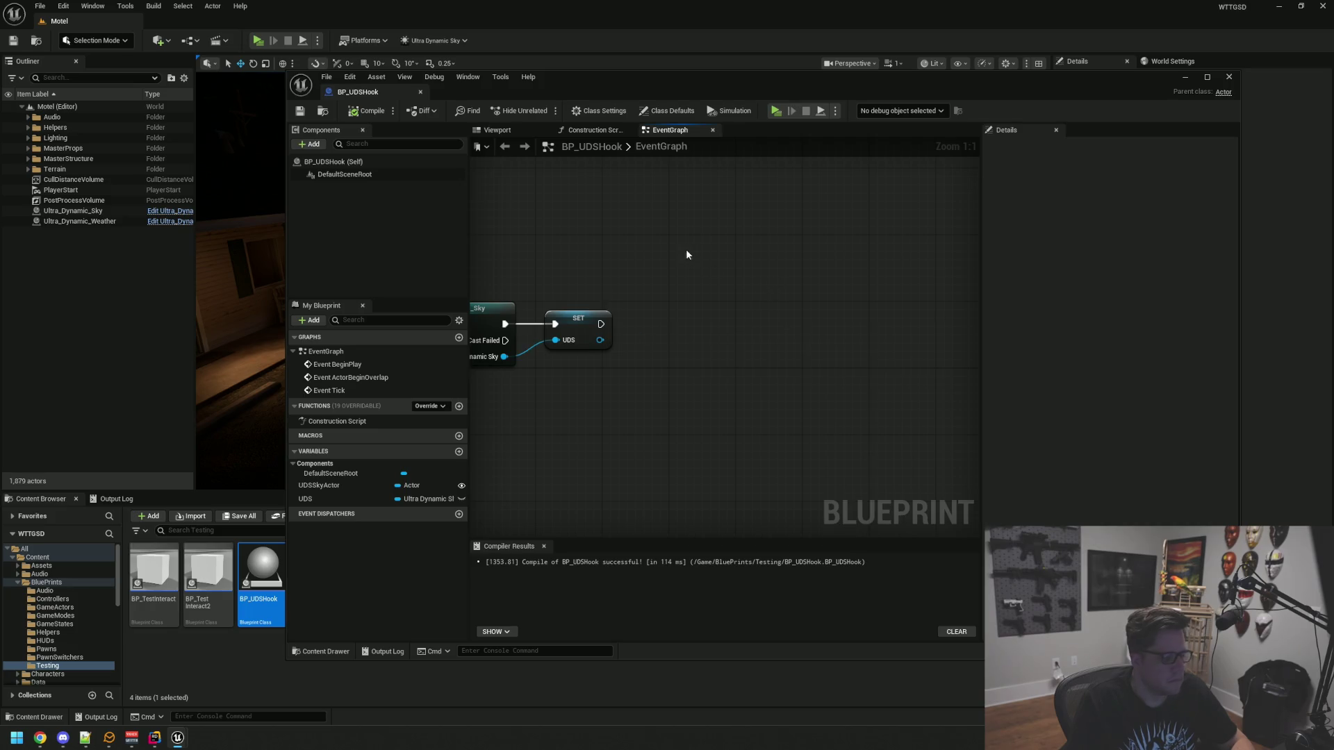
mouse_move(610, 76)
left_mouse_down()
mouse_move(402, 136)
mouse_move(488, 90)
mouse_move(450, 83)
left_mouse_up()
left_click(106, 212)
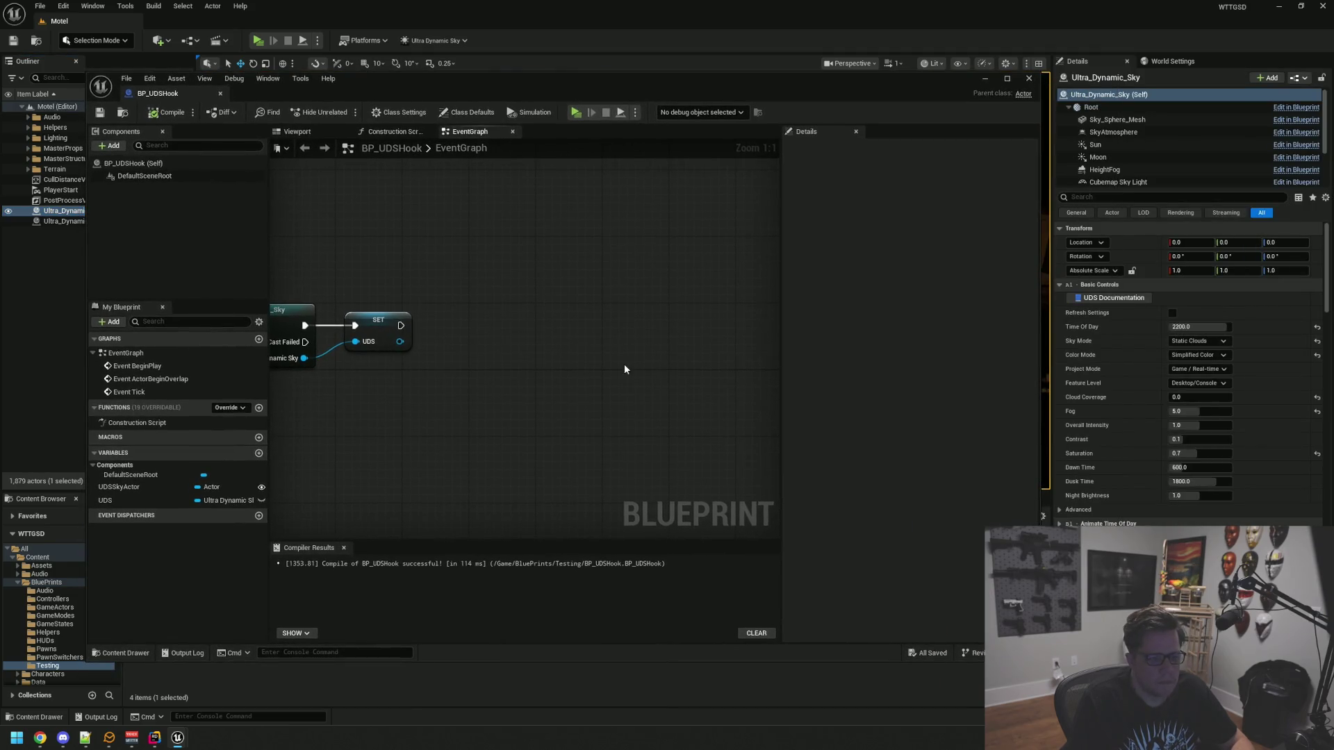
left_click_drag(397, 349, 495, 324)
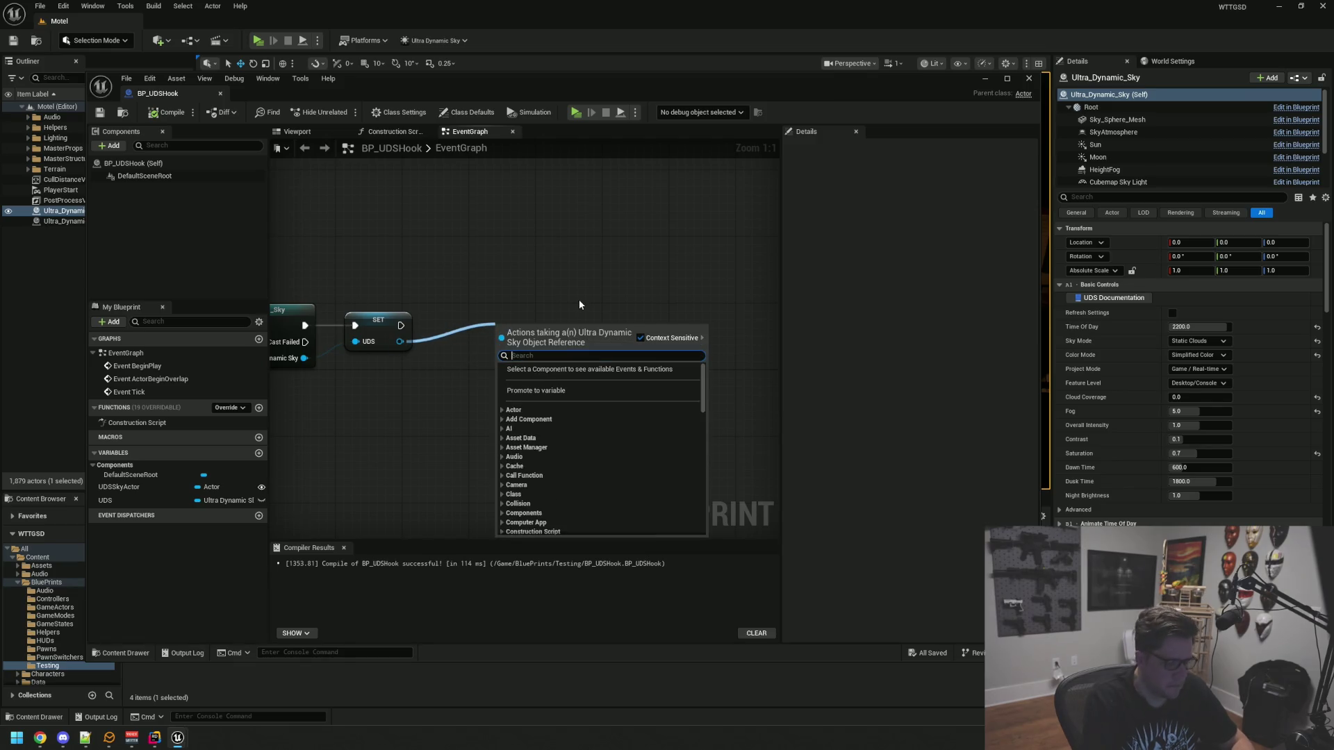
type("tim of day")
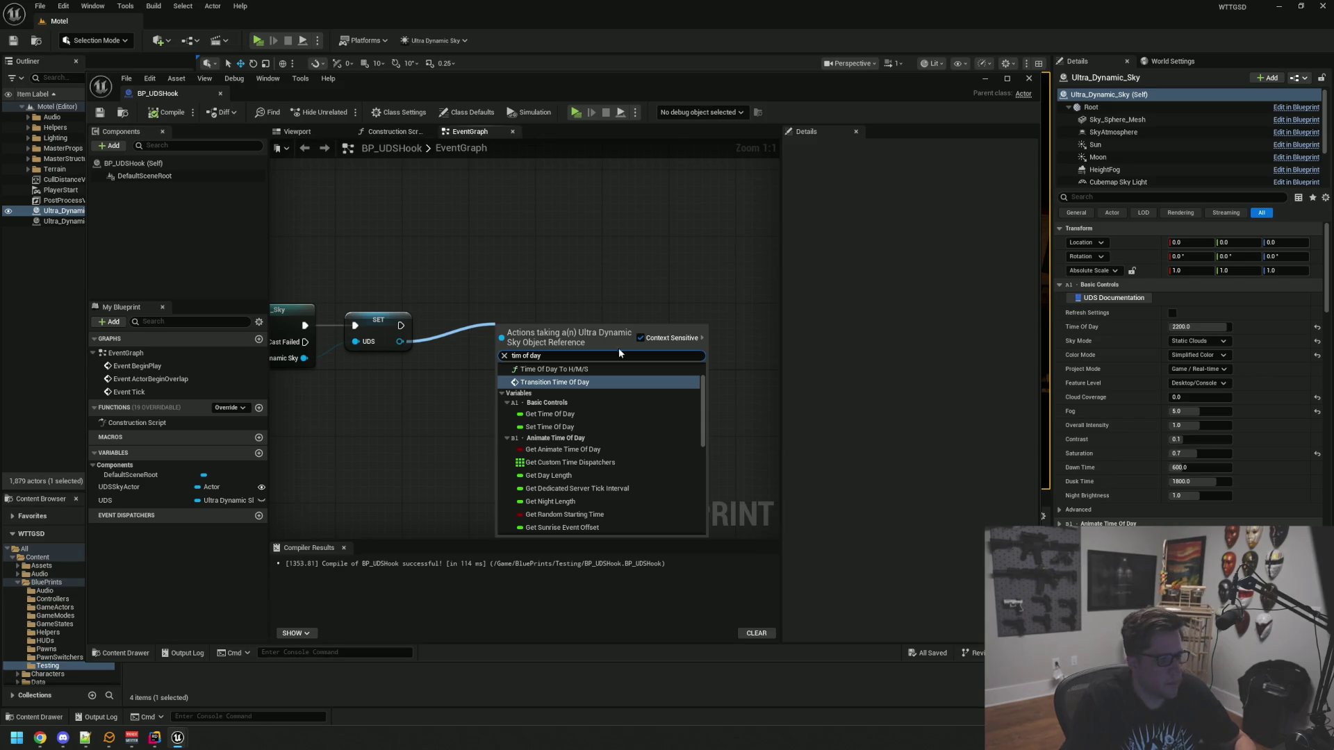
scroll(625, 382, "up", 2)
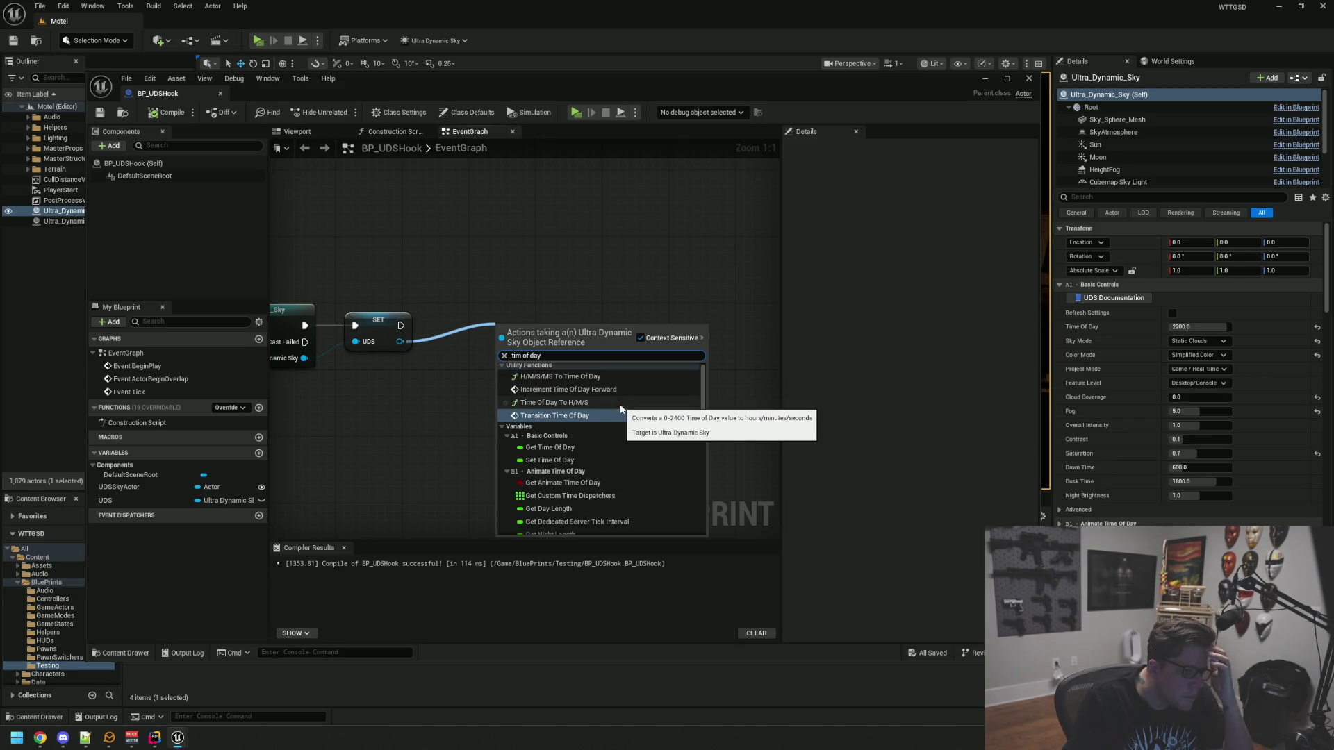
scroll(618, 402, "up", 1)
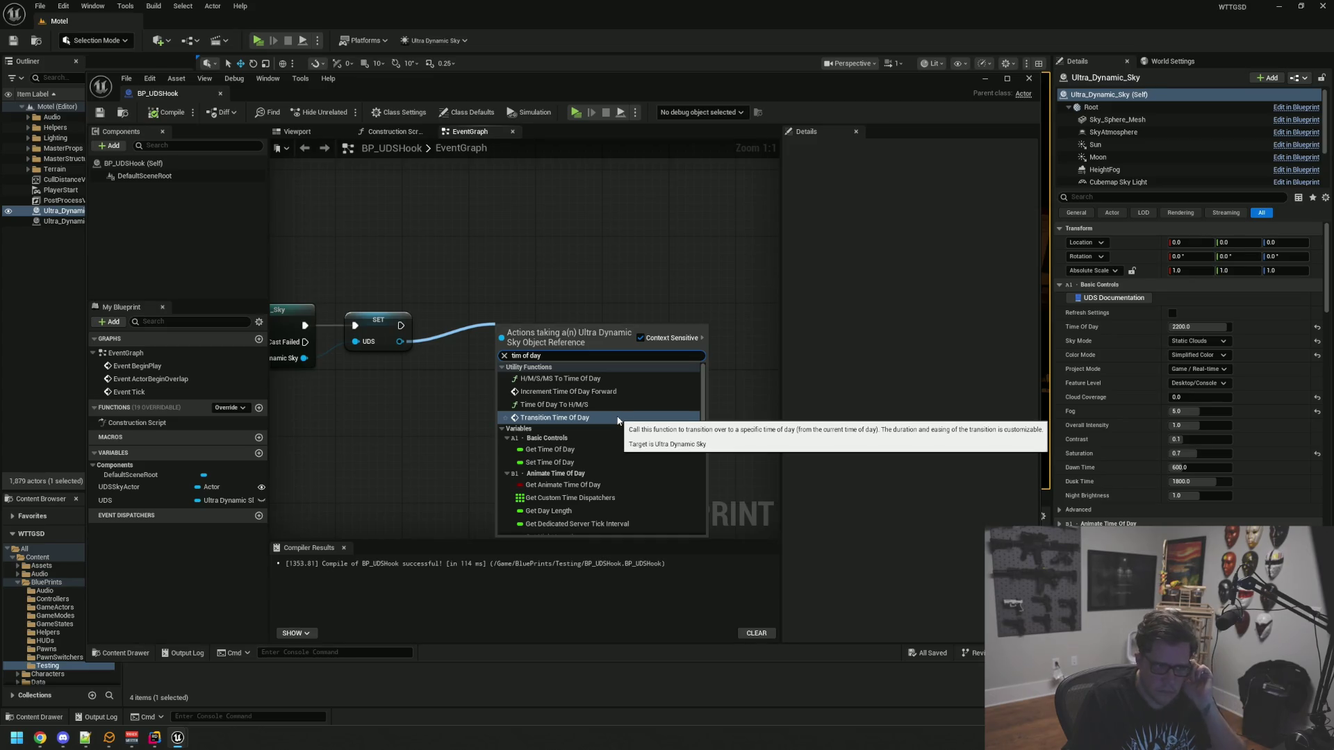
left_click(618, 419)
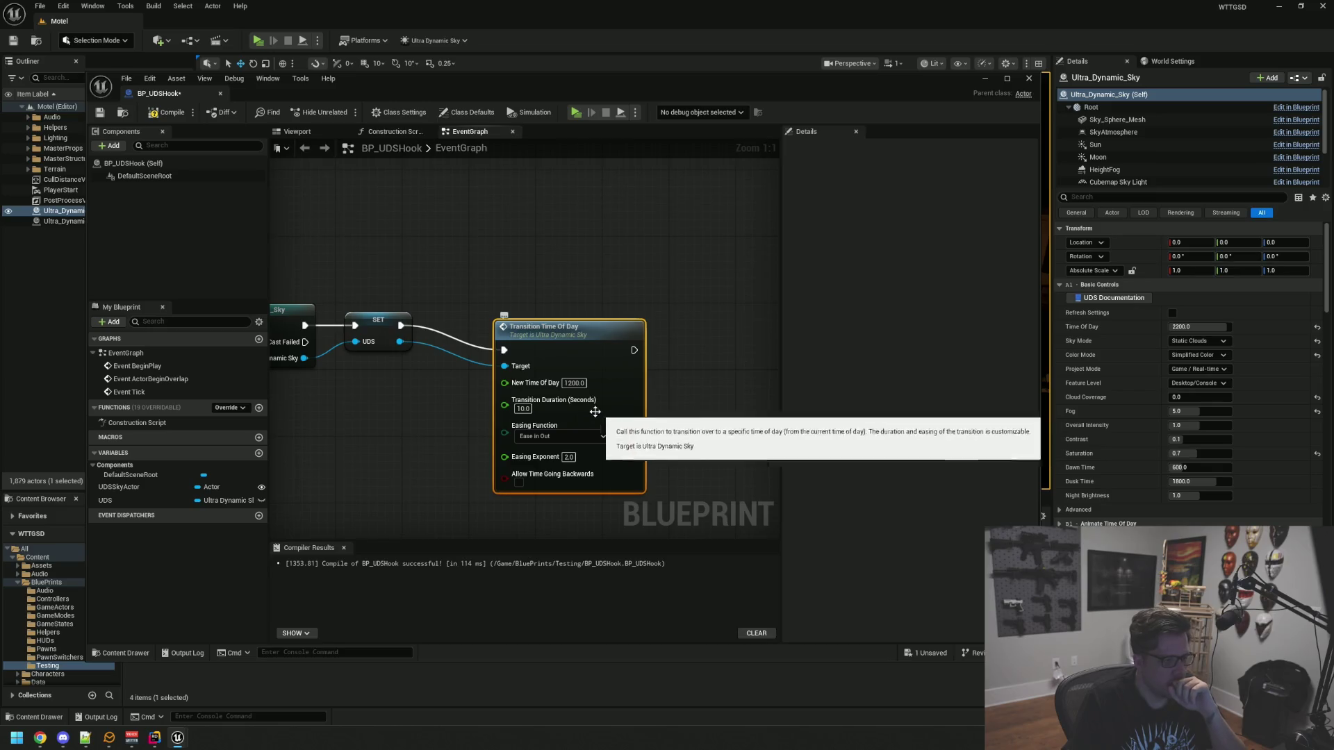
left_click_drag(485, 402, 514, 382)
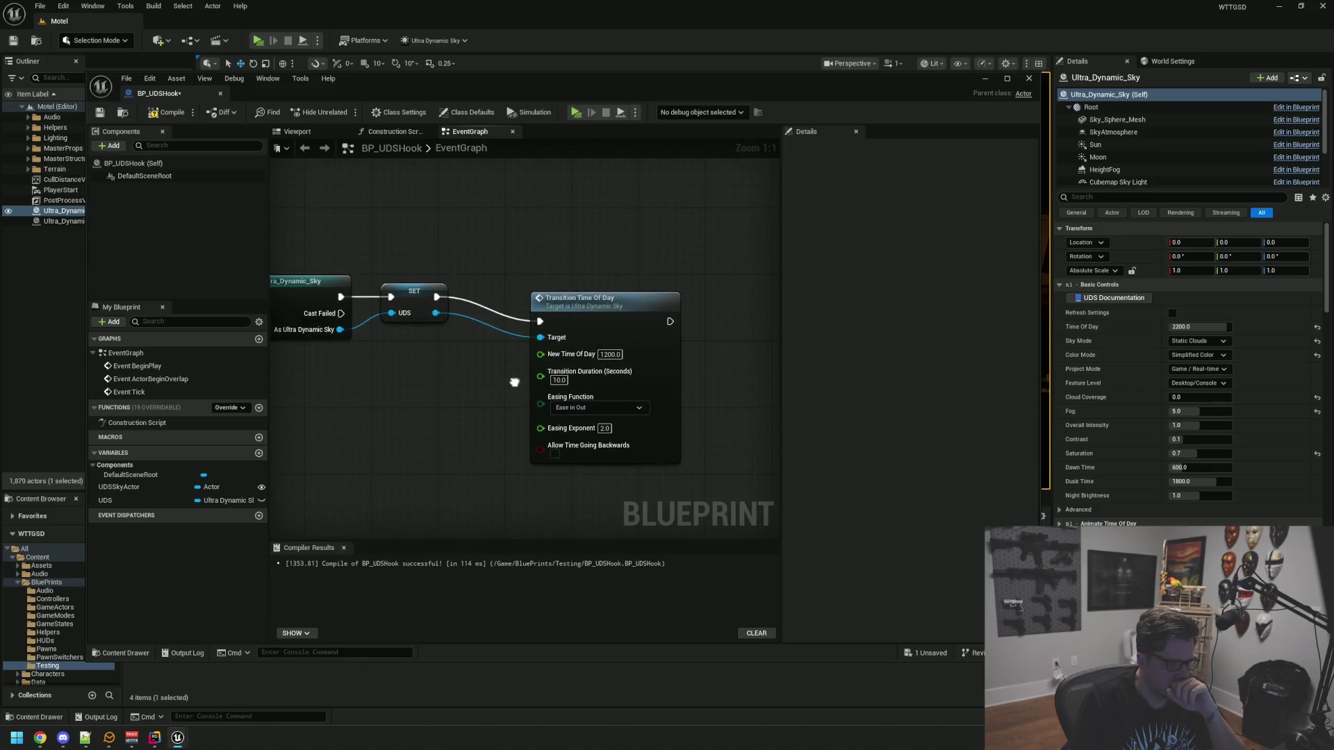
mouse_move(535, 240)
left_mouse_down()
mouse_move(591, 461)
mouse_move(587, 441)
left_mouse_up()
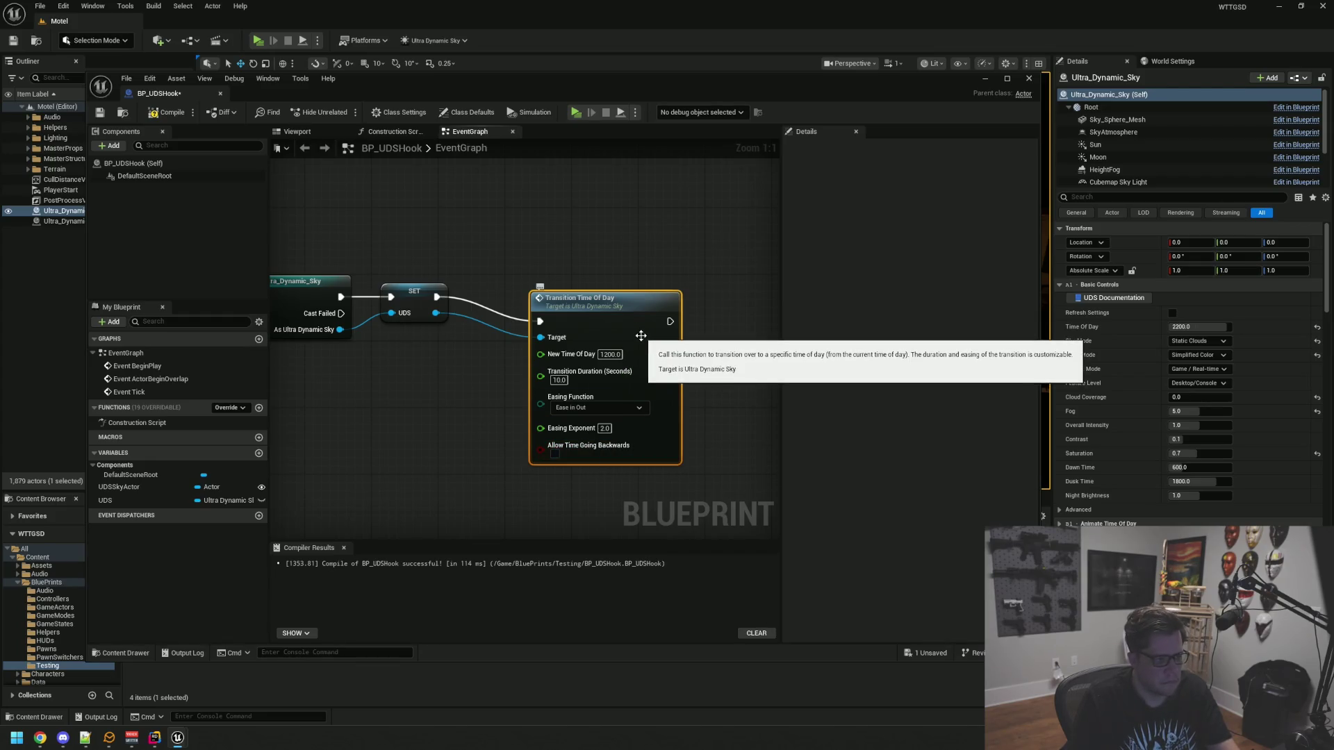
key("Delete")
mouse_move(625, 336)
left_mouse_down()
mouse_move(625, 348)
mouse_move(593, 337)
left_mouse_up()
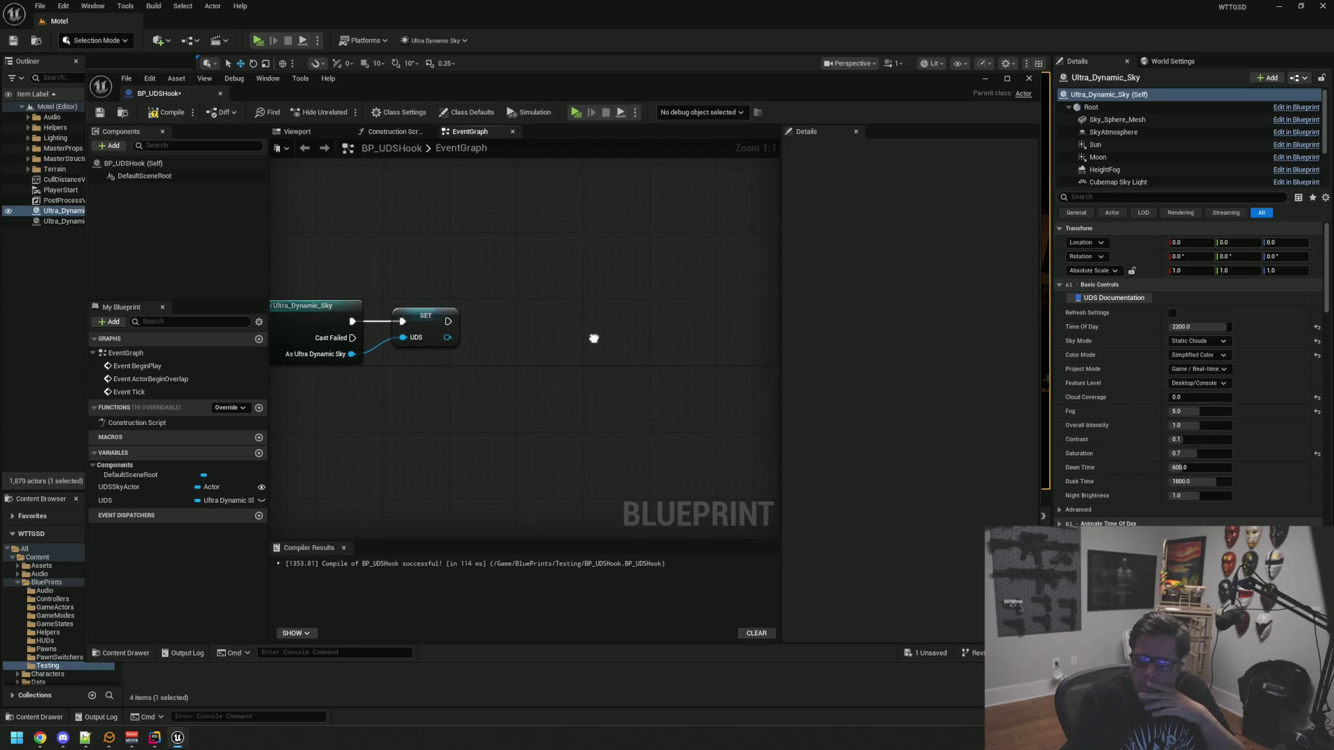
Add a Set Night Brightness node targeting UDS and position it beside the SET node
left_click_drag(448, 336, 553, 315)
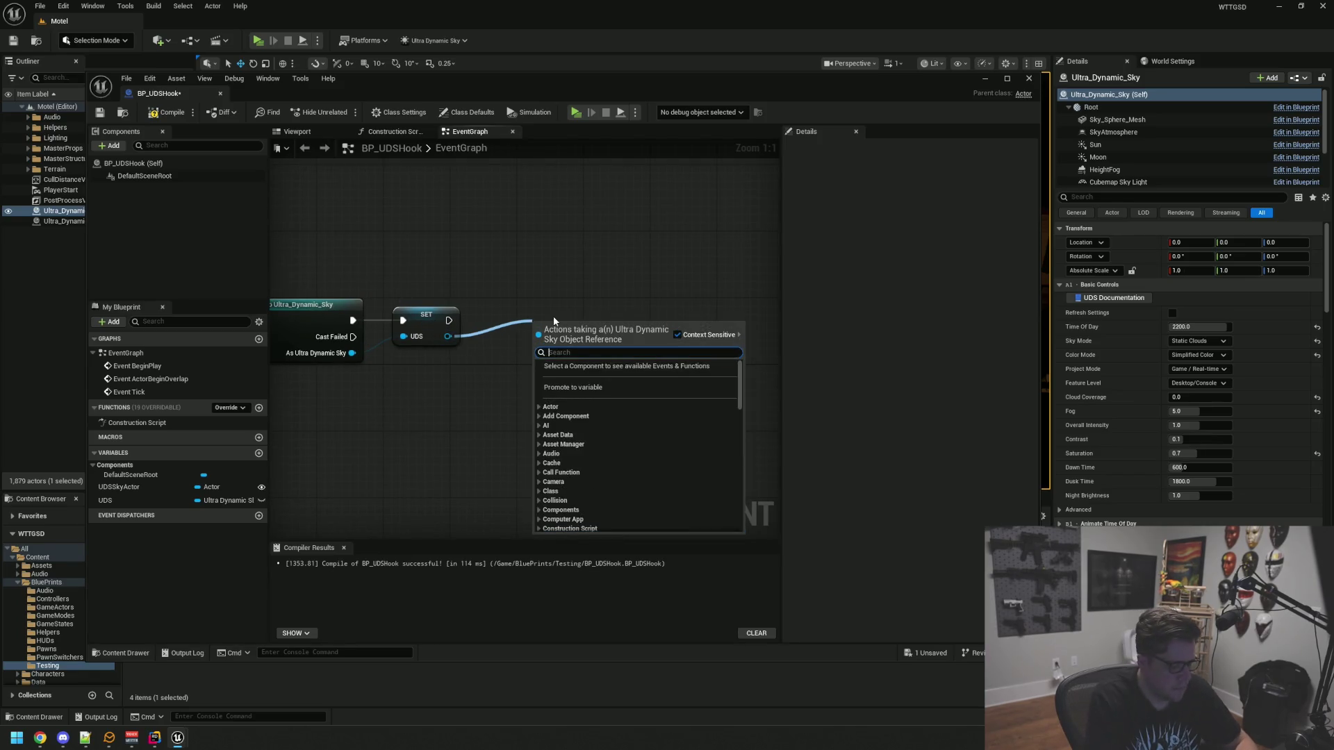
type("night bright")
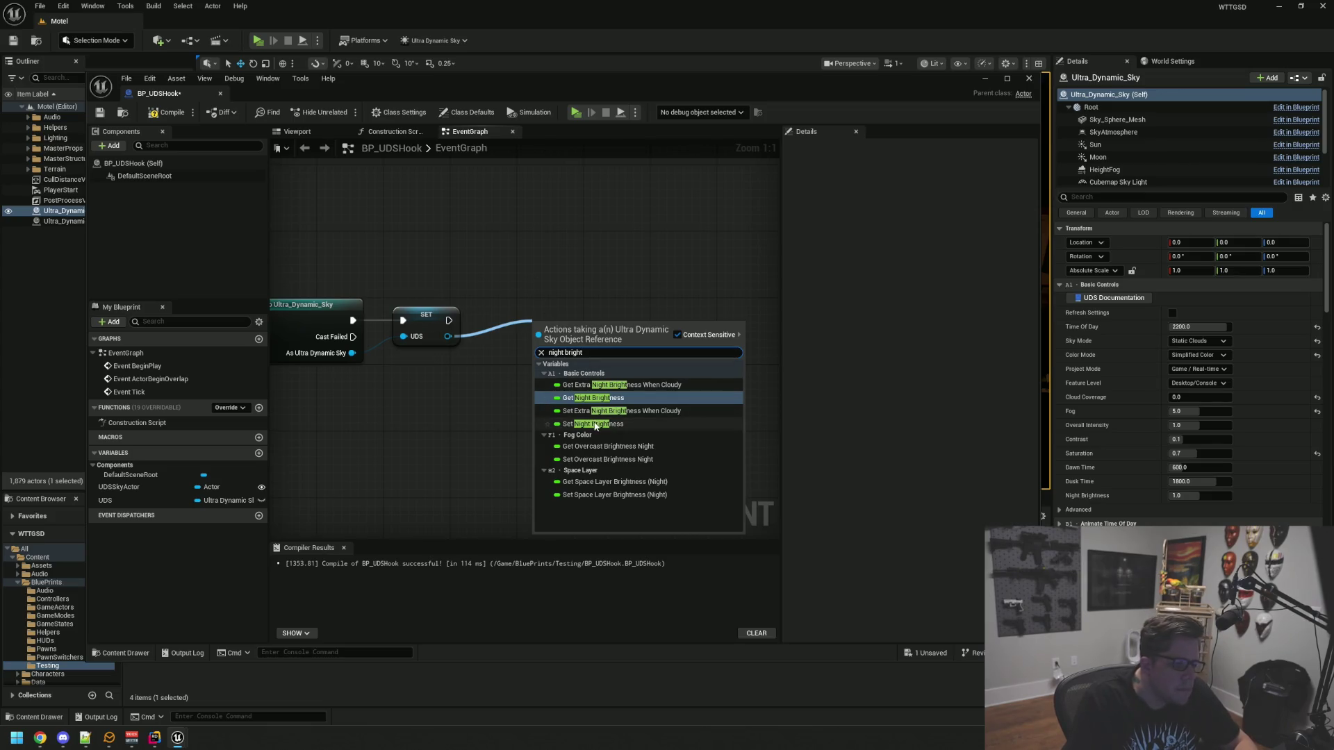
left_click(593, 424)
left_click_drag(560, 322, 644, 281)
left_click(592, 387)
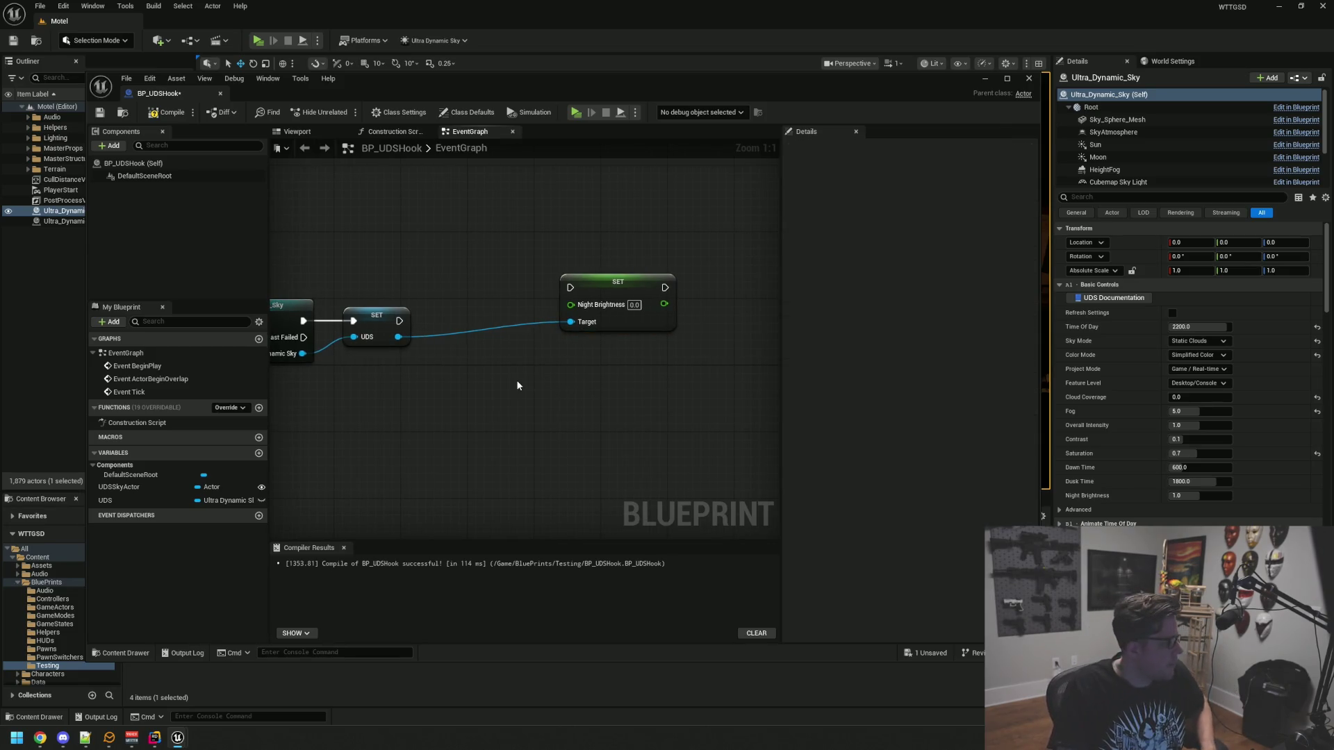
left_click_drag(603, 278, 551, 236)
left_click(486, 678)
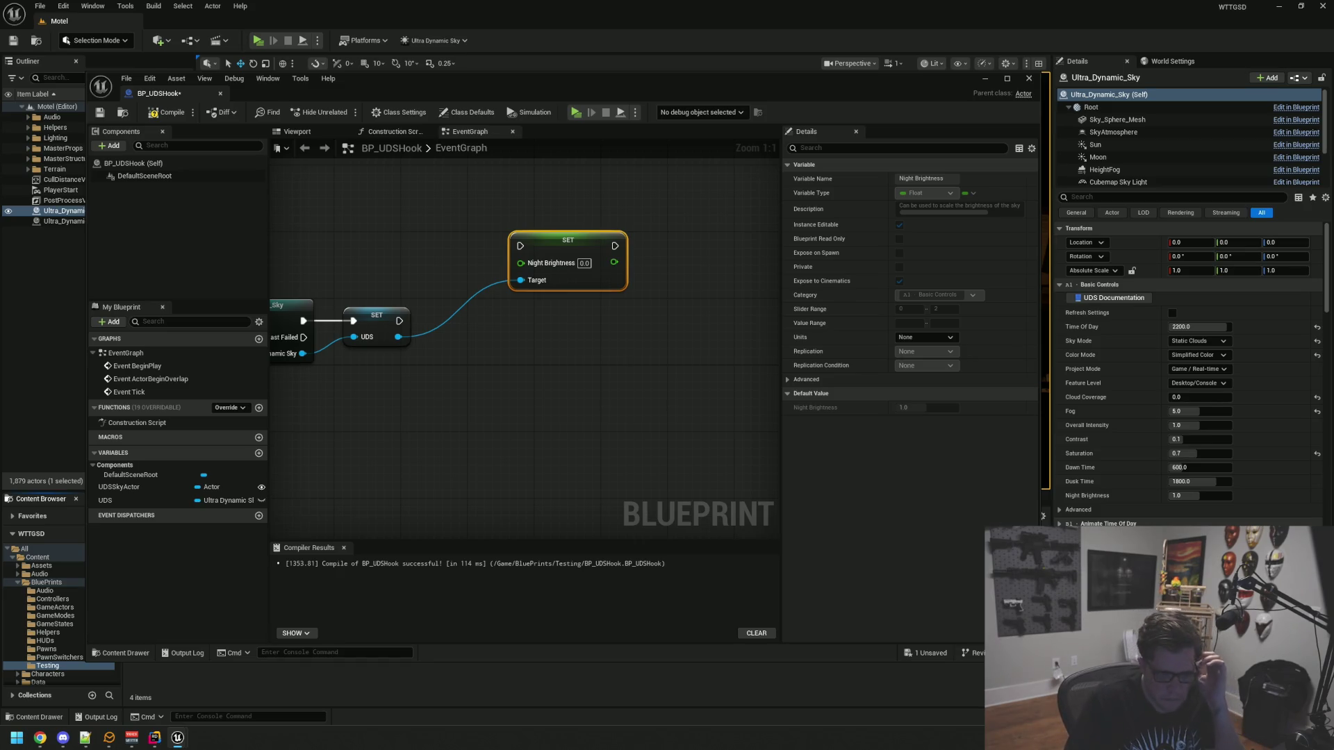
left_click(744, 406)
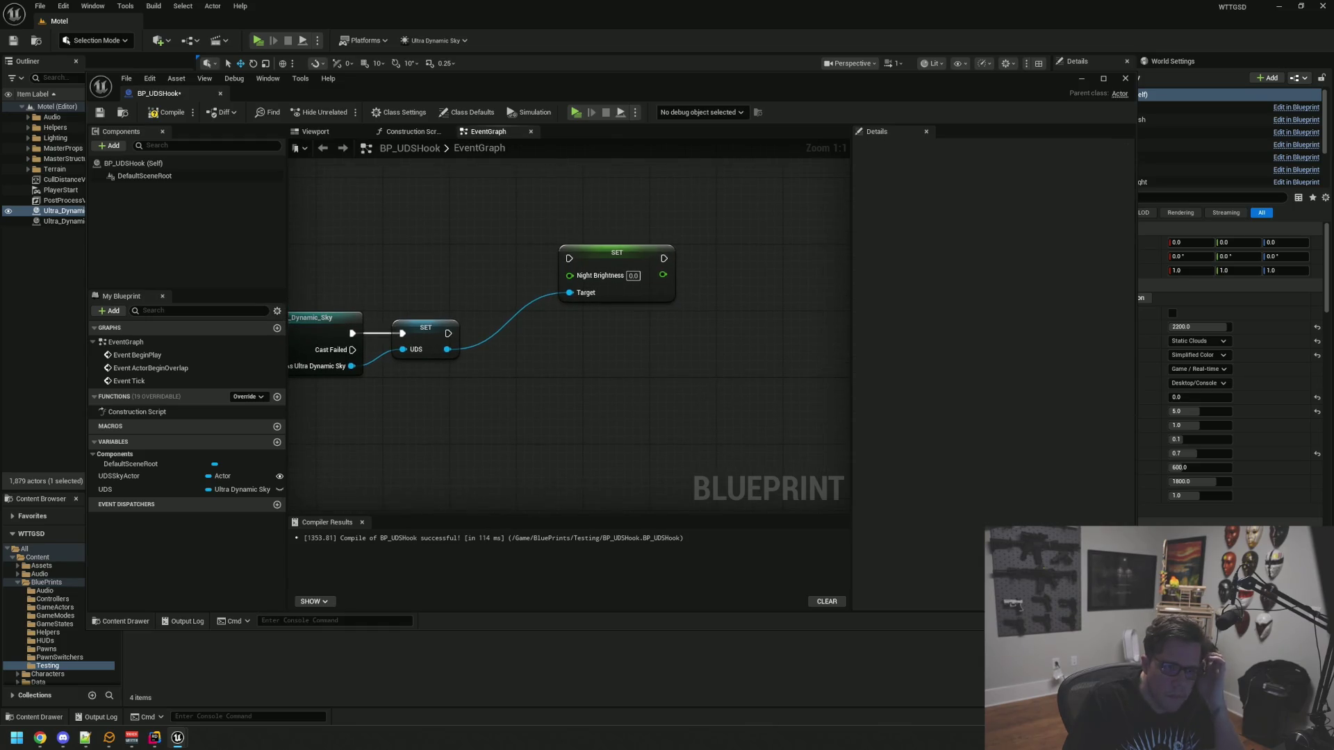
left_click_drag(679, 365, 683, 371)
Add a Set Fog node targeting UDS and place it above Night Brightness
mouse_move(455, 356)
left_mouse_down()
mouse_move(506, 378)
mouse_move(628, 373)
left_mouse_up()
type("fog")
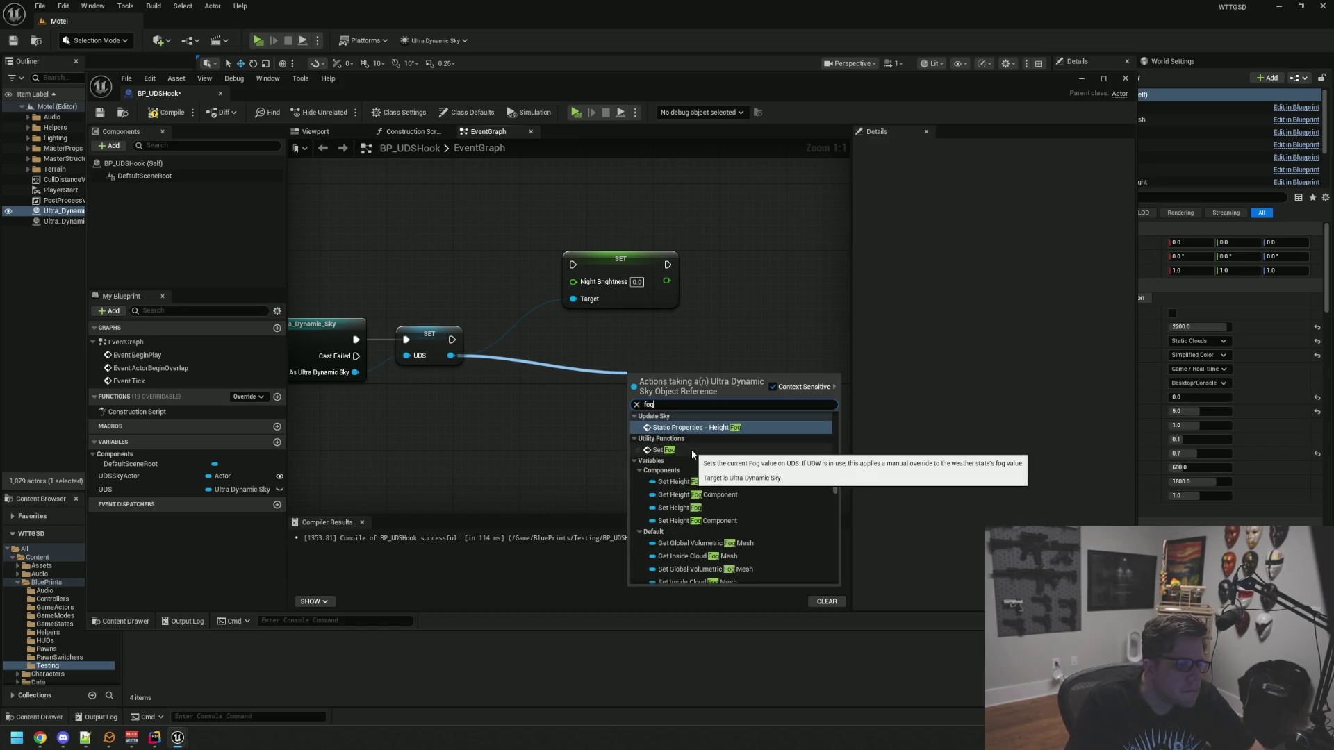
scroll(748, 503, "down", 5)
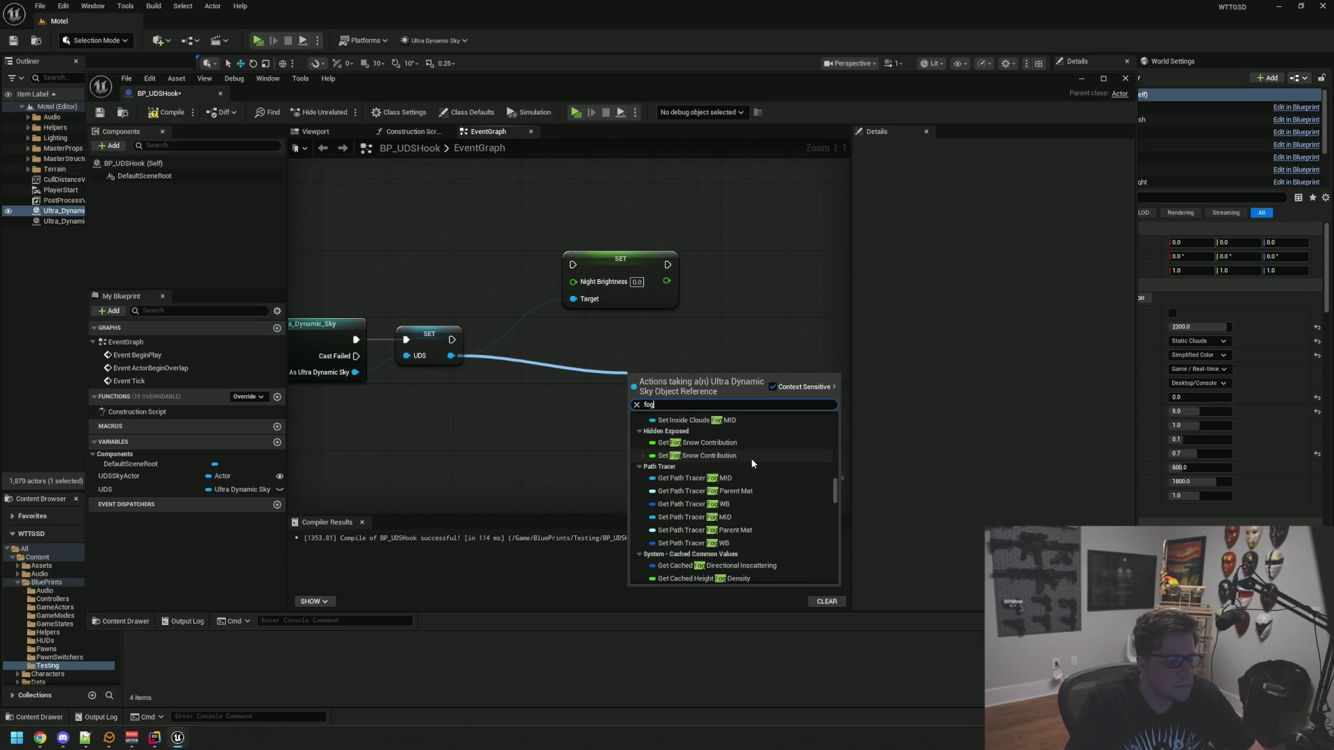
scroll(748, 459, "up", 5)
scroll(746, 464, "up", 2)
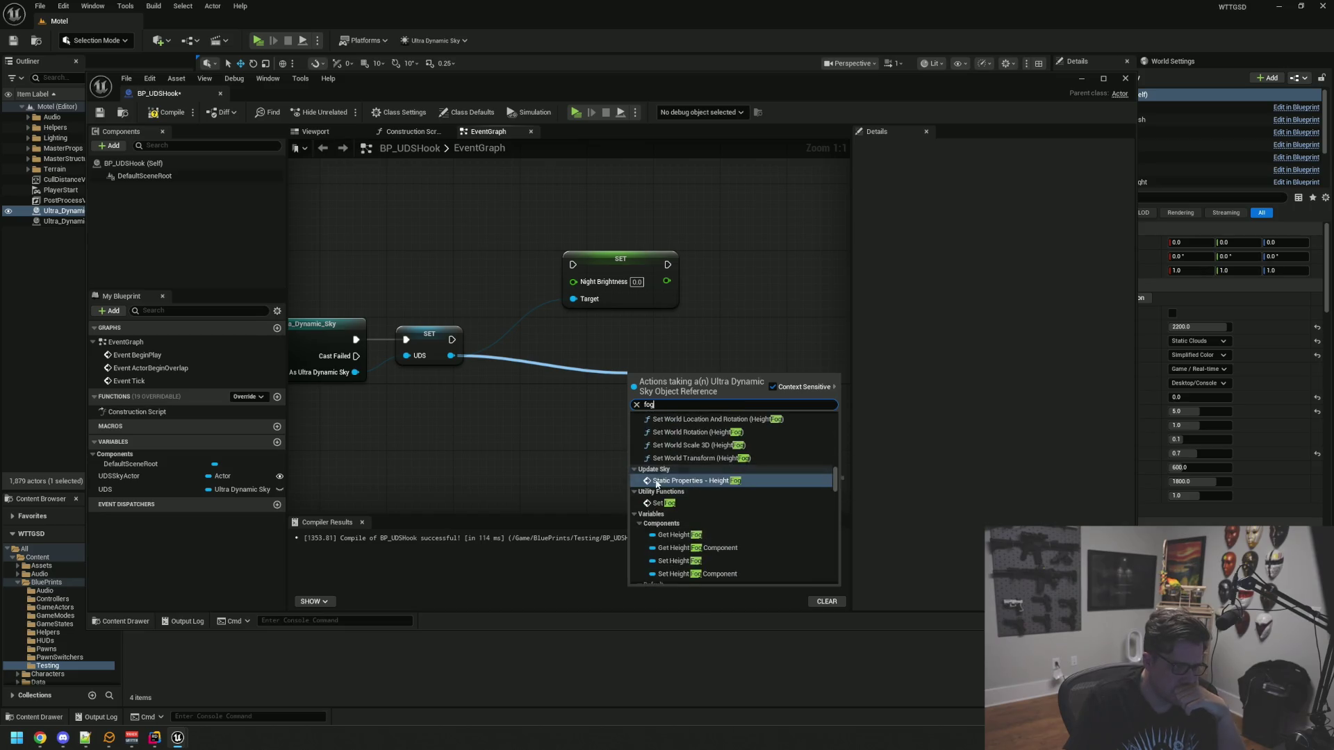
left_click(664, 500)
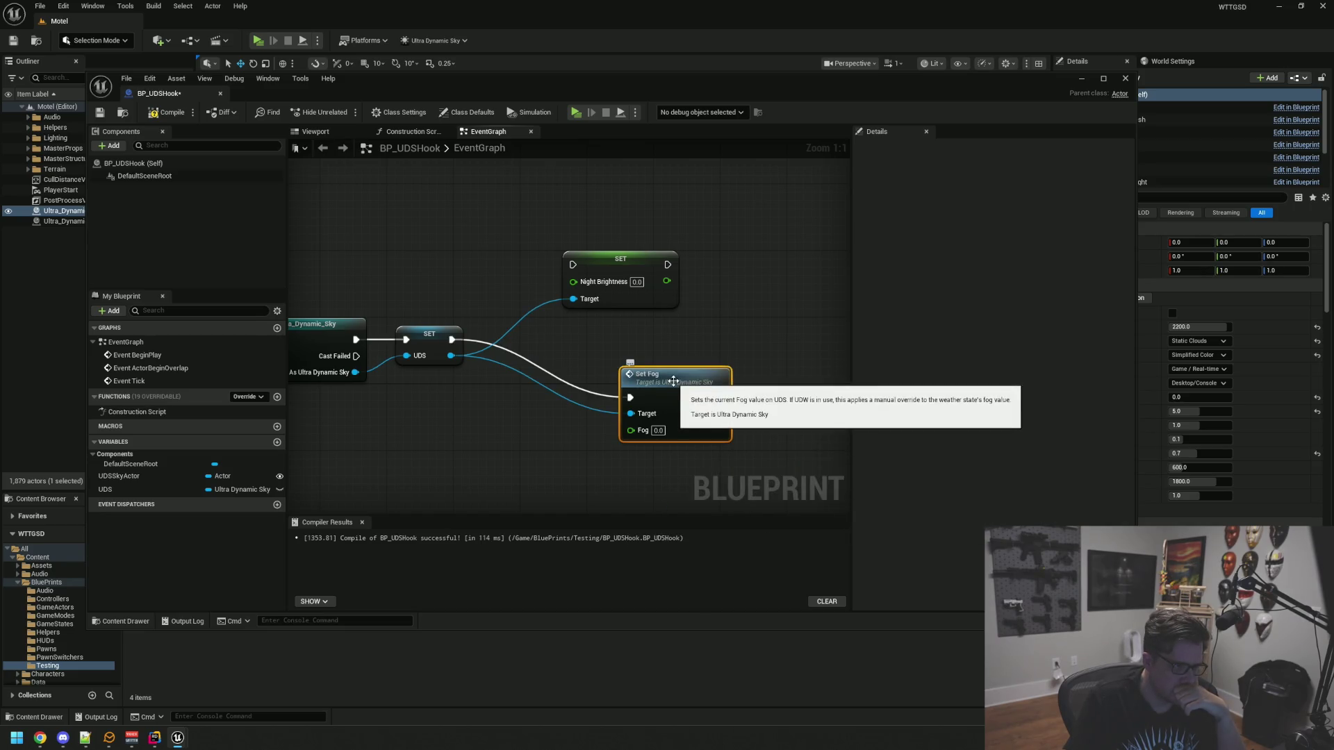
left_click_drag(674, 375, 621, 359)
left_click(706, 364)
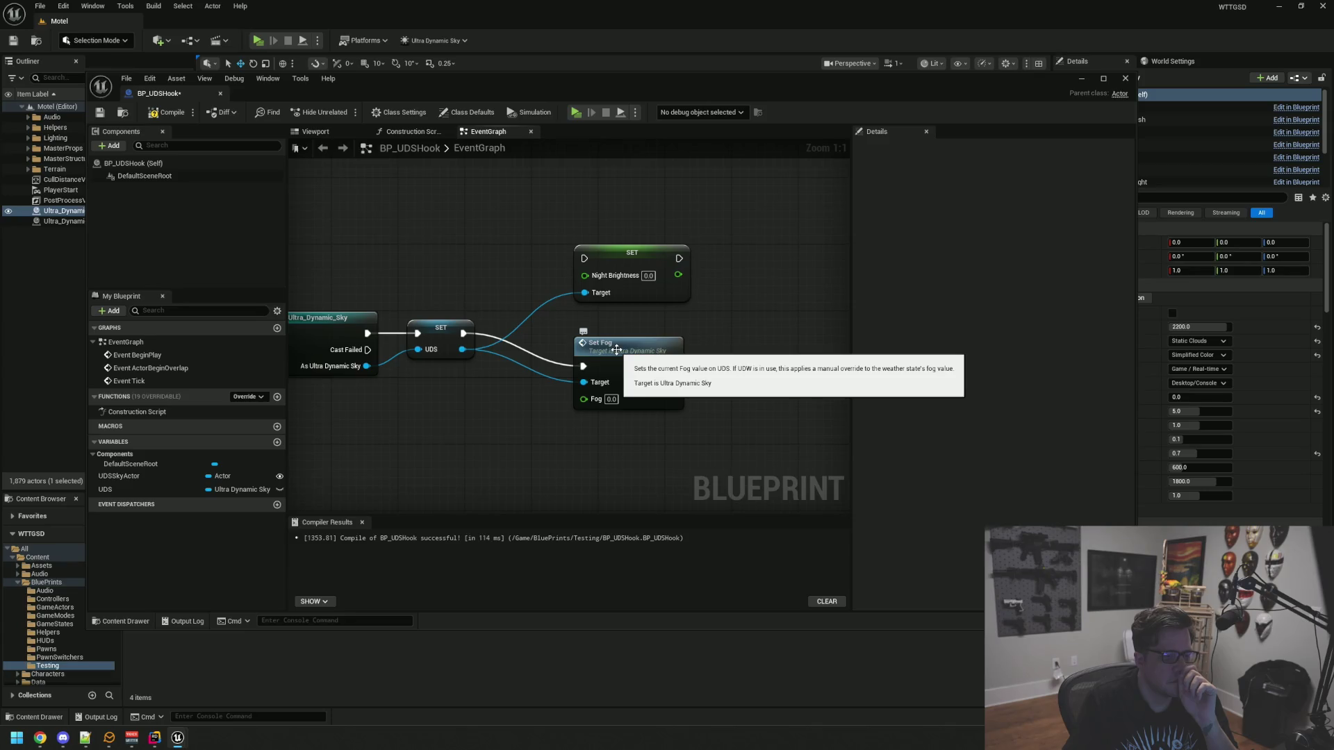
left_click_drag(619, 255, 618, 265)
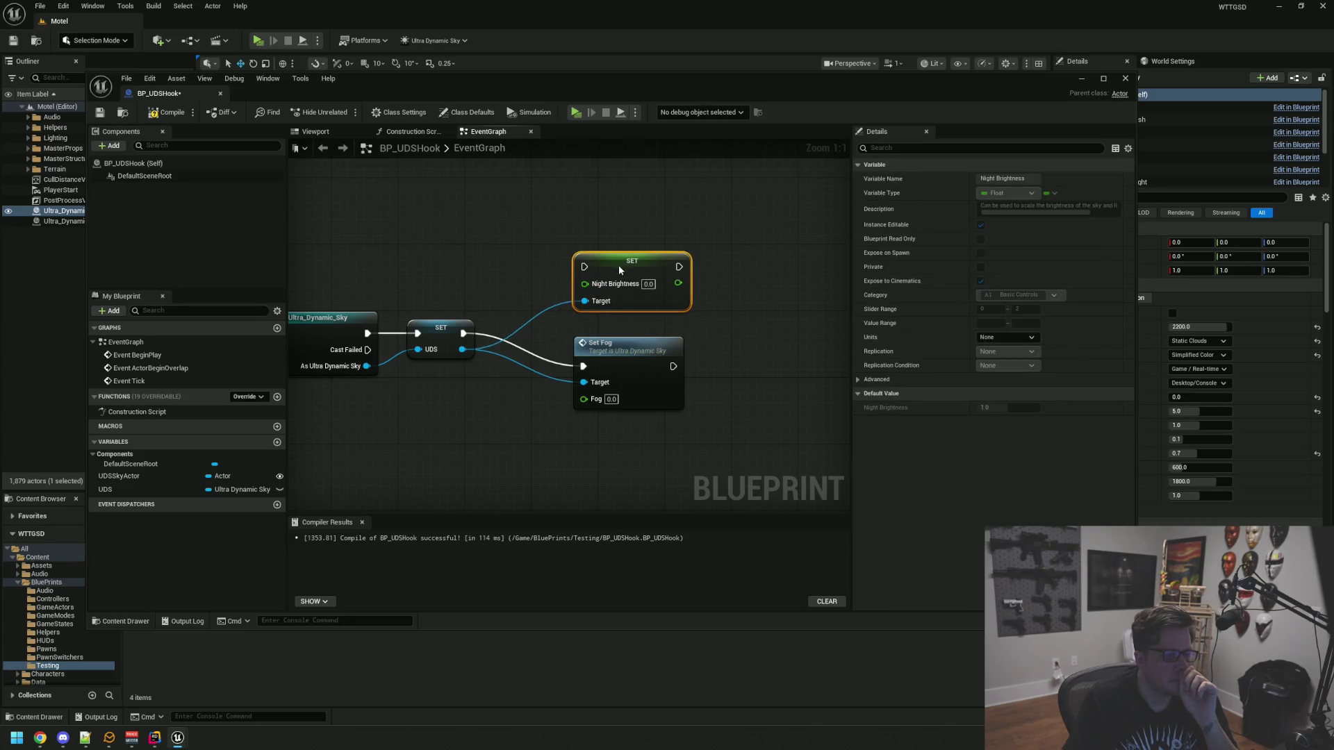
left_click_drag(622, 348, 620, 180)
left_click_drag(632, 270, 626, 332)
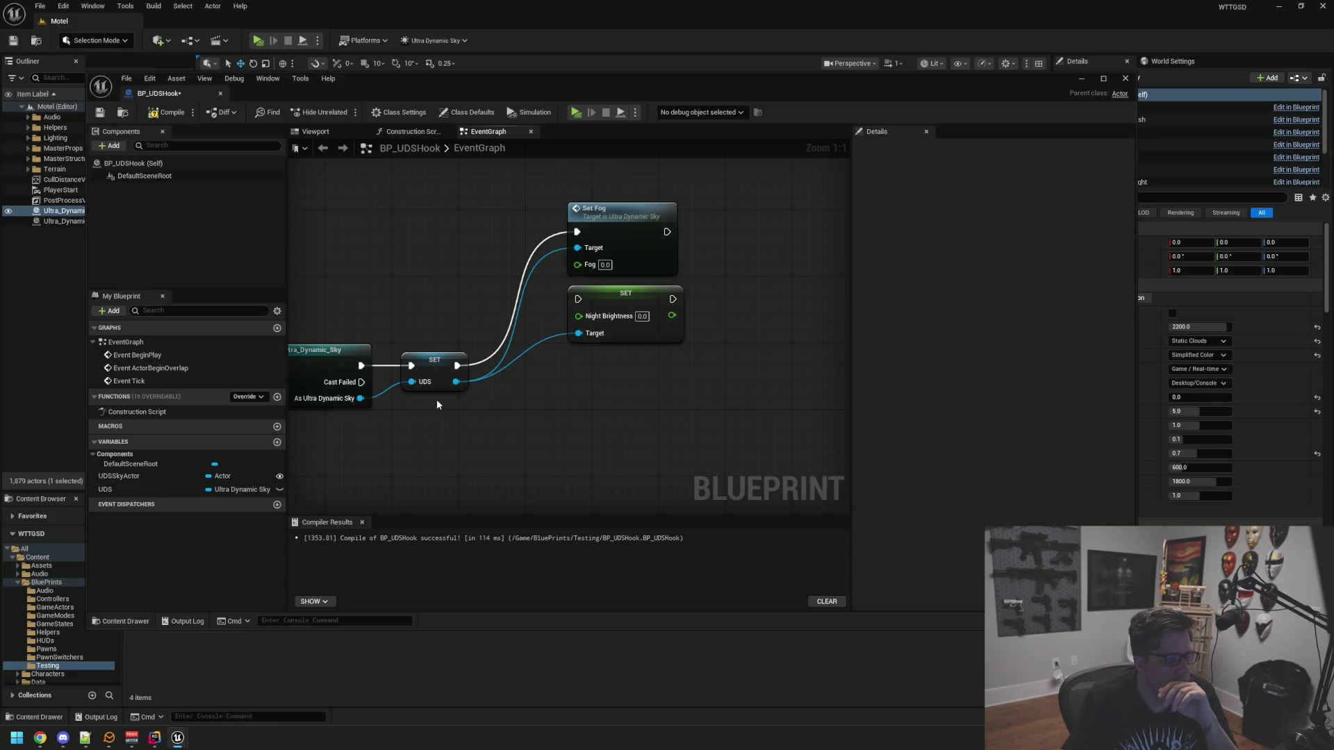
left_click_drag(456, 382, 622, 408)
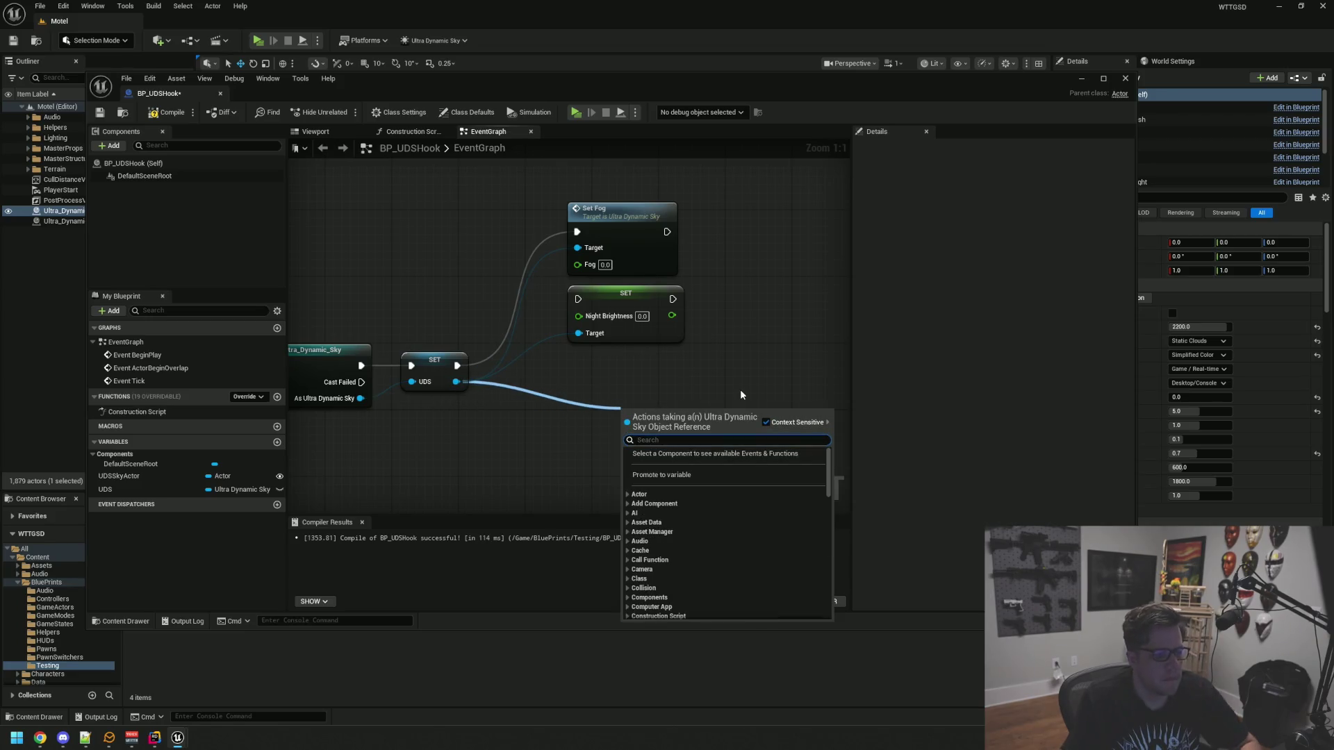
Add a SET Moon Light Intensity node on UDS below the other setters and zoom out
type("moon light")
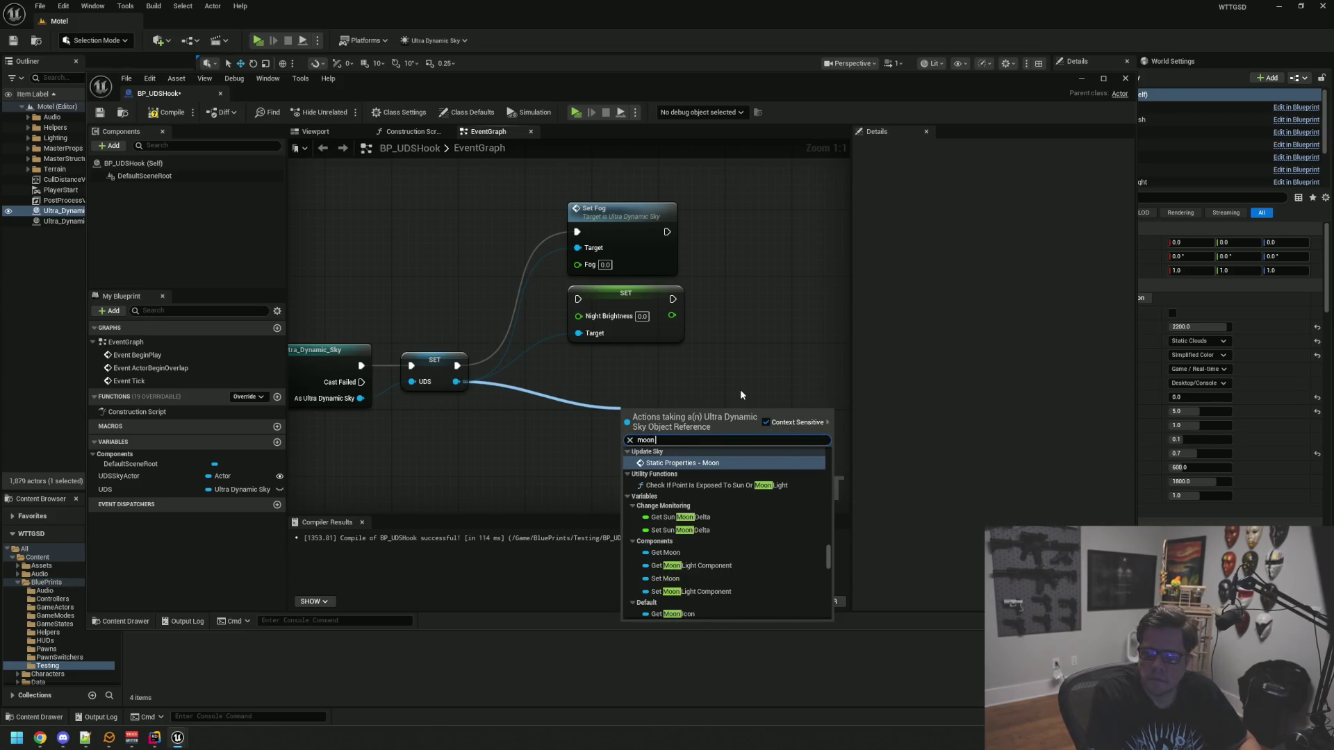
type(" inten")
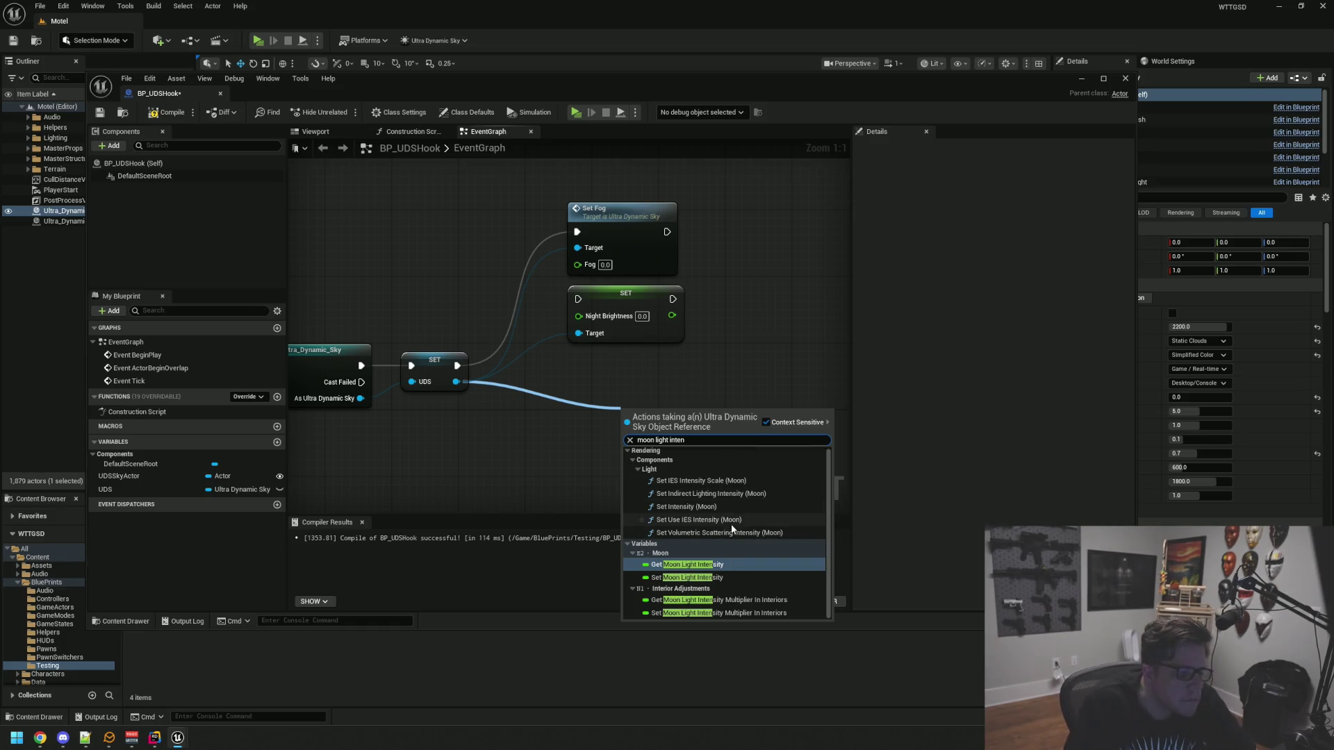
left_click(706, 579)
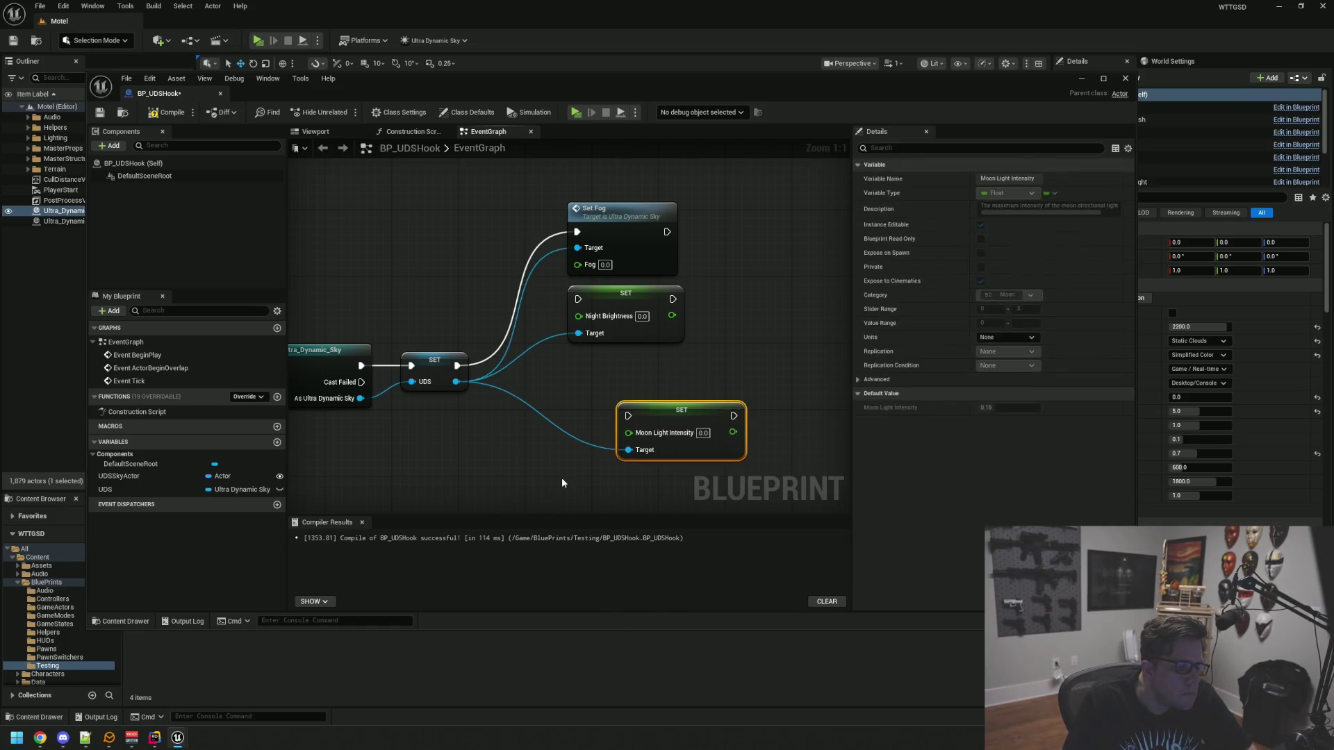
left_click_drag(665, 406, 606, 364)
left_click(645, 427)
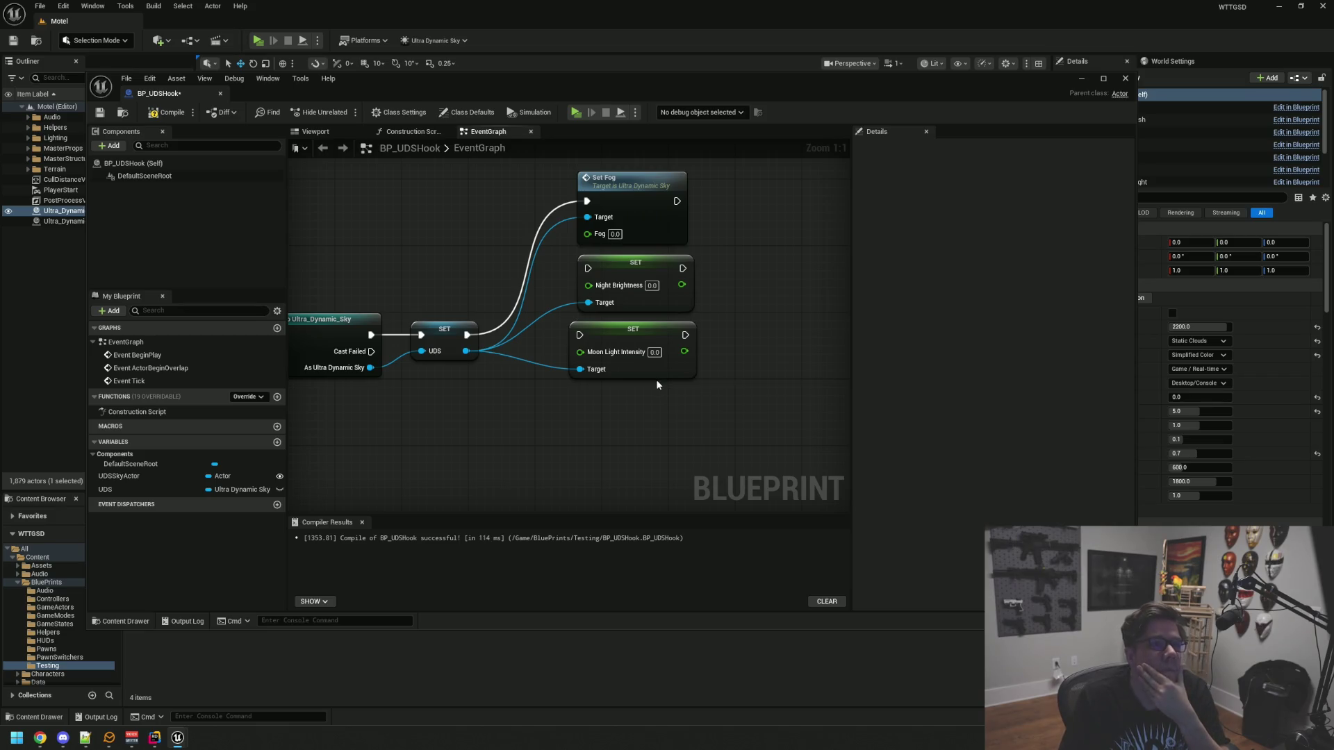
left_click_drag(647, 421, 651, 395)
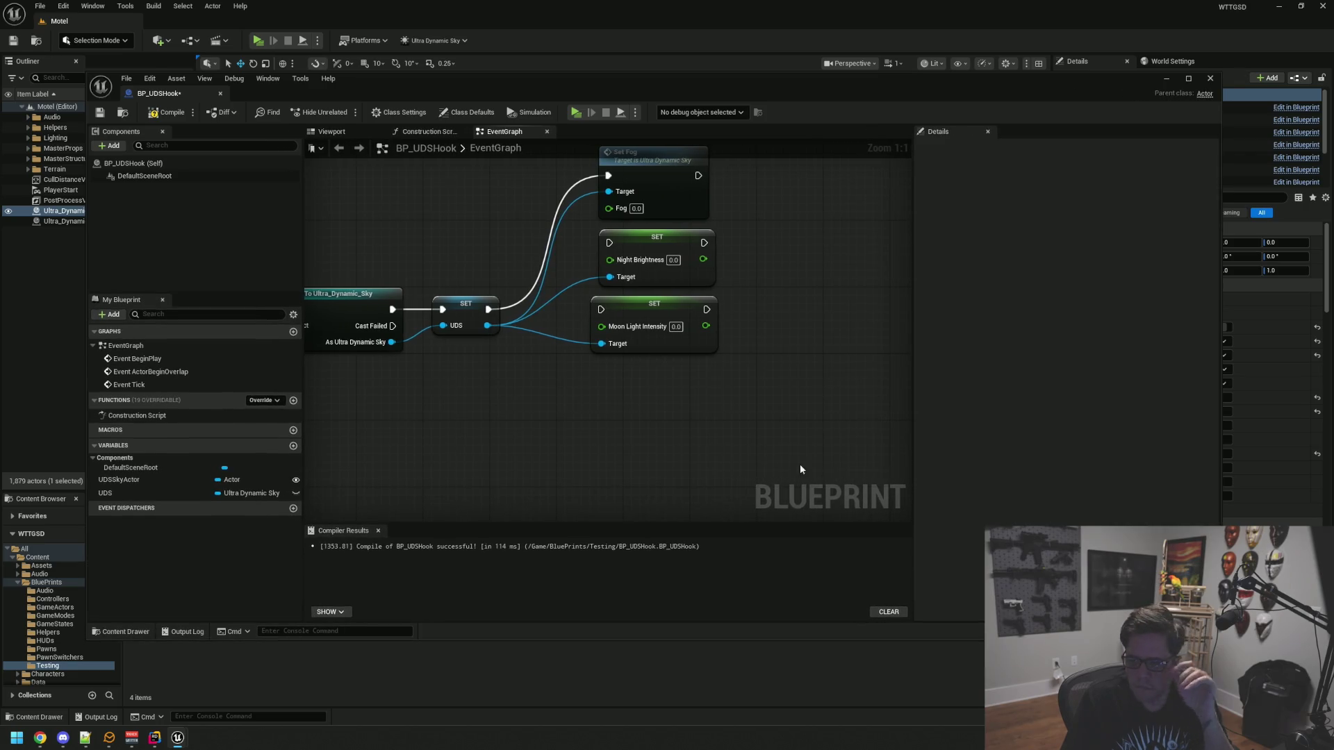
left_click_drag(790, 463, 793, 476)
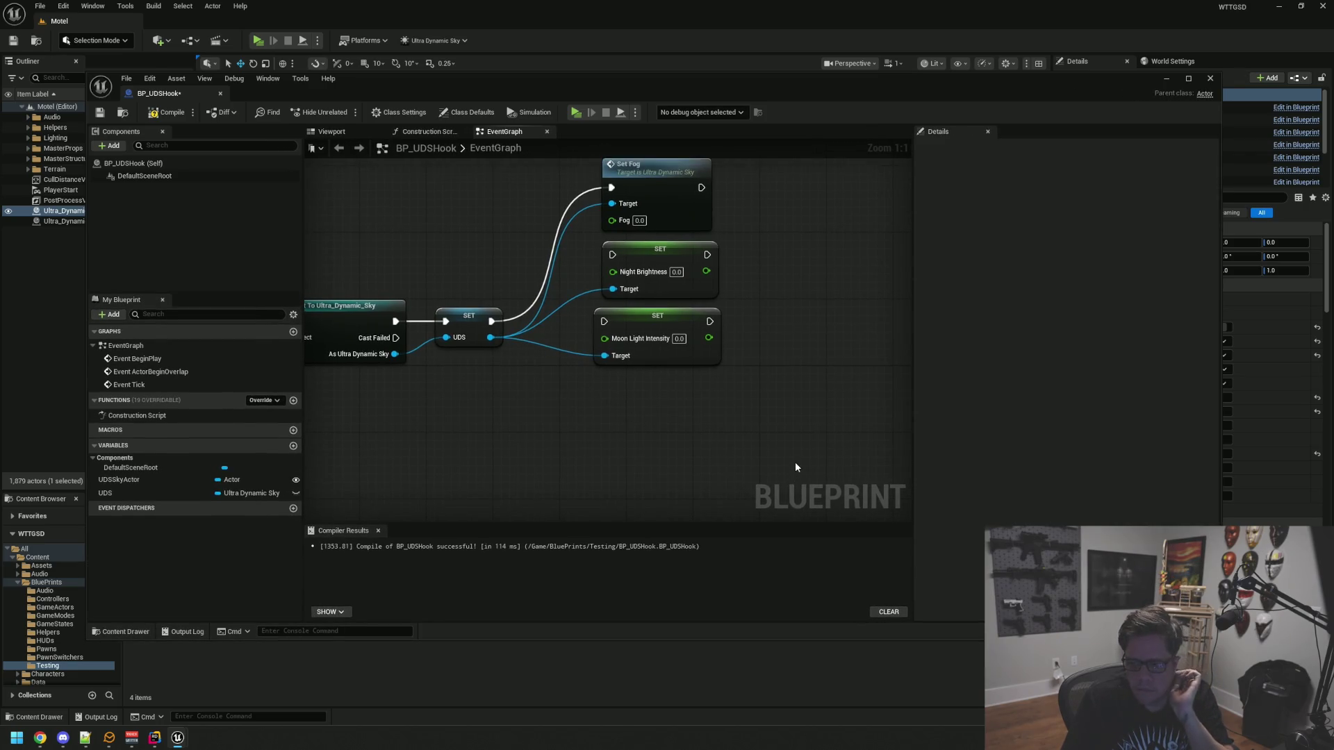
scroll(720, 431, "down", 3)
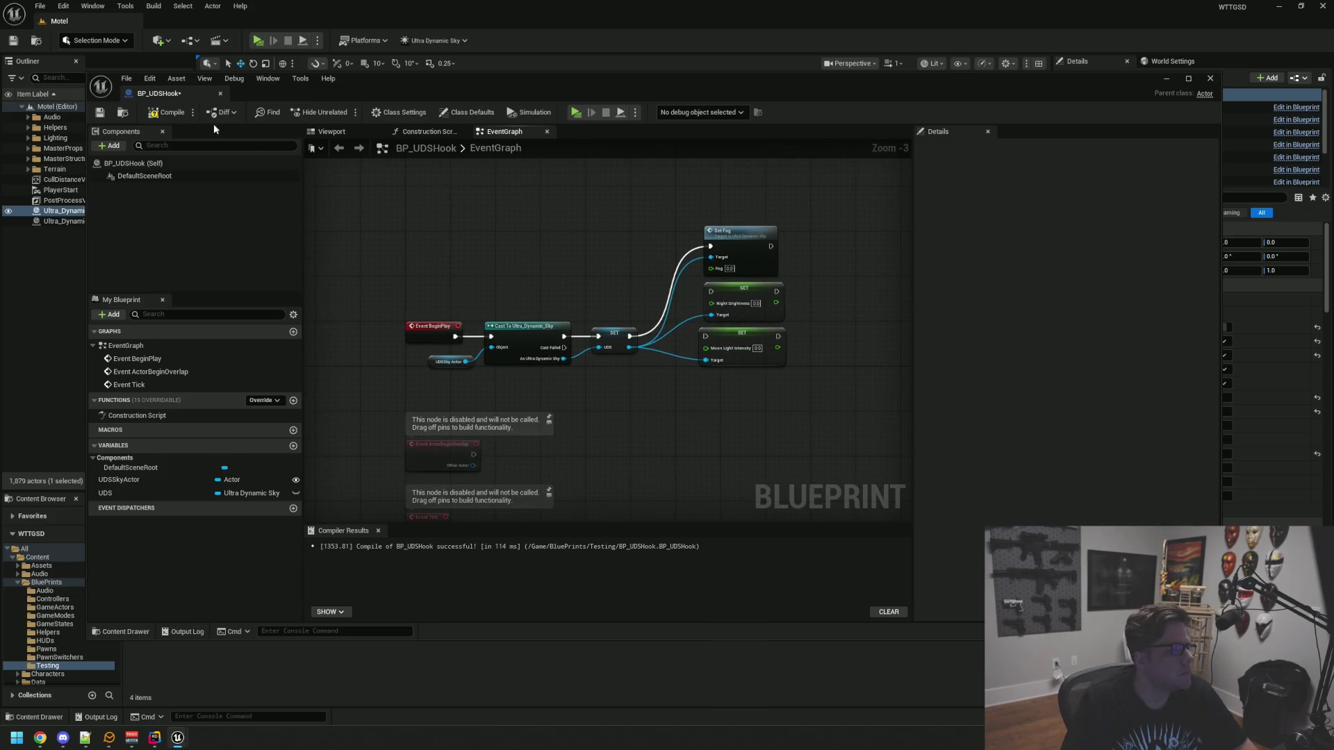
Force-delete the BP_UDSHook blueprint asset from the level editor
left_click(80, 112)
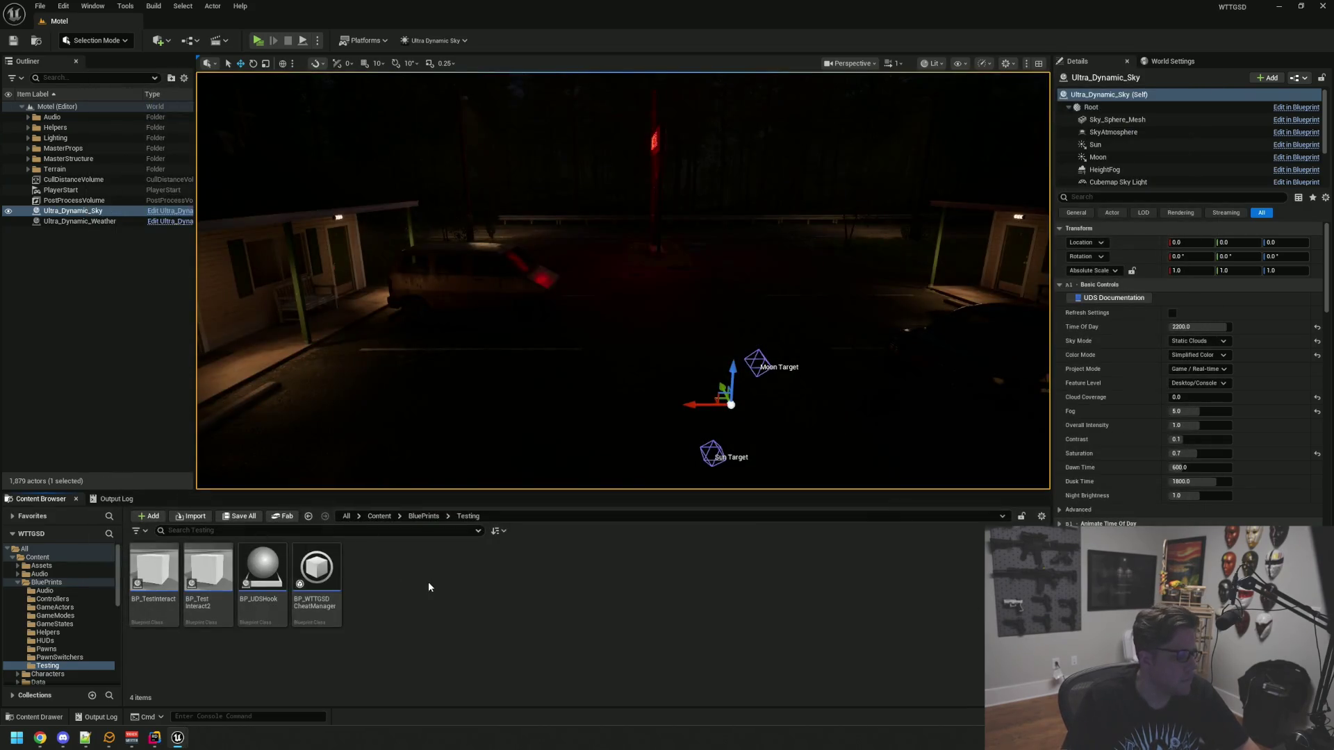
left_click(263, 570)
key("Delete")
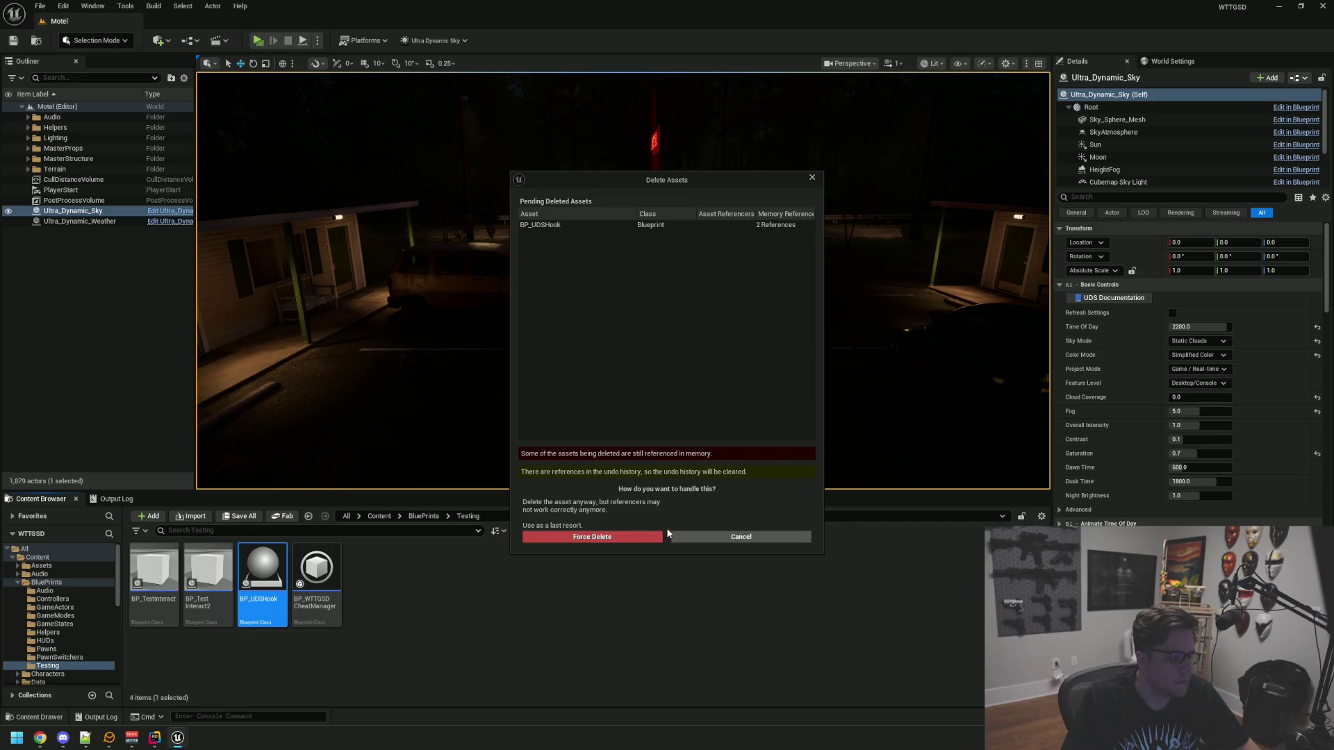
left_click(628, 536)
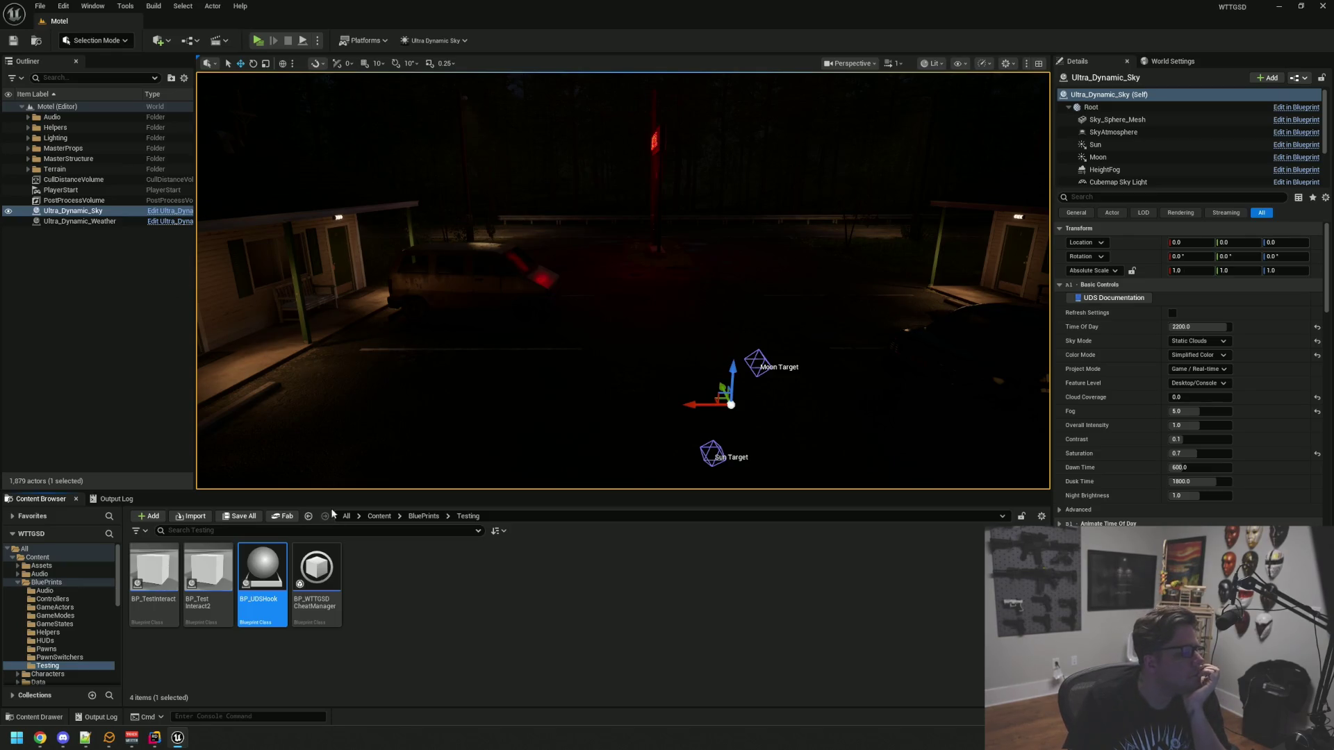
Collapse the ParkingLot, Exterior and MasterProps outliner folders and aim the camera along the motel
left_click(187, 738)
left_click(187, 738)
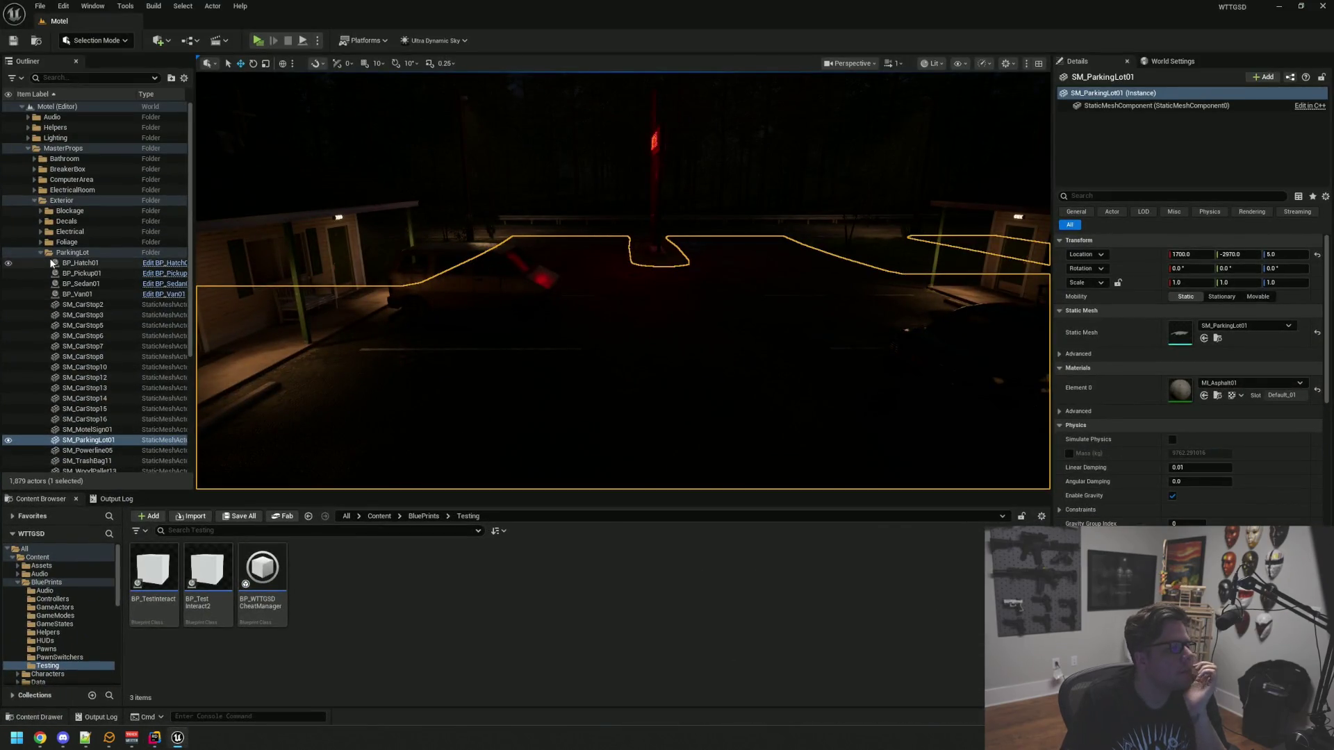
left_click(40, 252)
left_click(35, 200)
left_click(27, 148)
left_click(86, 332)
mouse_move(611, 334)
left_mouse_down()
mouse_move(597, 331)
mouse_move(628, 306)
mouse_move(703, 292)
mouse_move(688, 270)
mouse_move(686, 283)
mouse_move(516, 279)
left_mouse_up()
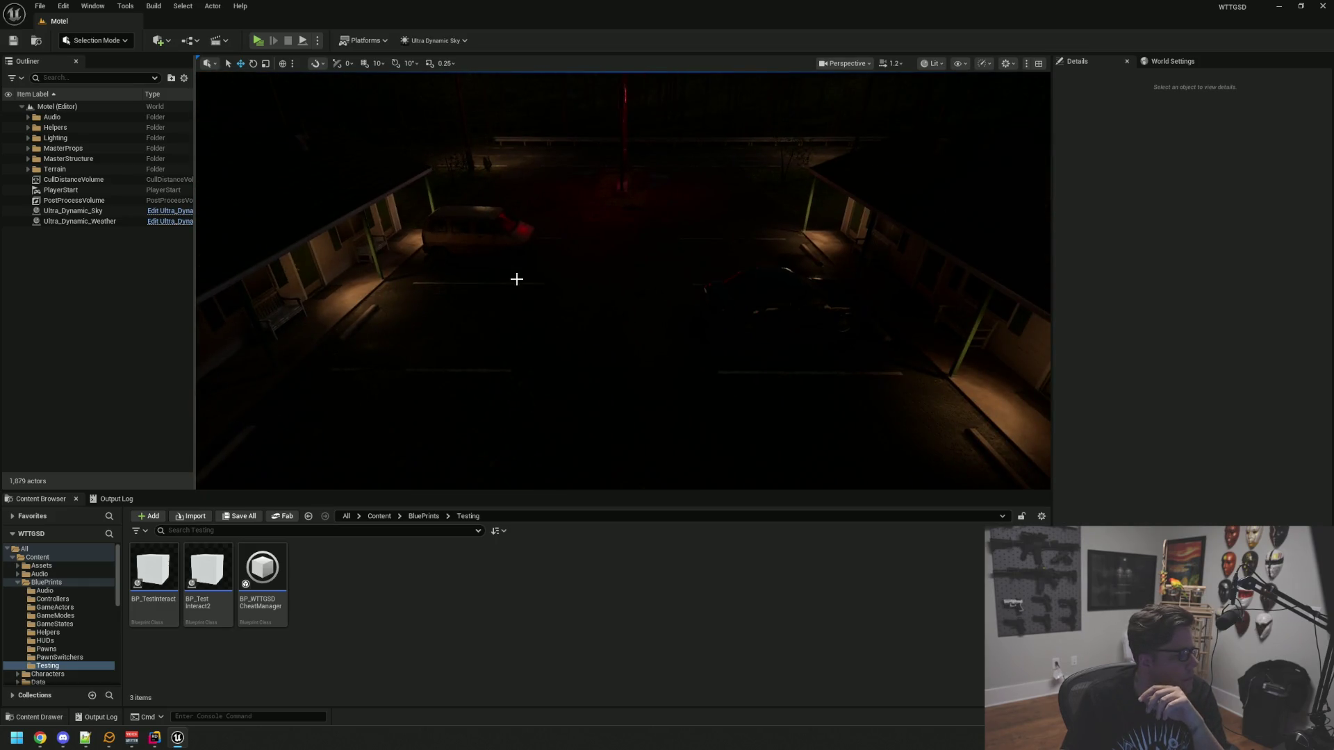
Play the level in a standalone preview, stop it, and return to WeatherManager.cpp
left_click(258, 40)
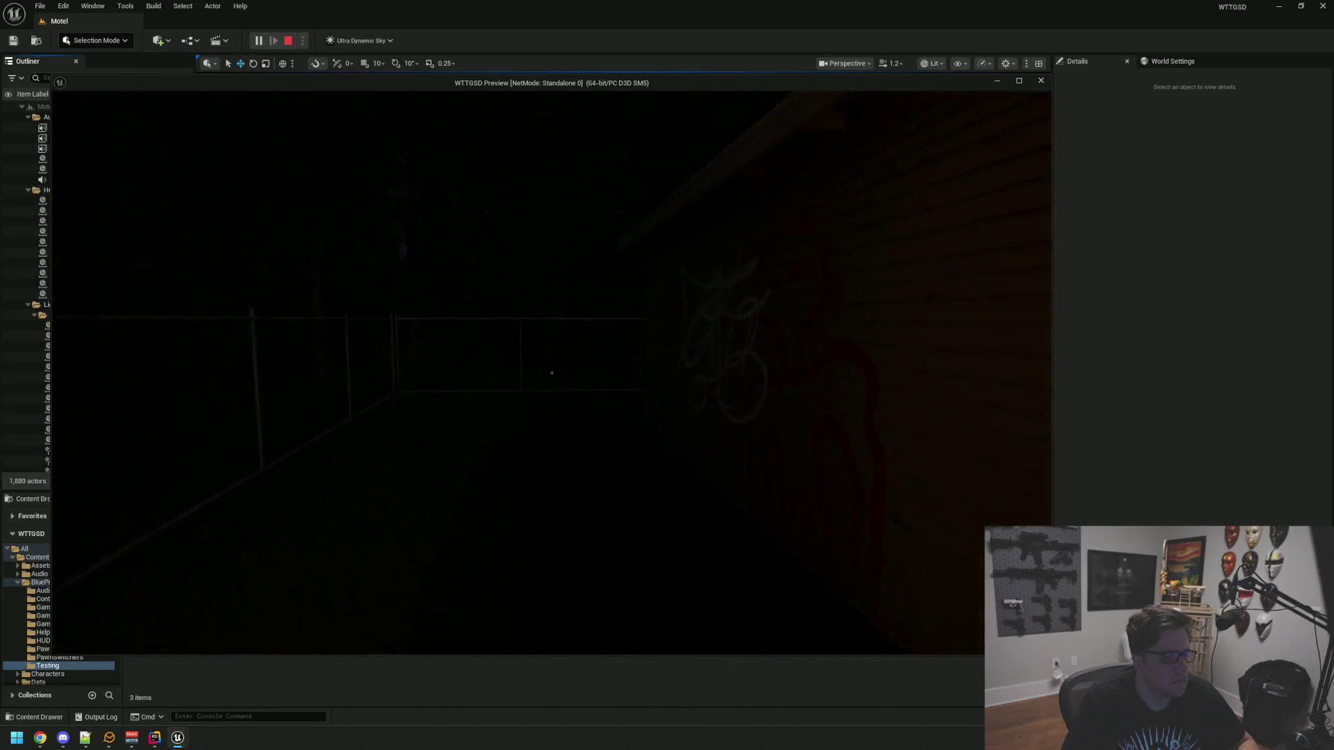
key("Escape")
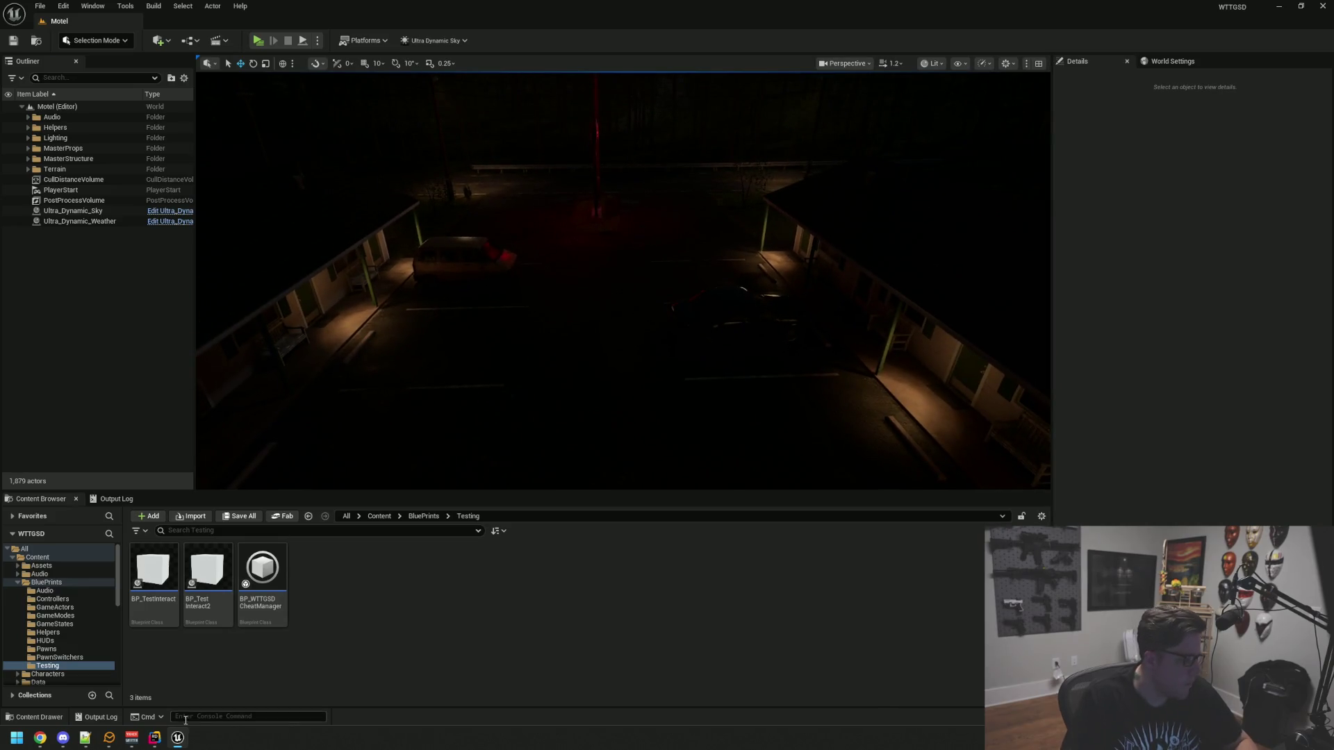
left_click(154, 738)
left_click(896, 261)
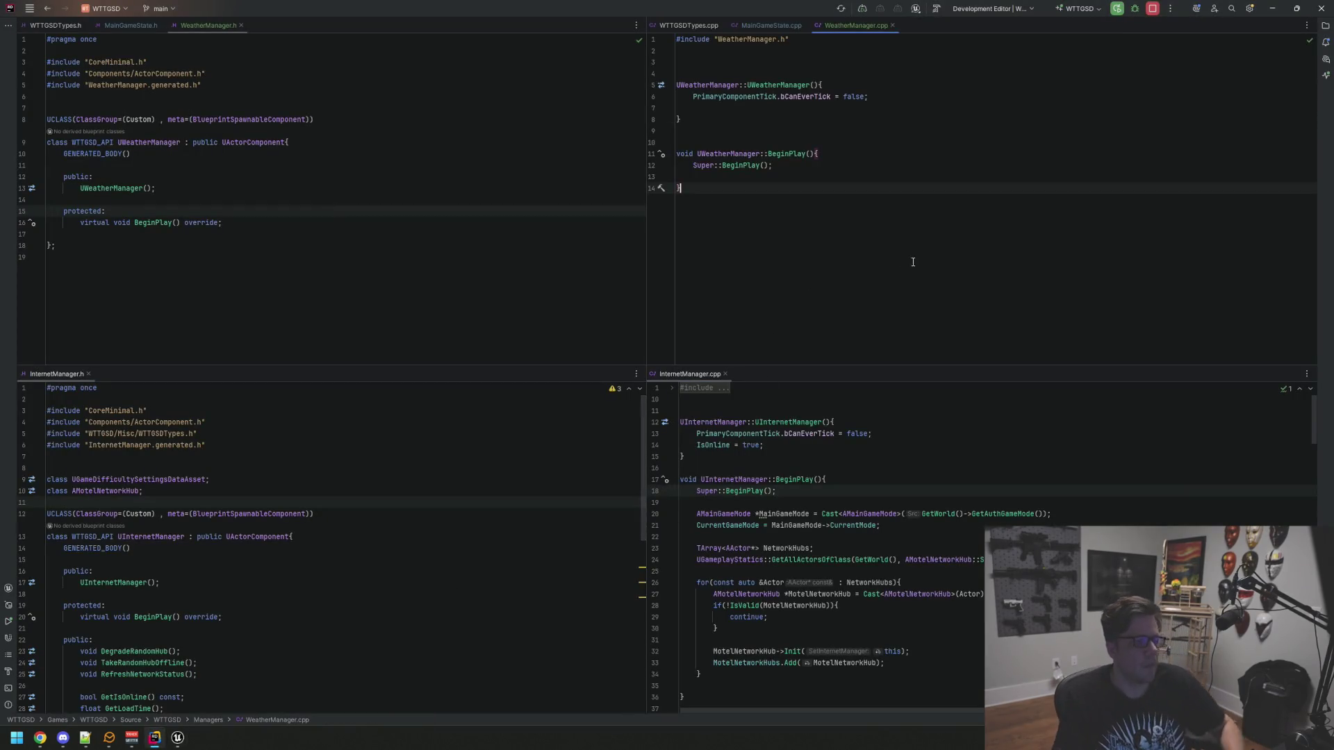
Close the InternetManager.cpp and InternetManager.h tabs and show the solution tree's Helpers folder
middle_click(682, 373)
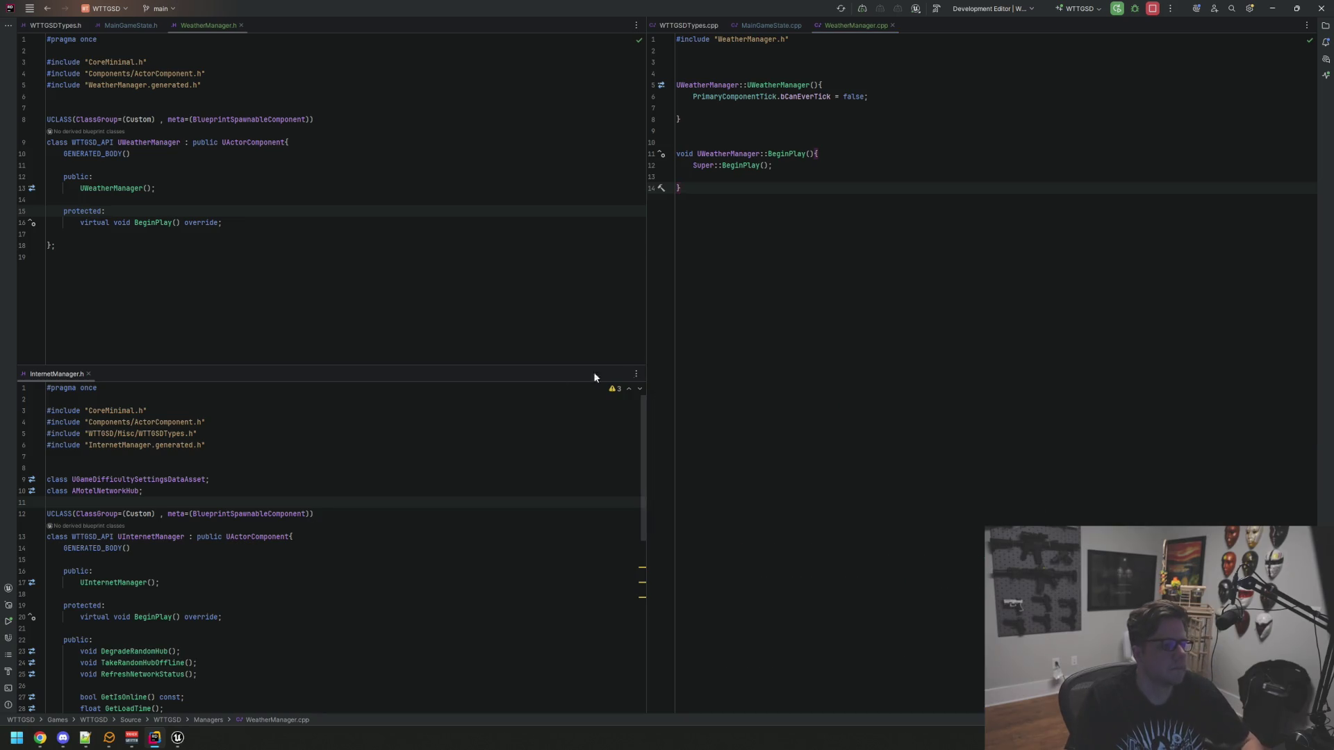
middle_click(66, 376)
left_click(475, 238)
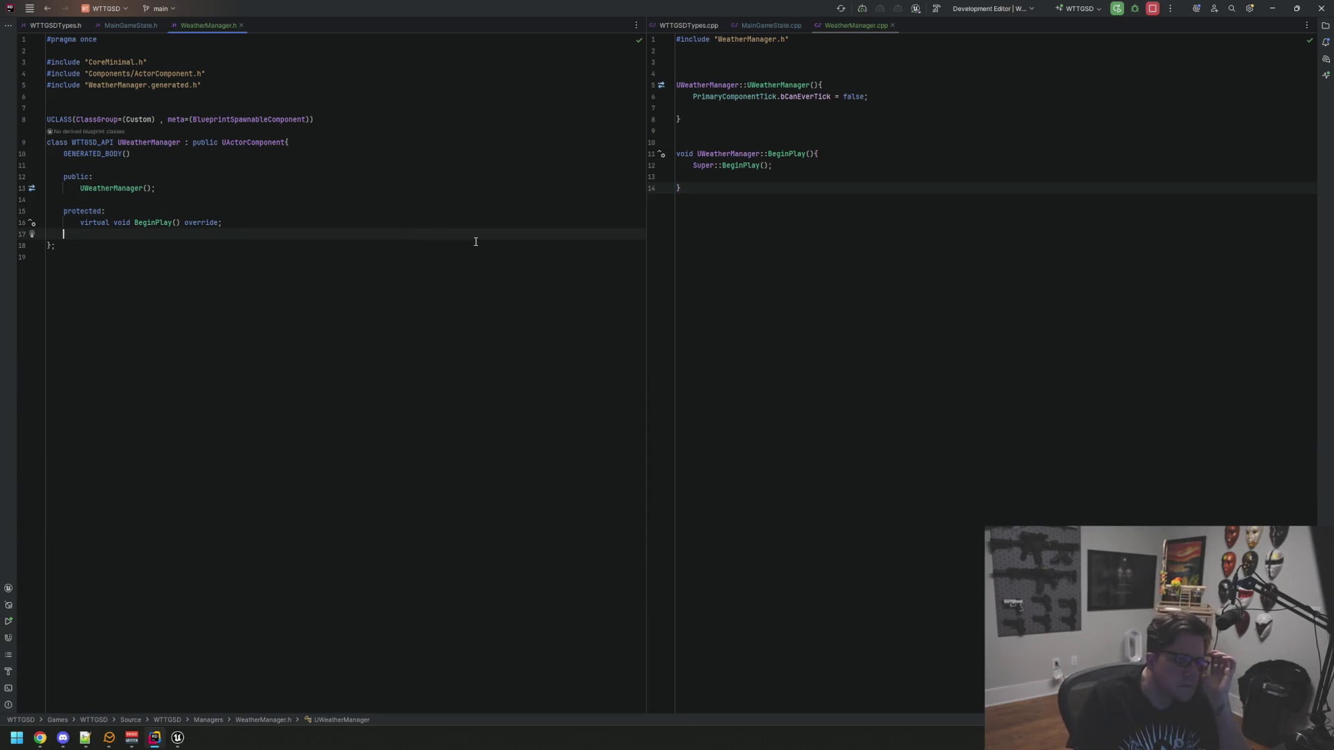
left_click(1324, 27)
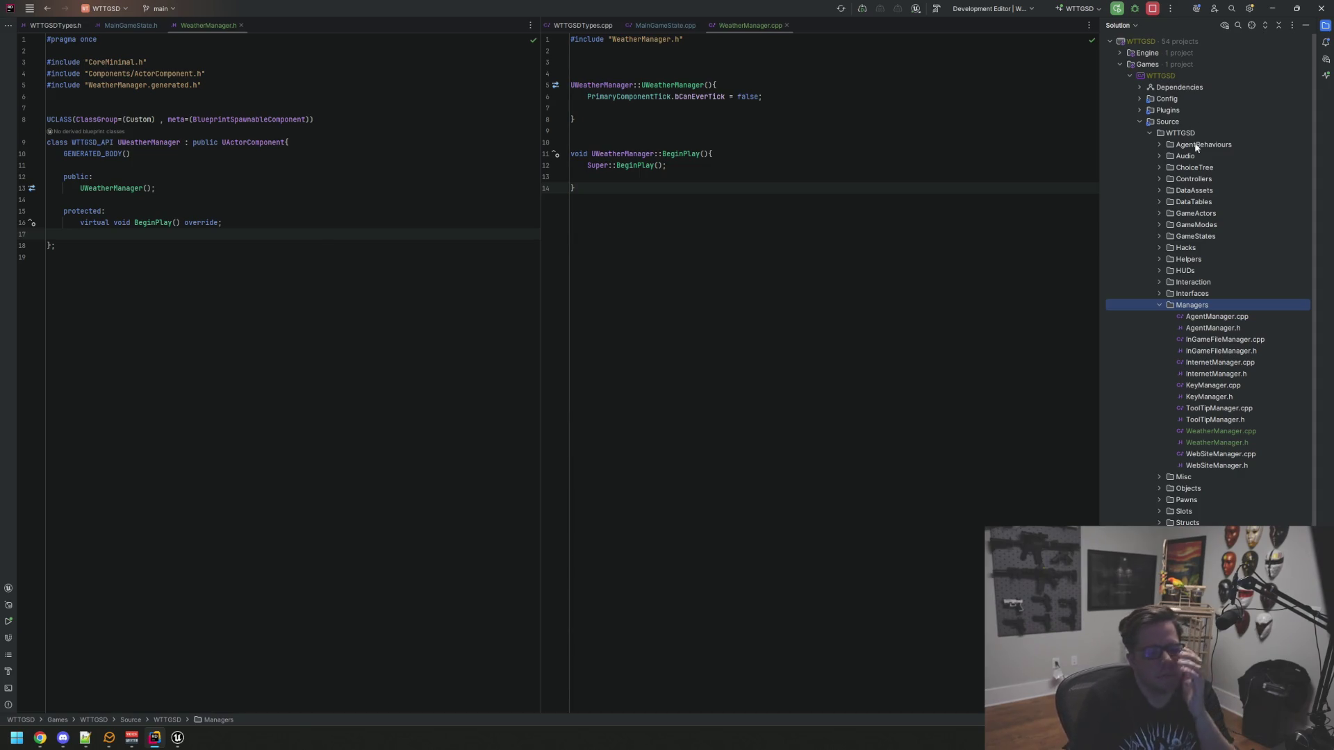
right_click(1181, 259)
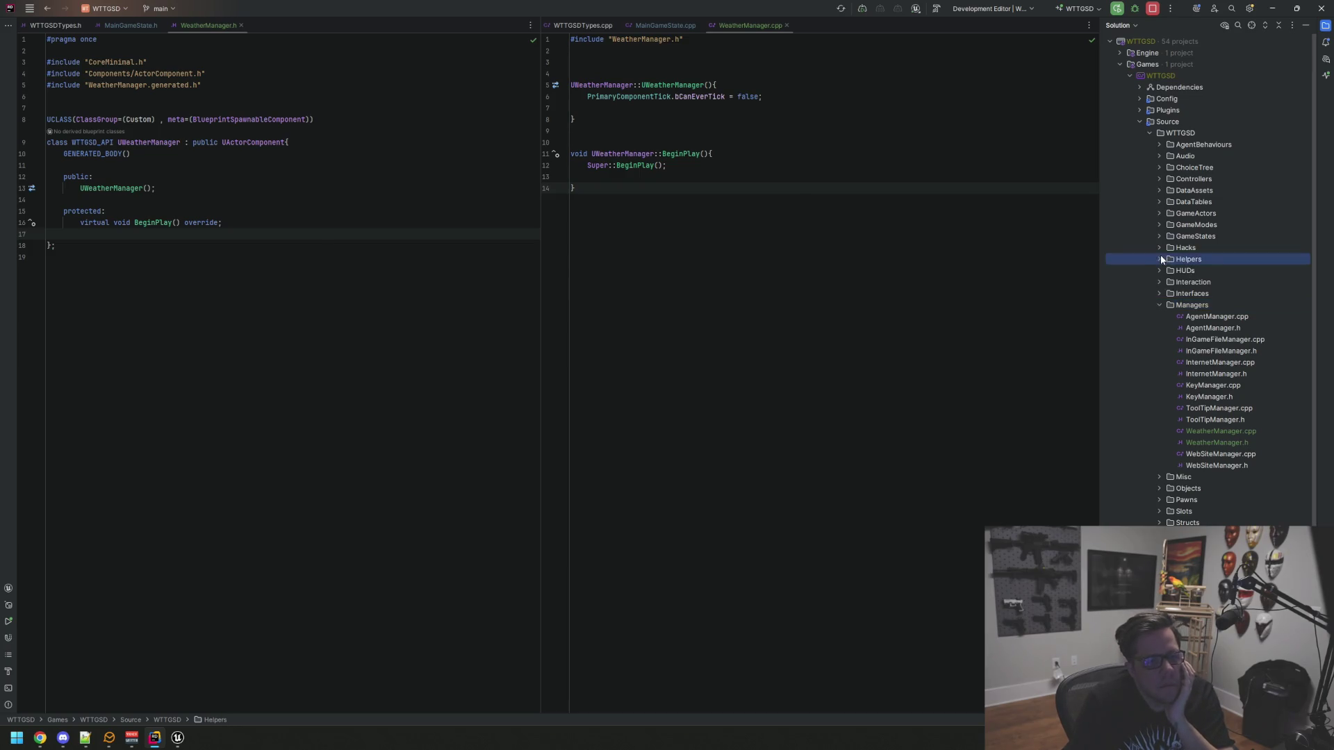
Add an Actor-based Unreal class UDSHook in Helpers and show UDSHook.cpp beside UDSHook.h
mouse_move(1174, 263)
left_click(1073, 329)
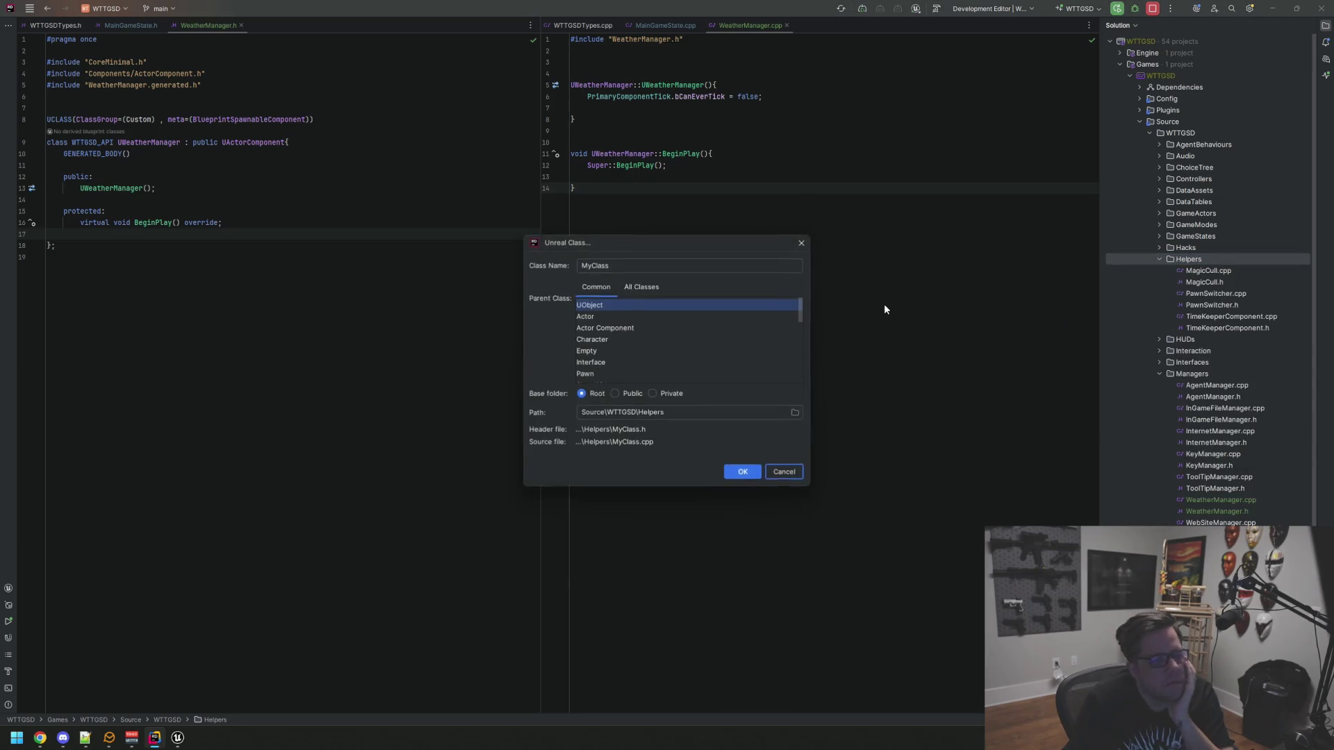
left_click(604, 316)
type("UDSS")
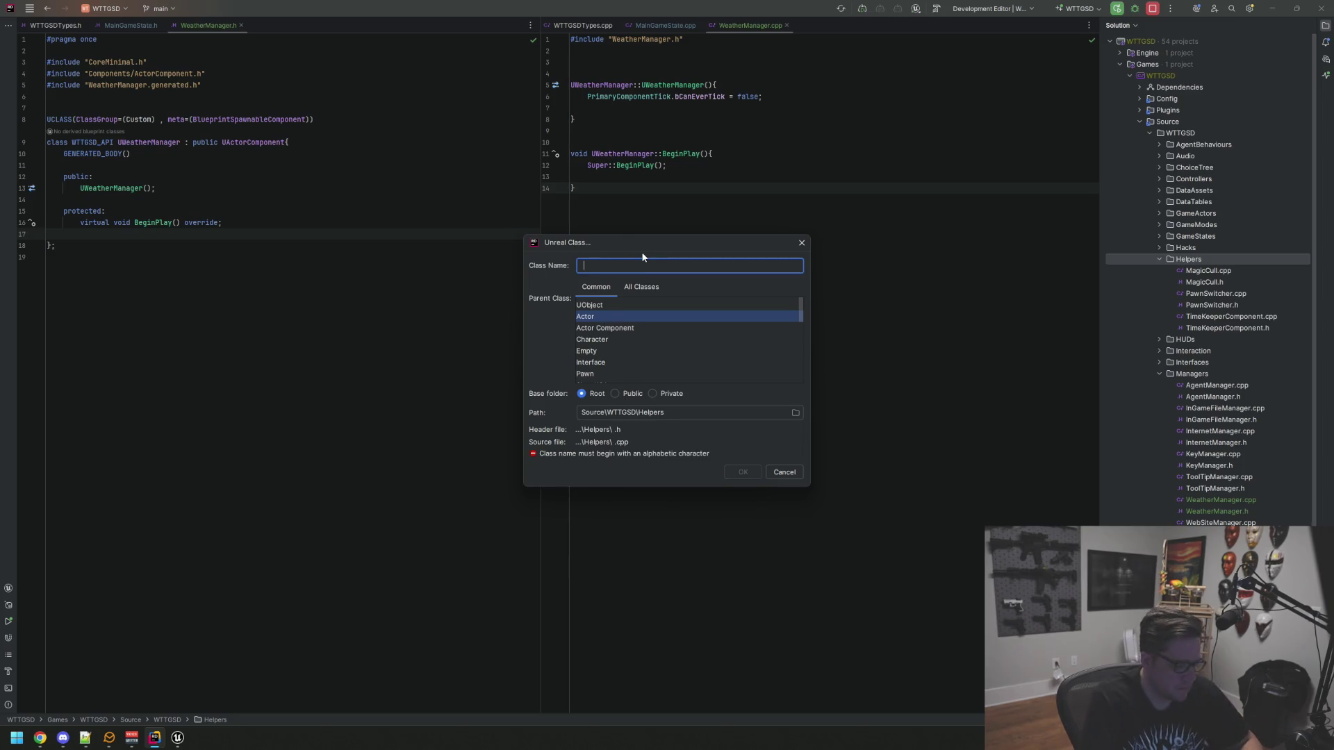
key("BackSpace")
key("BackSpace")
key("BackSpace")
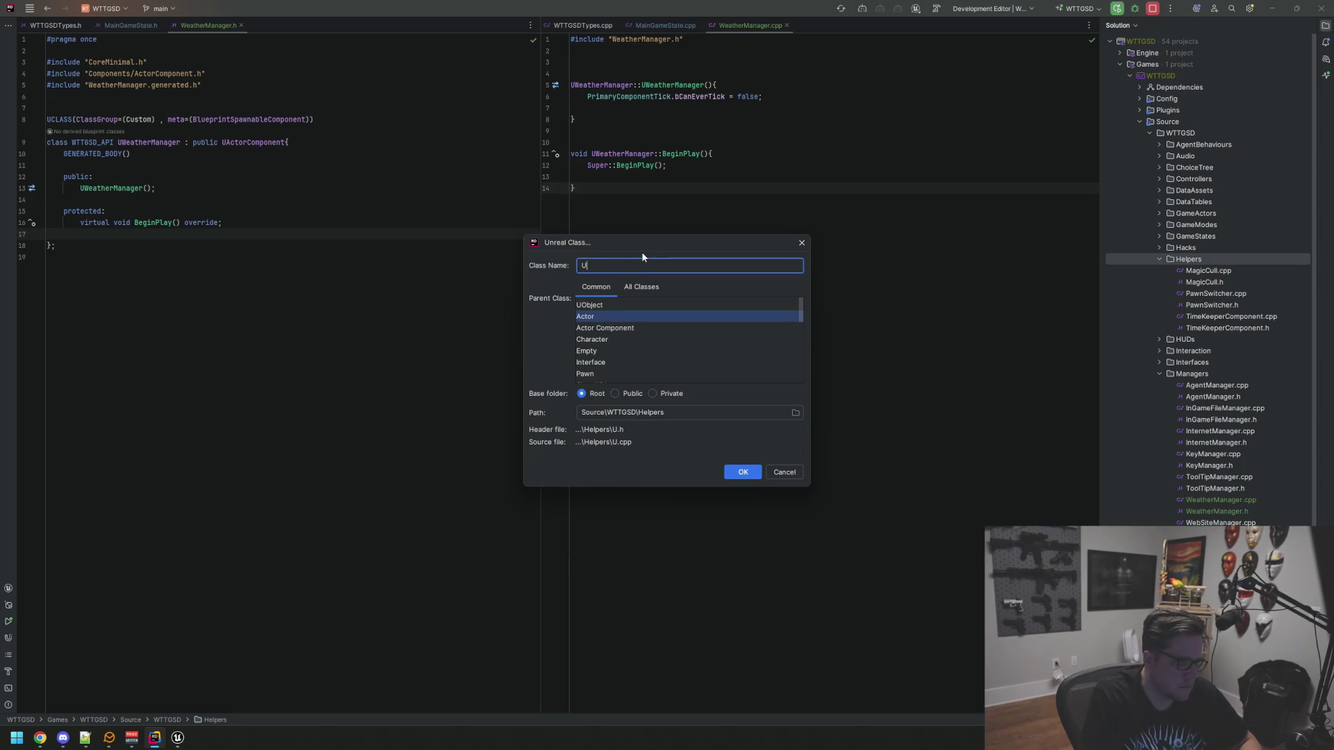
type("UDSHook")
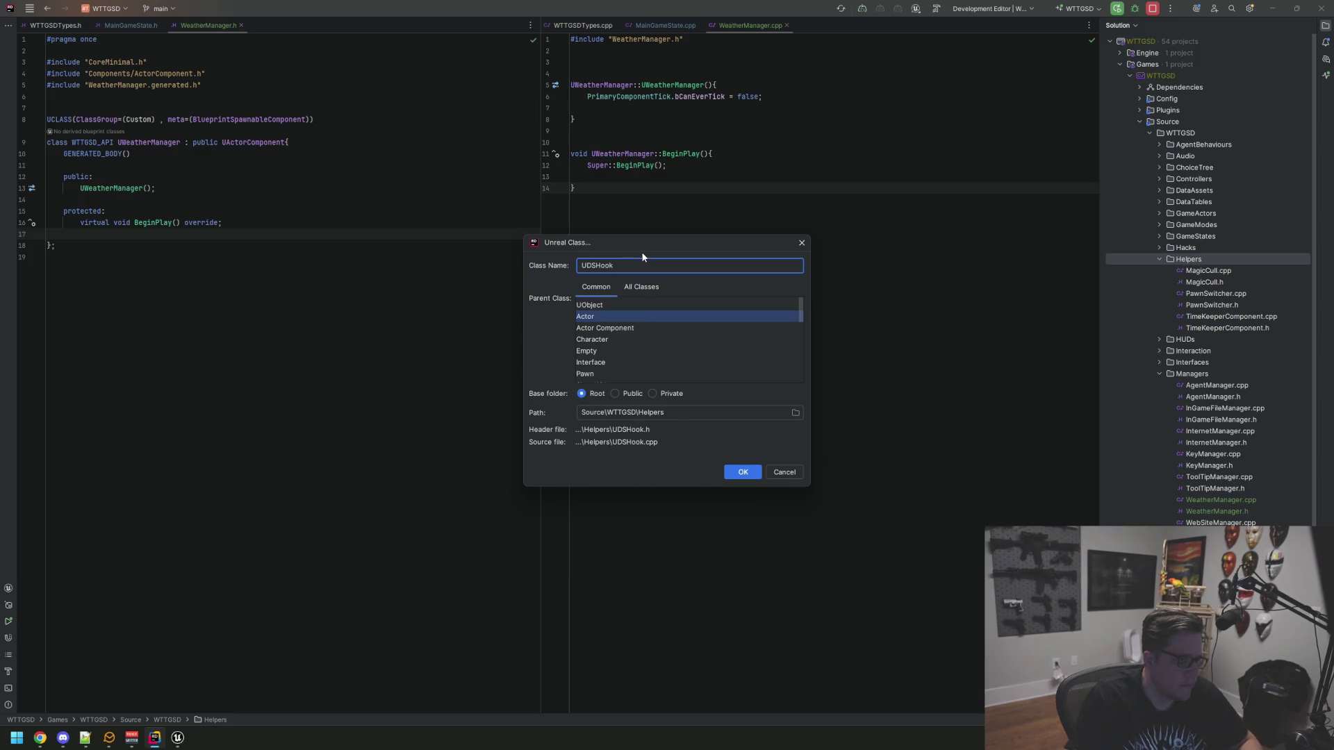
left_click(742, 470)
left_click(1323, 25)
left_click_drag(335, 26, 945, 42)
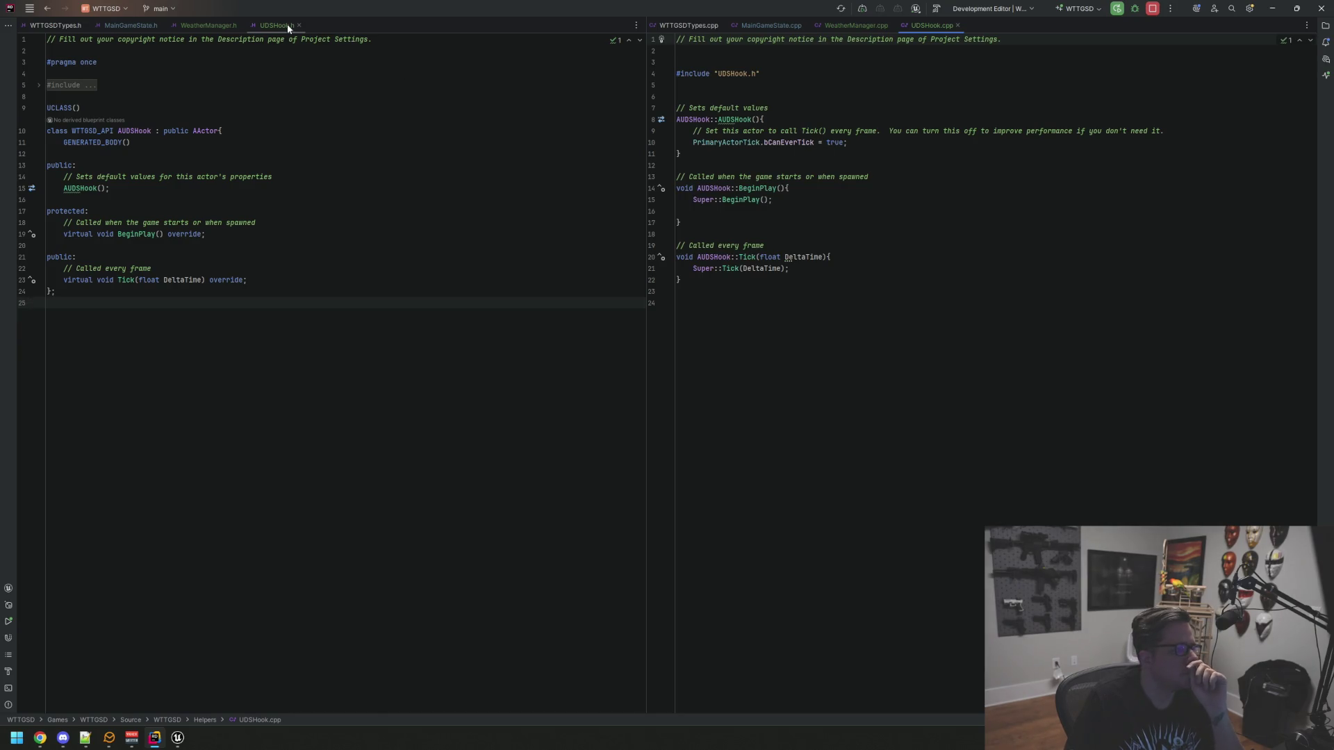
left_click(347, 107)
Remove the constructor and protected-section comments in UDSHook.h and reindent the class body
left_click(69, 84)
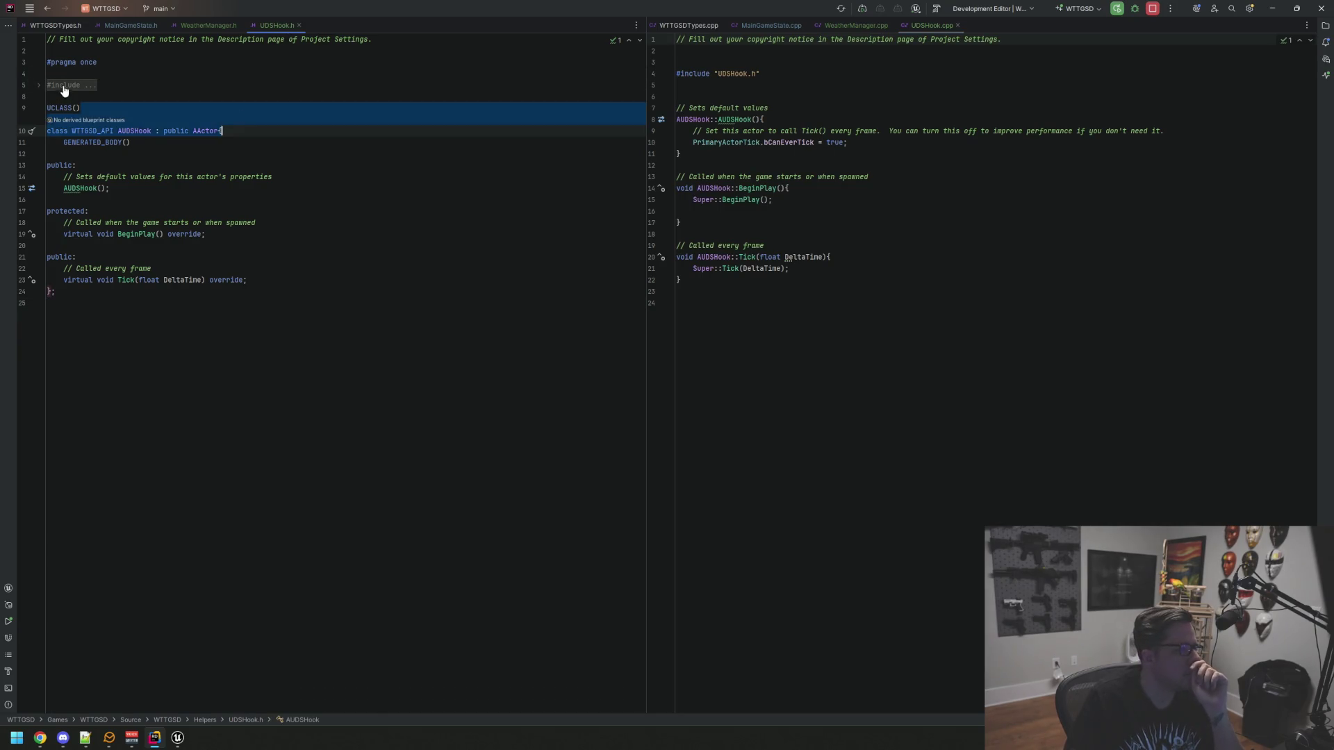
left_click(298, 200)
left_click(328, 186)
key("Tab")
key("Down")
key("ctrl+x")
key("Tab")
key("Down")
key("Down")
key("Tab")
key("Down")
key("ctrl+x")
key("End")
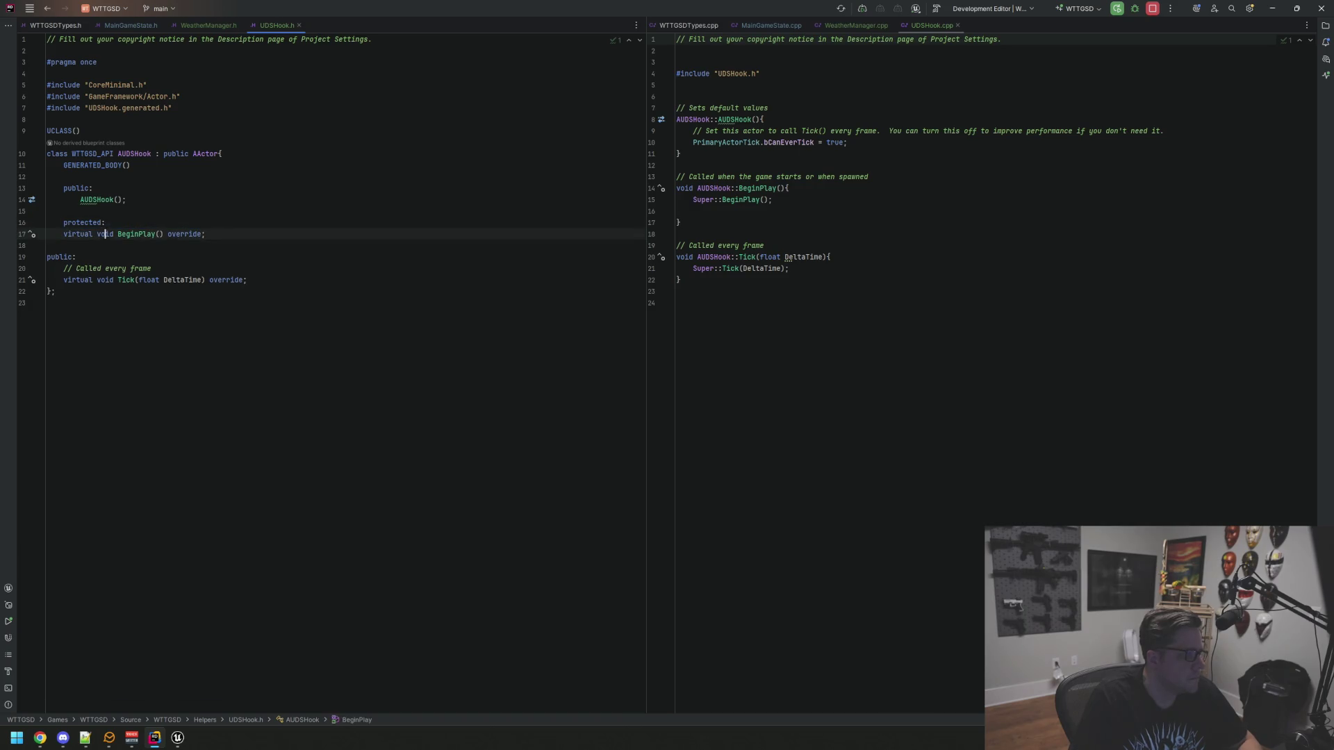
key("Tab")
Delete the Tick comment and Tick declaration from the header's second public section
key("Down")
key("Down")
key("Tab")
key("Down")
key("shift+Home")
key("shift+Home")
key("ctrl+x")
key("Tab")
key("shift+Up")
key("shift+Up")
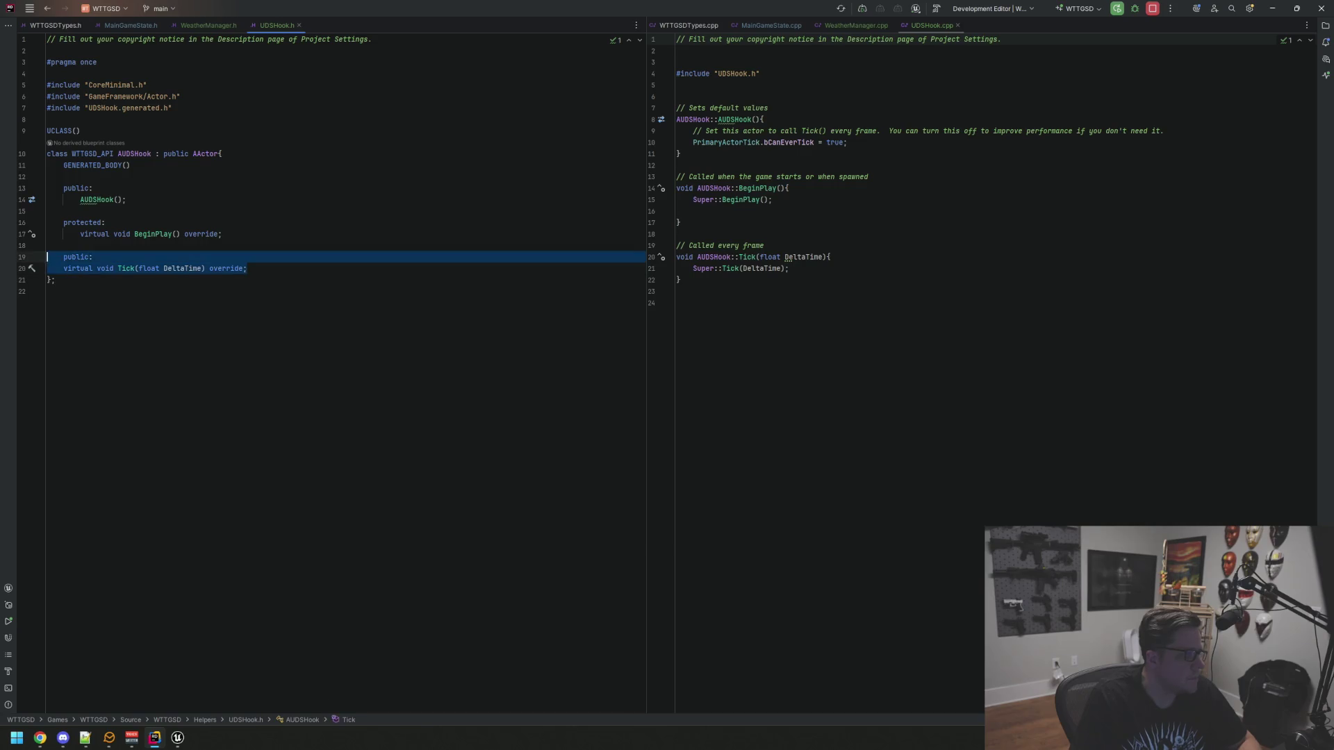
key("BackSpace")
Remove the copyright comment and blank lines above #pragma once in UDSHook.h
left_click(345, 51)
key("Up")
key("shift+End")
key("BackSpace")
key("Down")
key("Down")
key("BackSpace")
key("BackSpace")
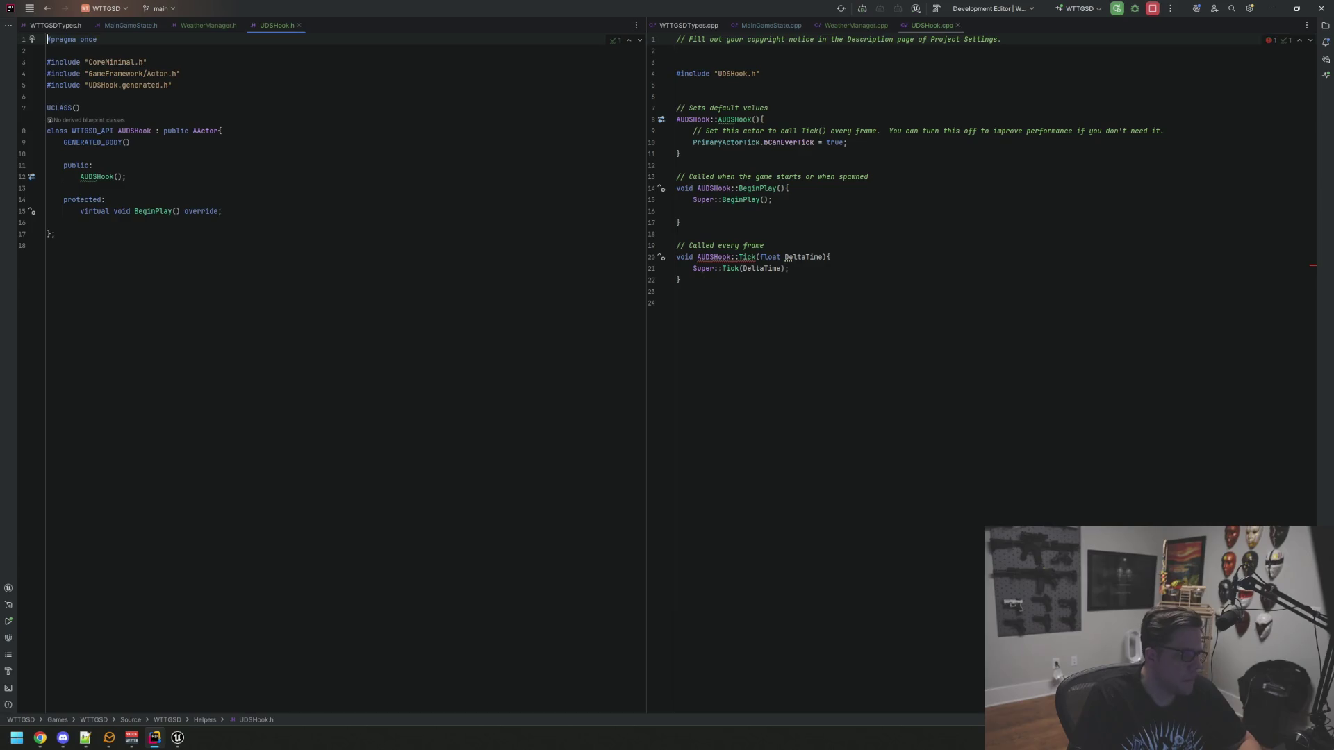
Delete the Tick function and the BeginPlay comment from UDSHook.cpp
left_click_drag(678, 303, 678, 245)
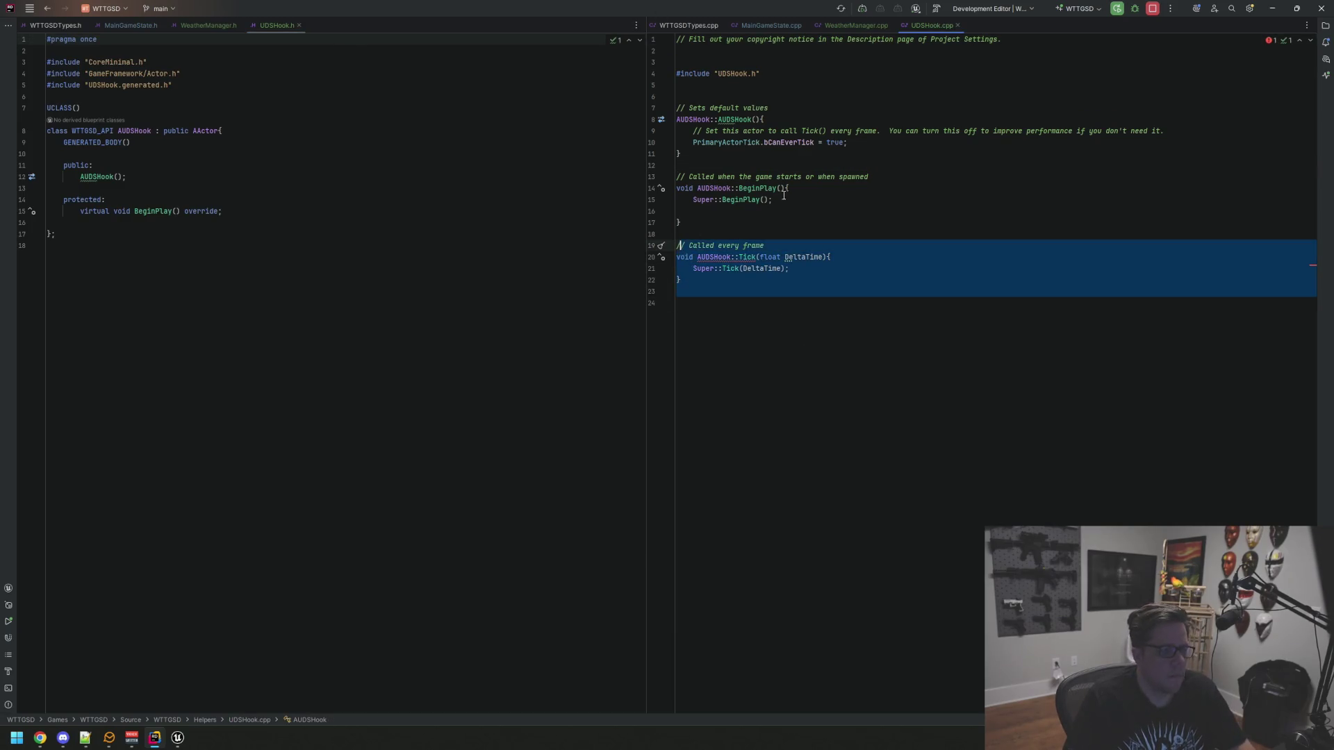
key("BackSpace")
left_click(953, 176)
key("shift+Home")
key("BackSpace")
key("BackSpace")
Strip the constructor comments and copyright line from UDSHook.cpp, removing leftover blank lines
key("Up")
key("Up")
key("Up")
key("End")
key("shift+Home")
key("shift+Home")
key("BackSpace")
key("BackSpace")
key("Up")
key("shift+Home")
key("BackSpace")
key("BackSpace")
key("BackSpace")
key("Up")
key("Up")
key("Up")
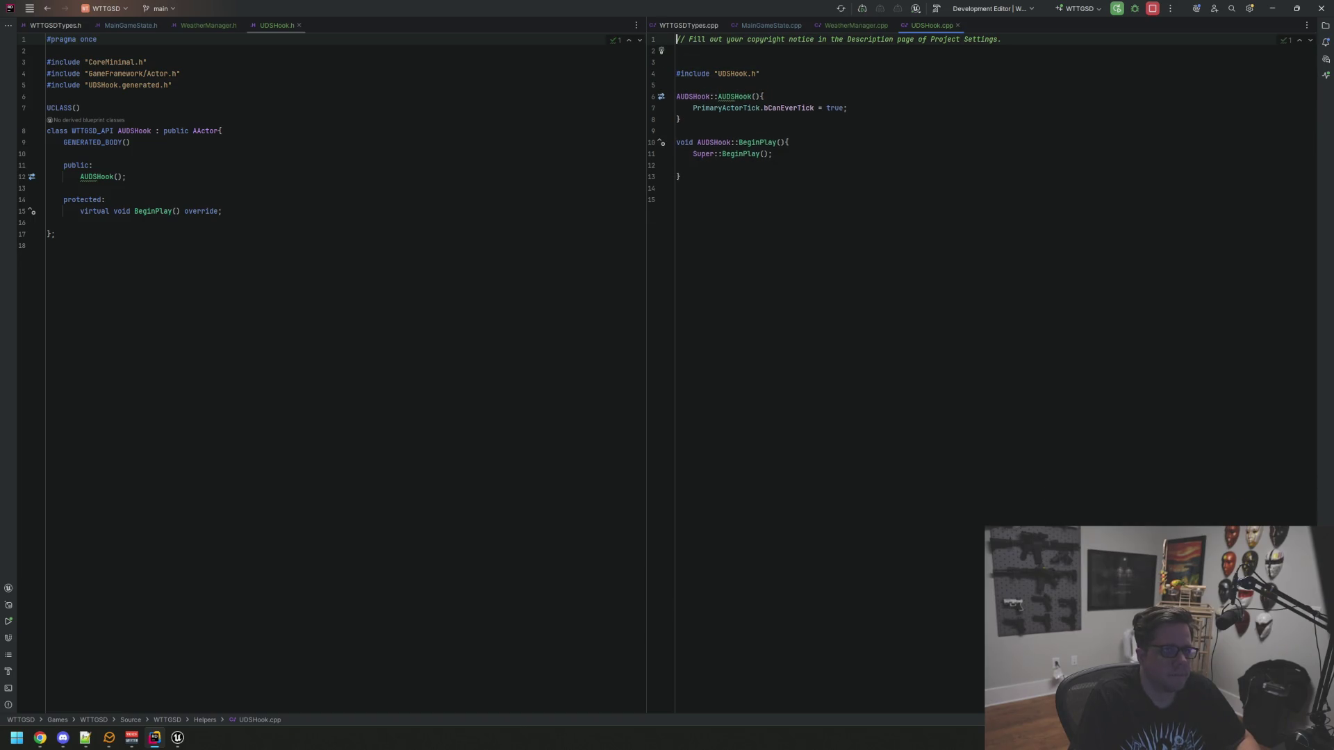
key("shift+End")
key("Delete")
key("Delete")
key("Delete")
key("Delete")
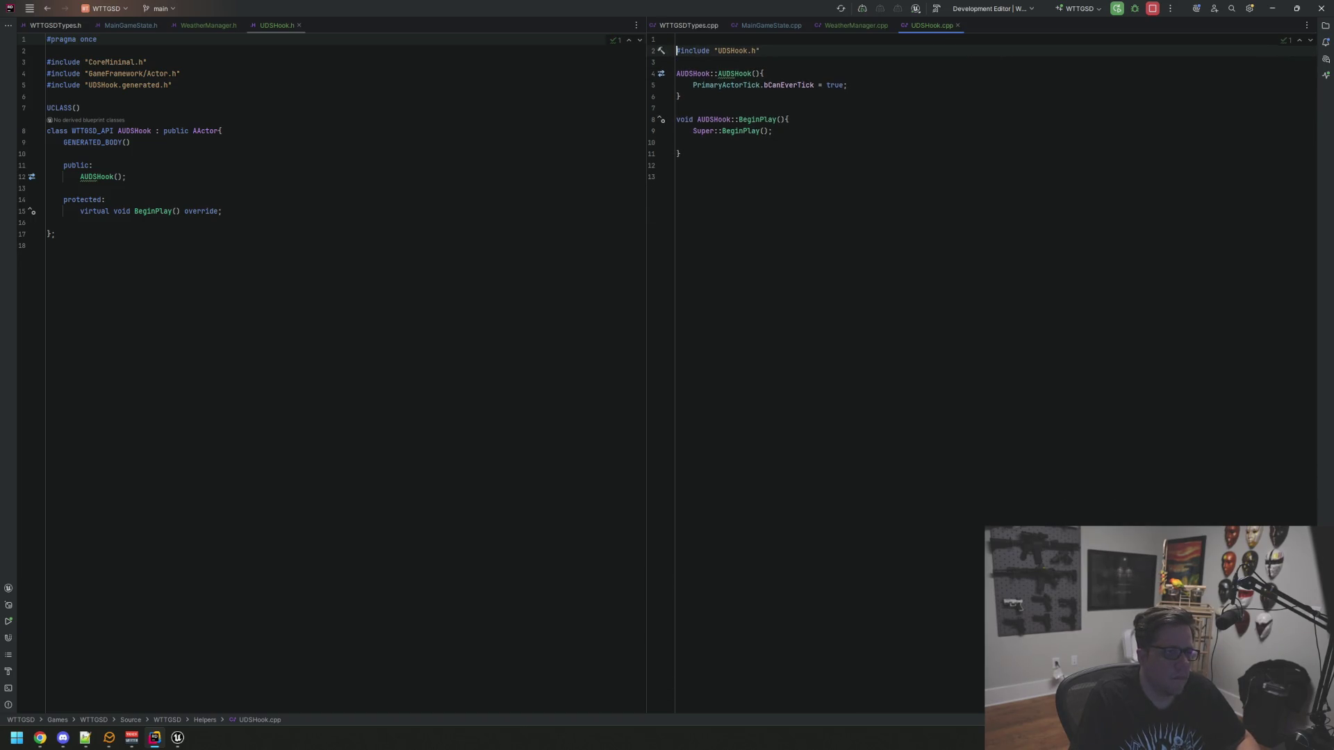
Change bCanEverTick from true to false in the AUDSHook constructor
left_click(337, 178)
left_click(870, 207)
double_click(836, 74)
type("fa")
key("Return")
left_click(819, 218)
left_click(357, 252)
Add a protected section with a UPROPERTY(EditAnywhere, BlueprintReadWrite, Category = "Vars") macro below BeginPlay
left_click(433, 209)
key("Return")
key("Return")
type("protected:")
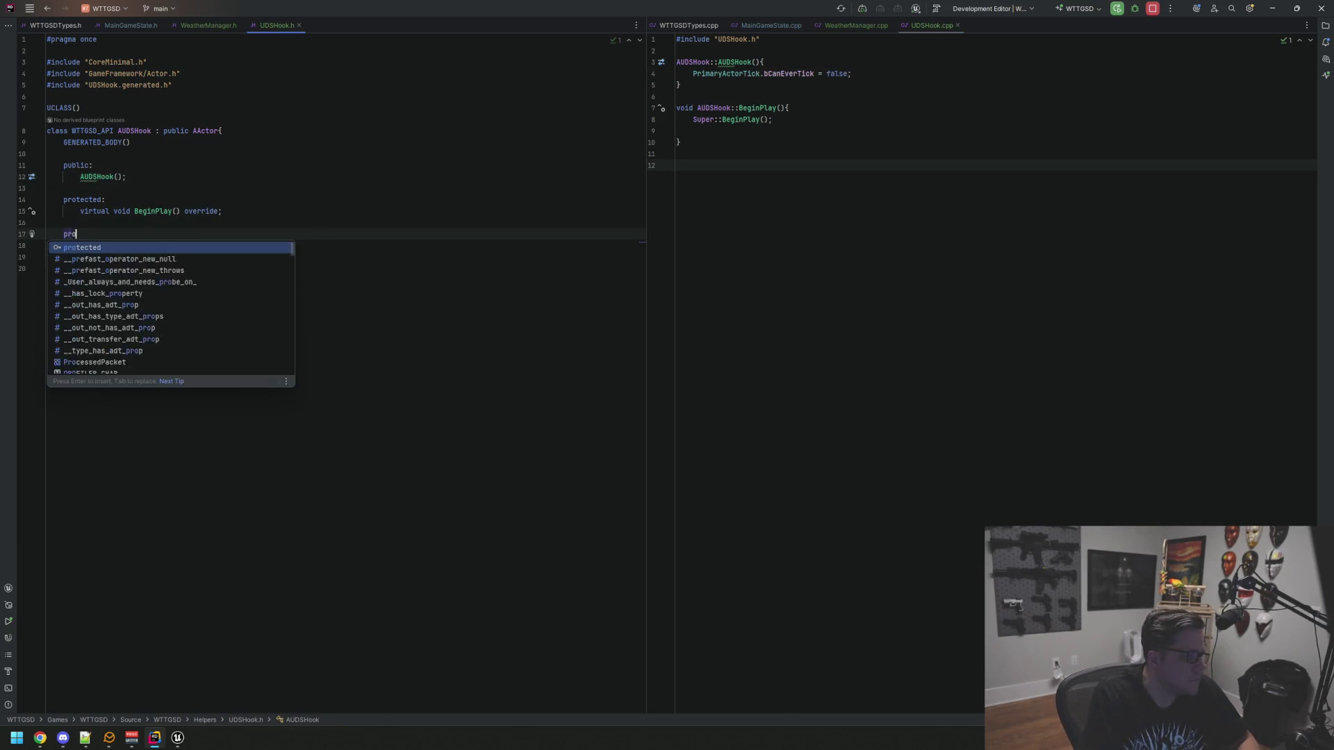
key("Return")
type("U")
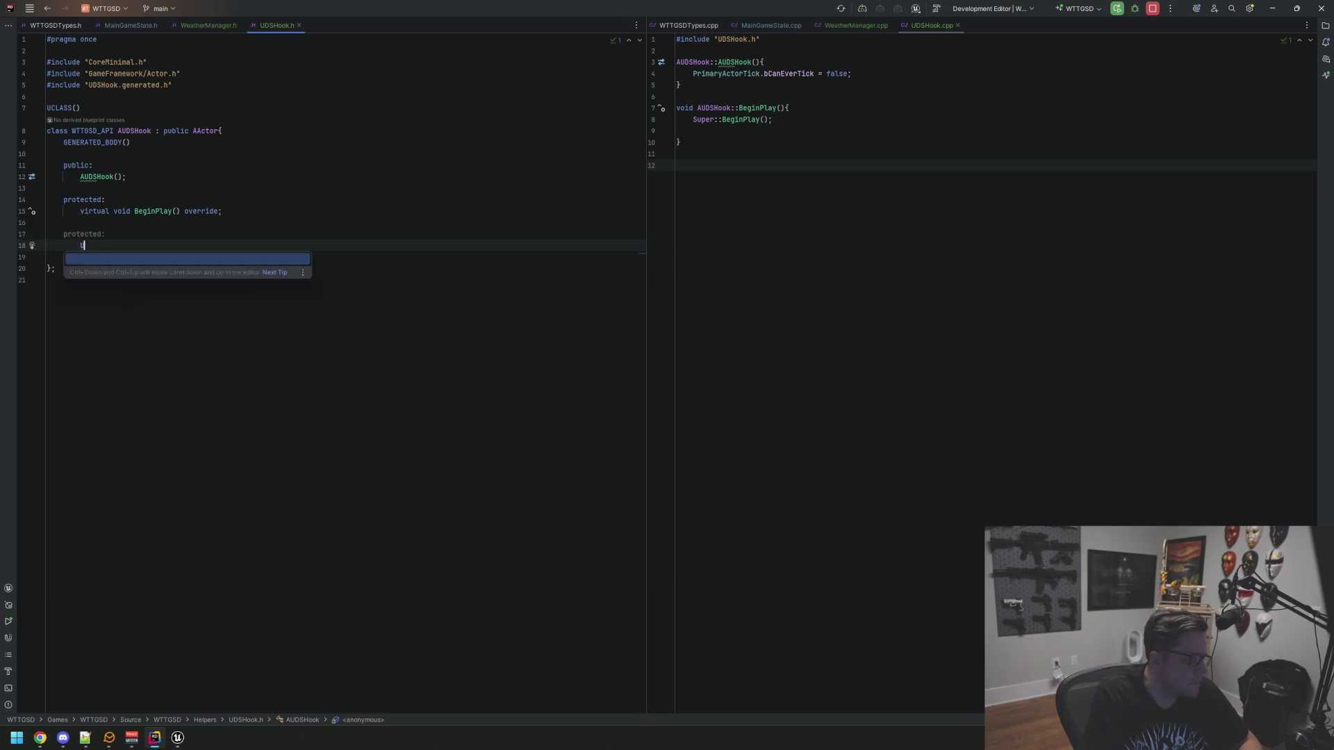
key("Return")
type("(EditAnywhere, Bluepri")
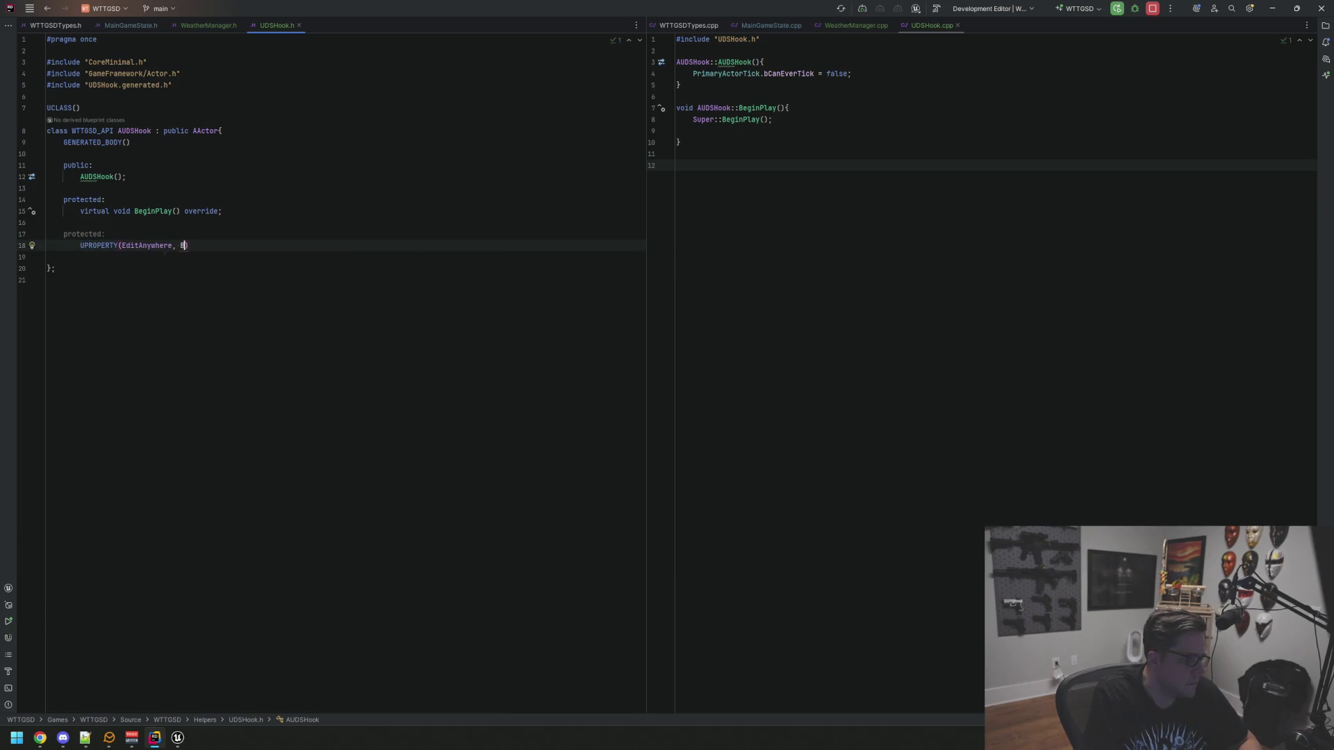
type("ntR")
key("Return")
type(", Category = \"Vars")
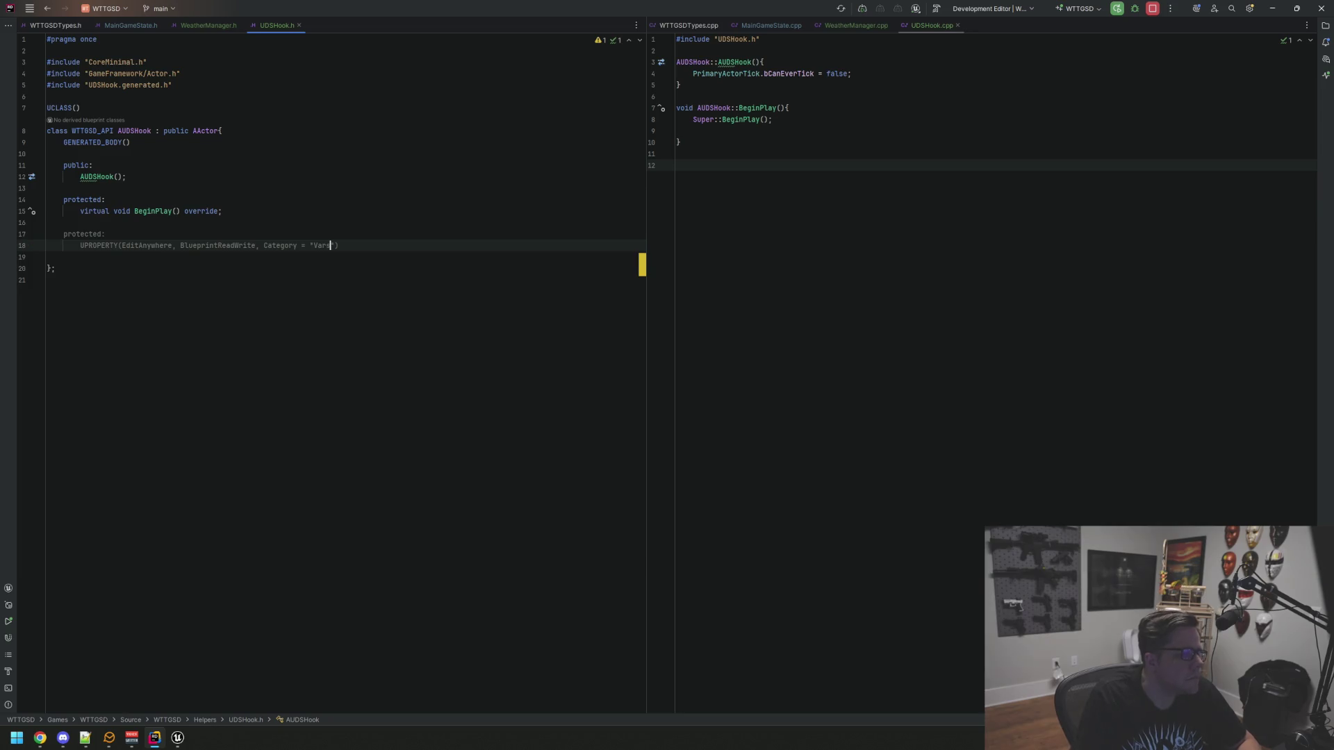
Start a TObjectPtr<AActor> variable declaration under the property macro
key("End")
key("Return")
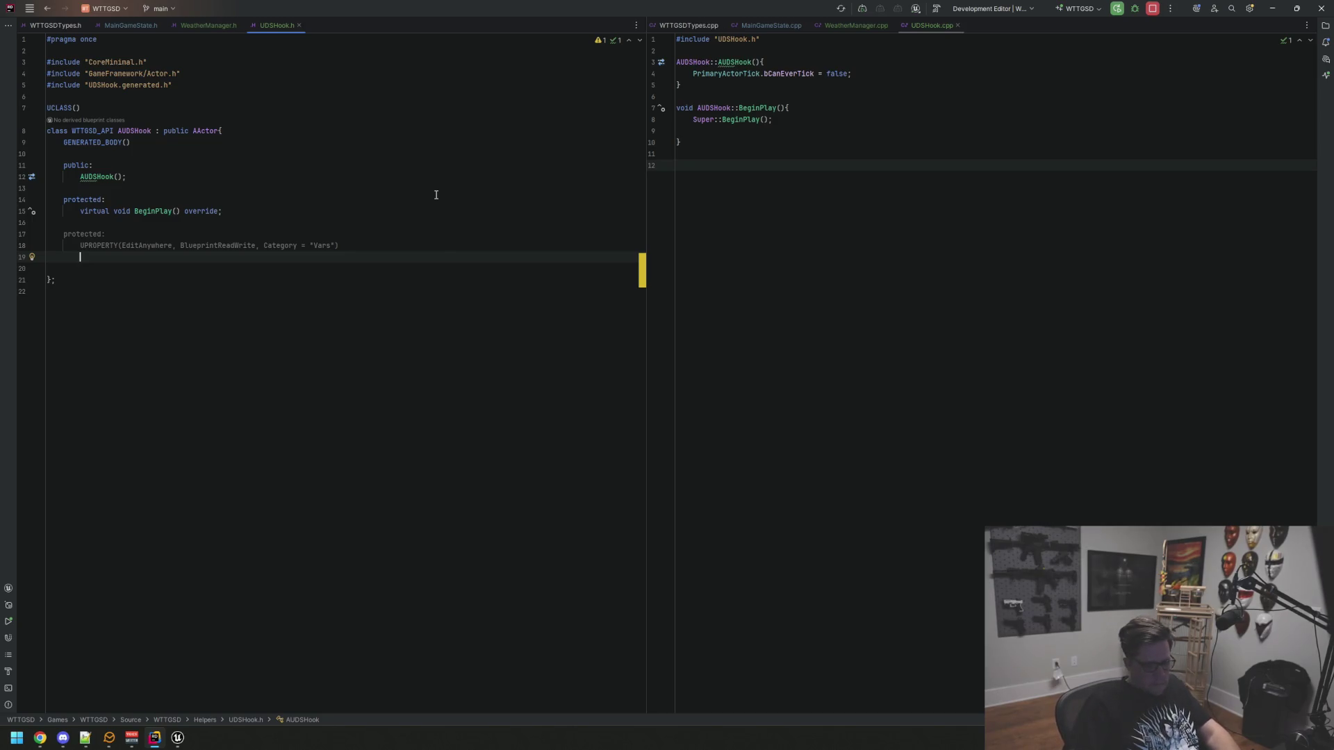
type("TObjectp")
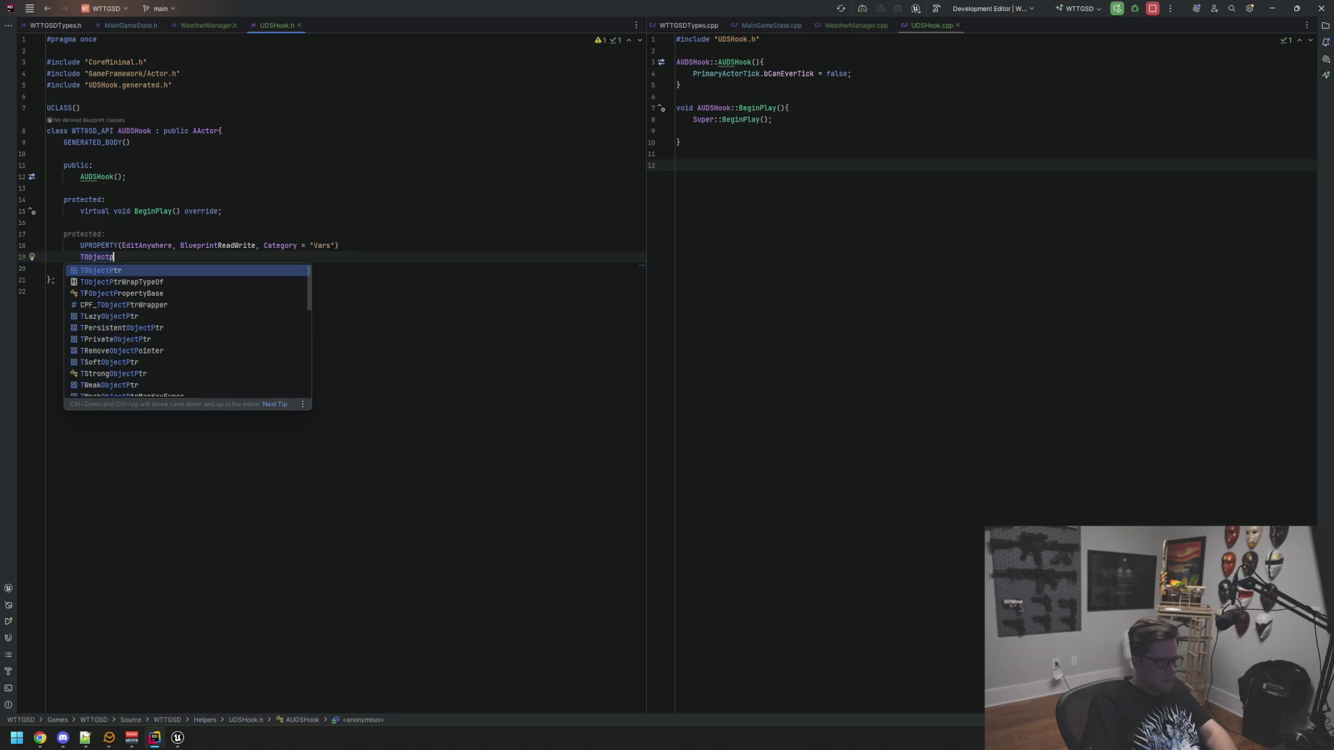
key("Return")
type("<UAc")
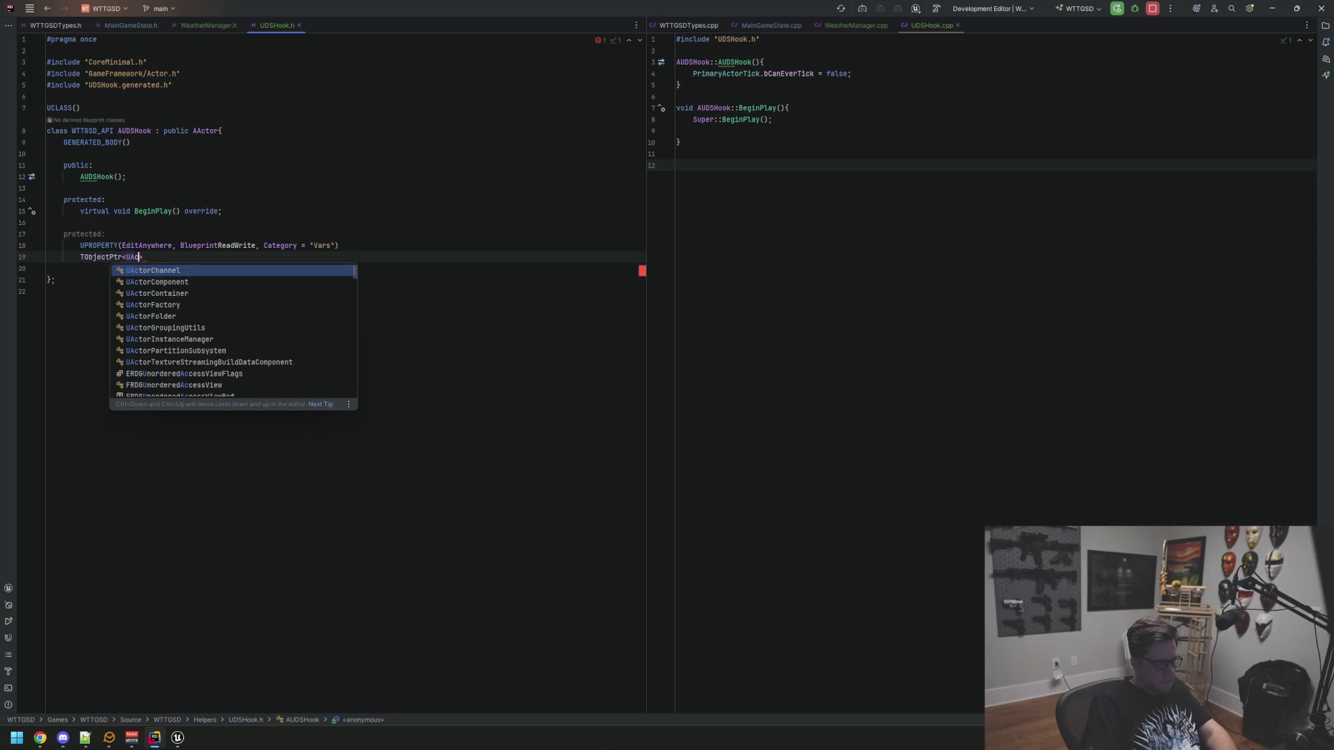
key("BackSpace")
key("BackSpace")
key("BackSpace")
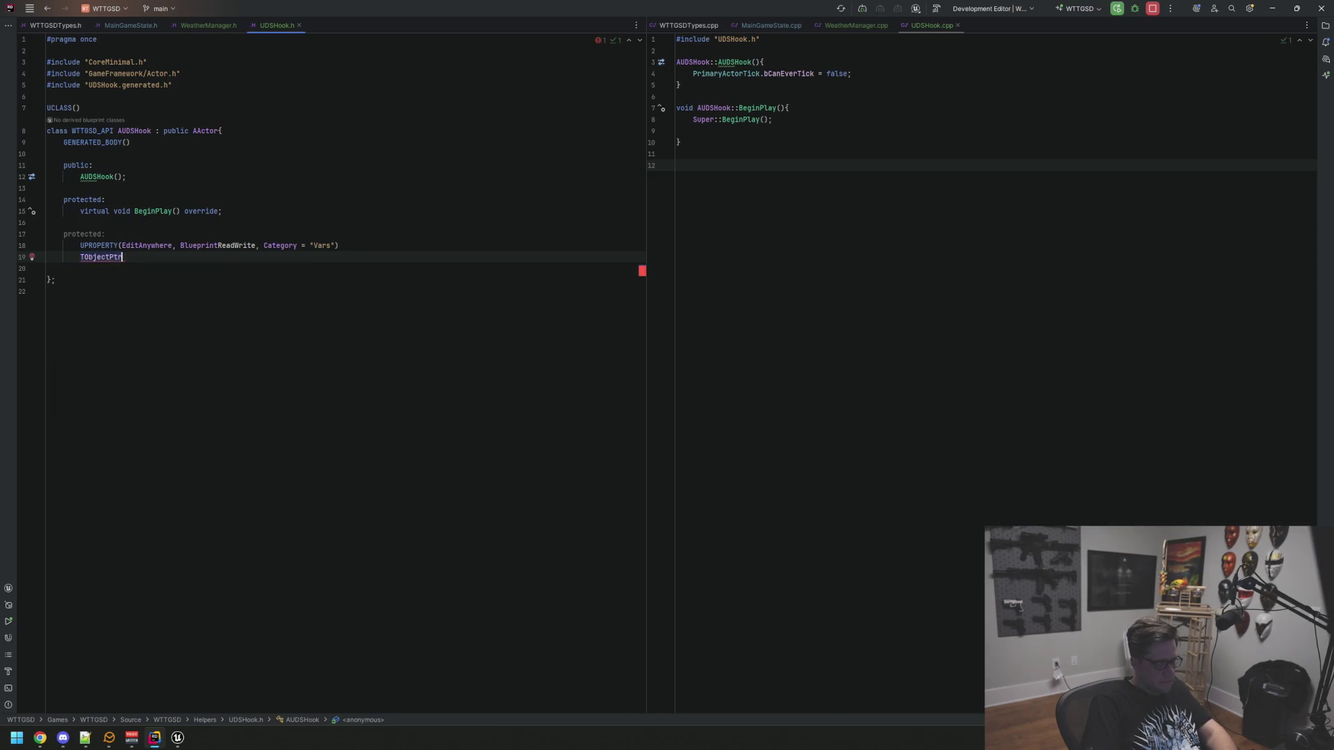
type("<AActor> ")
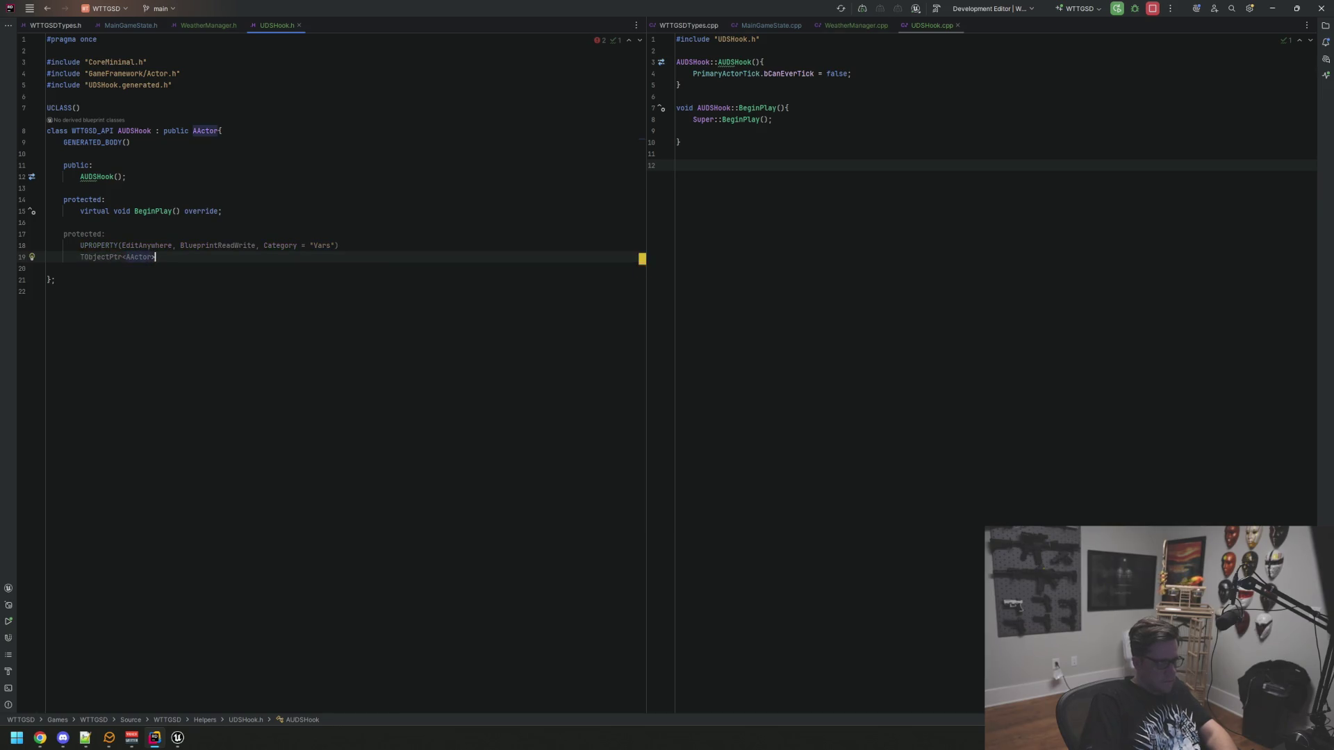
type("U")
key("BackSpace")
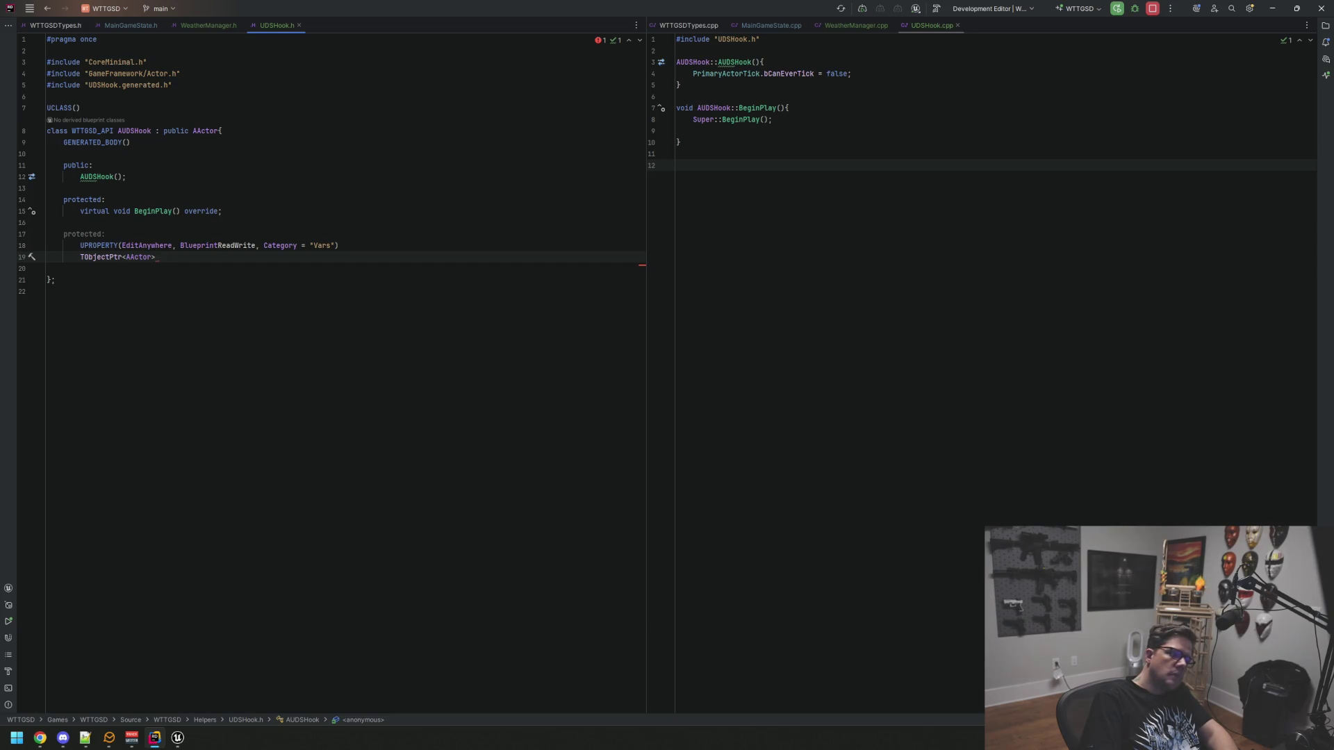
Delete the unfinished protected property block and return to the Unreal Editor
key("shift+Up")
key("shift+Up")
key("shift+Home")
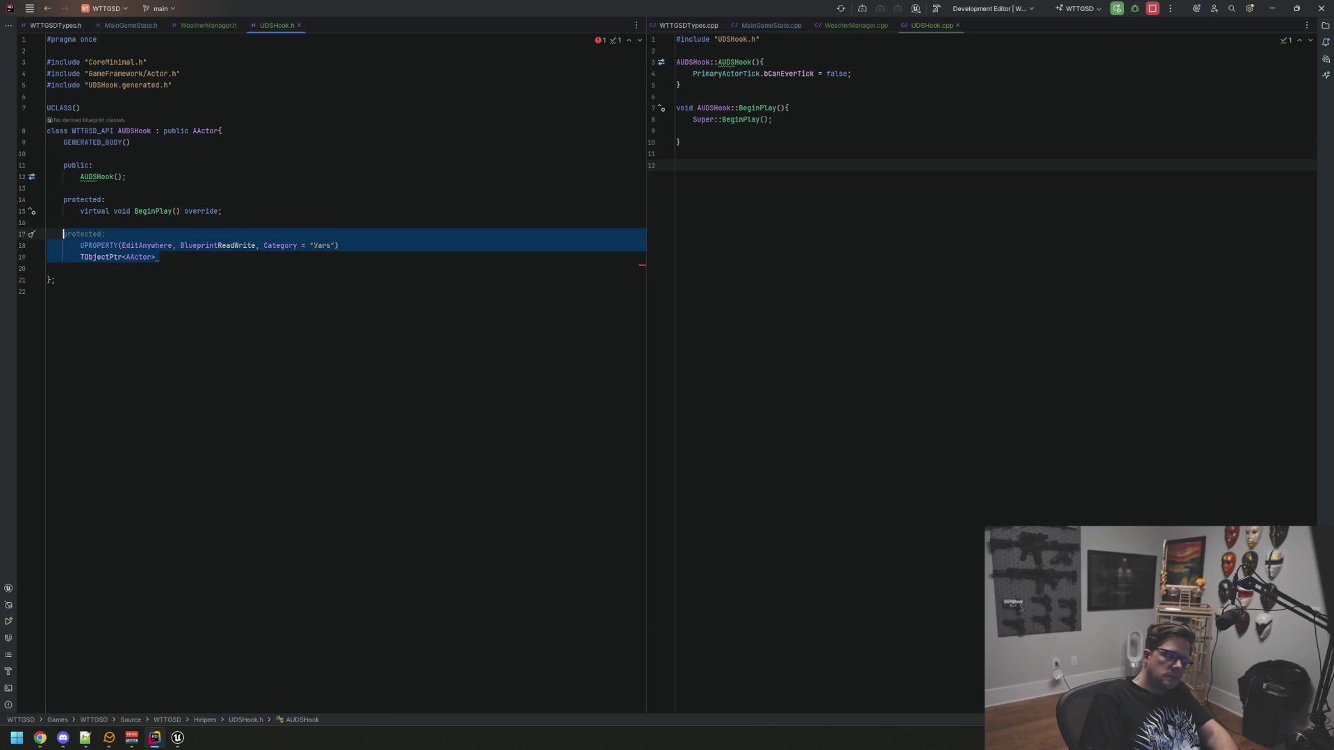
key("BackSpace")
key("BackSpace")
key("BackSpace")
key("Return")
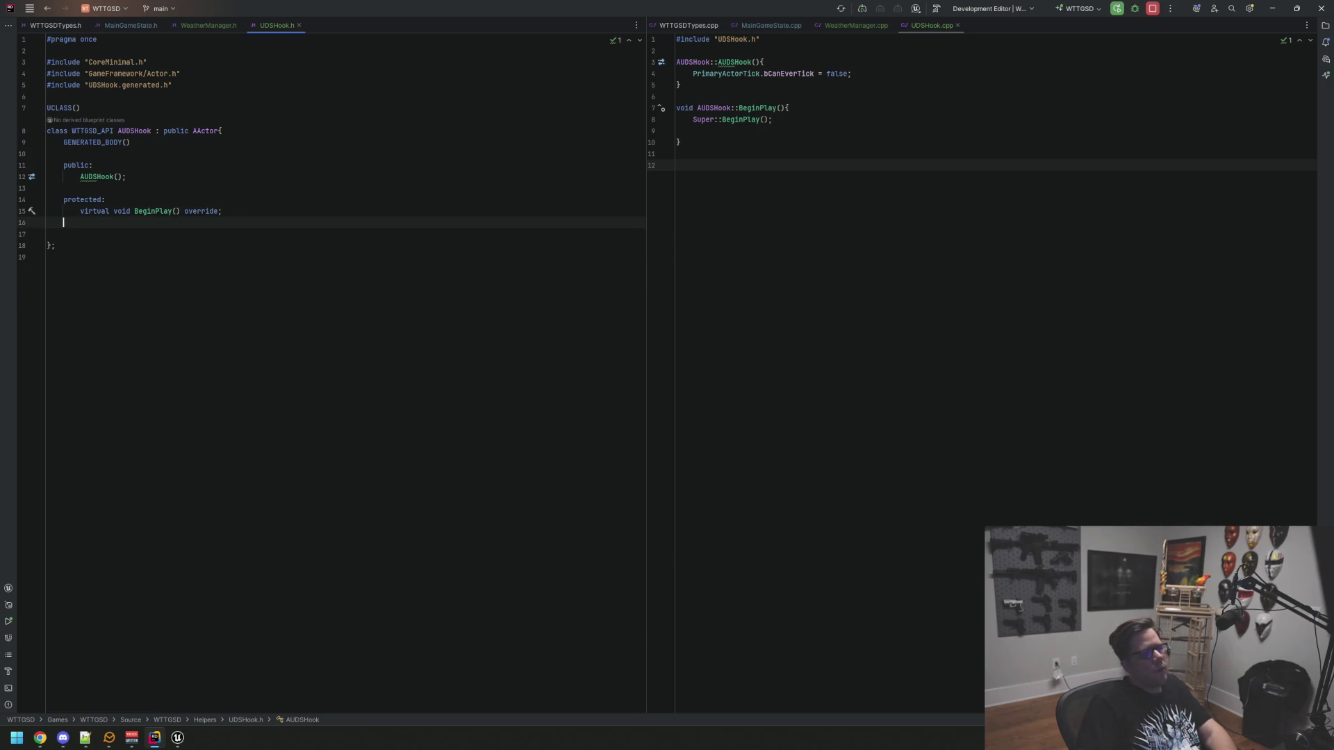
left_click(831, 172)
left_click(838, 147)
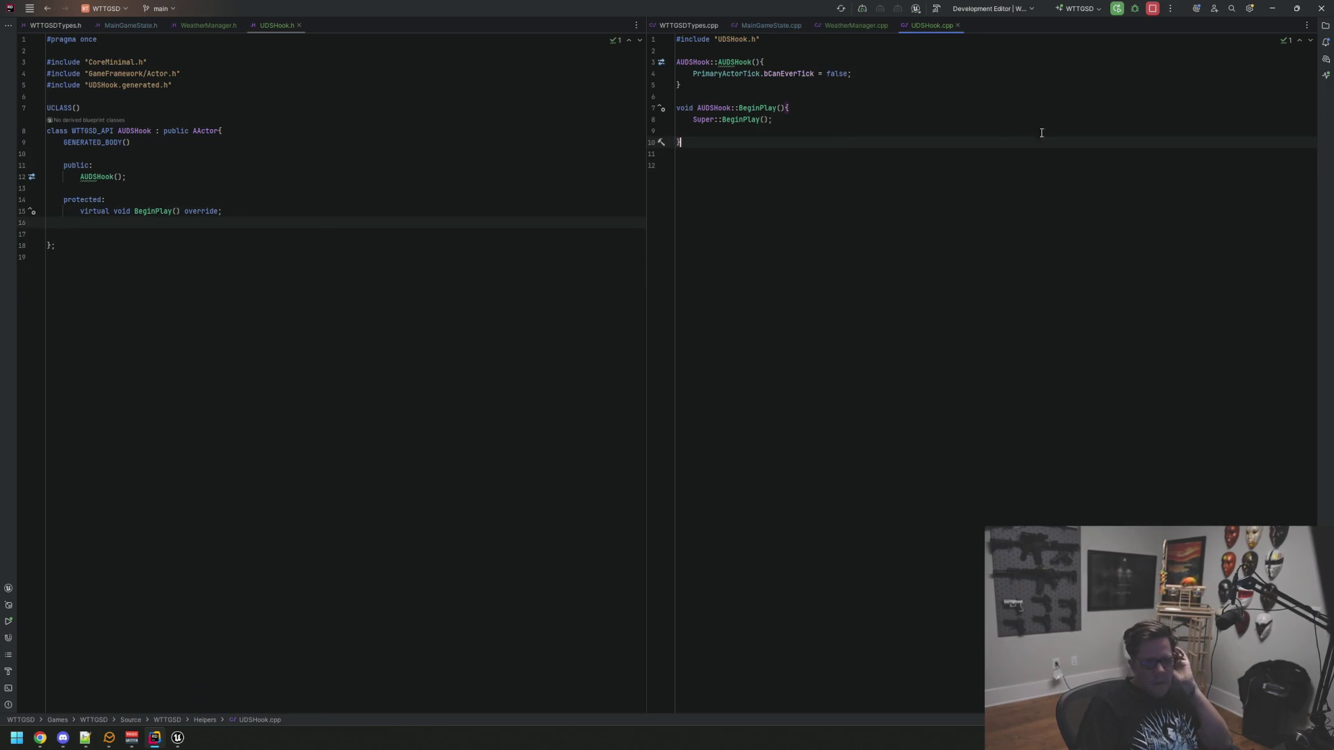
left_click(1273, 12)
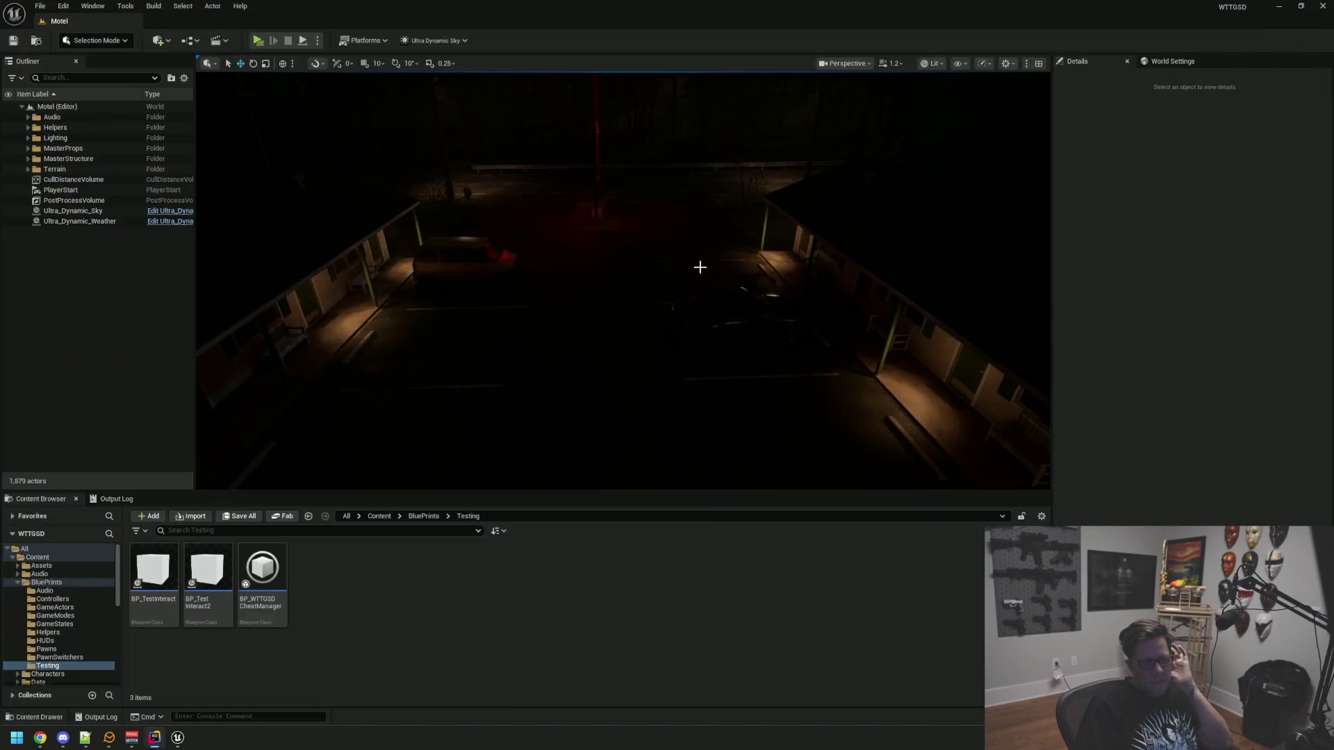
Browse the Content Browser's blueprint folders down to Helpers
left_click(49, 633)
left_click(54, 624)
left_click(49, 632)
left_click(55, 624)
left_click(62, 633)
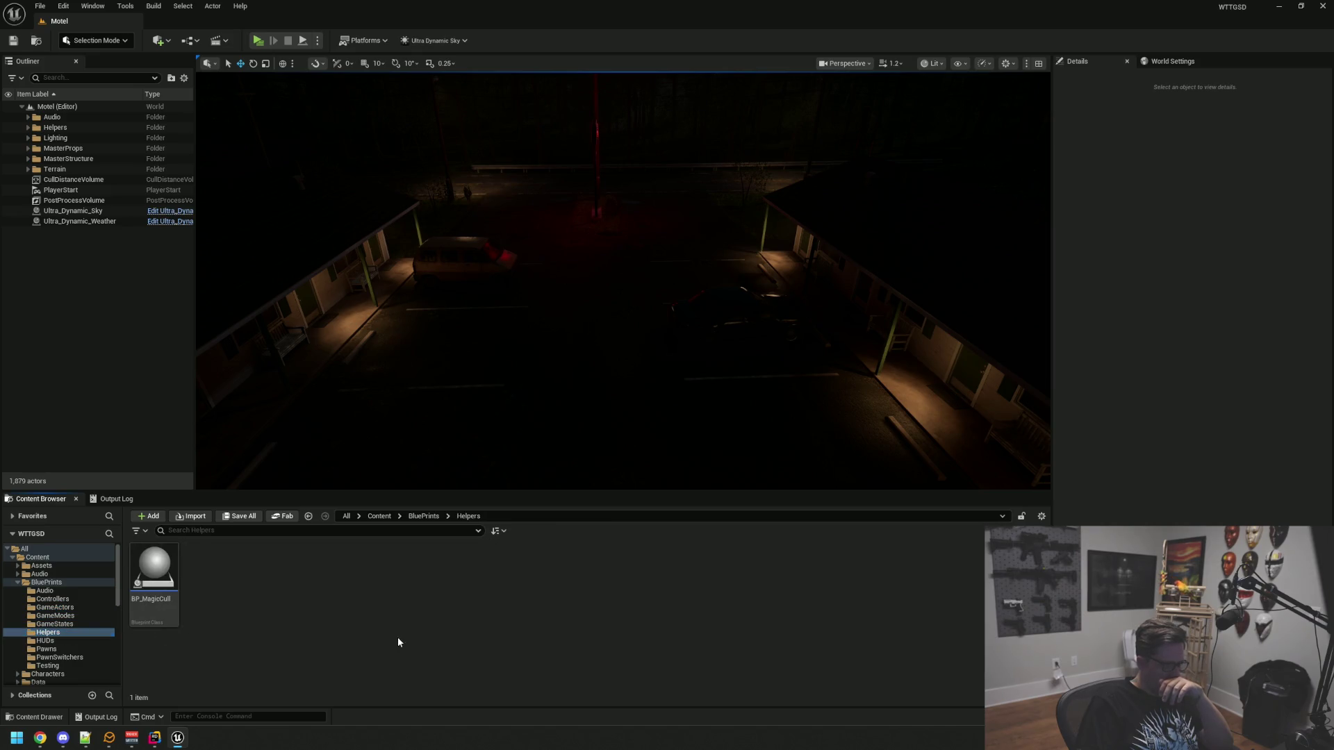
Recompile the C++ changes with Live Coding, then open the GameStates folder
key("ctrl+alt+F11")
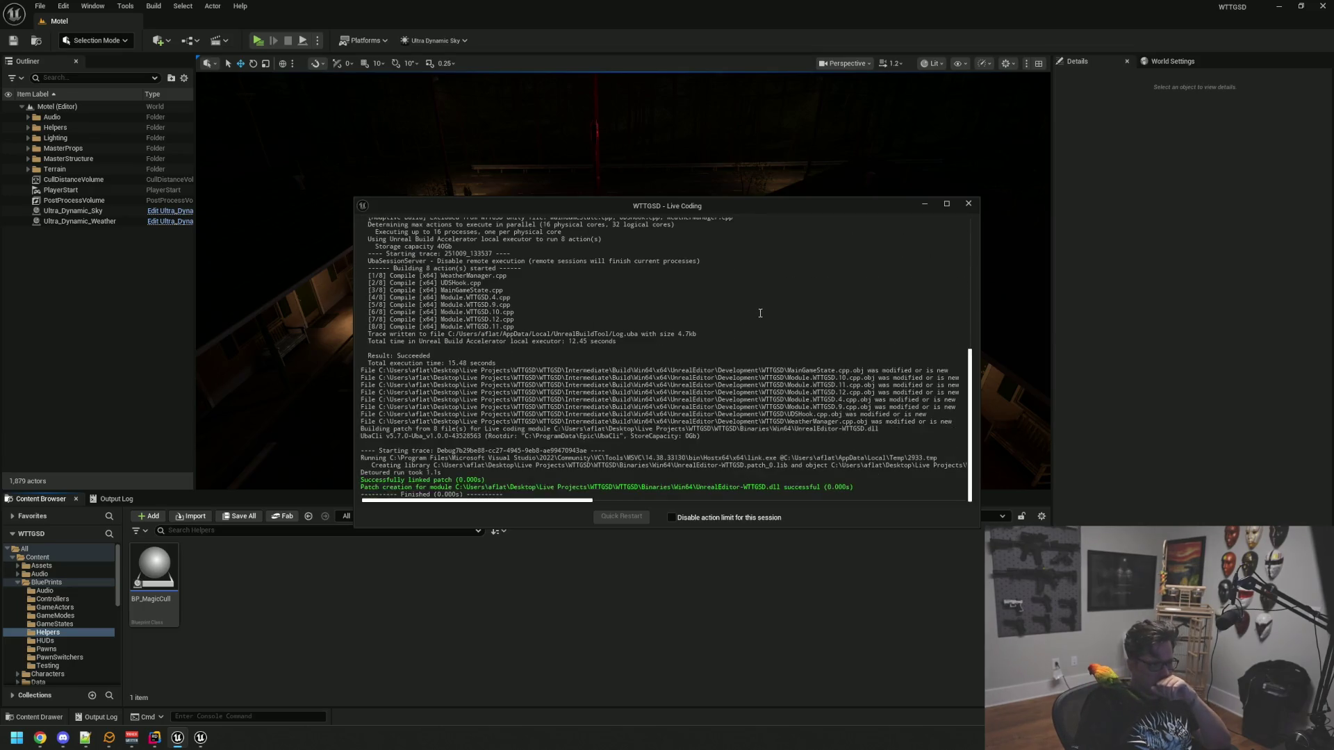
left_click(969, 203)
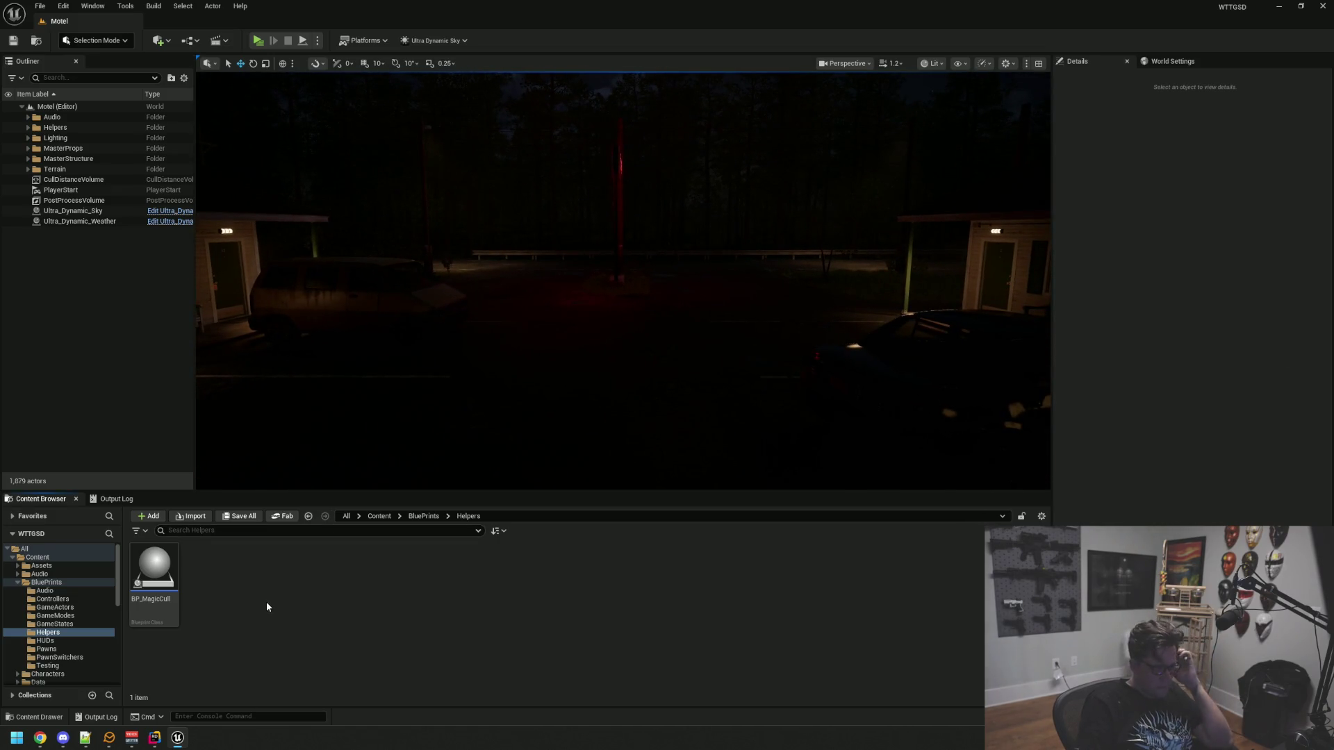
left_click(55, 616)
left_click(54, 624)
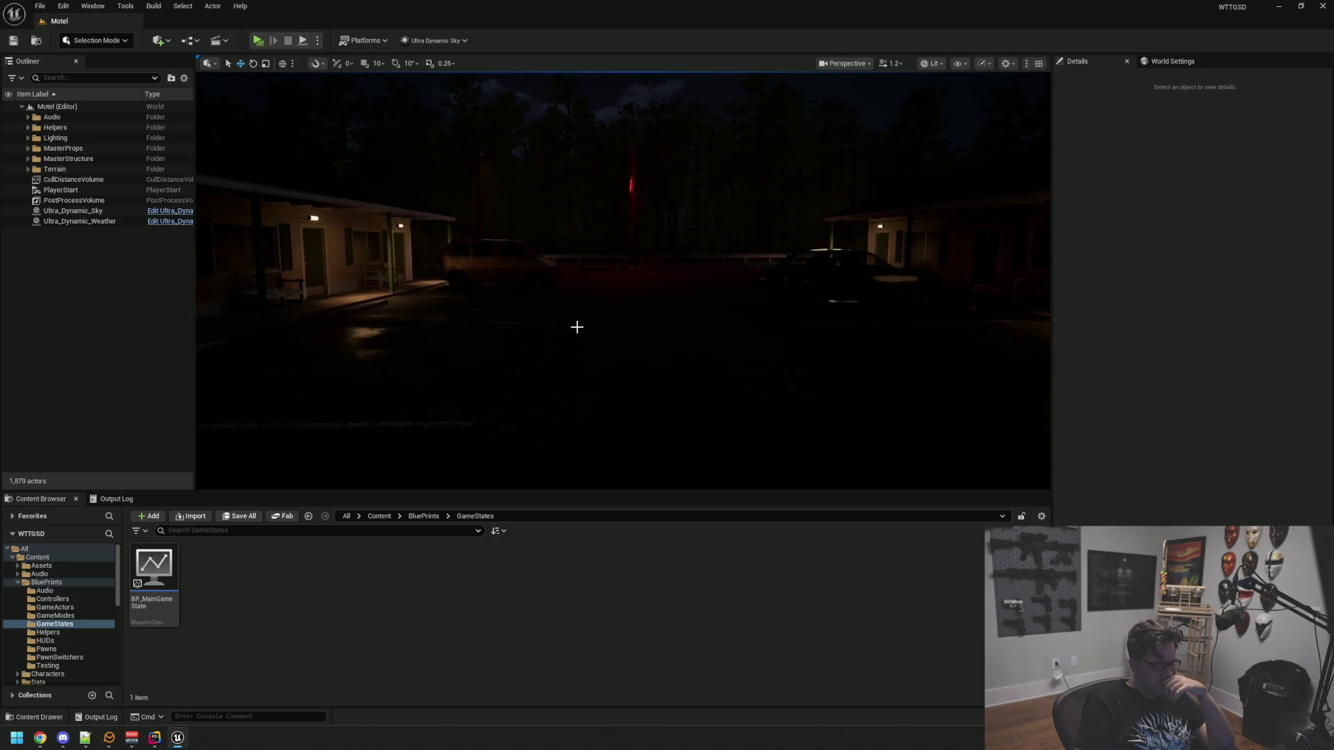
Bring up the add-asset context menu in the GameStates folder
right_click(289, 592)
left_click(437, 396)
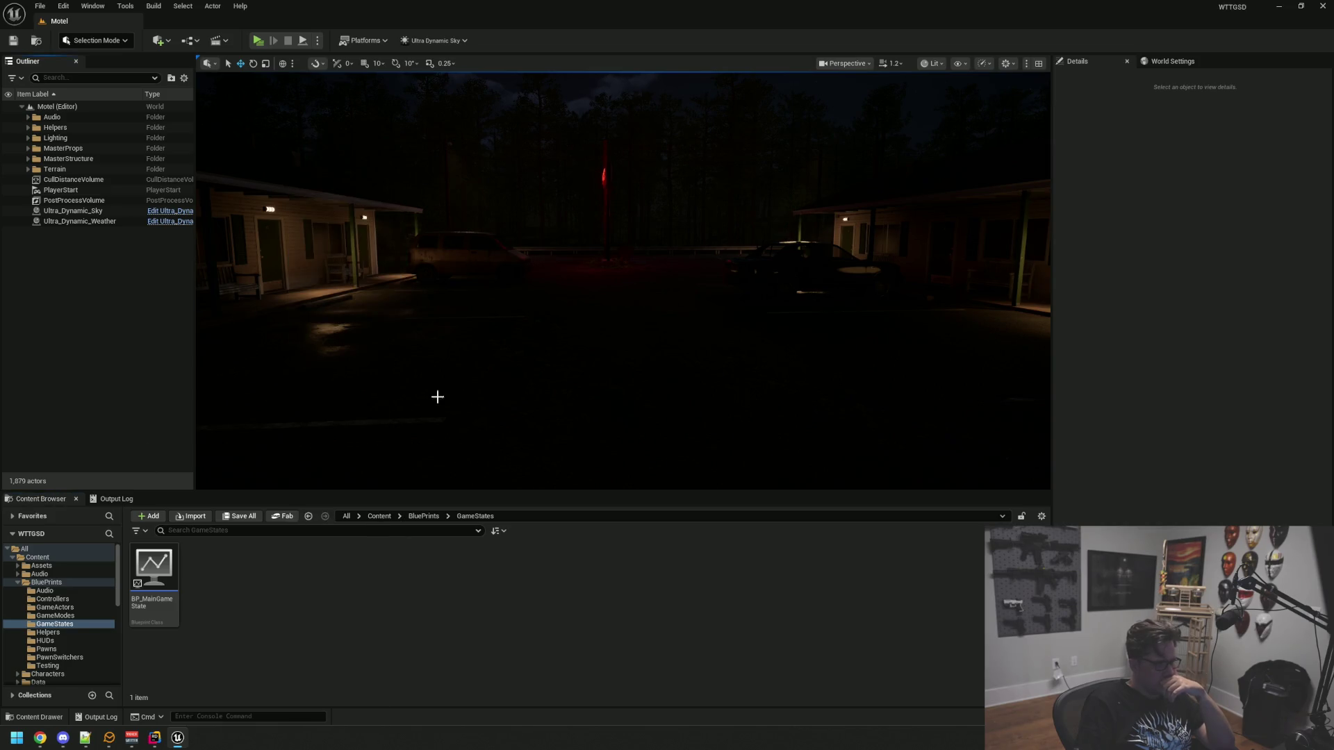
right_click(327, 590)
Create a Blueprint class named BP_UDSHook with UDSHook as its parent
mouse_move(403, 549)
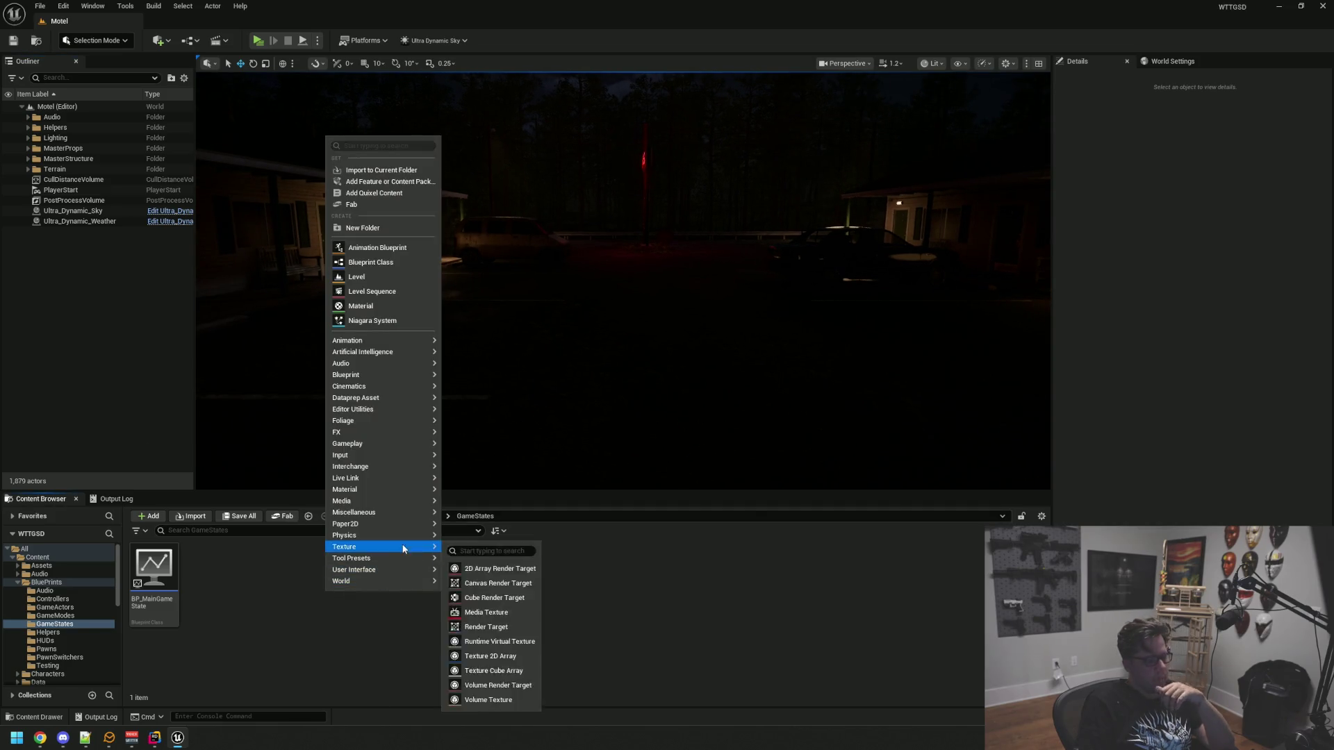
left_click(402, 263)
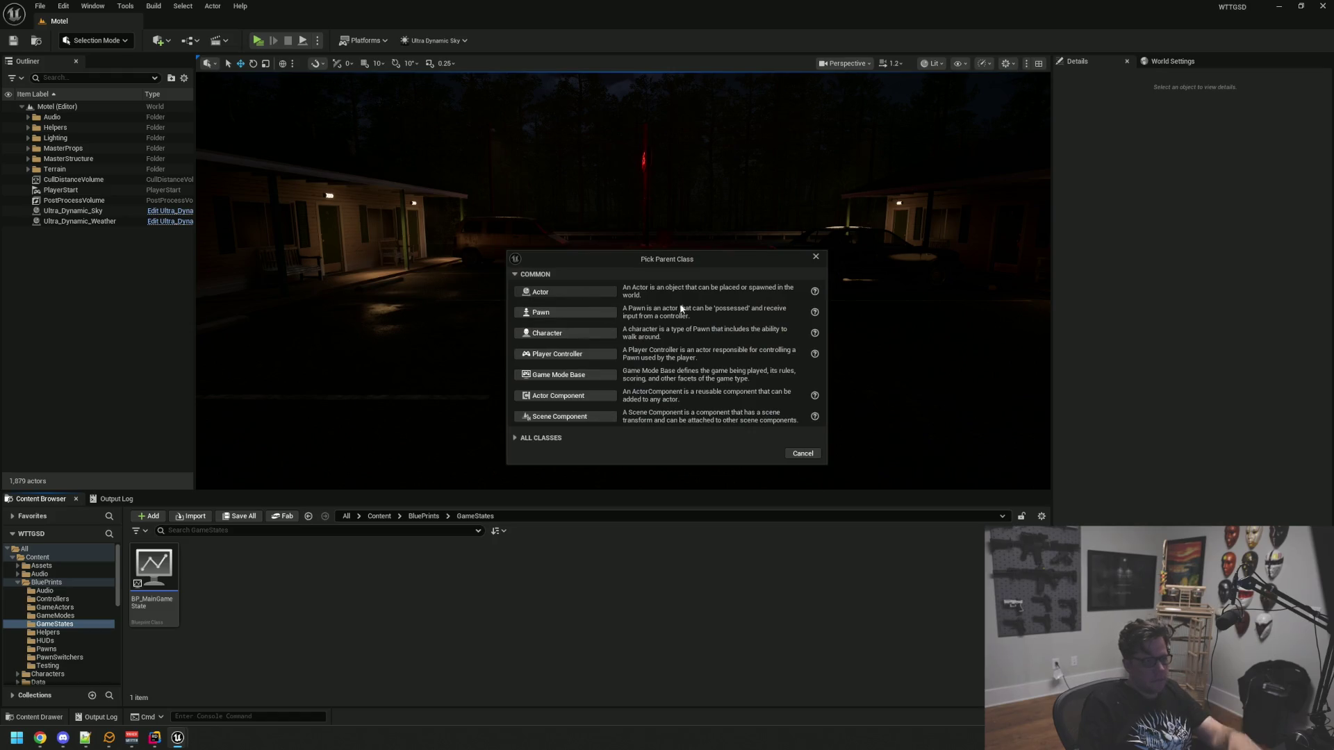
left_click(546, 439)
type("UDS")
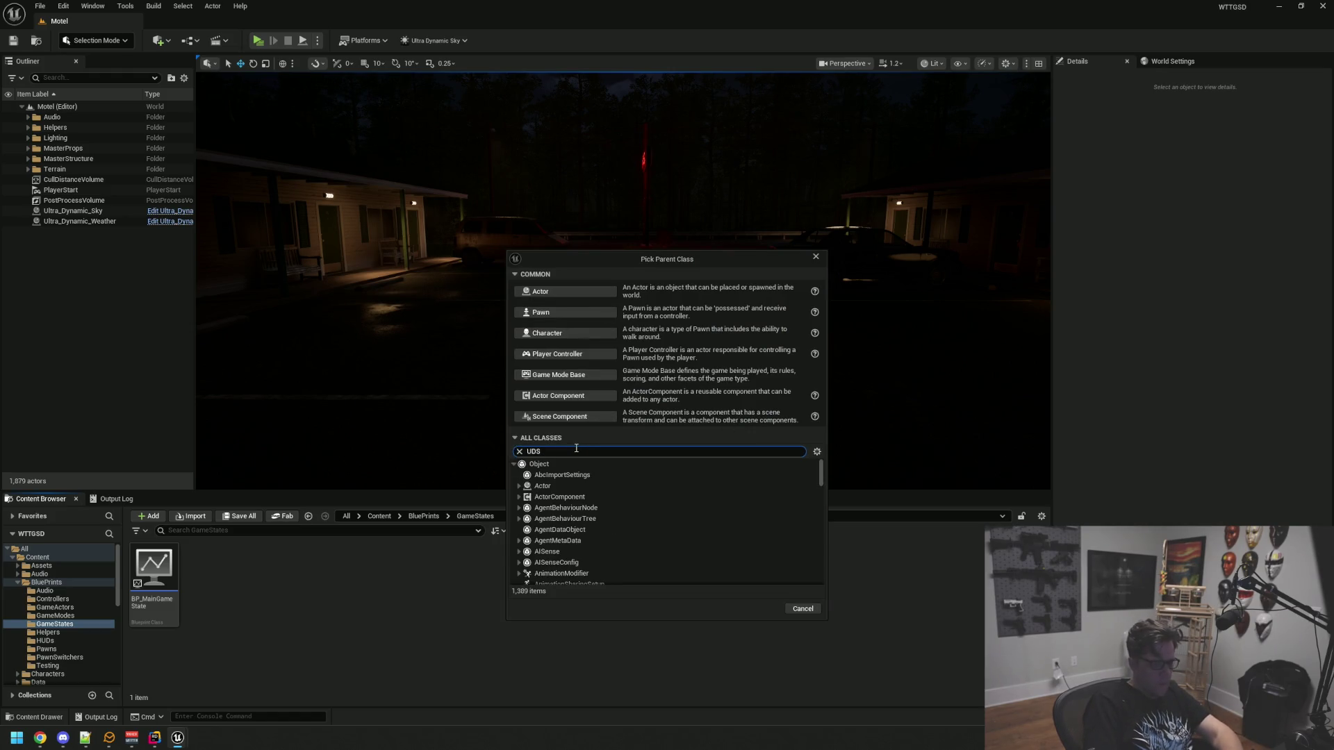
type("Hook")
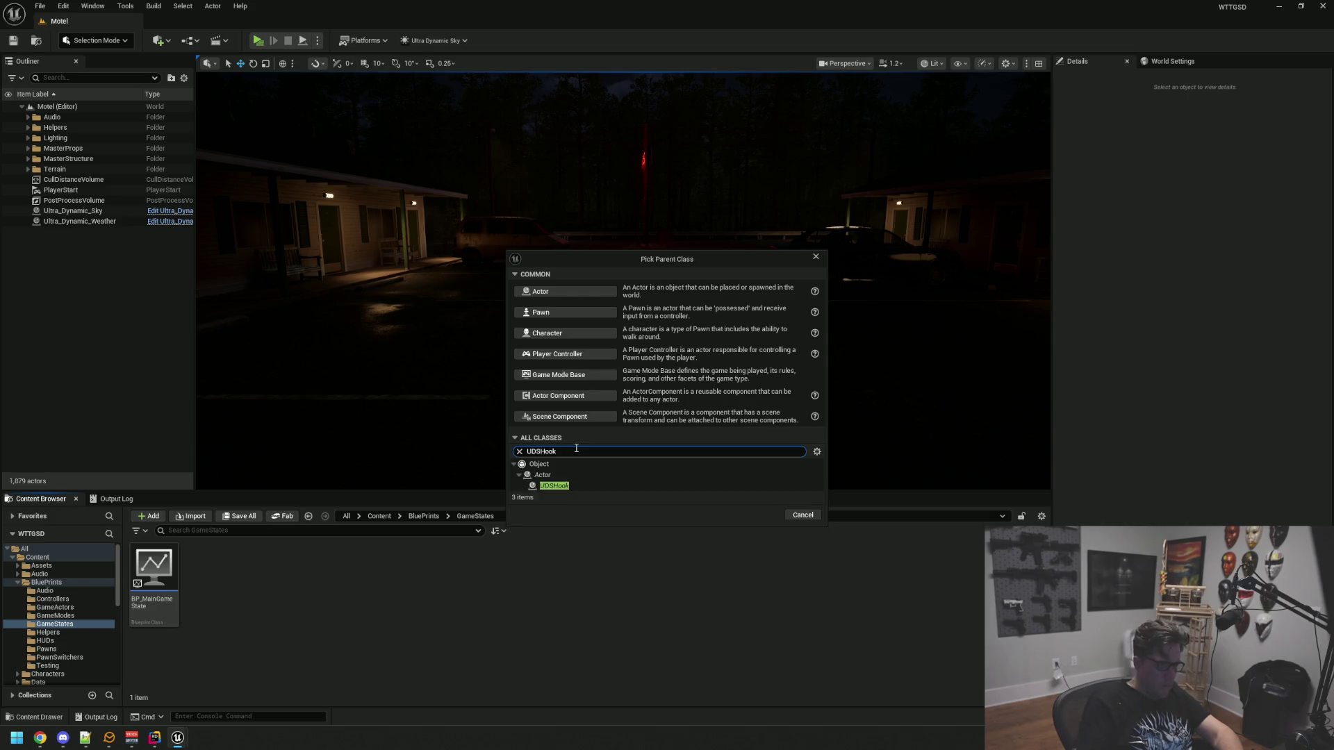
key("Down")
left_click(756, 512)
type("BP_UDSH")
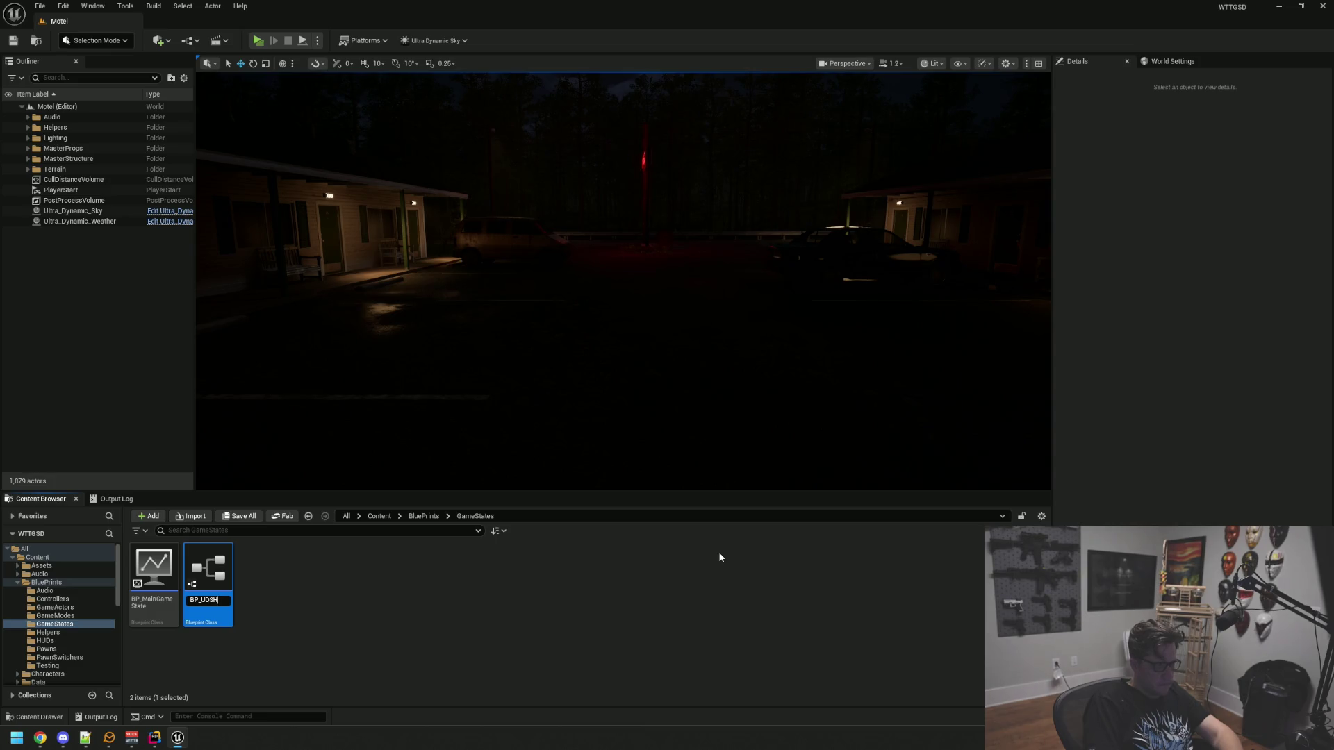
type("ook")
key("Return")
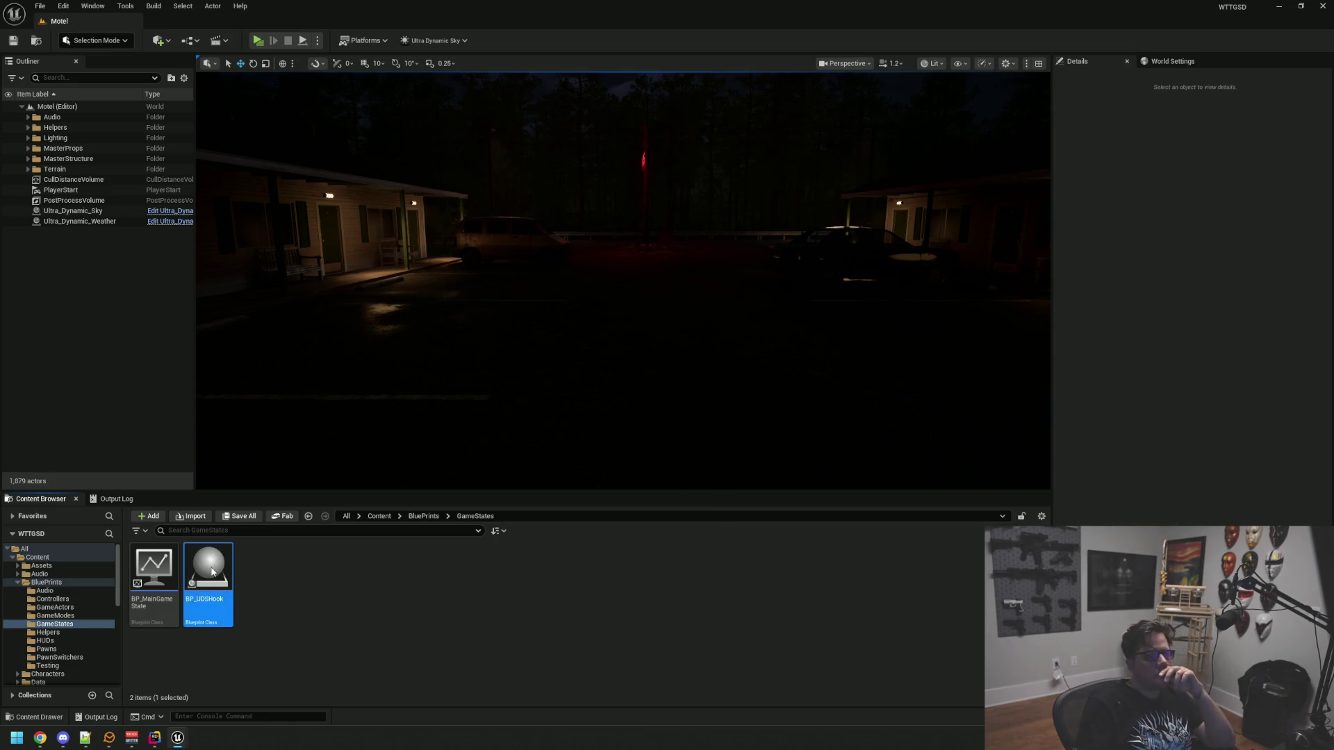
Open BP_UDSHook and delete the unused overlap and tick event nodes
double_click(211, 571)
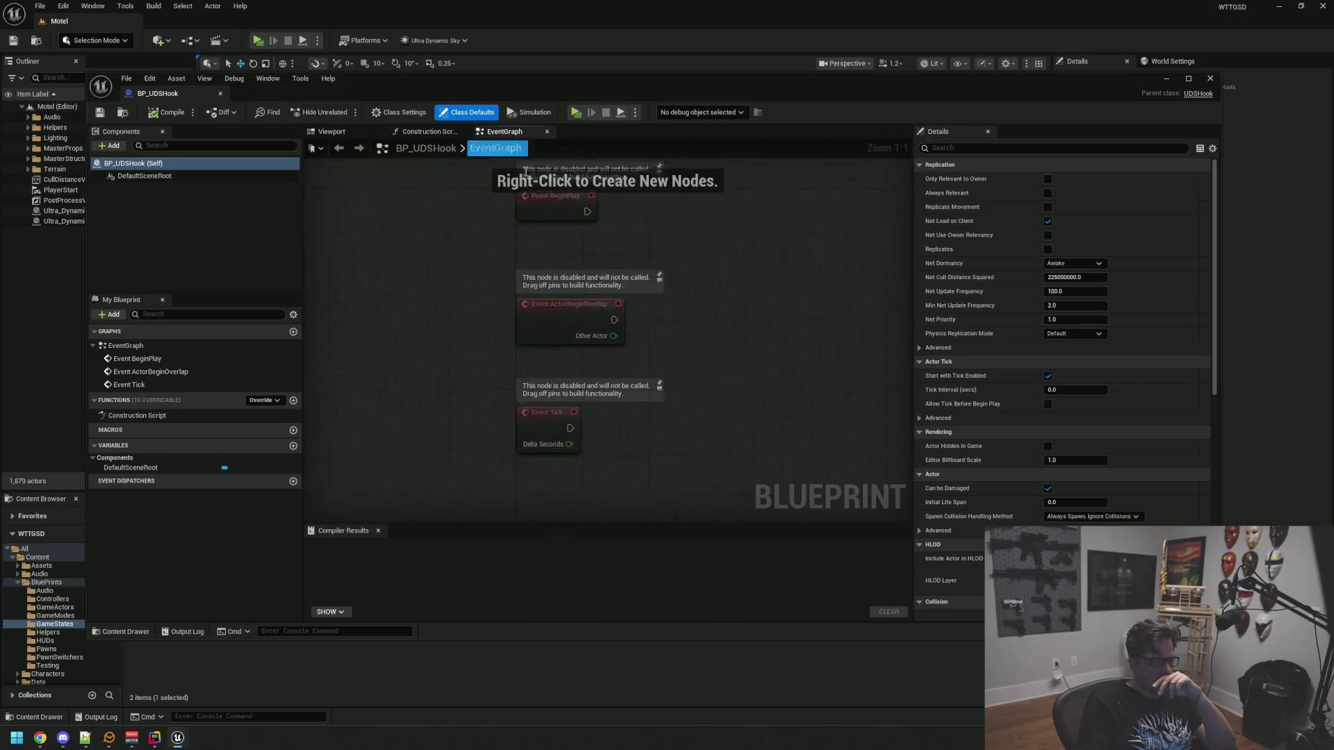
scroll(757, 317, "down", 2)
left_click_drag(618, 452, 491, 330)
key("Delete")
scroll(628, 291, "up", 2)
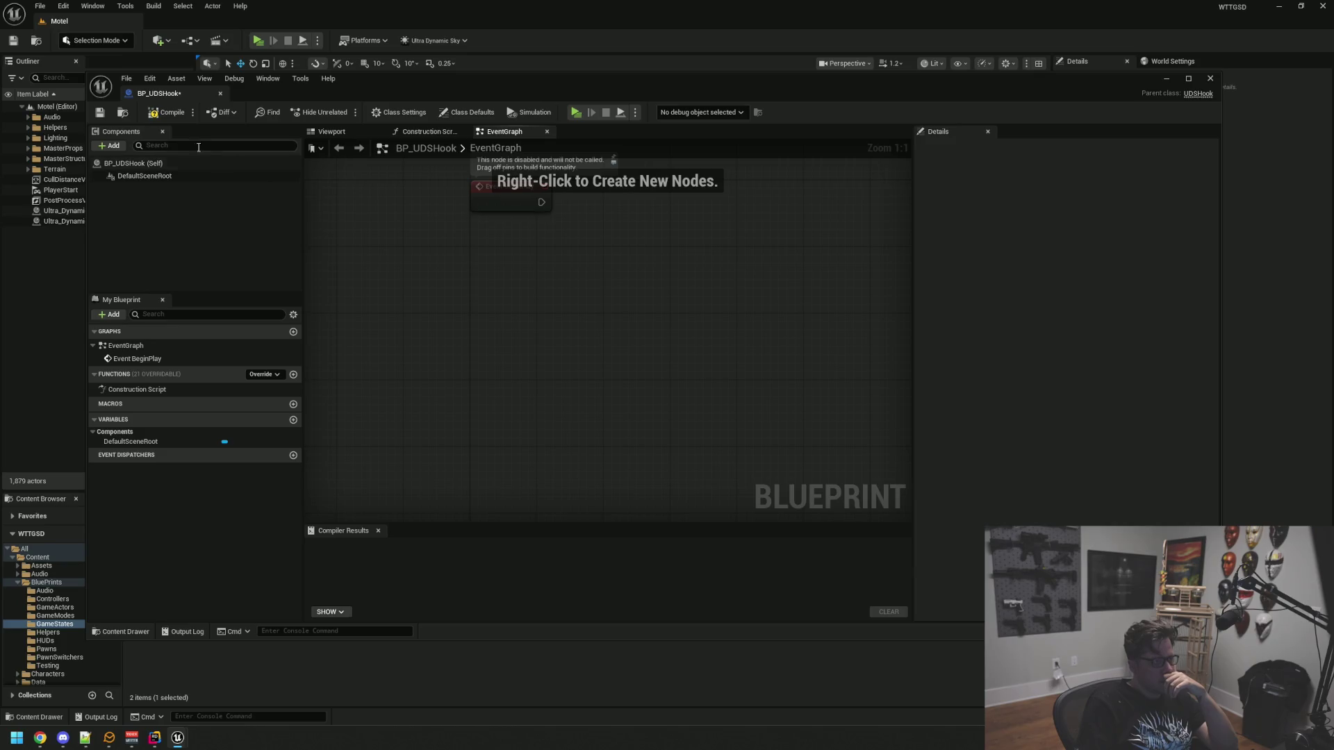
Add a UDSkyActor variable of type Actor object reference
left_click(294, 420)
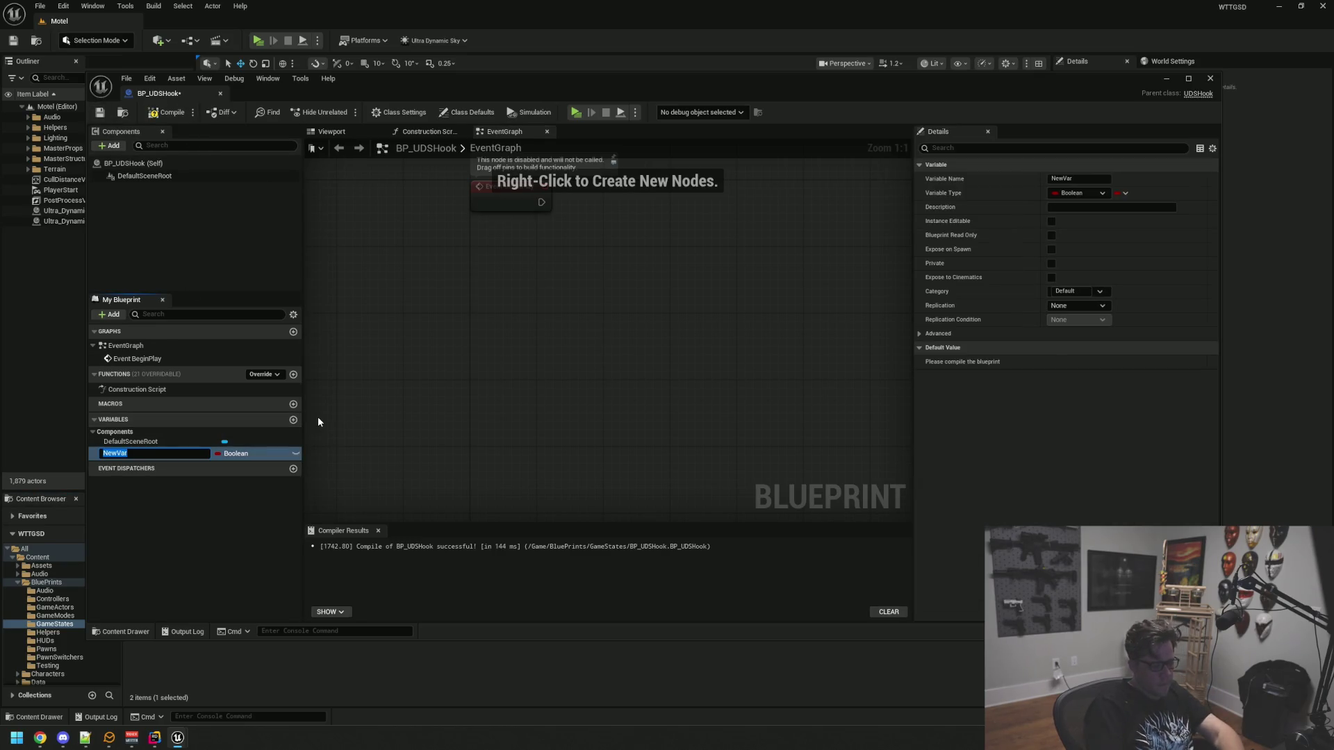
type("UDSky")
key("Return")
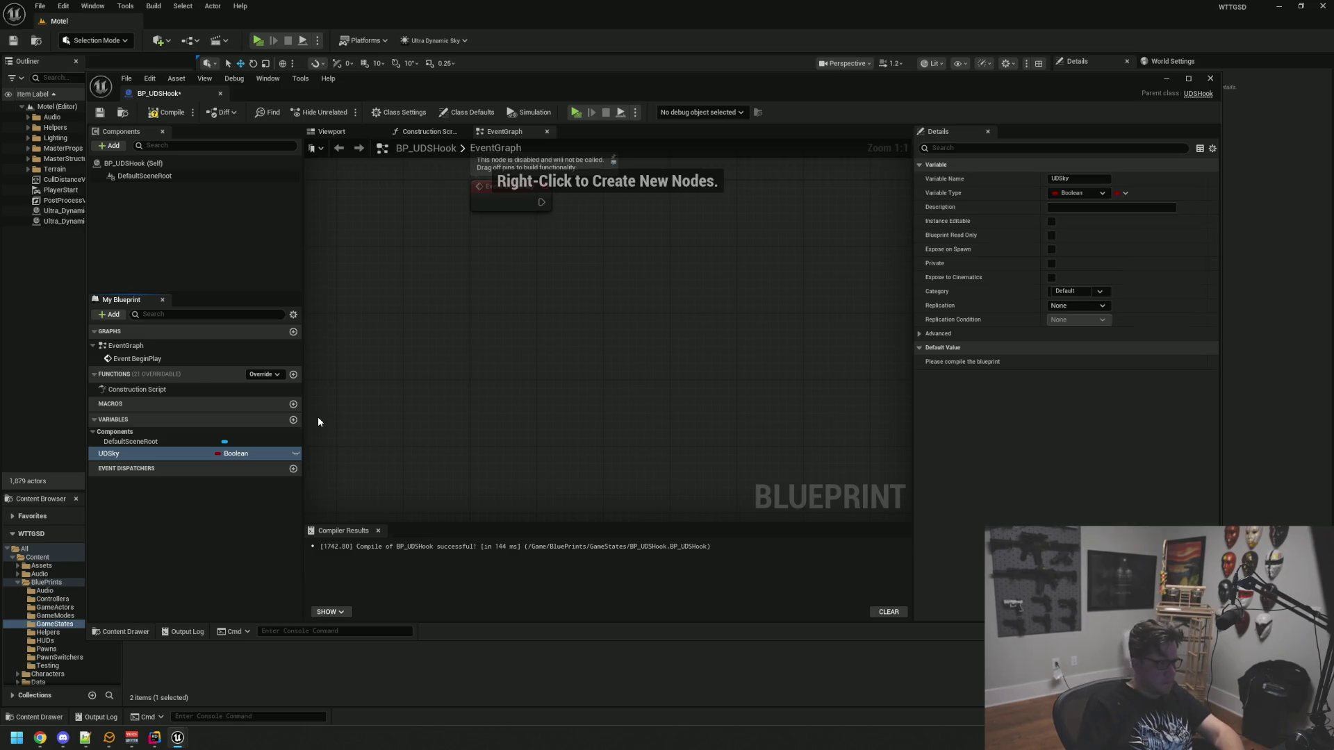
left_click(244, 453)
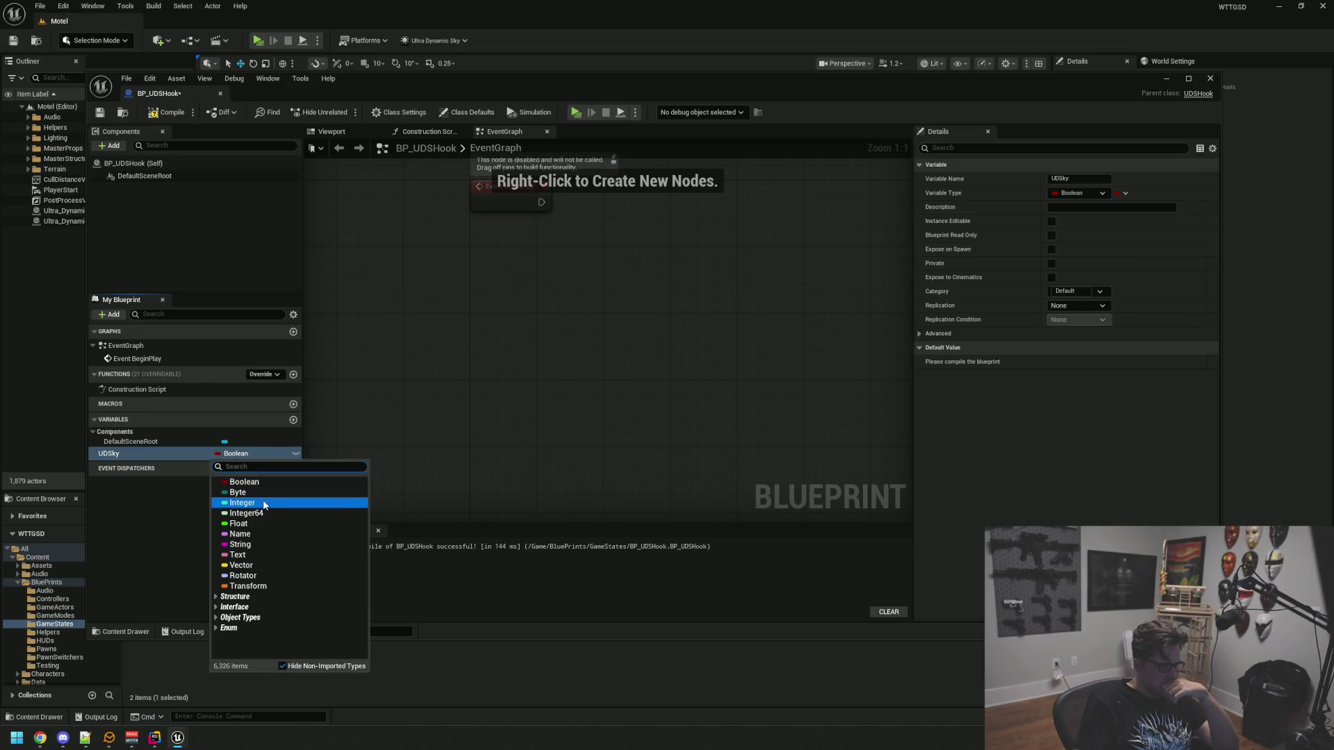
left_click(129, 458)
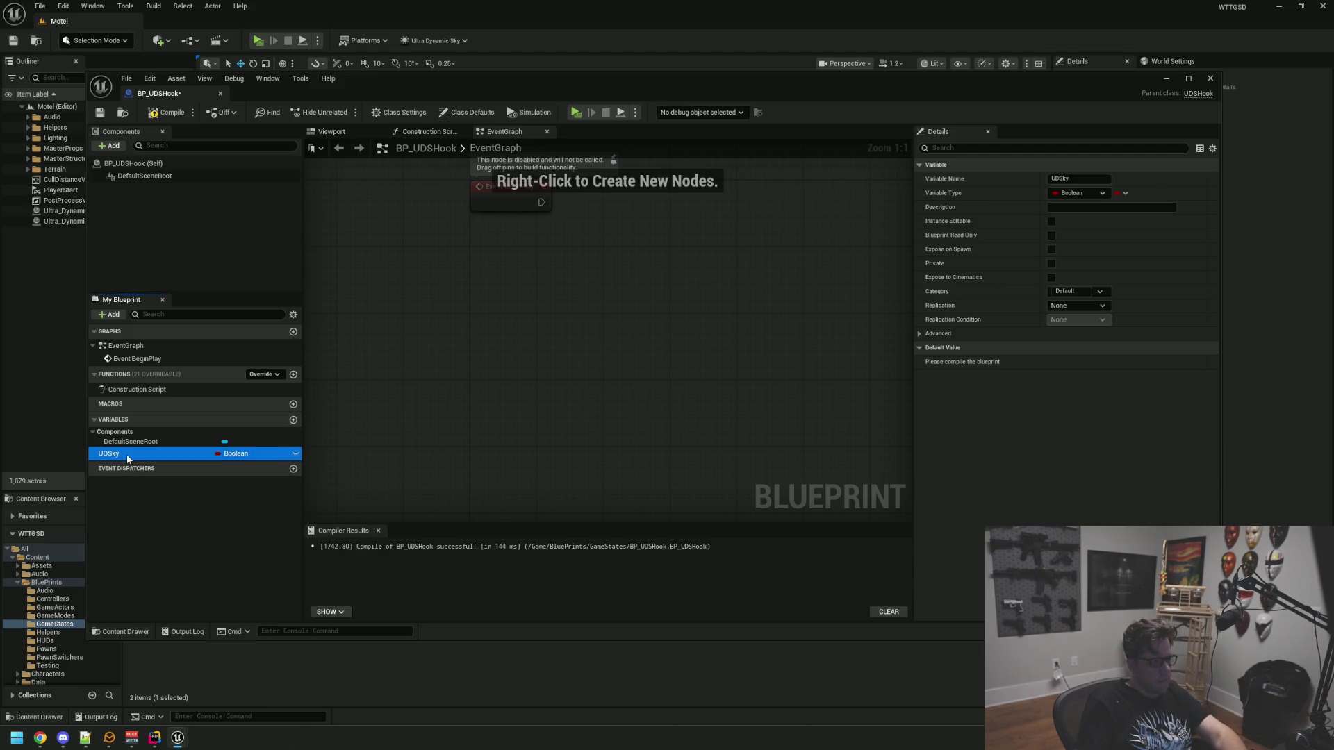
left_click(129, 456)
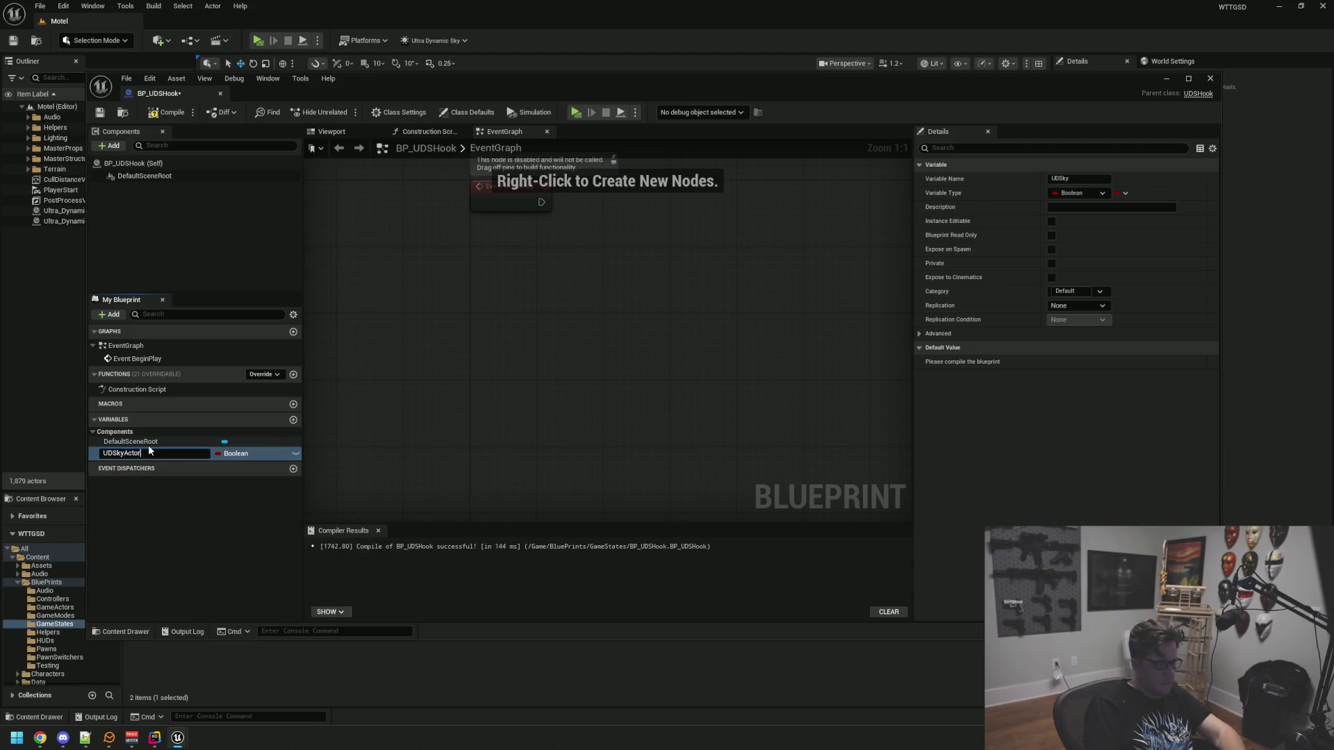
key("Return")
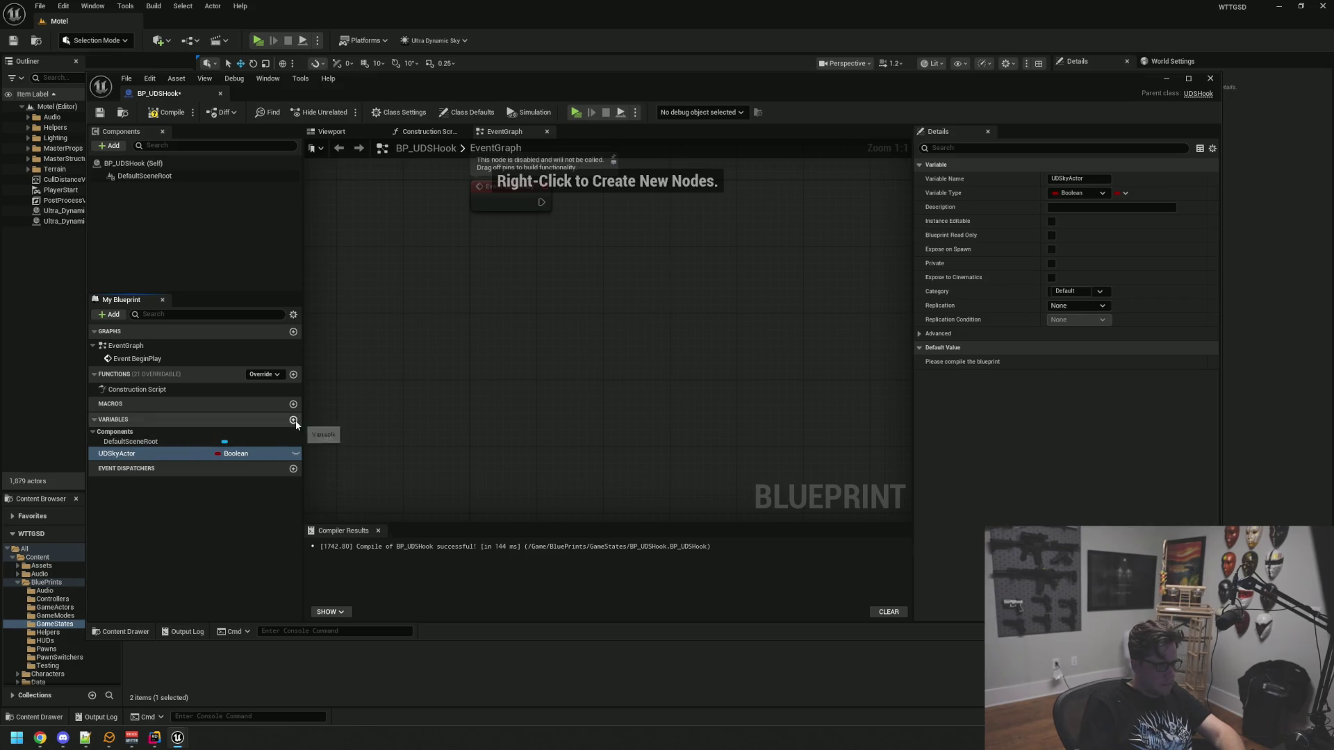
left_click(242, 455)
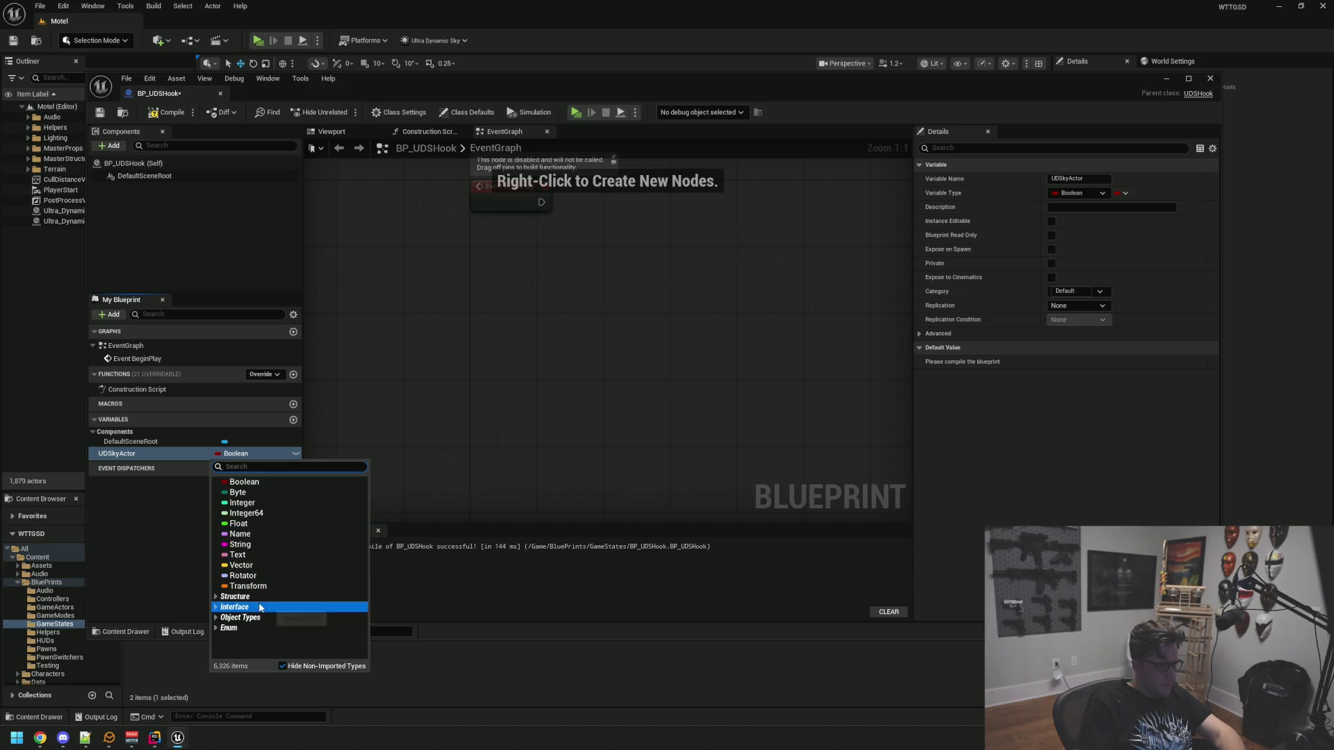
left_click(216, 618)
left_click(216, 618)
scroll(270, 583, "down", 5)
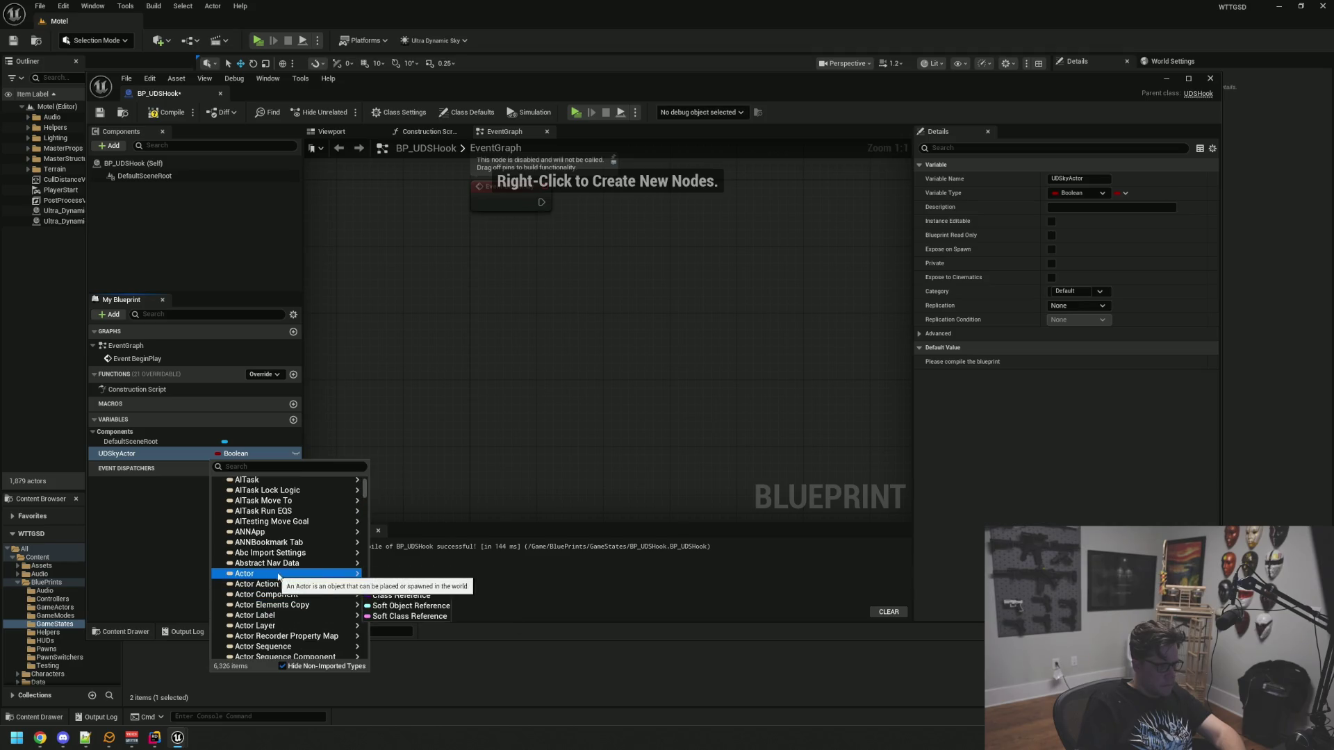
left_click(403, 574)
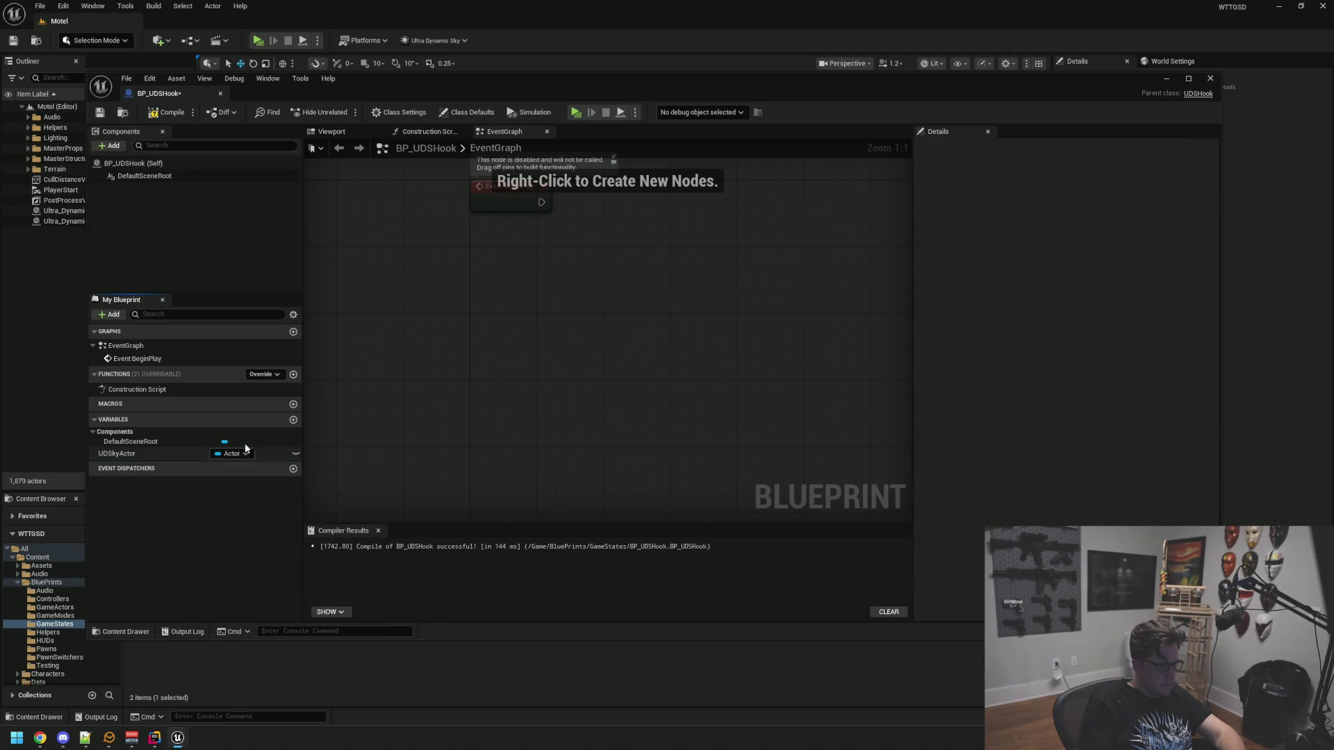
Add an instance-editable UDWeatherActor variable and compile the blueprint
left_click(294, 421)
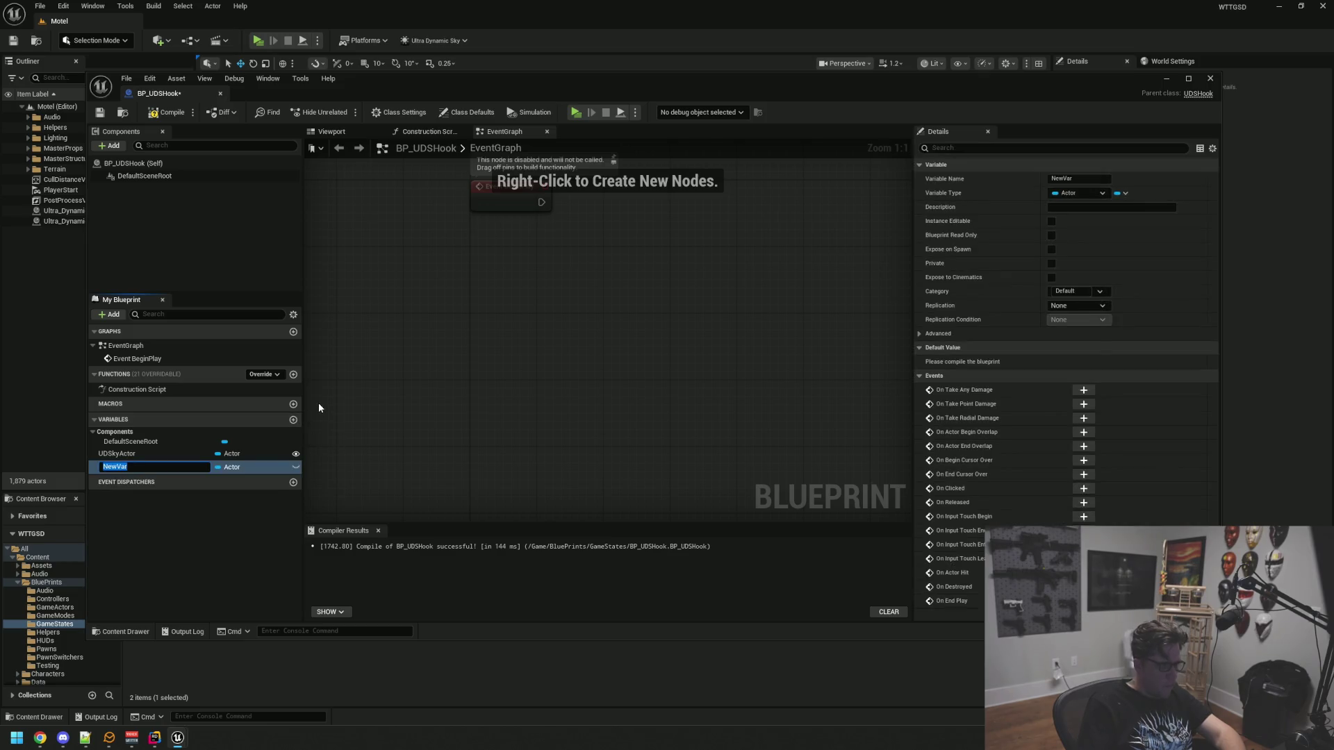
type("UDWeatherActor")
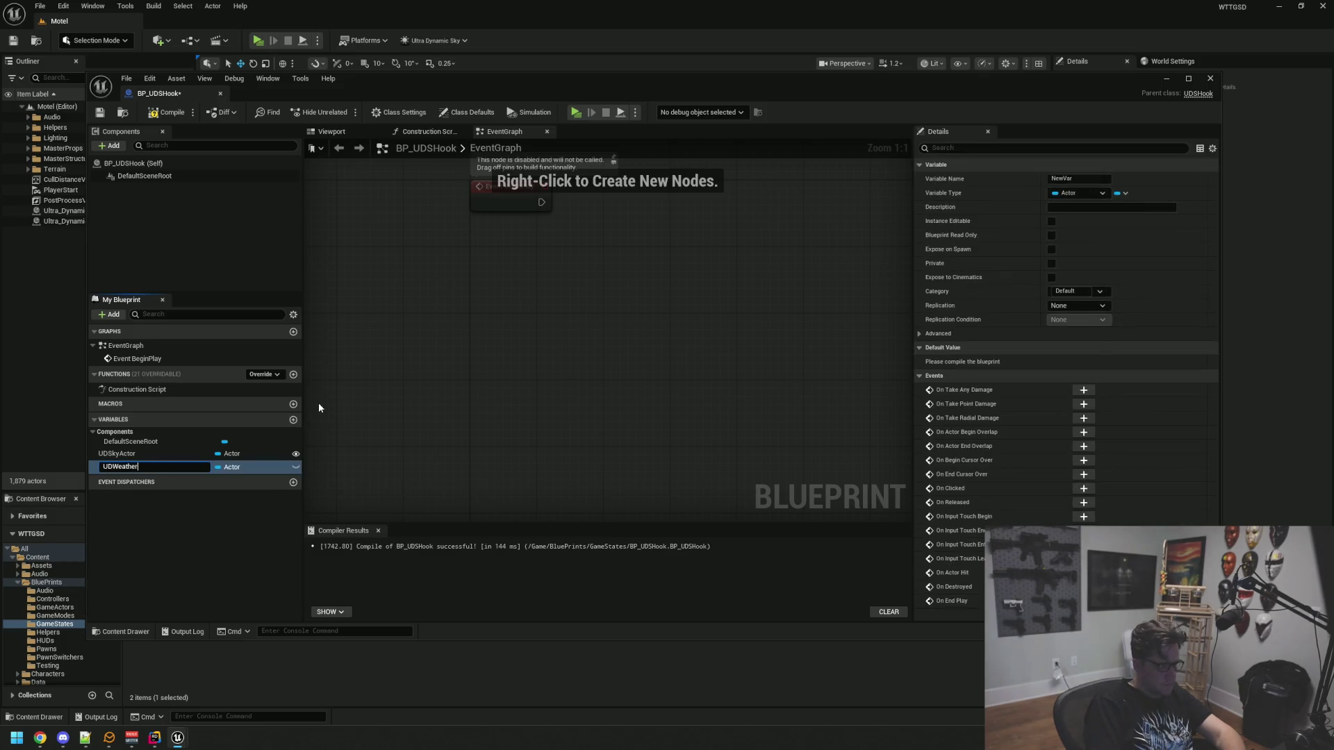
key("Return")
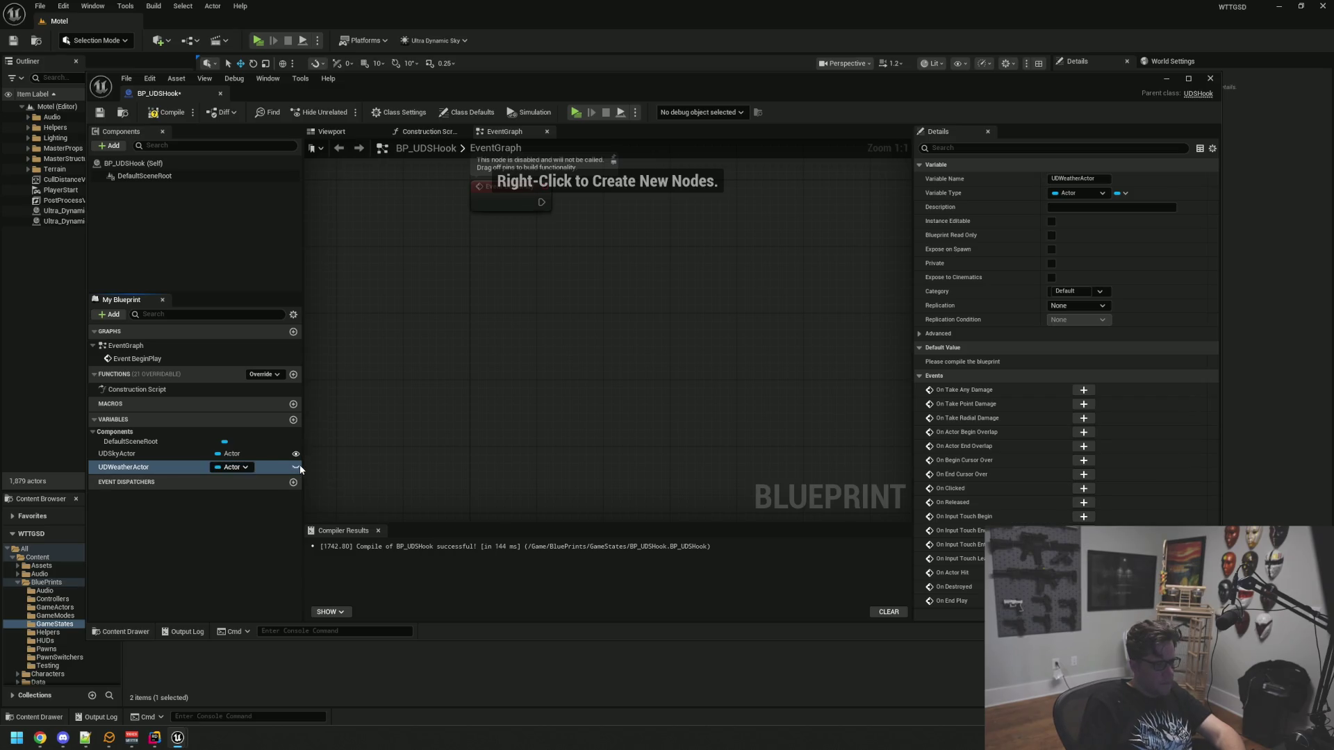
left_click(297, 467)
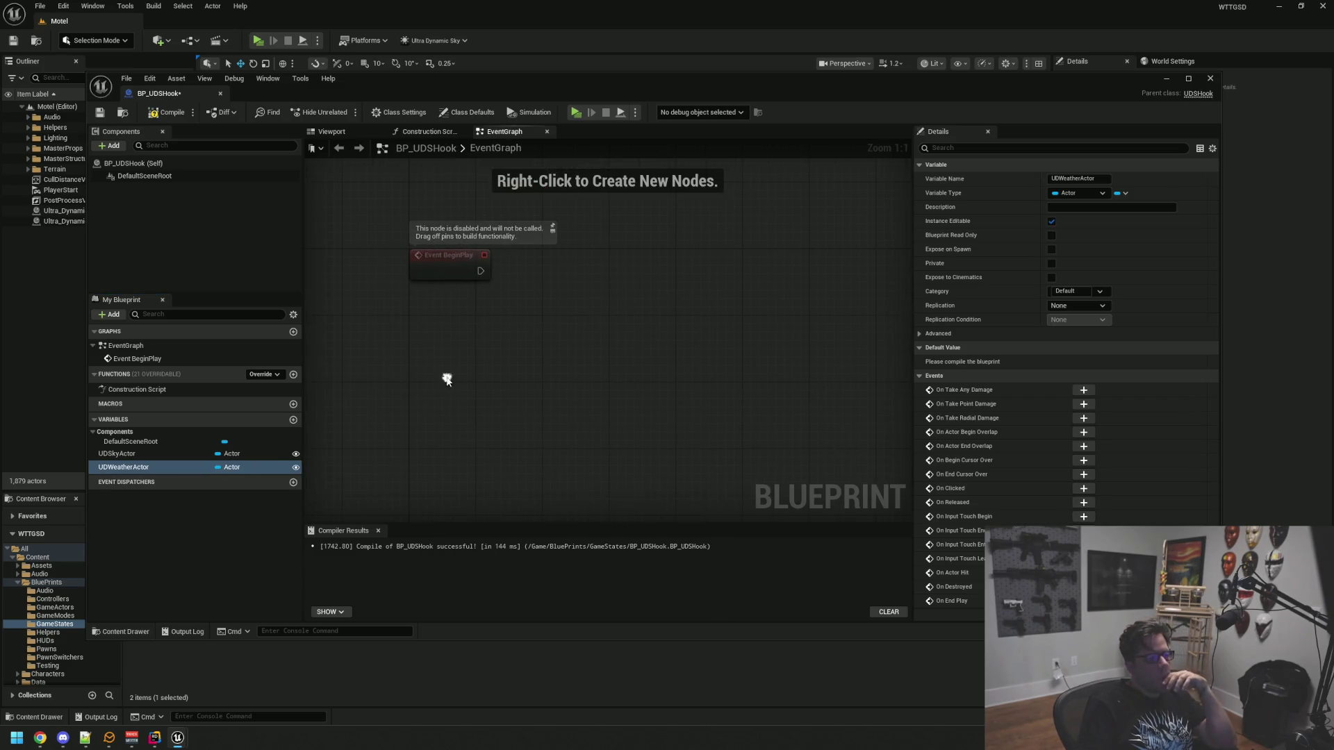
left_click(166, 112)
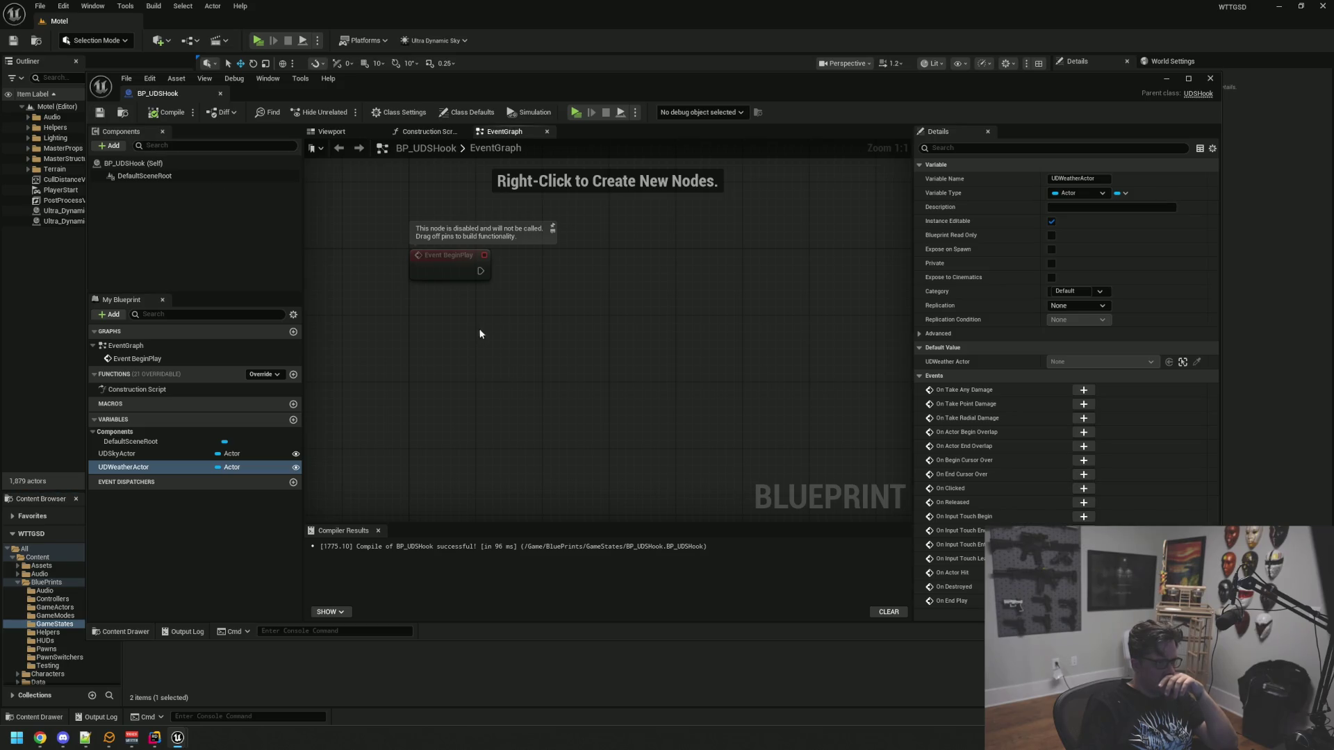
Place a UDSkyActor getter node in the event graph
mouse_move(173, 452)
left_mouse_down()
mouse_move(539, 373)
mouse_move(418, 348)
left_mouse_up()
left_click(540, 373)
left_click(515, 352)
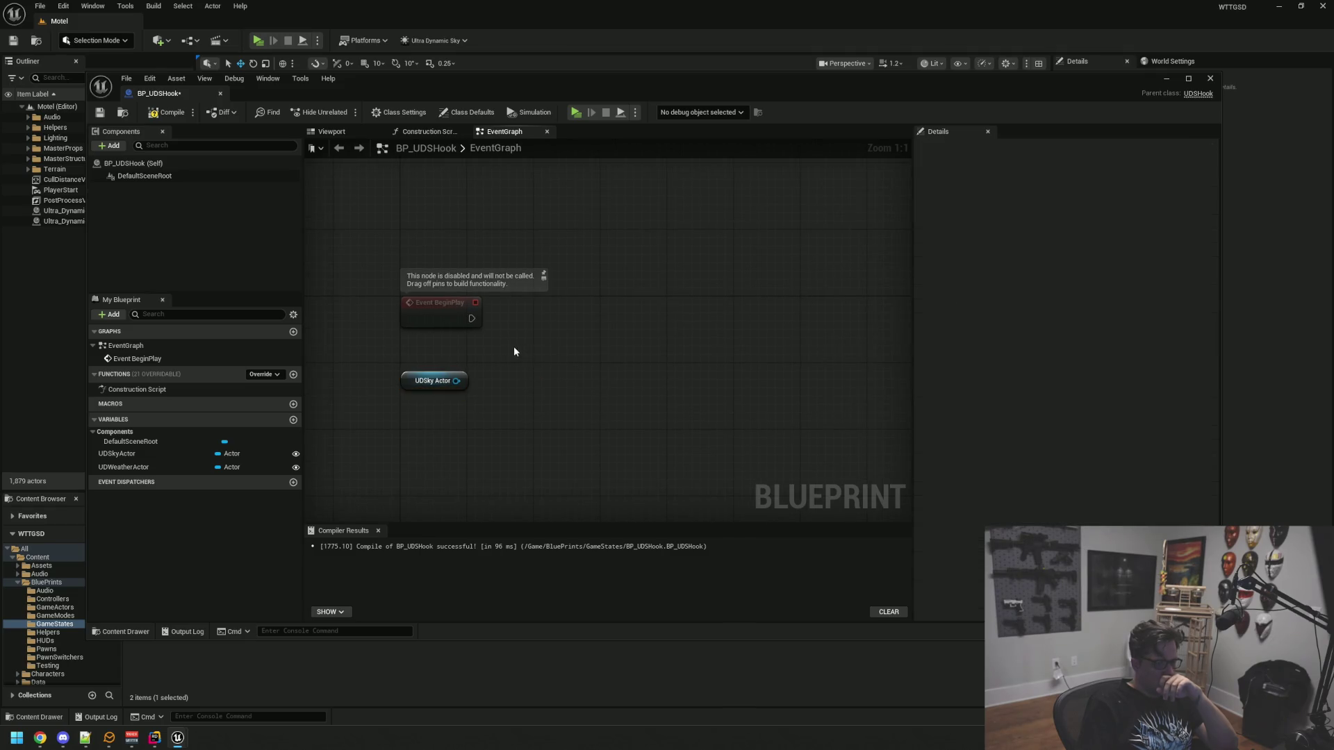
left_click_drag(469, 393, 566, 358)
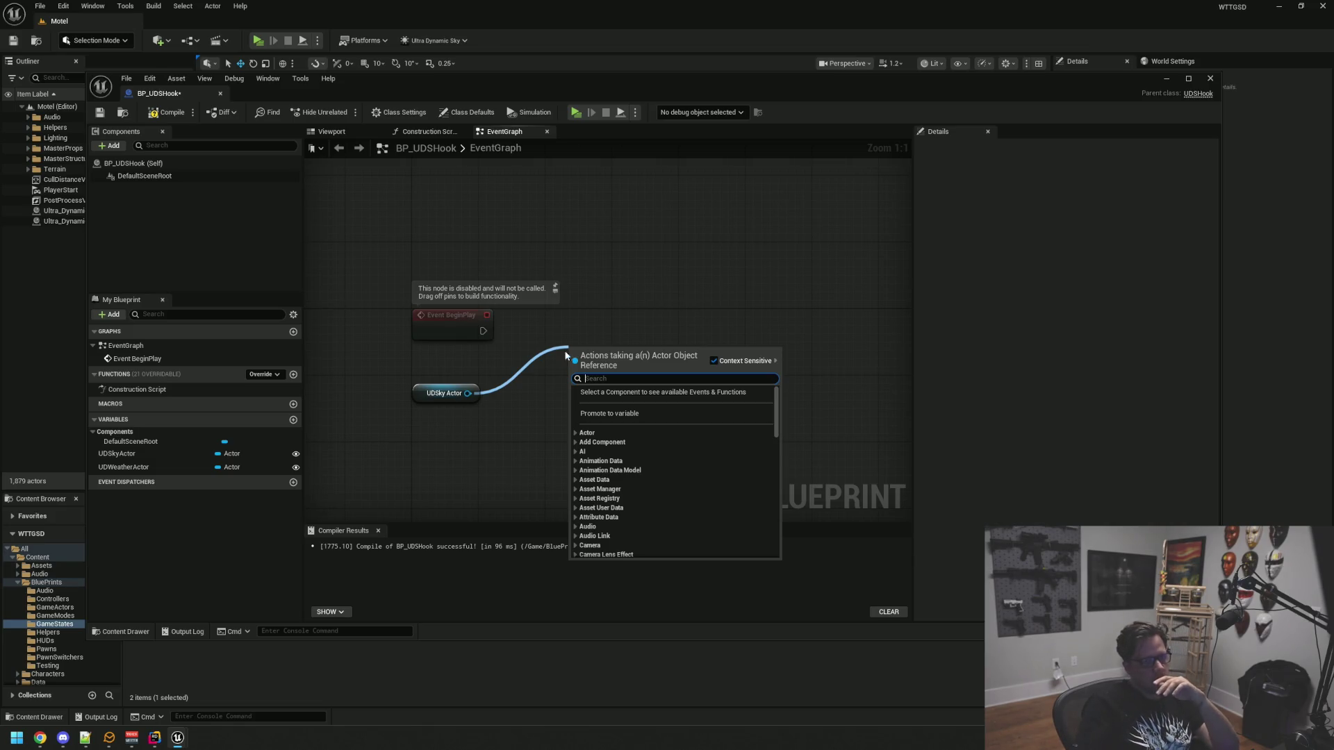
key("Escape")
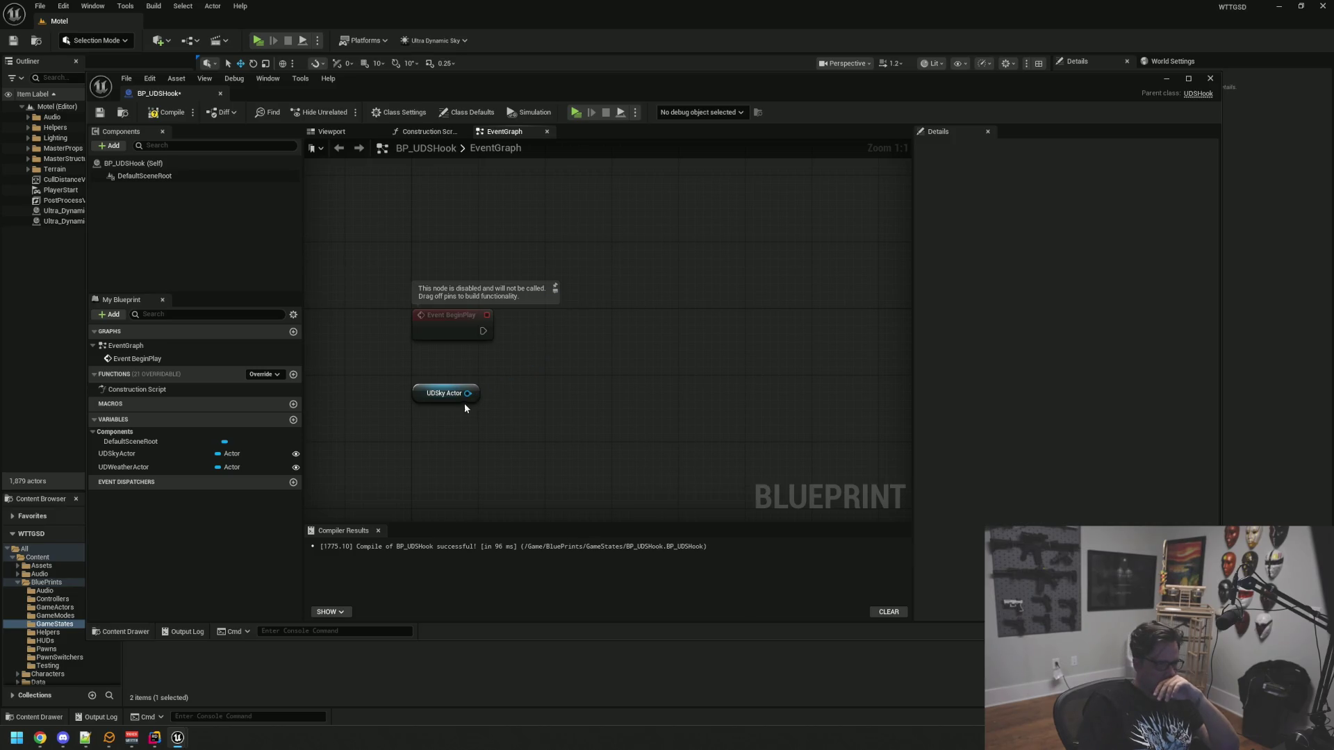
Cast UDSkyActor to Ultra_Dynamic_Sky right after Event BeginPlay
left_click_drag(487, 392, 554, 363)
type("c")
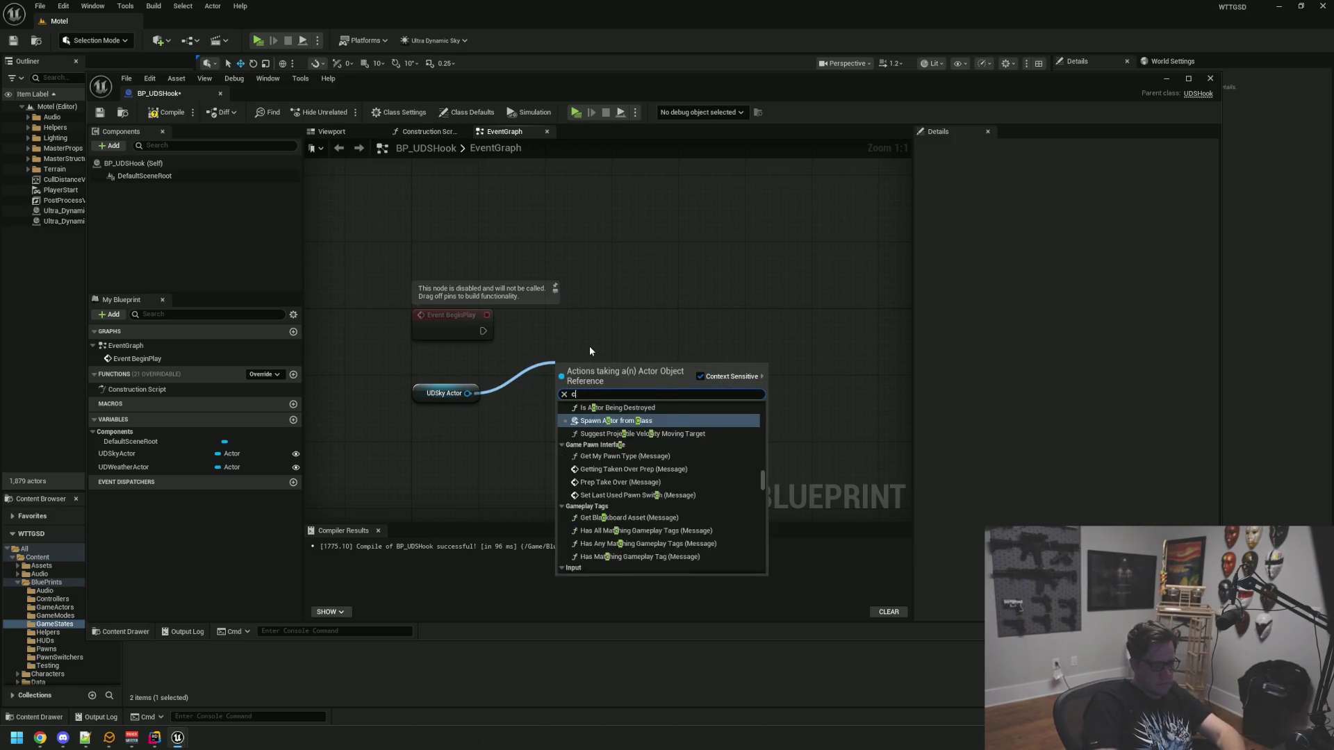
type("ast to ultra")
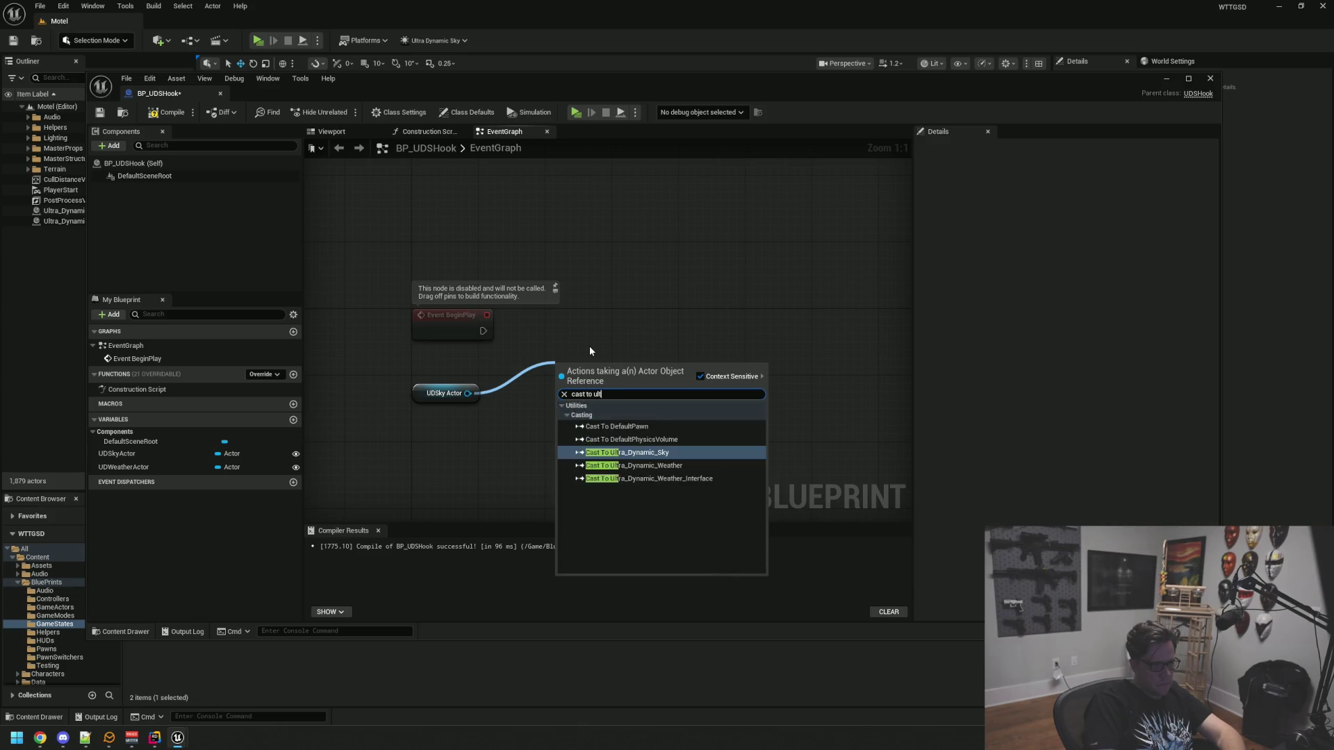
key("Return")
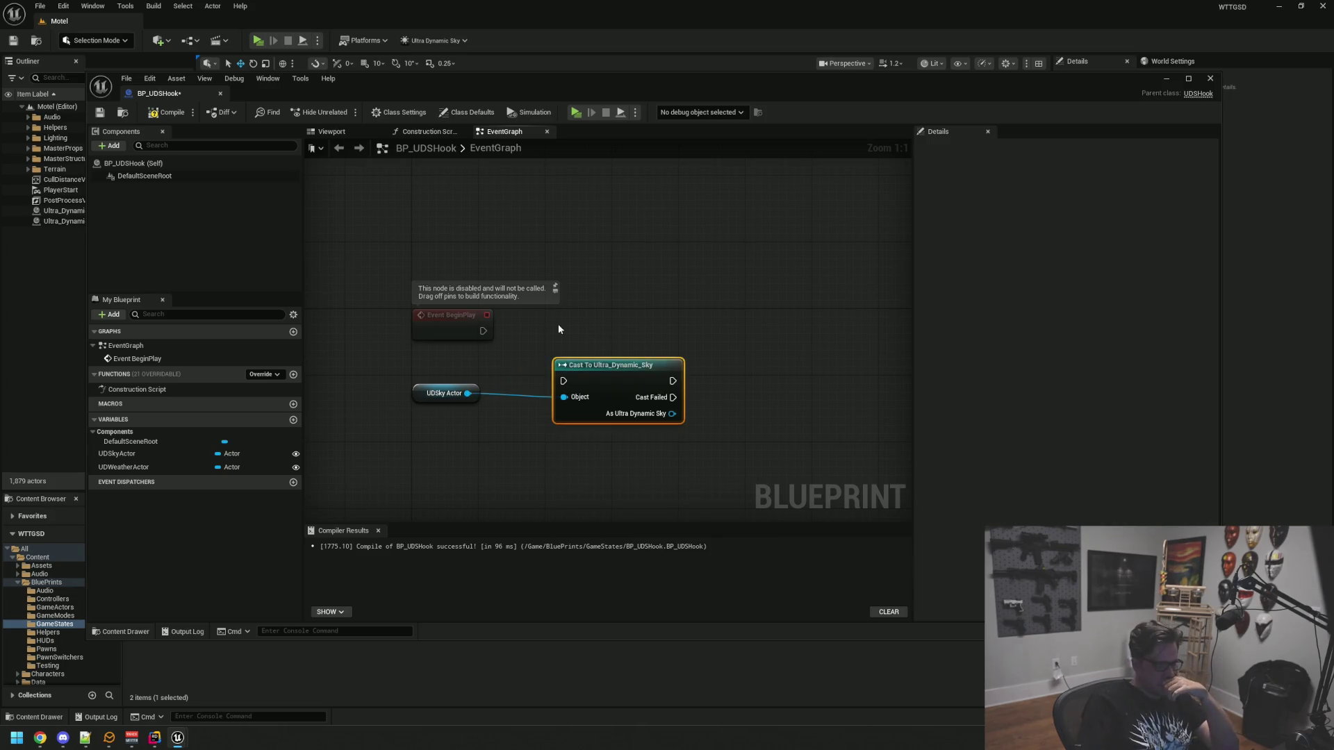
left_click_drag(574, 373, 542, 324)
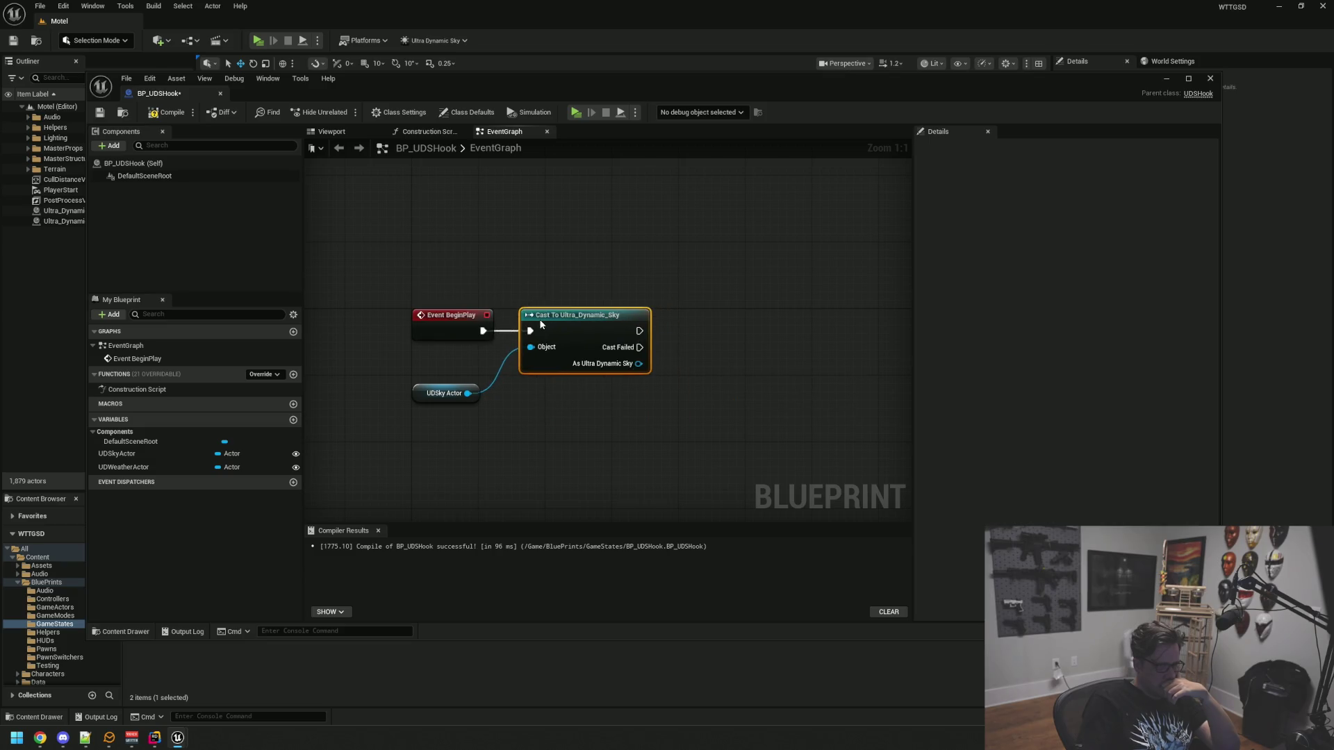
mouse_move(415, 385)
left_mouse_down()
mouse_move(530, 258)
mouse_move(527, 297)
left_mouse_up()
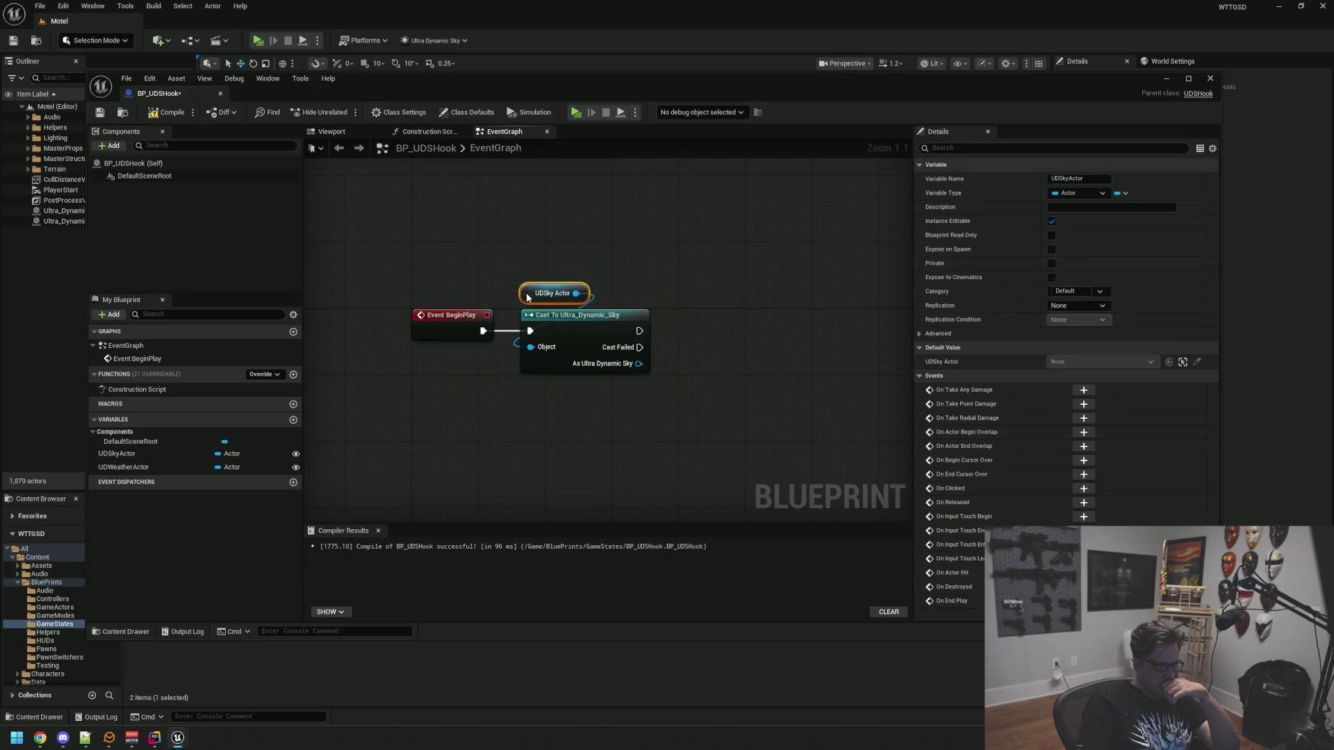
mouse_move(486, 254)
left_mouse_down()
mouse_move(515, 306)
mouse_move(646, 327)
left_mouse_up()
Promote the cast result to a new UltraDynamicSky variable and align the SET node
left_click(643, 319)
left_click(676, 384)
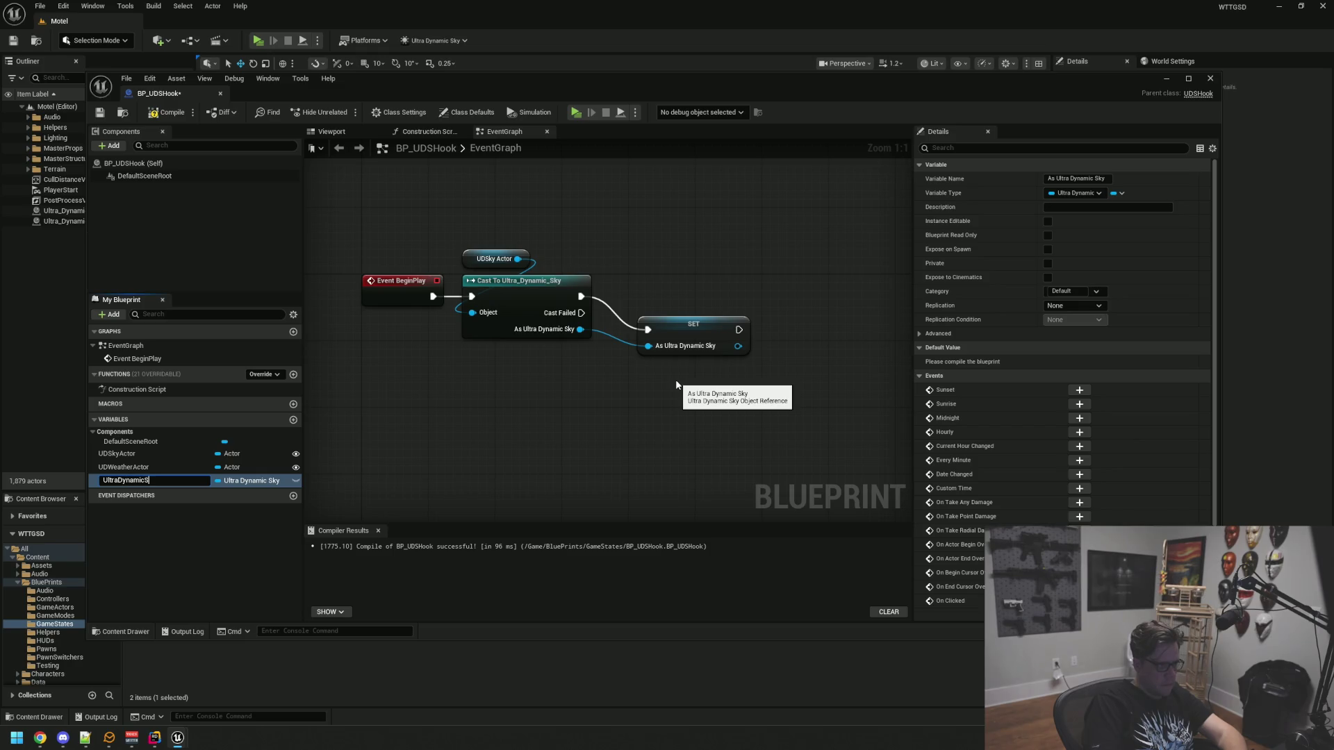
type("ky")
key("Return")
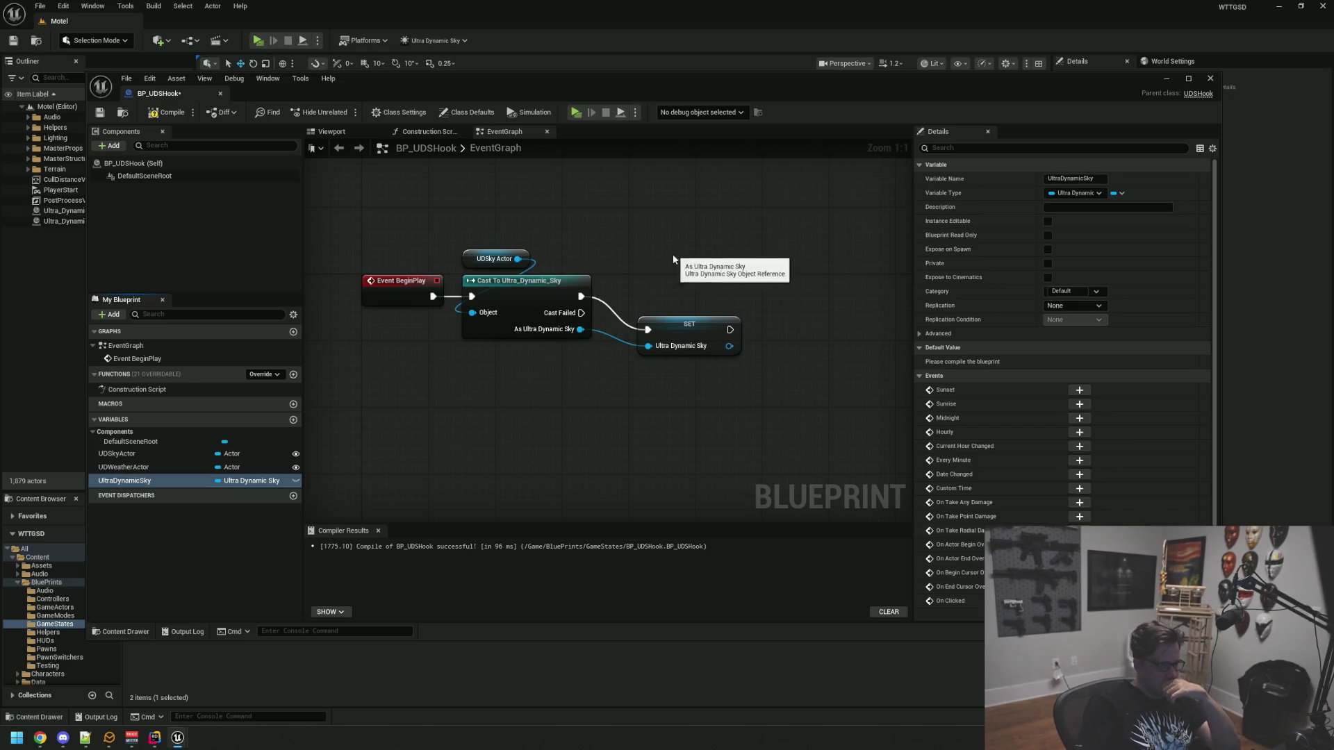
left_click_drag(667, 326, 652, 289)
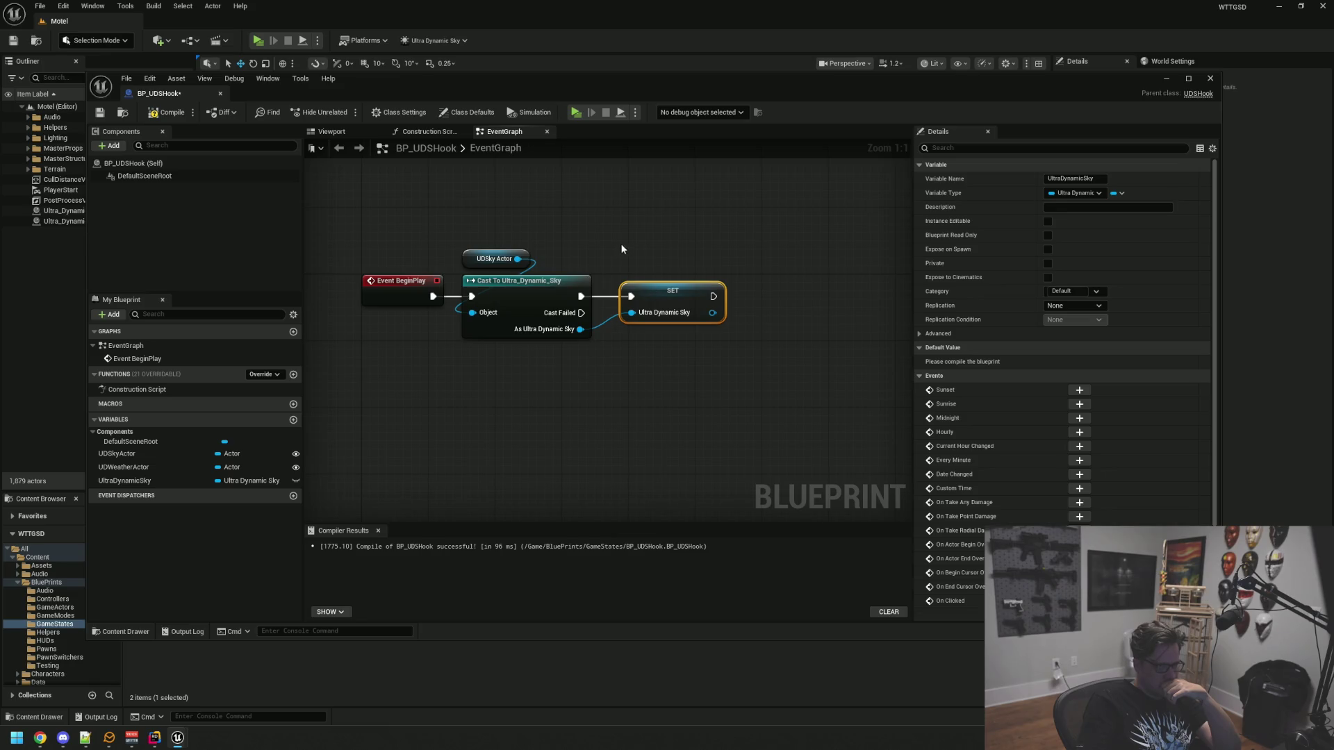
left_click_drag(620, 243, 507, 244)
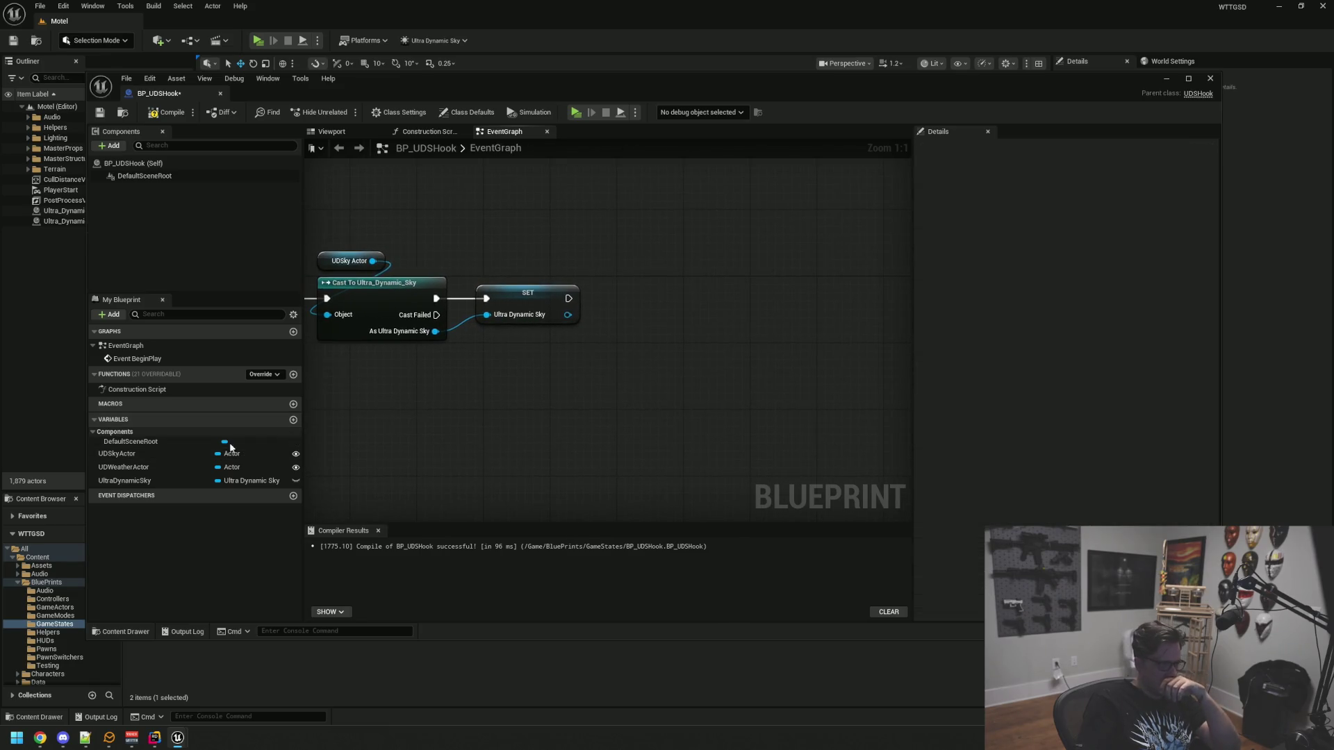
Place a UDWeatherActor getter node to the right of the sky cast
left_click(124, 467)
mouse_move(124, 467)
left_mouse_down()
mouse_move(599, 263)
mouse_move(760, 348)
mouse_move(715, 321)
left_mouse_up()
left_click(626, 275)
Add a Cast To Ultra_Dynamic_Weather node fed by UDWeather Actor, running after the sky SET
type("cast to ultra")
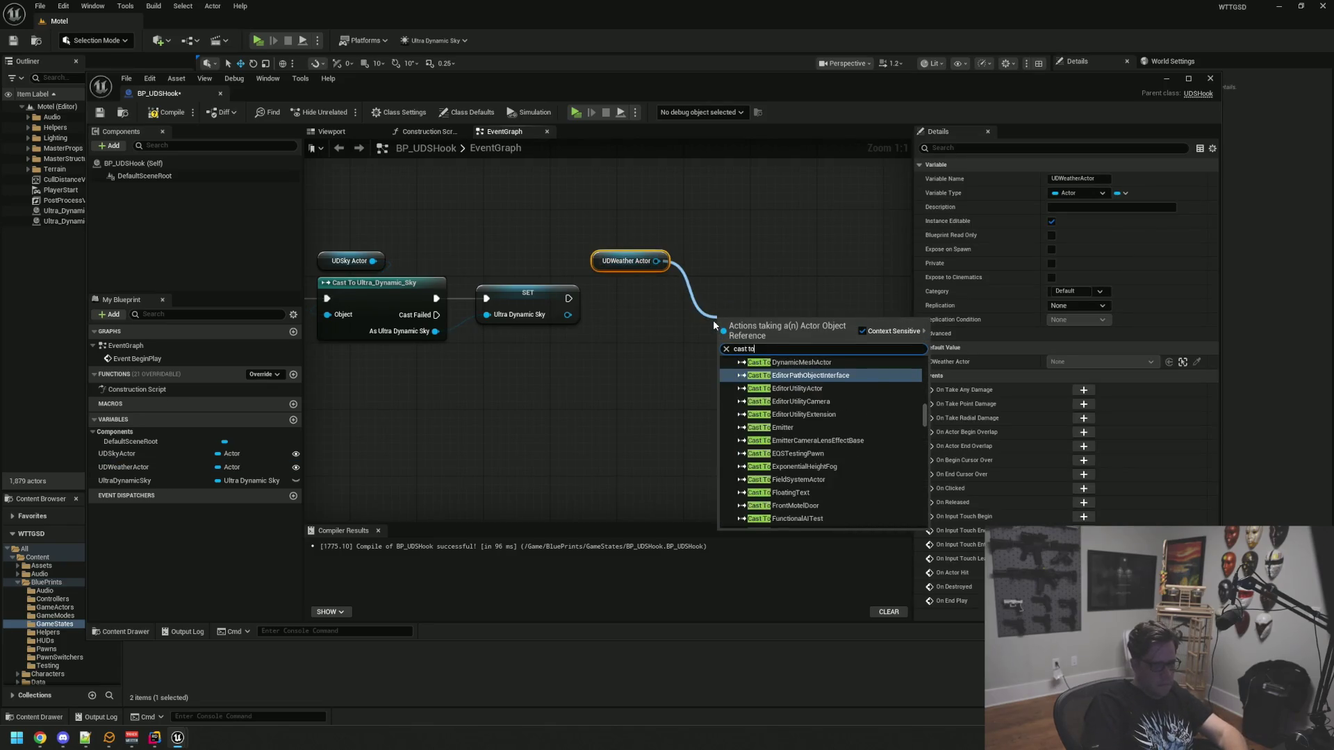
key("Down")
key("Return")
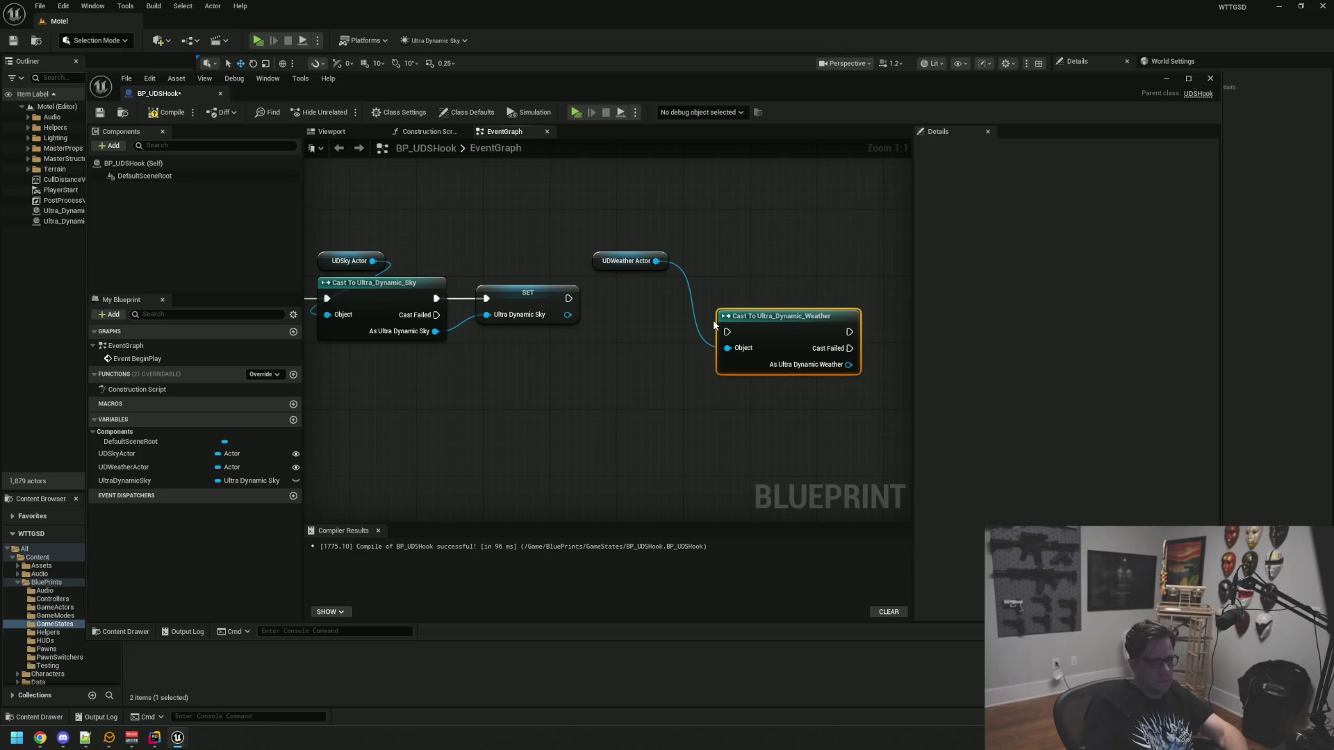
left_click_drag(569, 299, 717, 331)
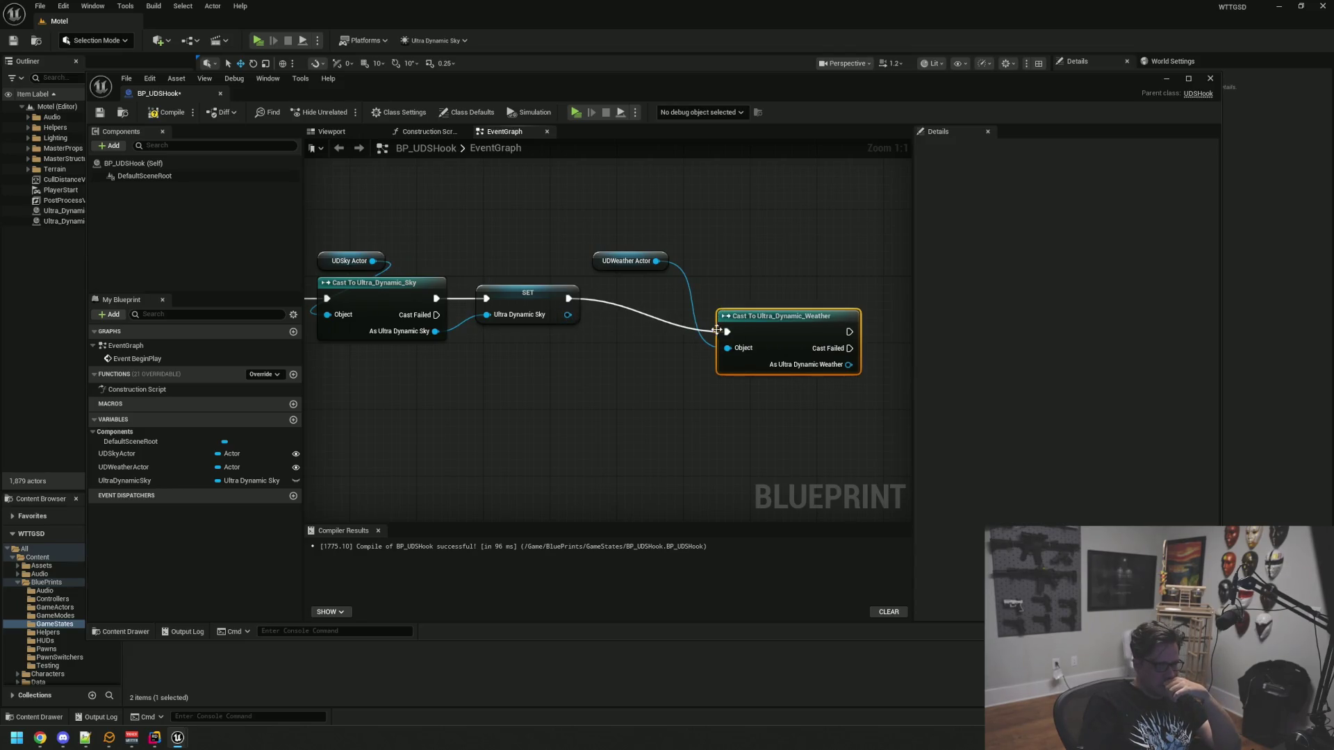
mouse_move(601, 264)
left_mouse_down()
mouse_move(722, 265)
mouse_move(723, 300)
mouse_move(641, 290)
left_mouse_up()
left_click(726, 320, "ctrl")
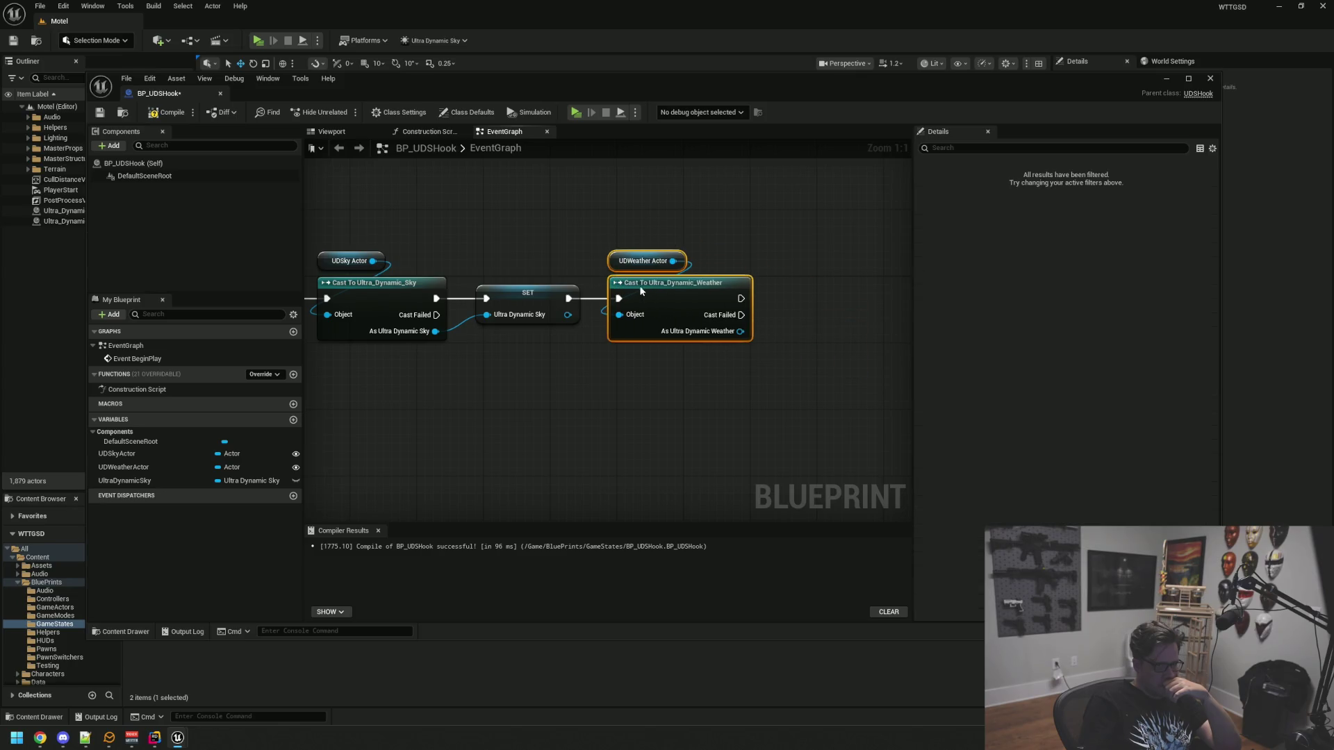
left_click(549, 267)
scroll(549, 267, "down", 3)
scroll(616, 339, "up", 2)
mouse_move(635, 373)
left_mouse_down()
mouse_move(575, 376)
mouse_move(648, 316)
left_mouse_up()
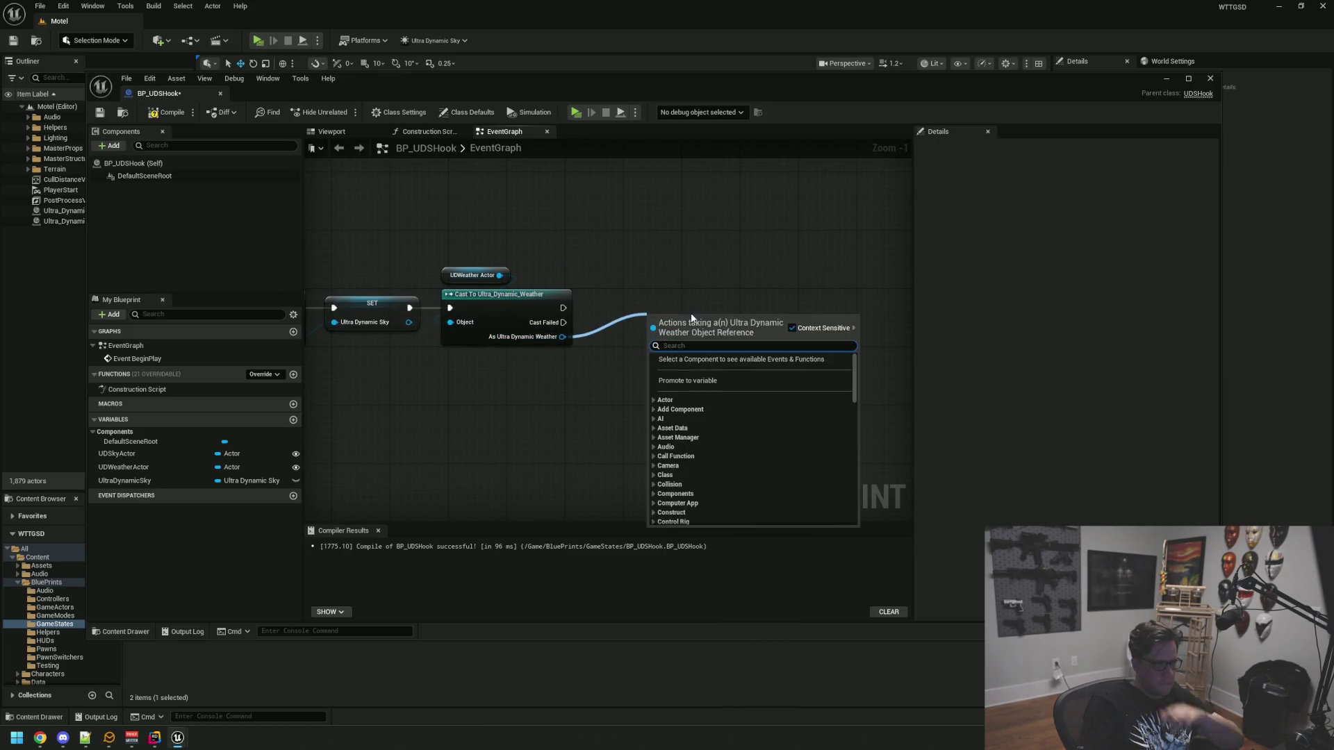
Promote the cast's As Ultra Dynamic Weather output to a variable named UltraDynamicWeather
type("cast")
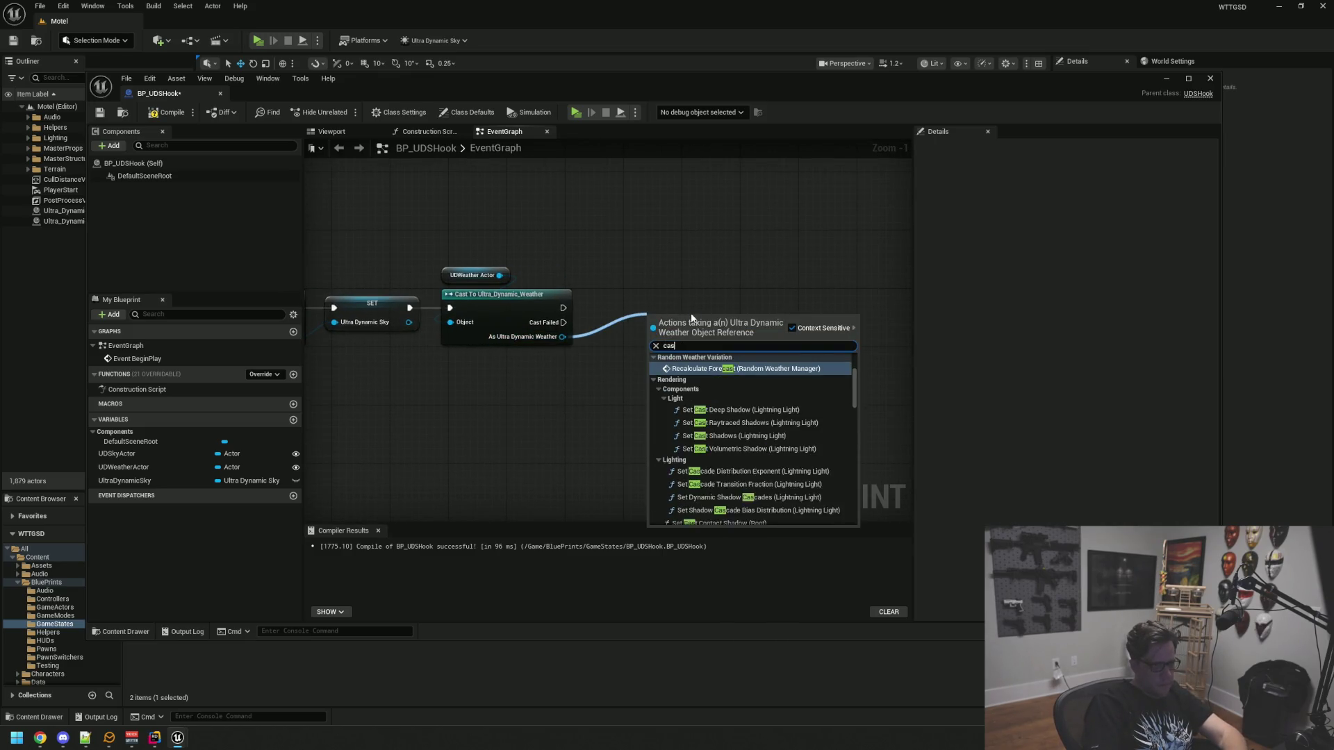
key("BackSpace")
key("BackSpace")
key("BackSpace")
left_click(605, 333)
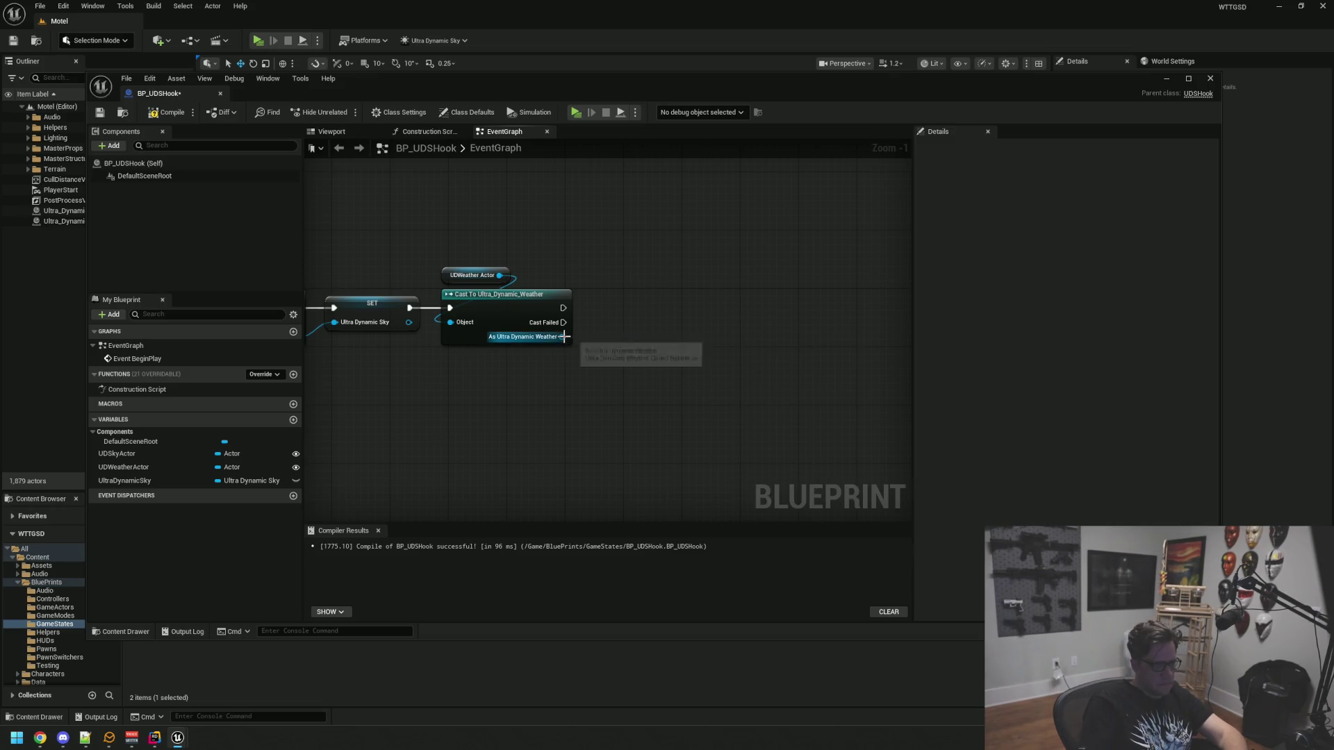
left_click_drag(563, 337, 628, 332)
key("Escape")
type("UltraDynamicWeather")
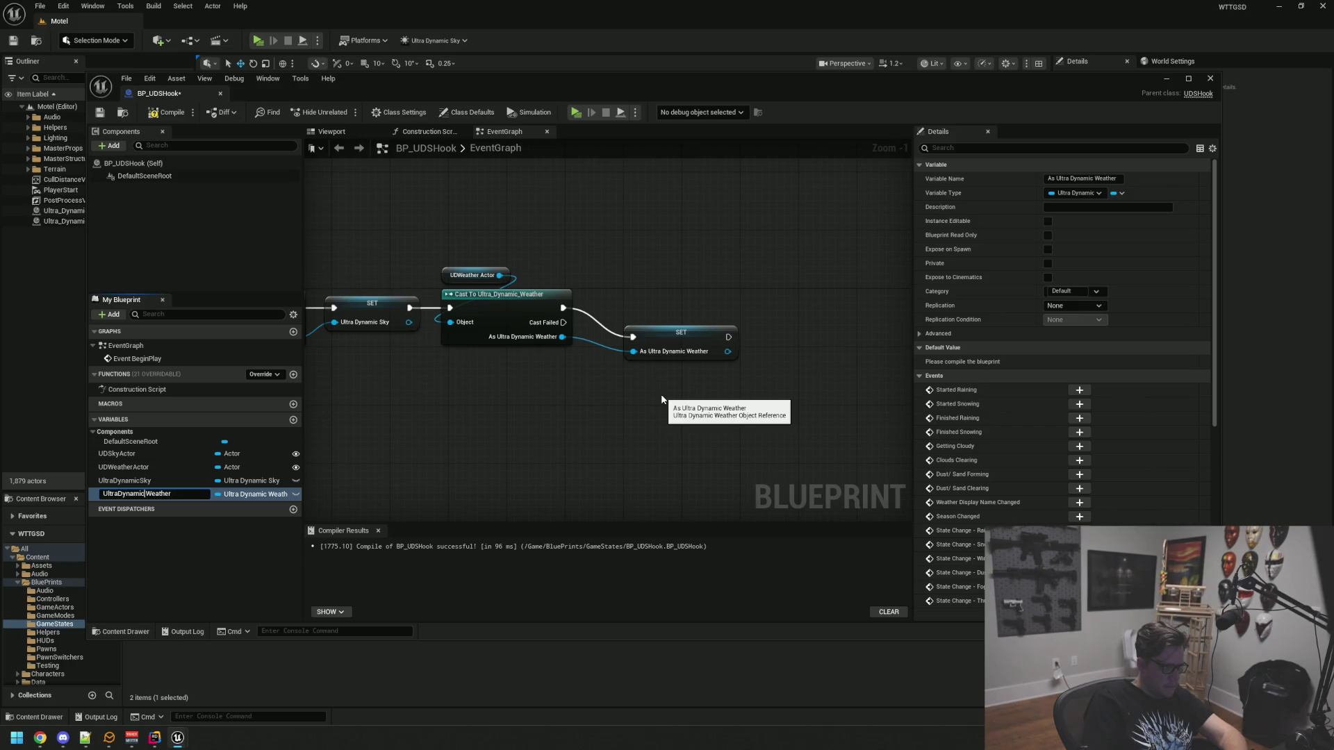
key("Return")
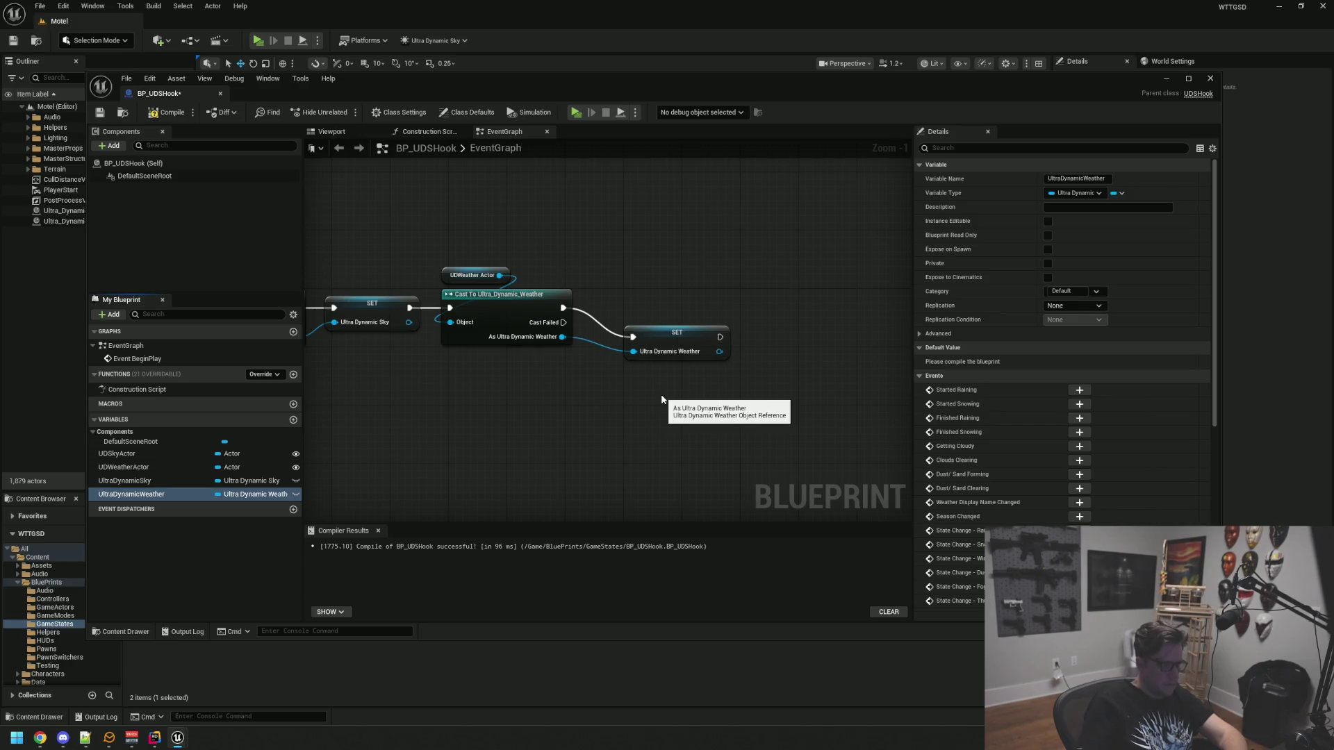
left_click_drag(661, 343, 639, 314)
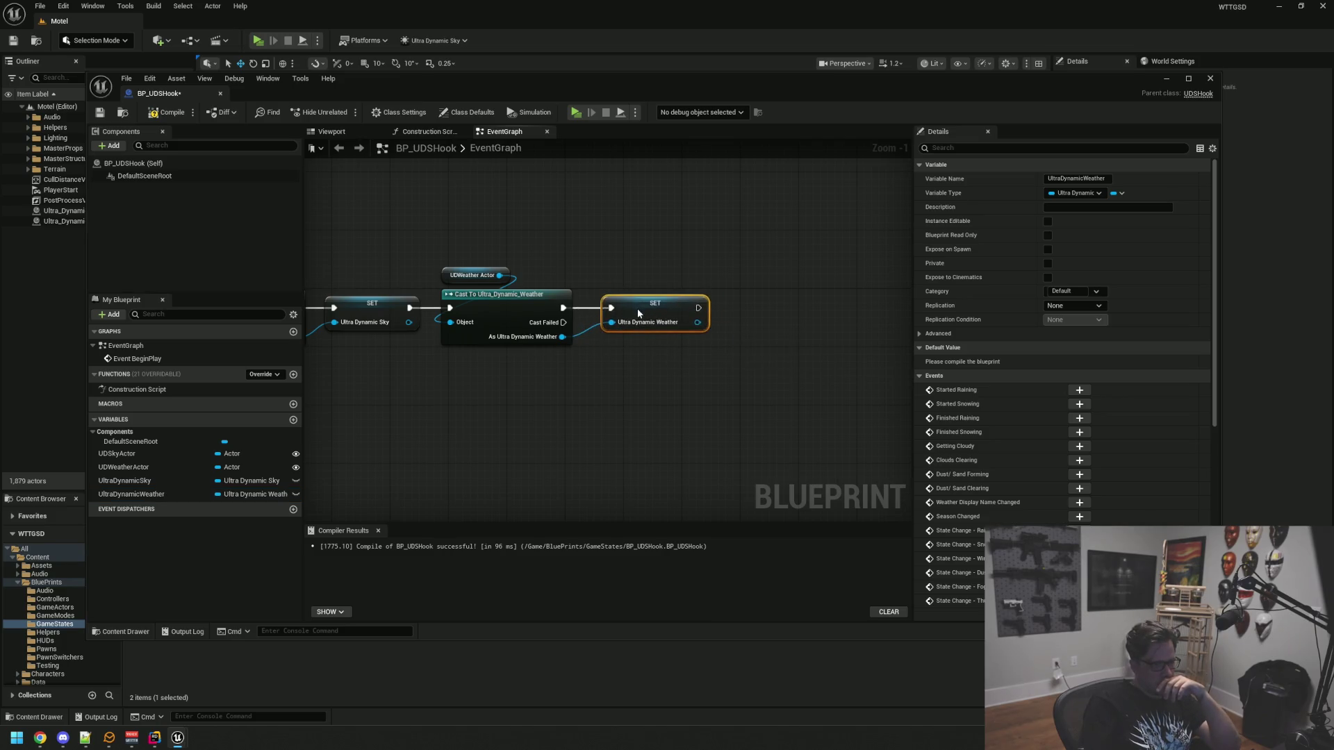
left_click(440, 249)
left_click_drag(441, 249, 624, 242)
Compile and save BP_UDSHook, then close the Blueprint editor
key("F7")
left_click(100, 113)
key("alt+F4")
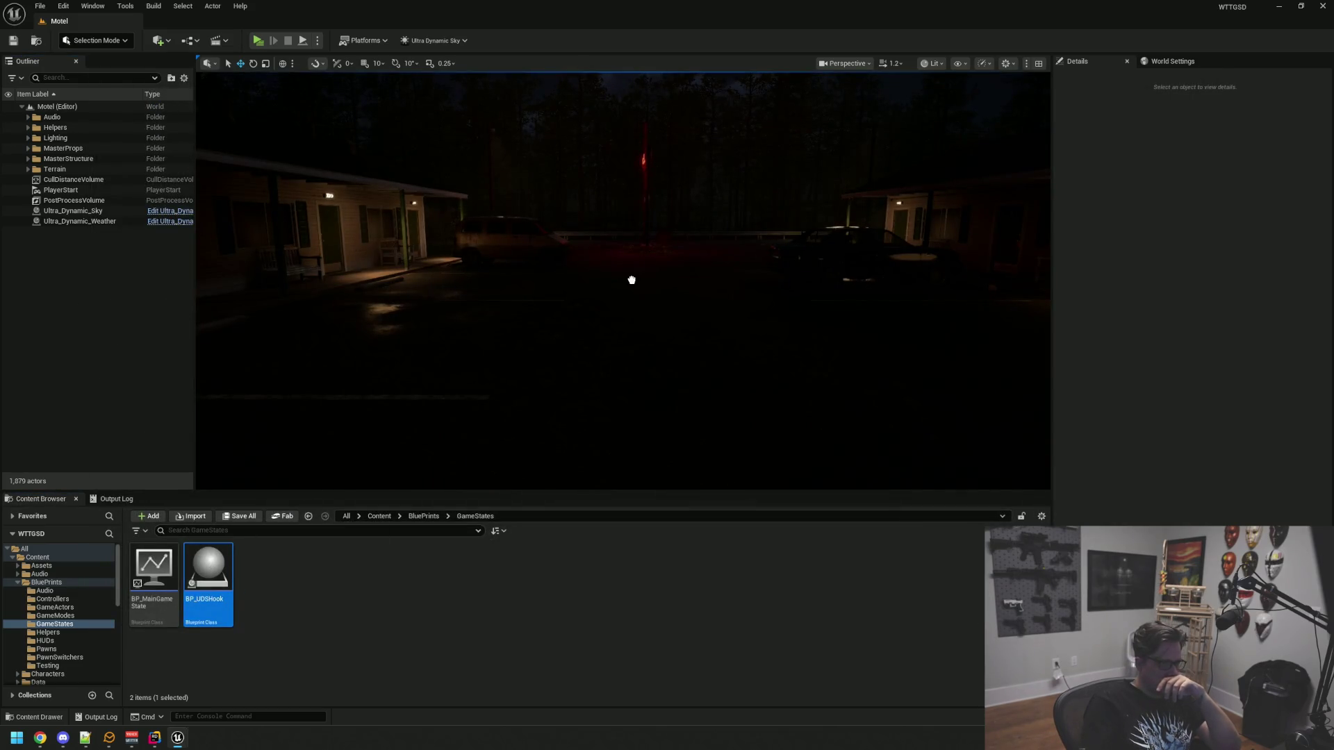
Place BP_UDSHook in the Motel level with its location zeroed to 0,0,0
left_click_drag(632, 280, 632, 282)
key("g")
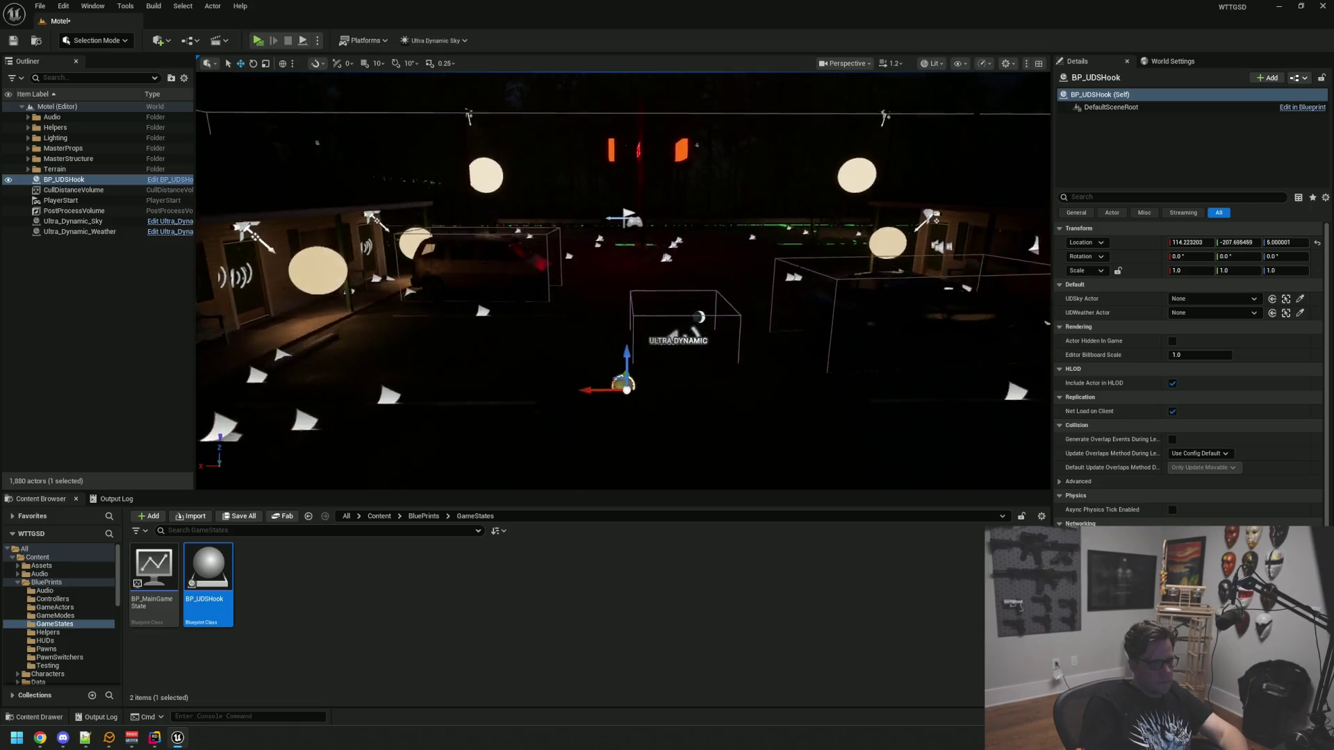
scroll(625, 278, "up", 2)
type("0")
key("Tab")
type("0")
key("Tab")
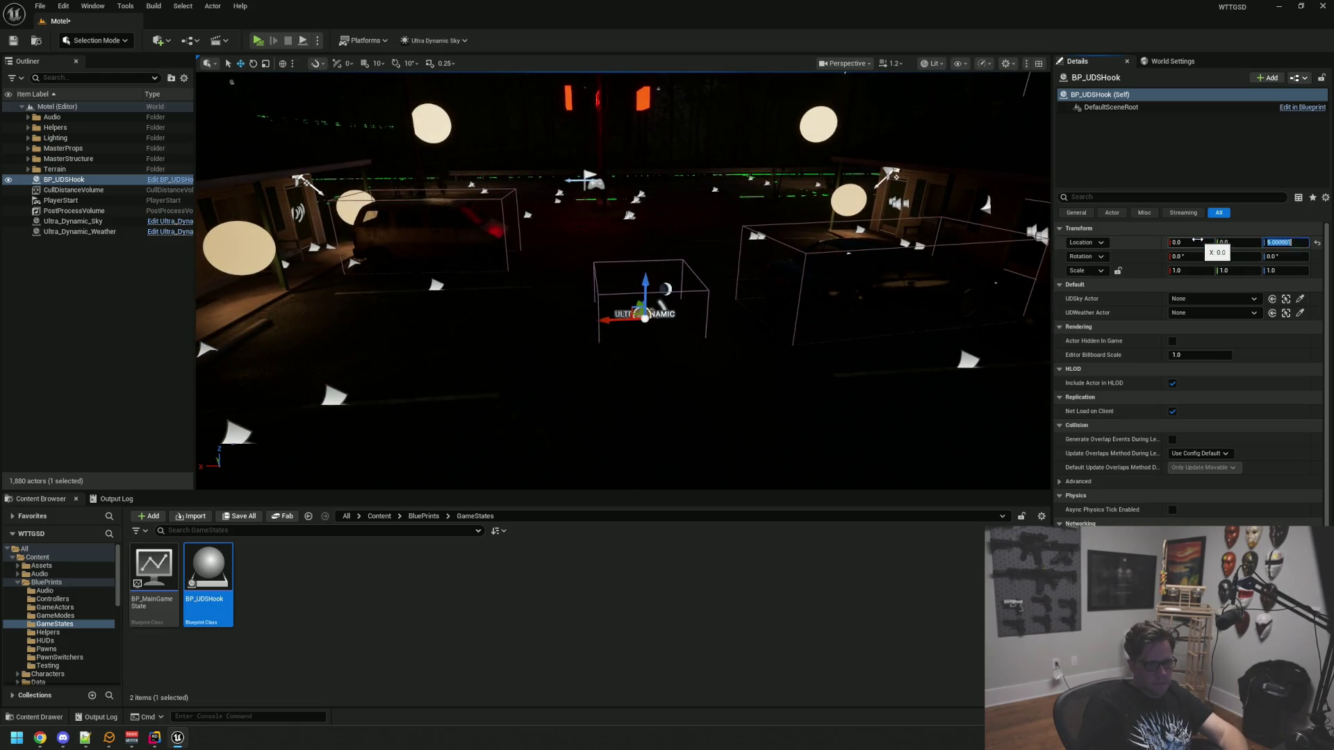
key("Return")
scroll(452, 202, "down", 1)
Create a Weather Outliner folder and select Ultra_Dynamic_Sky, Ultra_Dynamic_Weather and BP_UDSHook together
left_click_drag(33, 182, 55, 132)
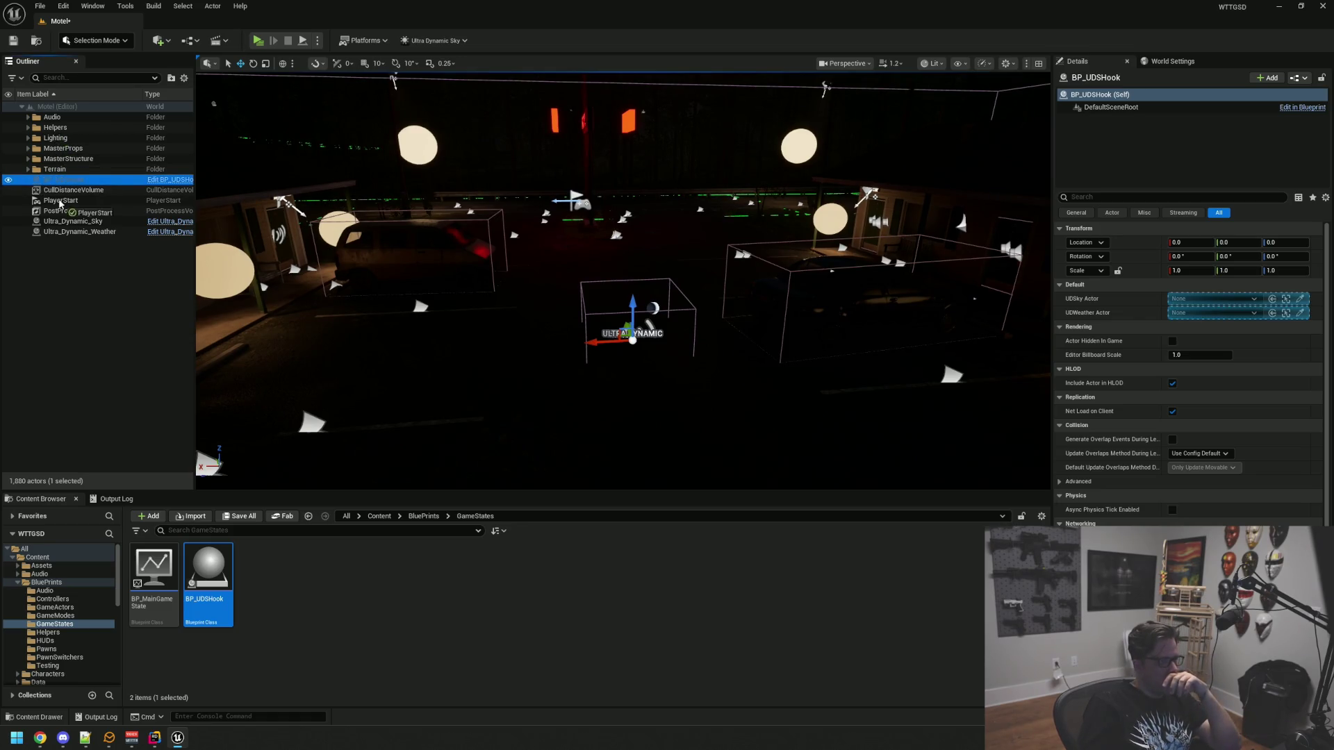
left_click_drag(61, 182, 63, 185)
right_click(101, 292)
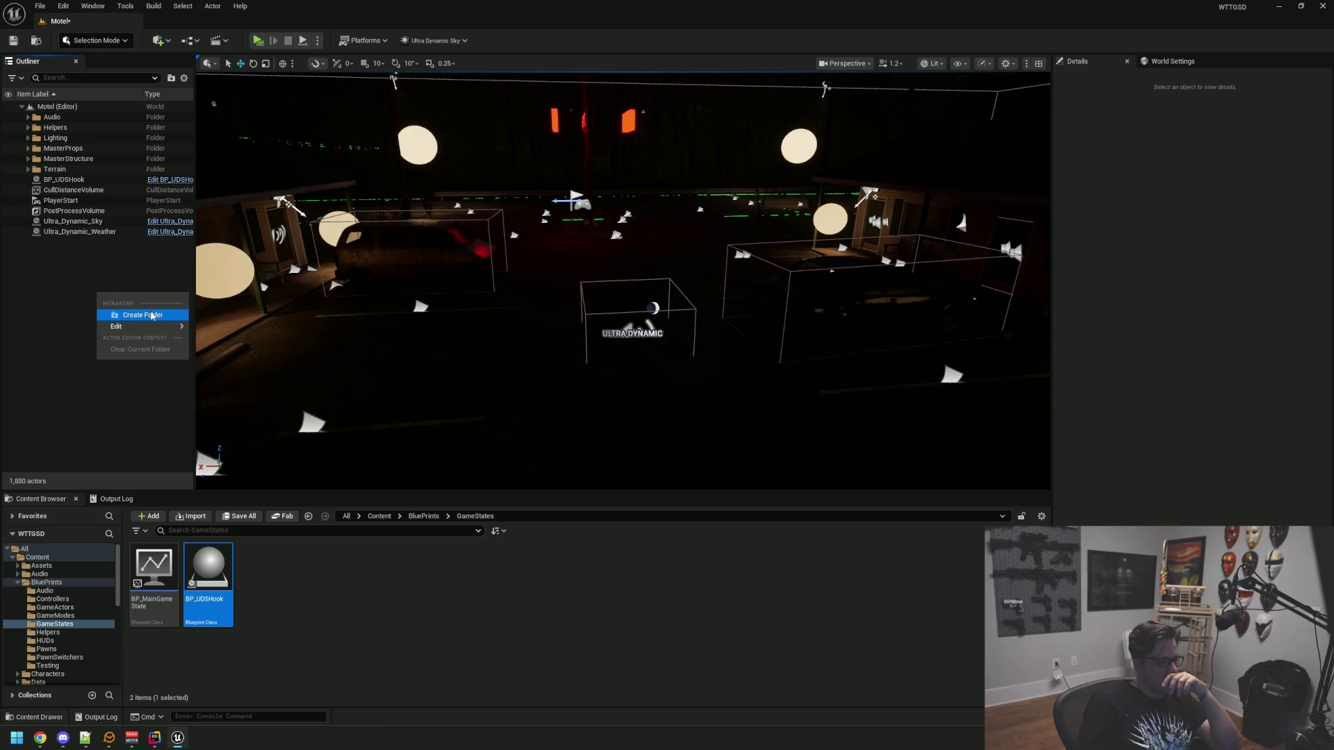
left_click(186, 317)
type("Weather")
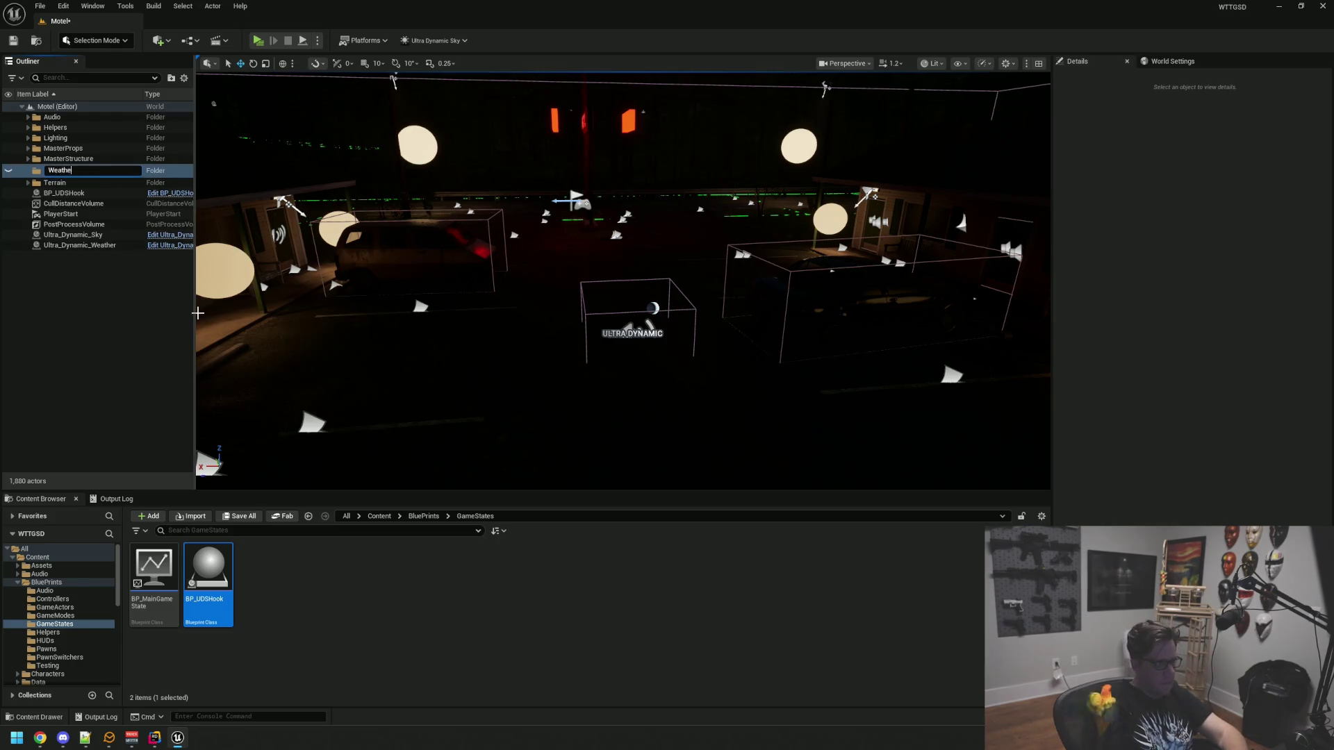
key("Return")
left_click(73, 232)
left_click(80, 242, "shift")
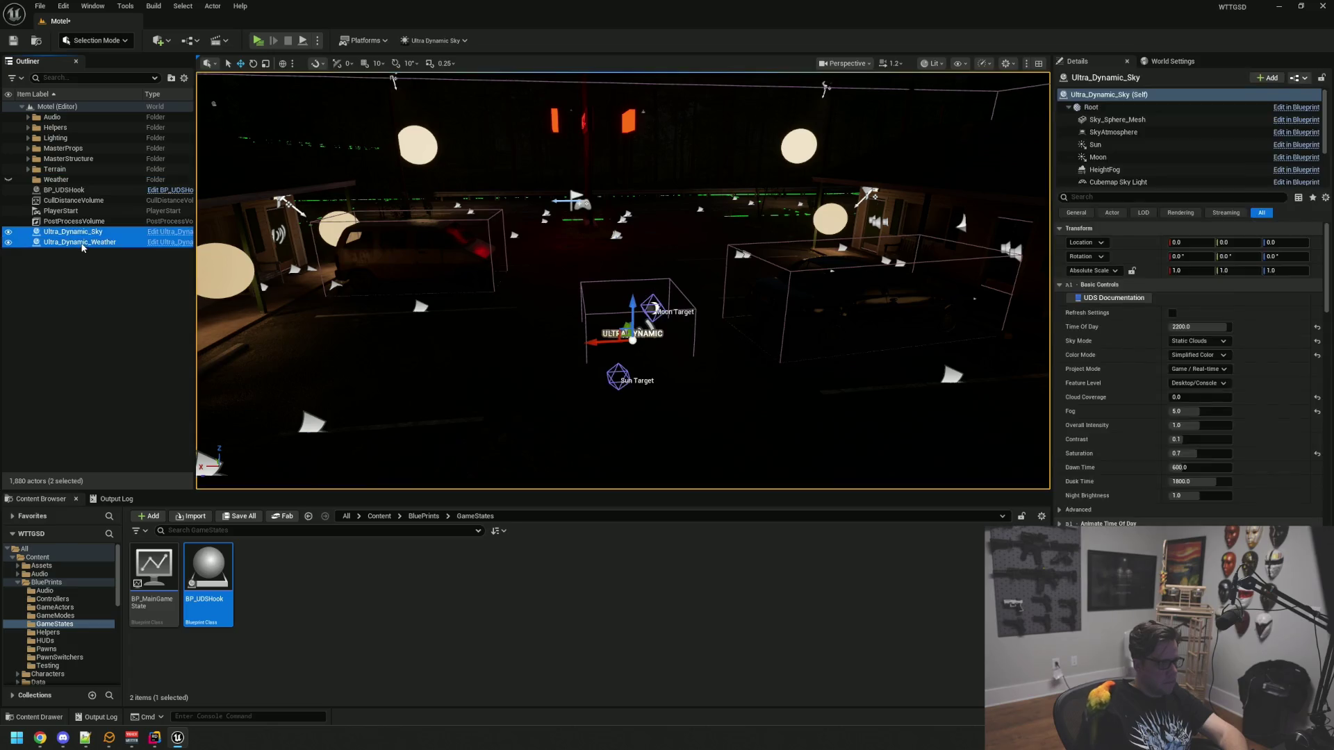
left_click(64, 190, "ctrl")
left_click_drag(63, 189, 57, 179)
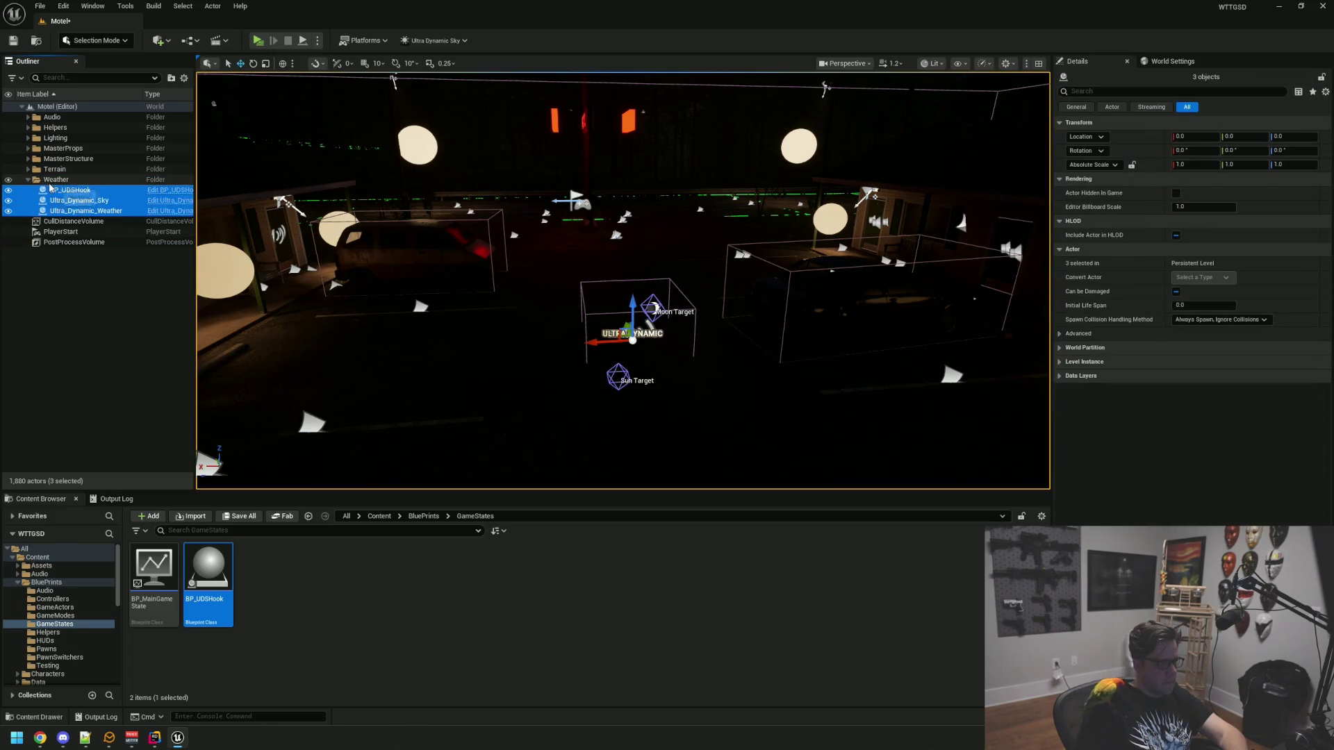
Set BP_UDSHook's UDSky Actor to Ultra_Dynamic_Sky and UDWeather Actor to Ultra_Dynamic_Weather, then save the level
left_click(70, 190)
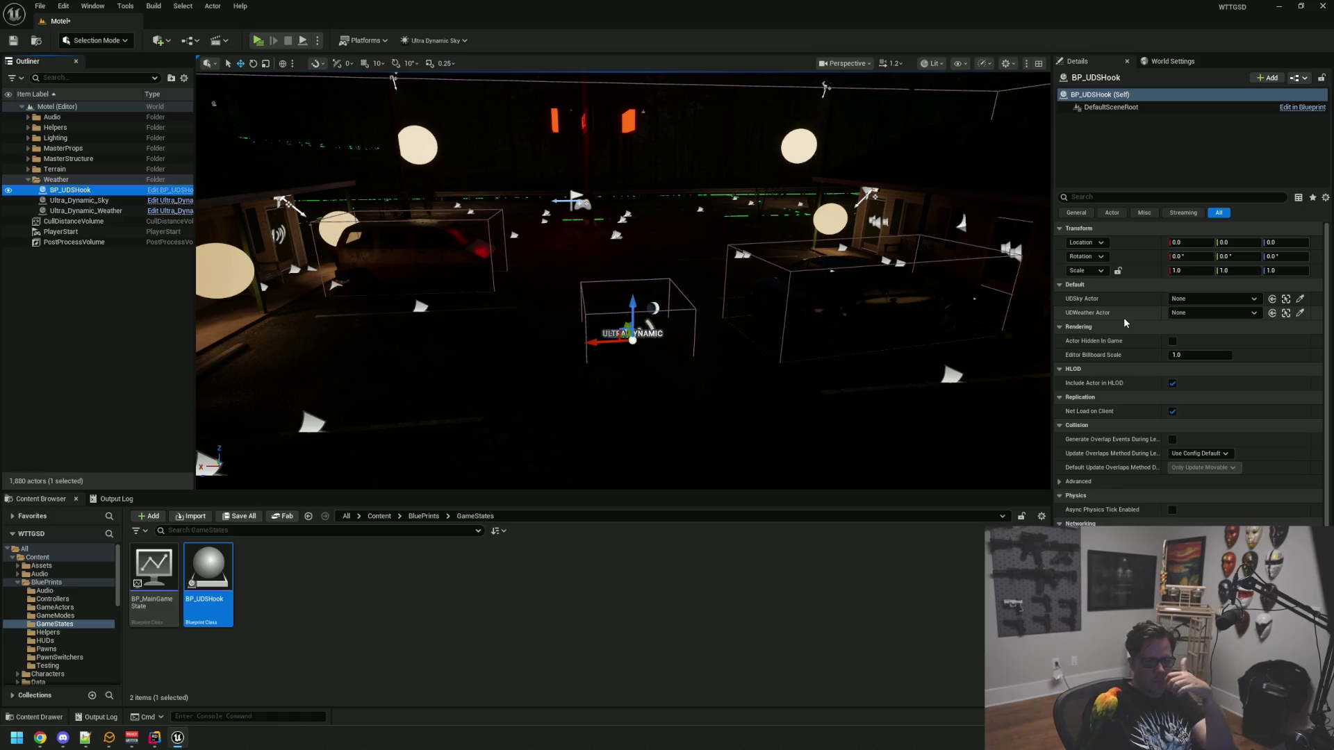
left_click(1300, 299)
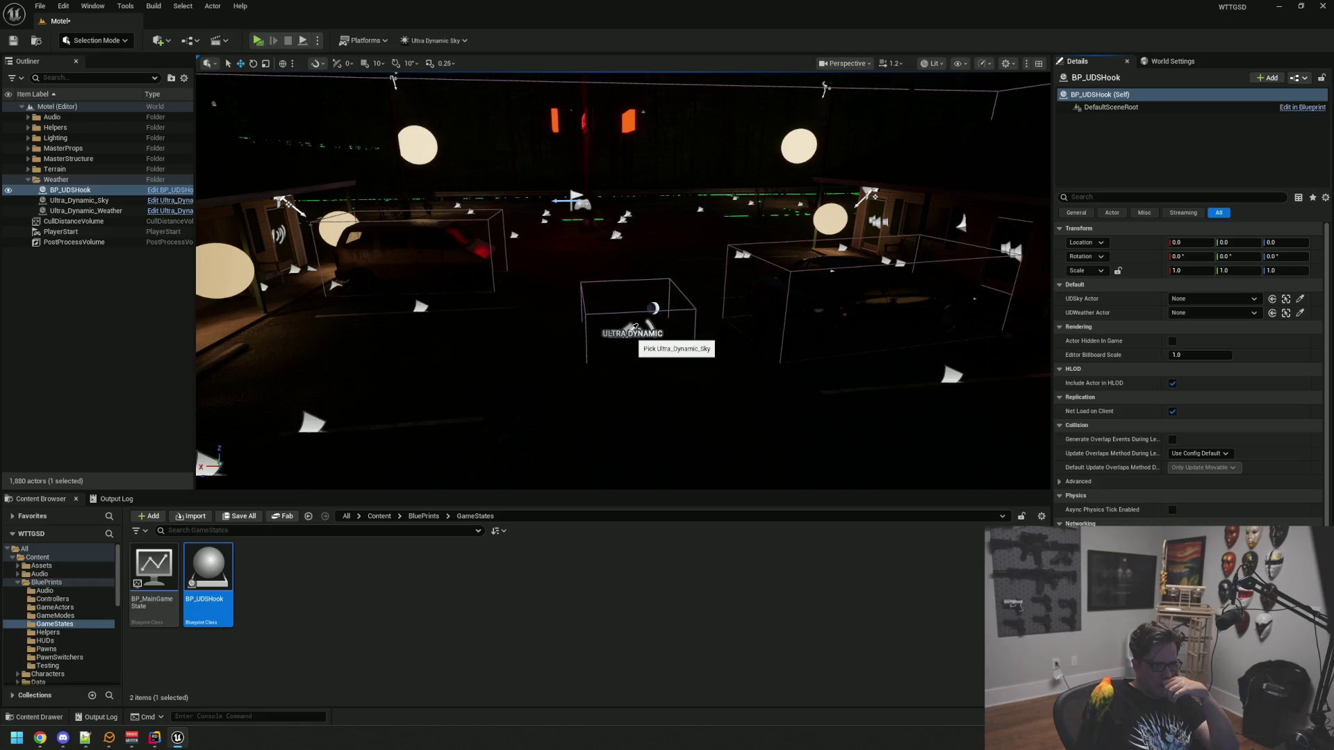
left_click(634, 328)
left_click(1300, 313)
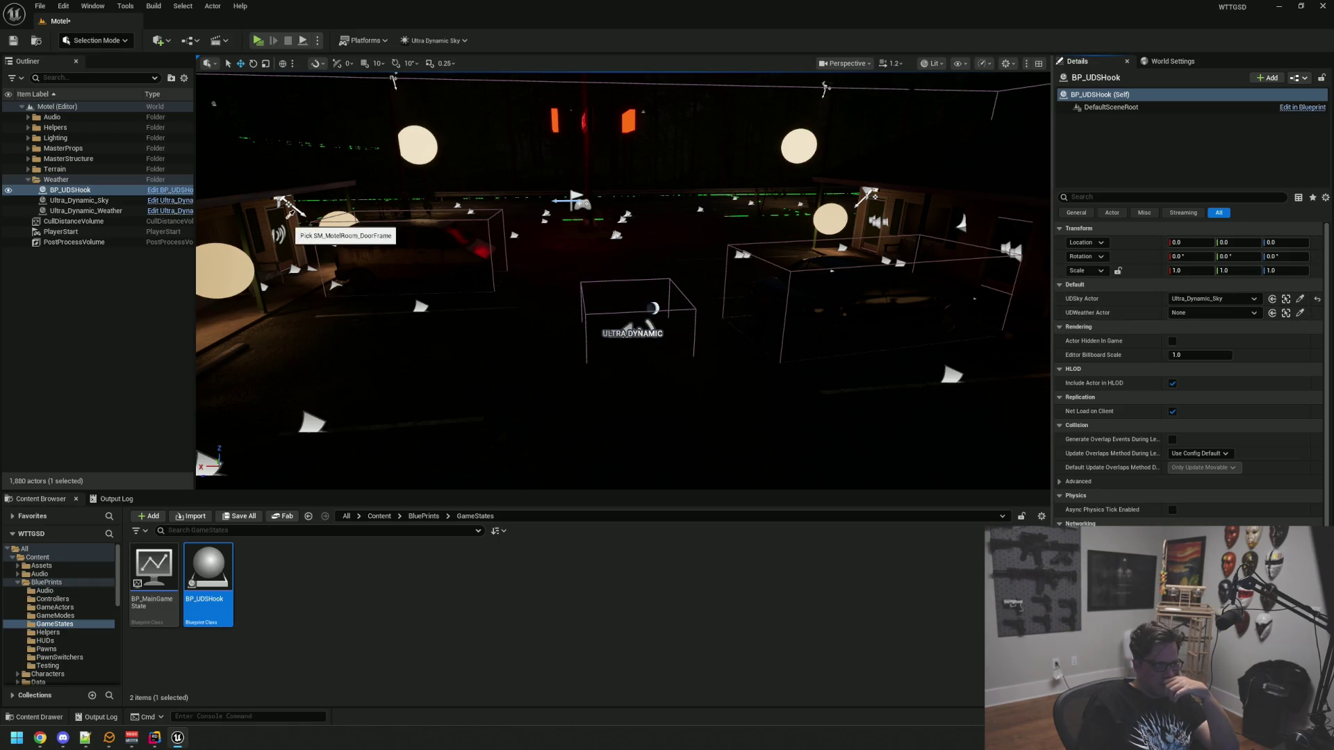
left_click(1213, 313)
type("ultra")
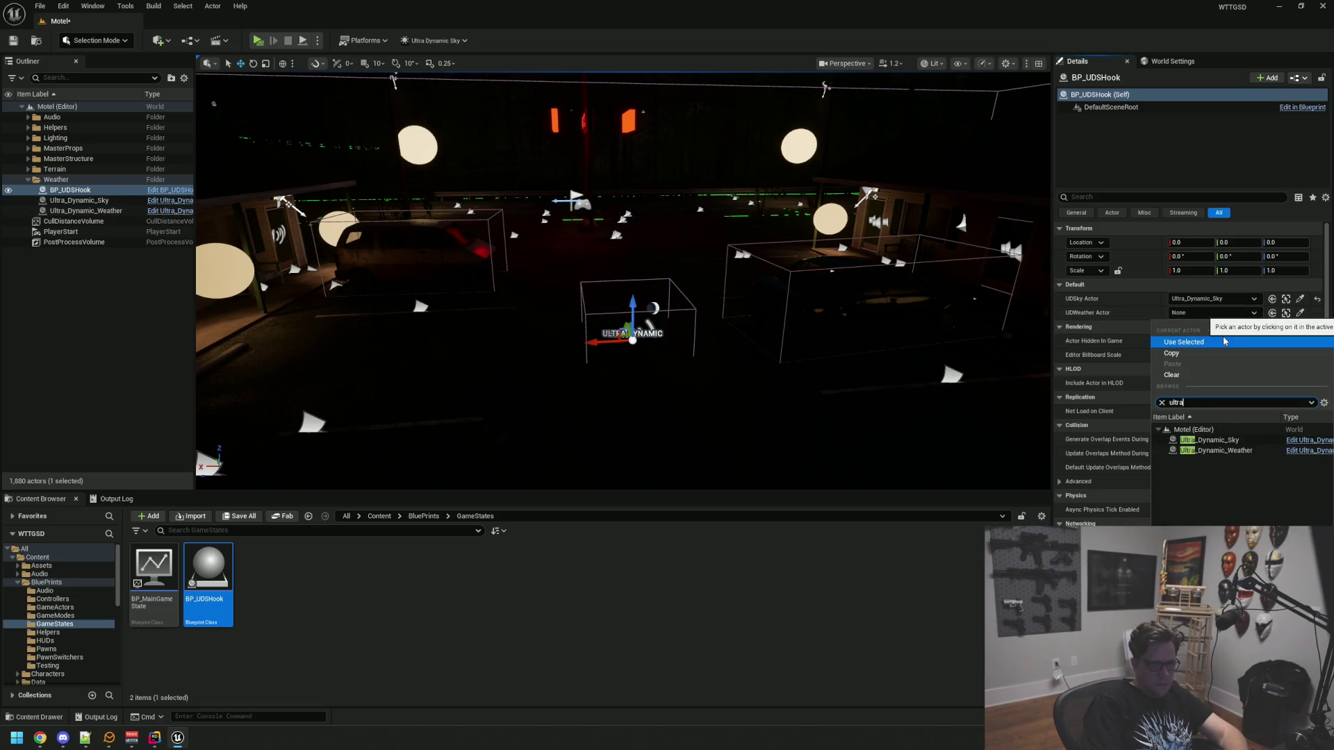
left_click(1224, 450)
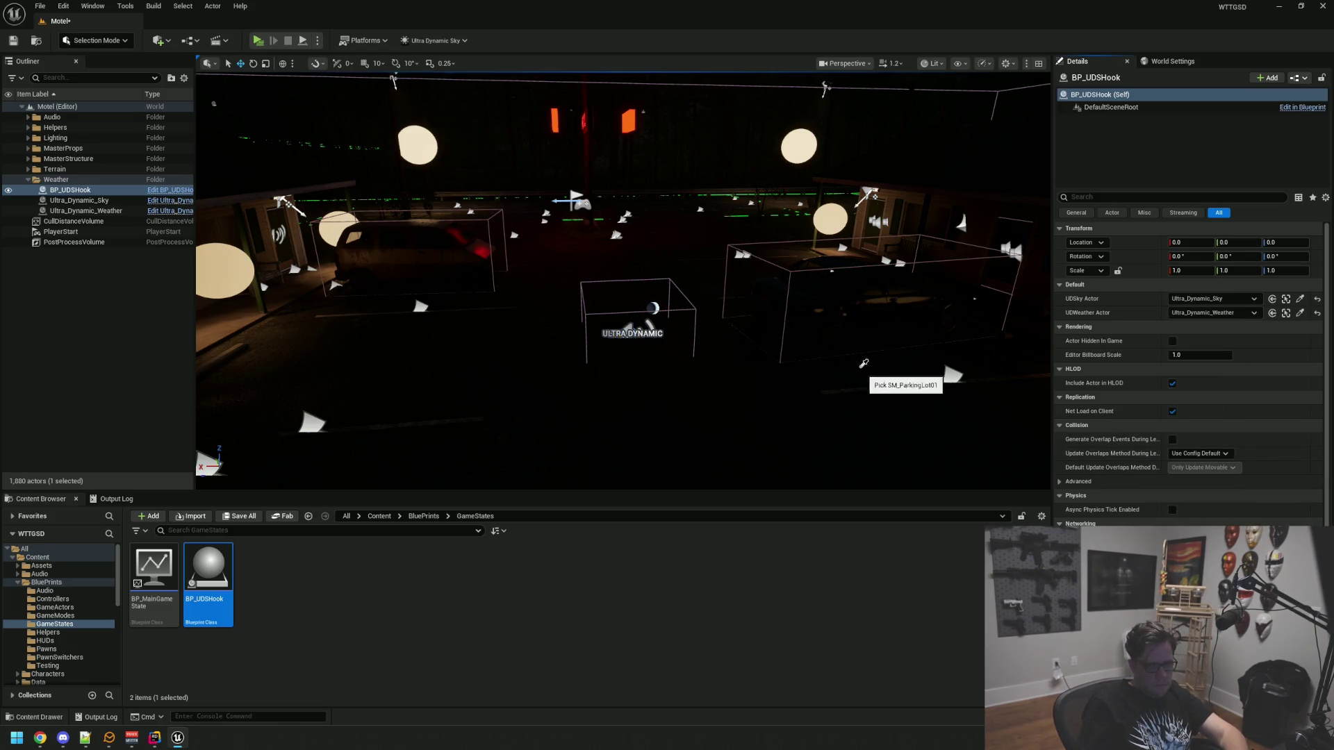
left_click(13, 40)
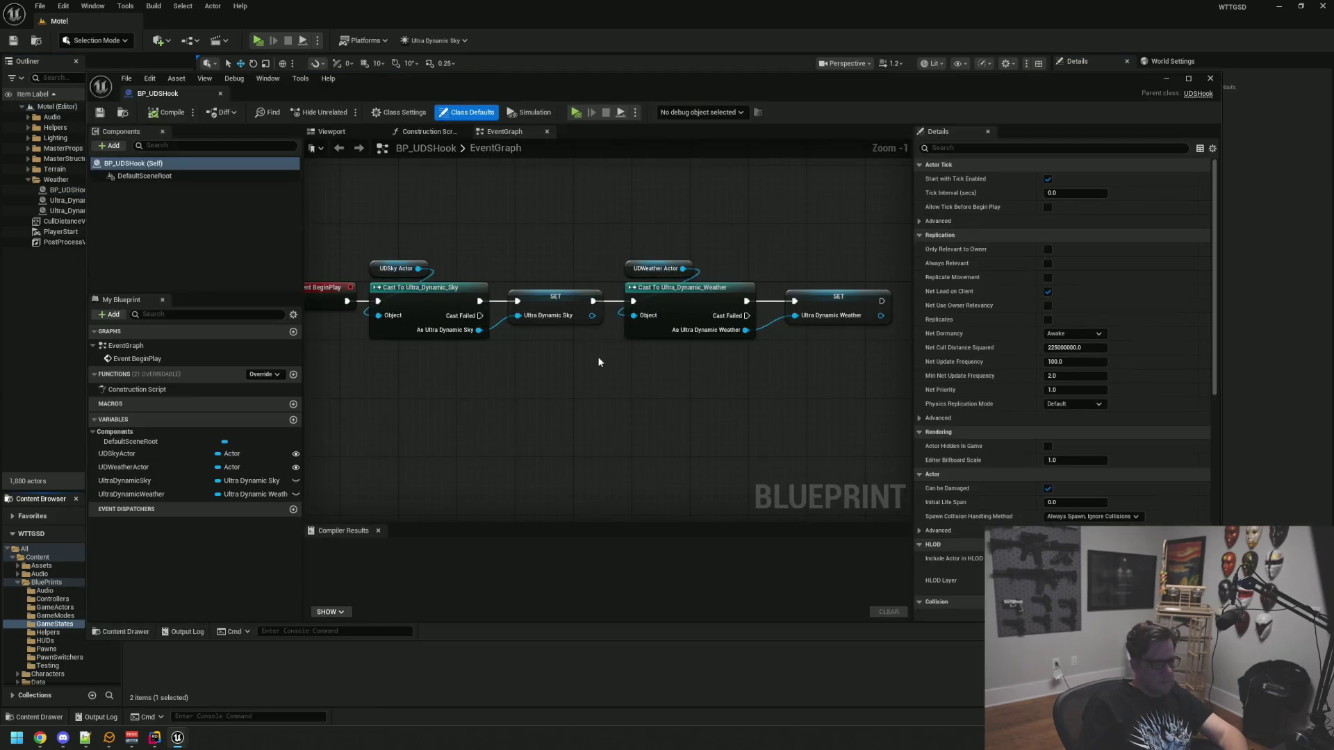
Add Print String nodes reading 'Good 1' after the sky SET and 'Good Two' after the weather SET
mouse_move(517, 285)
left_mouse_down()
mouse_move(531, 440)
mouse_move(519, 446)
left_mouse_up()
type("print")
key("Return")
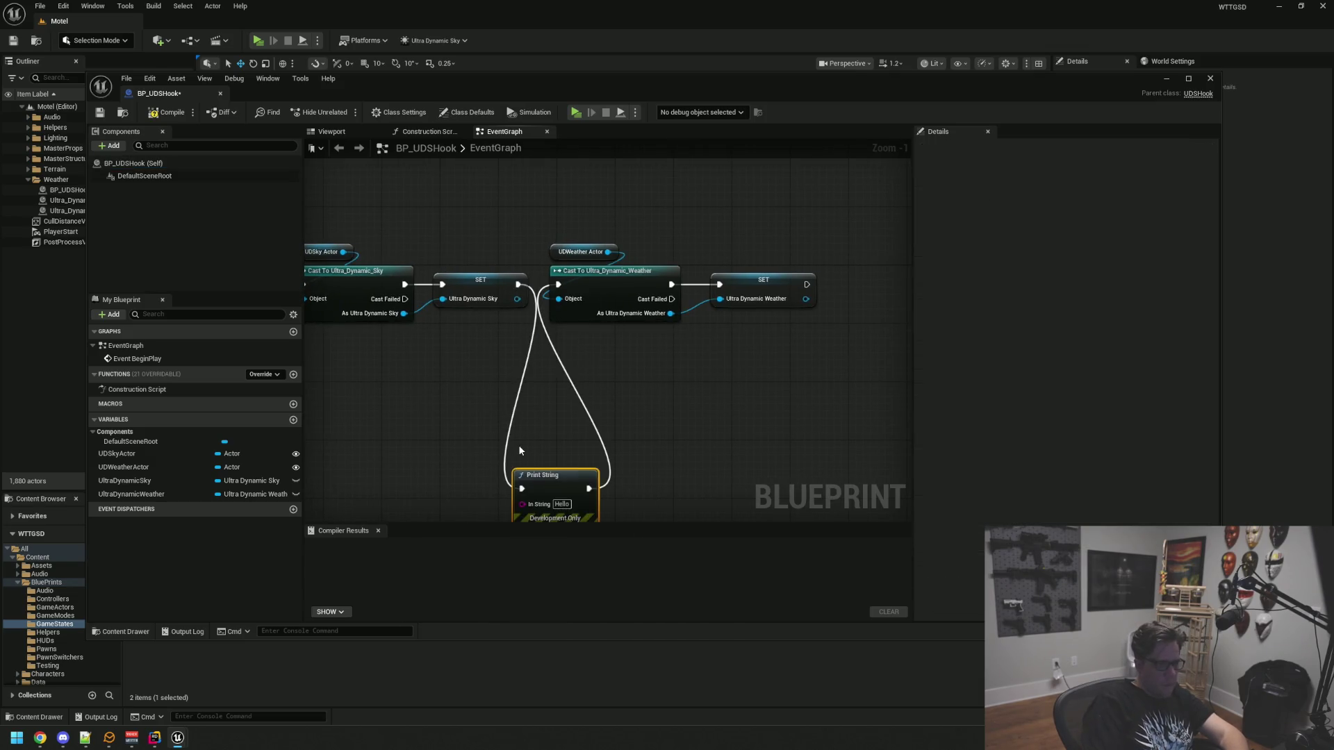
type("Good 1")
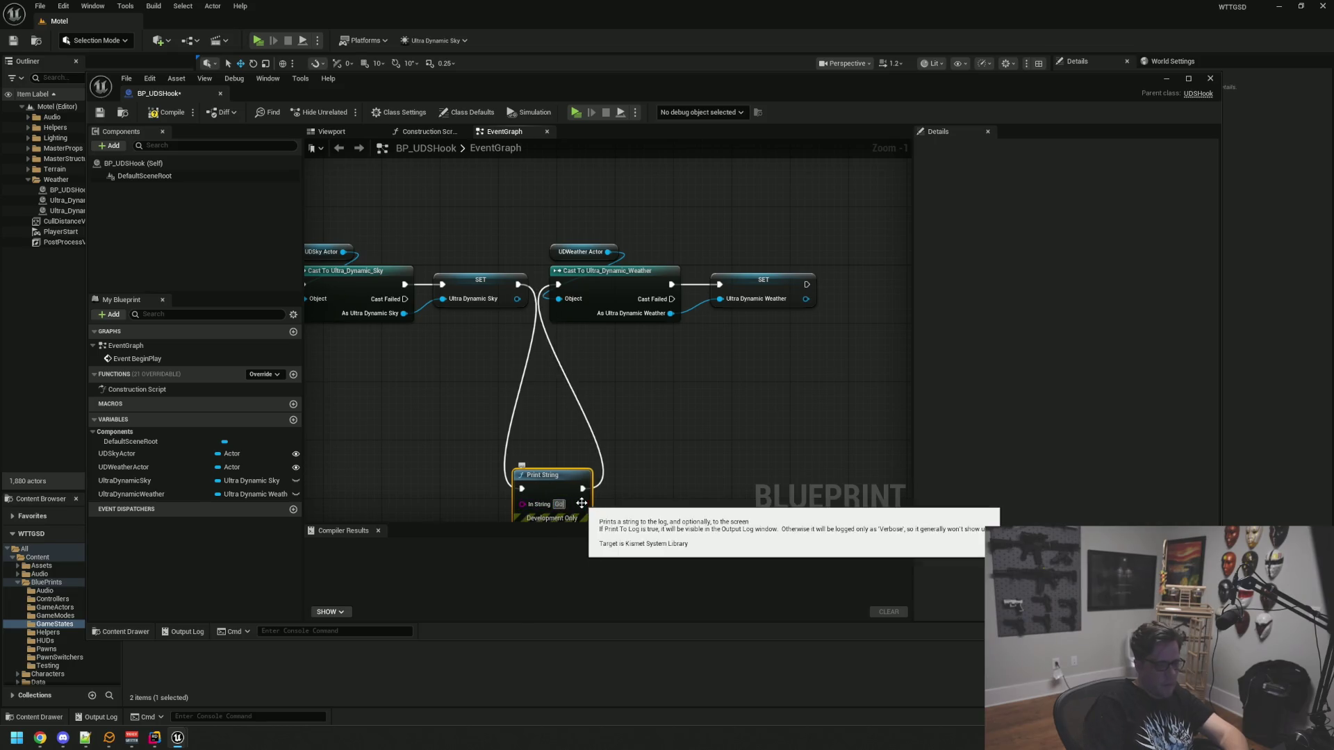
left_click_drag(834, 383, 683, 323)
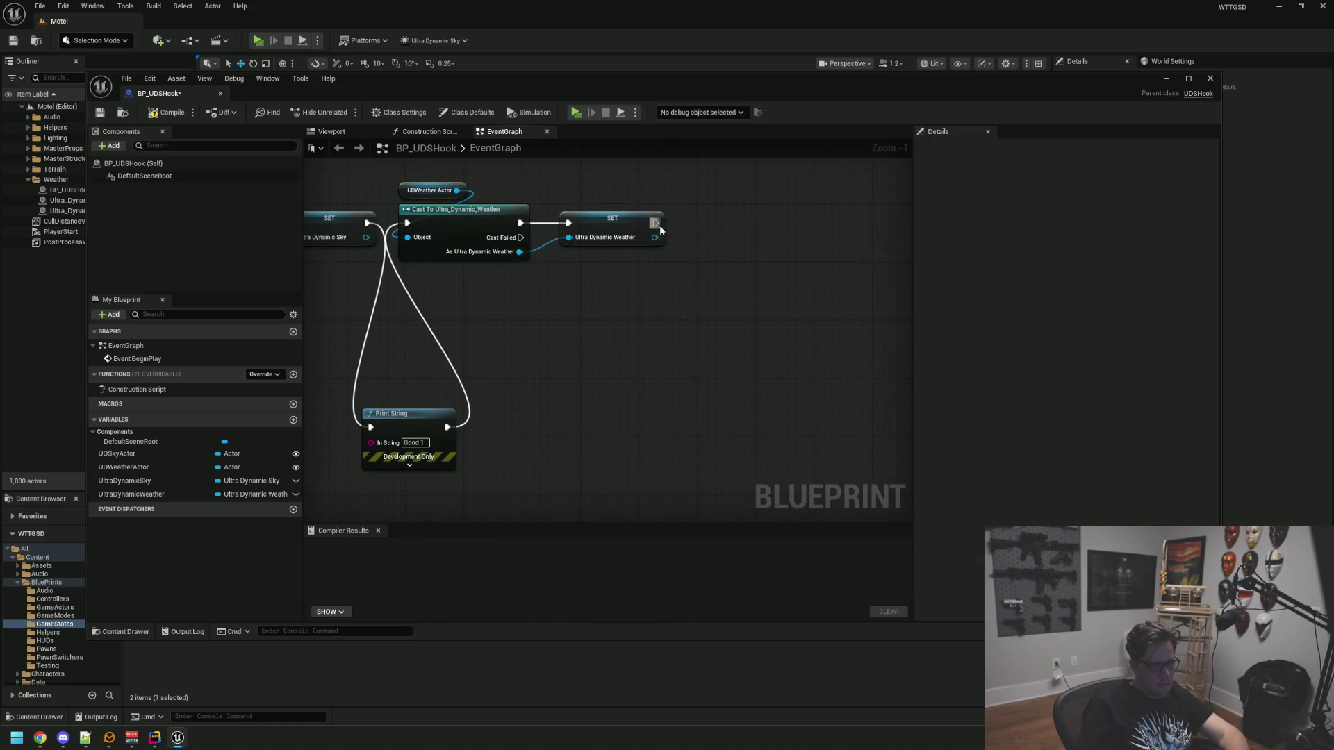
left_click_drag(655, 223, 752, 327)
type("print st")
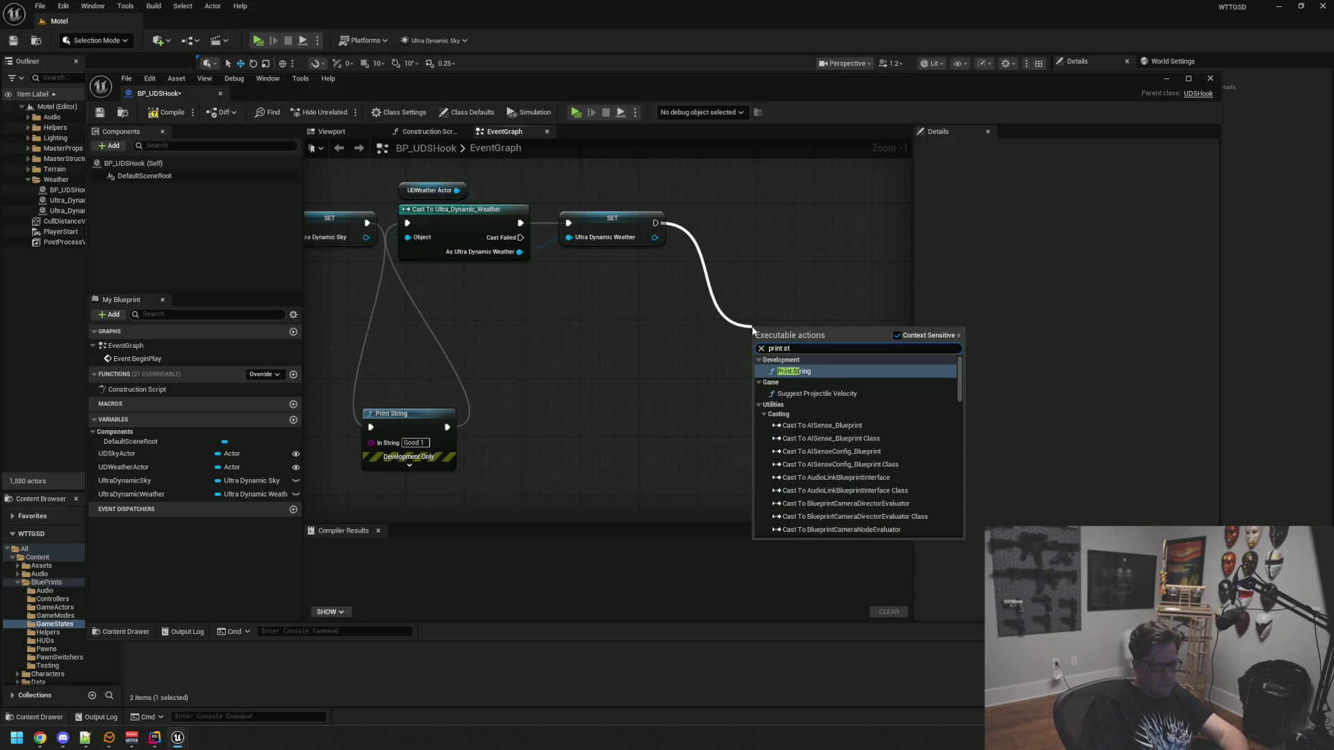
key("Return")
left_click(797, 355)
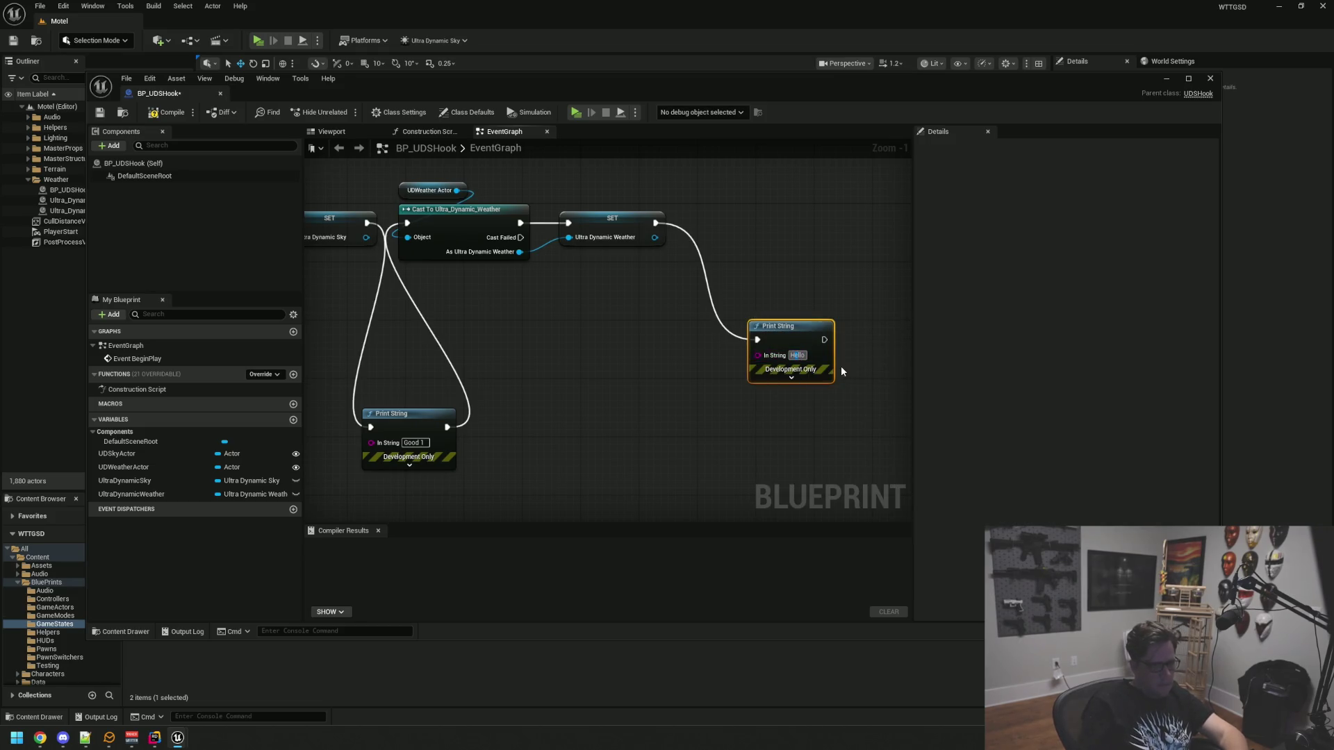
type("Good Two")
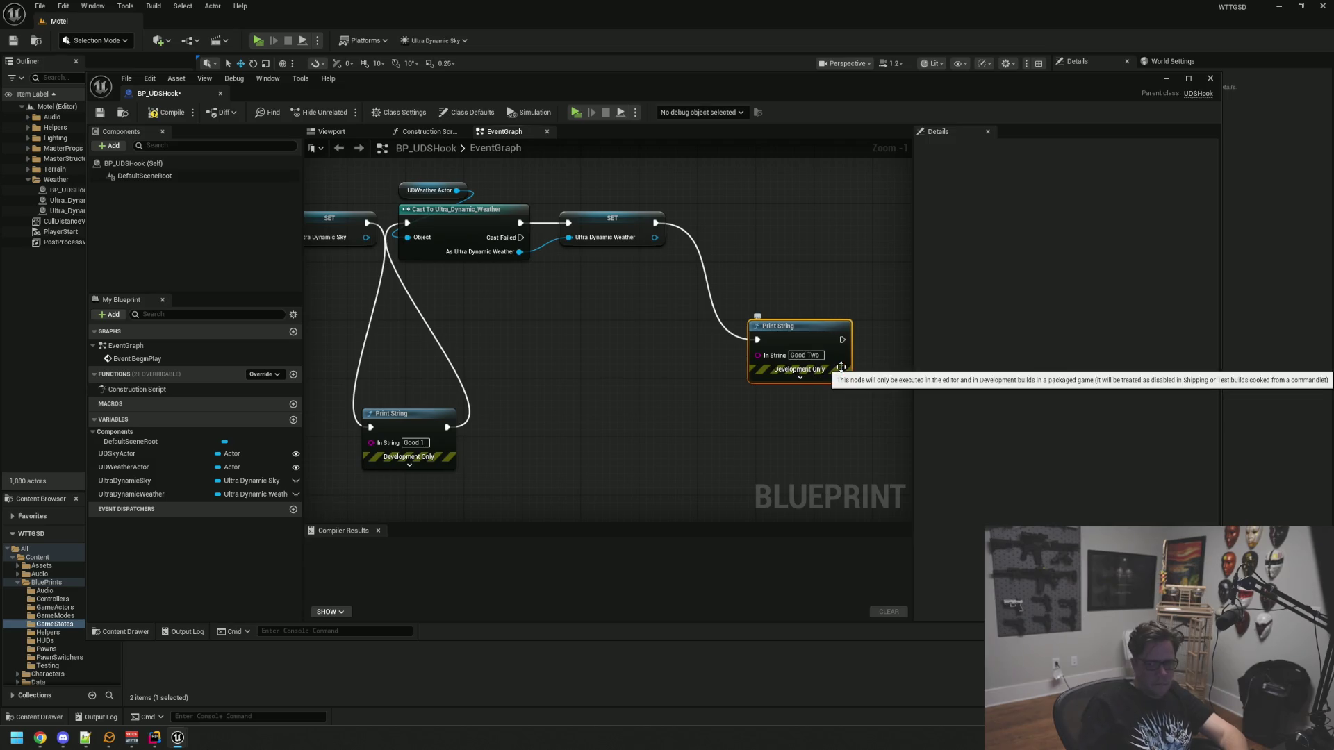
Compile and close BP_UDSHook, then play the level to check the printed messages
left_click(168, 115)
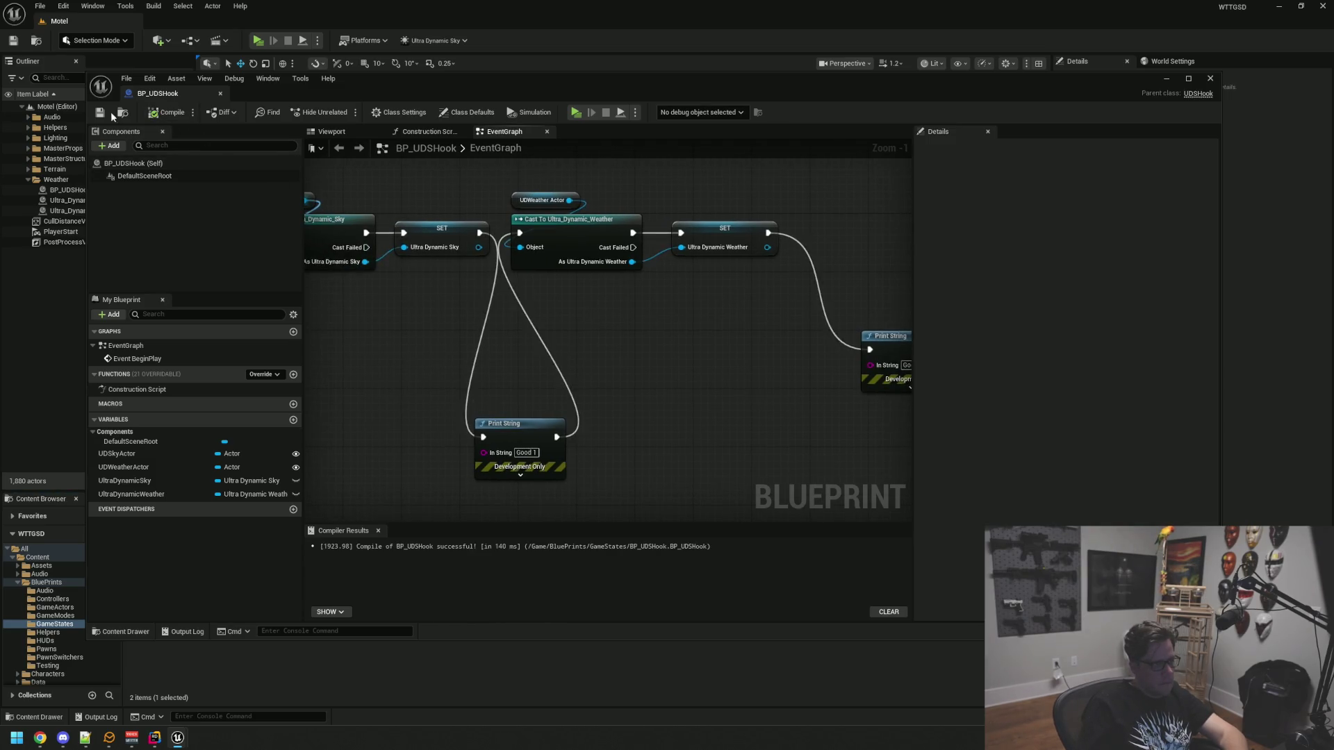
left_click(220, 93)
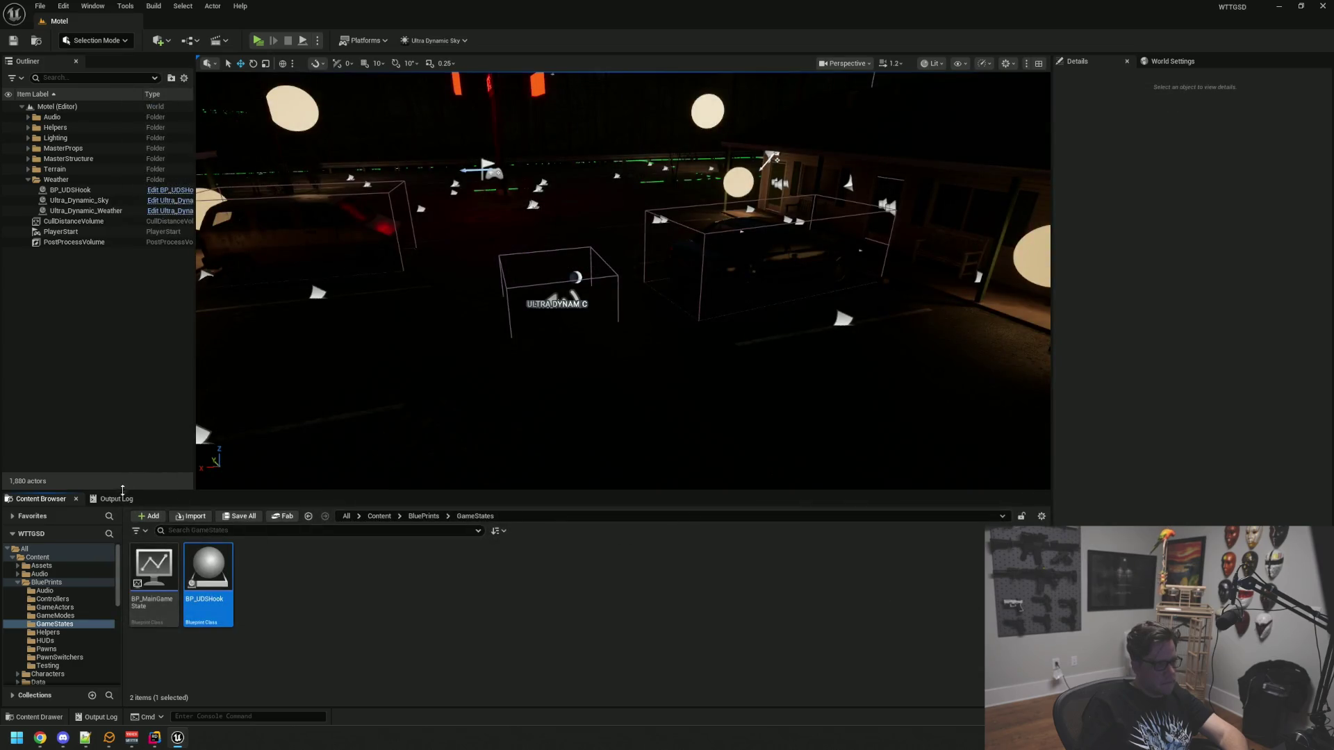
left_click(115, 499)
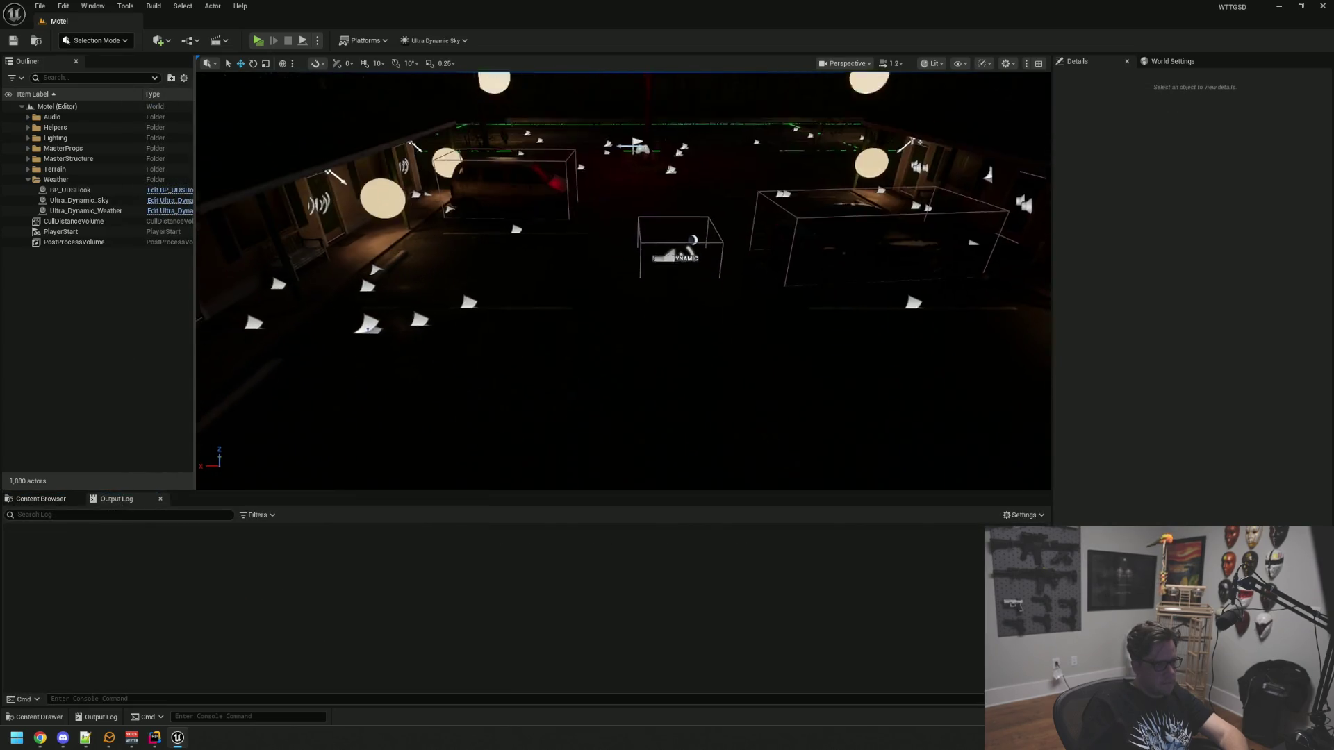
key("g")
key("alt+p")
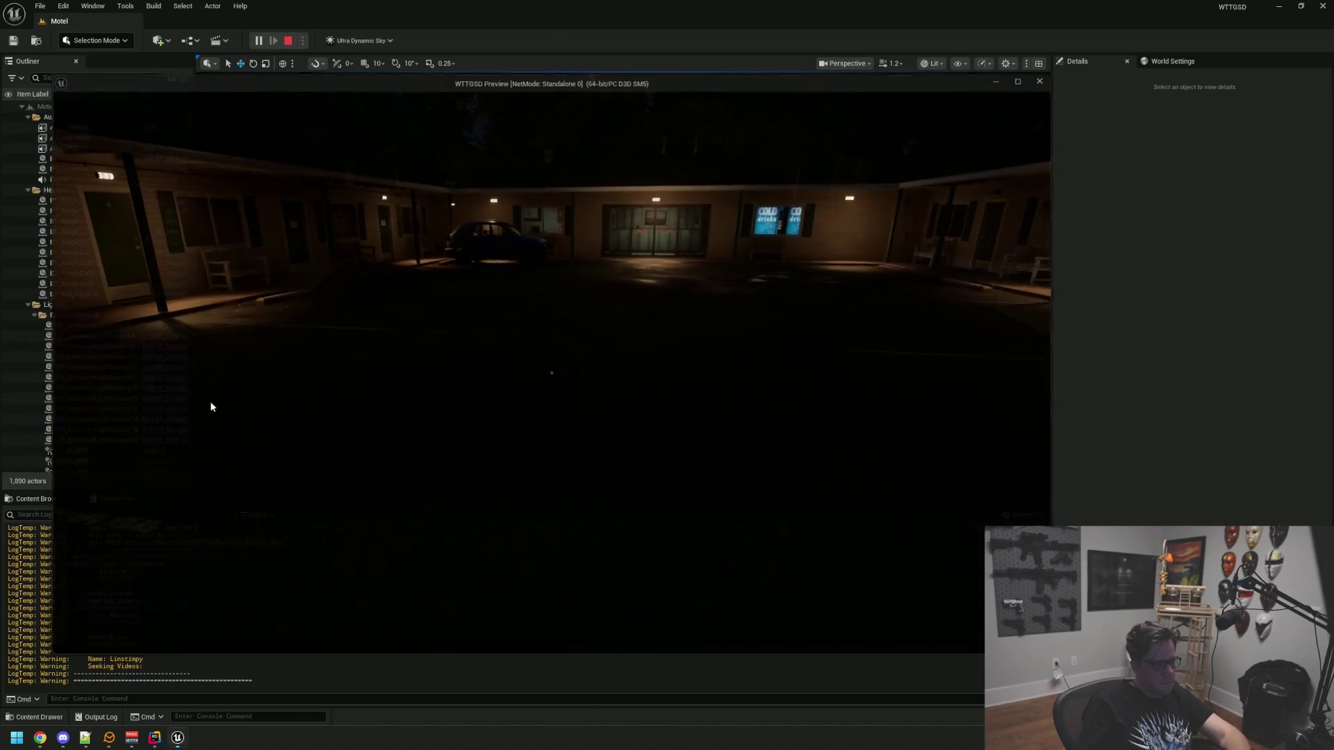
key("Escape")
Reopen BP_UDSHook, delete the debug Print String node and recompile
left_click(43, 501)
double_click(232, 573)
left_click_drag(656, 357, 470, 435)
key("Delete")
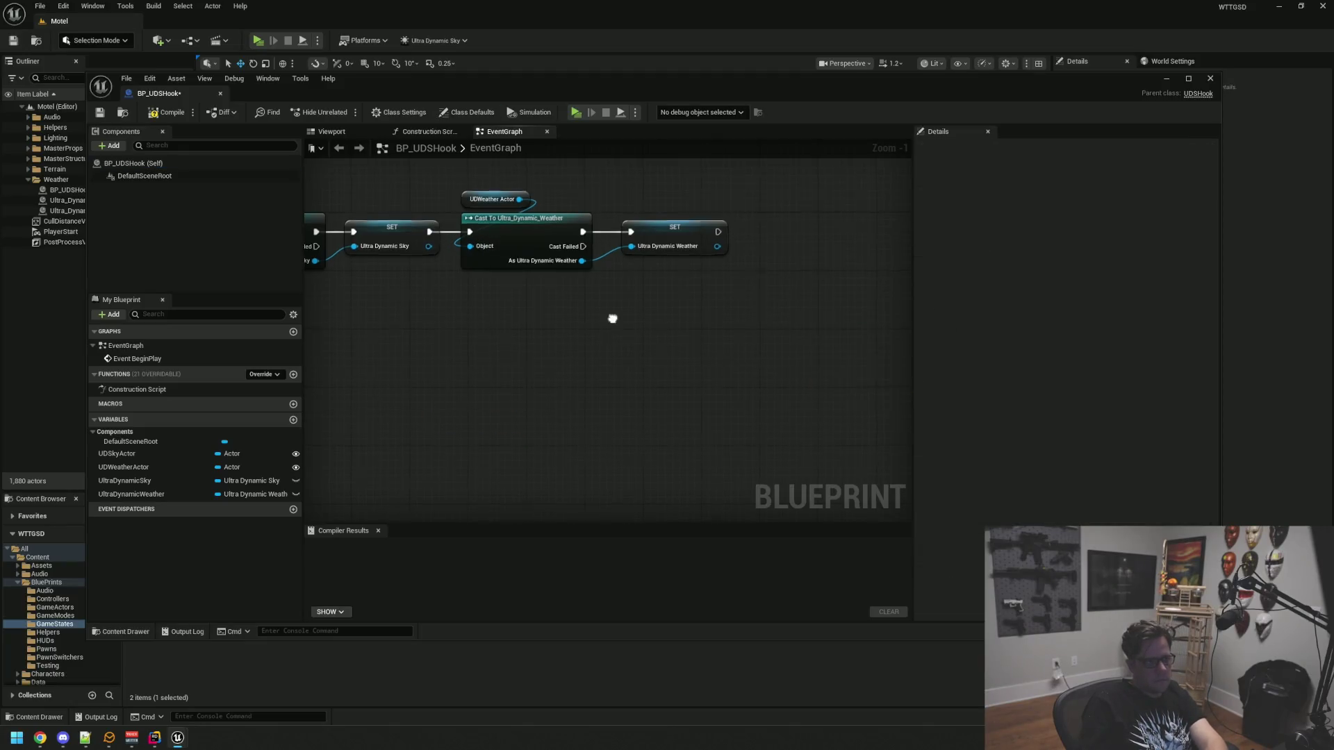
left_click(167, 112)
Save BP_UDSHook, recentre its event graph, close the editor tab and return to Rider
left_click(99, 113)
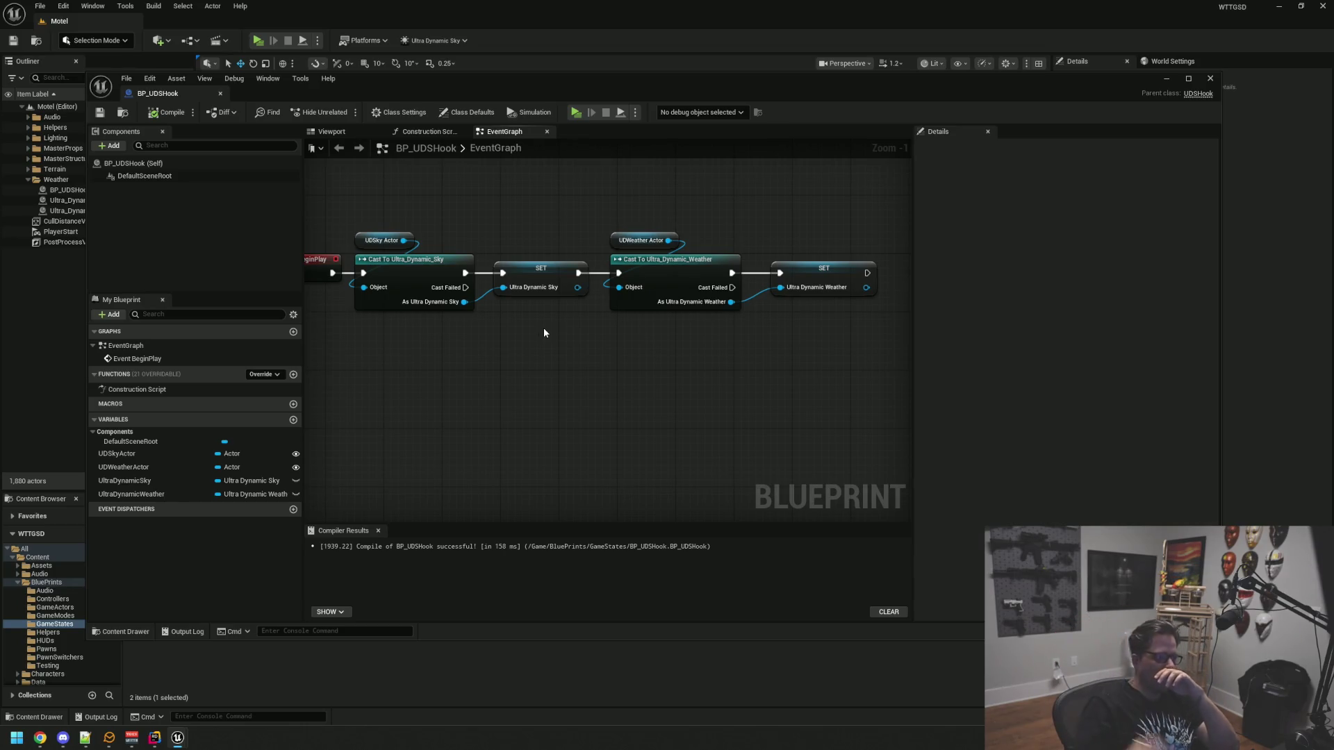
left_click_drag(515, 373, 550, 374)
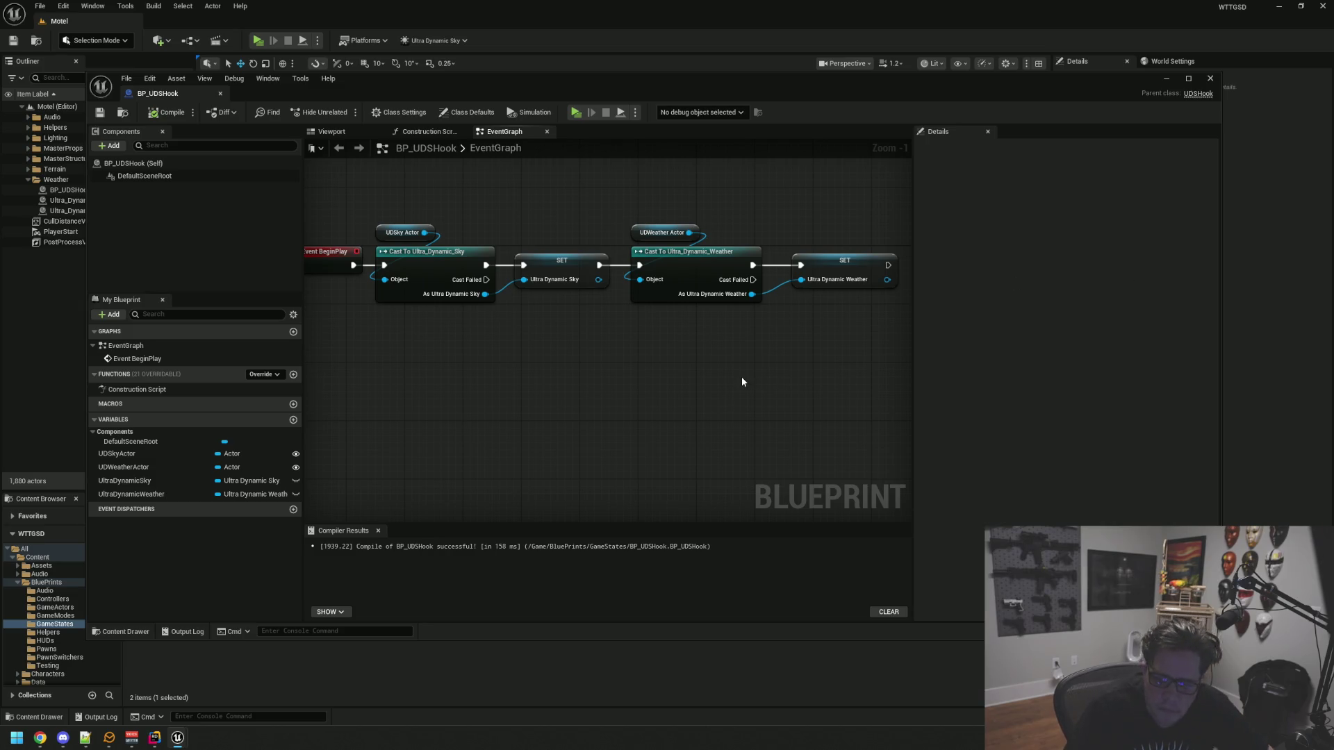
left_click_drag(733, 360, 712, 342)
mouse_move(626, 283)
left_mouse_down()
mouse_move(644, 339)
mouse_move(545, 319)
mouse_move(563, 307)
mouse_move(637, 330)
mouse_move(623, 328)
mouse_move(629, 343)
left_mouse_up()
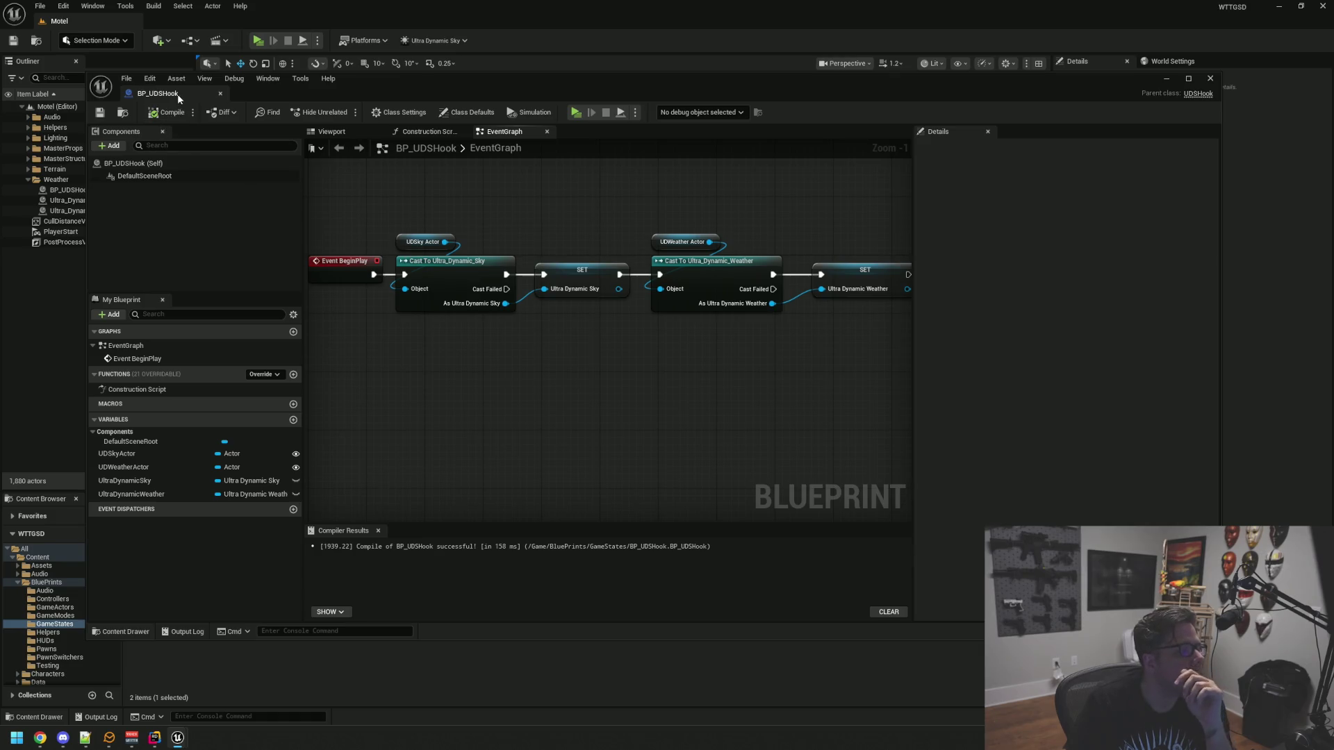
middle_click(178, 94)
key("alt+Tab")
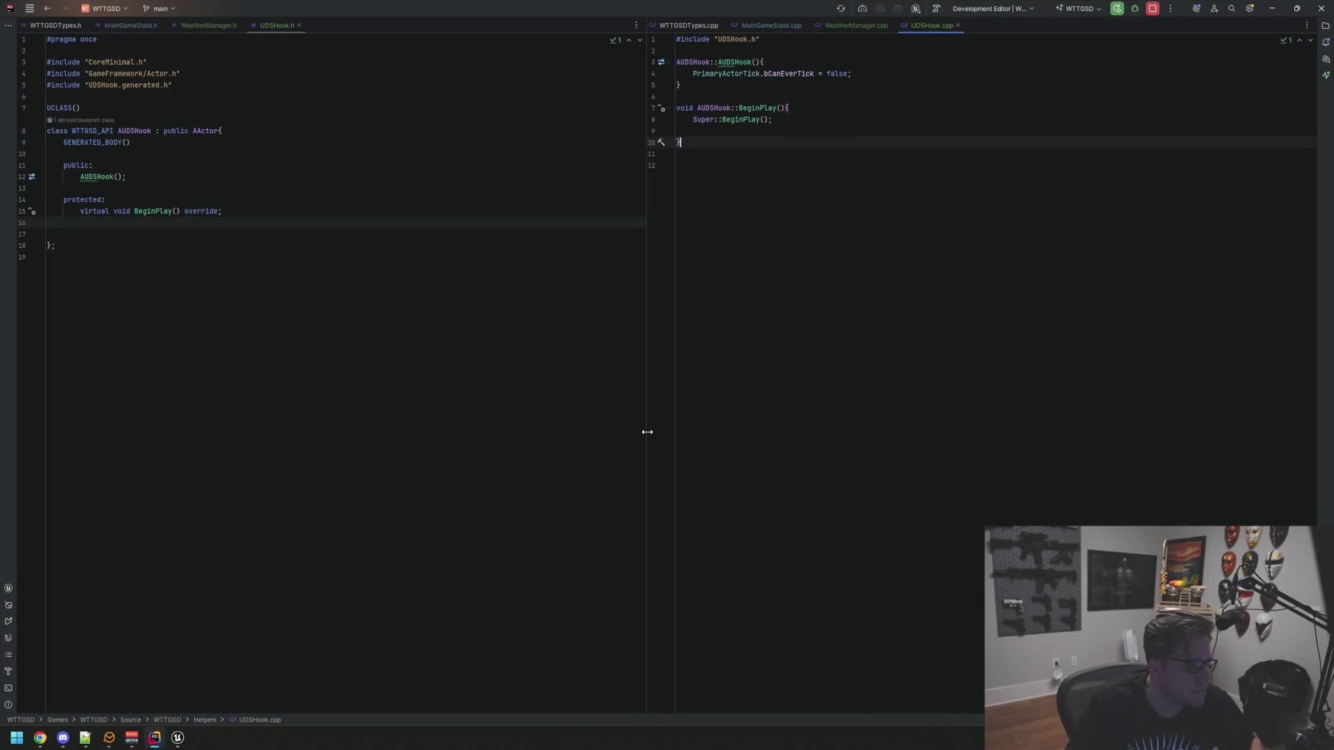
Add a protected: section below BeginPlay in UDSHook.h
left_click(485, 273)
left_click(345, 199)
left_click(359, 224)
key("Return")
type("pro")
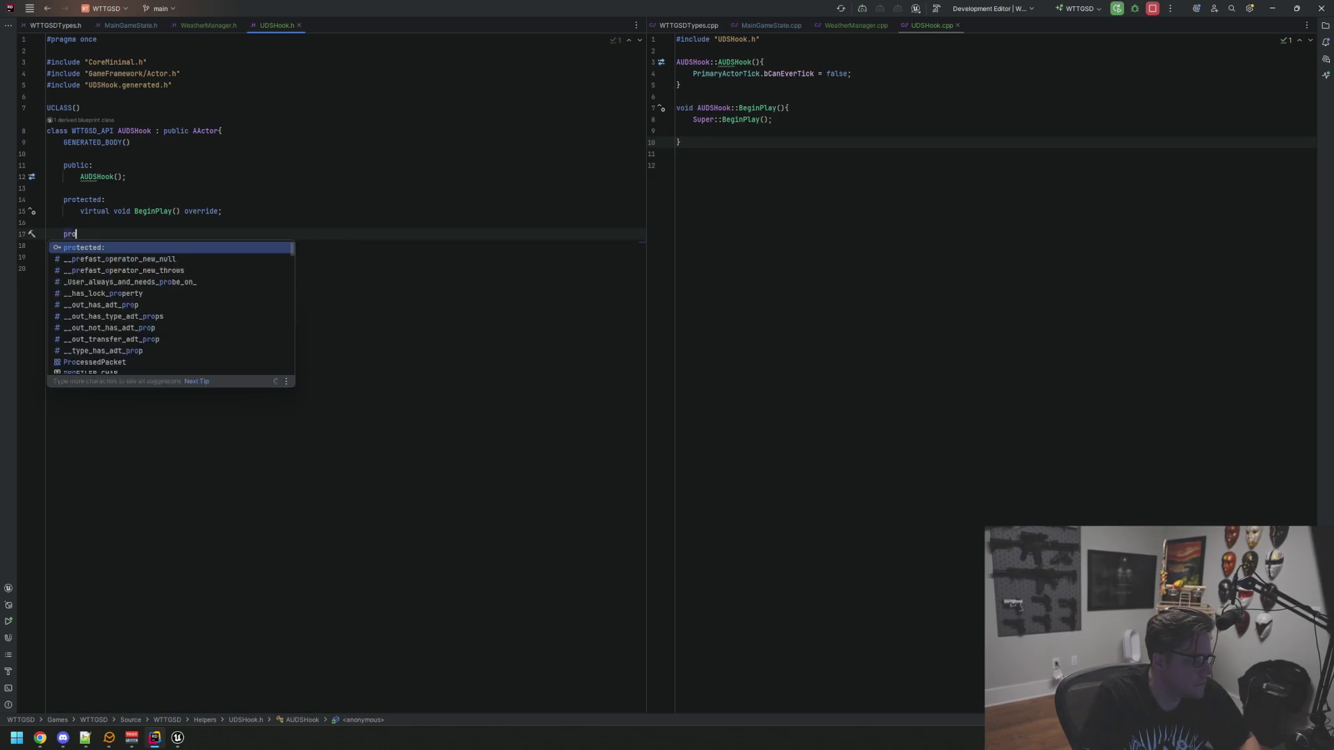
key("Return")
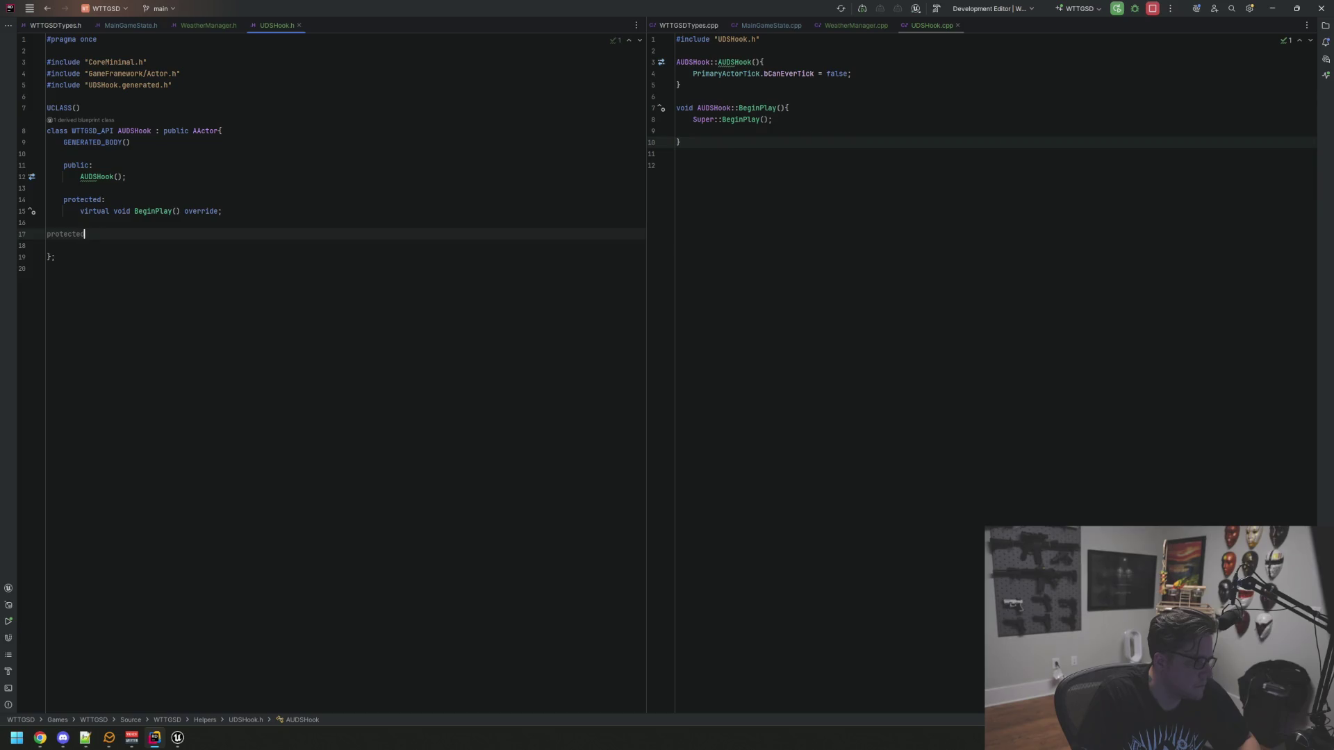
key("Return")
key("BackSpace")
type(":")
key("Return")
Declare UFUNCTION(BlueprintCallable, Category="Methods") void InitUDS(); in the protected section
type("UFUNCTION(Bluepri")
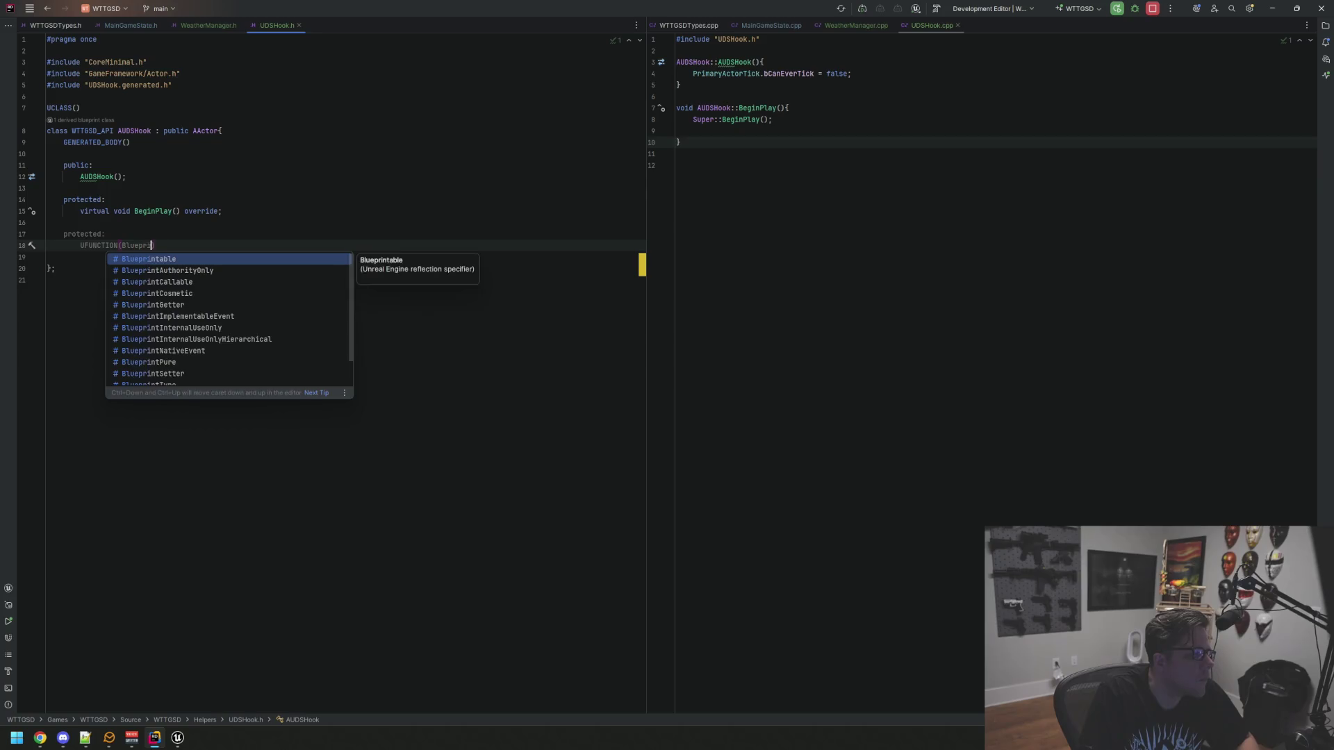
type("ntC")
key("Return")
type(", C")
key("Return")
type("Methods\")")
key("Return")
type("void ")
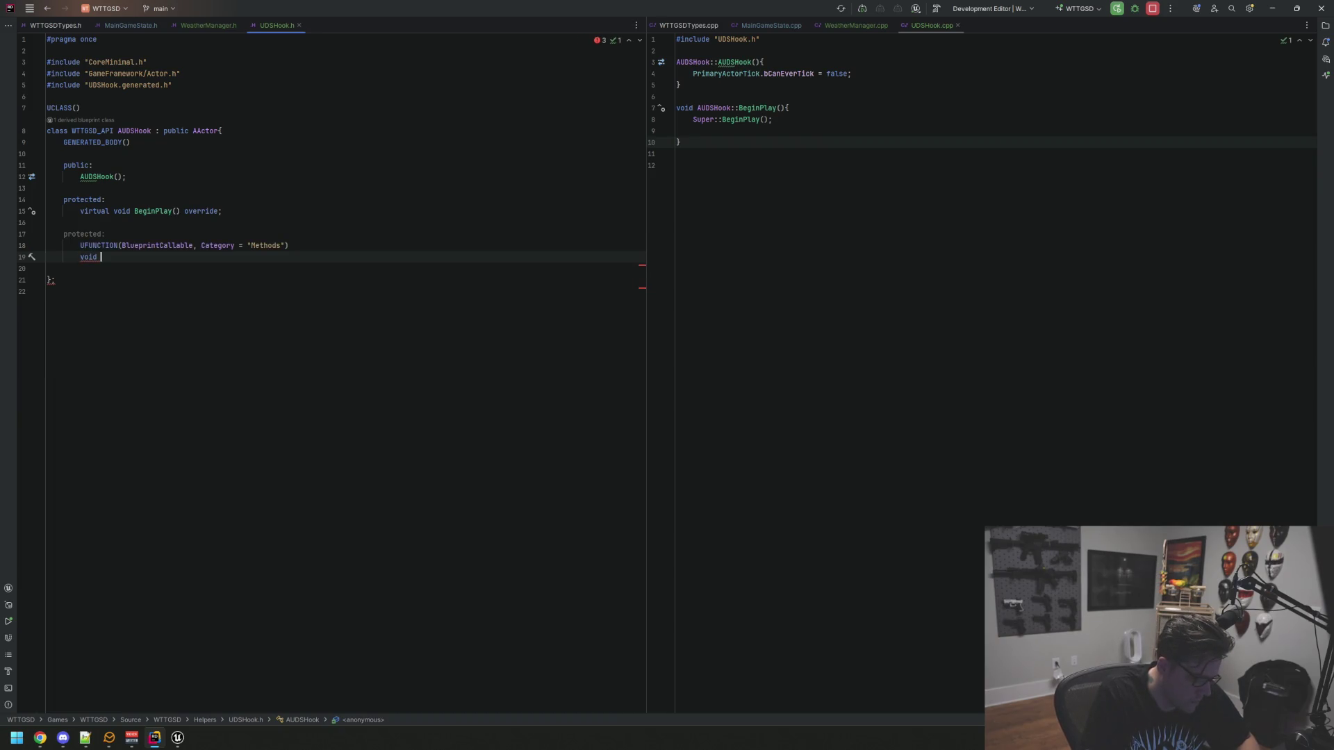
type("Init")
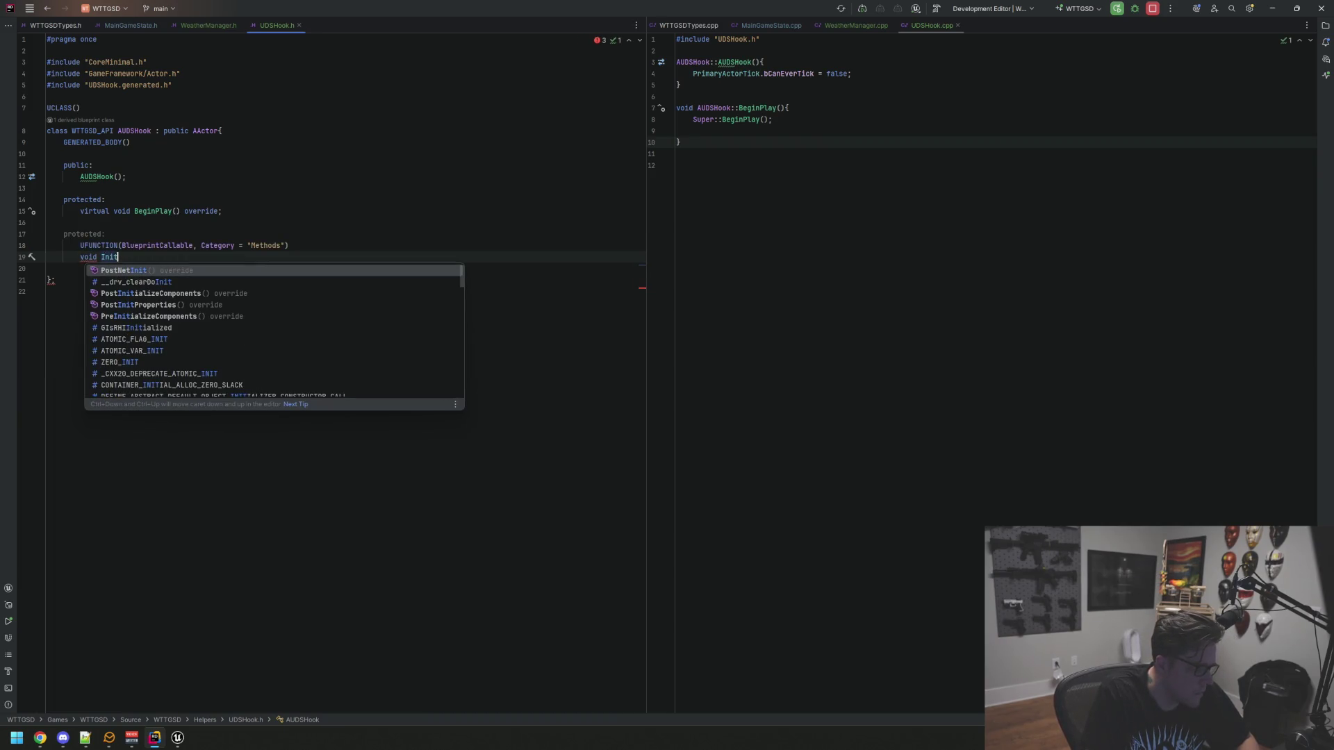
key("Escape")
type("Meth")
key("BackSpace")
key("BackSpace")
key("BackSpace")
key("BackSpace")
type("UDS();")
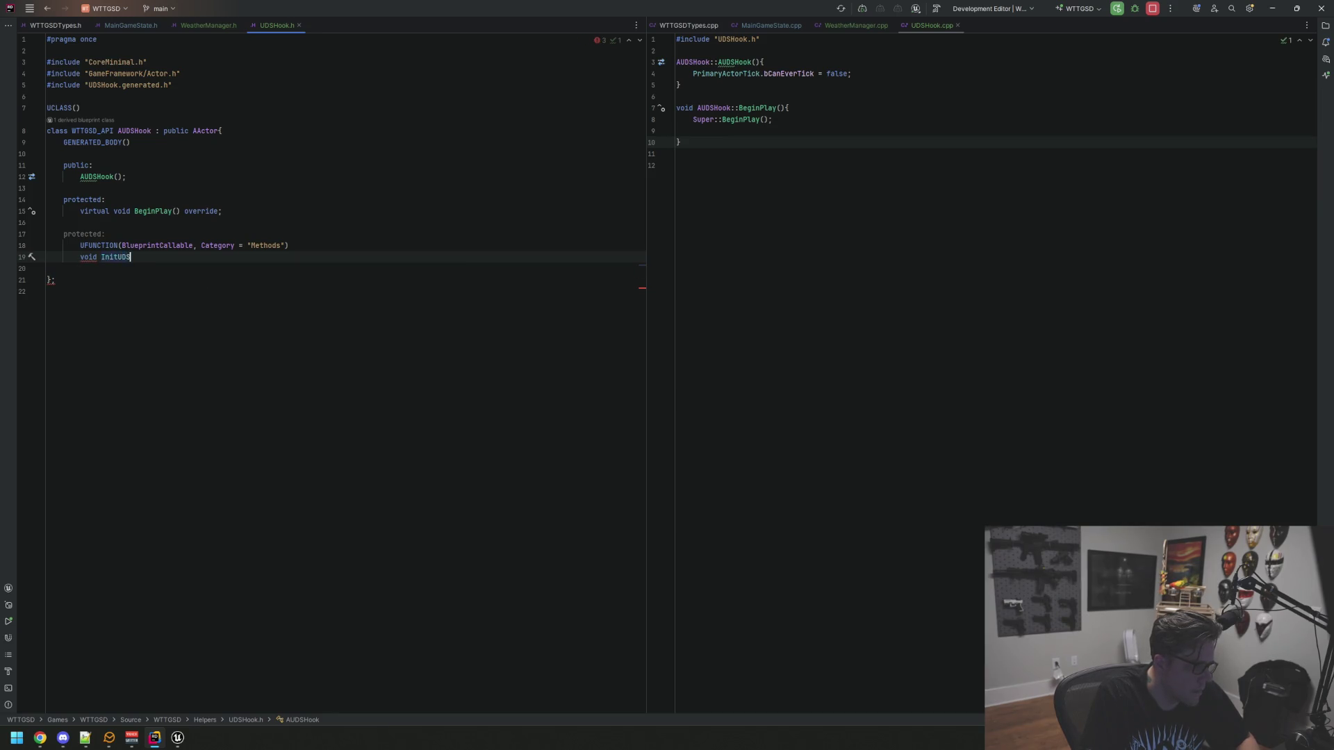
Generate an empty InitUDS definition in UDSHook.cpp, then bring up WeatherManager.cpp and WeatherManager.h
left_click(134, 257)
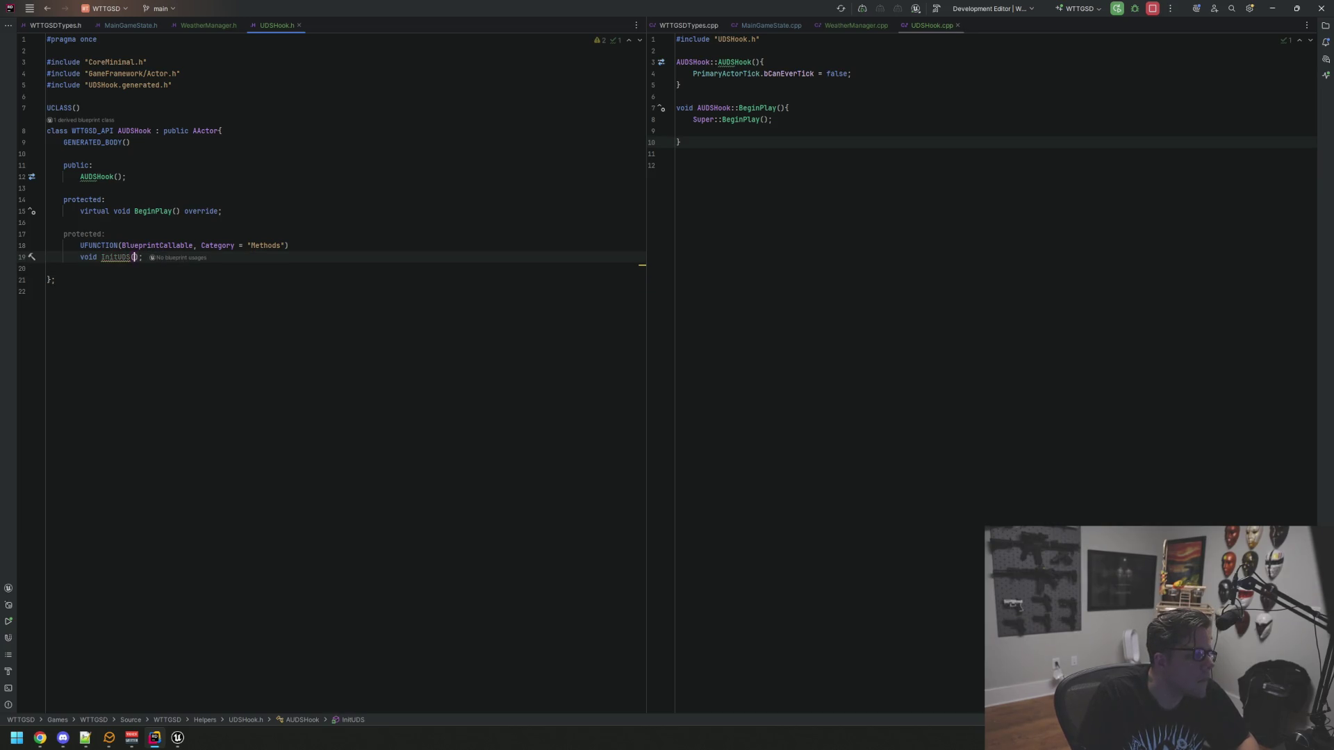
key("alt+Return")
key("Return")
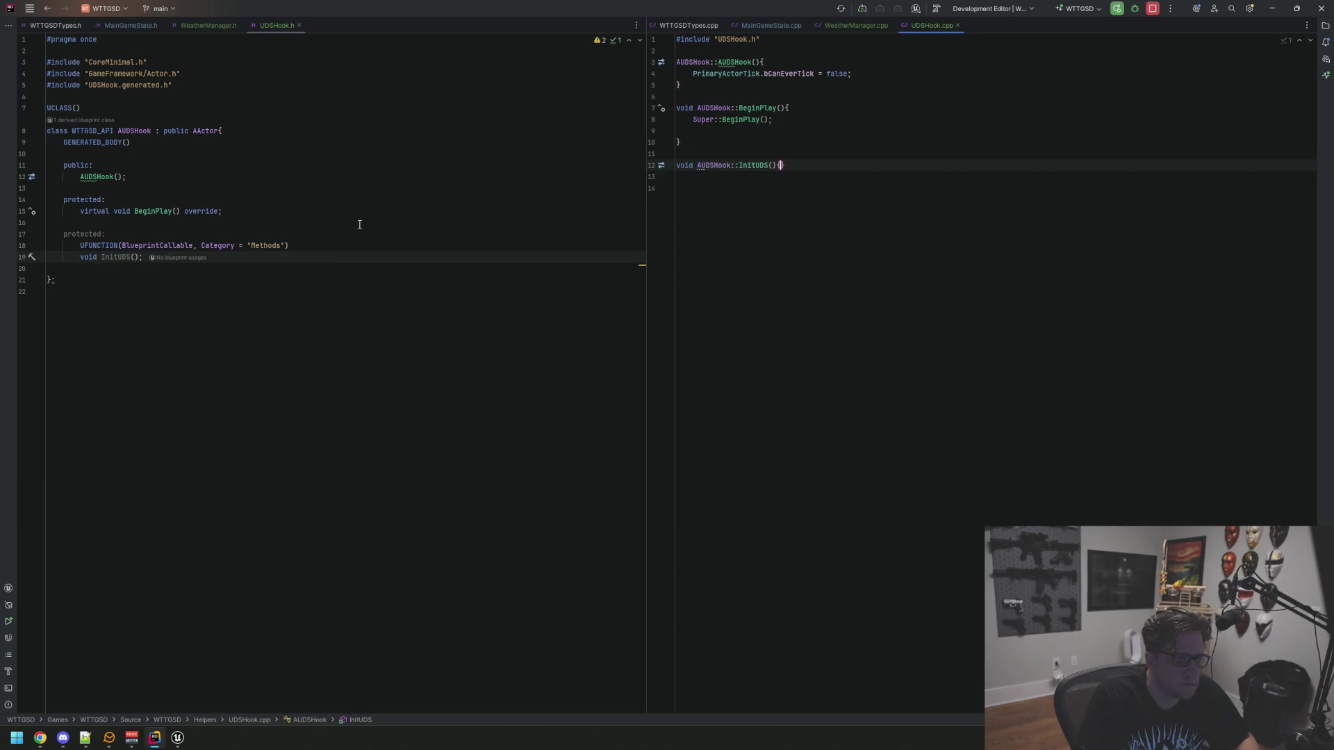
key("BackSpace")
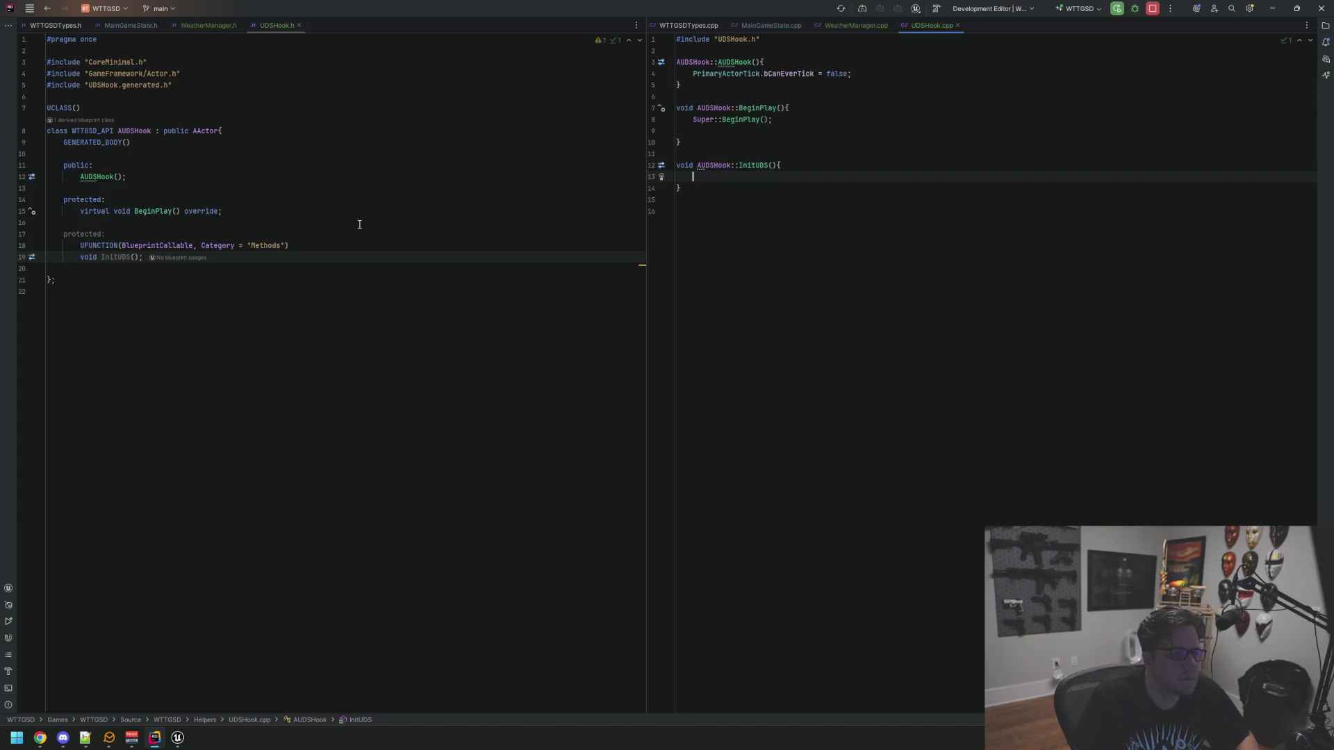
left_click(822, 238)
left_click(851, 27)
left_click(209, 25)
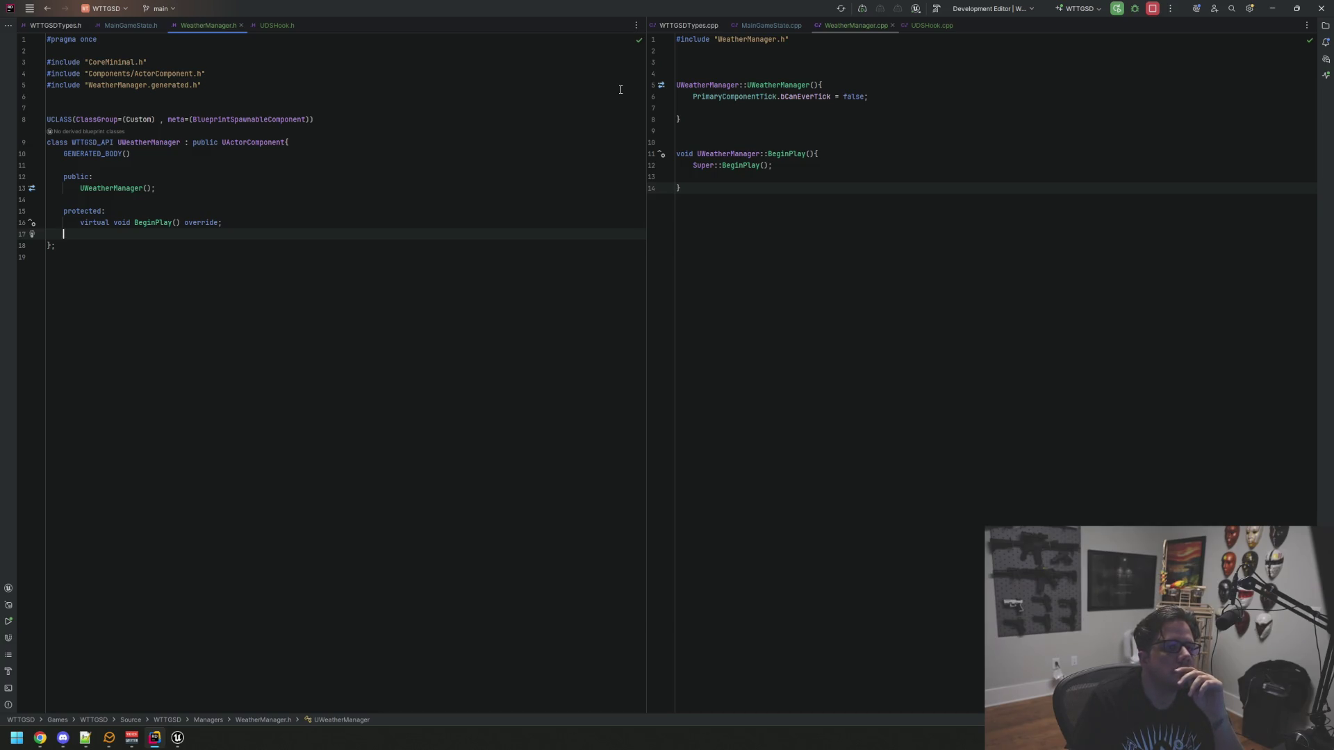
Move the caret around WeatherManager.cpp and WeatherManager.h, then show MainGameState.h in the left pane
left_click(764, 108)
left_click(799, 208)
left_click(764, 107)
left_click(803, 221)
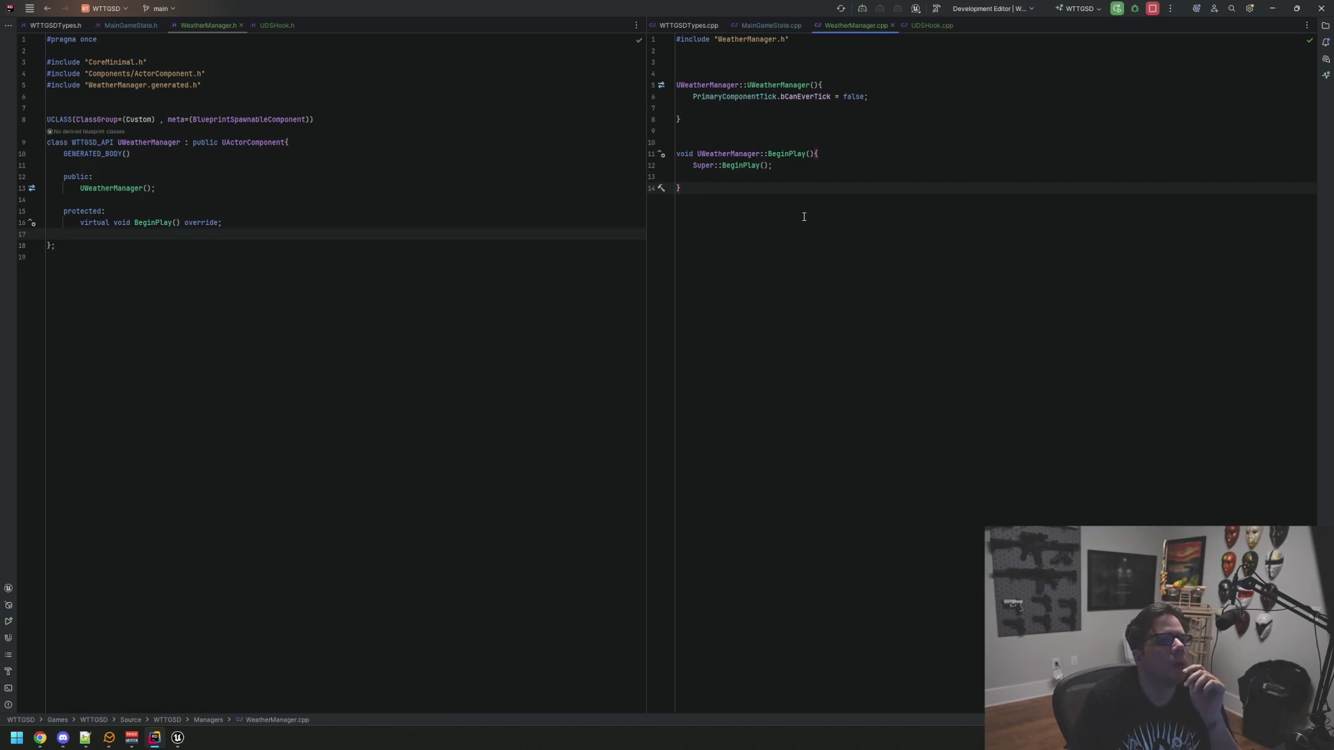
left_click(507, 141)
right_click(503, 109)
left_click_drag(432, 155, 432, 160)
left_click(390, 189)
left_click(781, 189)
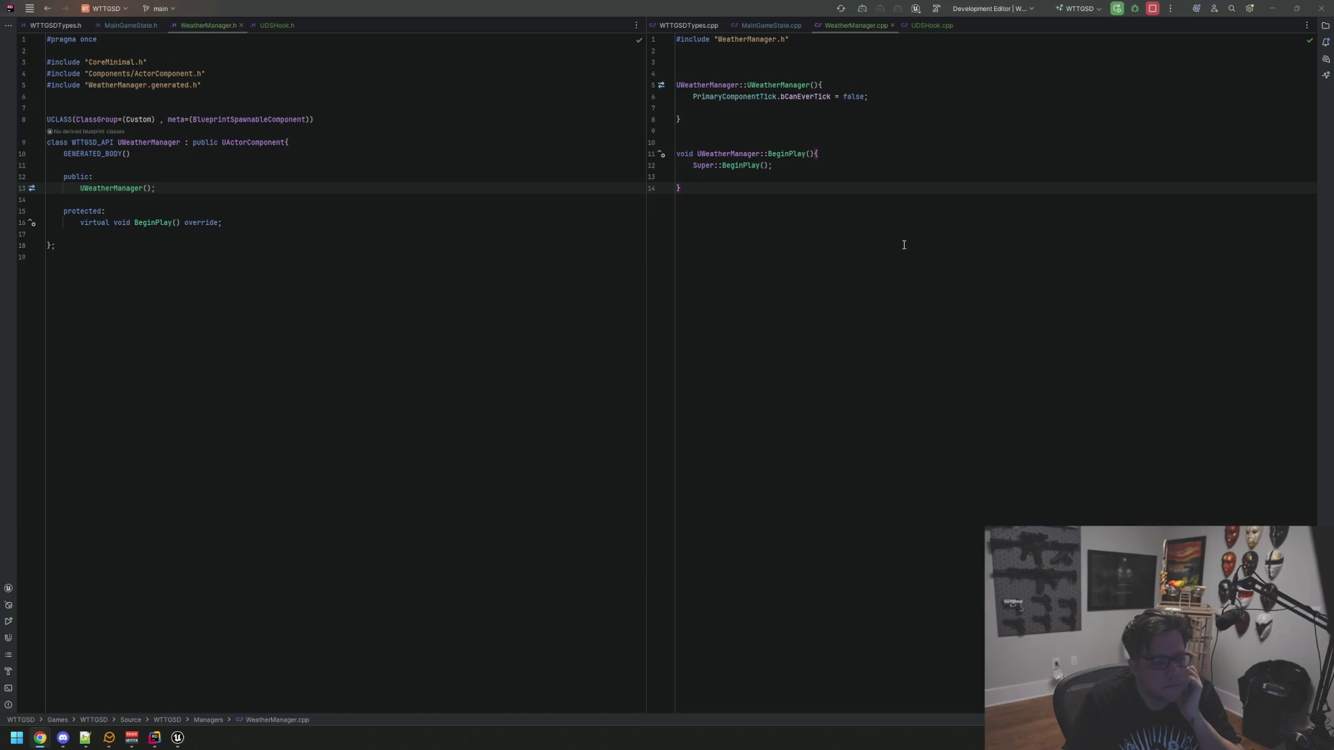
left_click(838, 230)
left_click(477, 233)
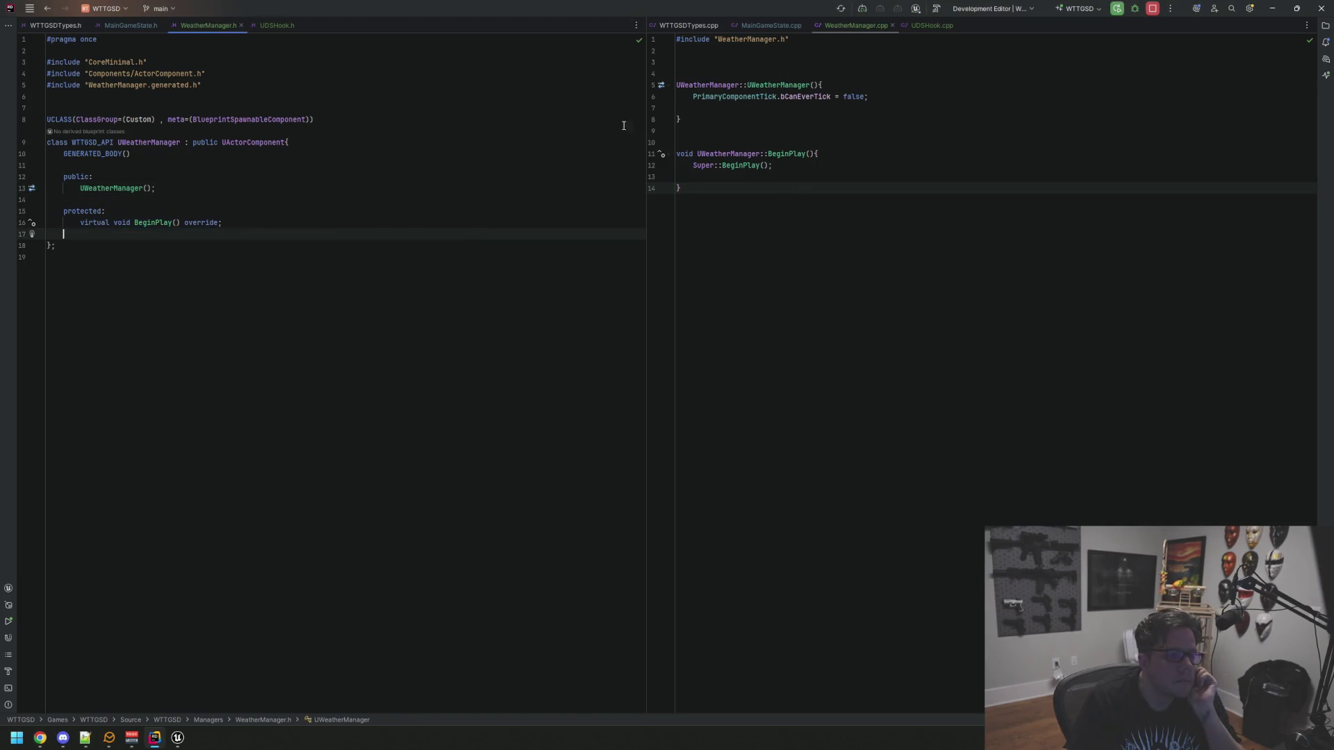
left_click(139, 27)
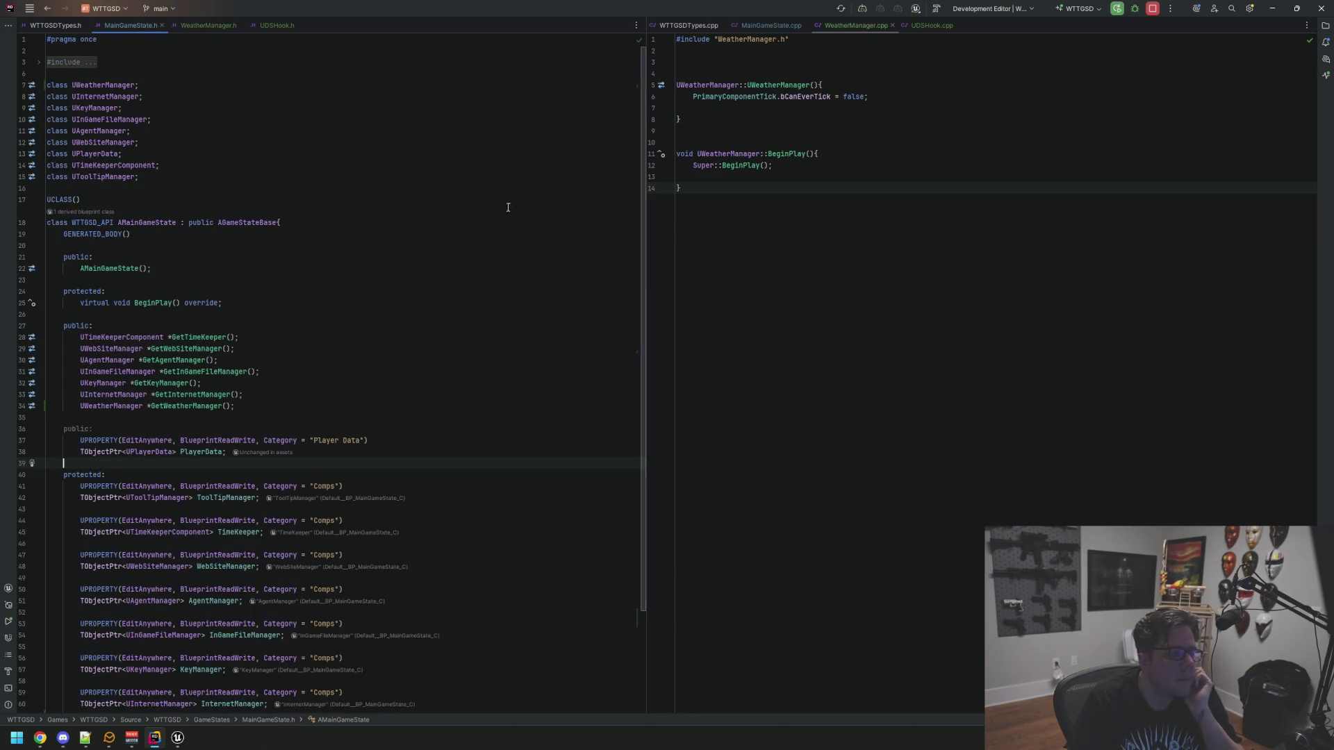
Find usages of GetWeatherManager and GetInternetManager (6 usages), then show InitUDS in UDSHook.cpp
scroll(164, 281, "down", 4)
right_click(174, 281)
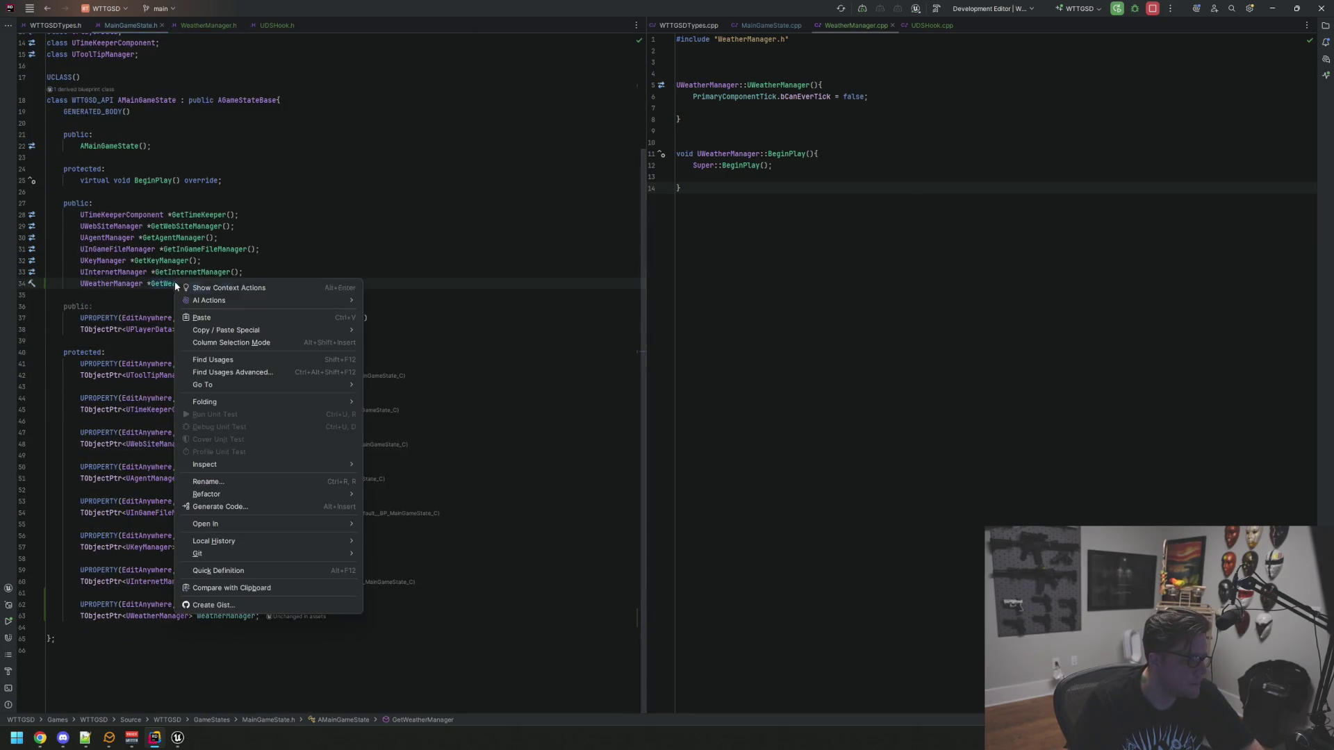
left_click(260, 367)
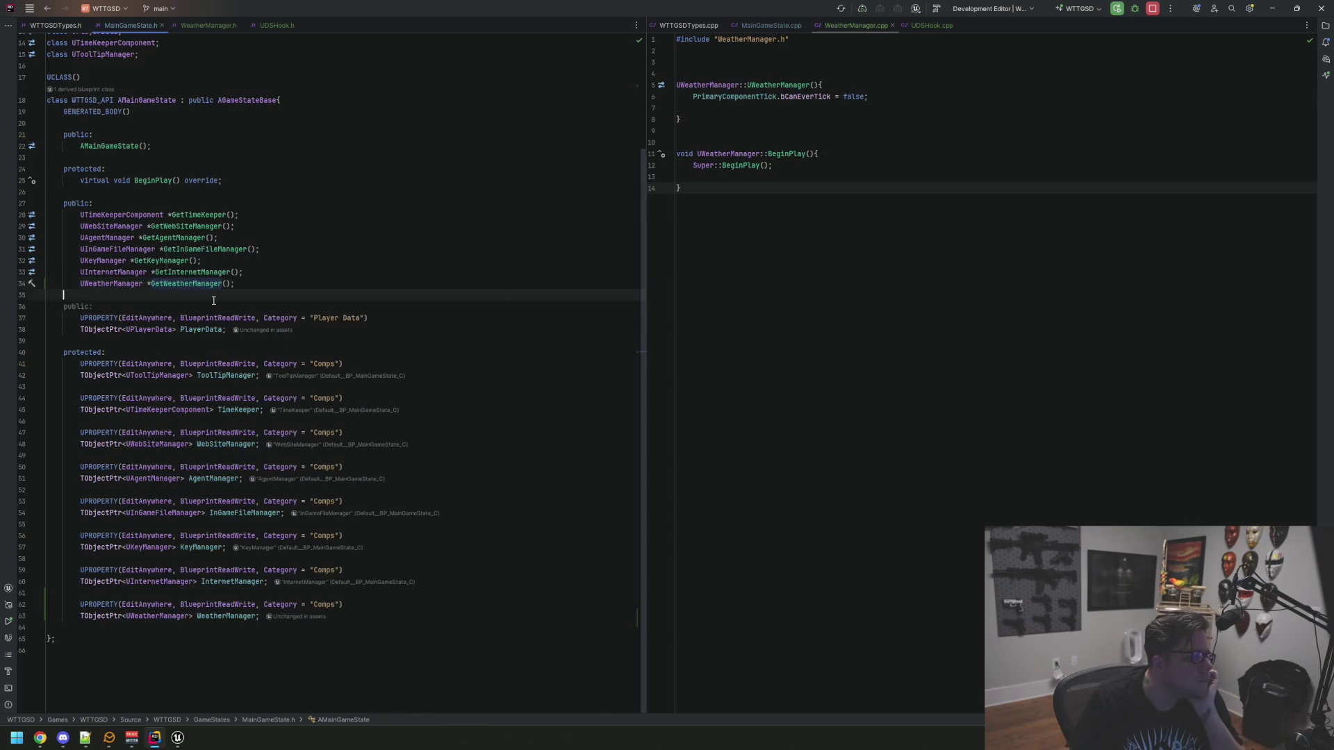
right_click(197, 272)
left_click(258, 352)
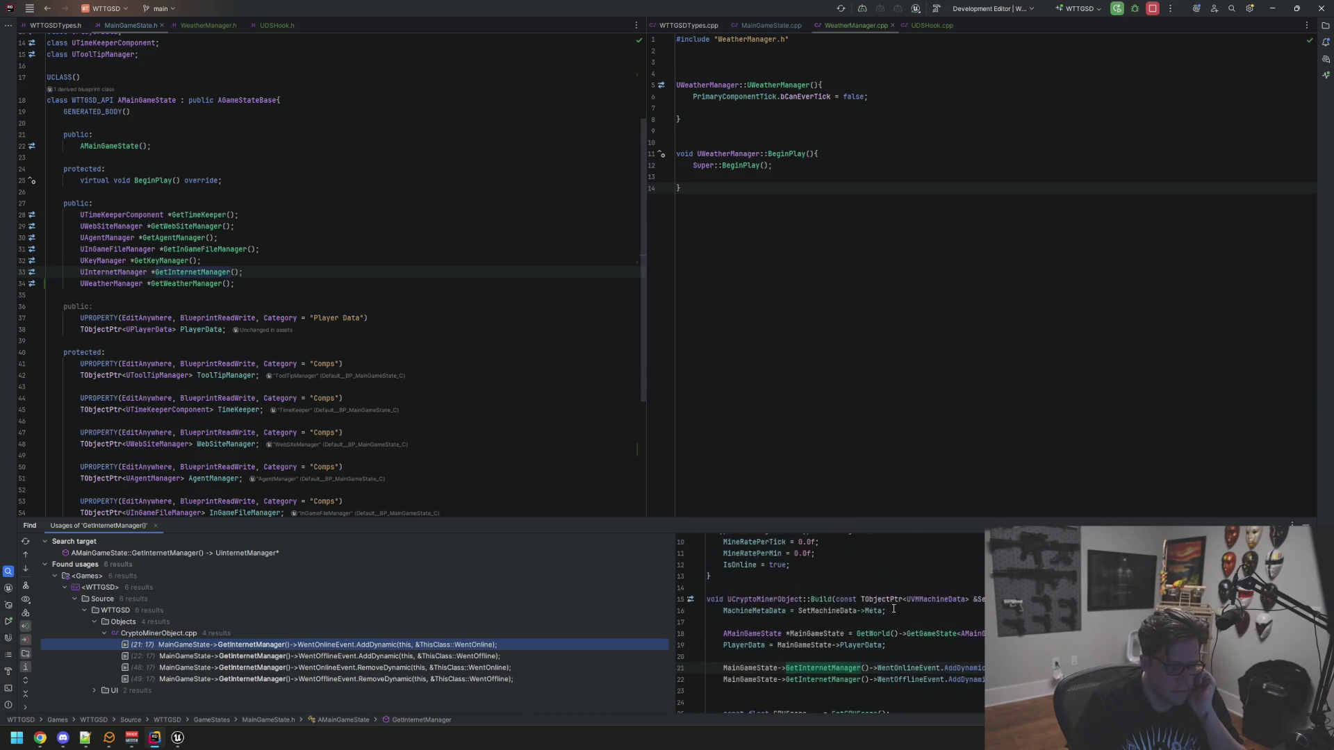
left_click(925, 26)
left_click(784, 177)
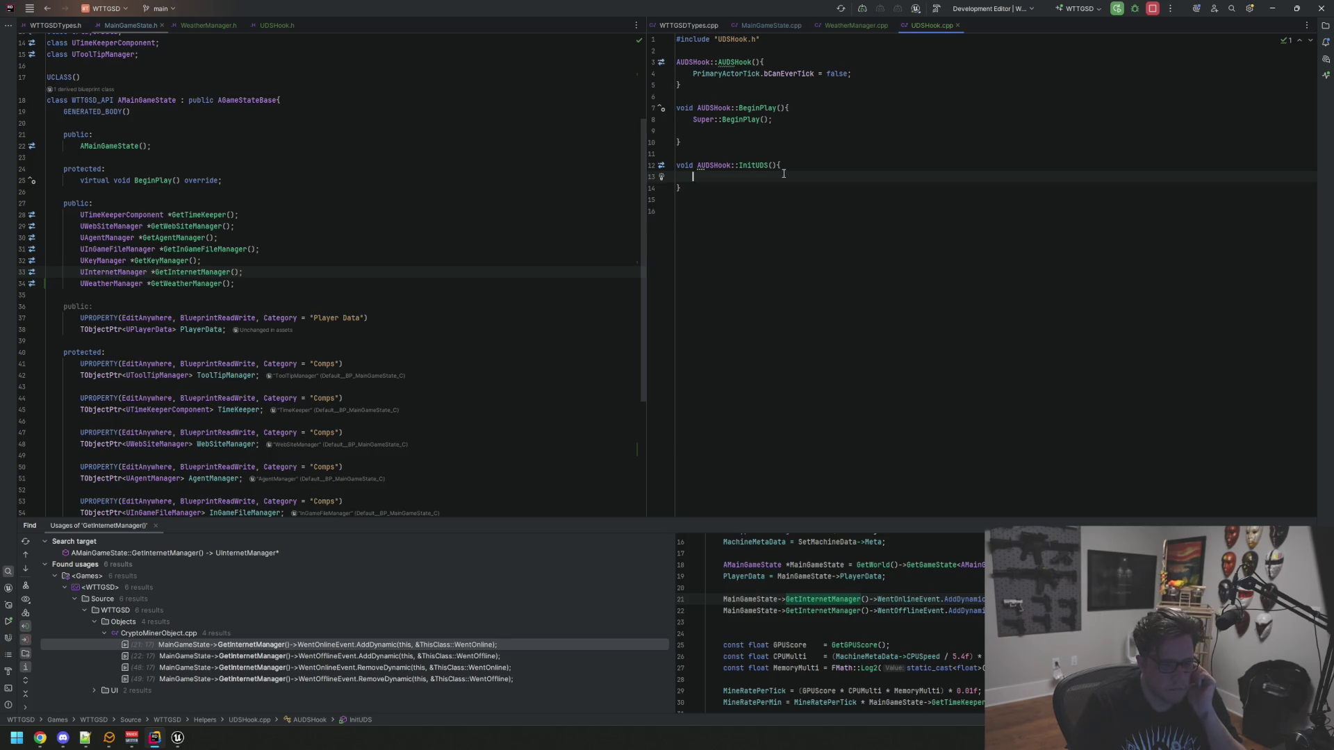
Add 'AMainGameState *MainGameState = GetWorld()->GetGameState<AMainGameState>();' to InitUDS, including MainGameState.h
key("Down")
key("Up")
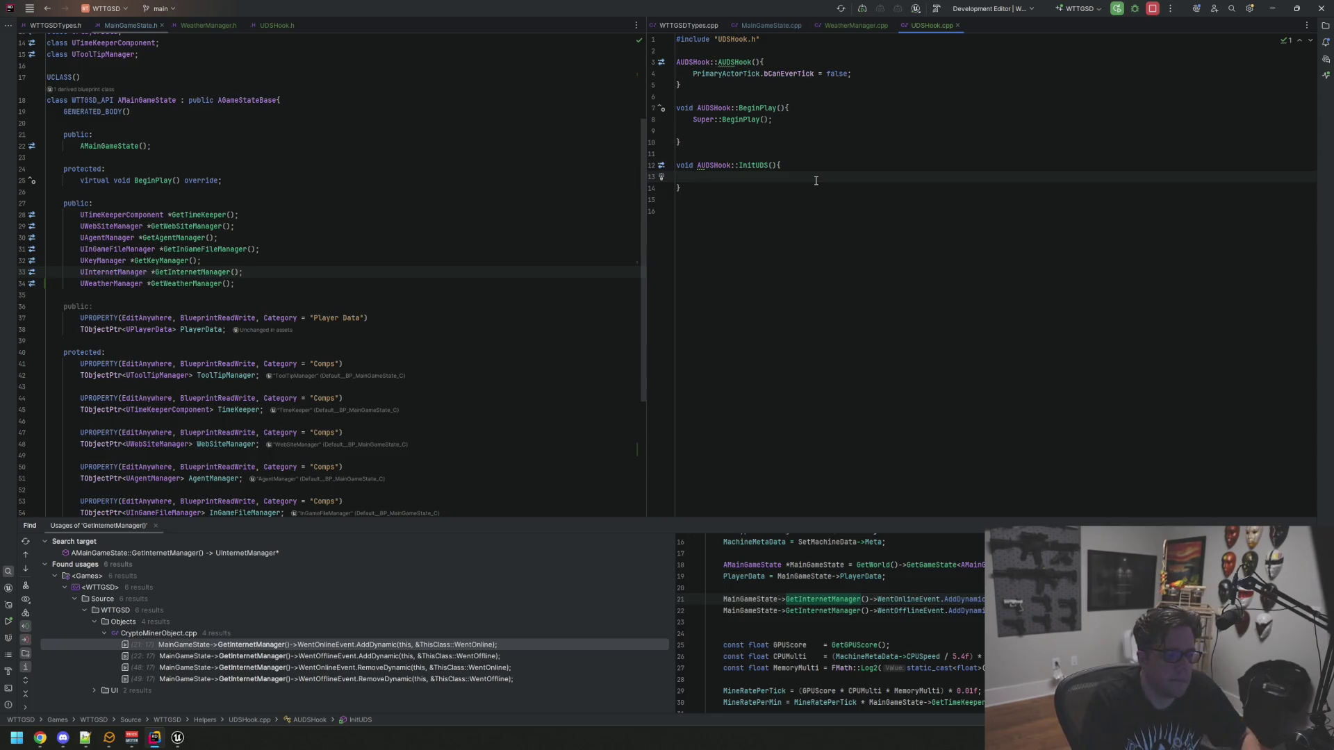
type("AMainGameState")
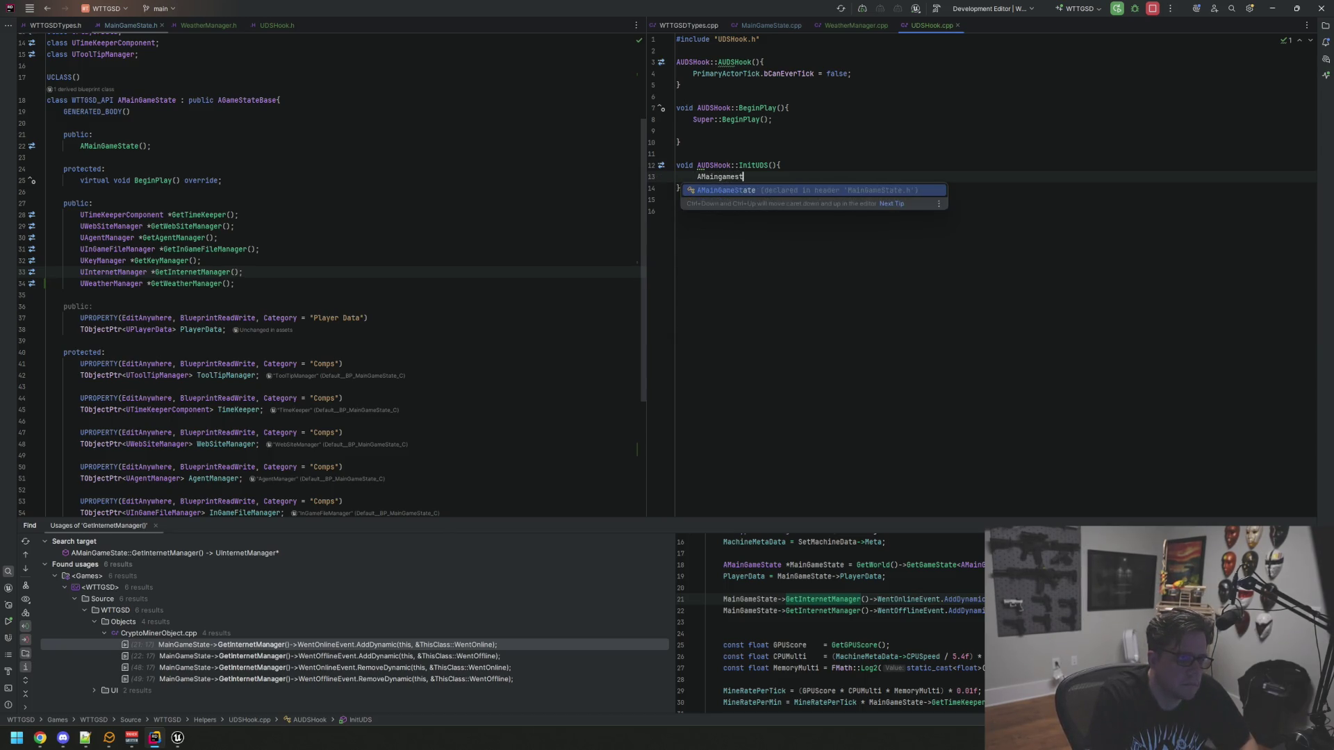
key("Return")
type("*MainGameState = ")
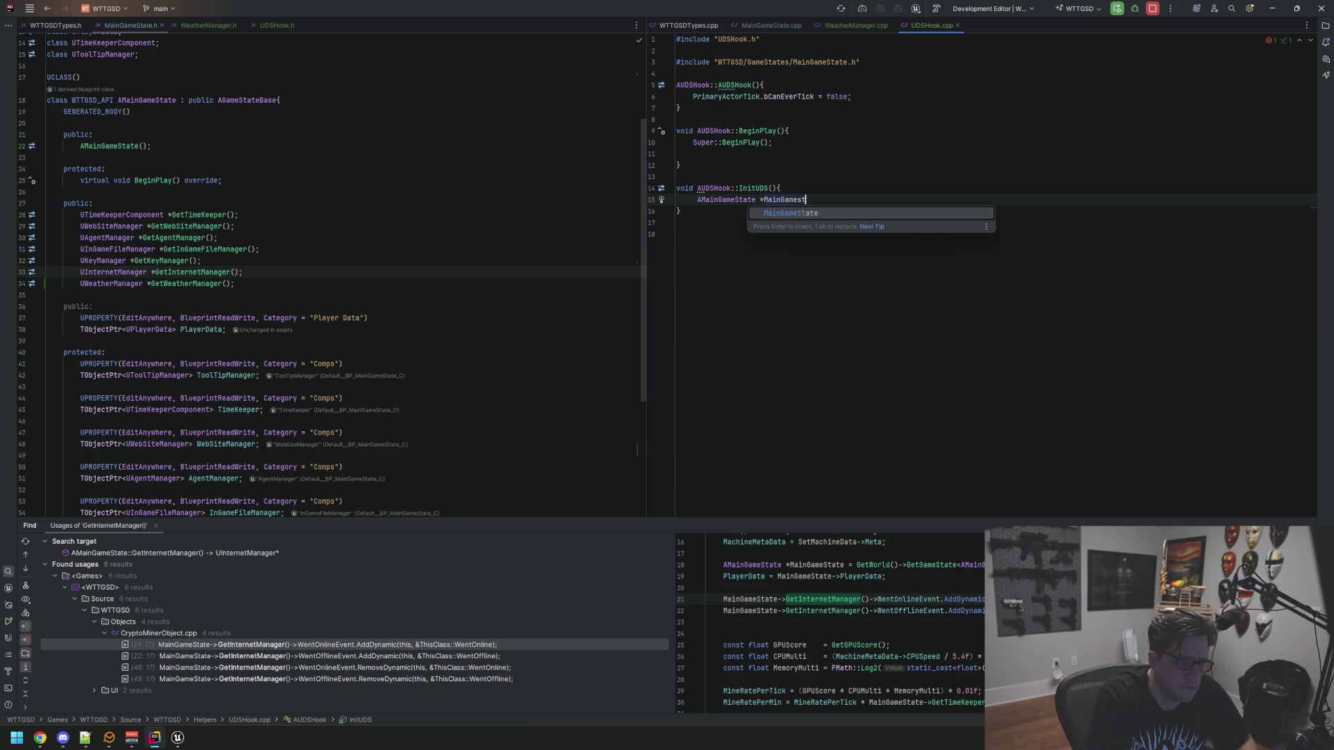
type("GetW")
key("Return")
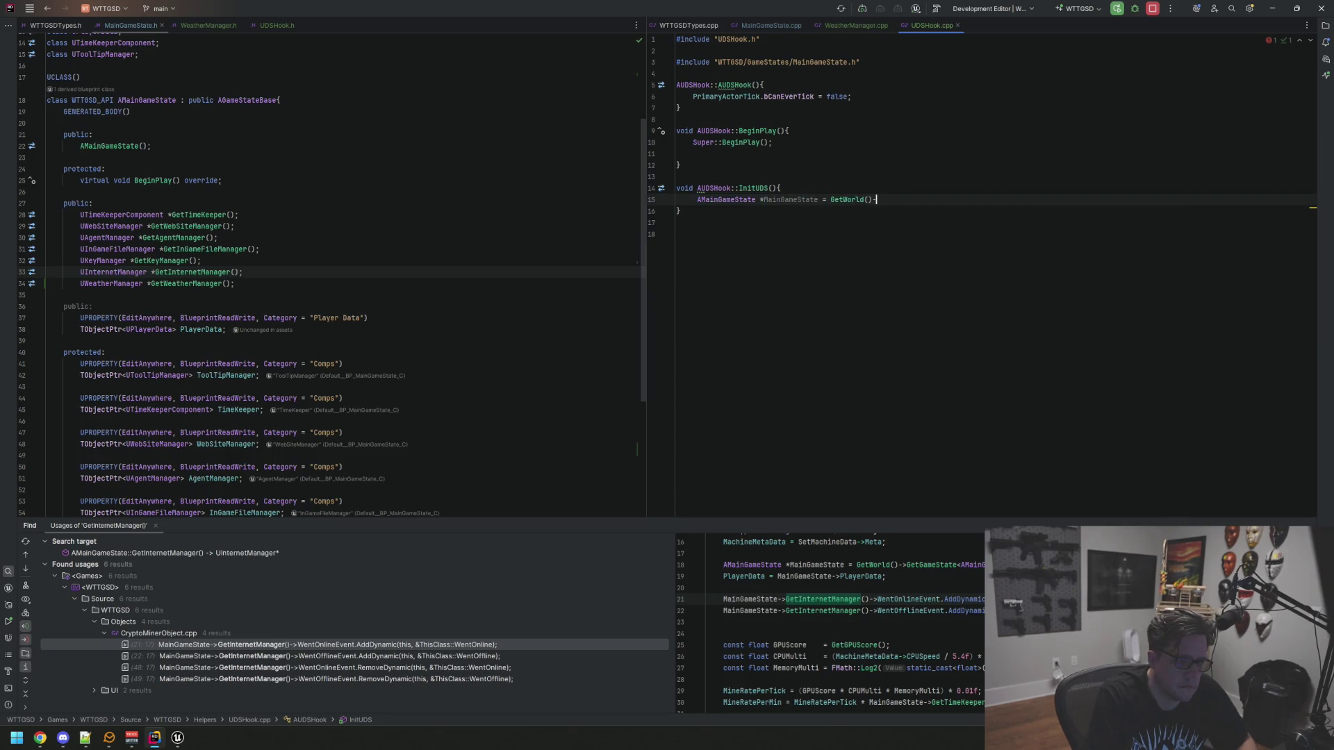
type("->GetGameState()A")
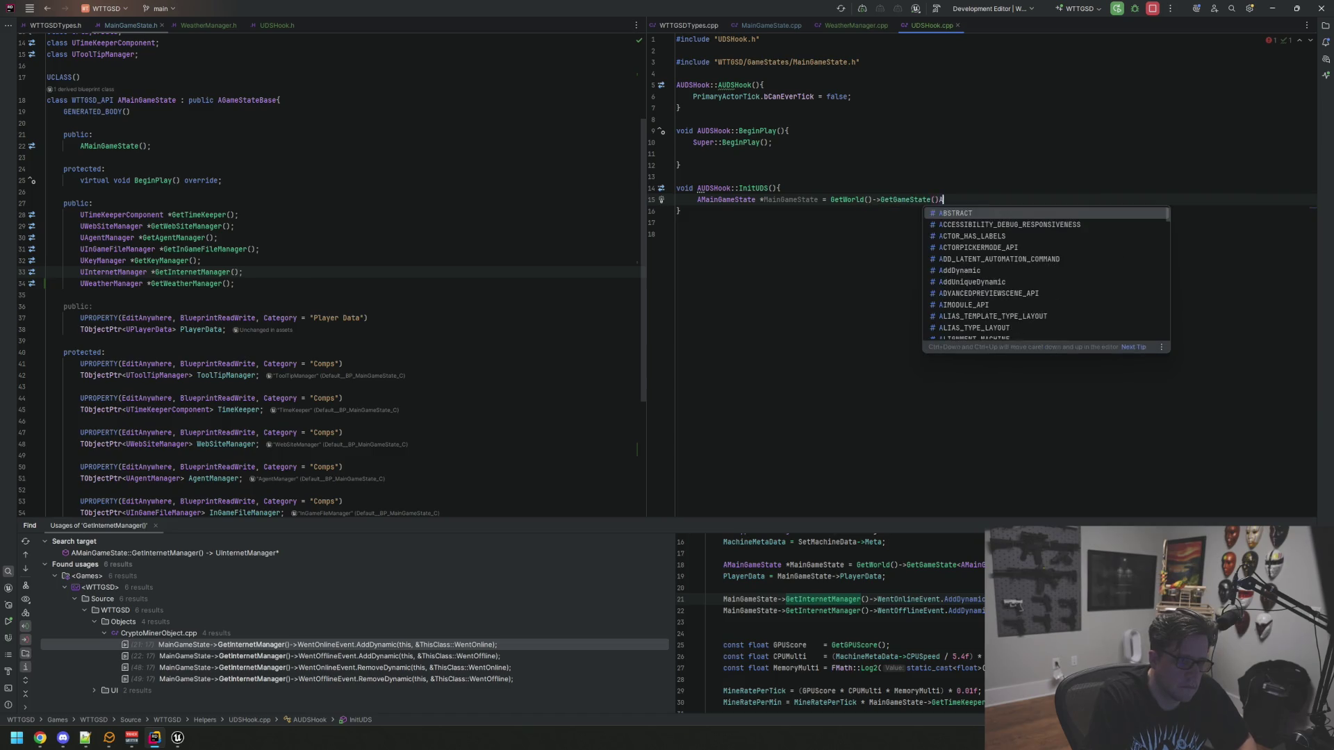
key("Escape")
type("<AMAingae")
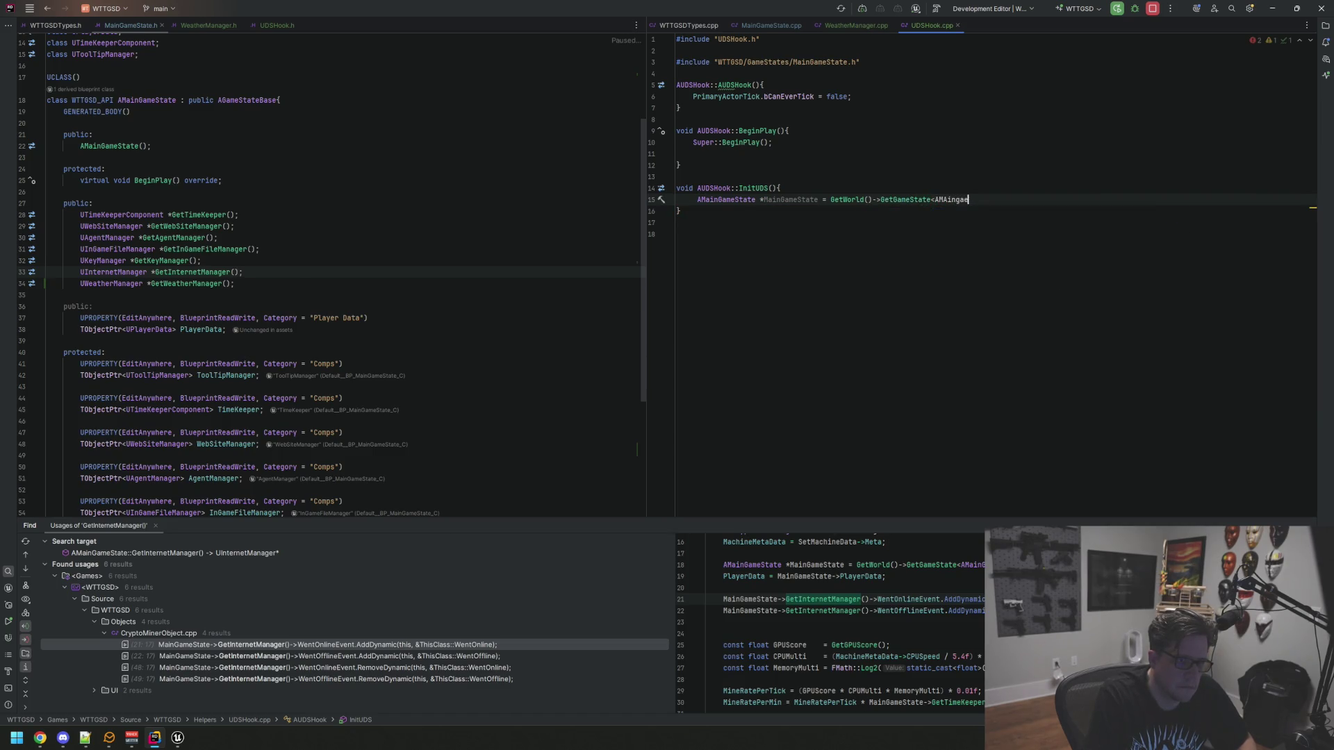
key("BackSpace")
key("BackSpace")
key("BackSpace")
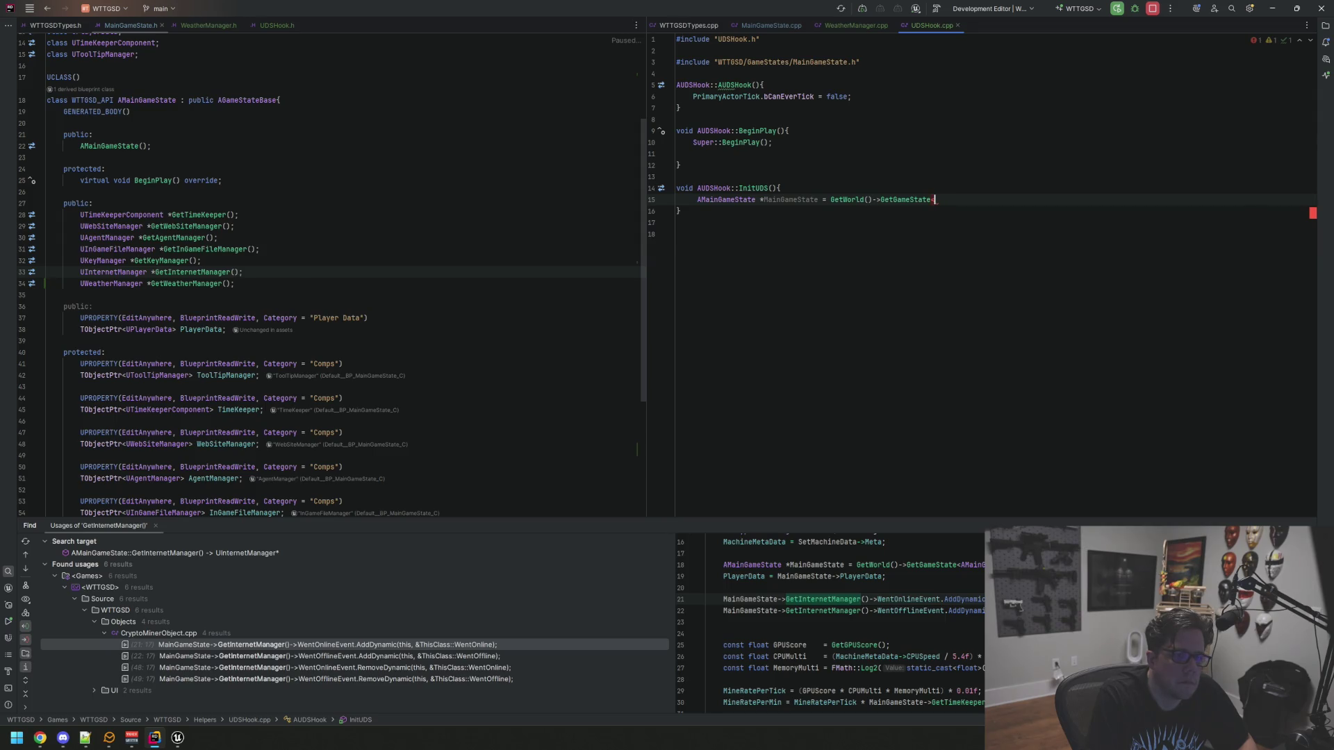
type("AMainGamest")
key("Return")
type(">();")
key("Return")
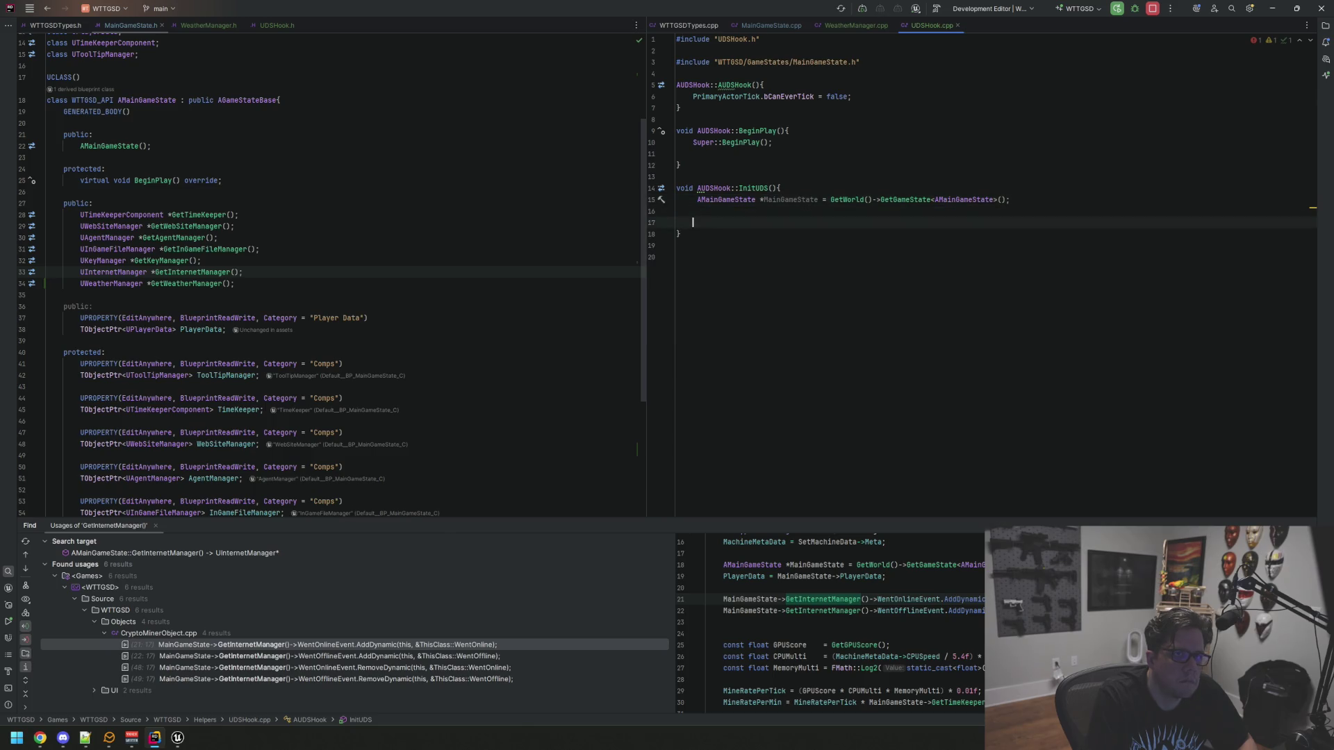
key("Return")
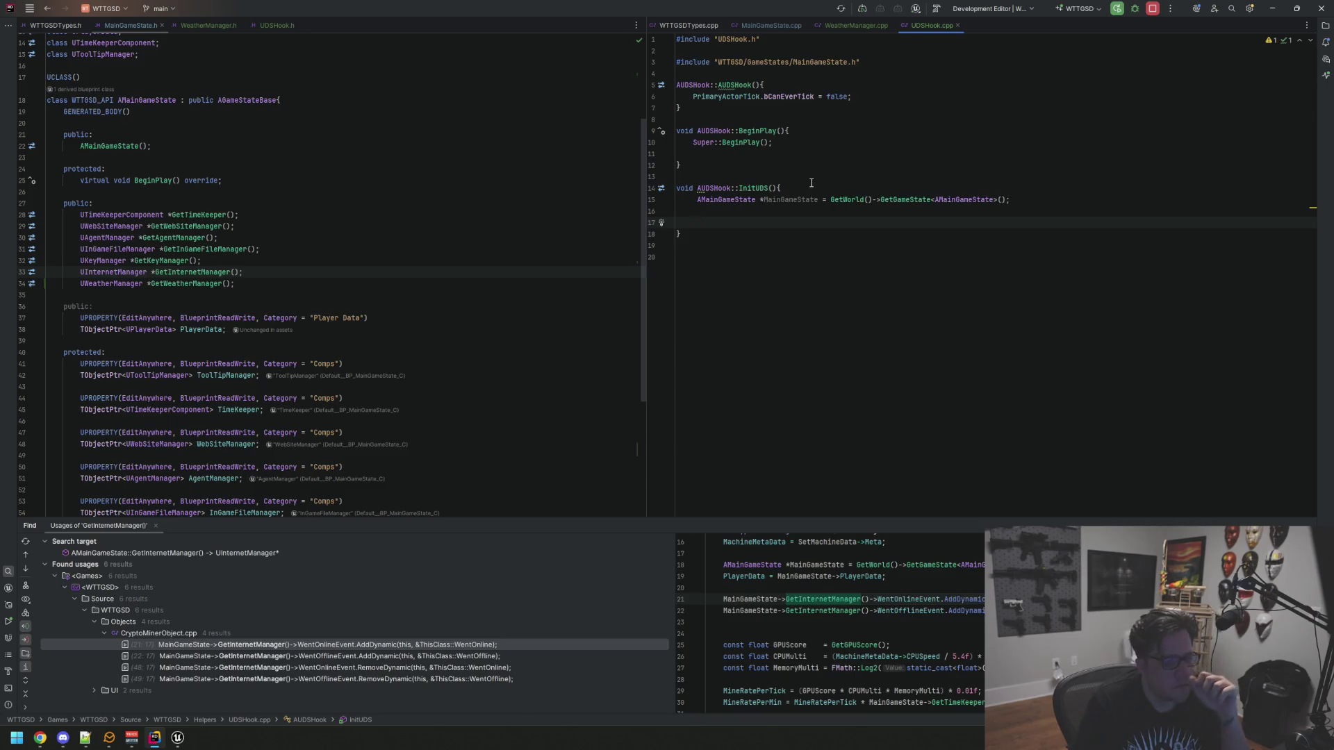
Reformat the InitUDS code, close the usages results and bring up UDSHook.h
scroll(513, 203, "down", 1)
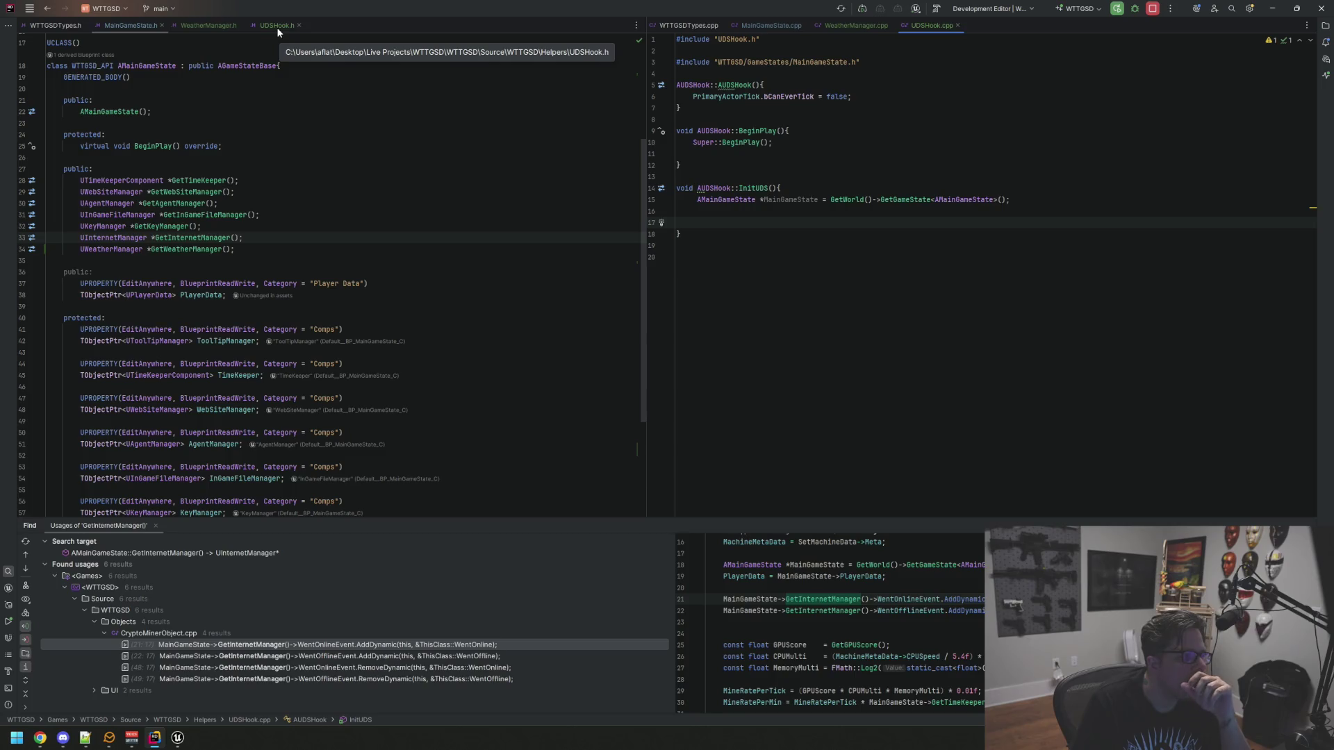
left_click(737, 211)
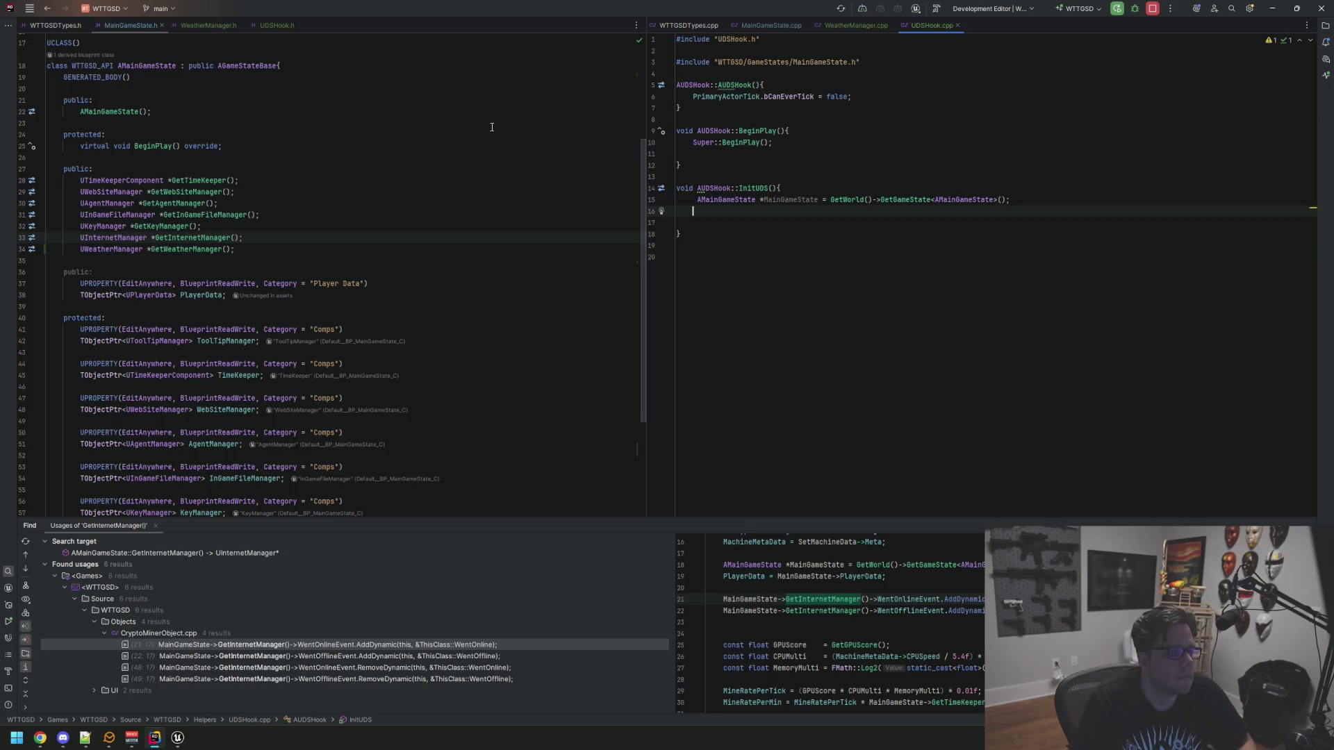
key("ctrl+alt+l")
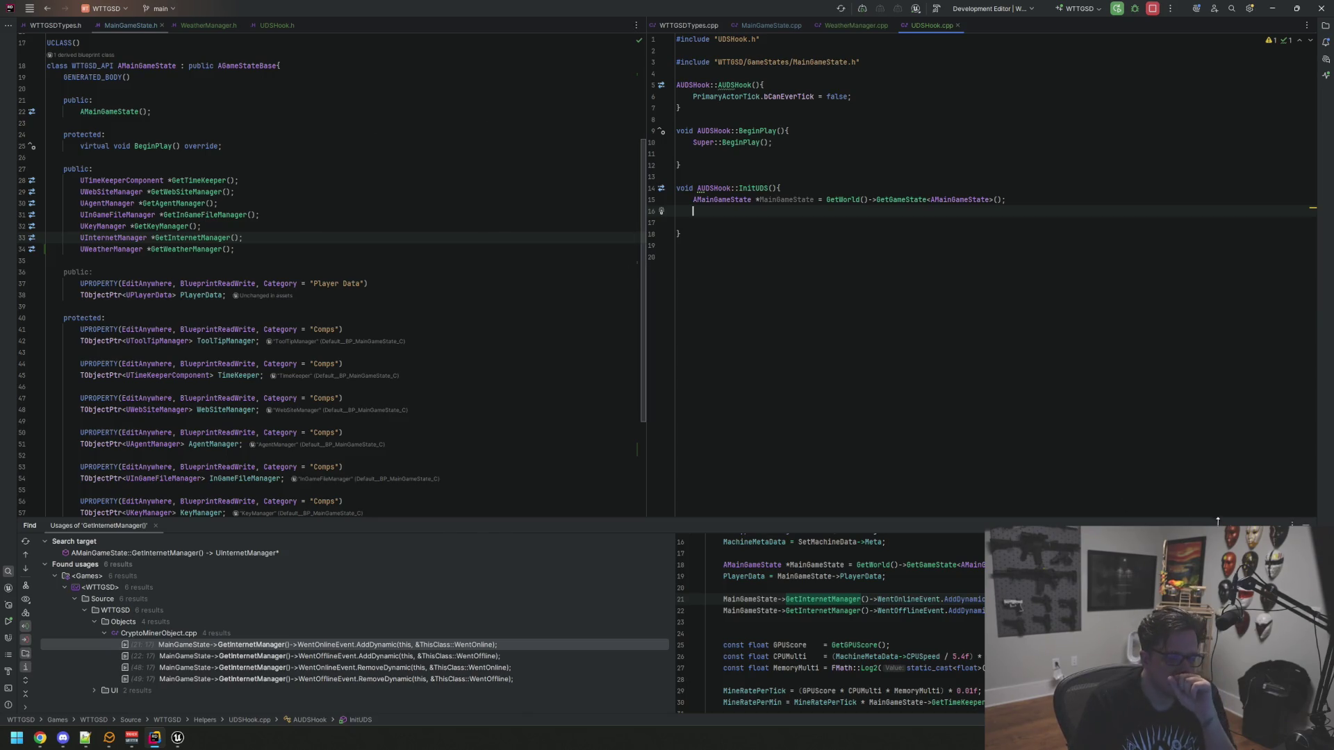
key("shift+Escape")
left_click(289, 32)
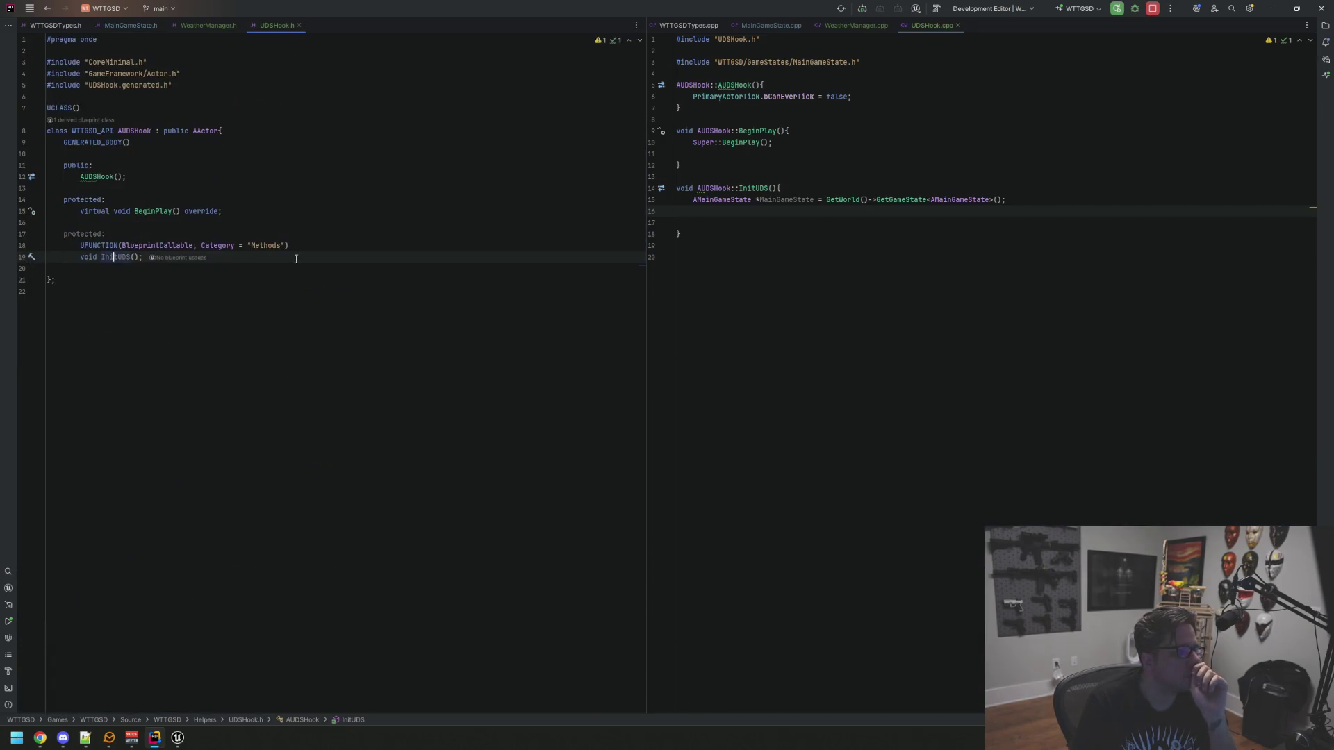
Add a private UPROPERTY TObjectPtr<UWeatherManager> WeatherManager member, forward-declaring UWeatherManager
left_click(389, 280)
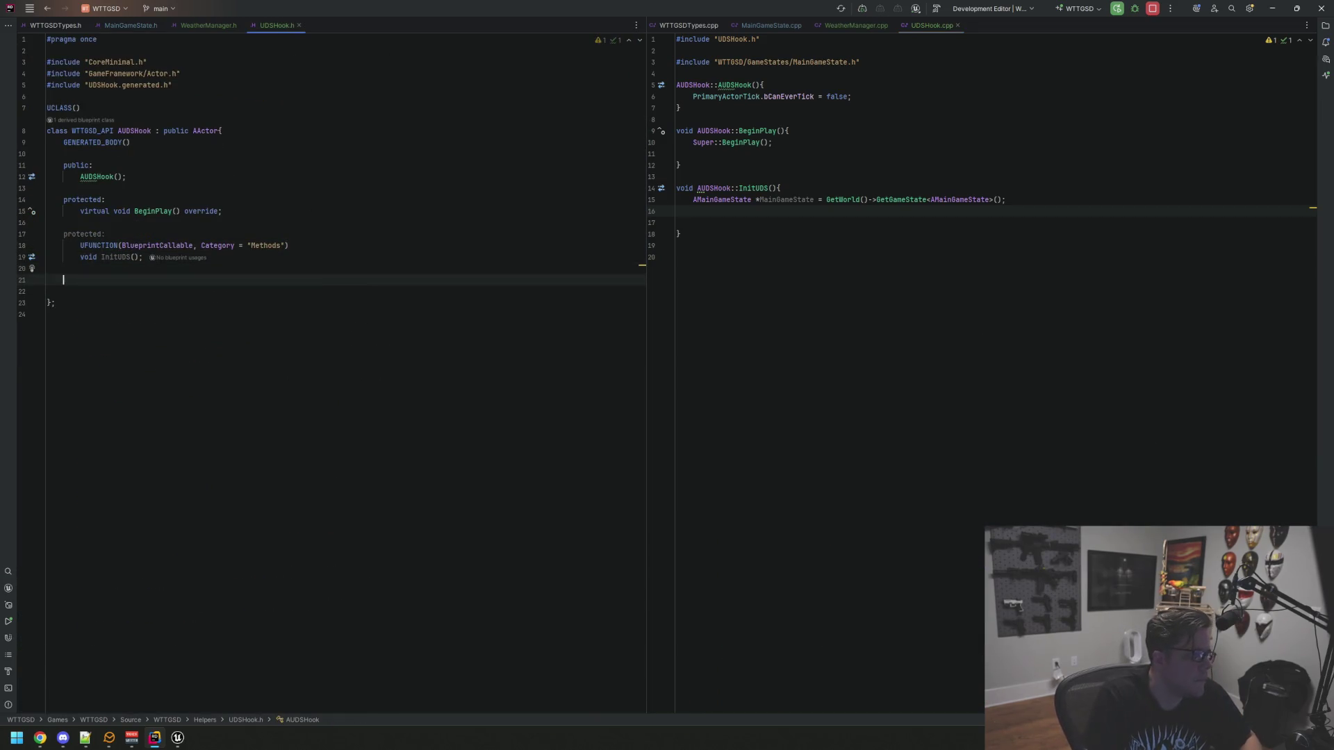
type("prov")
key("BackSpace")
key("BackSpace")
key("BackSpace")
type("private:")
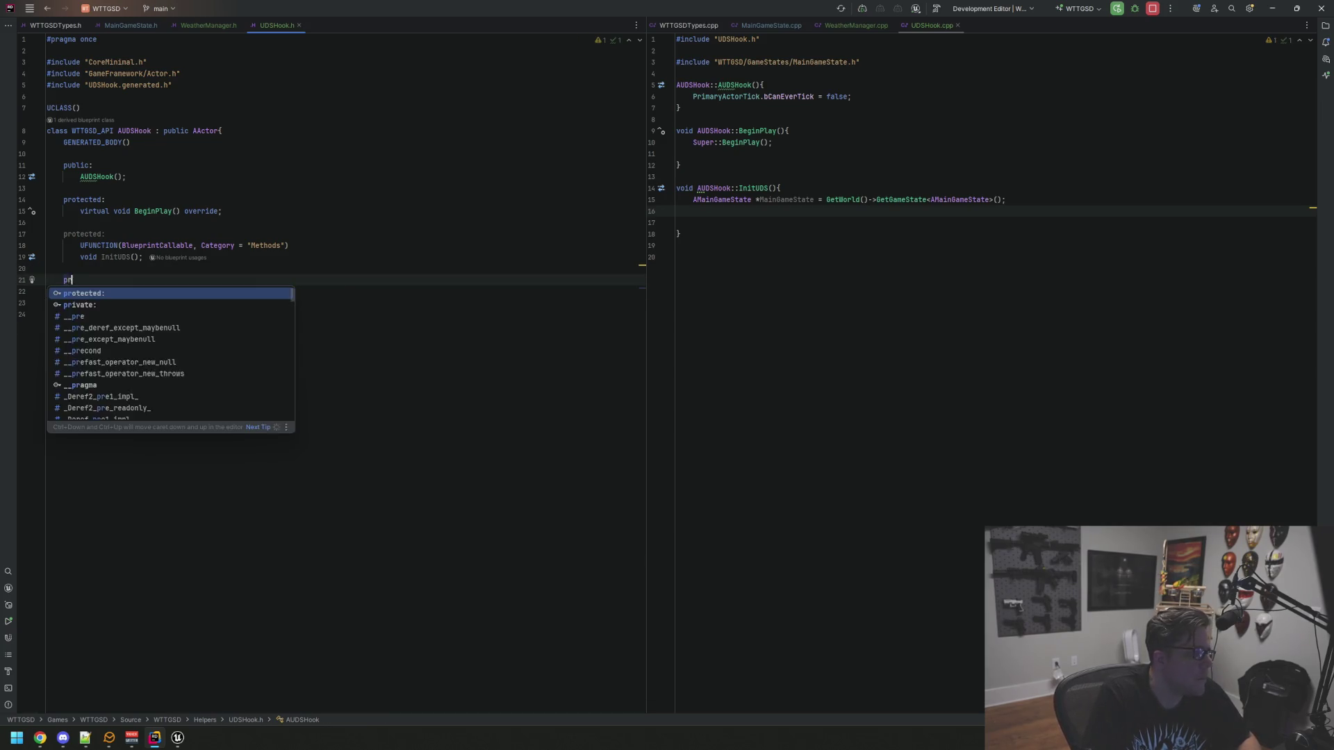
key("Return")
type("UPRO")
key("Return")
key("End")
key("Return")
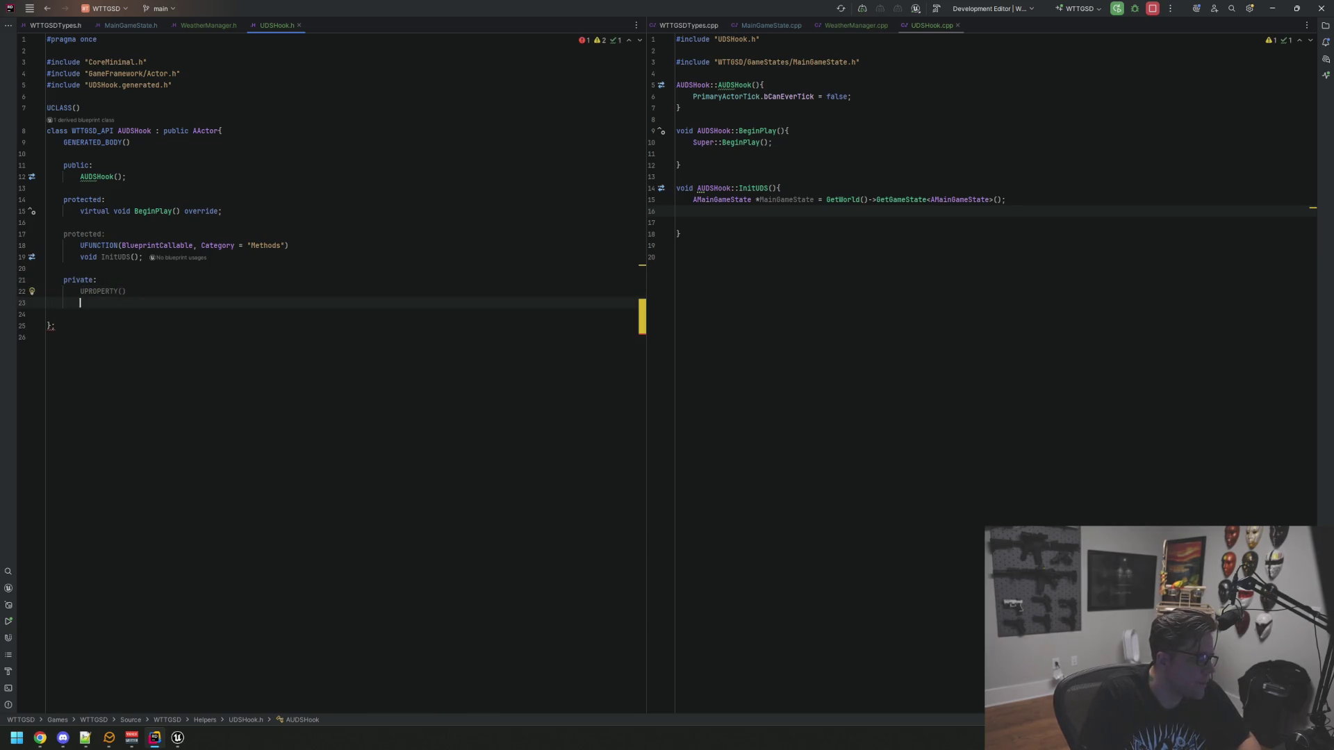
type("TObjectPtr<U")
type("WeatherM>")
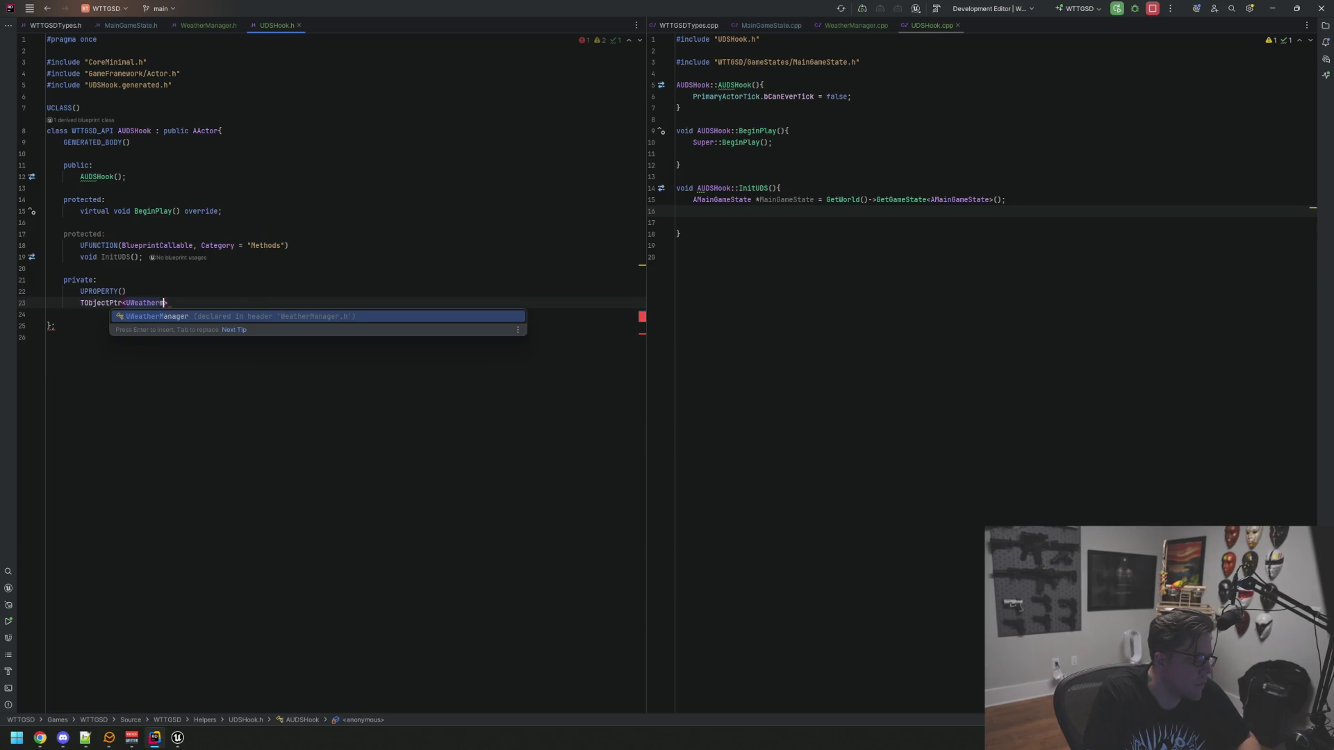
key("Return")
key("alt+Return")
key("Down")
key("Return")
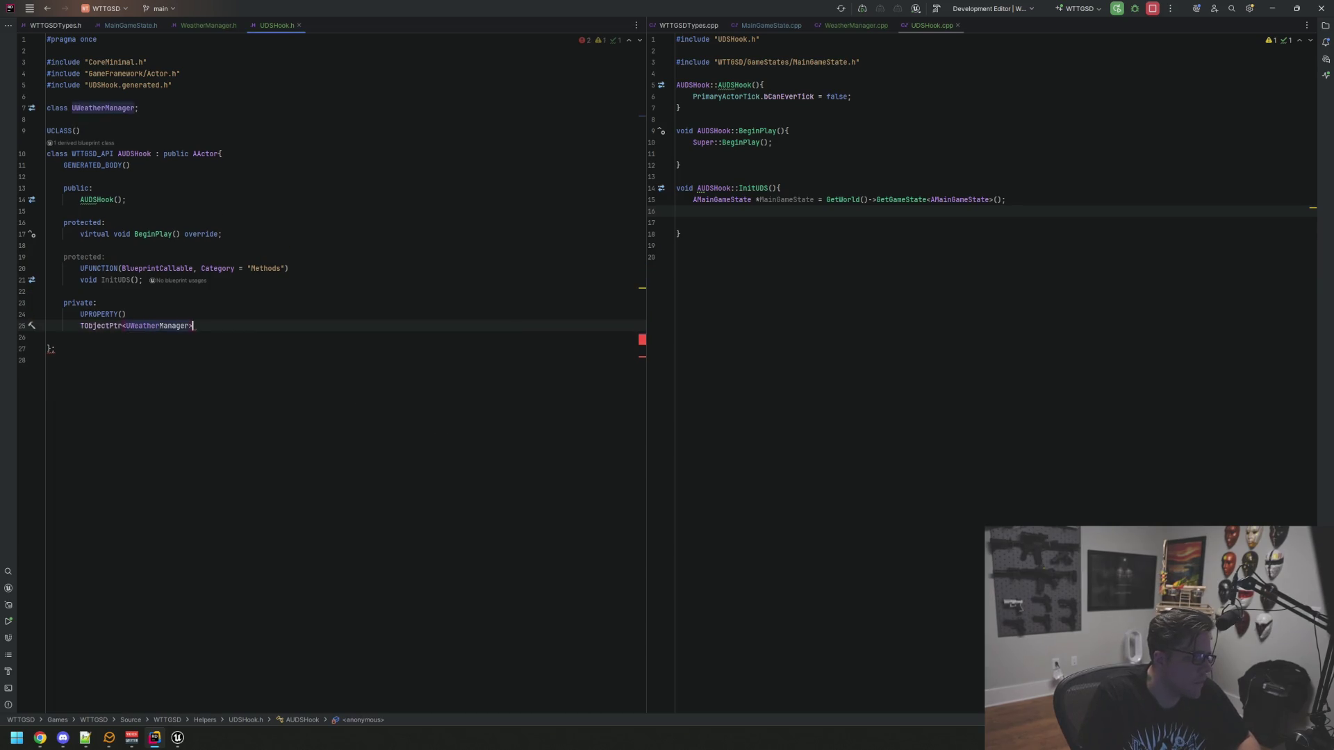
key("Return")
type(";")
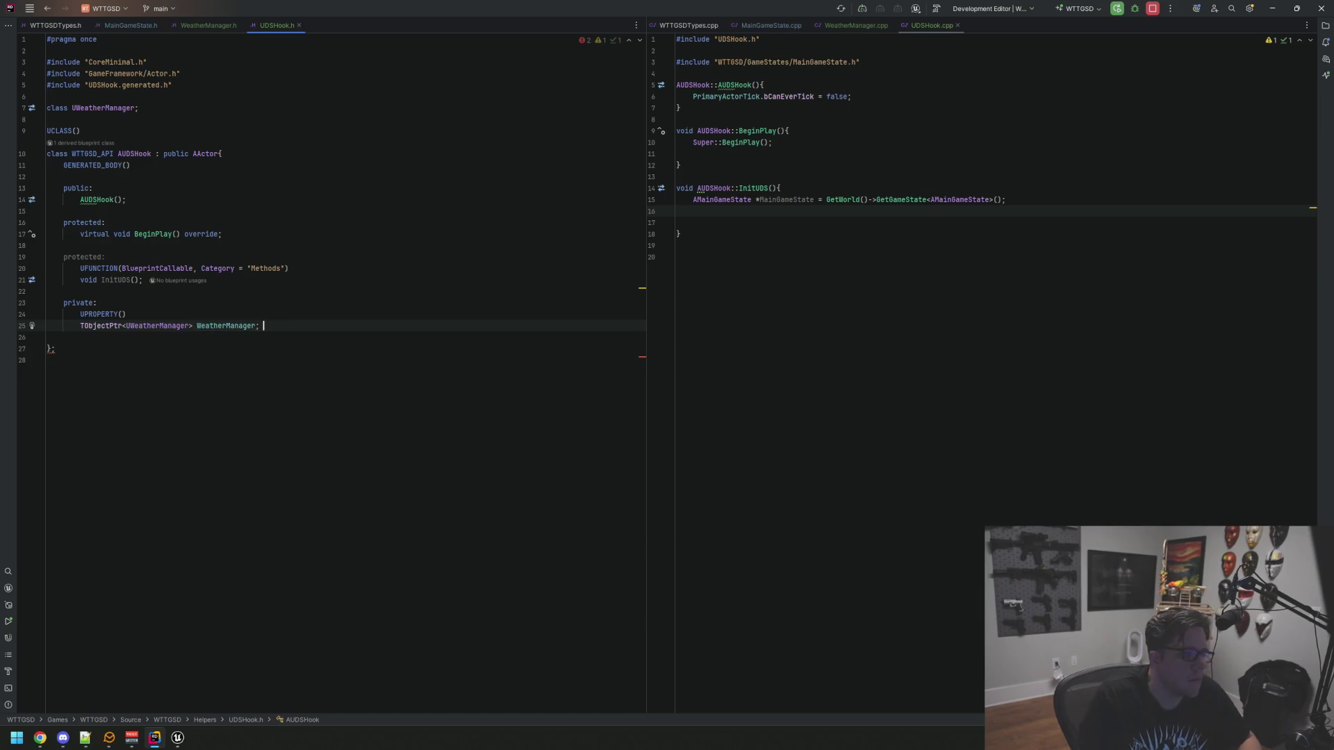
In InitUDS, assign WeatherManager = MainGameState->GetWeatherManager();
left_click(849, 211)
type("Weatherma")
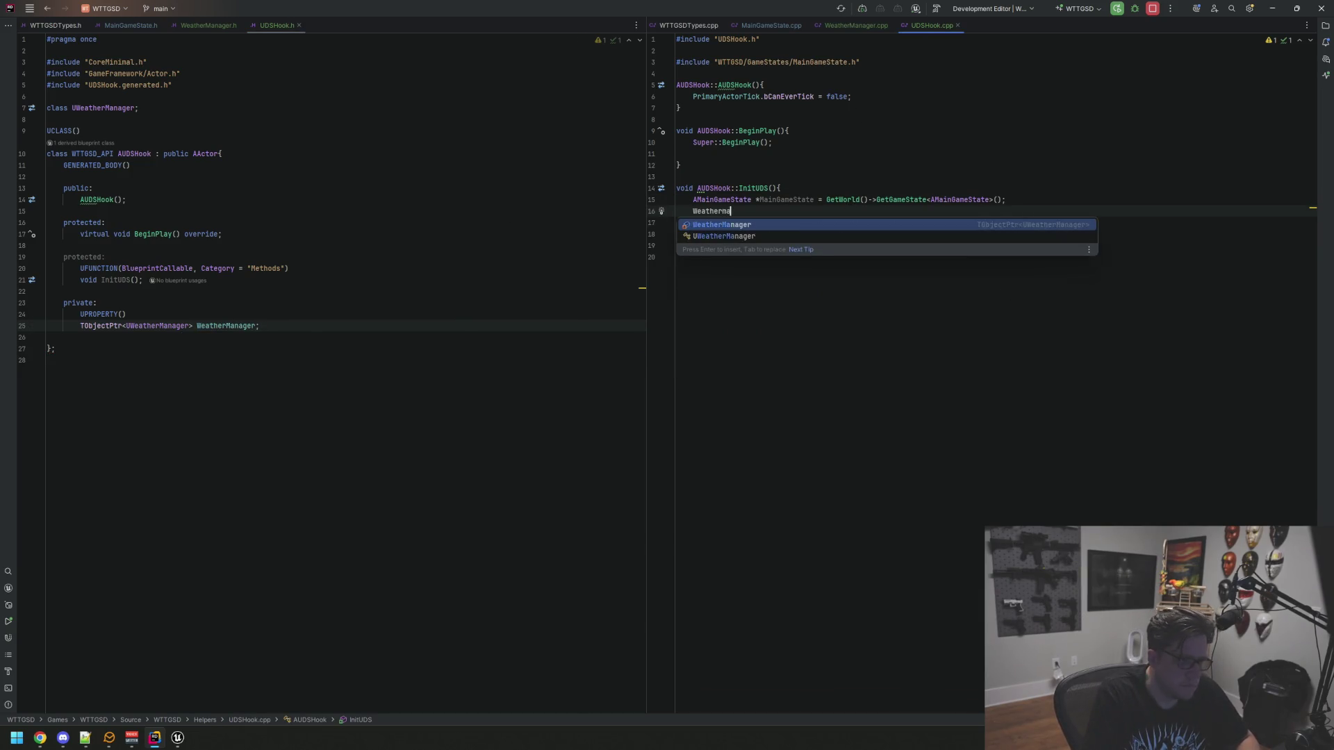
key("Return")
type("= MainGame")
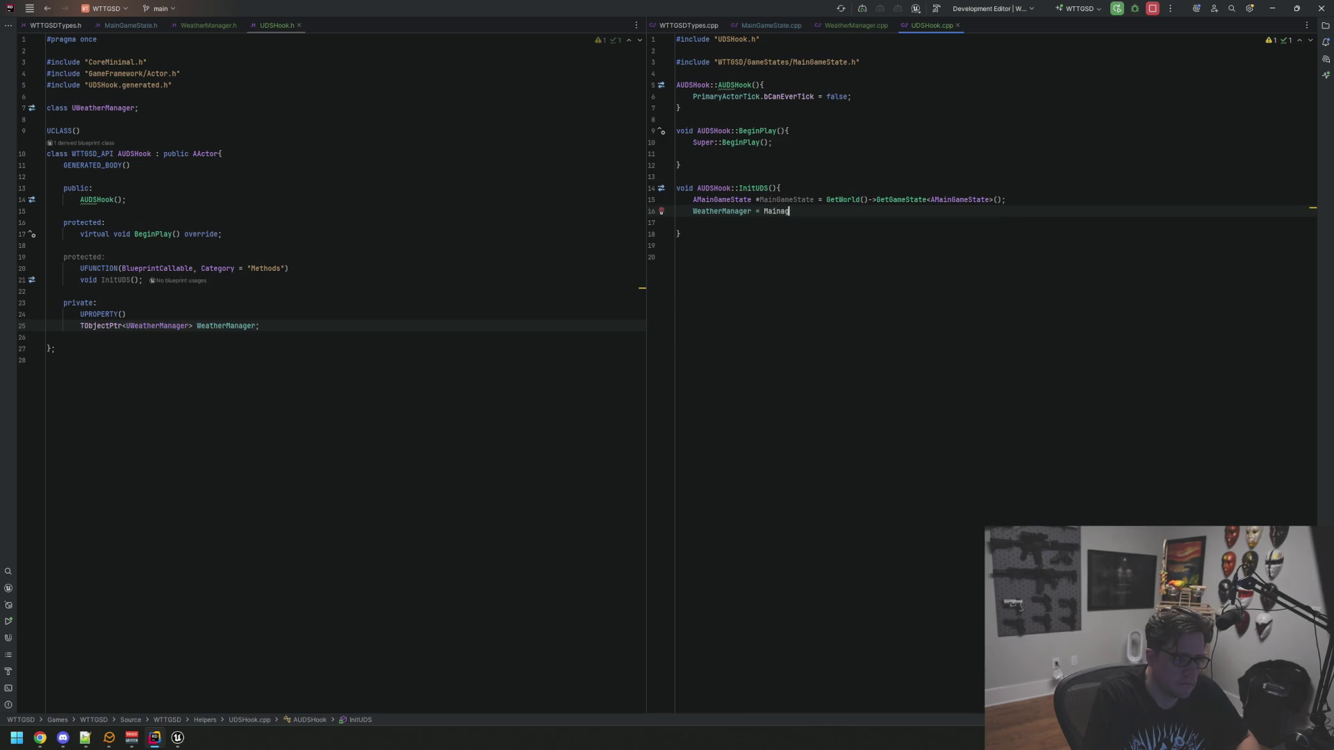
key("BackSpace")
key("BackSpace")
key("BackSpace")
type("Main")
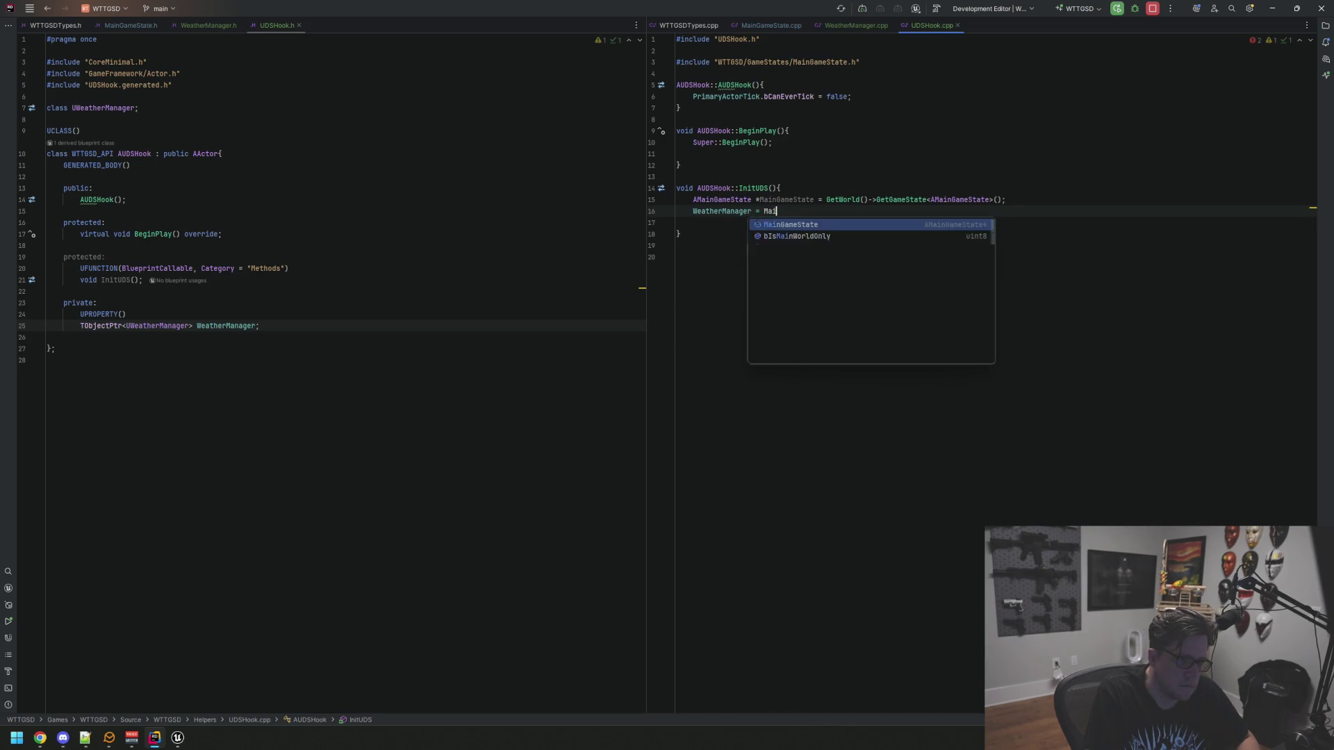
key("Return")
type("->R")
key("BackSpace")
type("GetW")
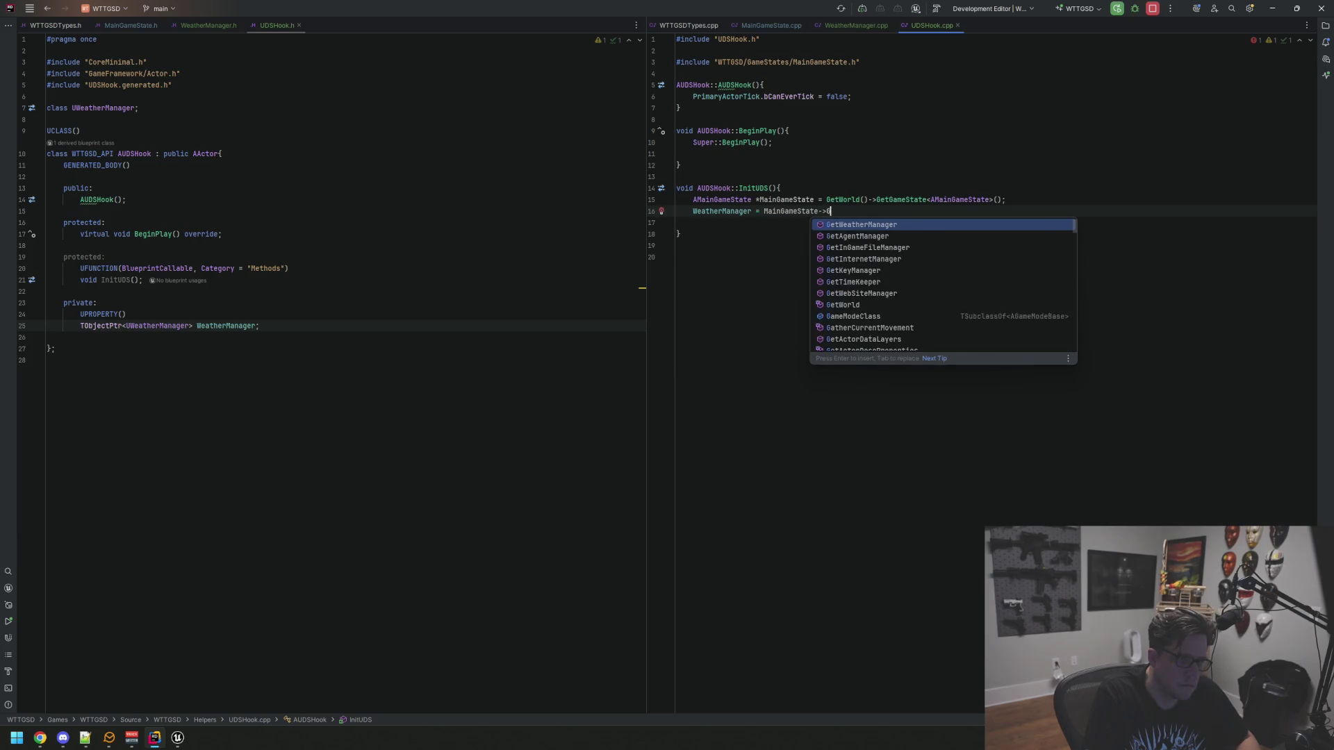
key("Return")
type(";")
key("Return")
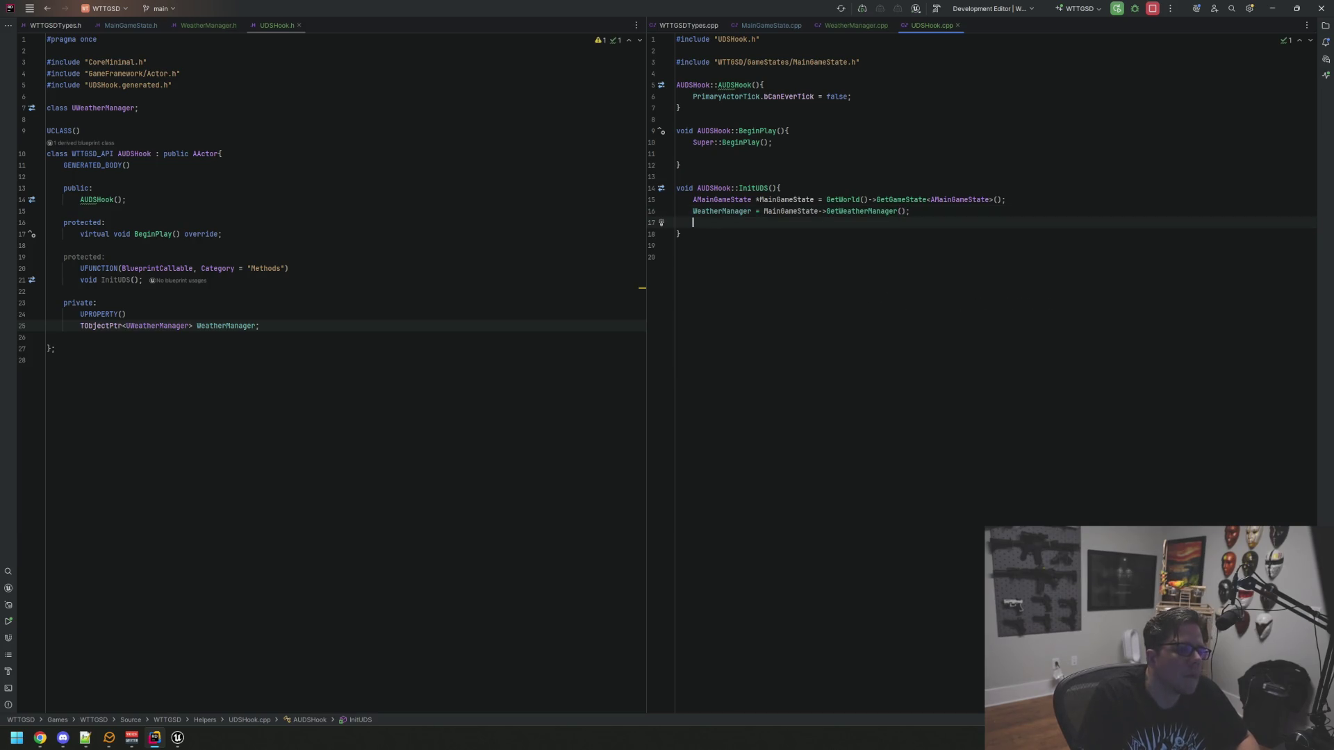
Show WeatherManager.h and WeatherManager.cpp side by side and make room below the constructor declaration
left_click(859, 26)
left_click(210, 26)
left_click(860, 177)
key("Down")
left_click(451, 222)
key("Up")
key("Up")
key("Up")
key("Return")
key("Return")
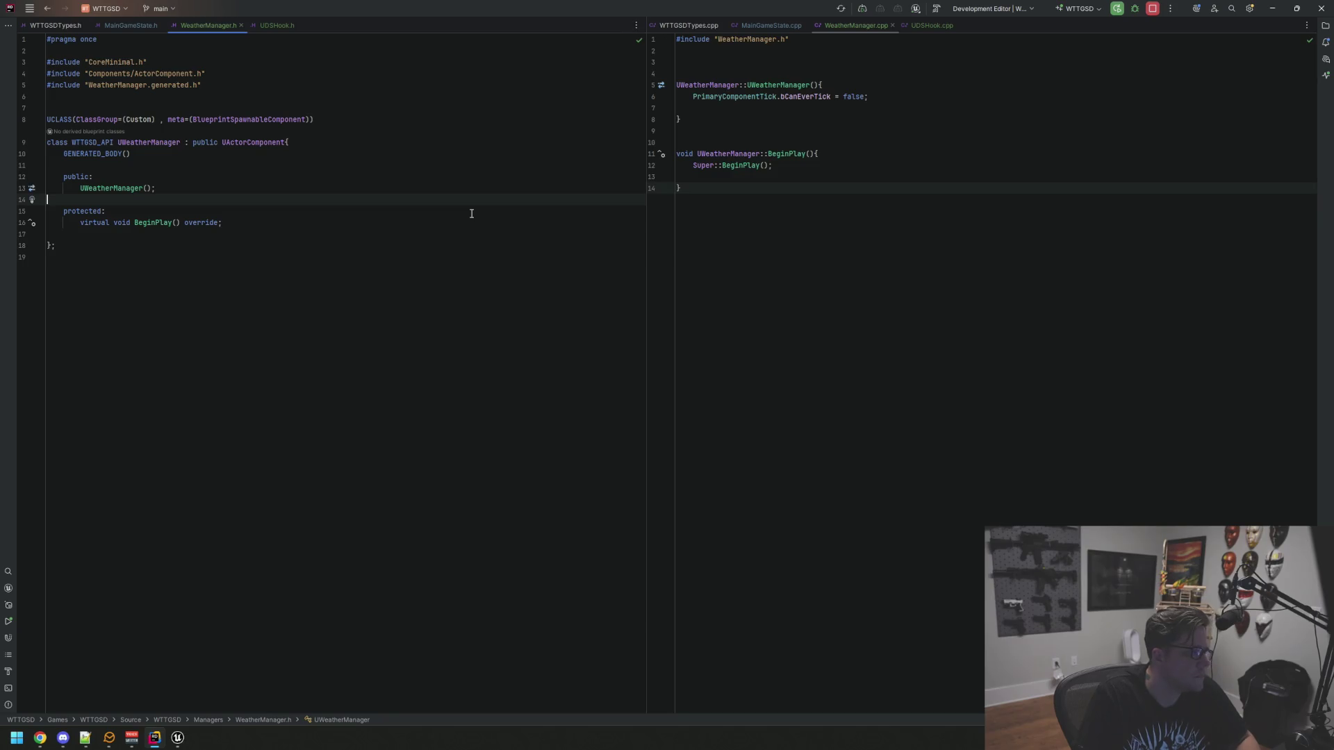
Declare void RegisterUDSHook() in WeatherManager.h
type("void Re")
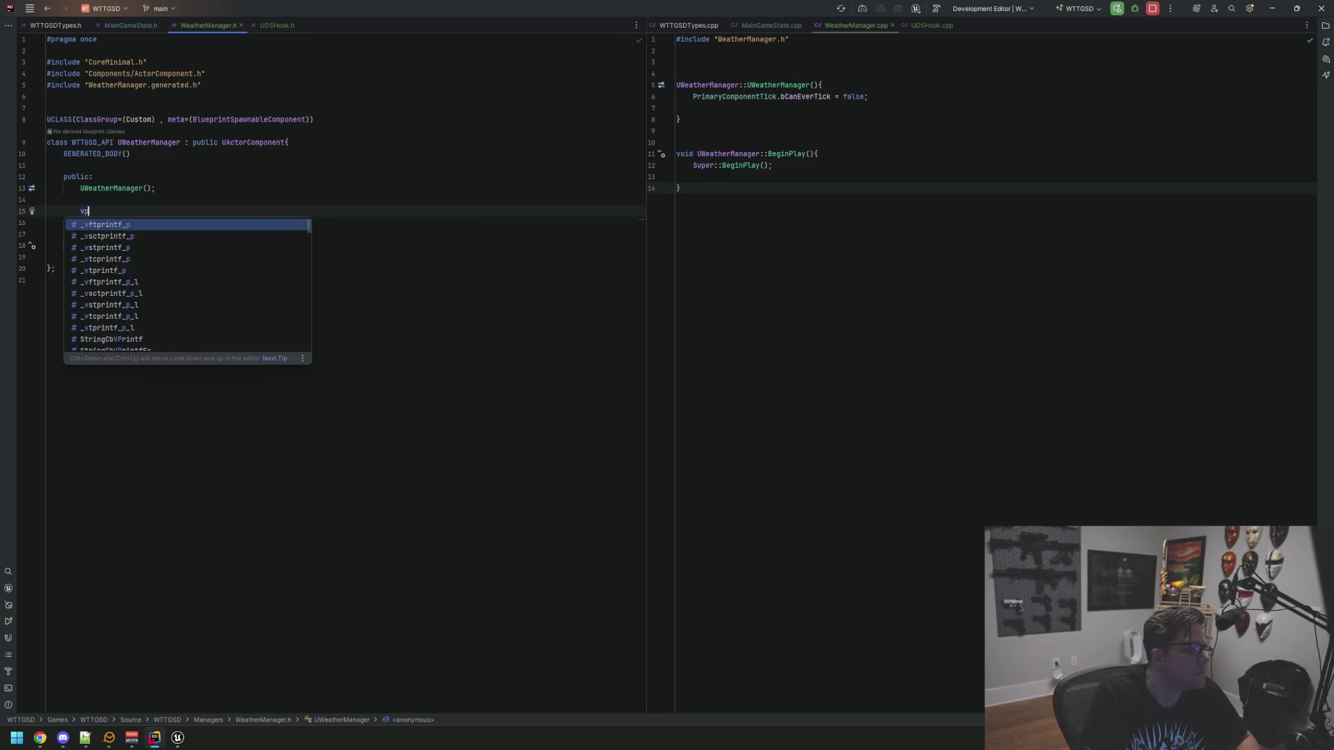
key("BackSpace")
key("BackSpace")
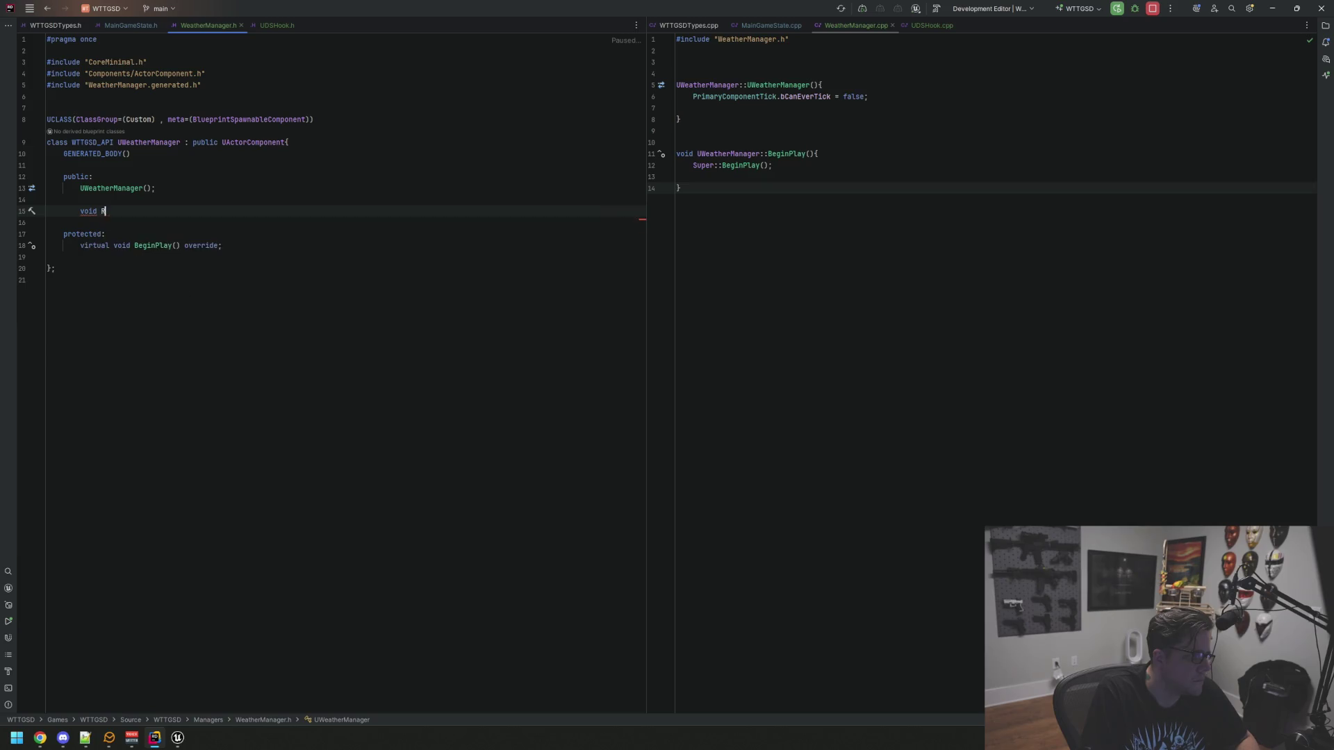
type("Re")
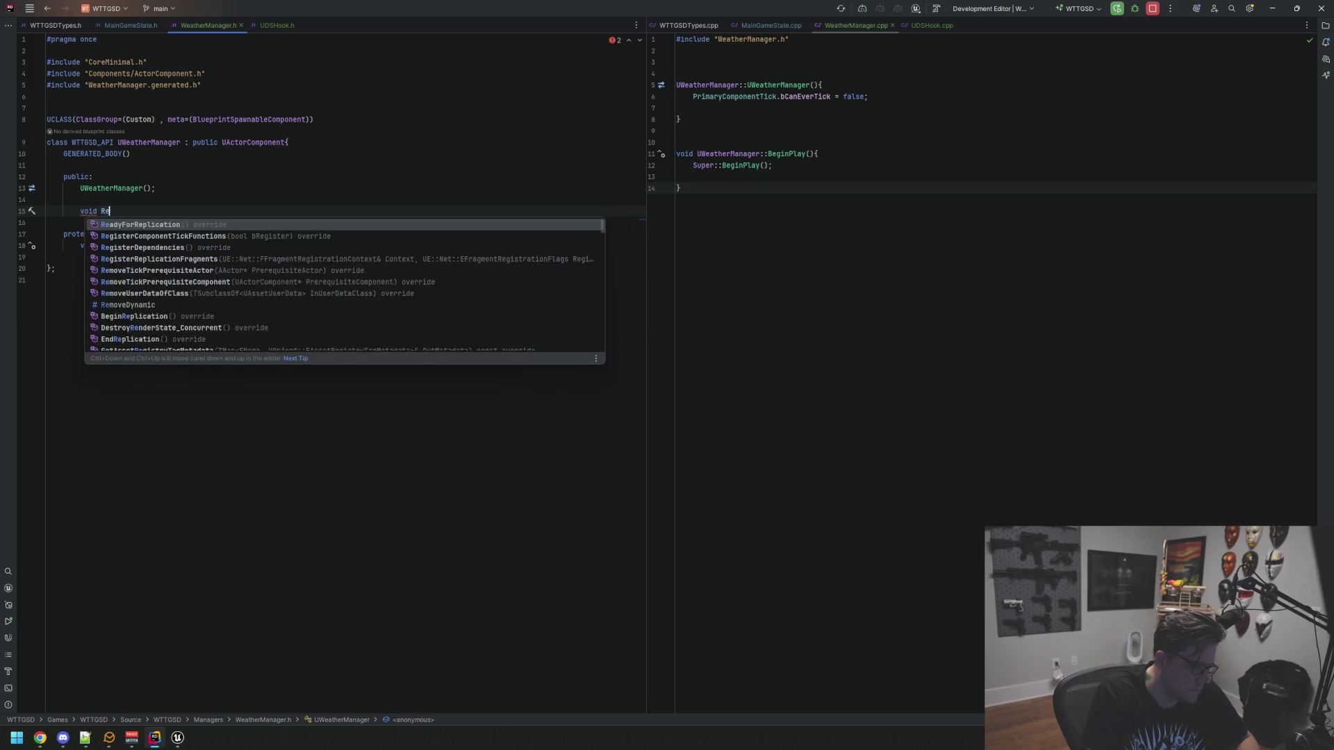
type("gister")
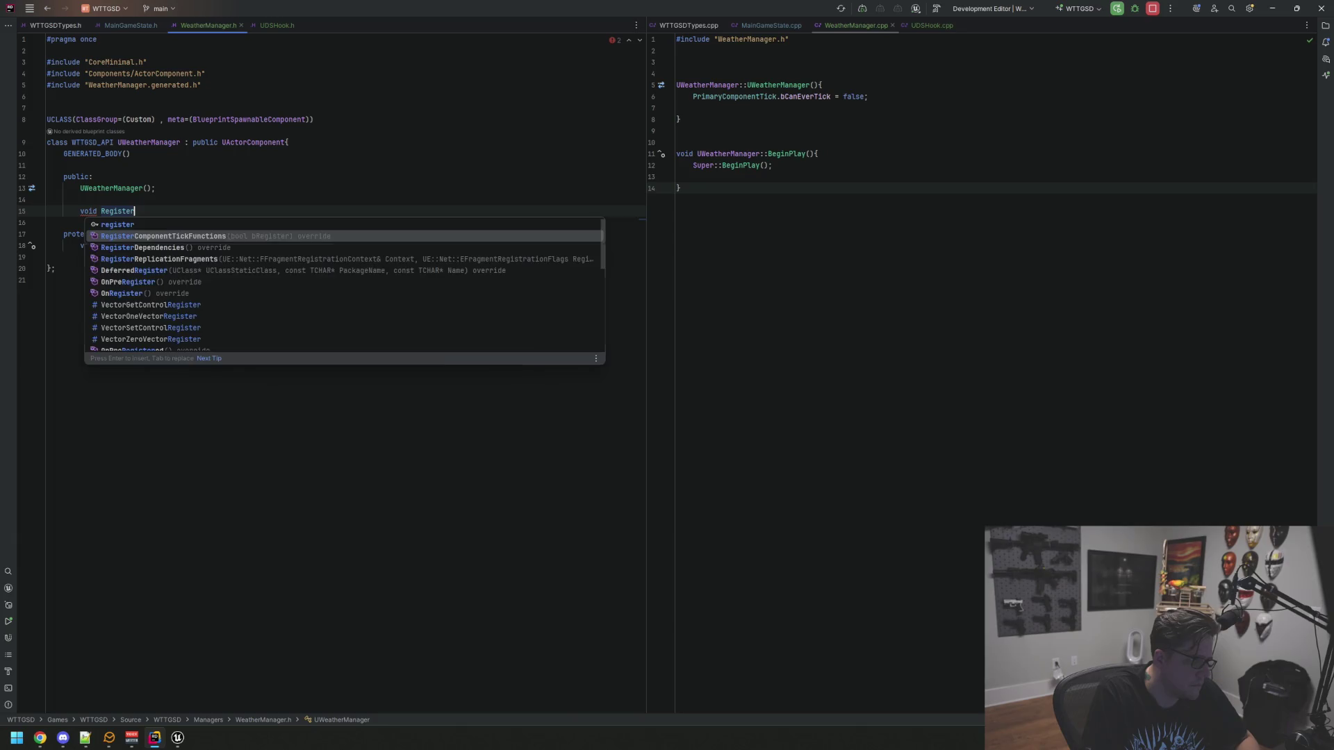
type("UDSHook()")
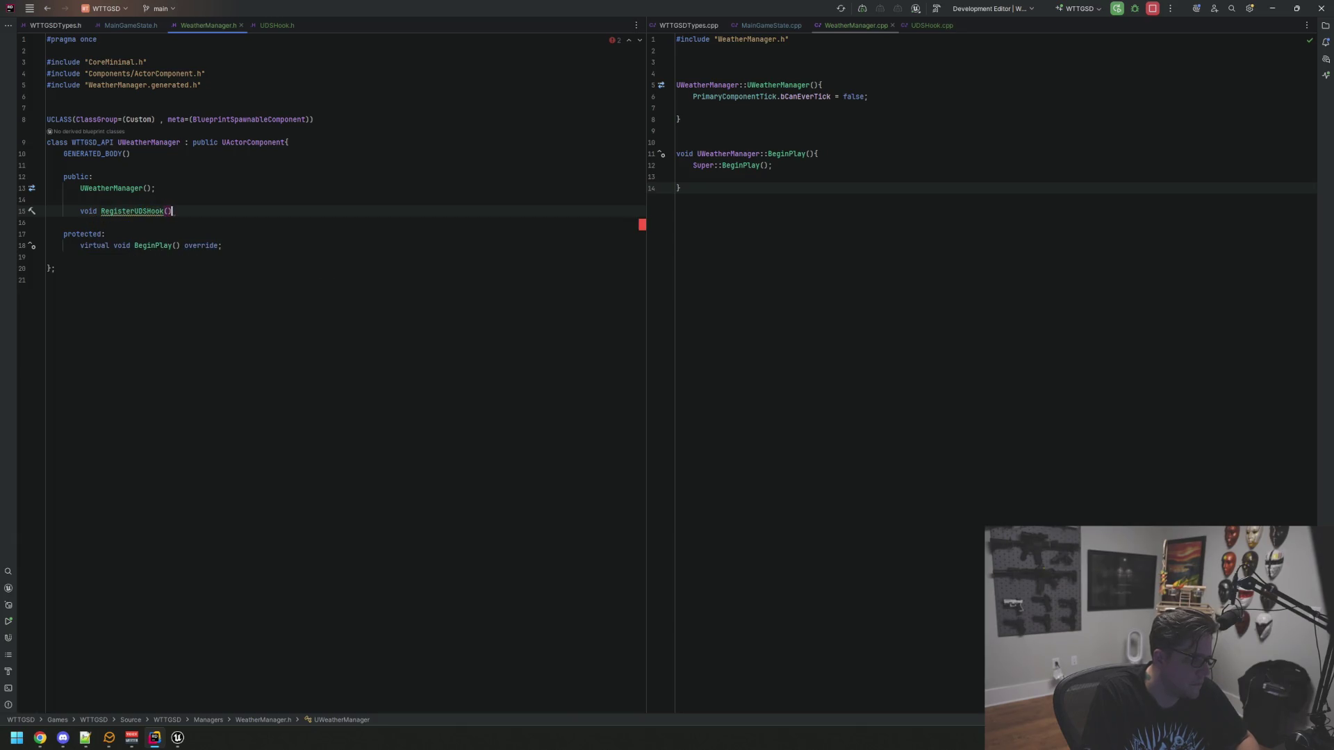
key("Down")
left_click(167, 211)
Give RegisterUDSHook a TObjectPtr<AUDSHook>& TheHook parameter, forward-declaring AUDSHook
type("TObject")
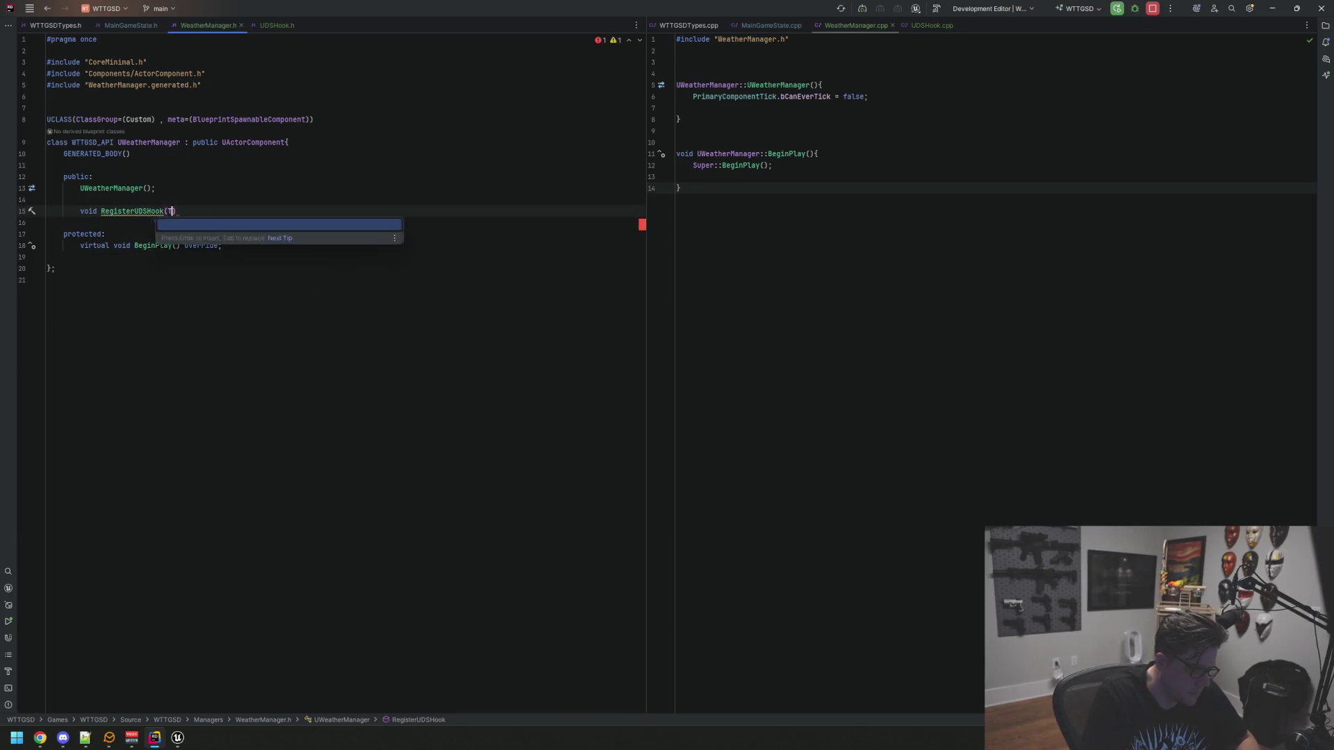
key("Return")
type("<UU>")
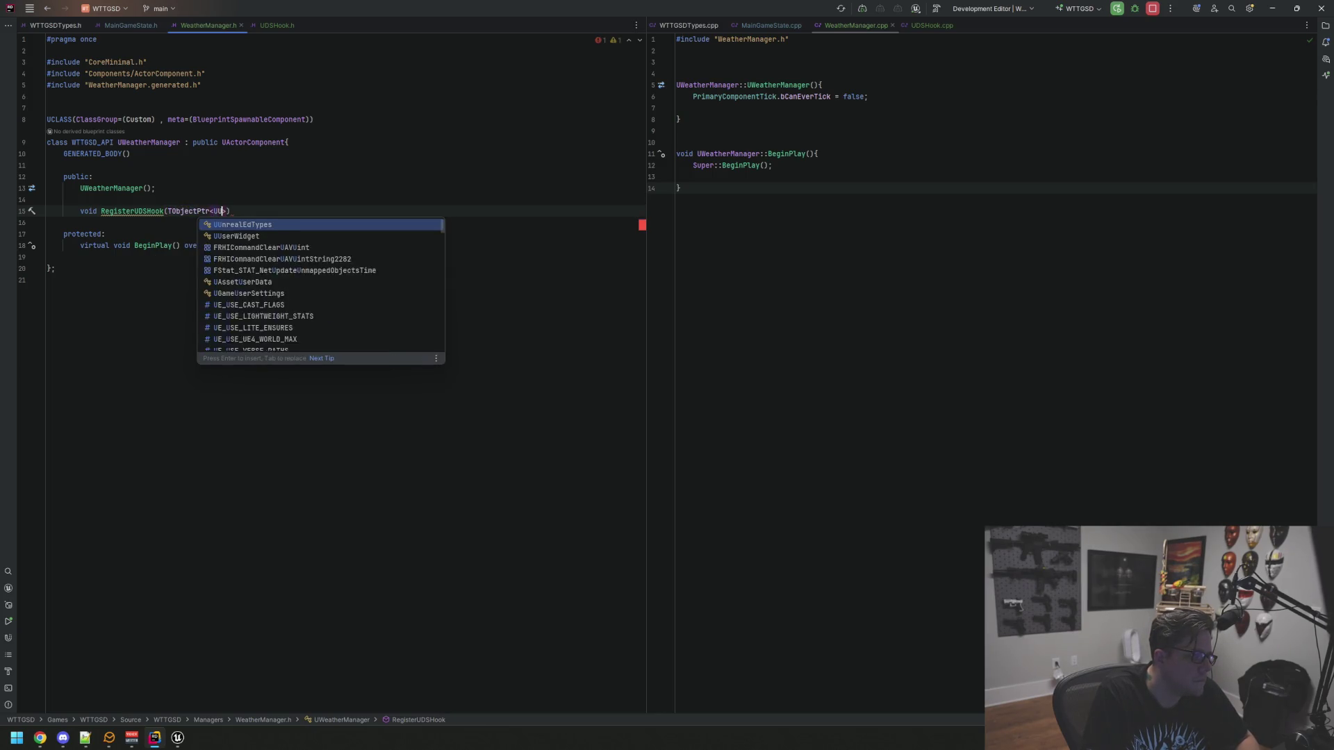
key("BackSpace")
type("Au")
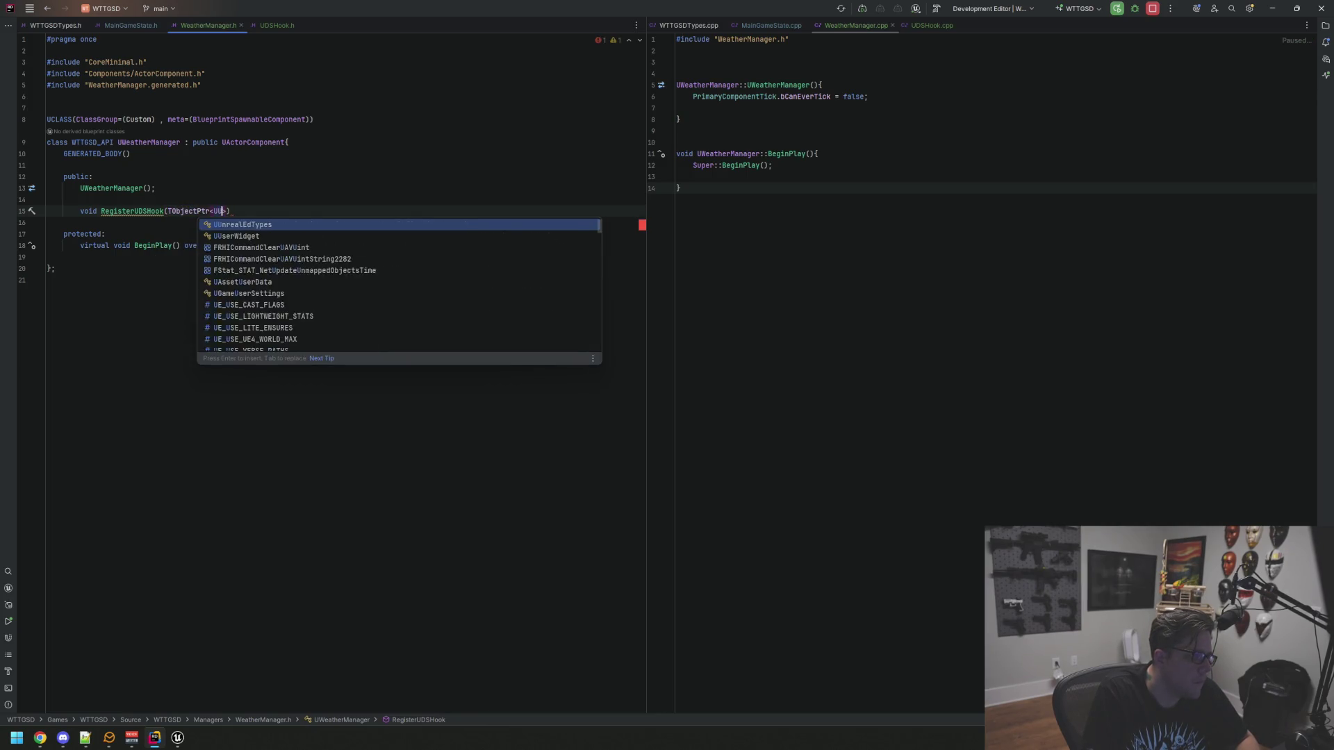
type("DSH")
key("Return")
key("alt+Return")
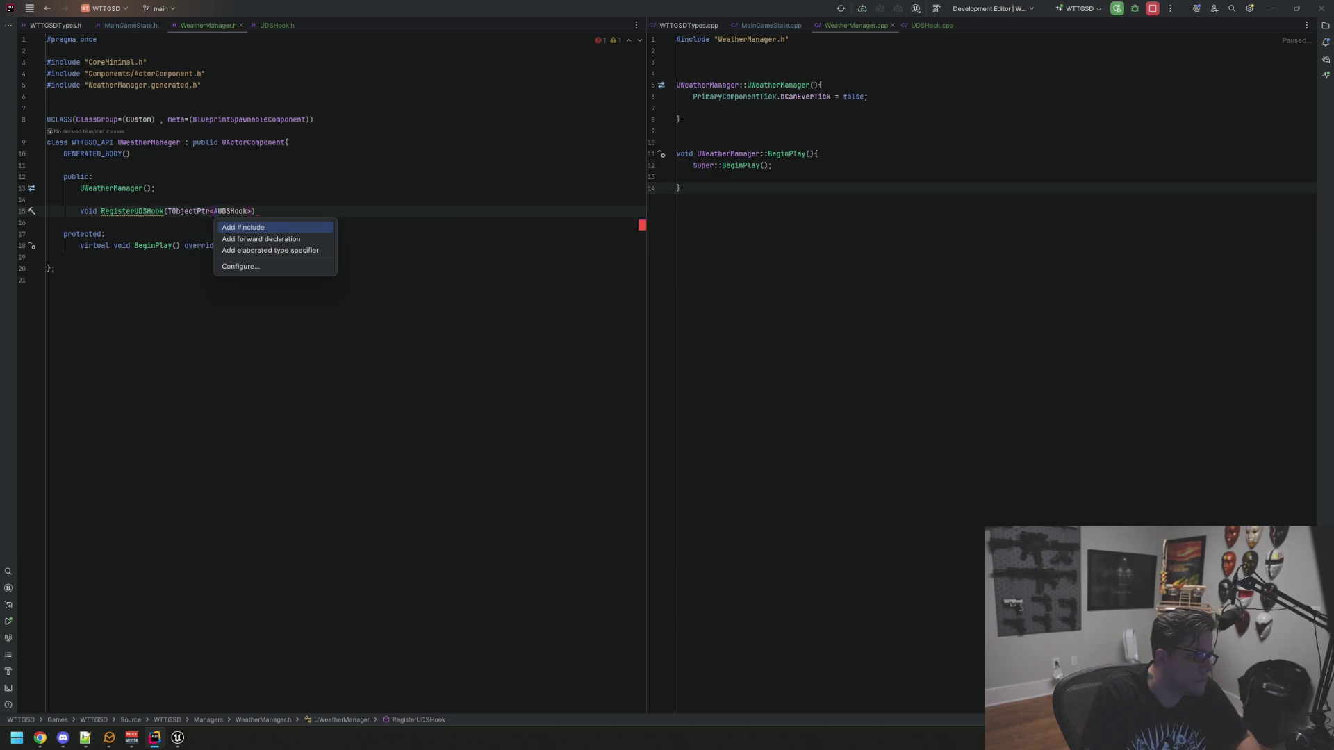
key("Return")
key("Right")
type("&The")
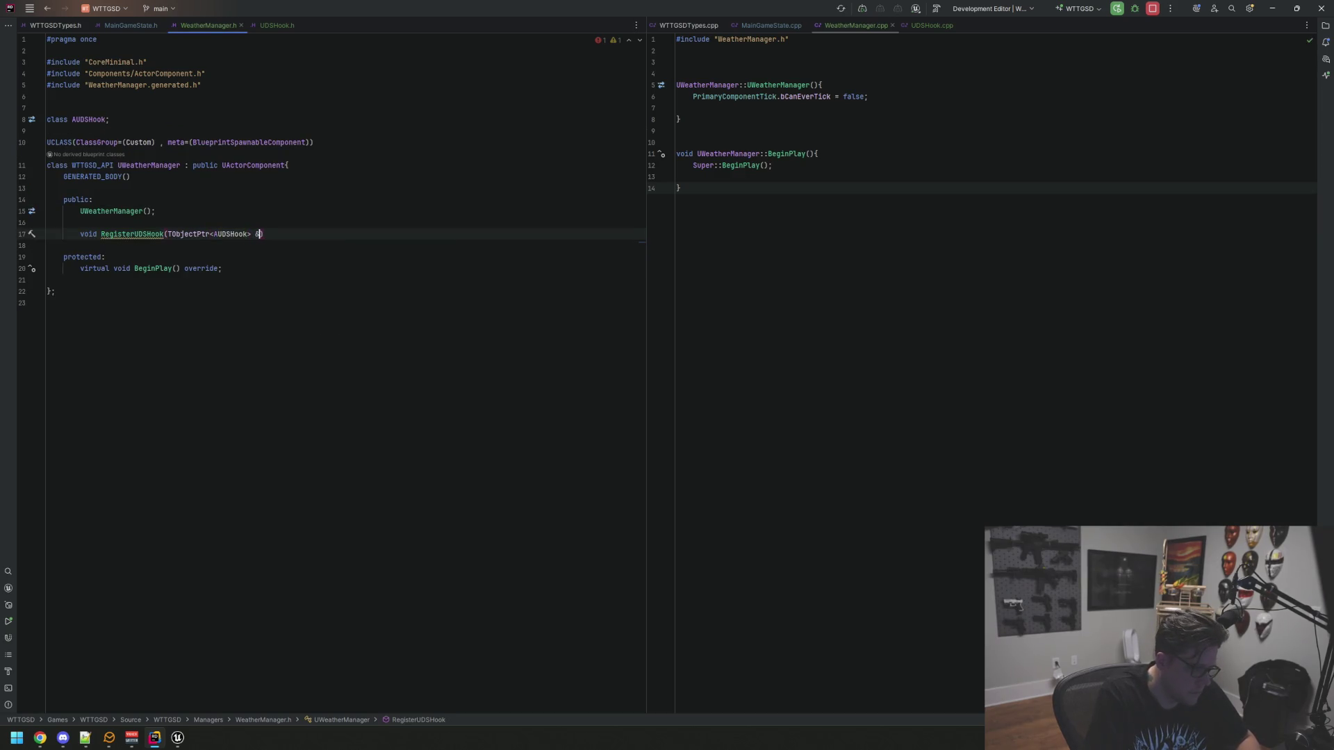
type("Hook)")
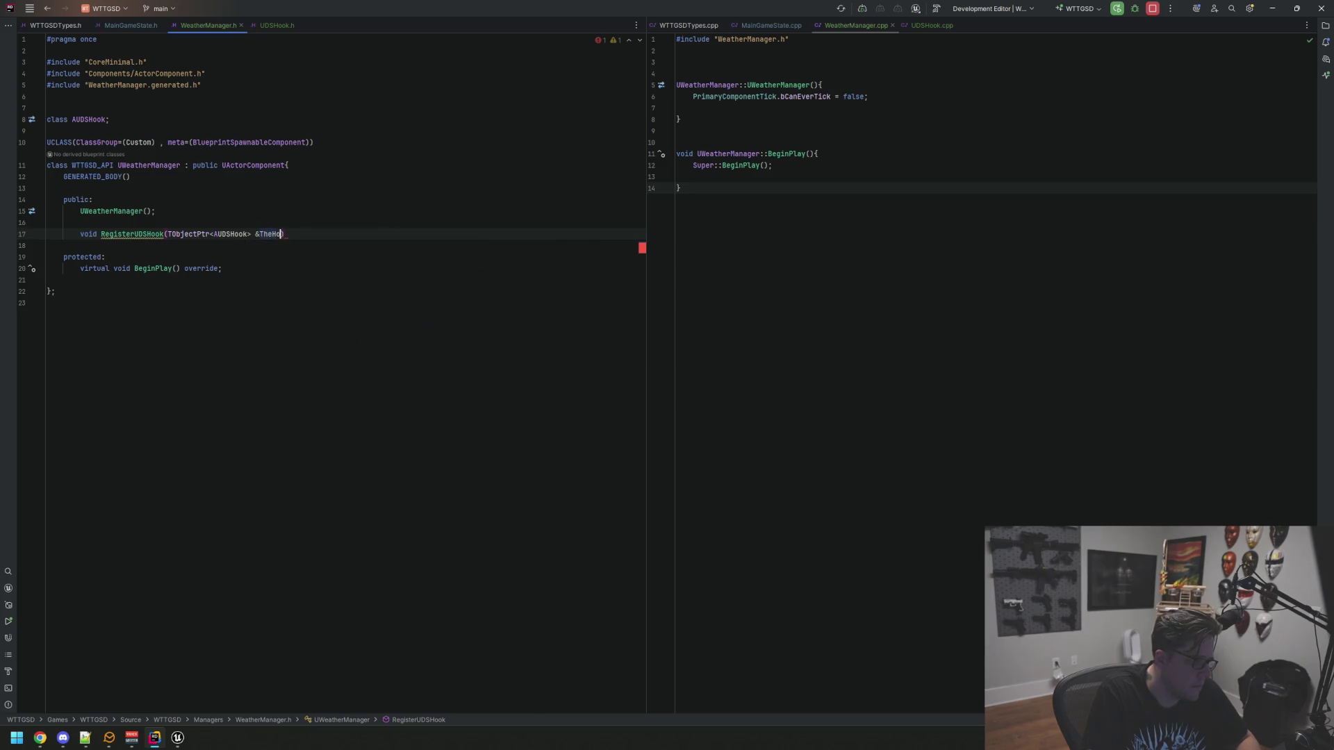
type(";")
key("Down")
key("Down")
key("Down")
key("Return")
key("Return")
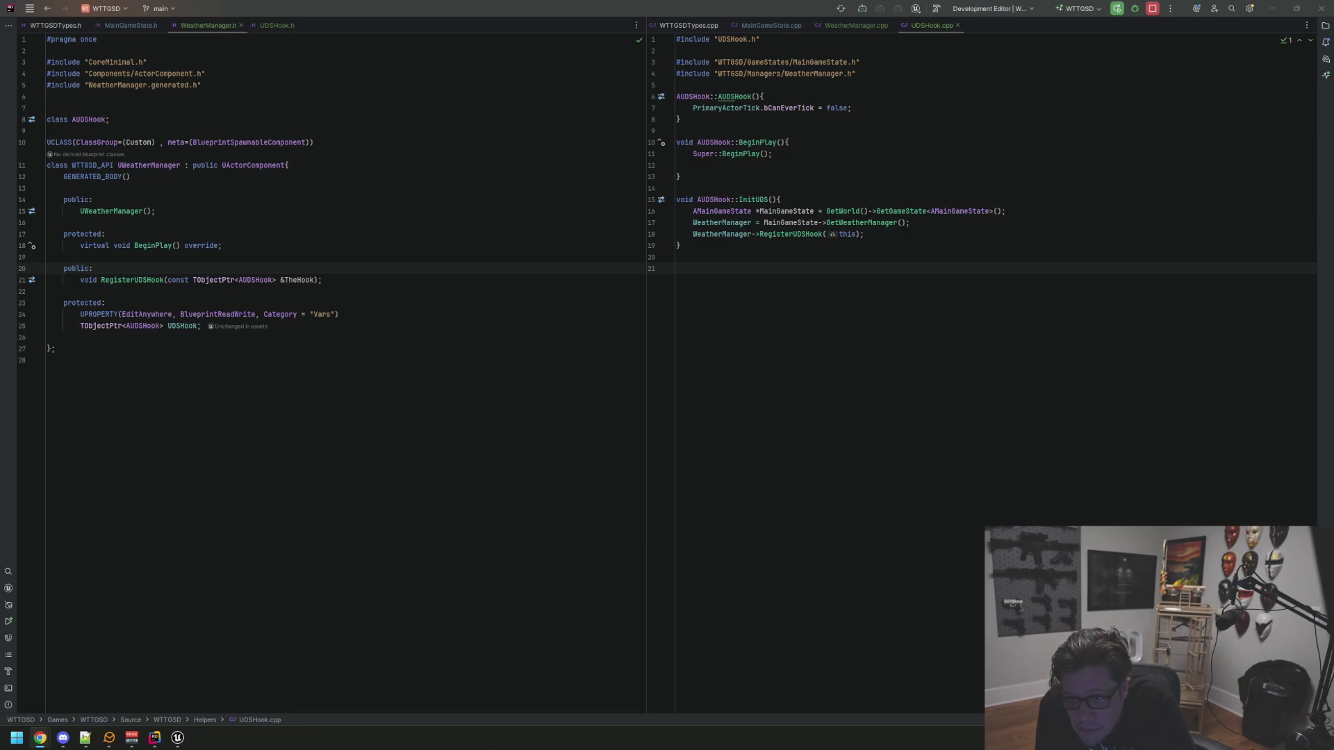
left_click(1005, 166)
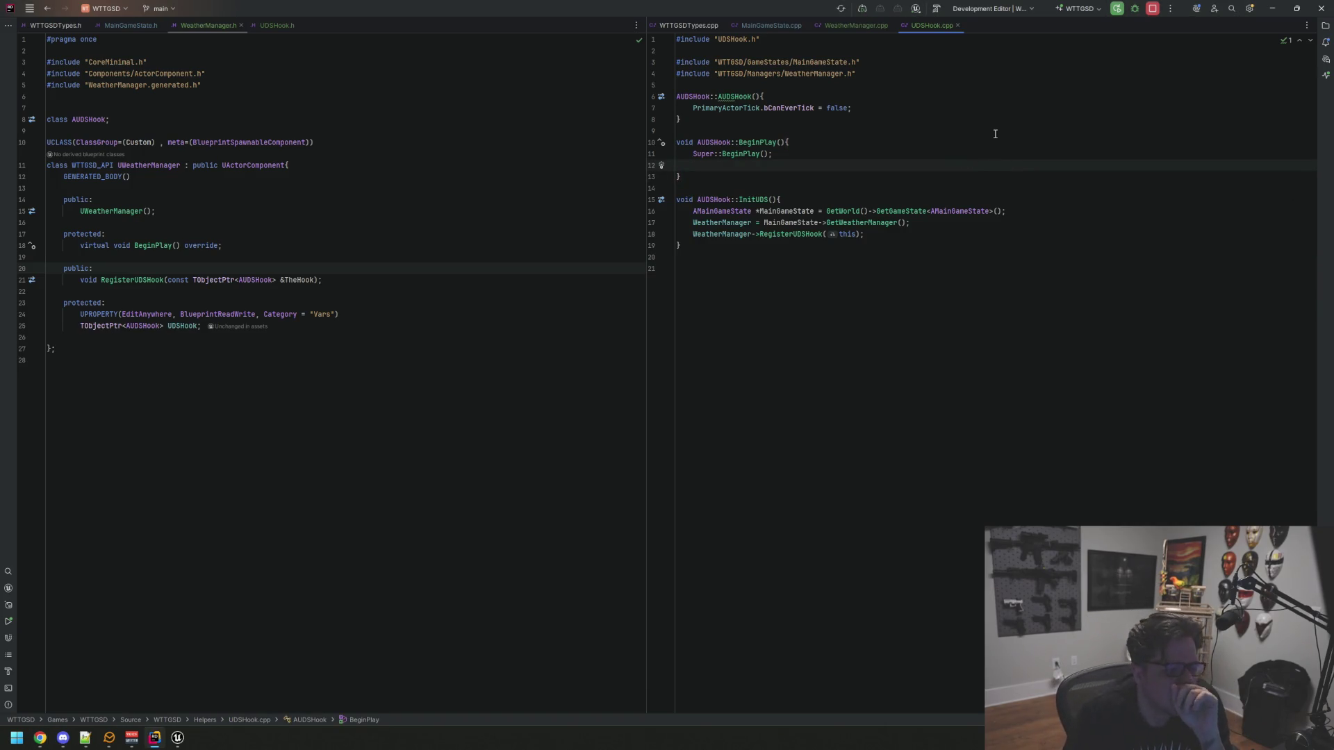
Open an if (IsValid(UDSHook)) block inside RegisterUDSHook in WeatherManager.cpp
left_click(569, 177)
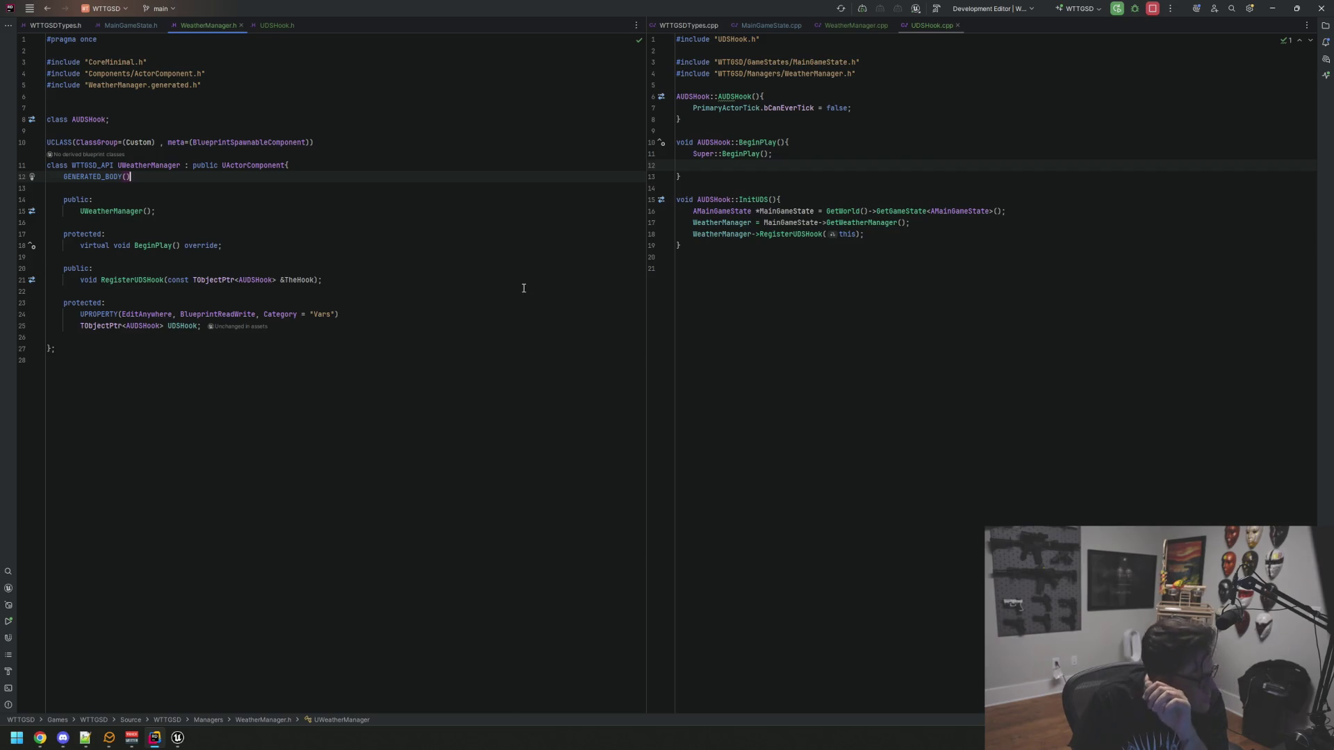
left_click(862, 243)
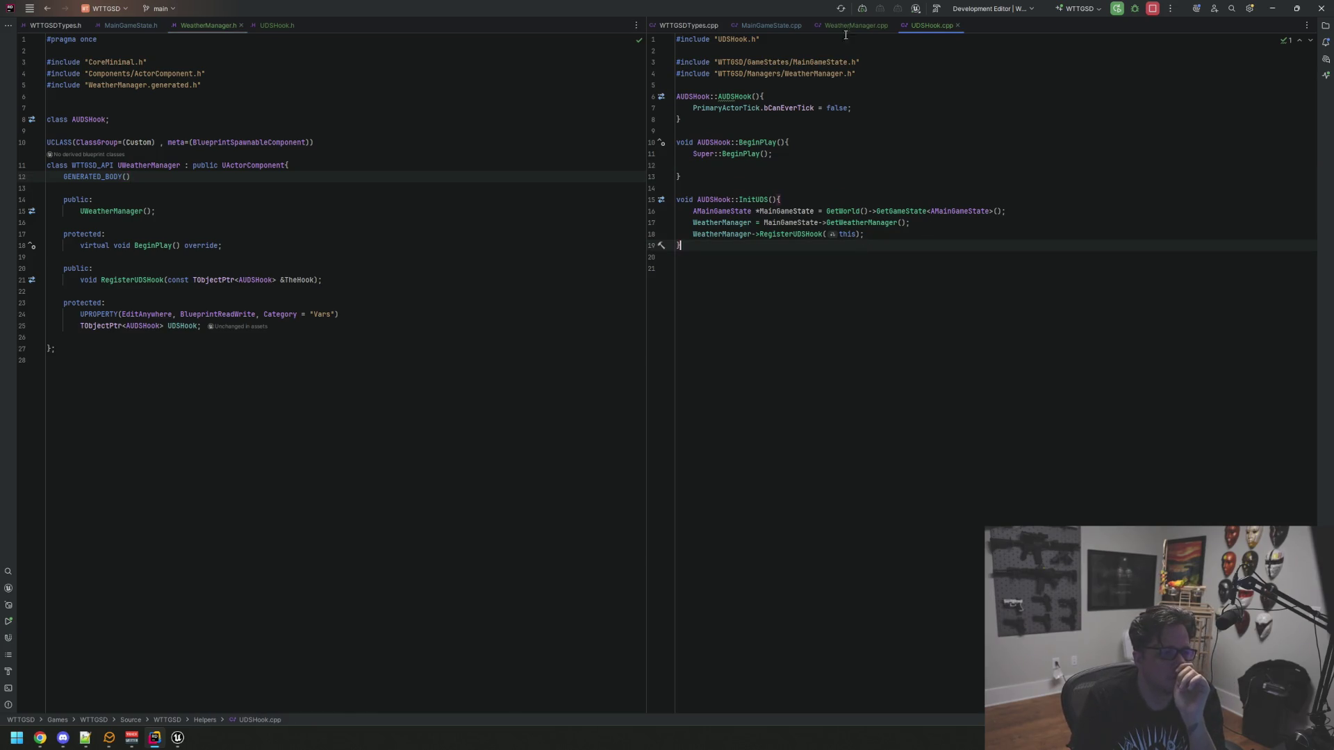
left_click(846, 25)
left_click(910, 212)
key("Return")
key("Return")
type("if(IsVa")
key("BackSpace")
key("BackSpace")
key("BackSpace")
type("IsVaild)")
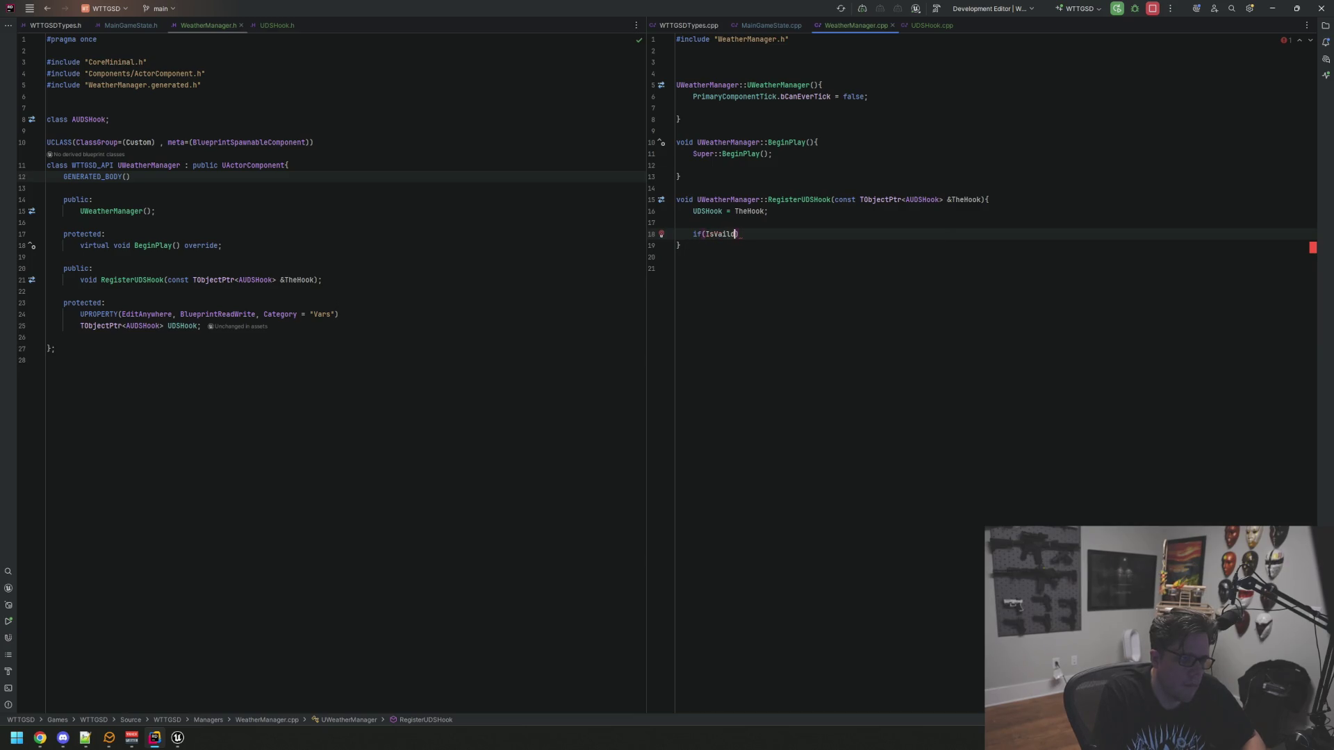
key("BackSpace")
key("BackSpace")
key("BackSpace")
type("SVA")
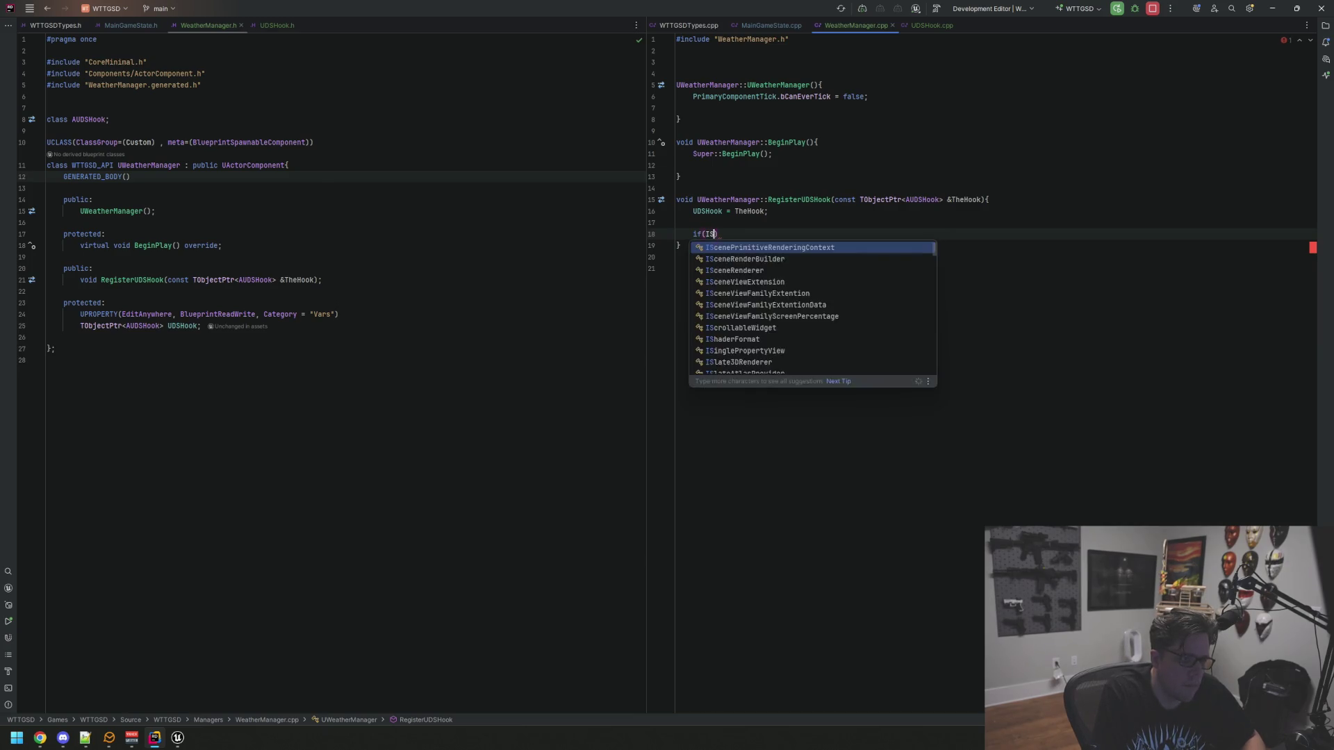
key("BackSpace")
key("BackSpace")
key("BackSpace")
type("IsValid")
key("Return")
type("UDS")
key("Return")
type(") {")
key("Return")
Add the UDSHook.h include and log 'Its good' with RLOG inside the if block
left_click(756, 234)
key("alt+Return")
key("Return")
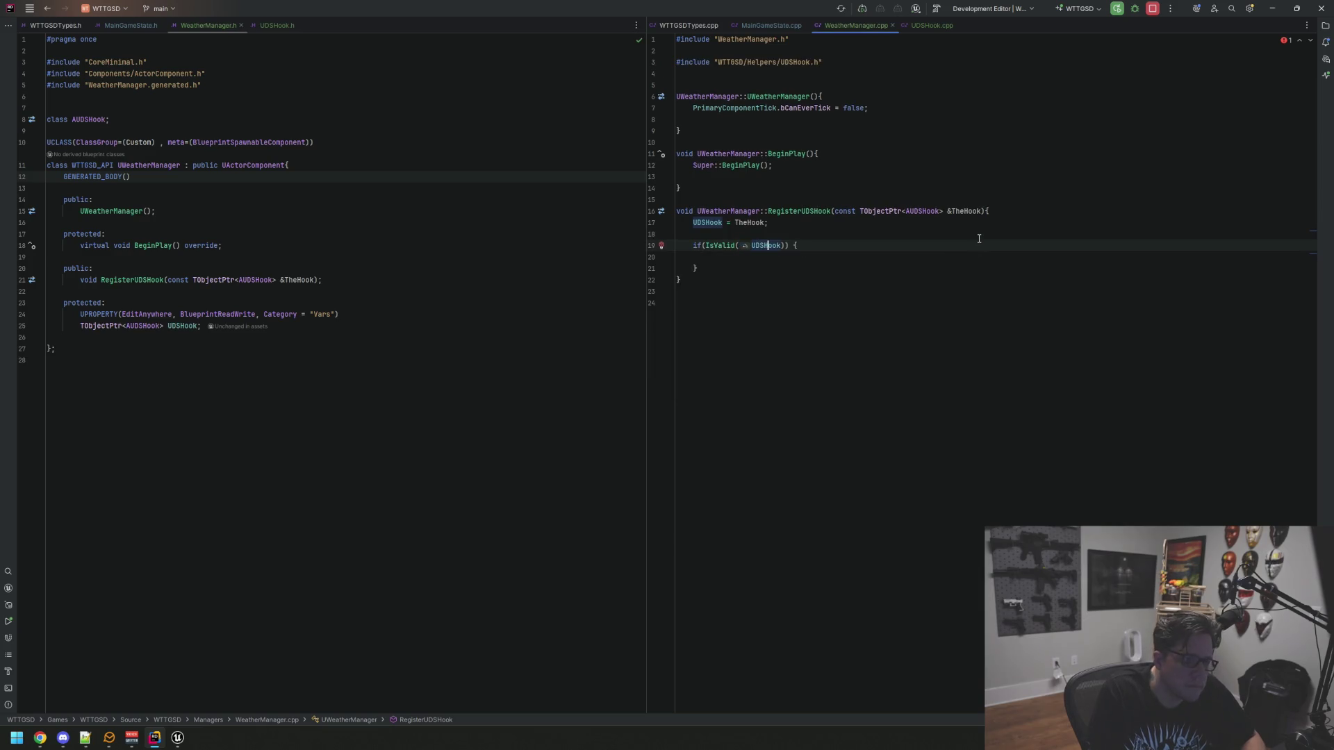
left_click(979, 238)
key("Left")
key("BackSpace")
key("Down")
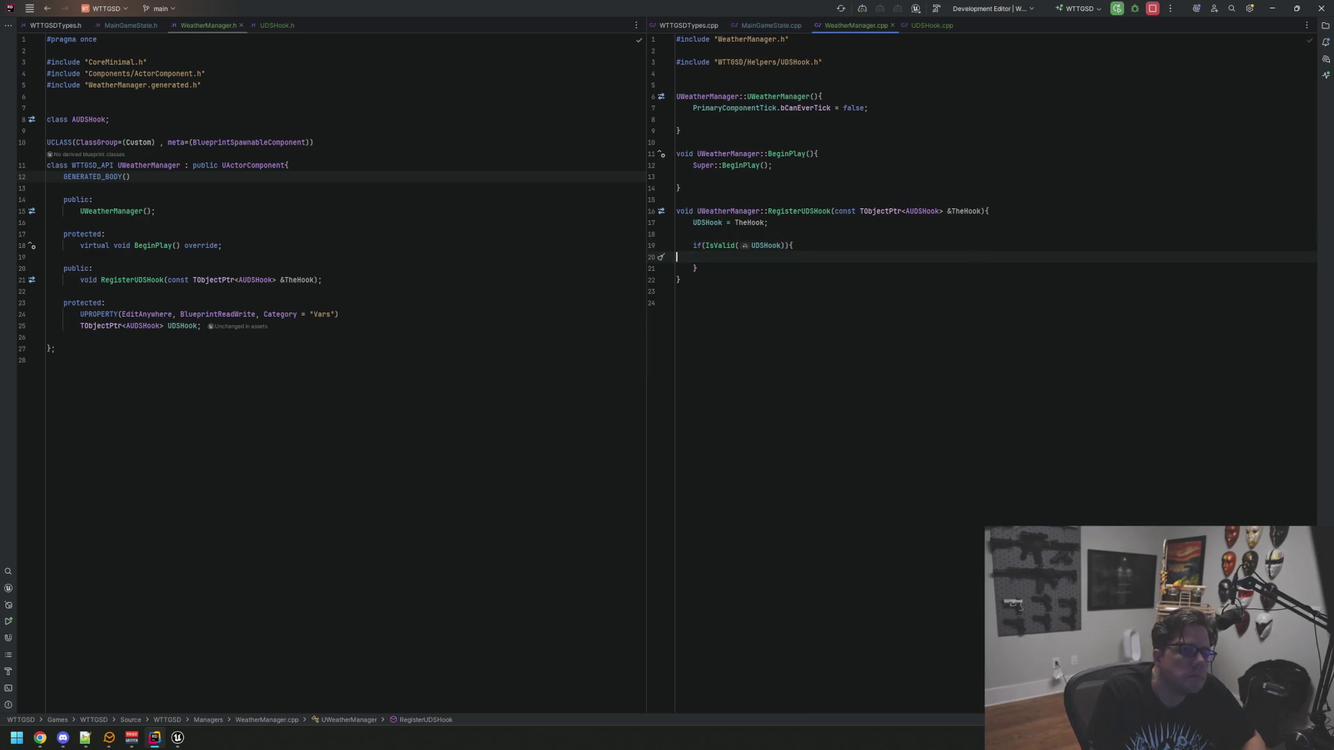
type("RLOG")
key("Return")
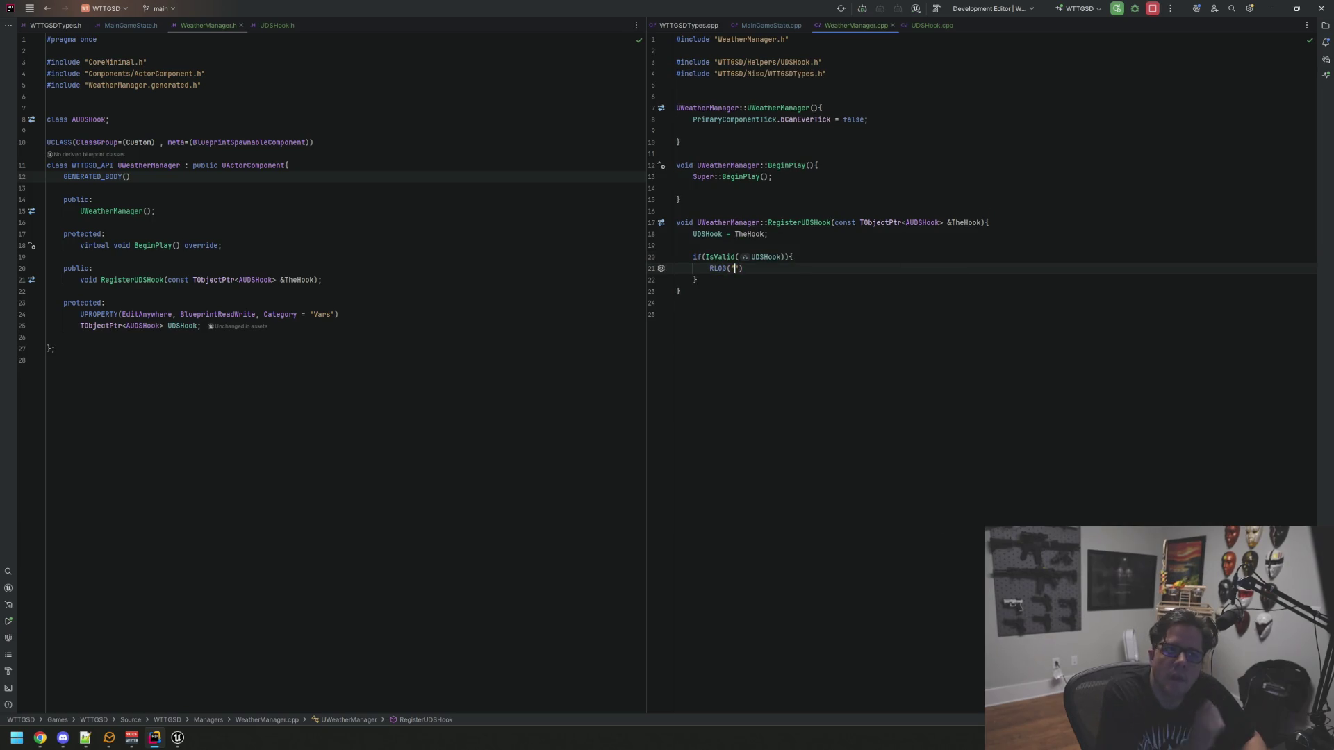
key("BackSpace")
key("BackSpace")
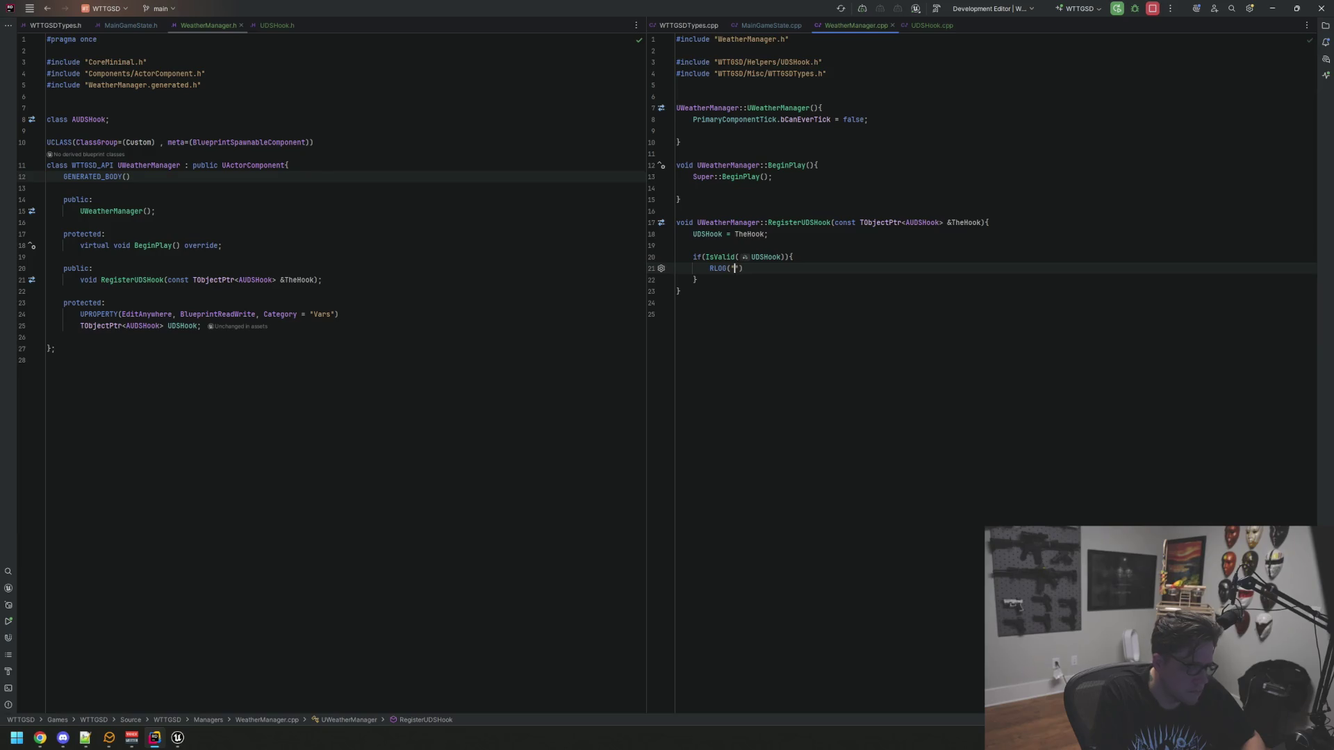
type("Its good!")
Add a second RLOG call after the if block, then return to Unreal Editor
key("Down")
key("Return")
key("Return")
type("RLOG(\"--- -A _A_ A_A _A _A -\");")
key("Return")
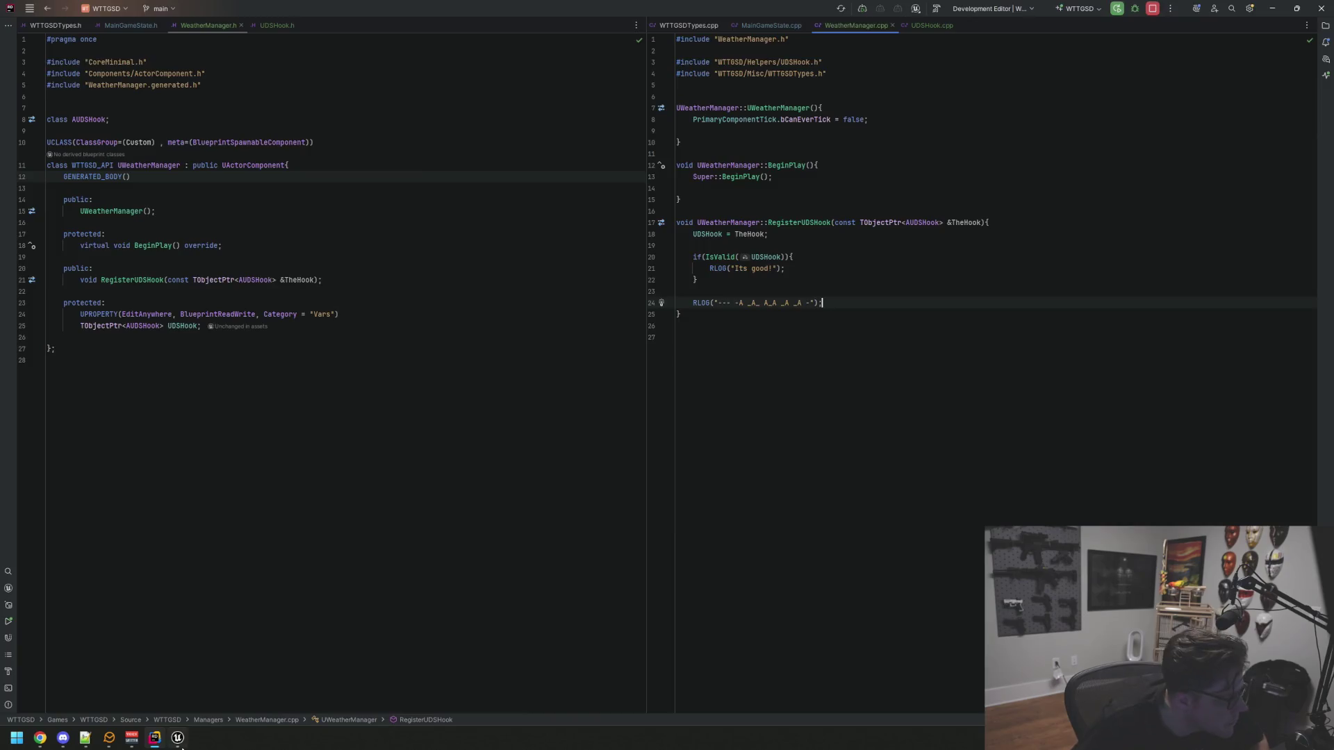
key("alt+Tab")
scroll(252, 355, "down", 5)
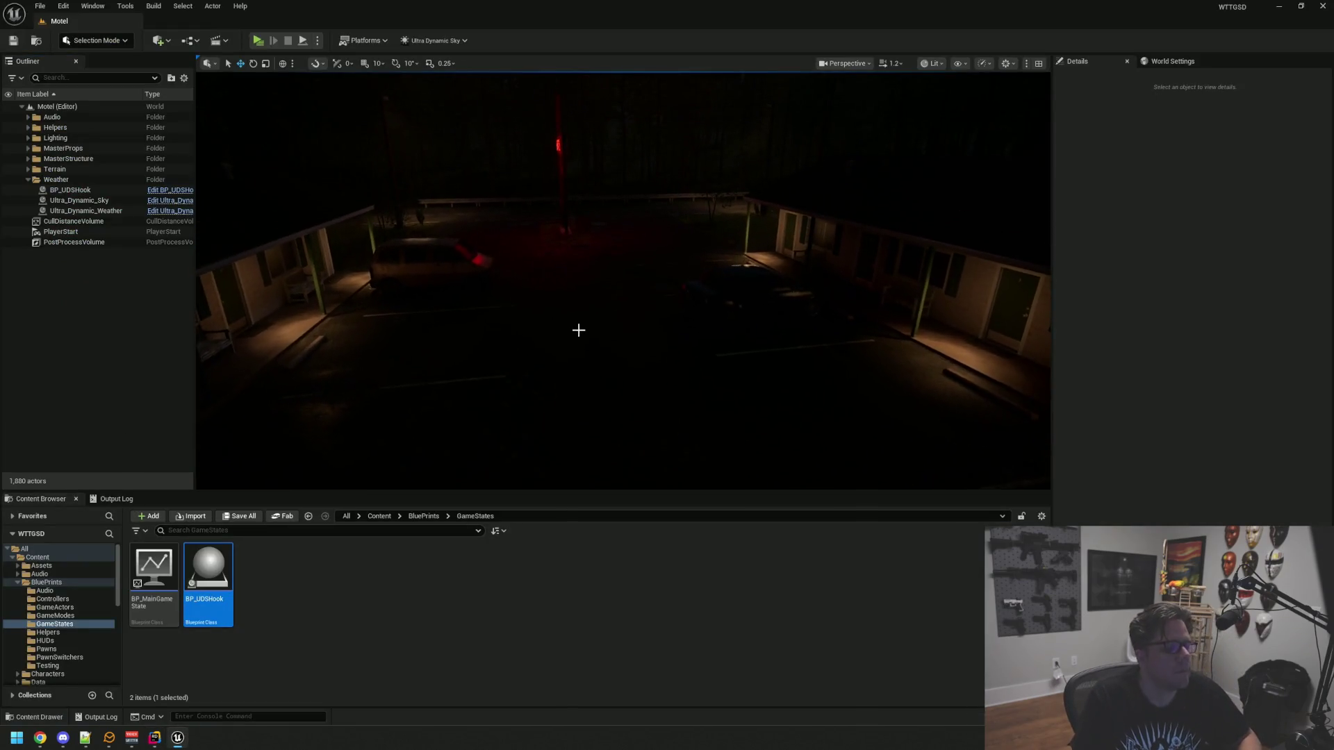
Live-compile the C++ changes with Ctrl+Alt+F11, then play the Motel level
left_click(113, 499)
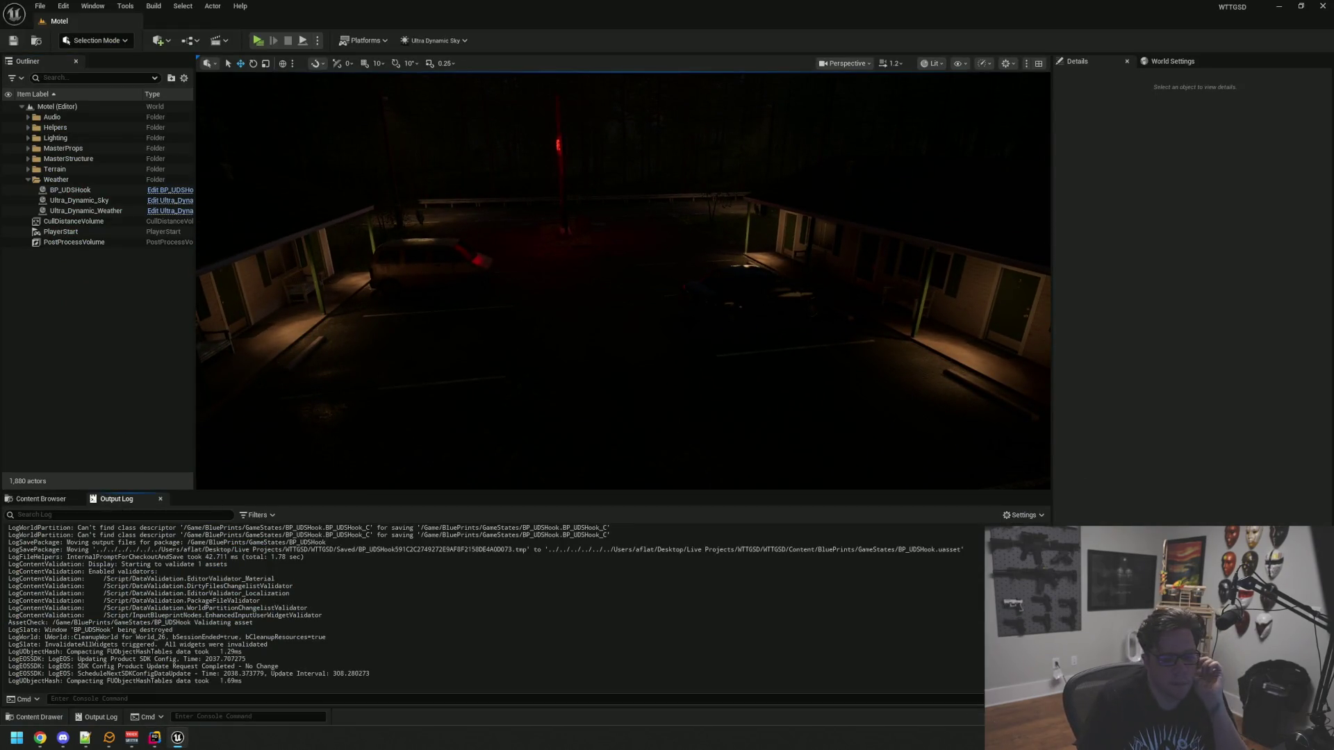
key("ctrl+alt+F11")
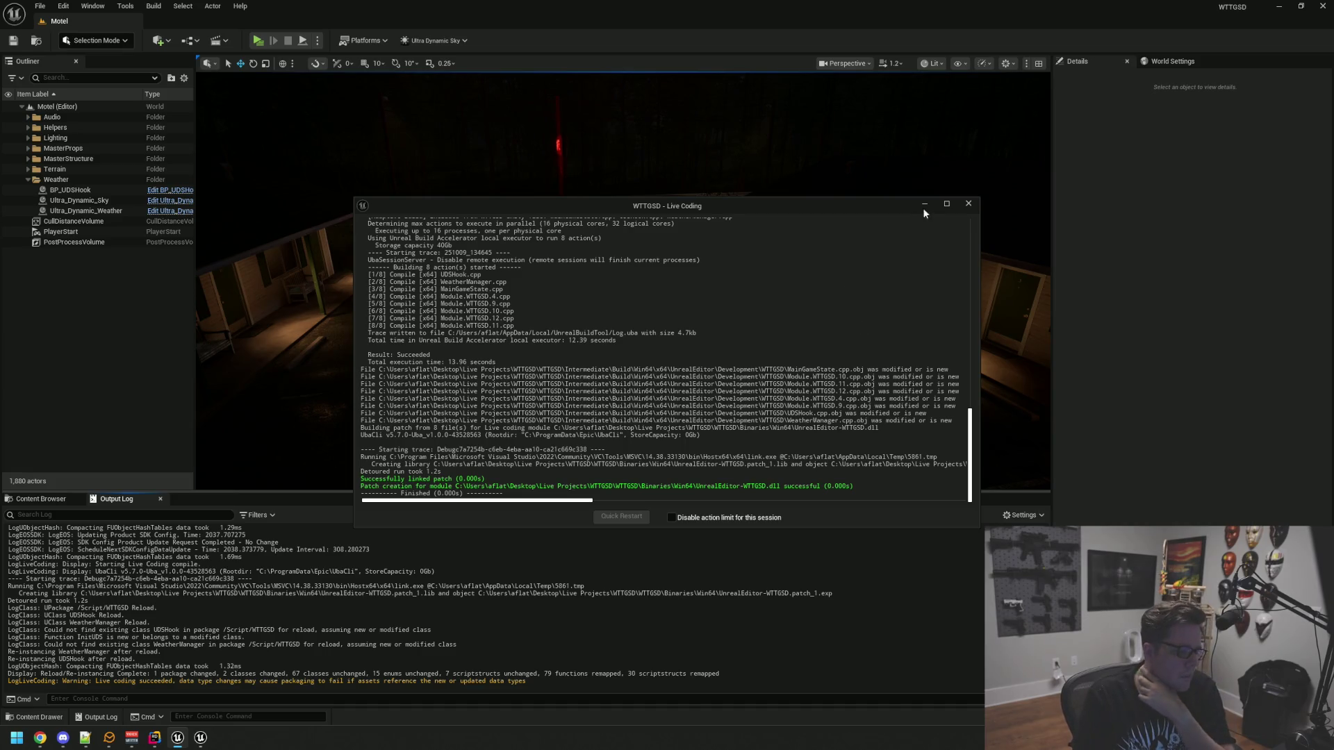
left_click(968, 203)
left_click(265, 40)
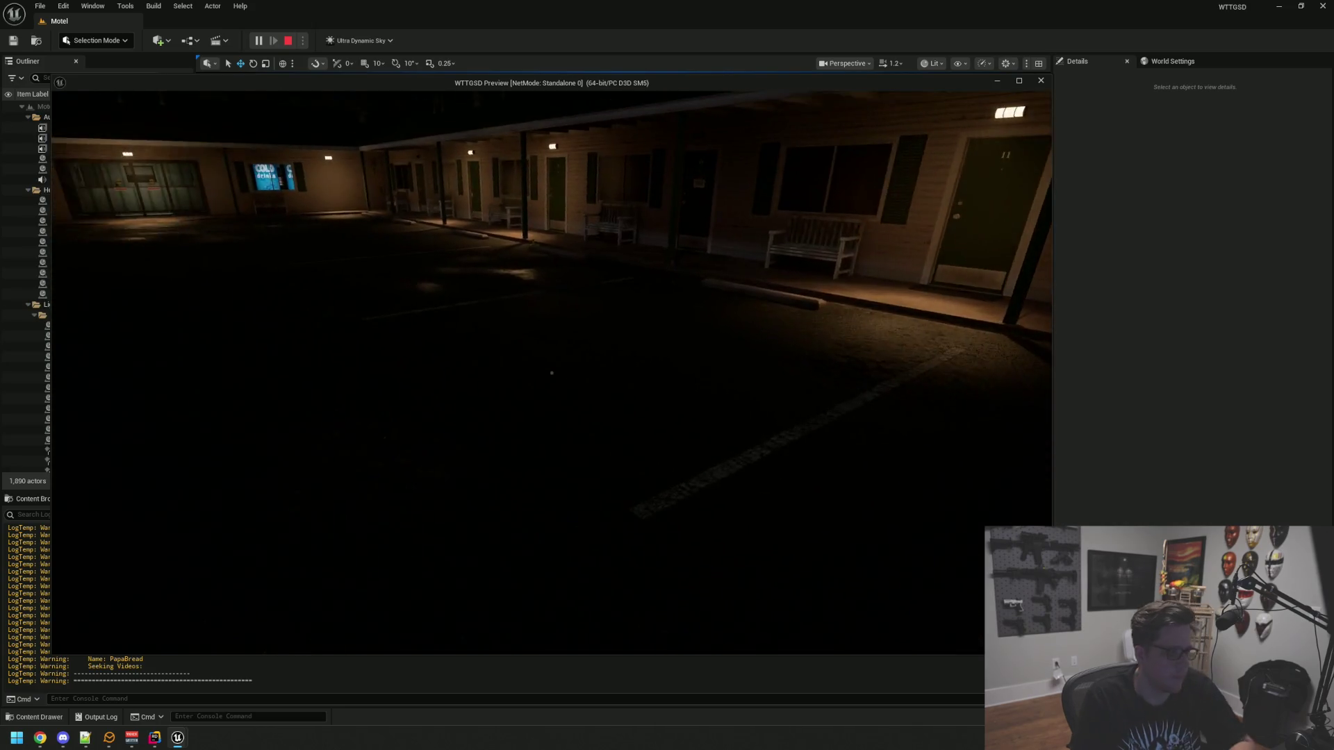
Review the LogTemp warnings in the Output Log, then stop the play session
key("alt+Tab")
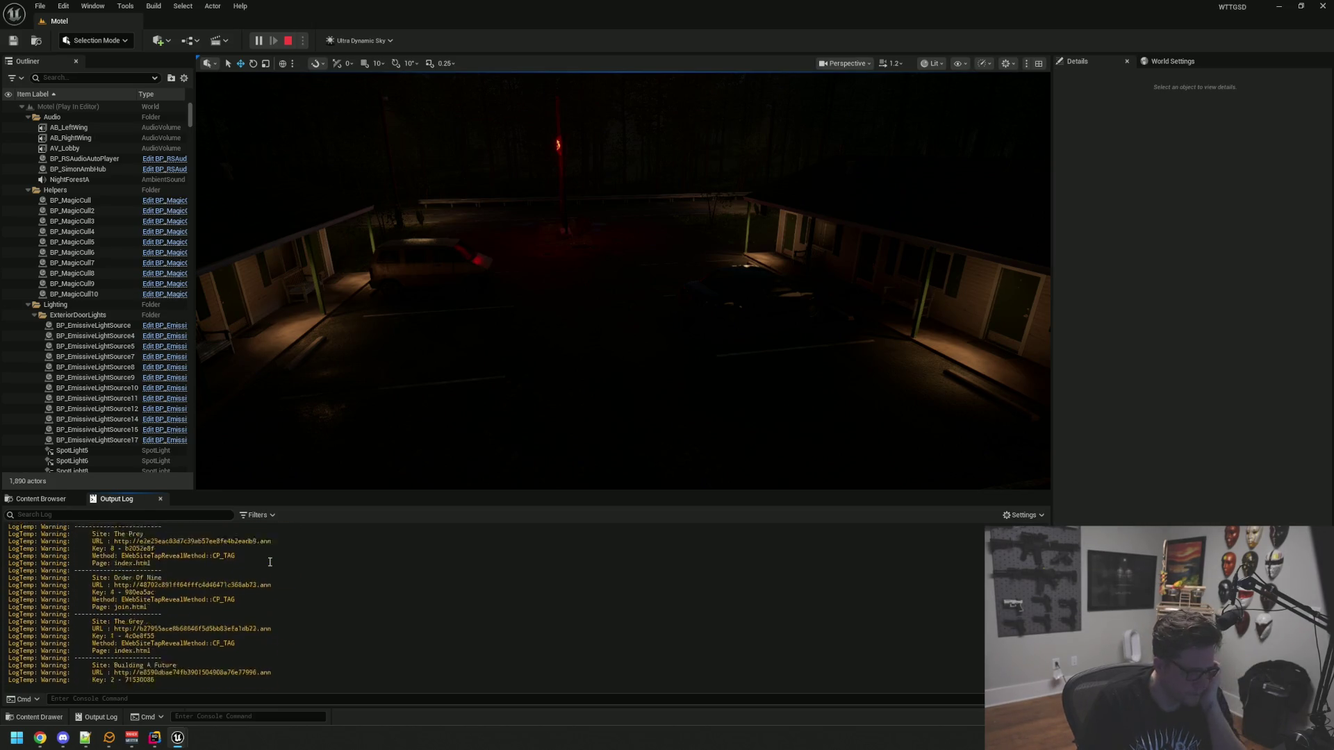
scroll(269, 562, "up", 5)
scroll(269, 561, "down", 2)
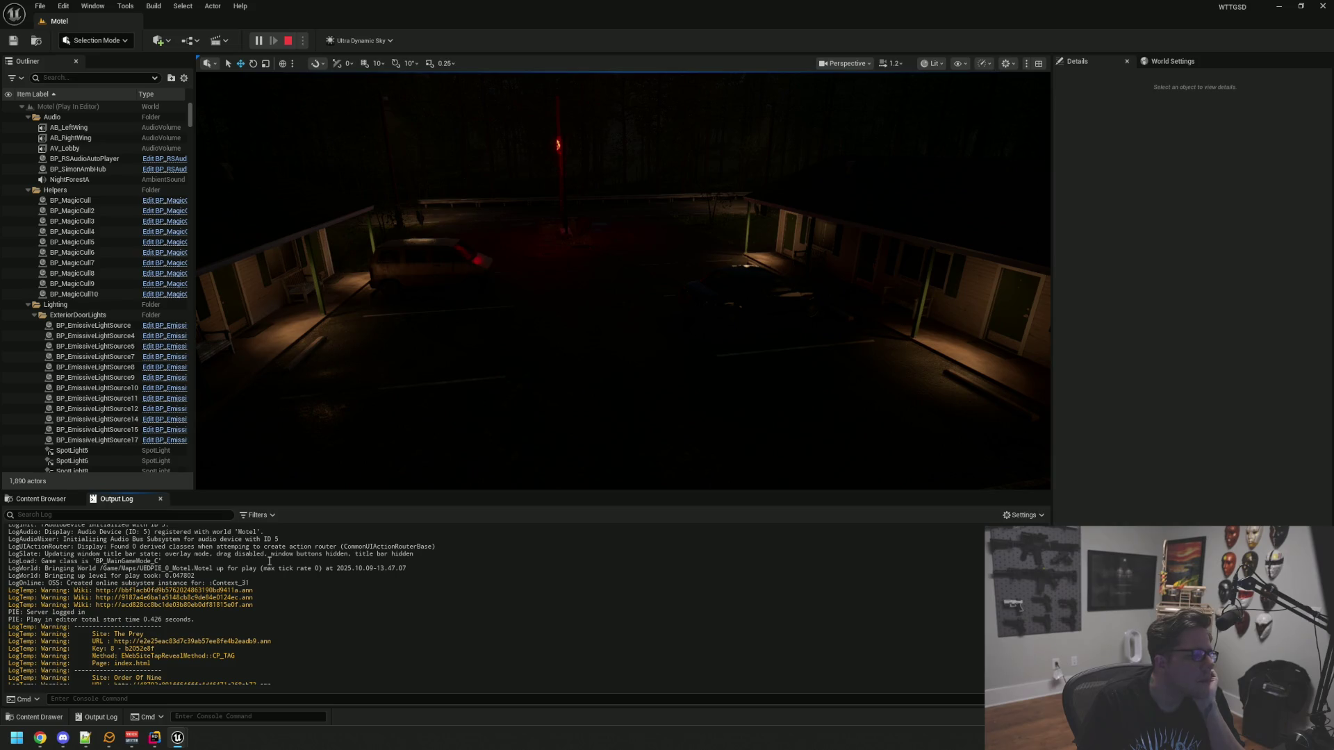
scroll(270, 561, "up", 10)
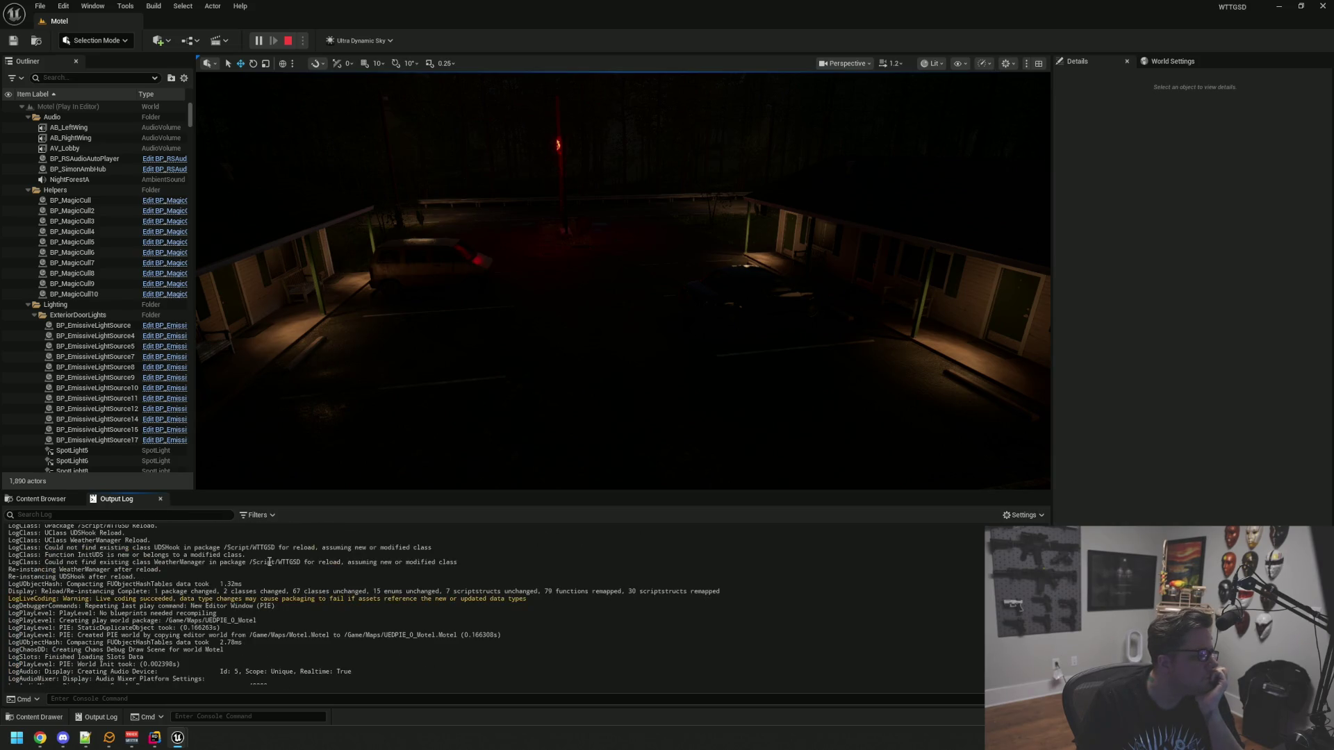
scroll(270, 561, "down", 15)
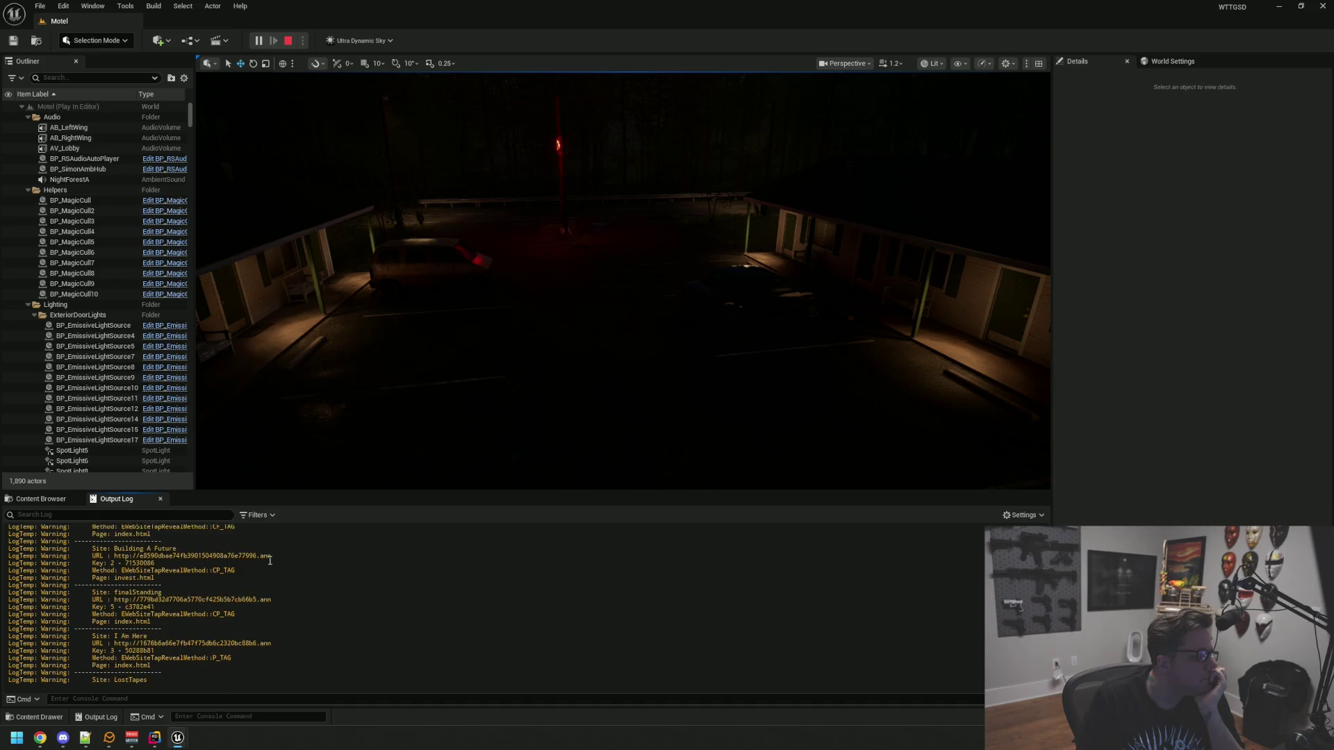
scroll(270, 561, "down", 10)
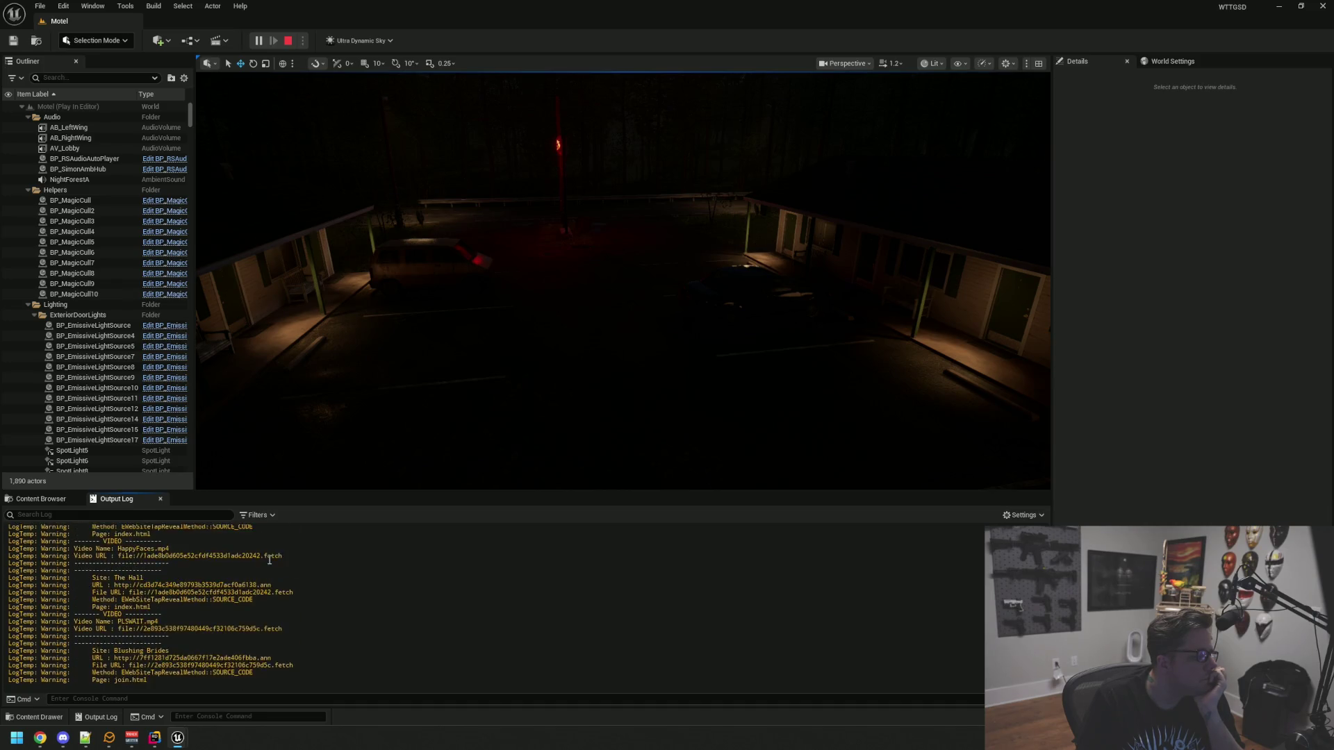
scroll(270, 561, "down", 10)
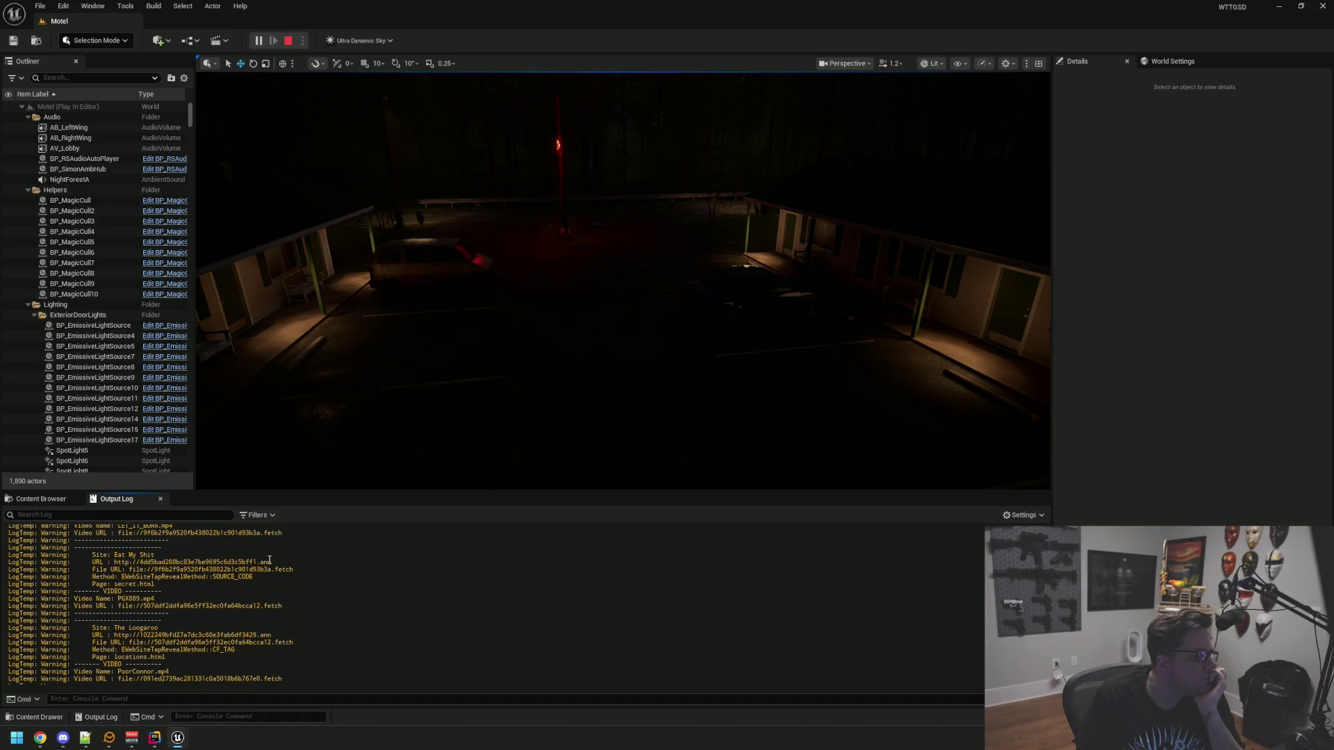
scroll(270, 560, "down", 5)
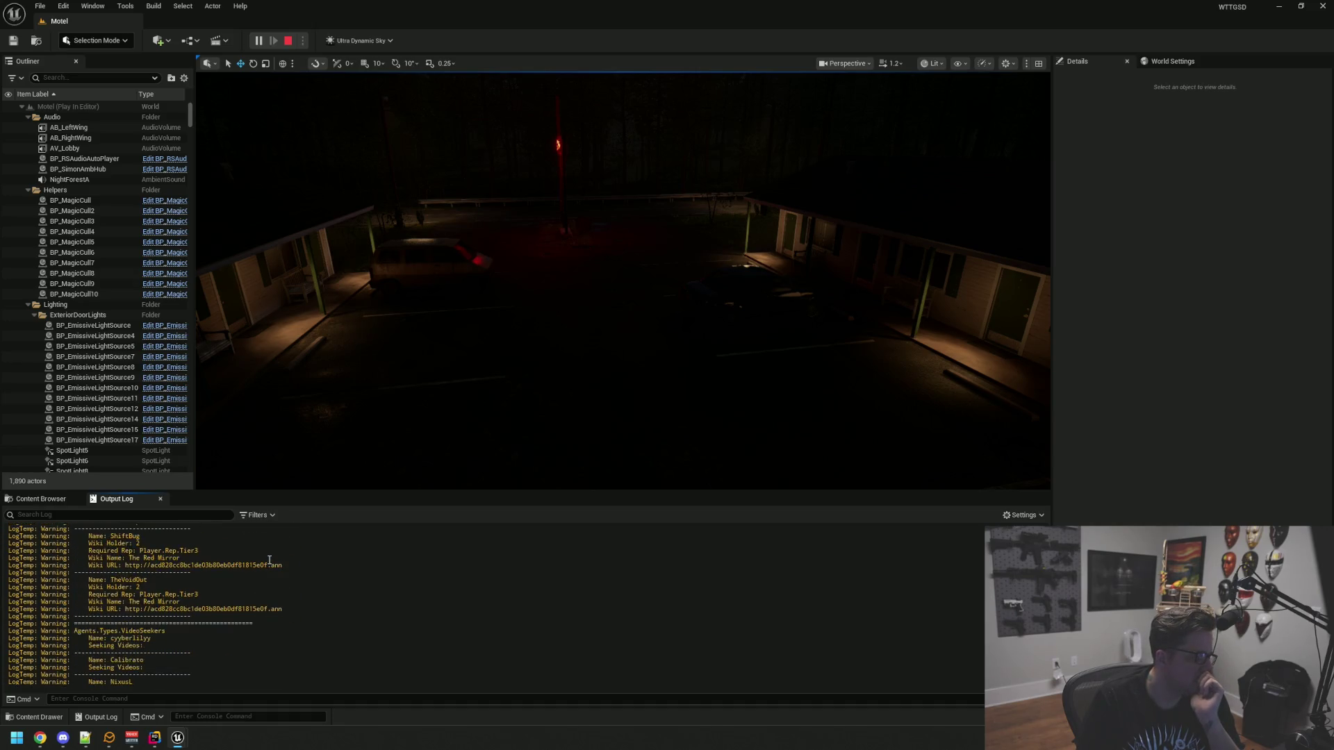
scroll(266, 568, "up", 4)
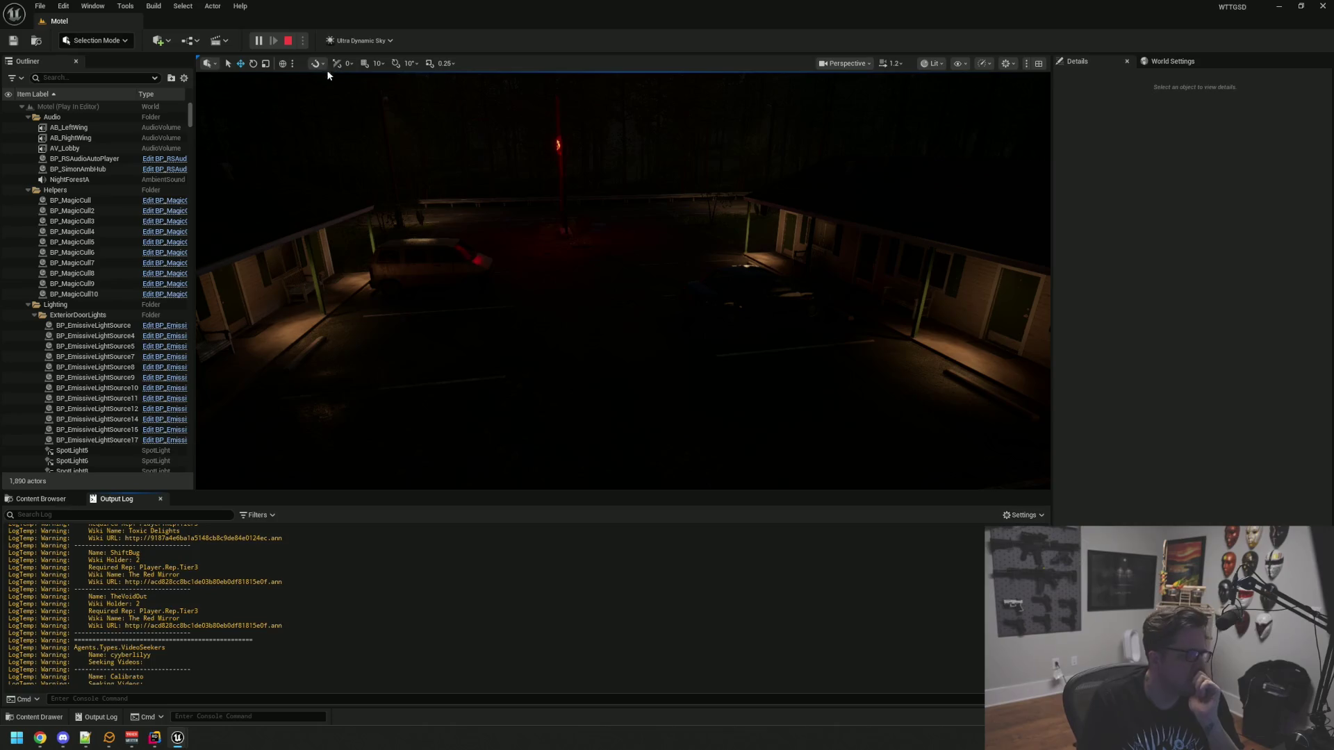
left_click(288, 41)
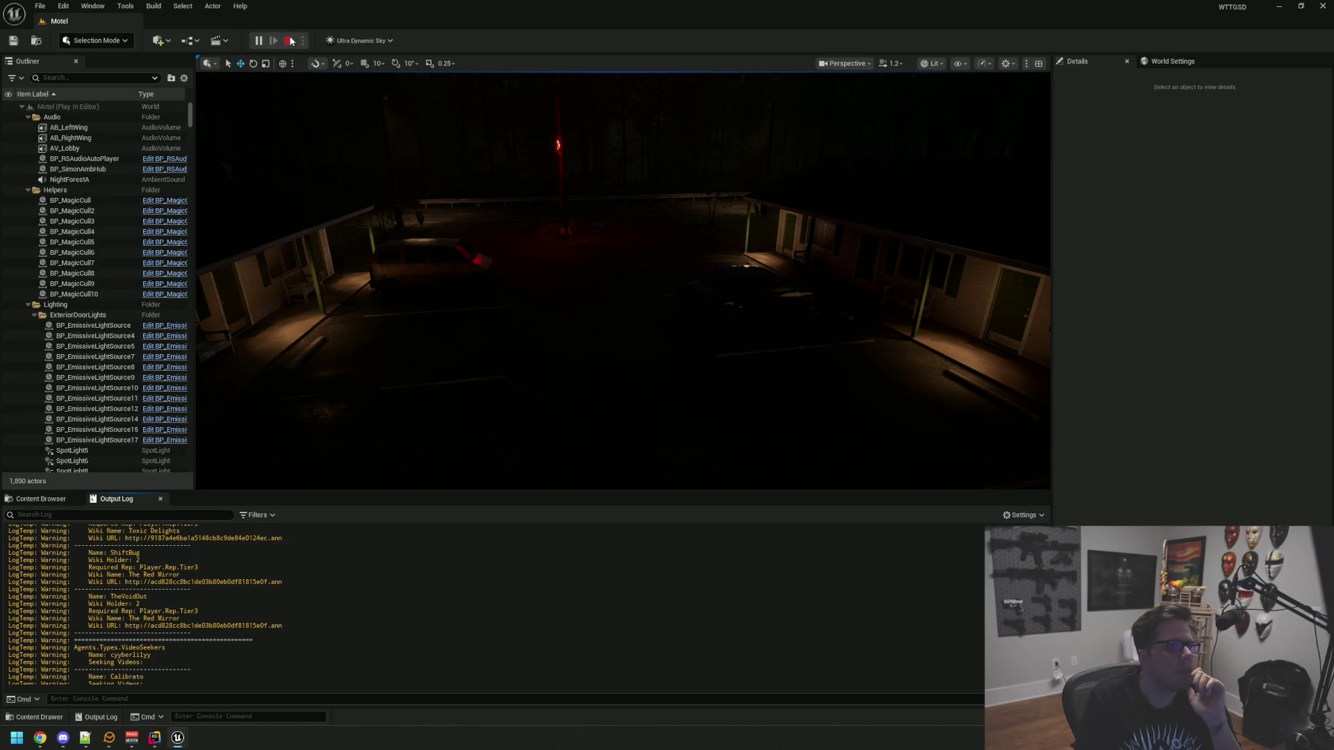
In BP_UDSHook, wire an Init UDS call after the Ultra Dynamic Weather SET node
left_click(46, 499)
double_click(209, 576)
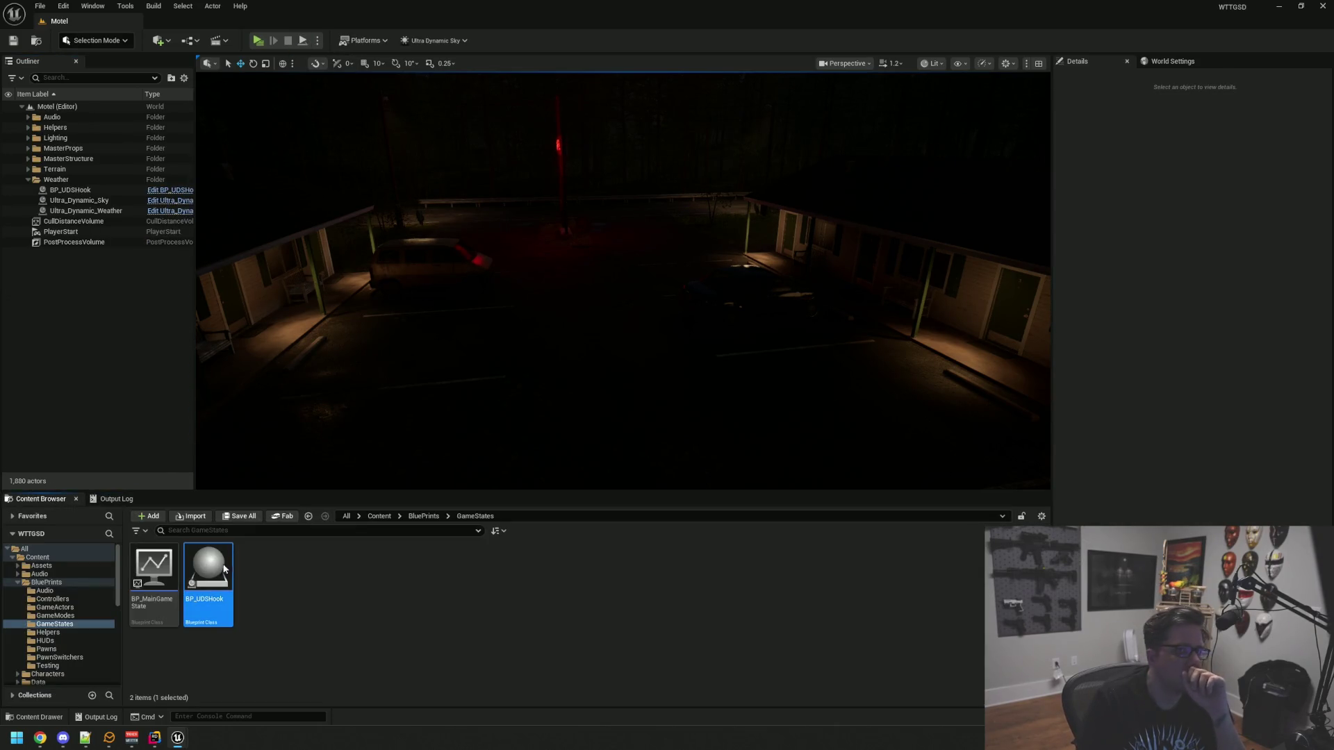
scroll(786, 361, "up", 3)
mouse_move(574, 284)
left_mouse_down()
mouse_move(723, 288)
mouse_move(671, 286)
left_mouse_up()
type("init")
key("Return")
left_click_drag(702, 292, 631, 279)
left_click_drag(544, 231, 710, 215)
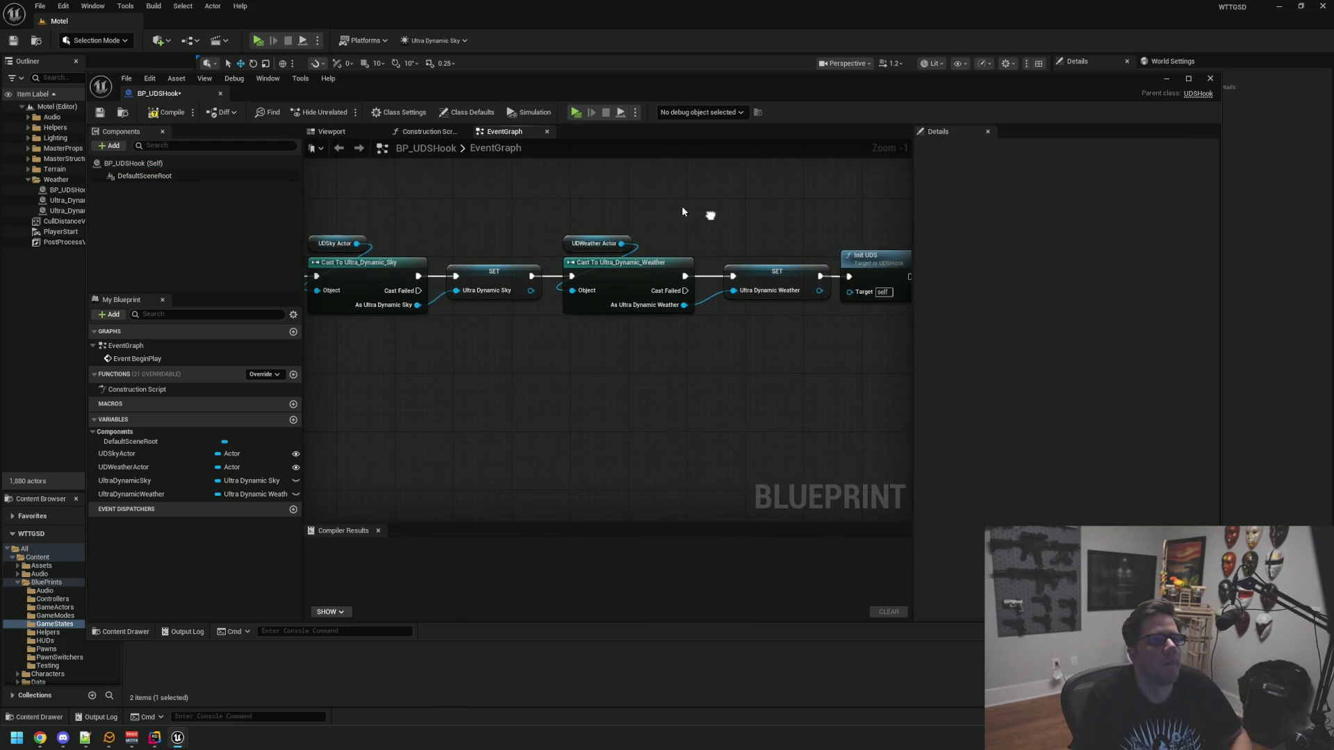
Compile BP_UDSHook, close its editor, and clear the Output Log
left_click(167, 112)
left_click(99, 112)
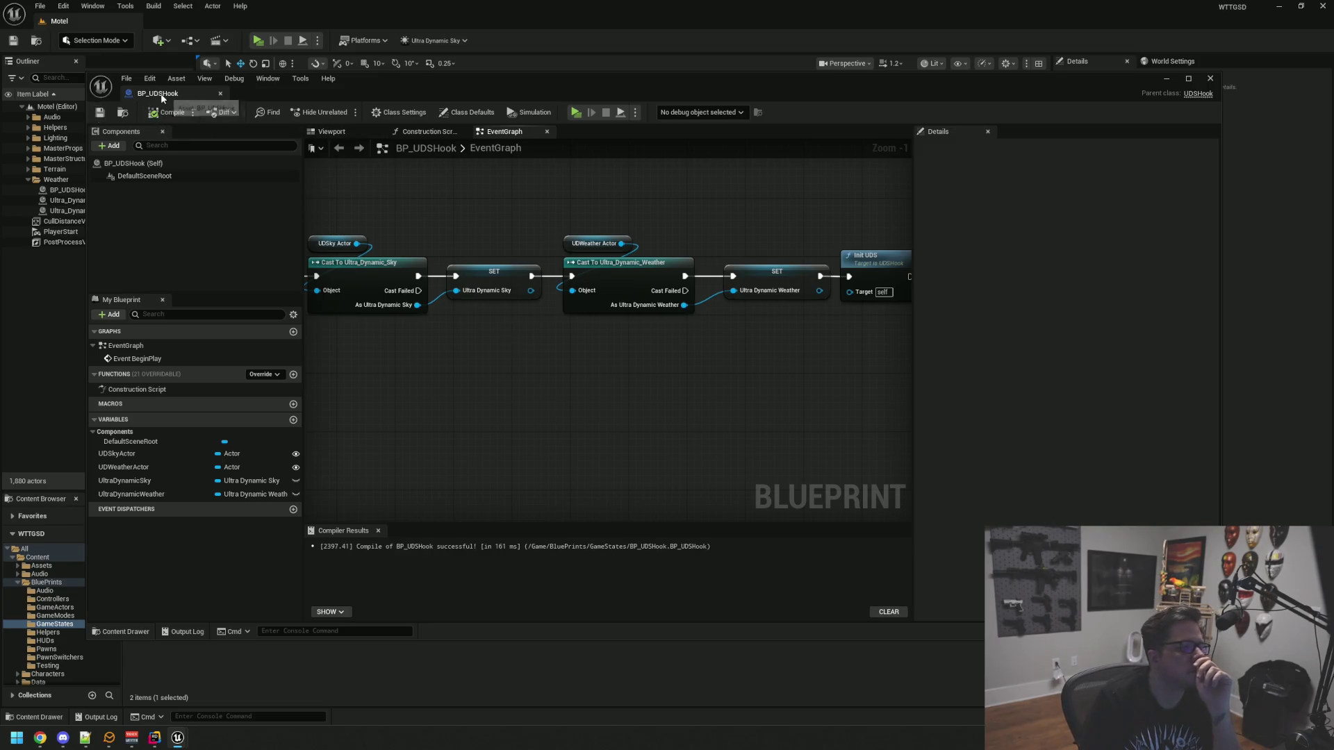
left_click(220, 94)
left_click(123, 499)
right_click(280, 538)
left_click(327, 657)
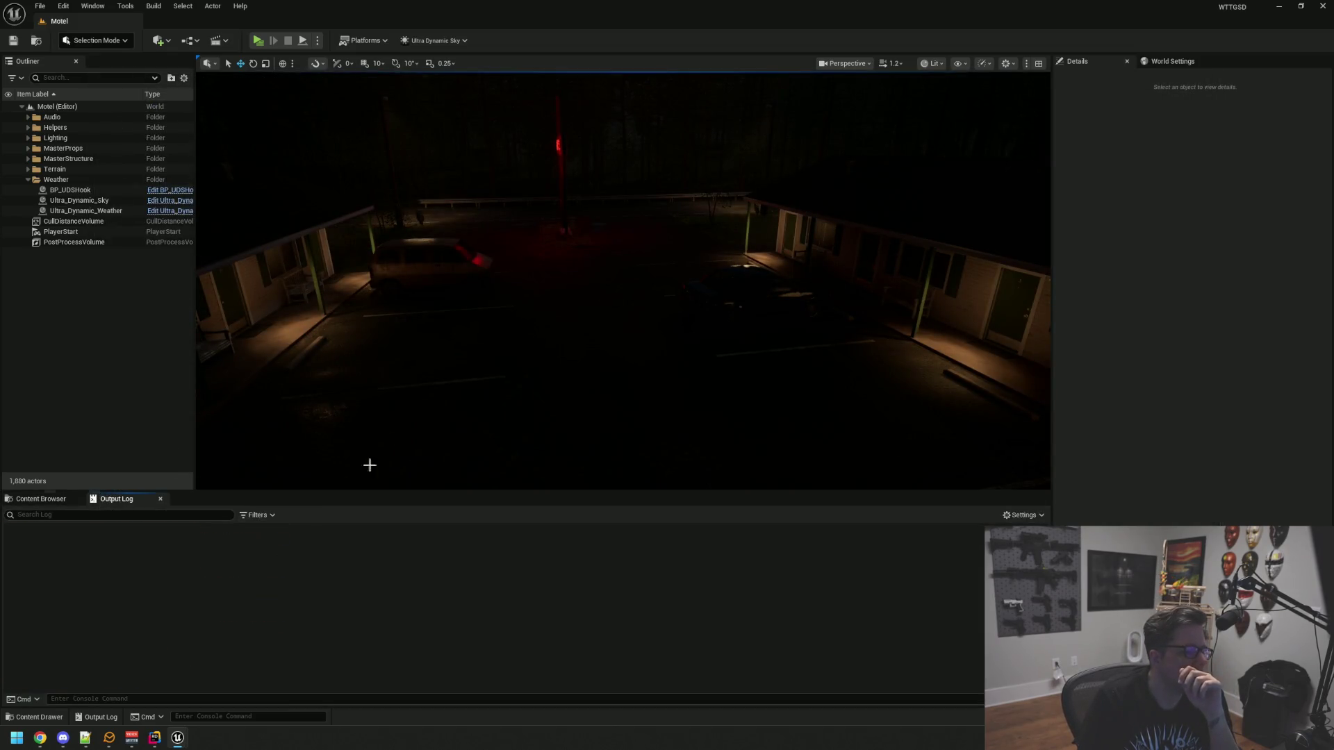
Orbit the Motel viewport, then start a play-in-editor session with Alt+P
left_click_drag(369, 465, 420, 369)
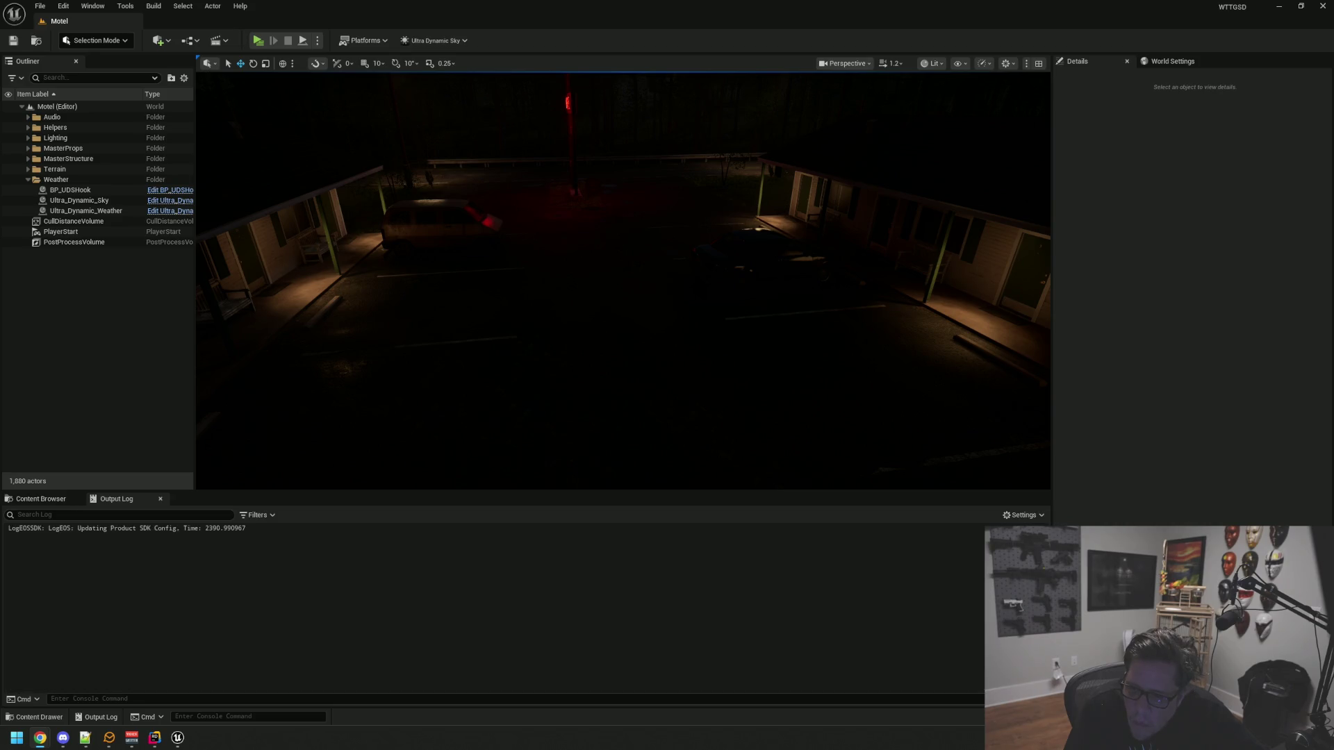
mouse_move(984, 372)
left_mouse_down()
mouse_move(924, 365)
mouse_move(982, 343)
mouse_move(858, 311)
left_mouse_up()
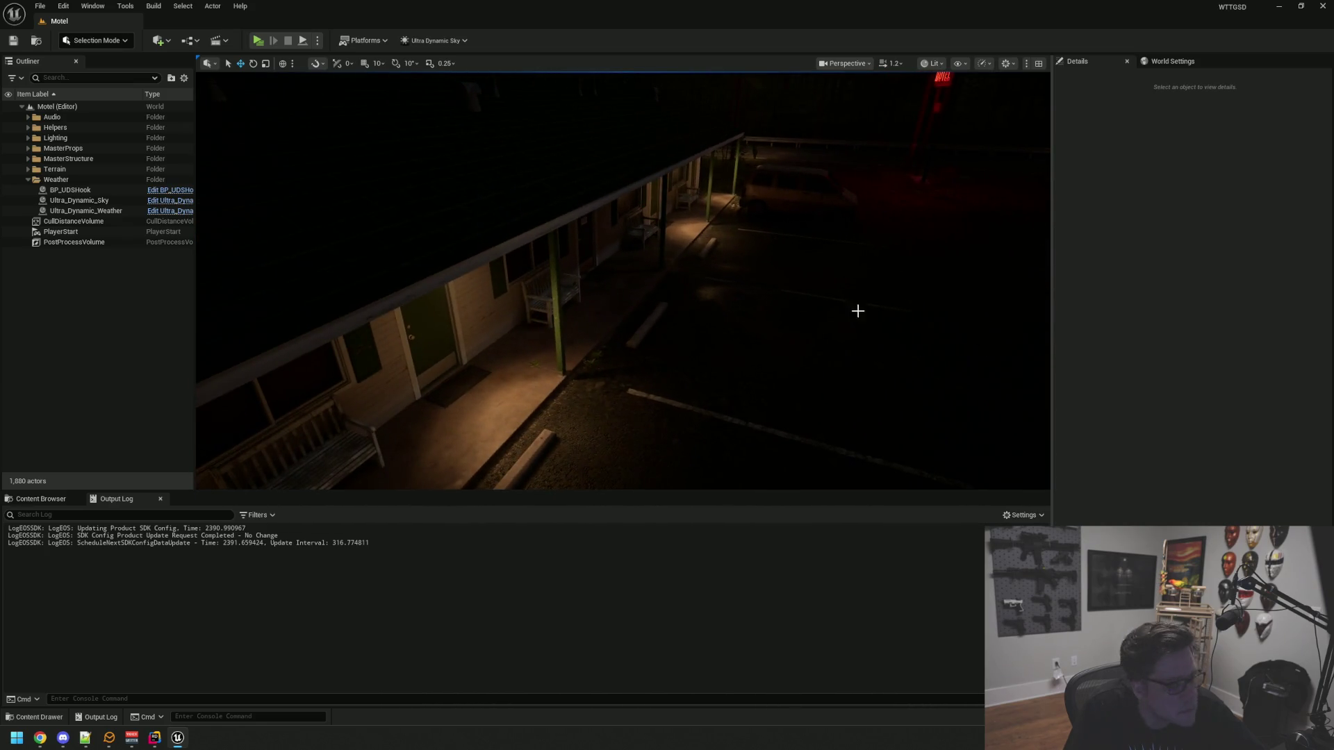
mouse_move(194, 309)
left_mouse_down()
mouse_move(431, 283)
mouse_move(487, 251)
mouse_move(604, 237)
left_mouse_up()
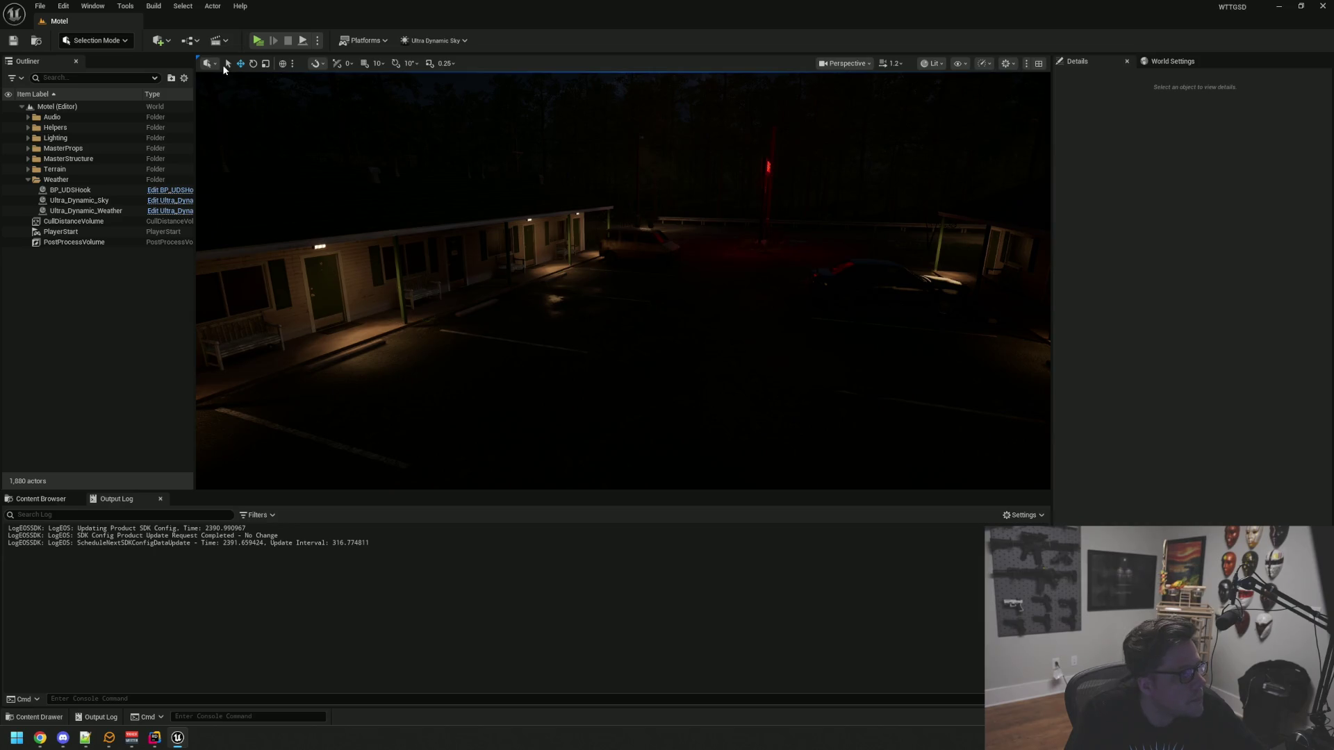
key("alt+p")
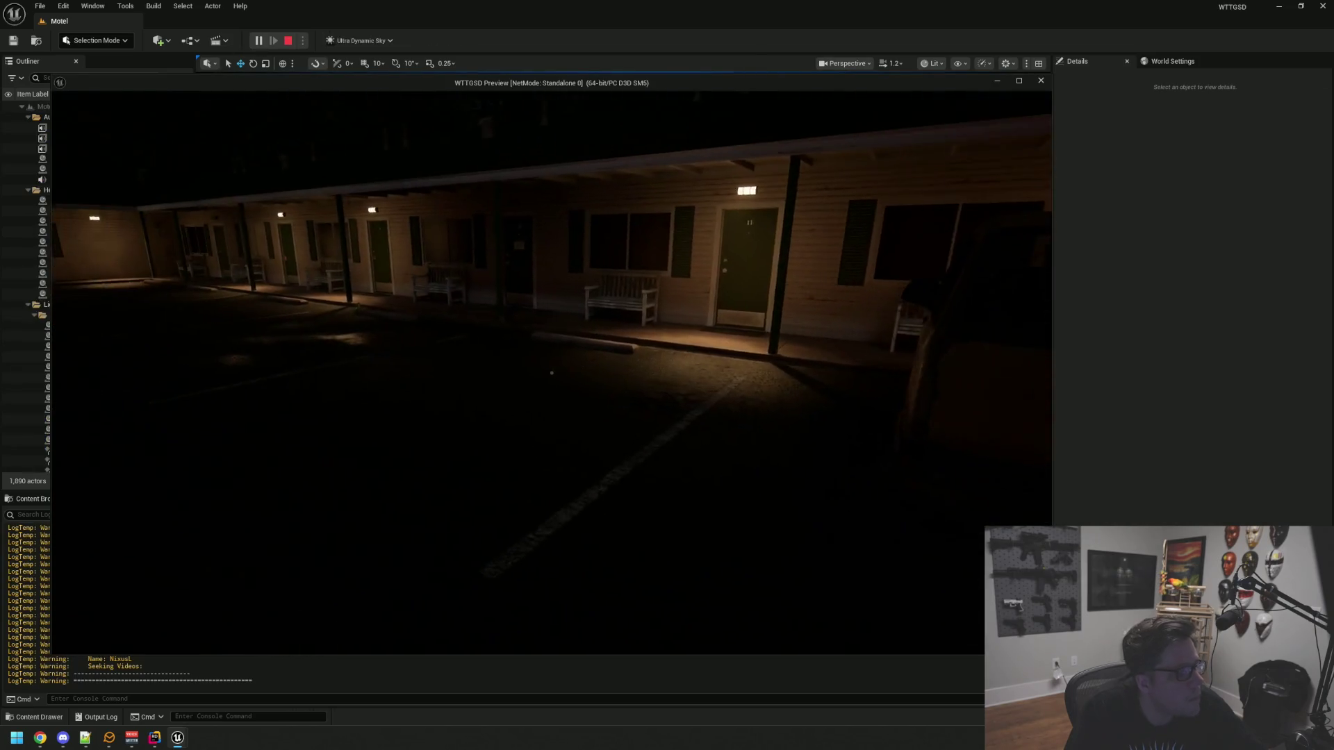
key("alt+Tab")
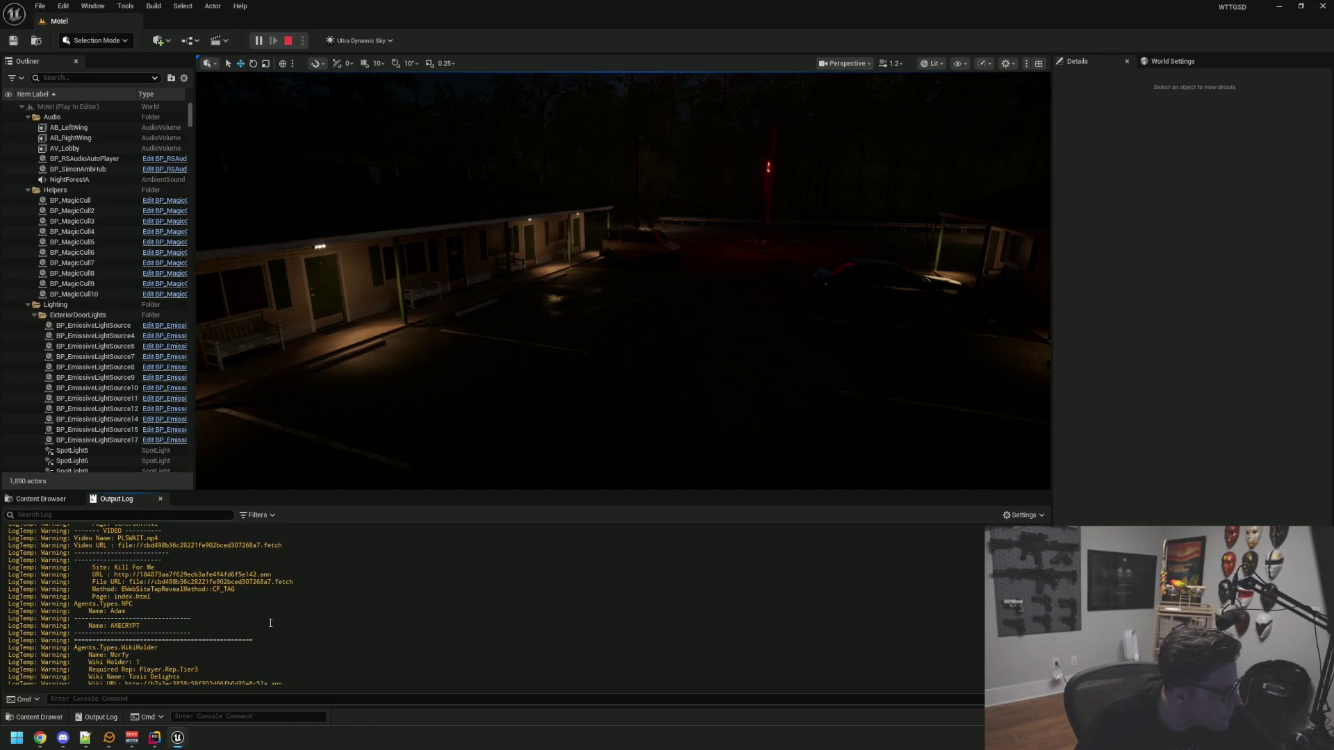
Scroll the output log to confirm 'Its good!', then stop the play session
scroll(270, 623, "up", 10)
scroll(269, 628, "up", 10)
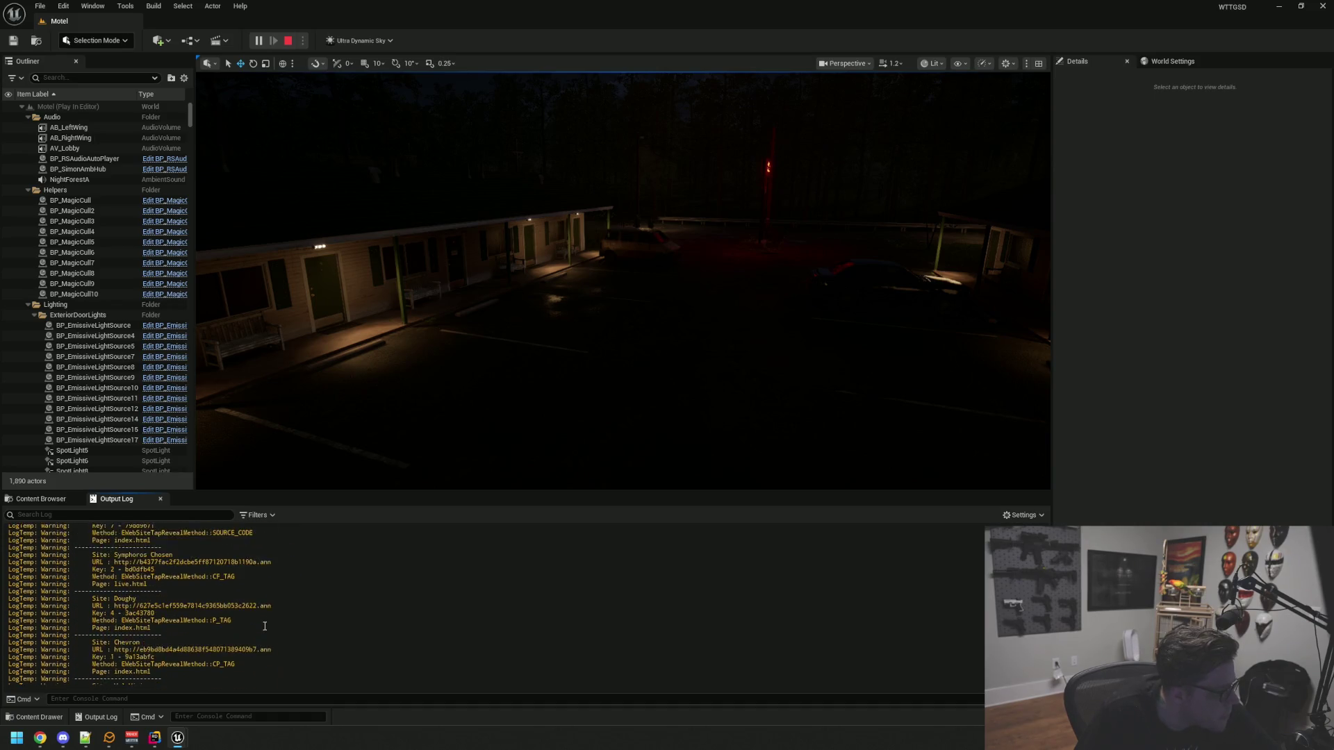
scroll(265, 626, "up", 5)
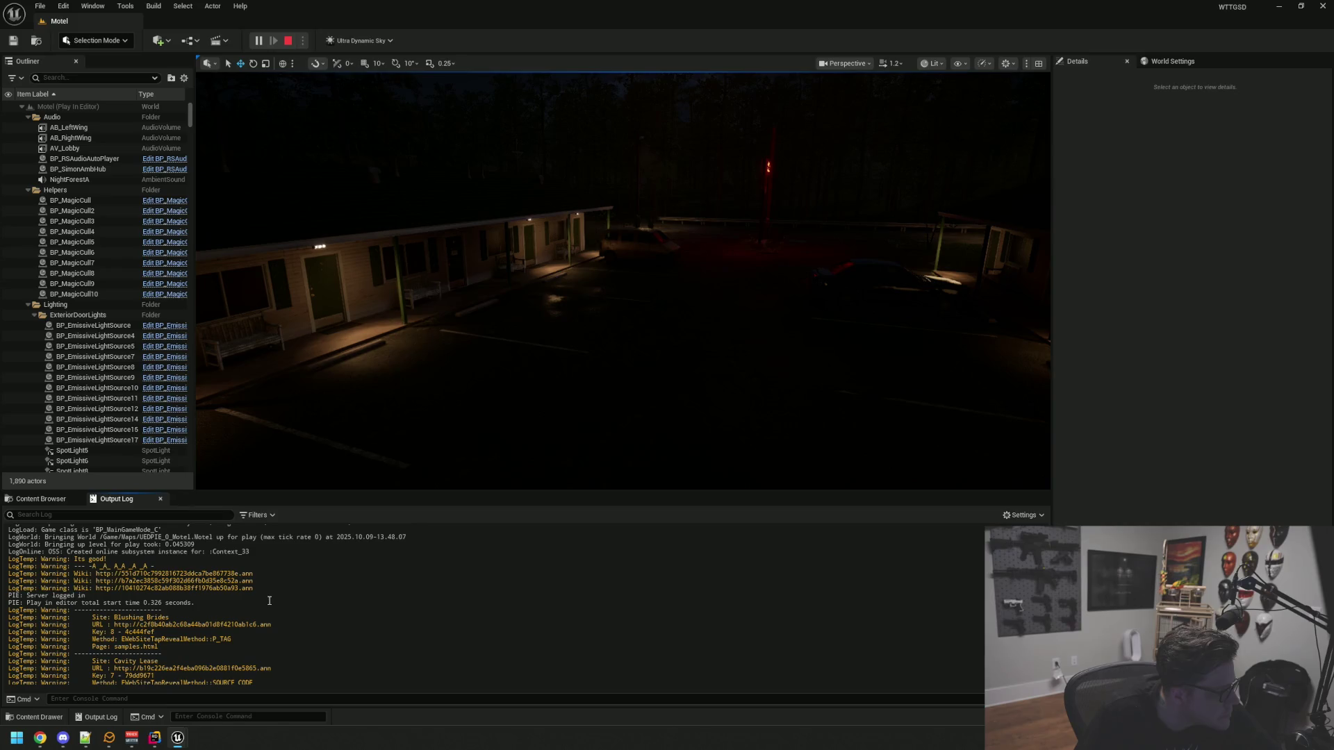
left_click(289, 41)
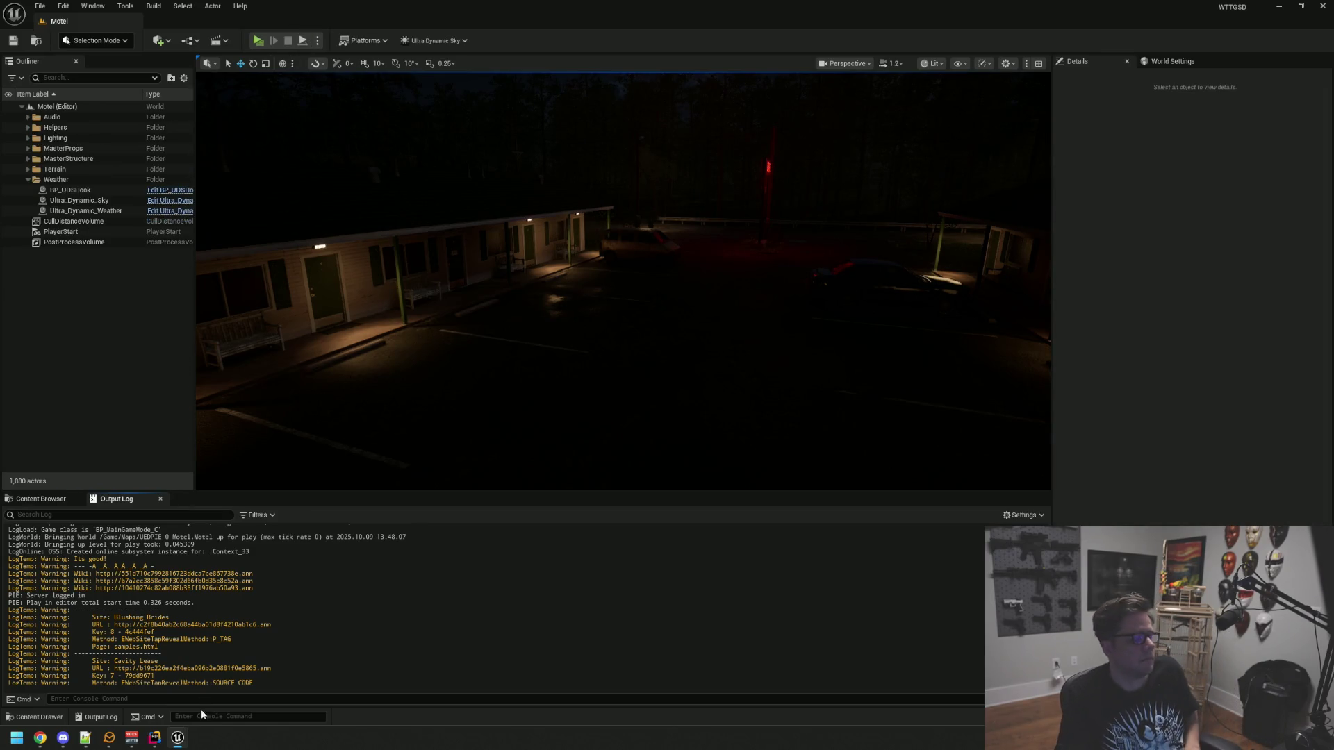
key("alt+Tab")
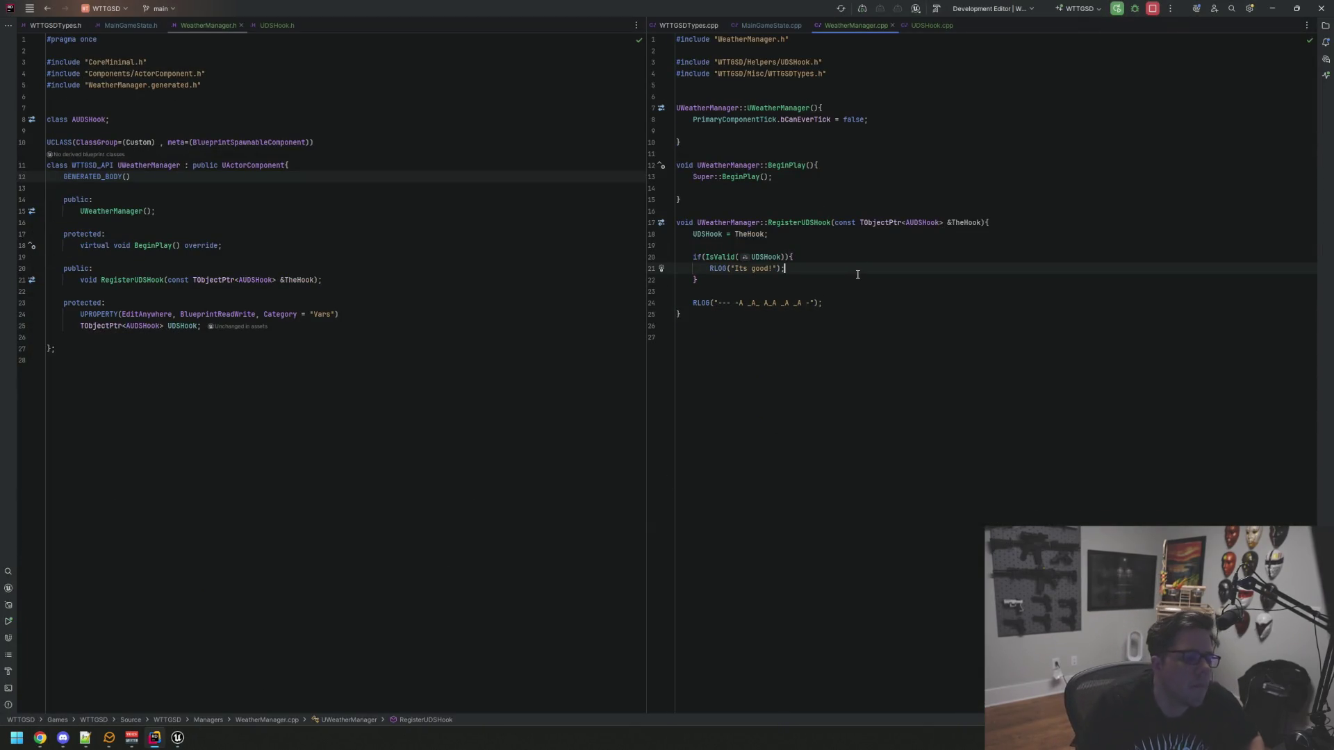
Delete the IsValid check and debug log lines from RegisterUDSHook in WeatherManager.cpp
key("Down")
key("Down")
key("End")
key("shift+Up")
key("shift+Up")
key("shift+Home")
key("shift+Up")
key("shift+Up")
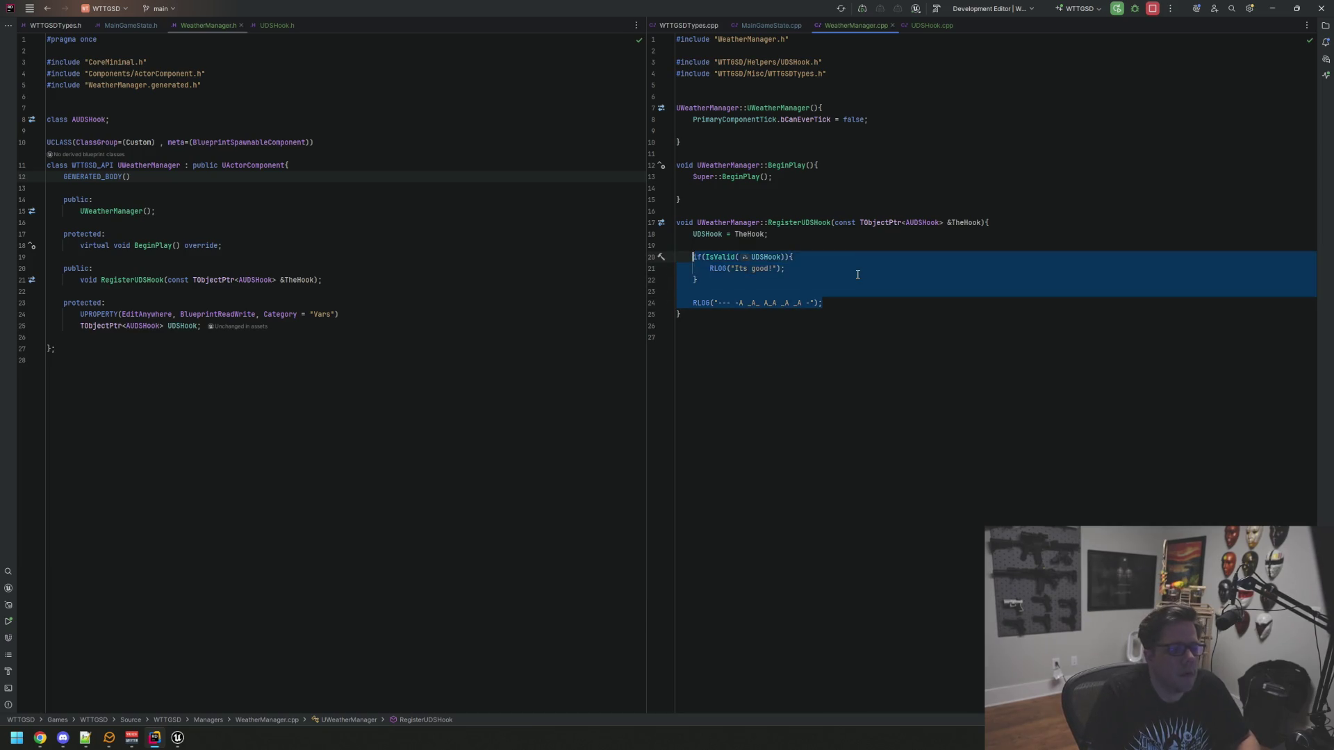
key("BackSpace")
key("BackSpace")
key("BackSpace")
key("Return")
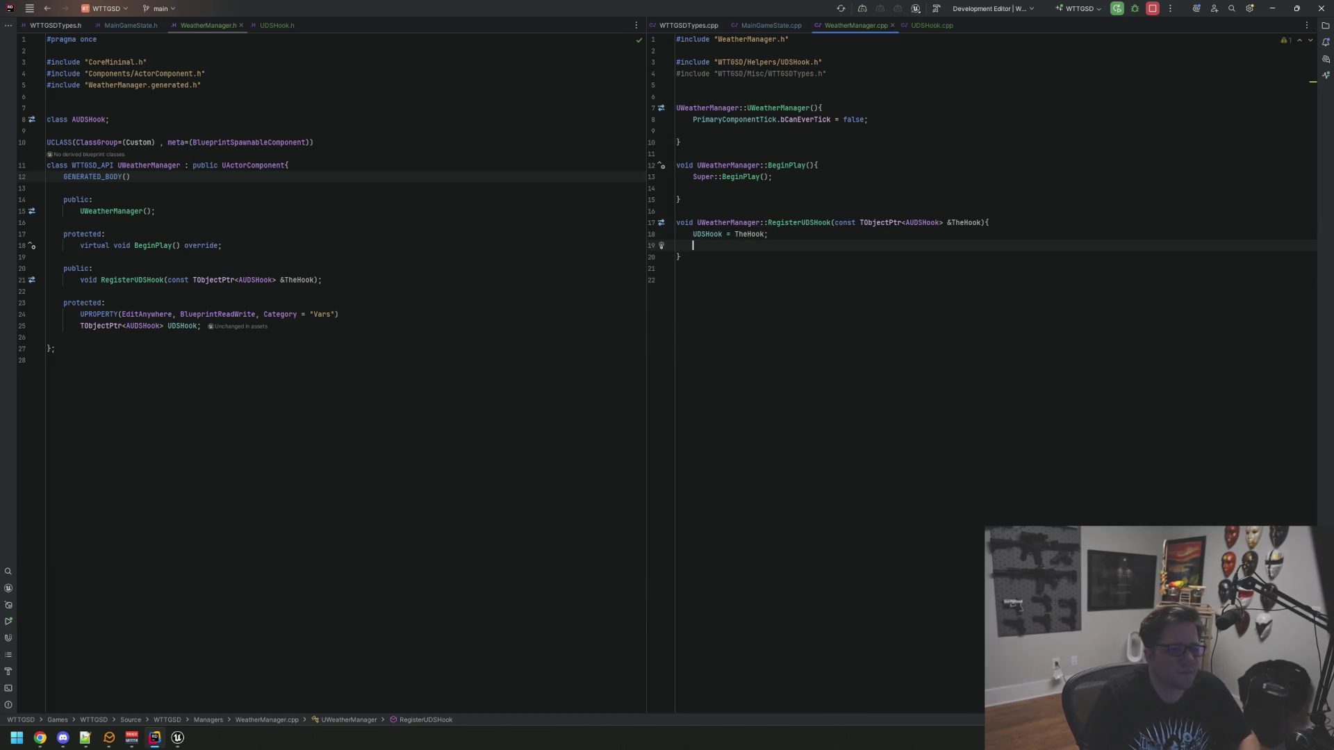
Collapse Managers and Helpers in the solution tree and open Structs/ArrayWrappers.h
left_click(1326, 25)
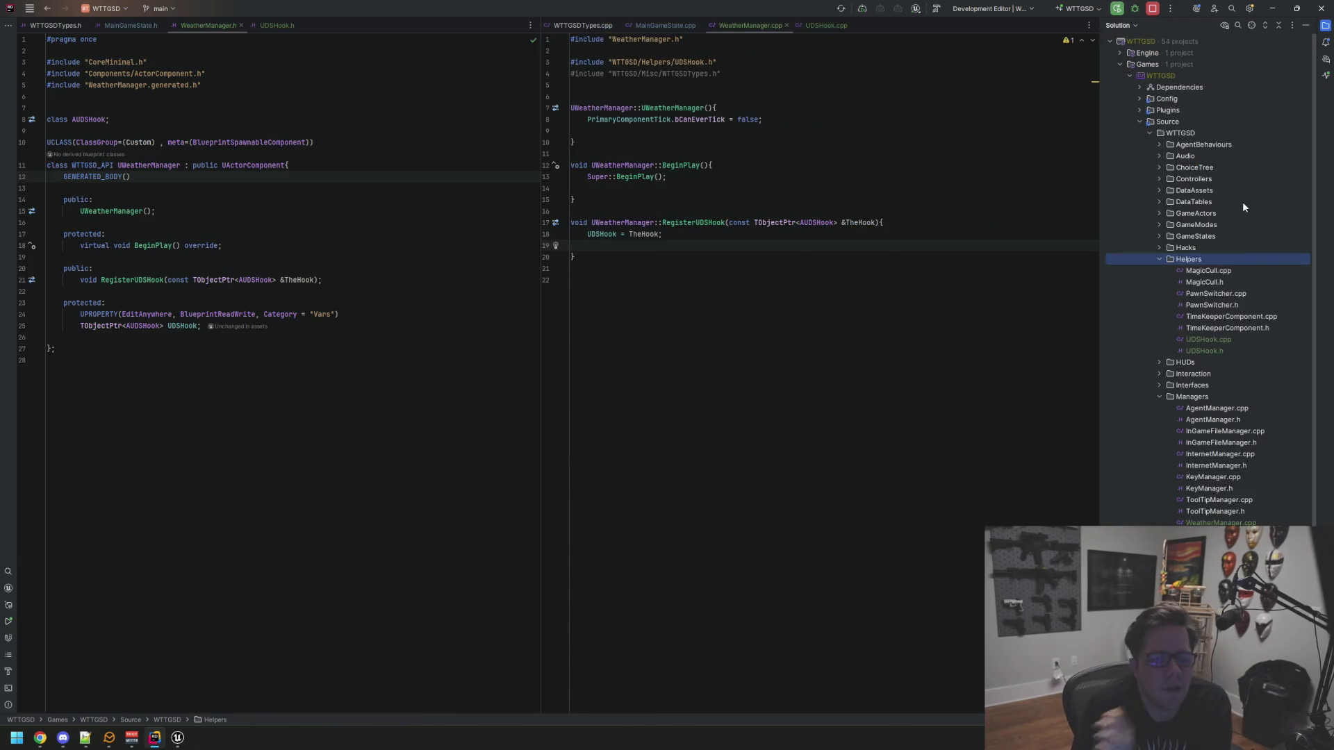
scroll(1167, 299, "down", 3)
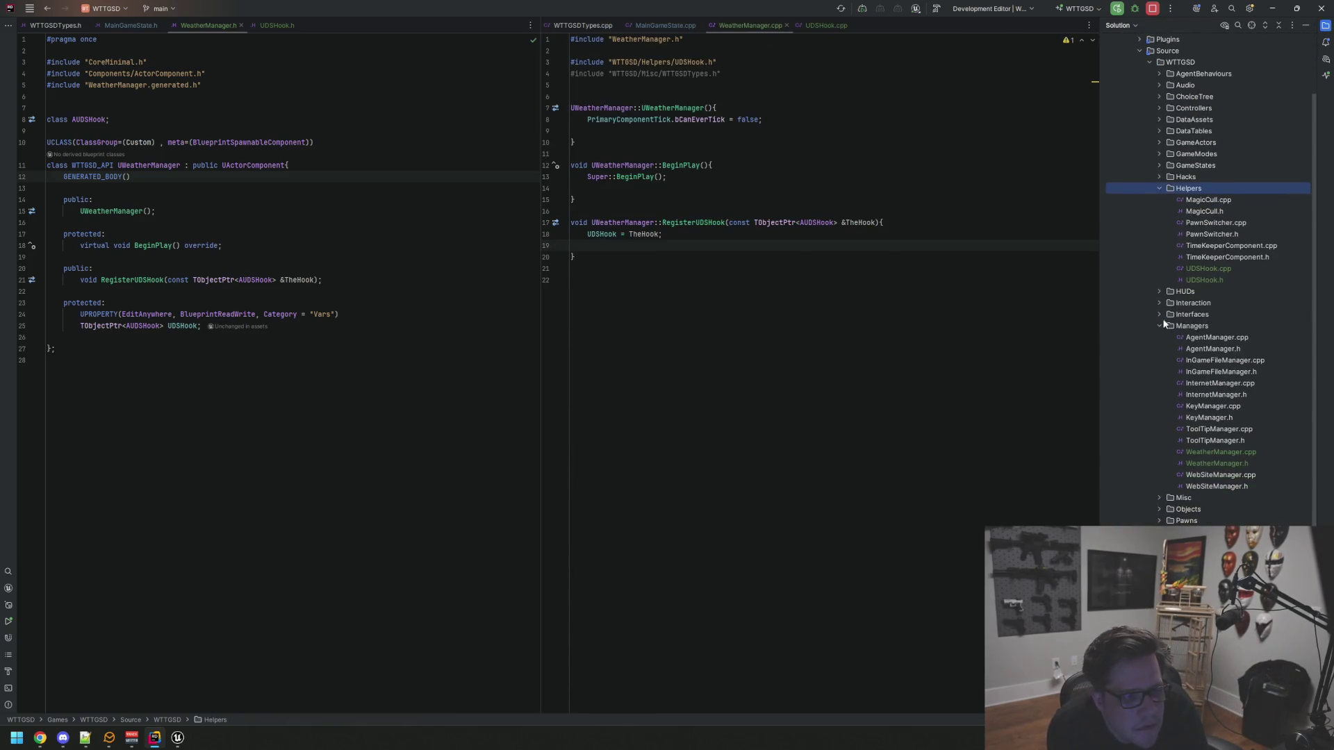
left_click(1164, 317)
left_click(1160, 327)
left_click(1154, 316)
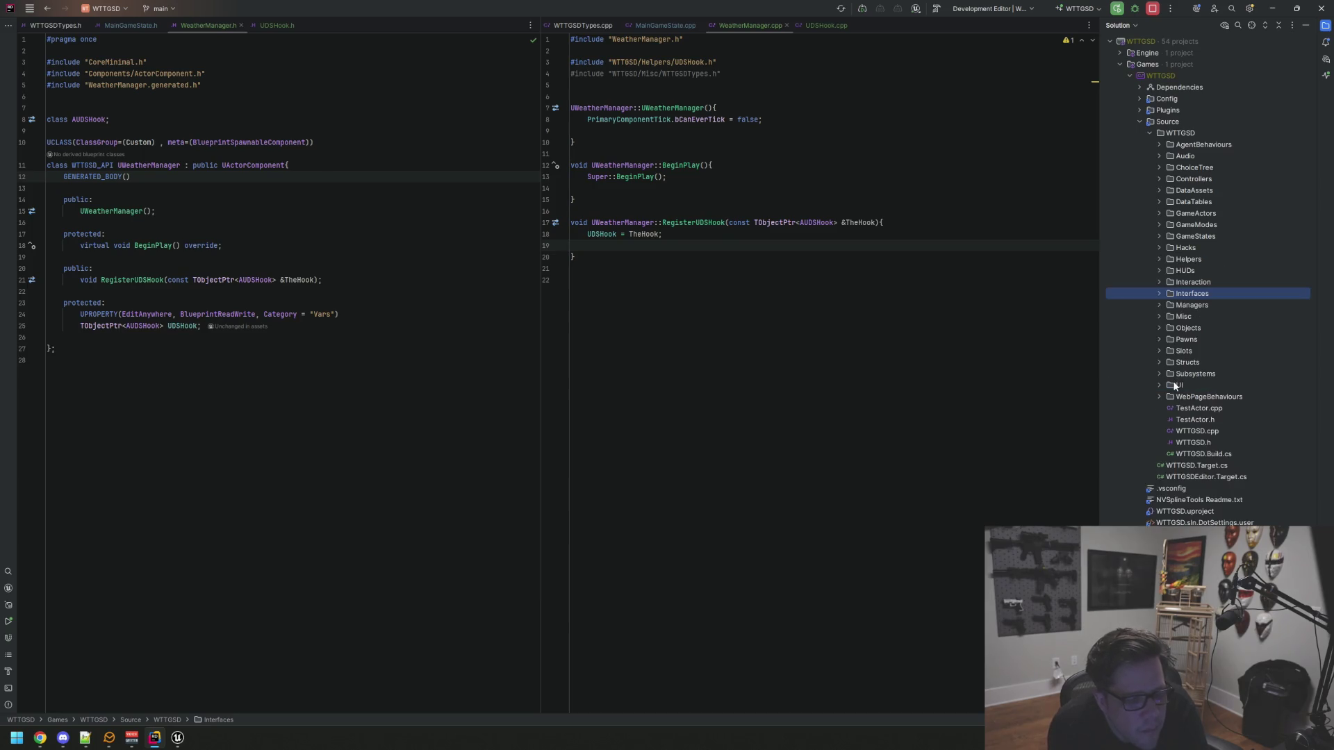
left_click(1160, 362)
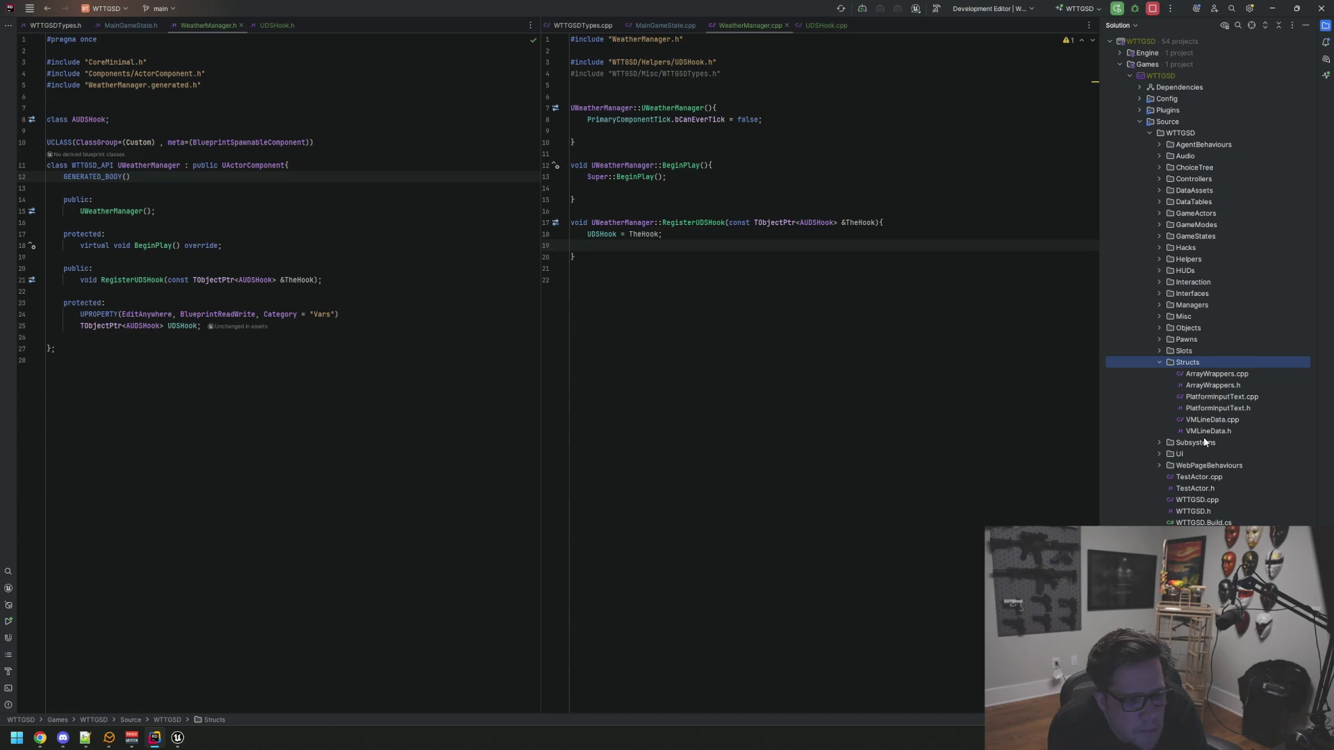
double_click(1208, 386)
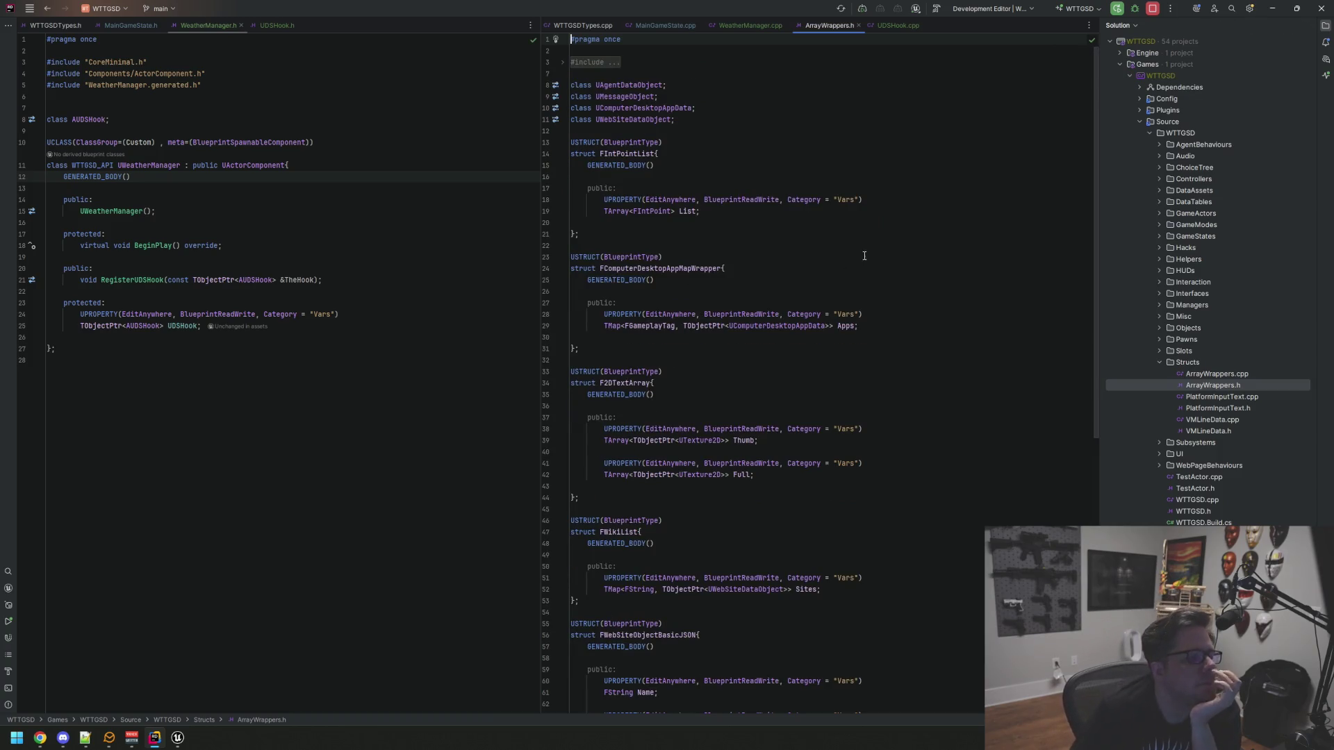
Hide the solution tree and place the cursor near AUDSHook in WeatherManager.h
scroll(818, 260, "down", 15)
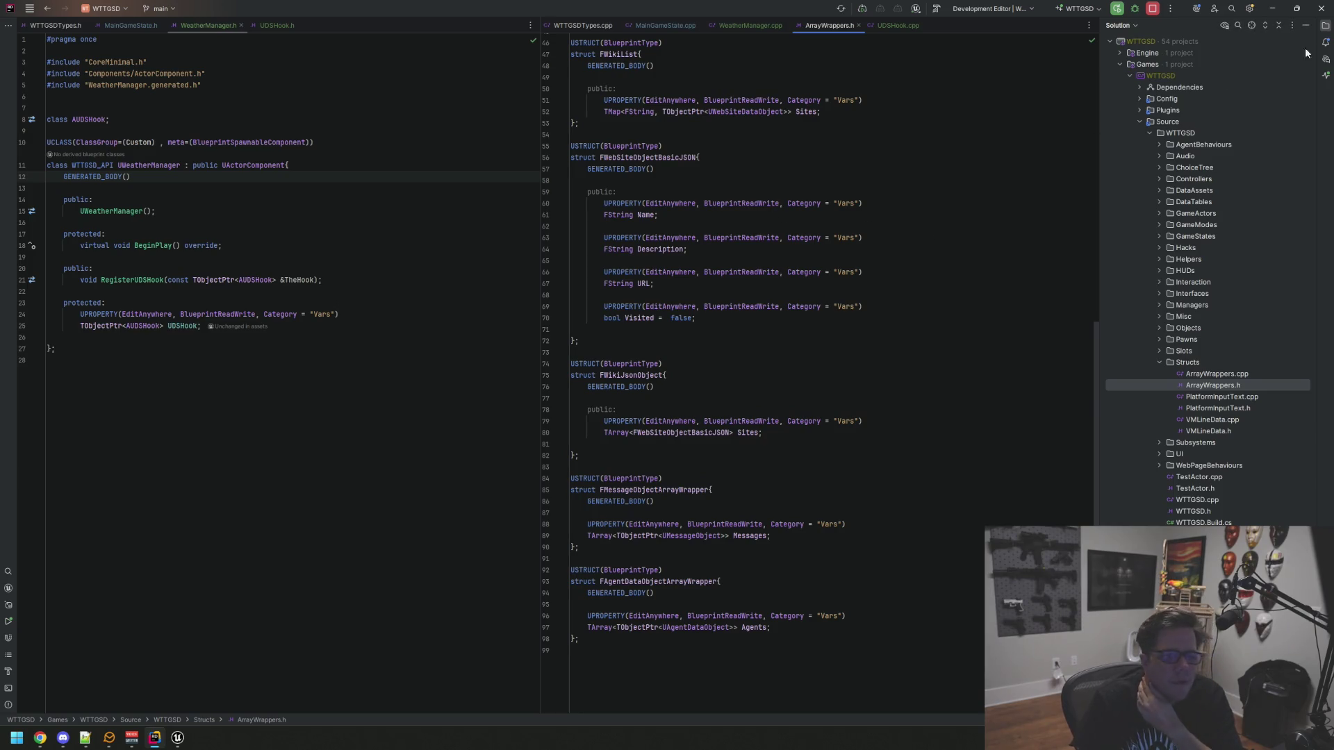
left_click(1326, 26)
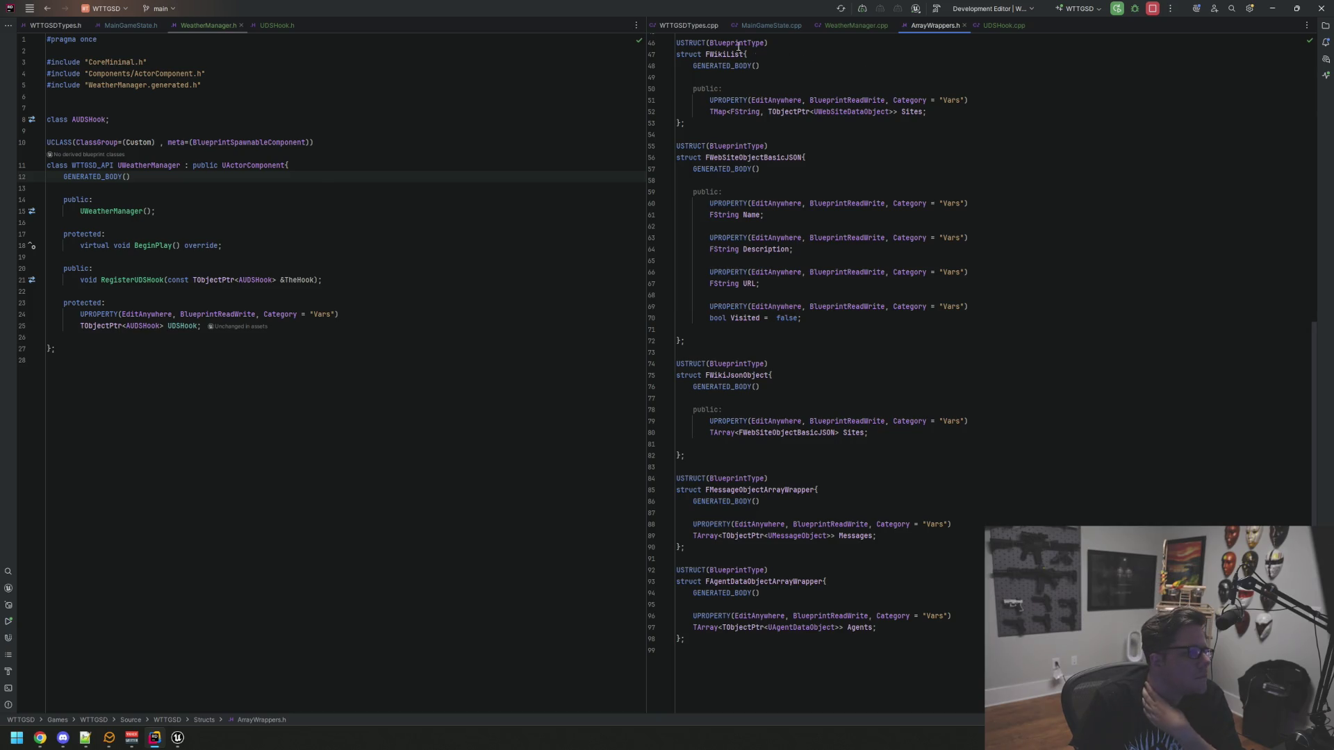
left_click(208, 26)
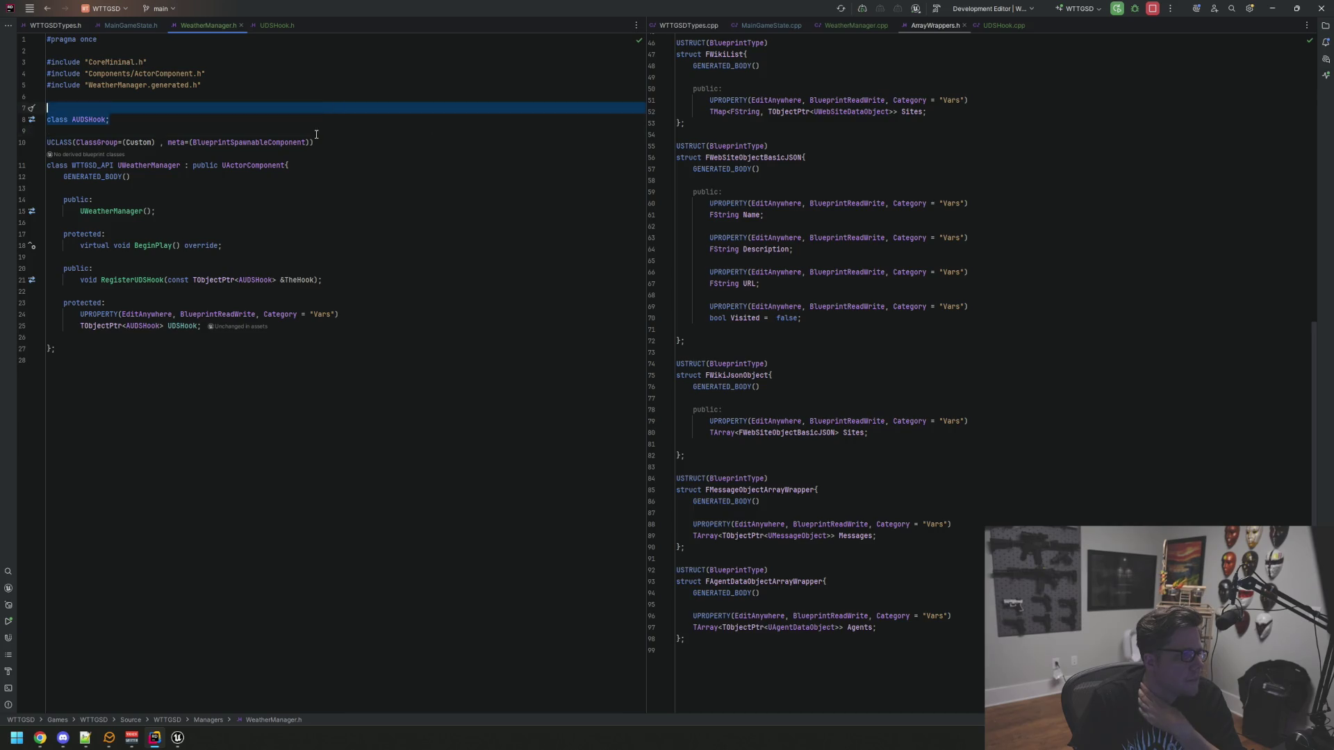
left_click(394, 120)
left_click(431, 107)
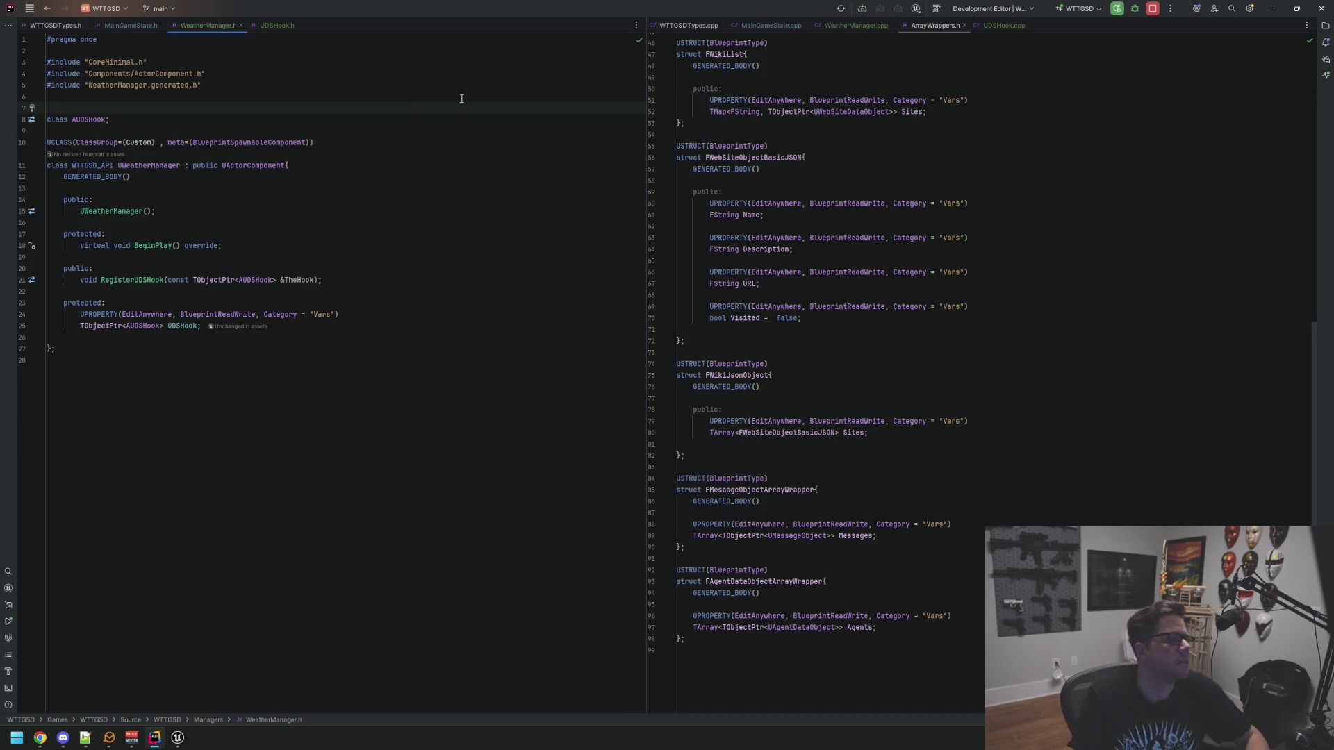
Insert blank lines and move them above the AUDSHook declaration
key("Down")
key("Down")
key("Return")
key("Return")
key("Up")
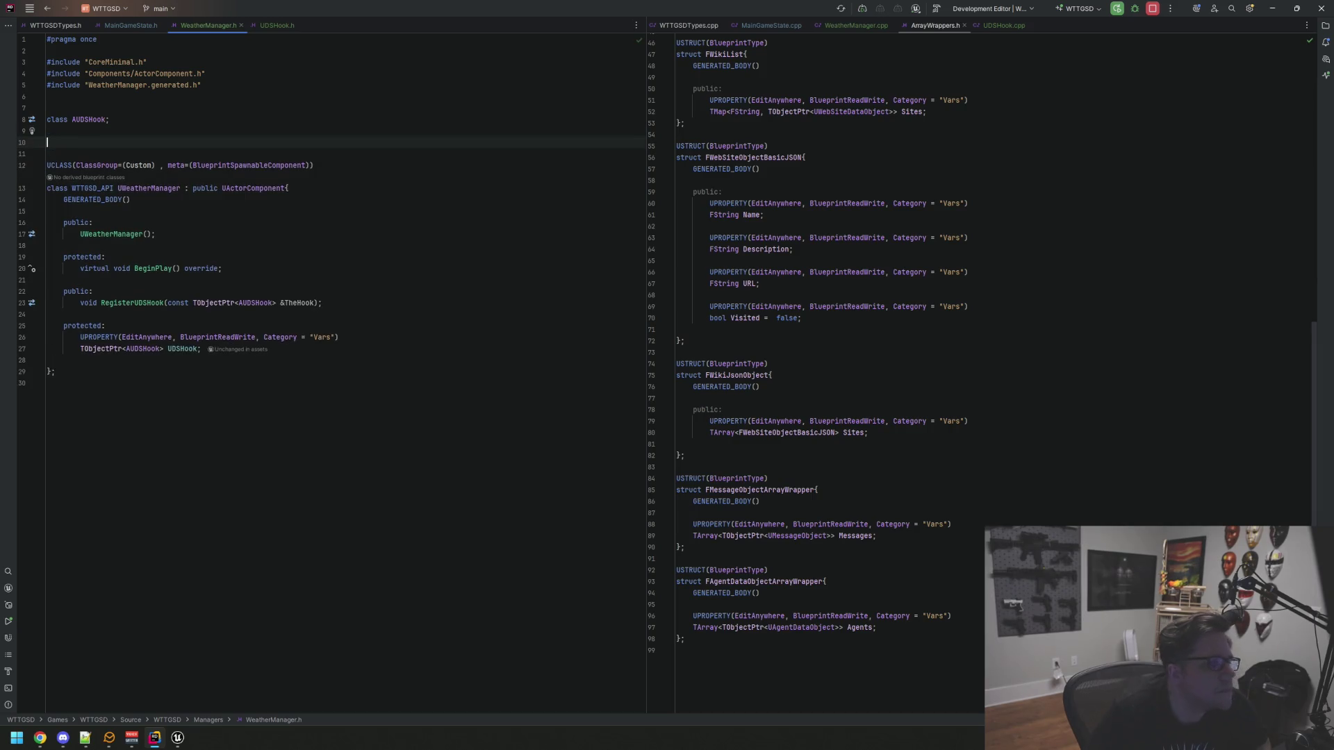
key("Down")
key("Up")
key("Down")
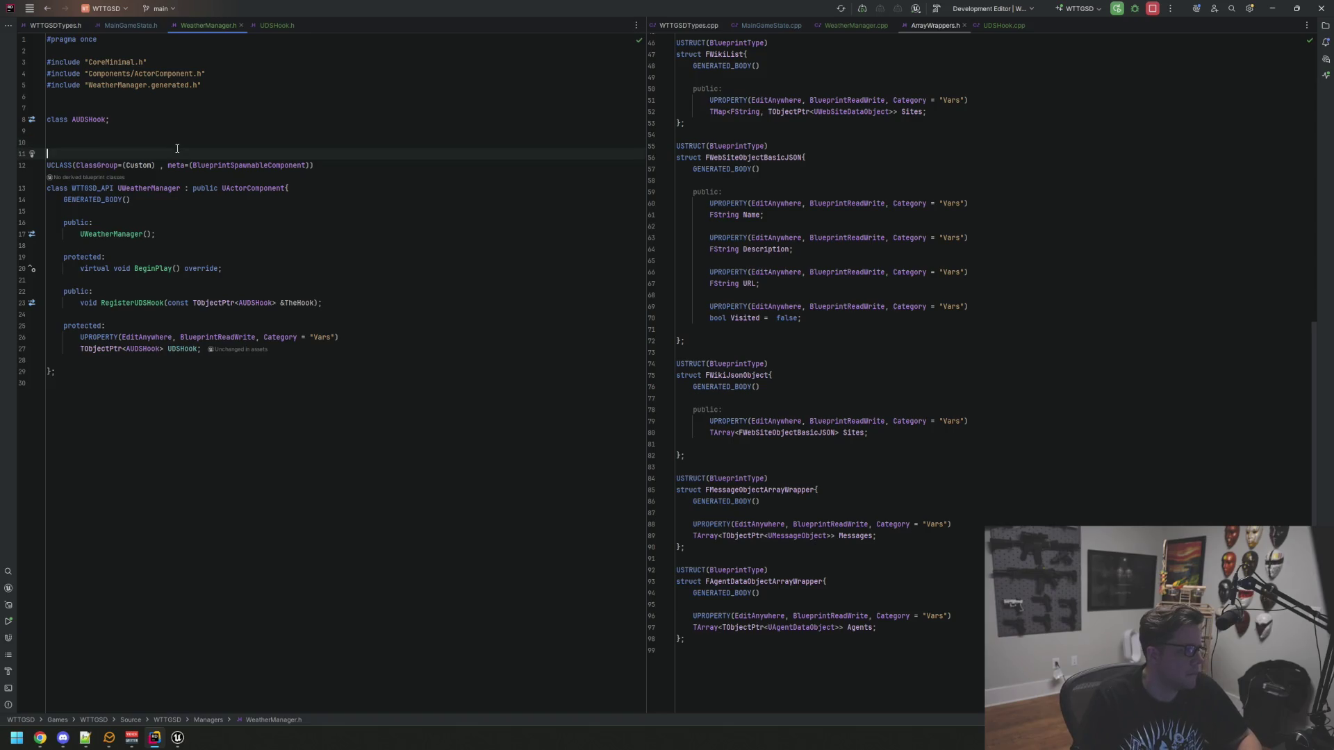
left_click(186, 146)
key("Down")
key("shift+Up")
key("alt+shift+Up")
key("alt+shift+Up")
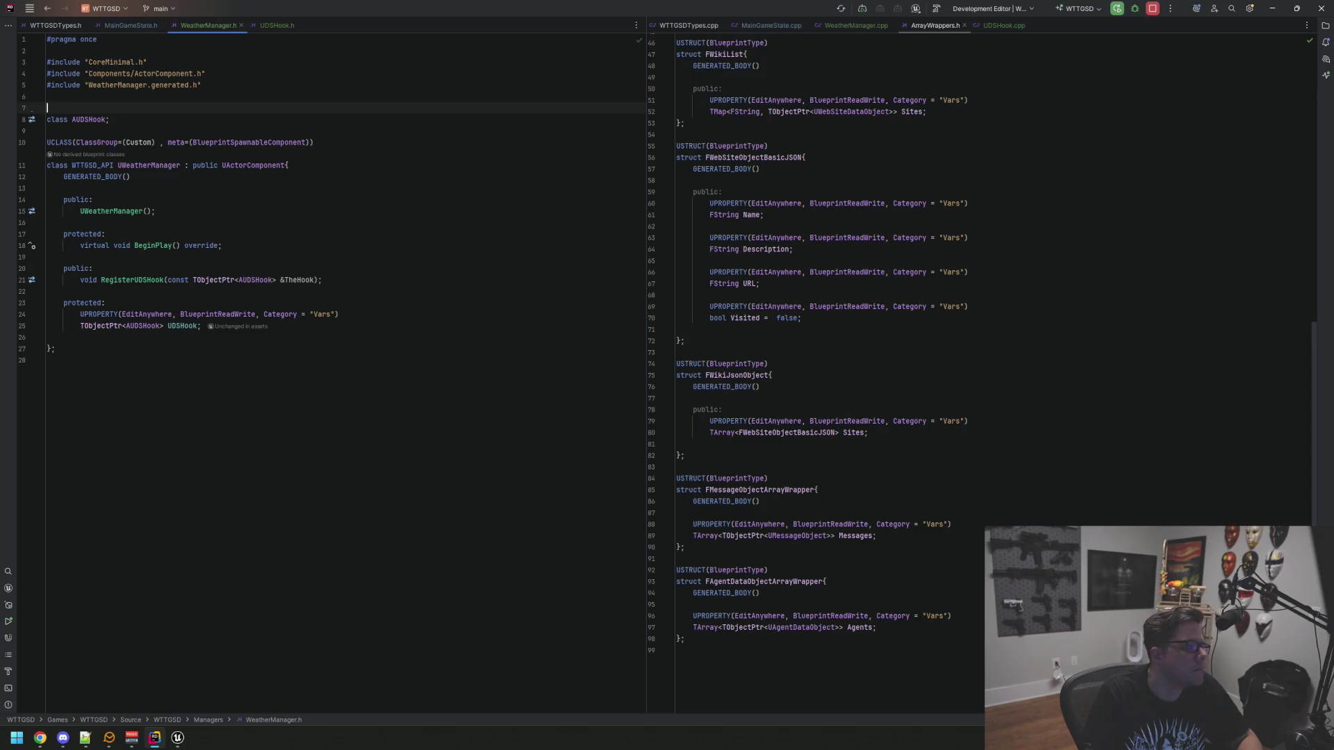
Insert a USTRUCT template named FUDSSettings above AUDSHook
type("USTR")
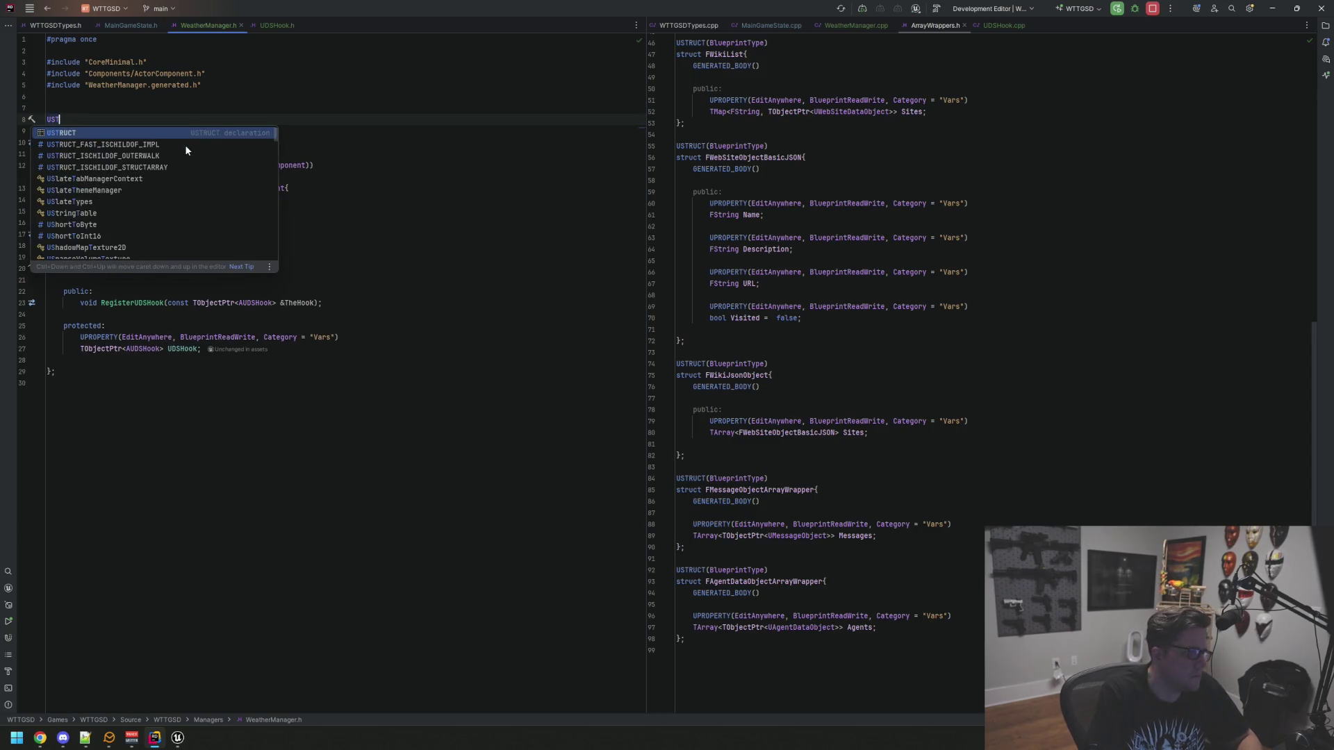
key("Return")
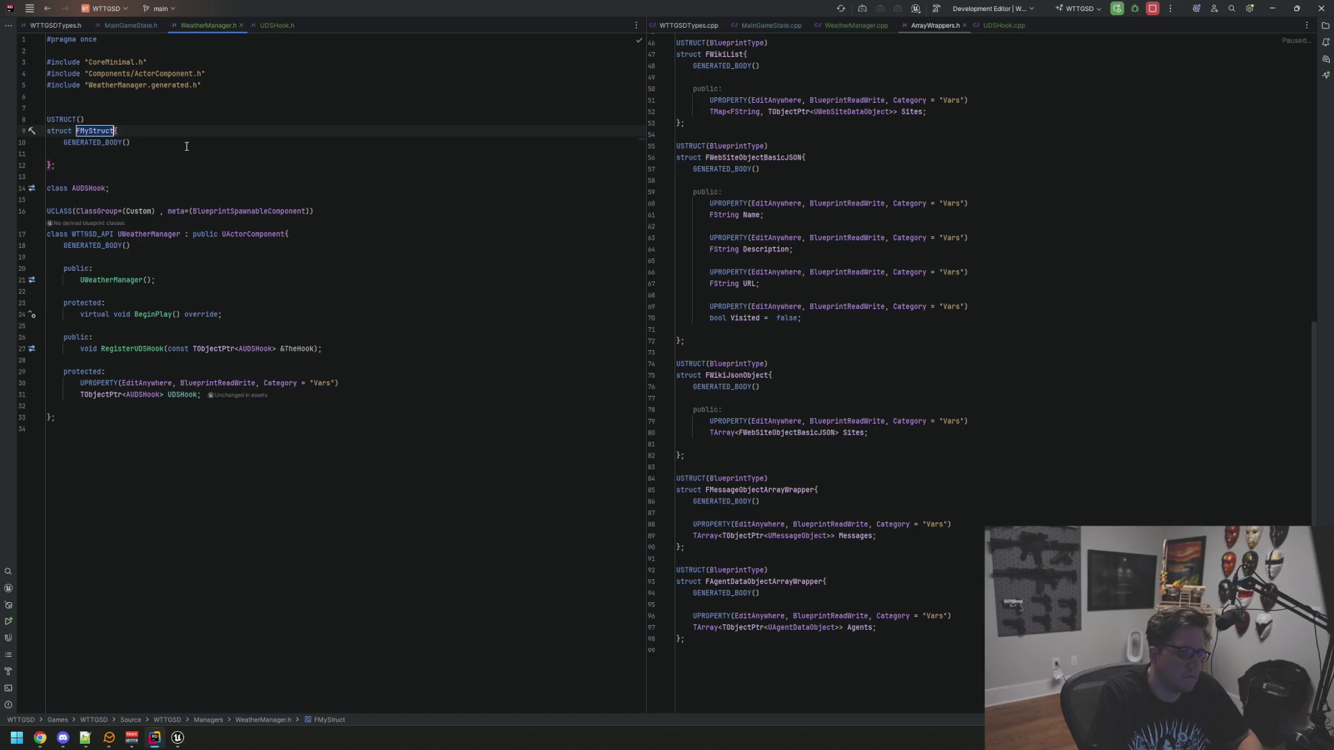
type("FUDS")
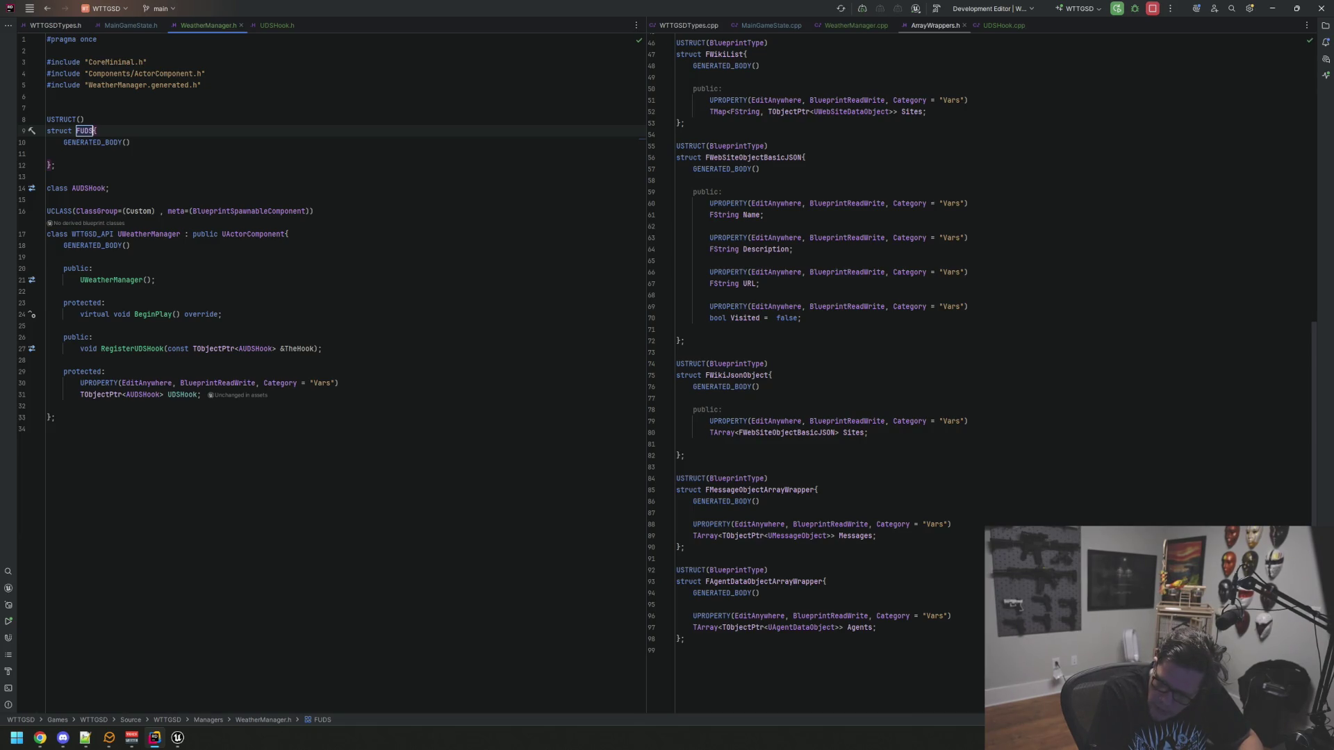
type("Settings")
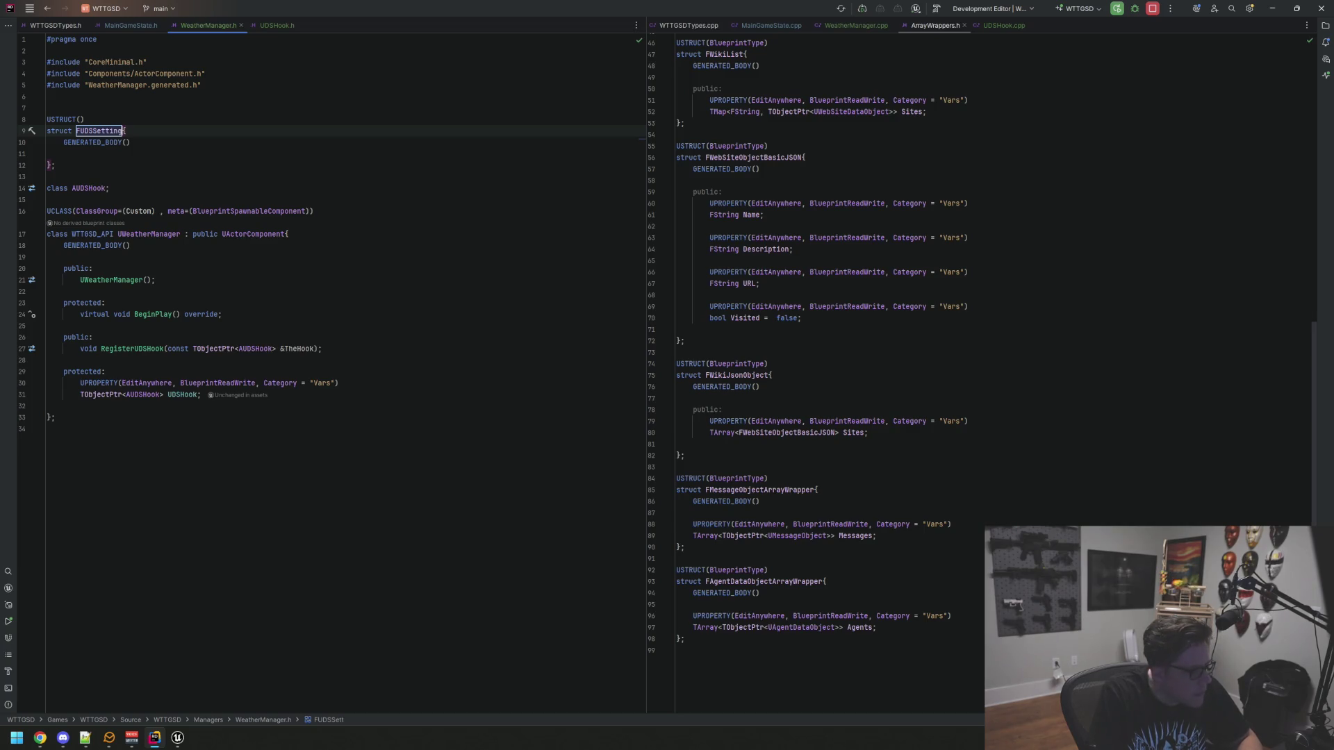
key("Down")
key("Down")
key("Down")
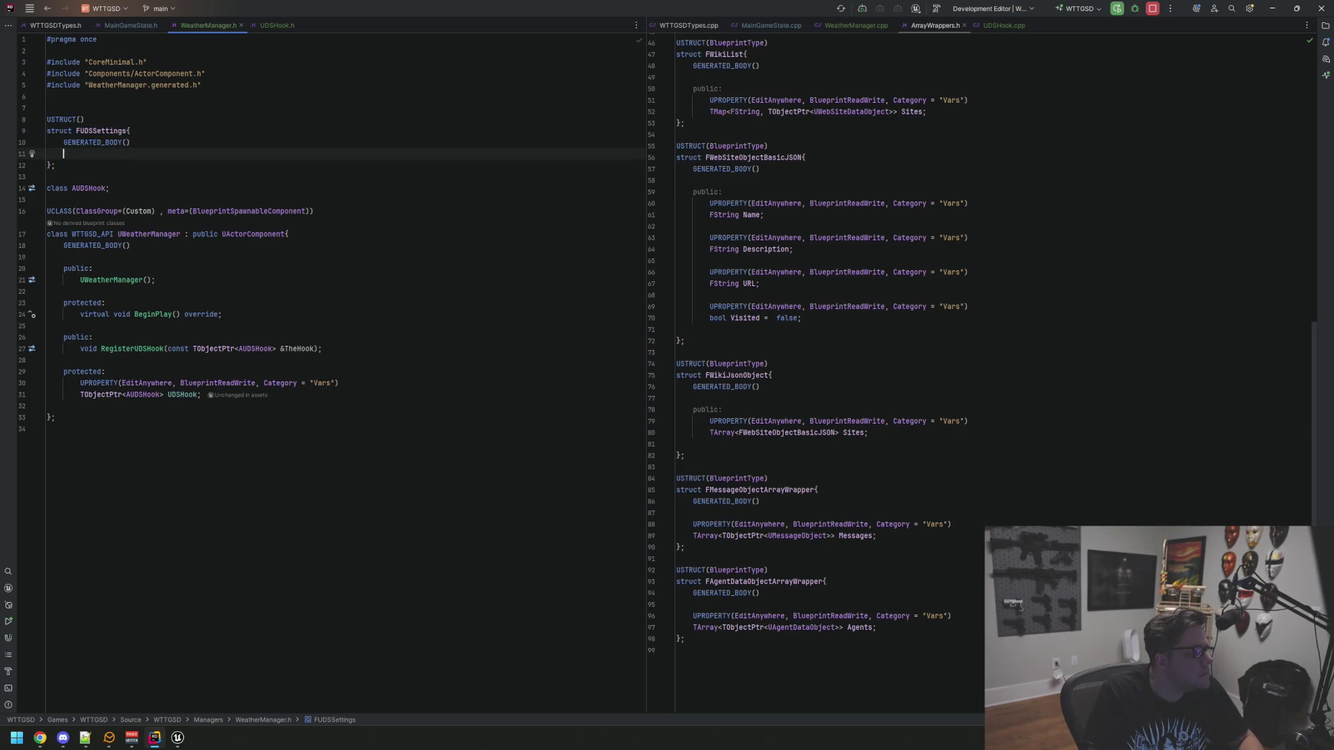
left_click(63, 153)
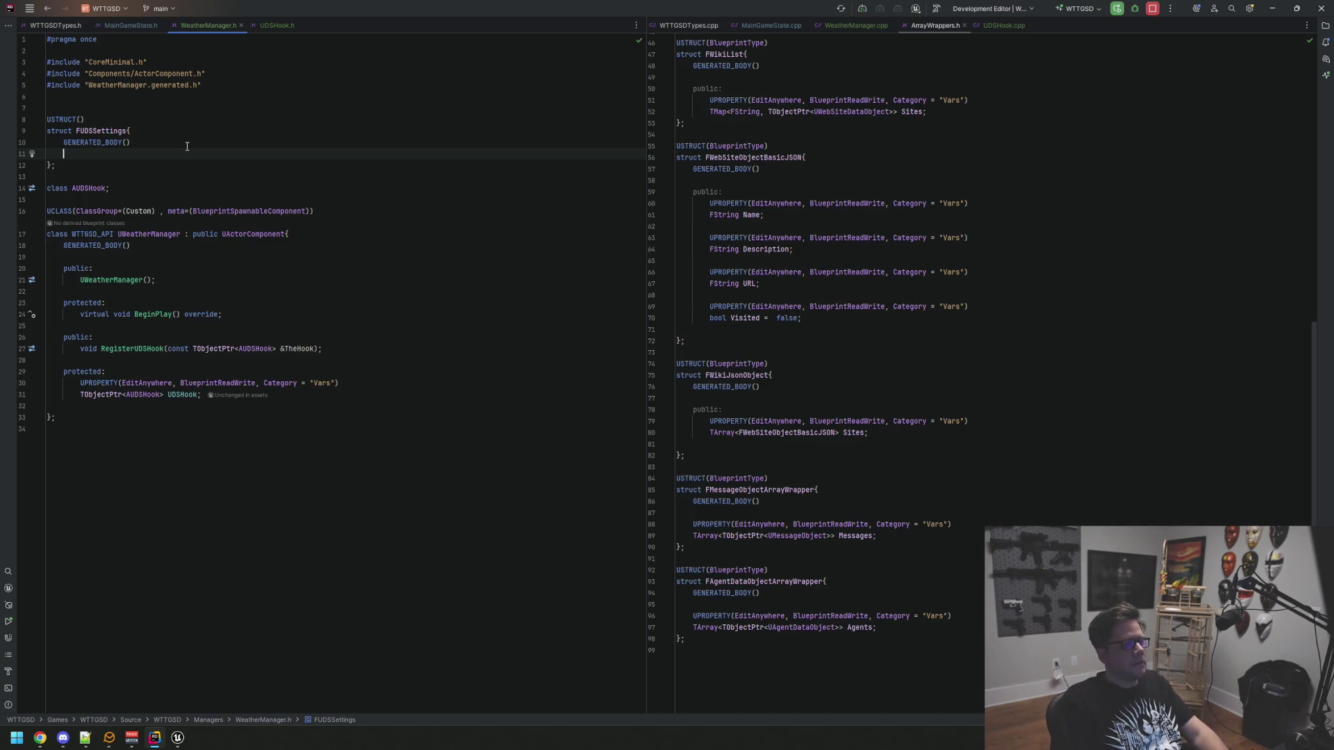
Add BlueprintType and Blueprintable specifiers to the FUDSSettings USTRUCT
left_click(162, 119)
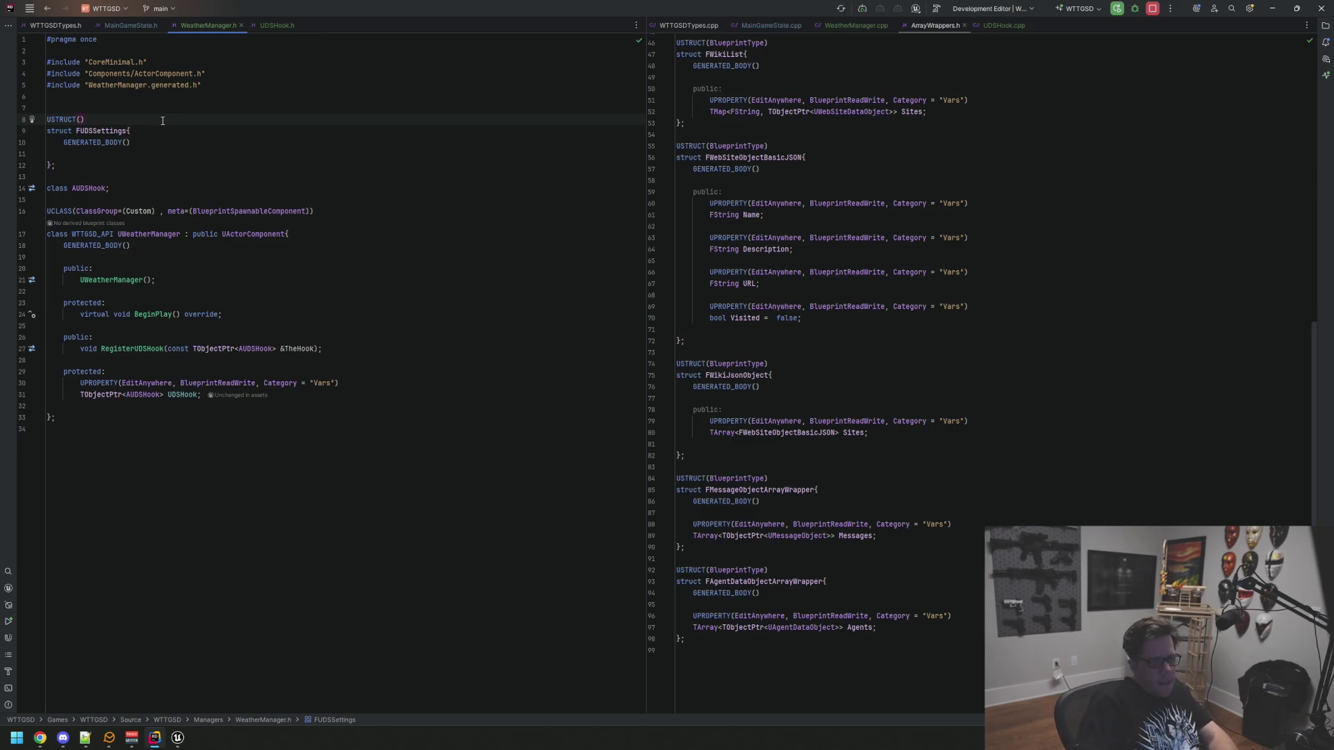
type("Blueprint")
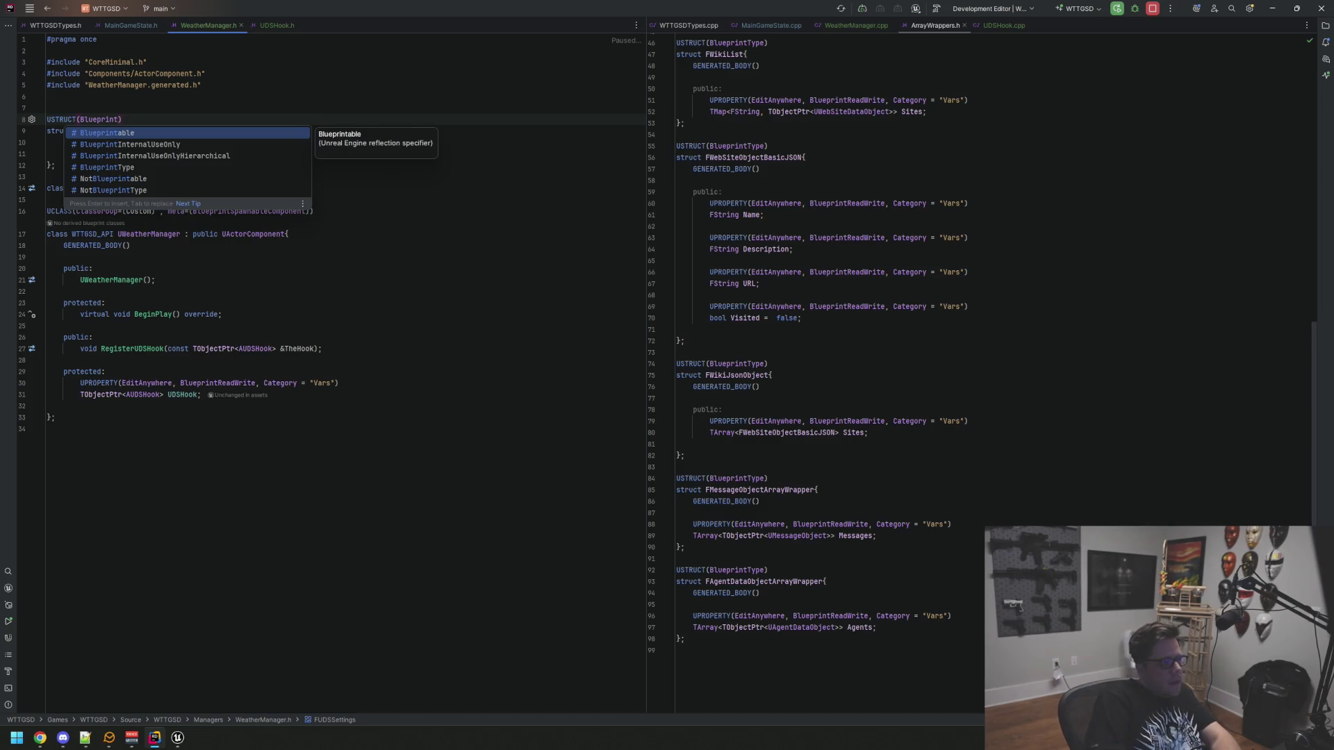
key("Down")
key("Down")
key("Down")
key("Return")
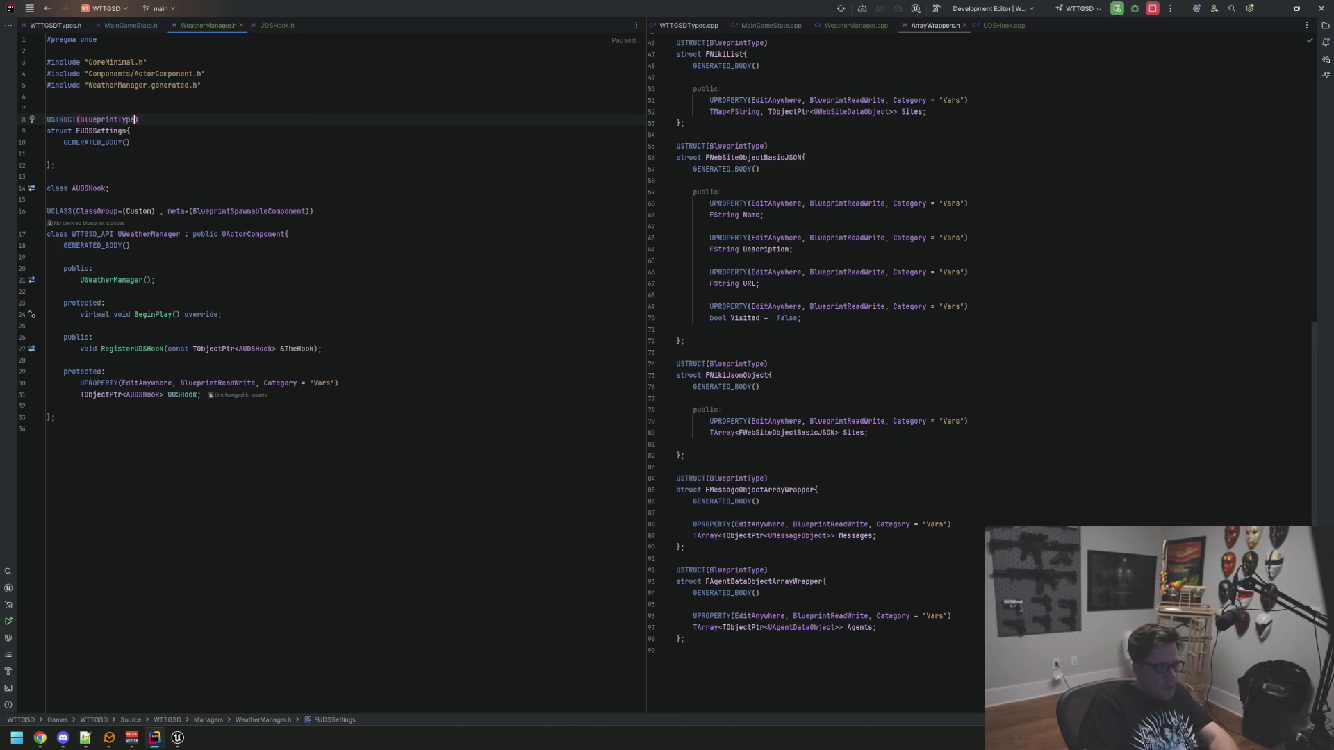
type(", Bluep")
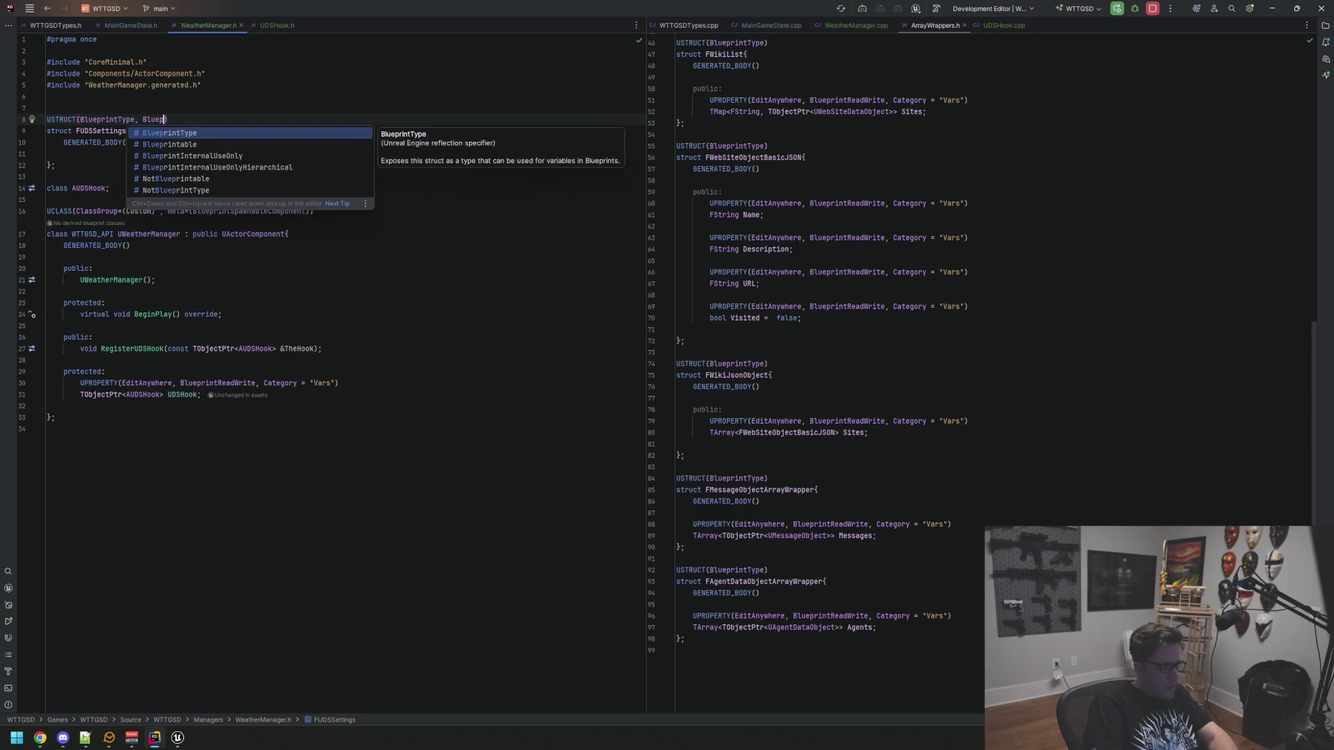
key("Down")
key("Return")
Add a public: section with UPROPERTY(EditAnywhere, BlueprintReadWrite, Category="Vars") in the struct
left_click(131, 142)
key("Return")
key("Return")
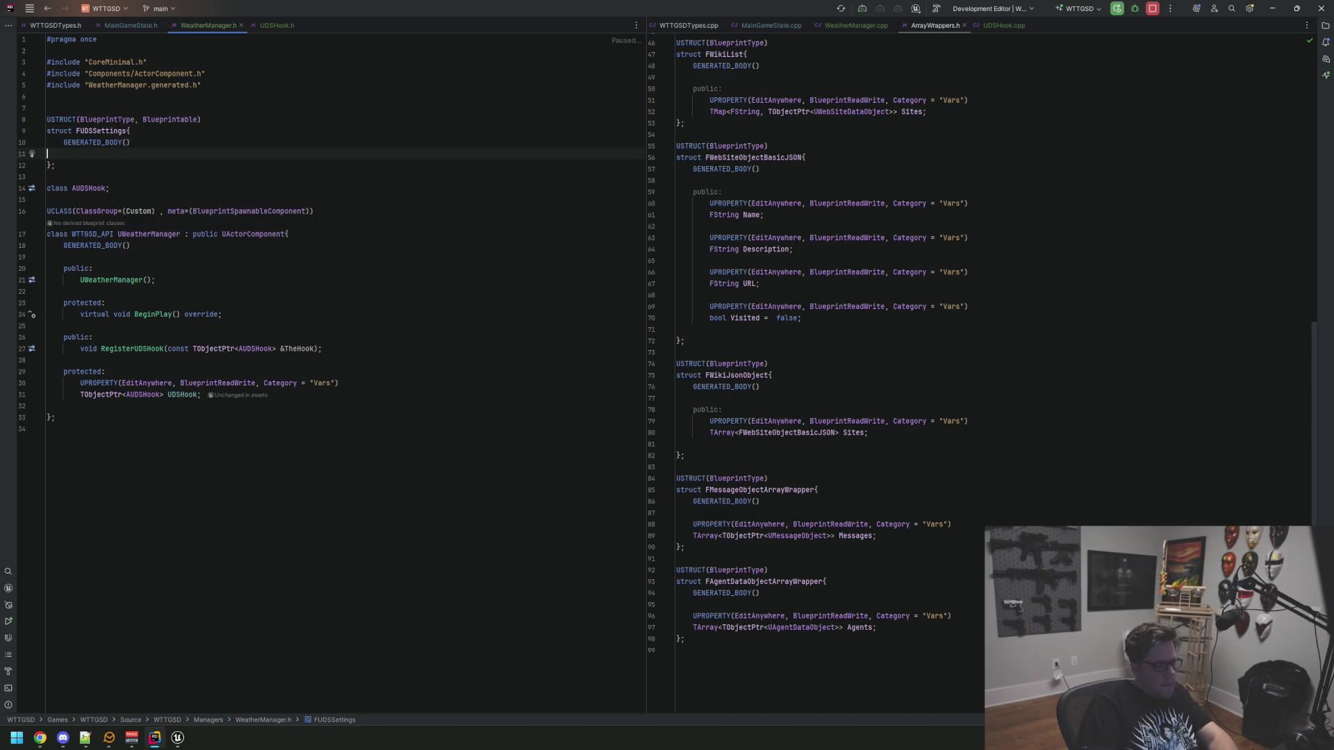
key("Tab")
type("public:")
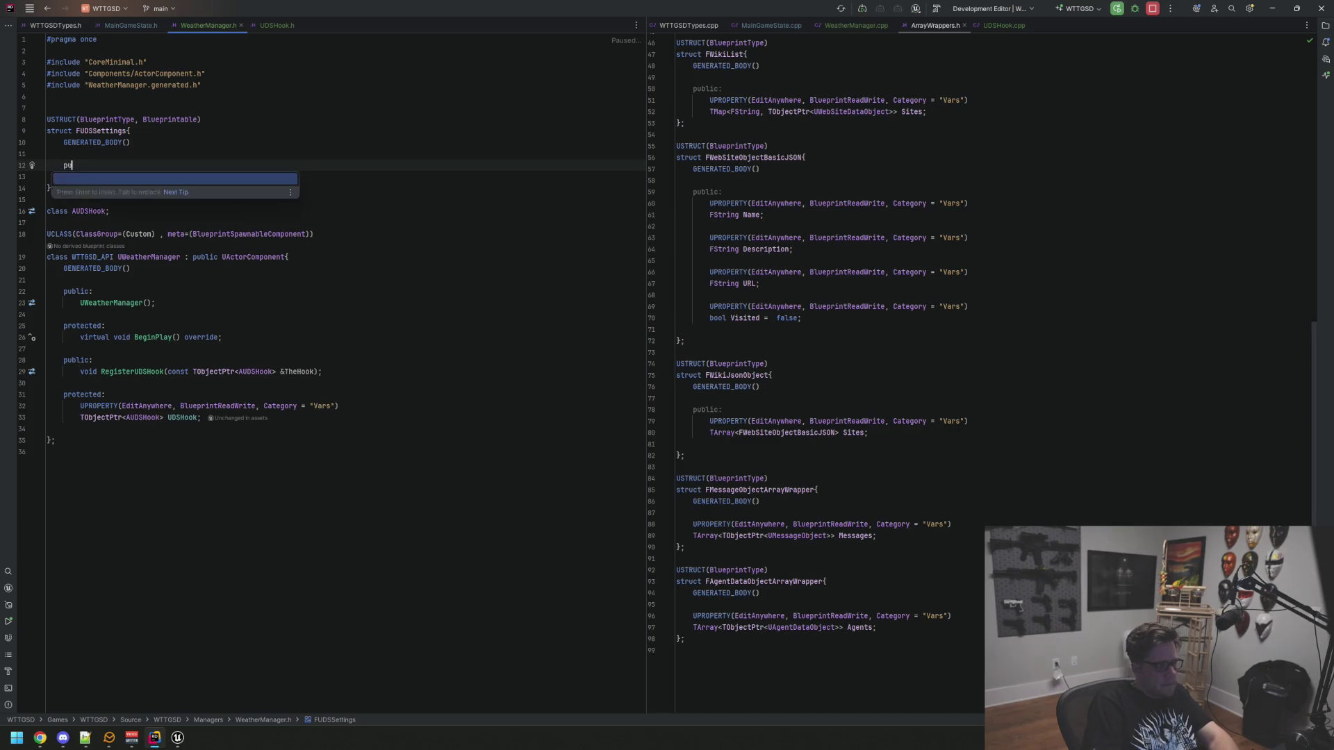
key("Return")
type("UPROPERTY(EditAnywhere, Blueprin")
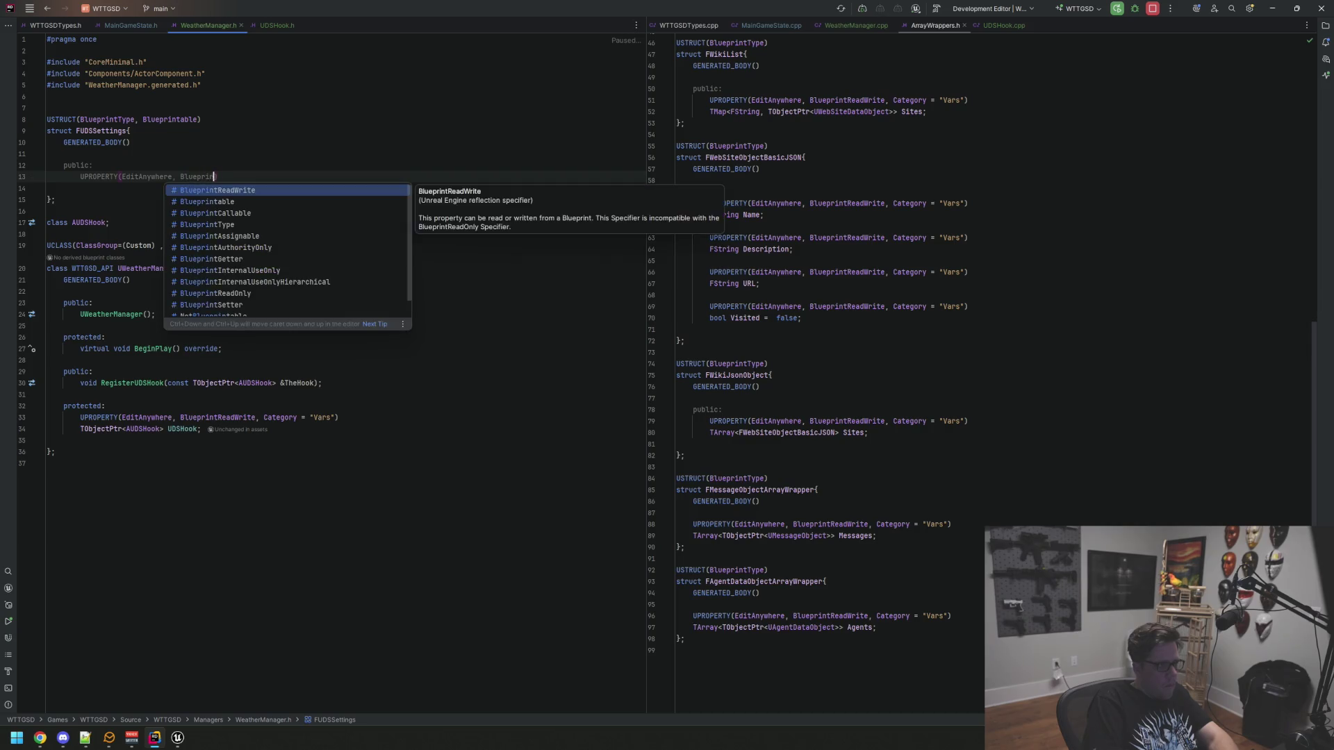
key("Return")
type(", Ca")
key("Return")
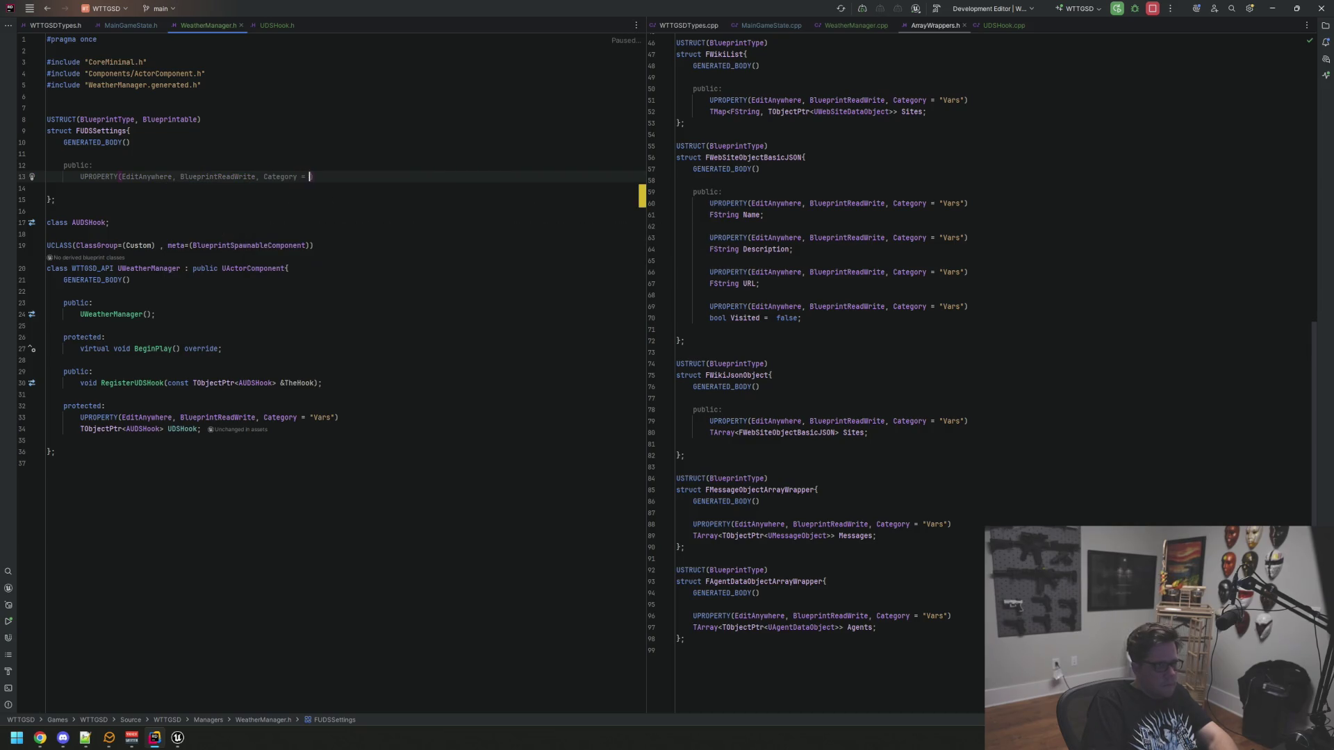
type("Vars\")")
Declare float NightBrightness with a default of 0.0f under the UPROPERTY
key("Return")
type("float ")
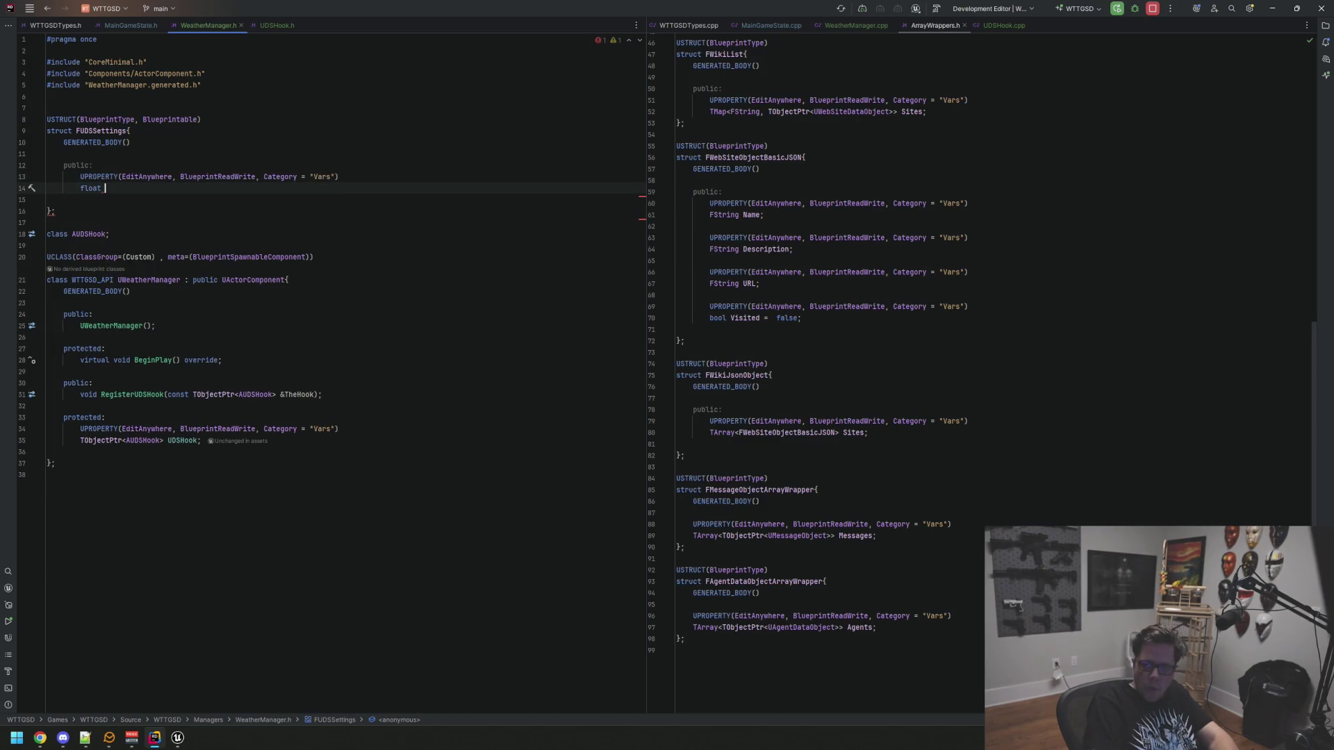
type("Nigh")
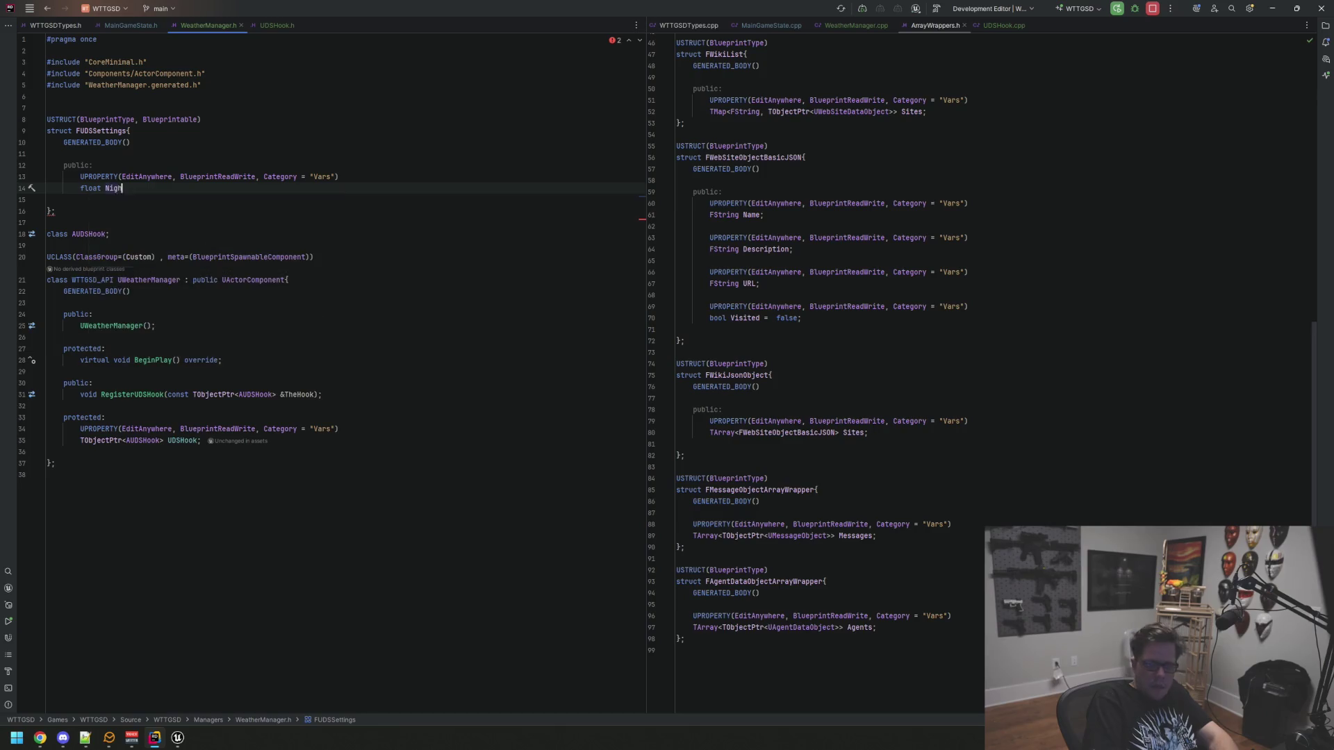
type("tBrightness;")
key("BackSpace")
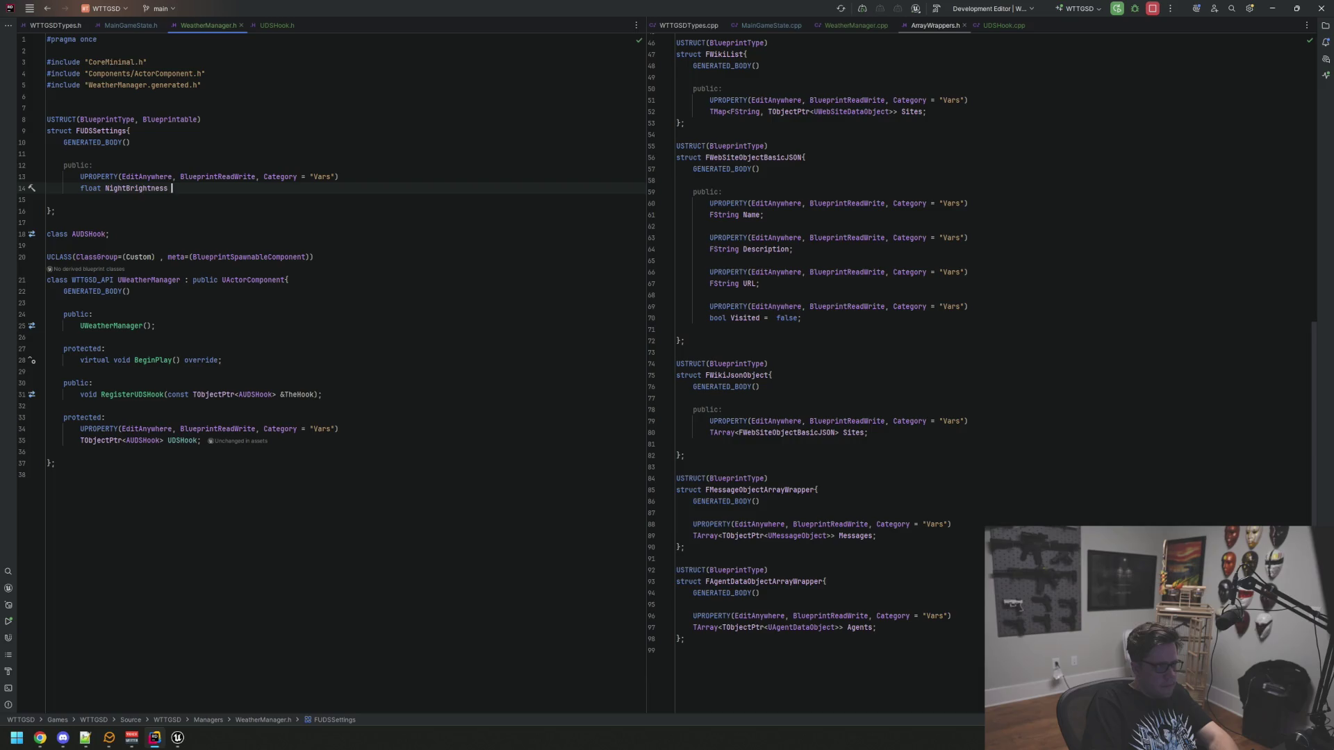
type("0.0f;")
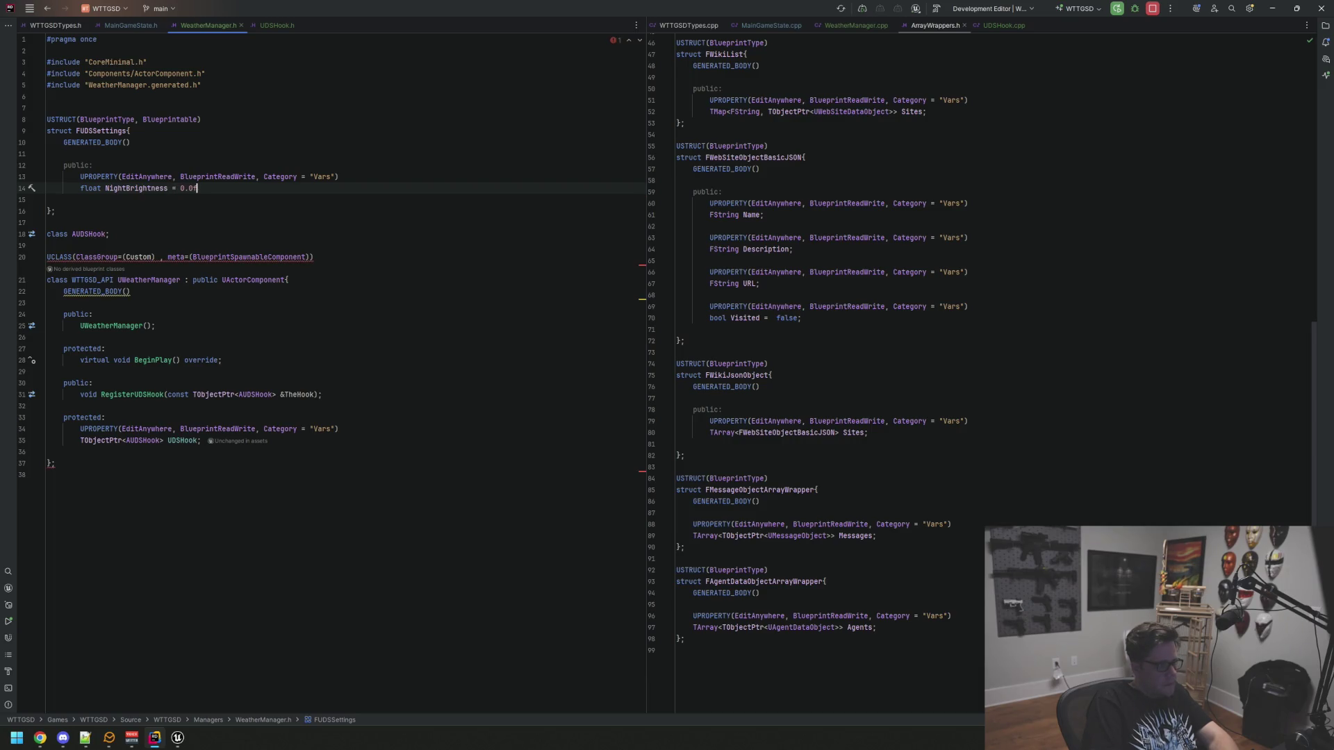
key("Up")
key("Down")
key("Down")
key("Return")
key("Return")
key("BackSpace")
key("BackSpace")
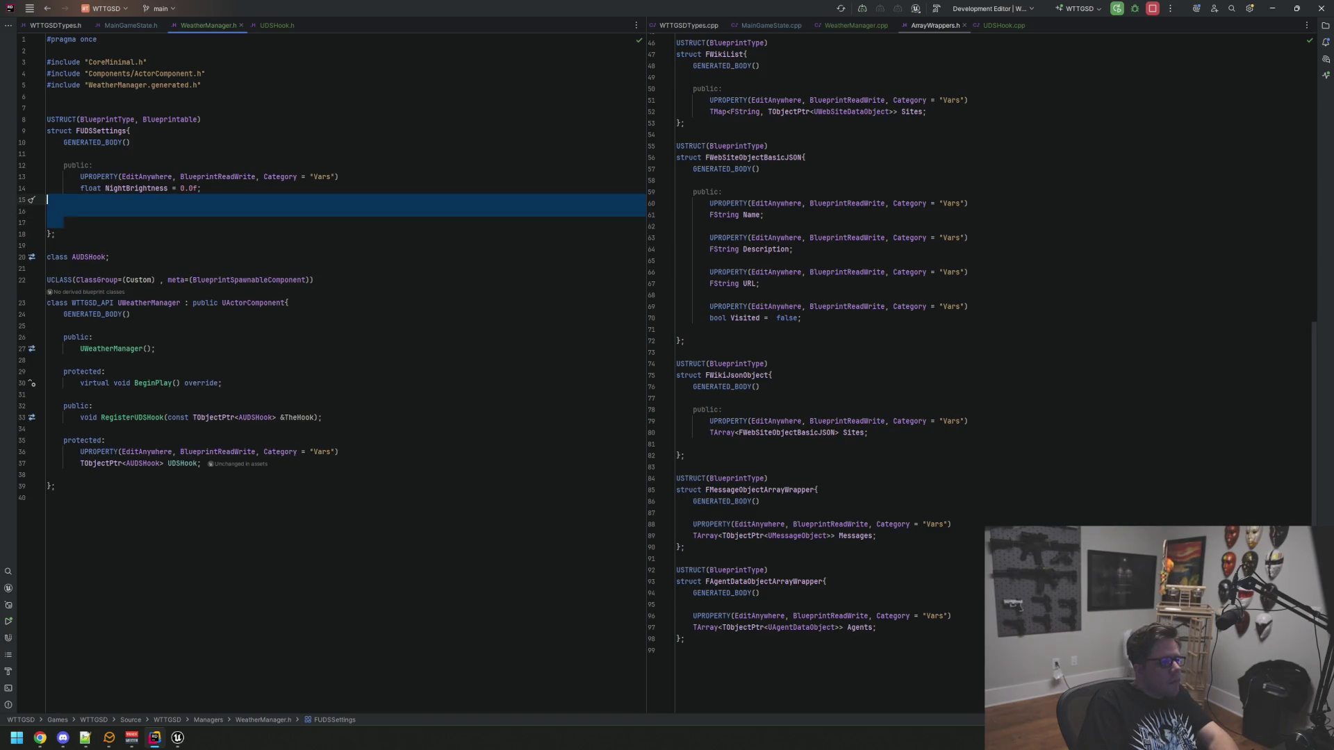
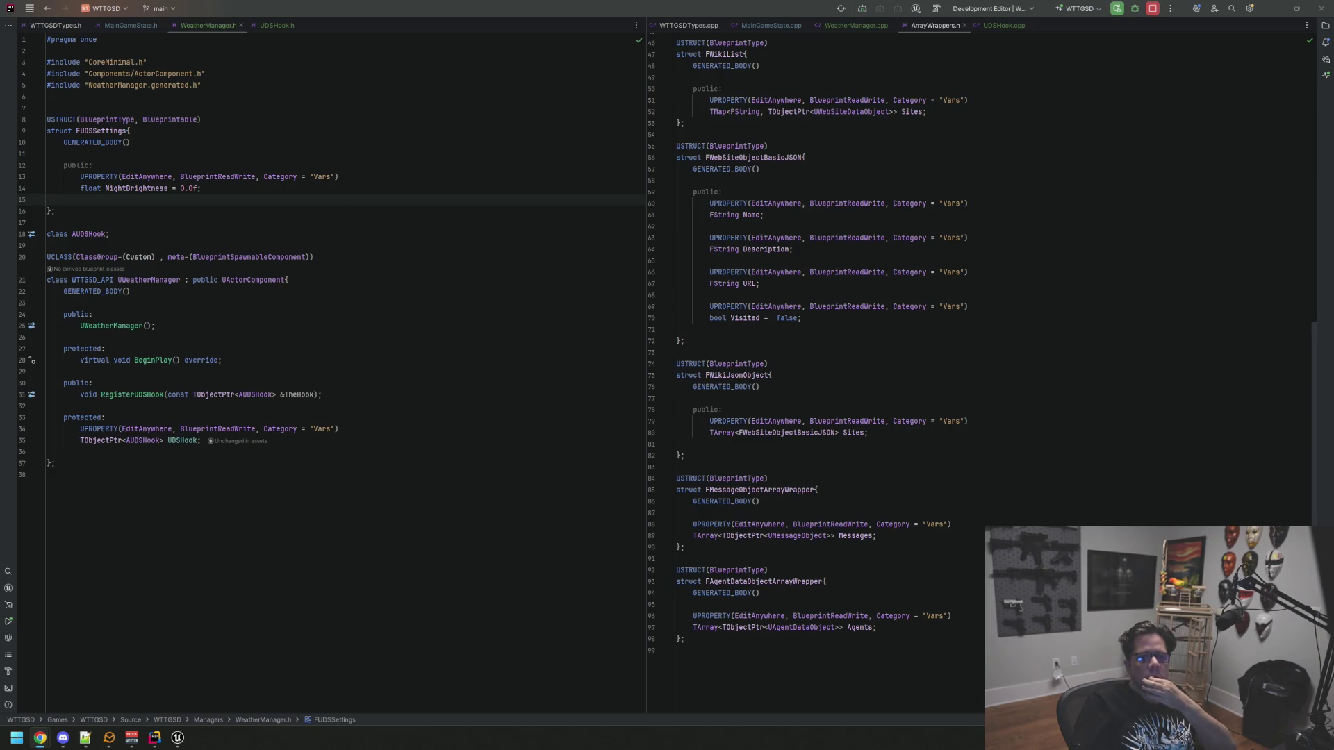
Close ArrayWrappers.h and show UDSHook.h beside UDSHook.cpp, with the caret near the header's class end
left_click(1051, 134)
scroll(973, 104, "up", 8)
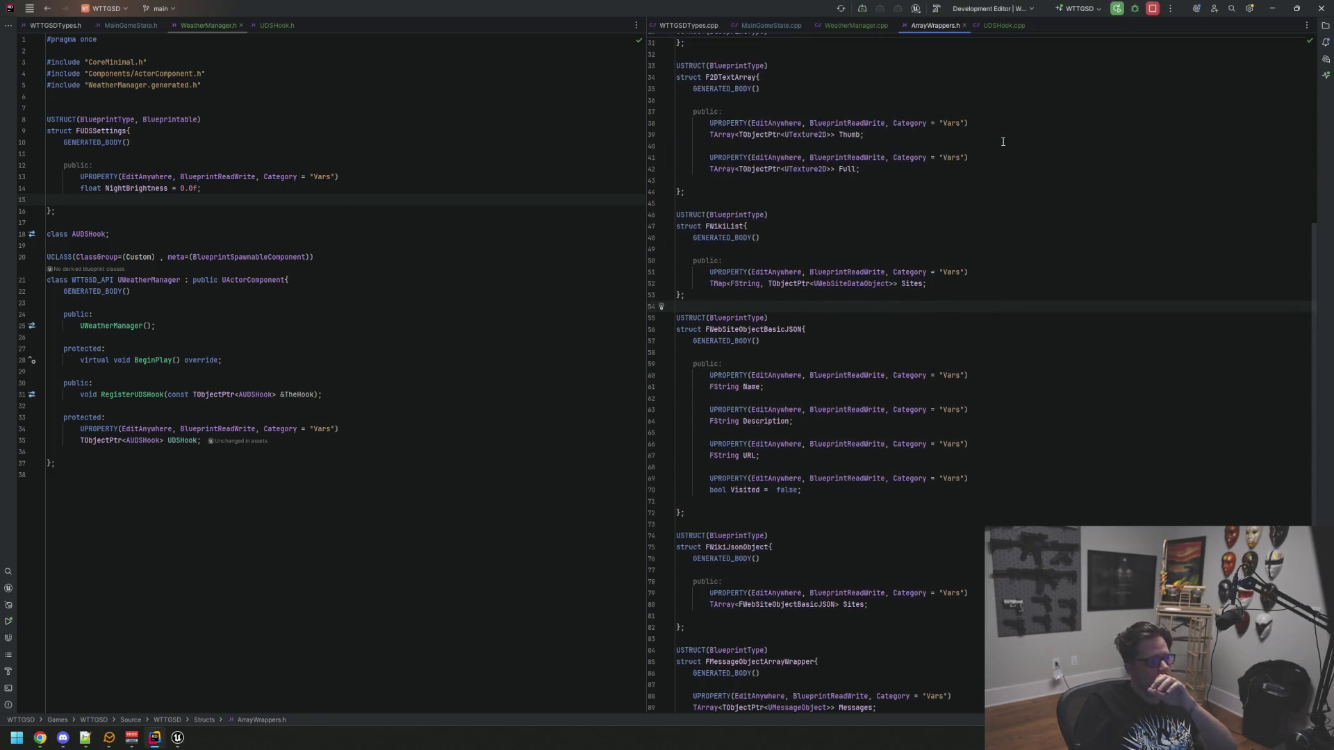
middle_click(924, 27)
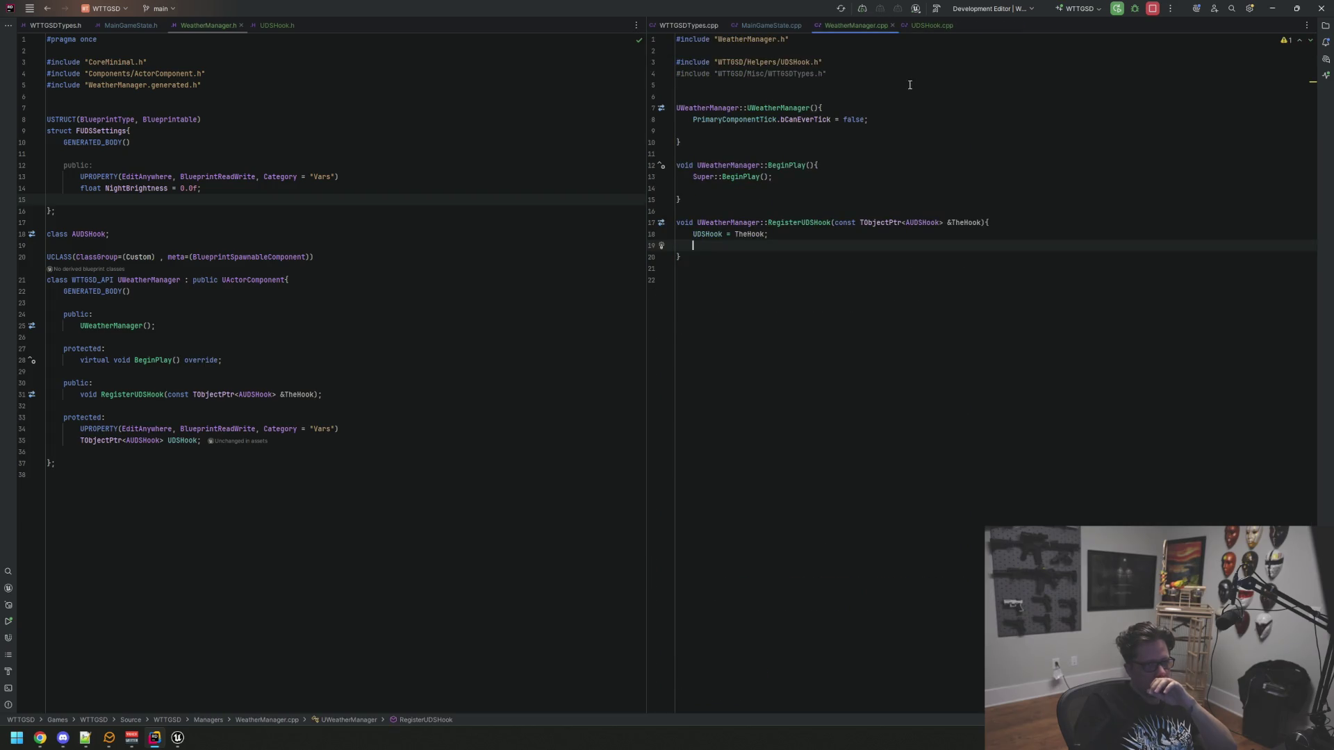
left_click(928, 26)
left_click(276, 25)
left_click(428, 109)
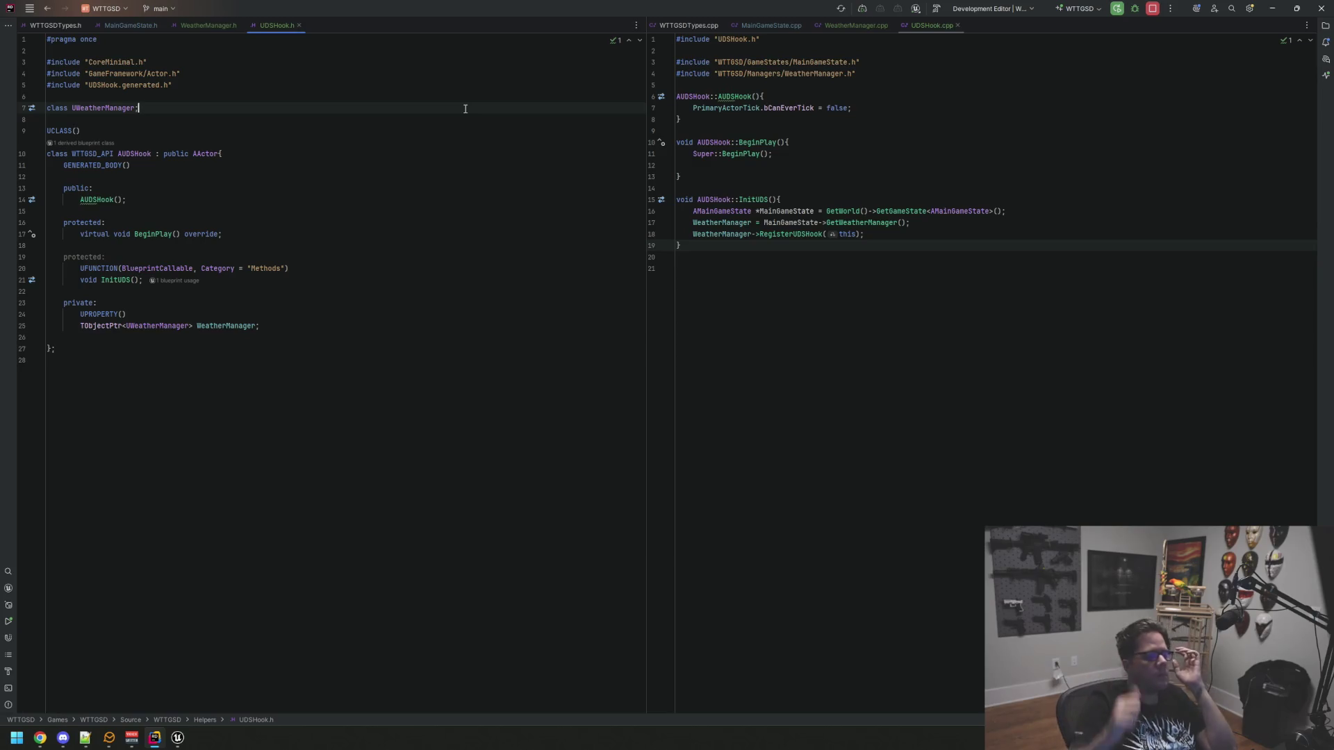
left_click(432, 257)
Add a public: section after the constructor declaration in UDSHook.h
left_click(426, 316)
key("Down")
key("Down")
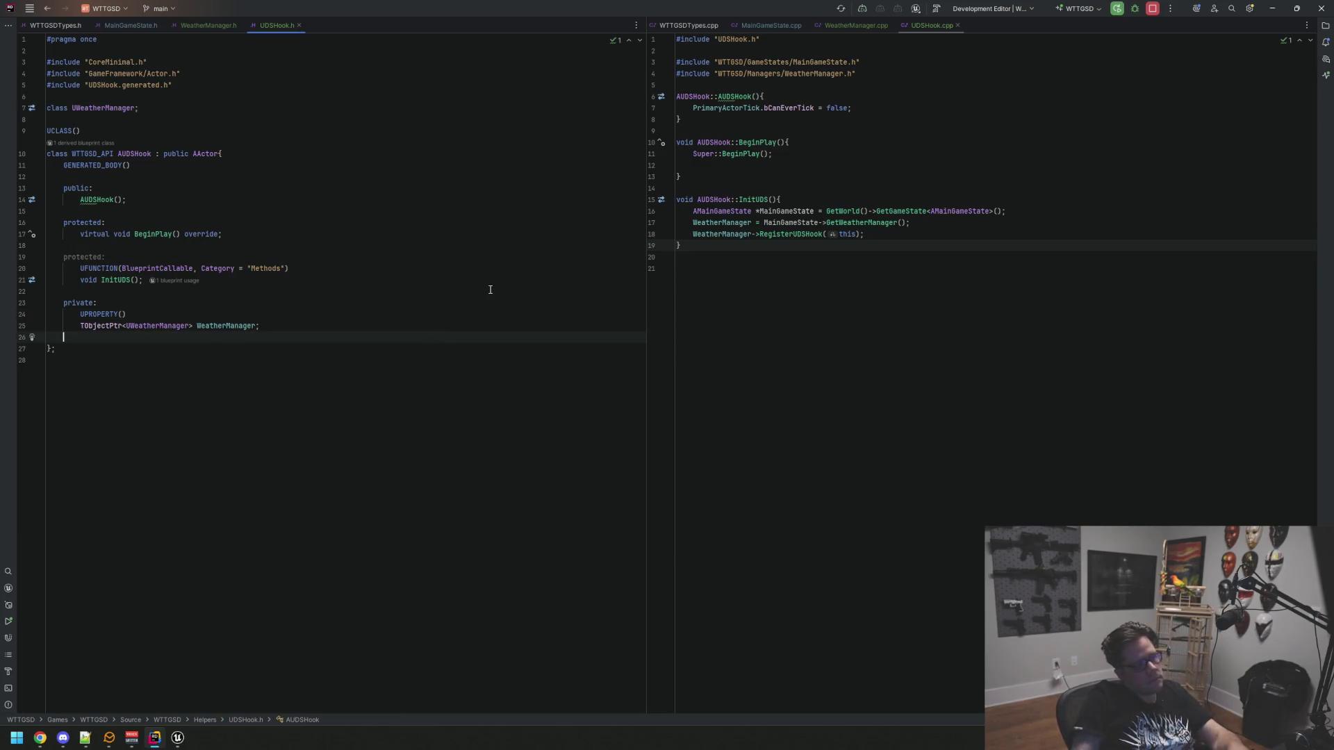
key("Up")
key("Up")
key("Up")
key("Down")
key("Down")
key("Down")
key("Down")
key("Down")
key("Up")
key("Up")
key("Up")
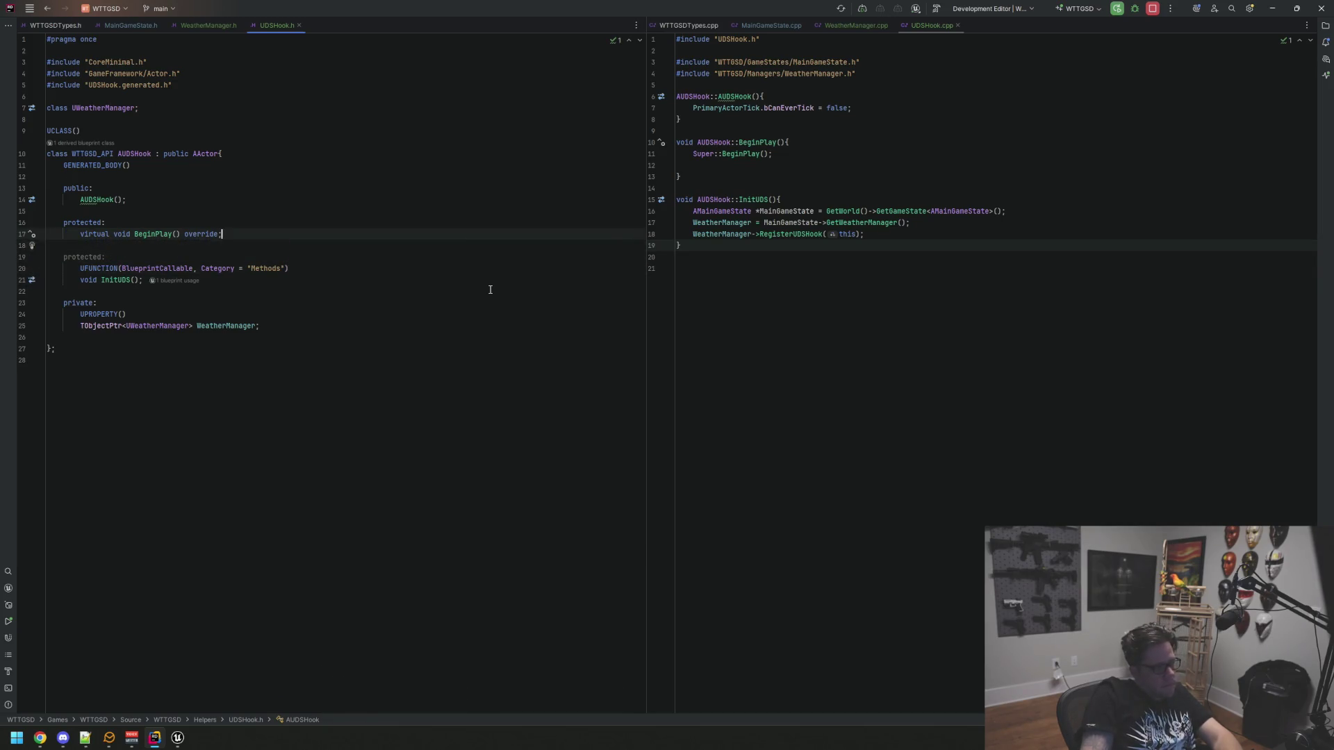
key("Return")
key("Return")
key("Up")
type("pub")
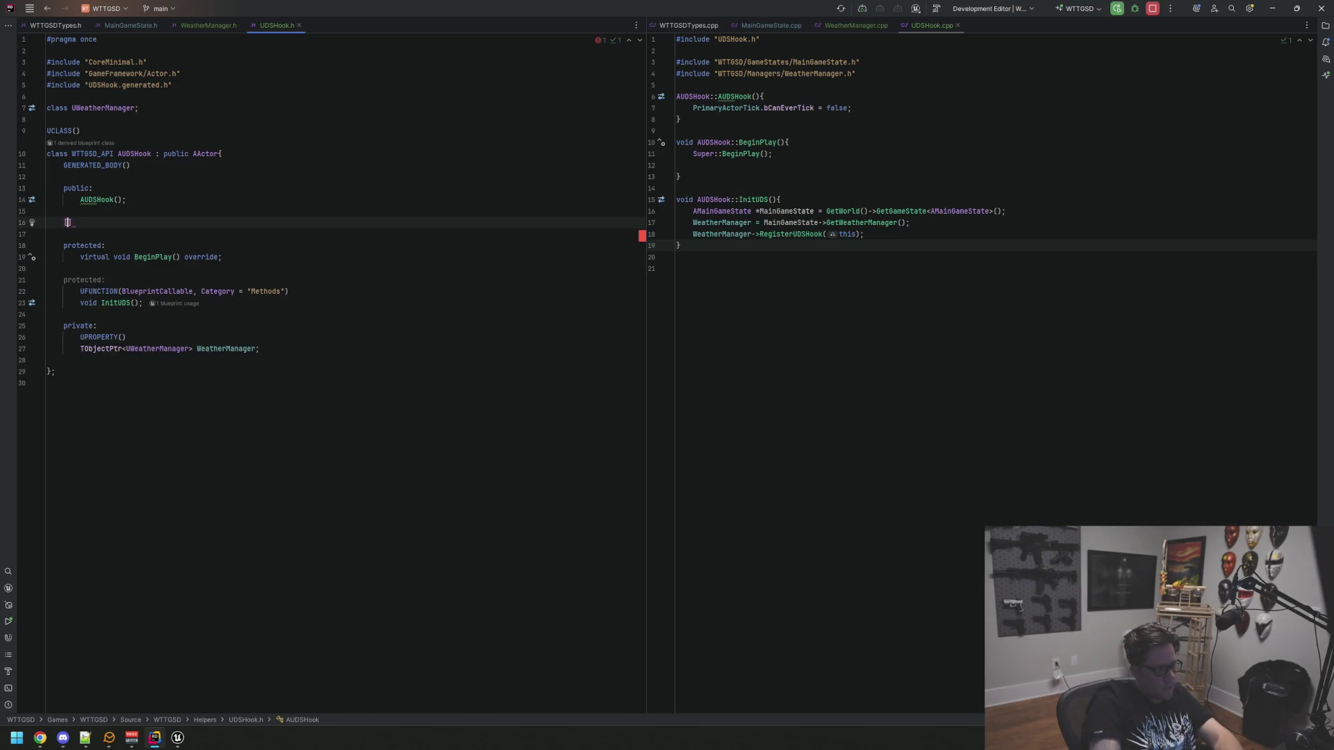
key("Return")
Add a UFUNCTION(BlueprintImplementableEvent, Category = "Methods") macro under public:
key("Return")
type("UFUN")
key("Return")
type("BlueprintIm")
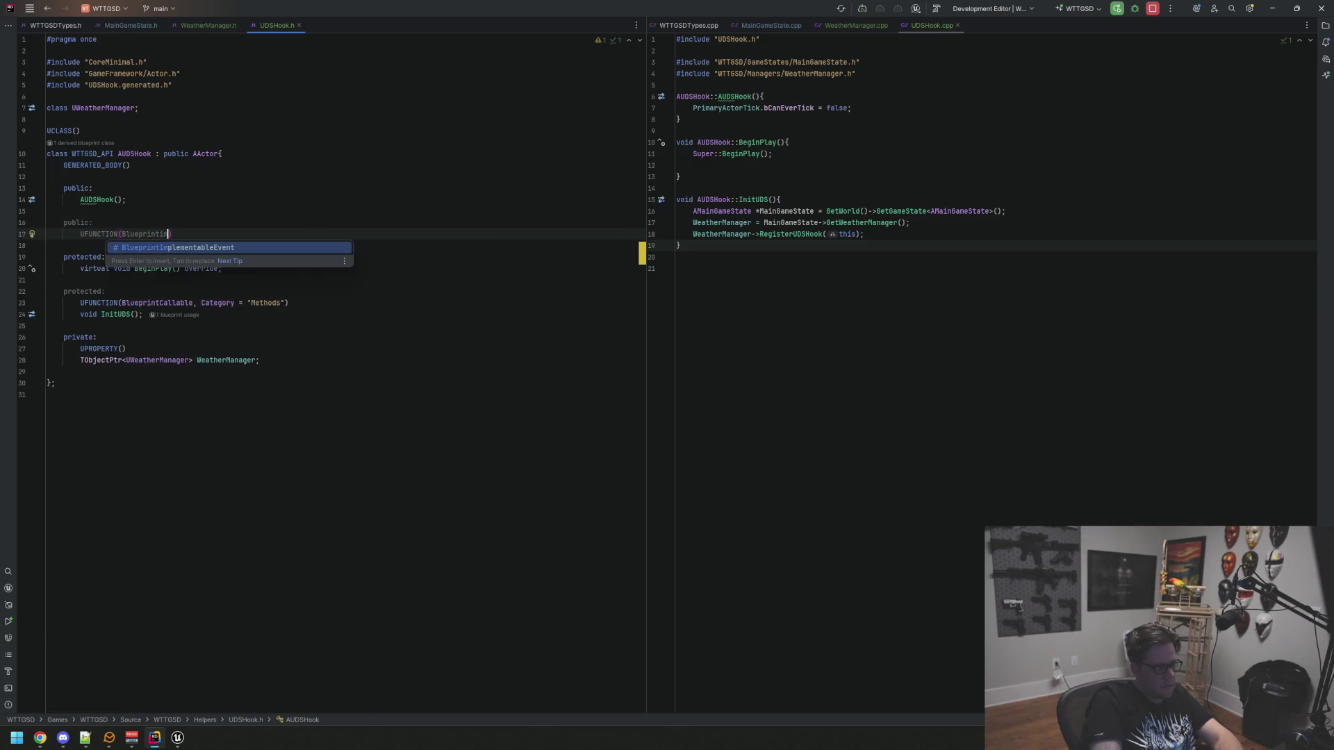
key("Return")
type(", Category = \"Meth")
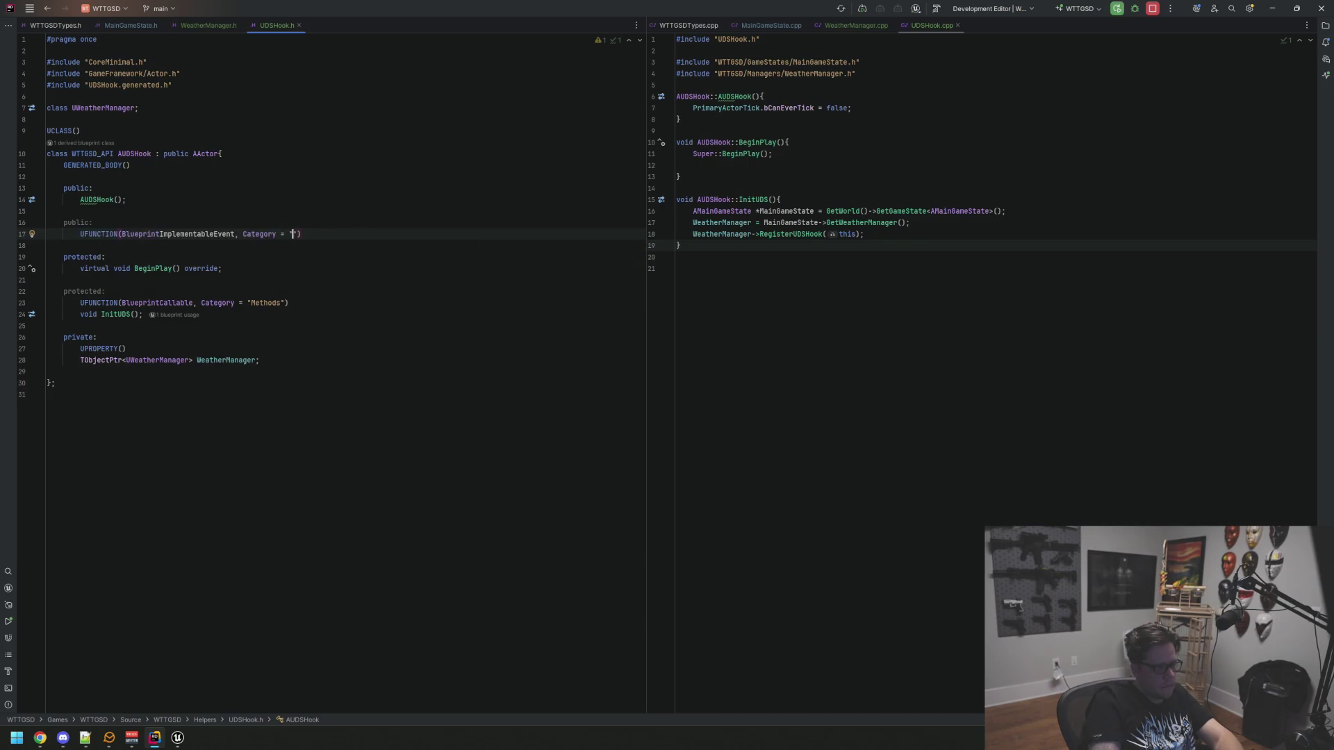
type("ods")
key("End")
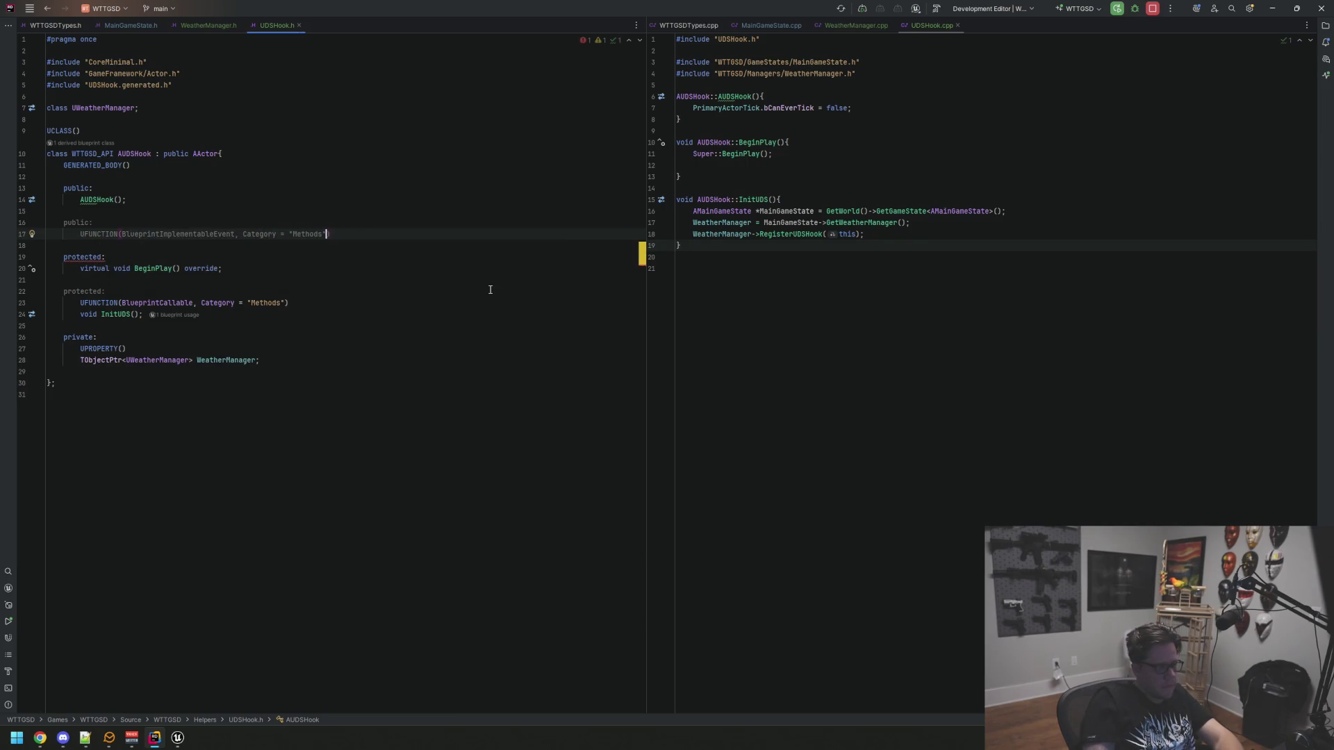
key("Return")
Declare void ApplyUDSSetting(const FUDSSettings &TheSetting), adding the WeatherManager.h include via Alt+Enter
type("void")
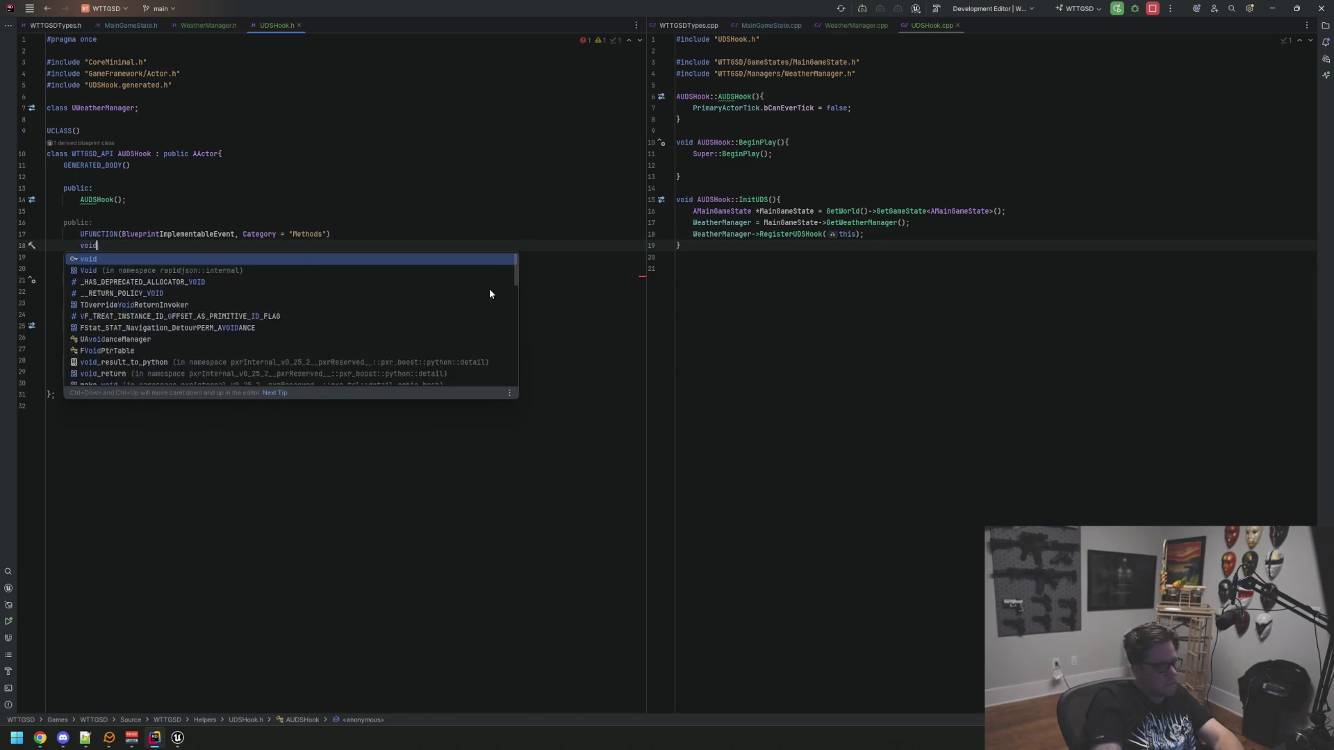
type(" ApplyUD")
type("SSetting(const")
type(" F")
type("UDSSettings")
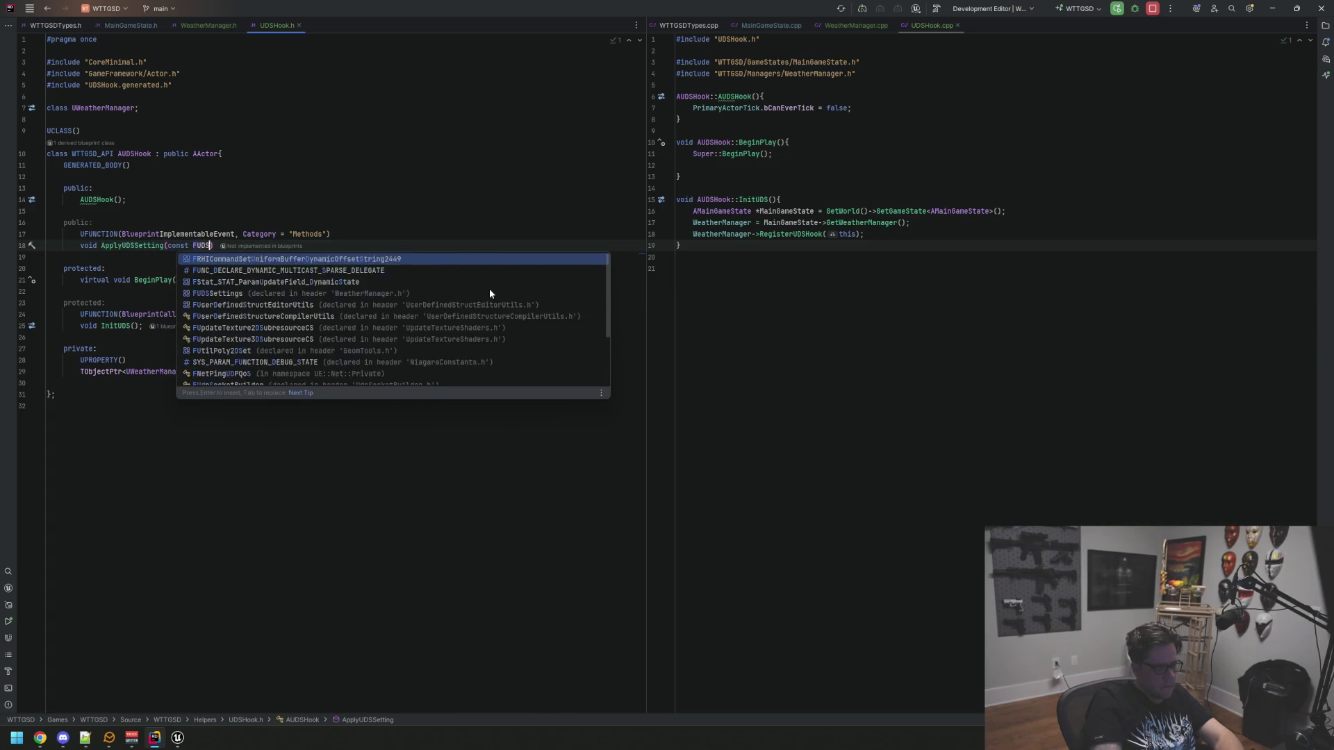
key("alt+Return")
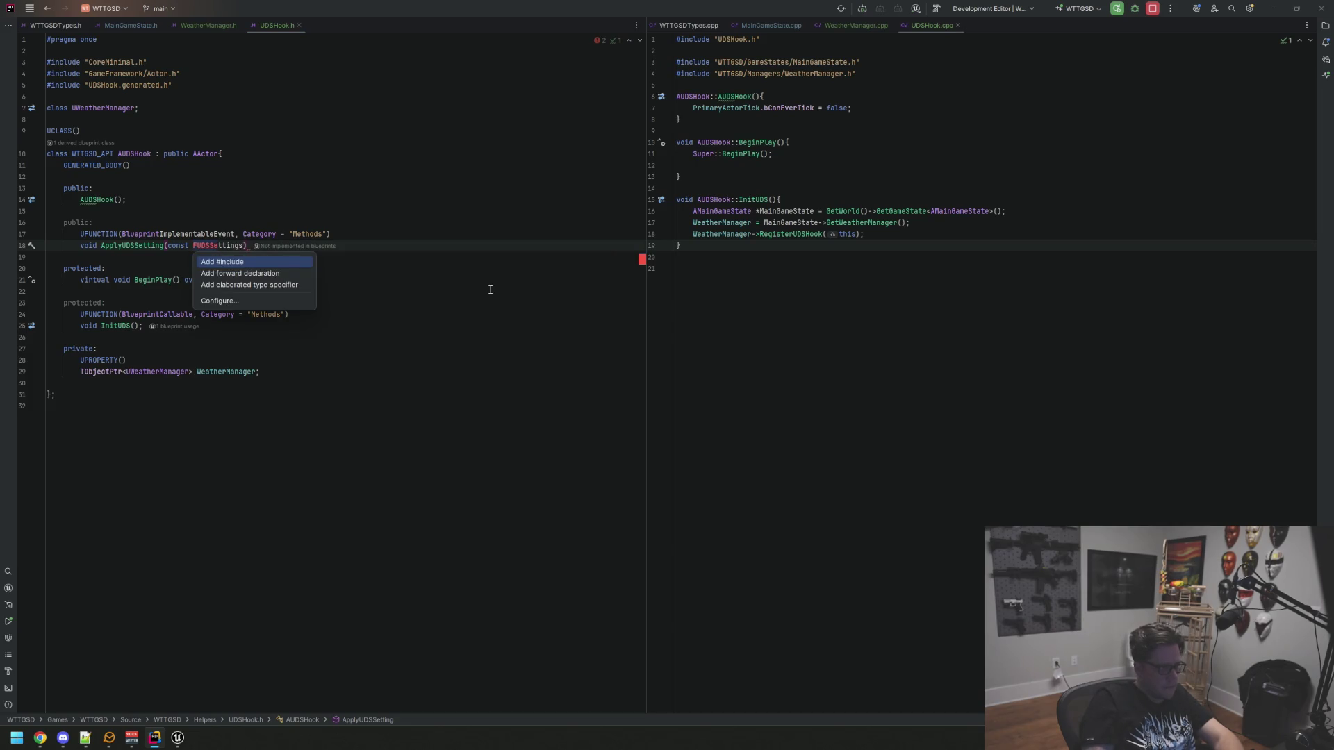
key("Return")
type("&TheSetting)")
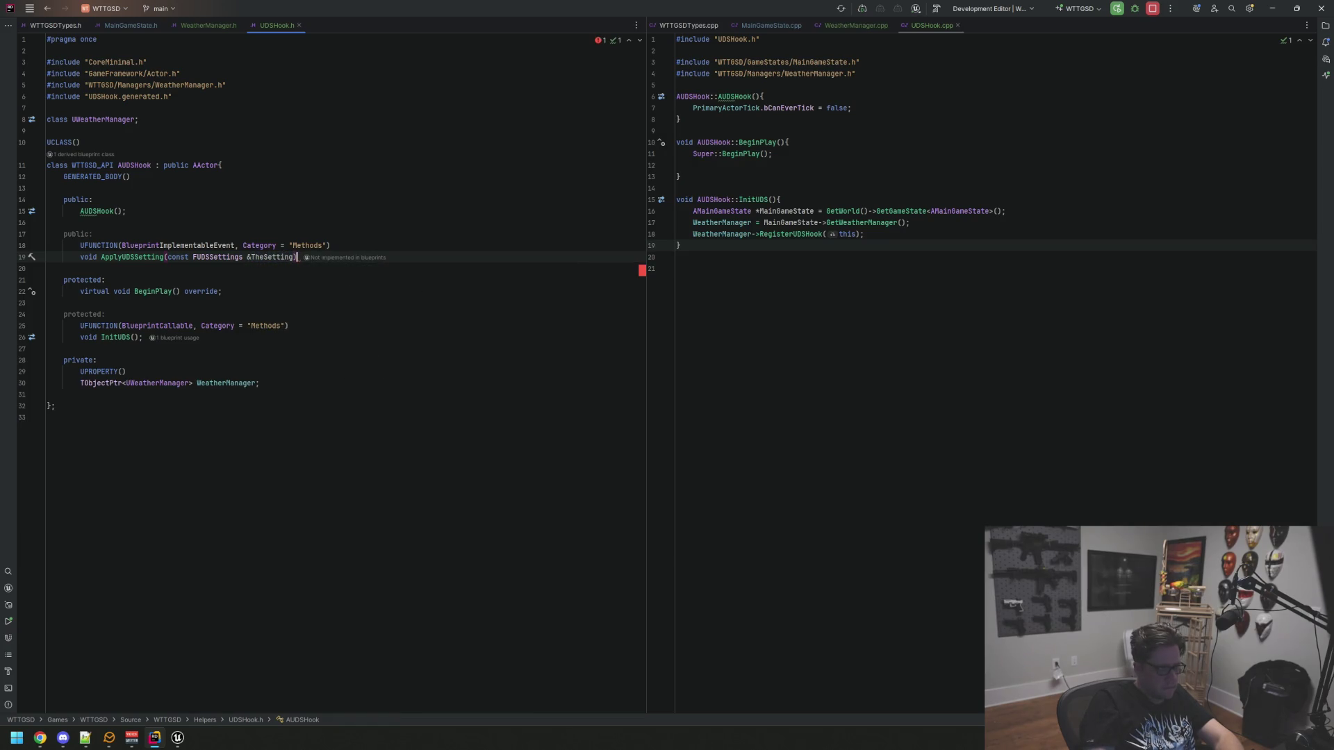
type(";")
left_click(64, 268)
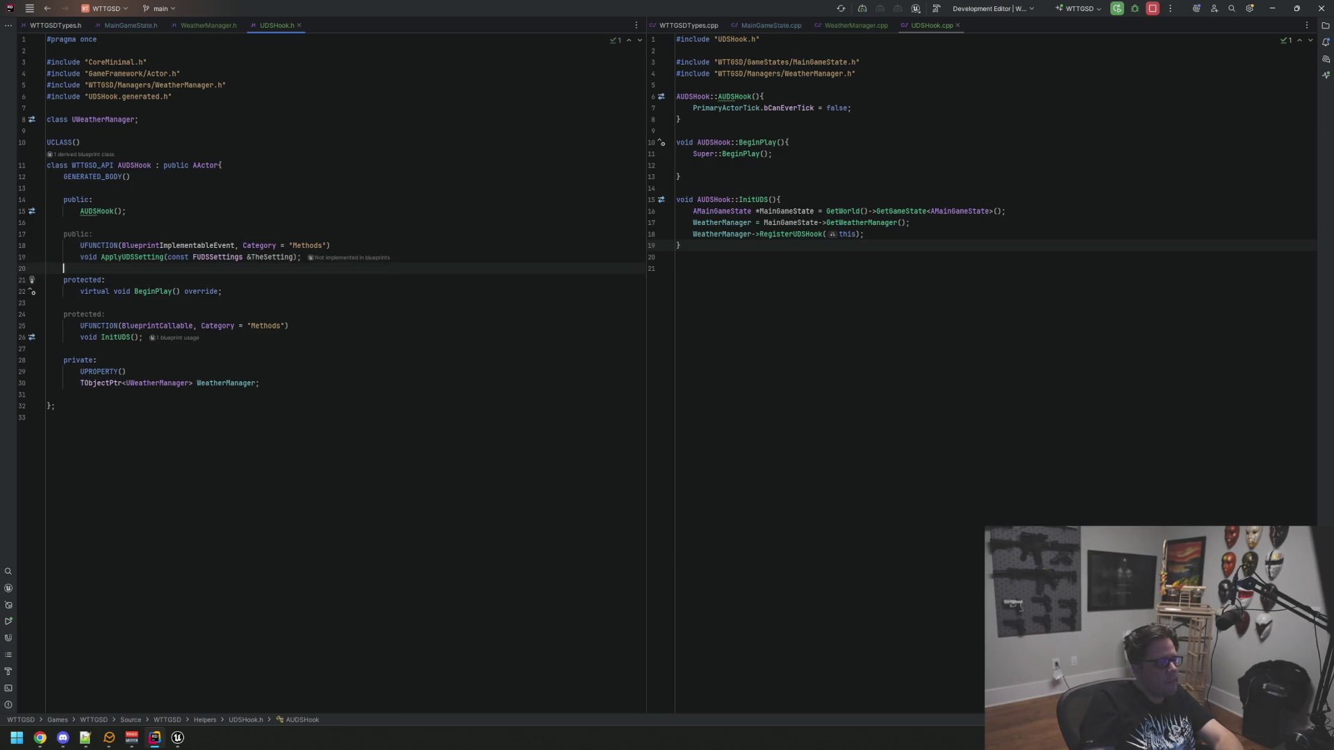
key("Return")
key("BackSpace")
key("Up")
key("Up")
key("Up")
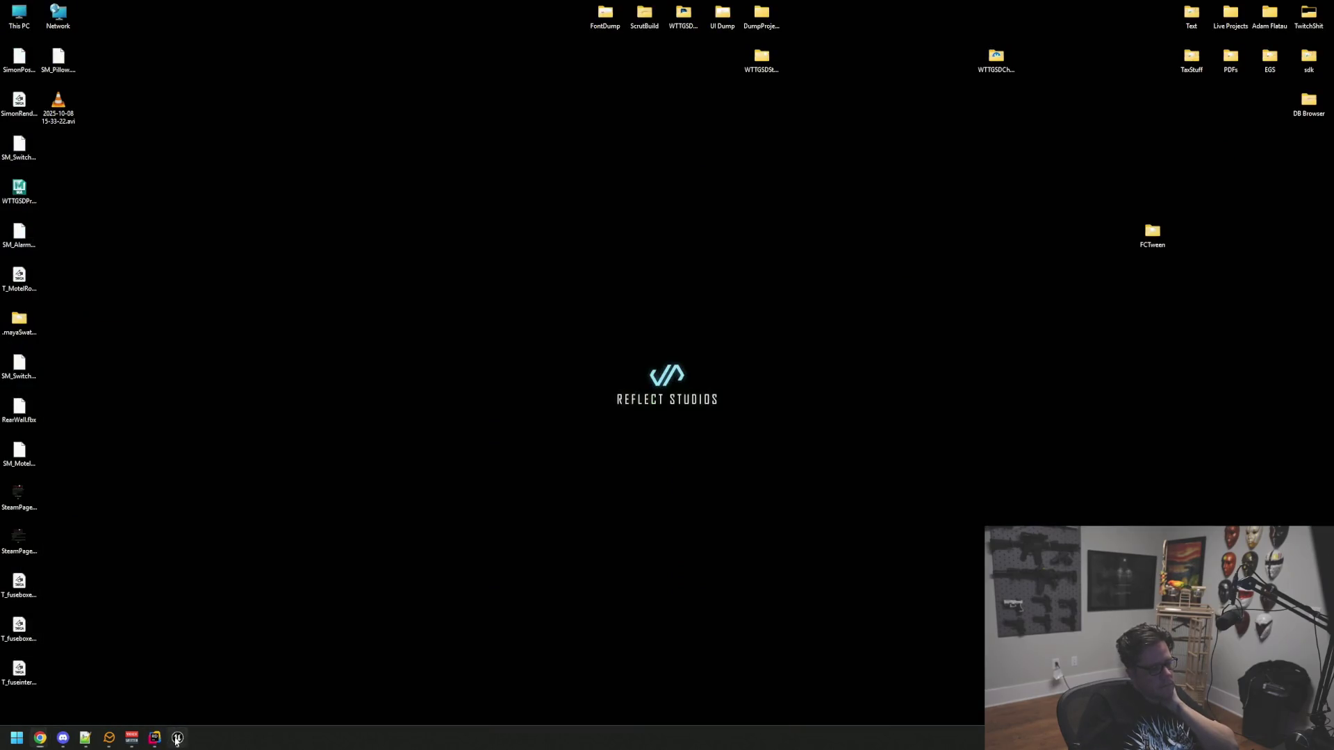
left_click(177, 738)
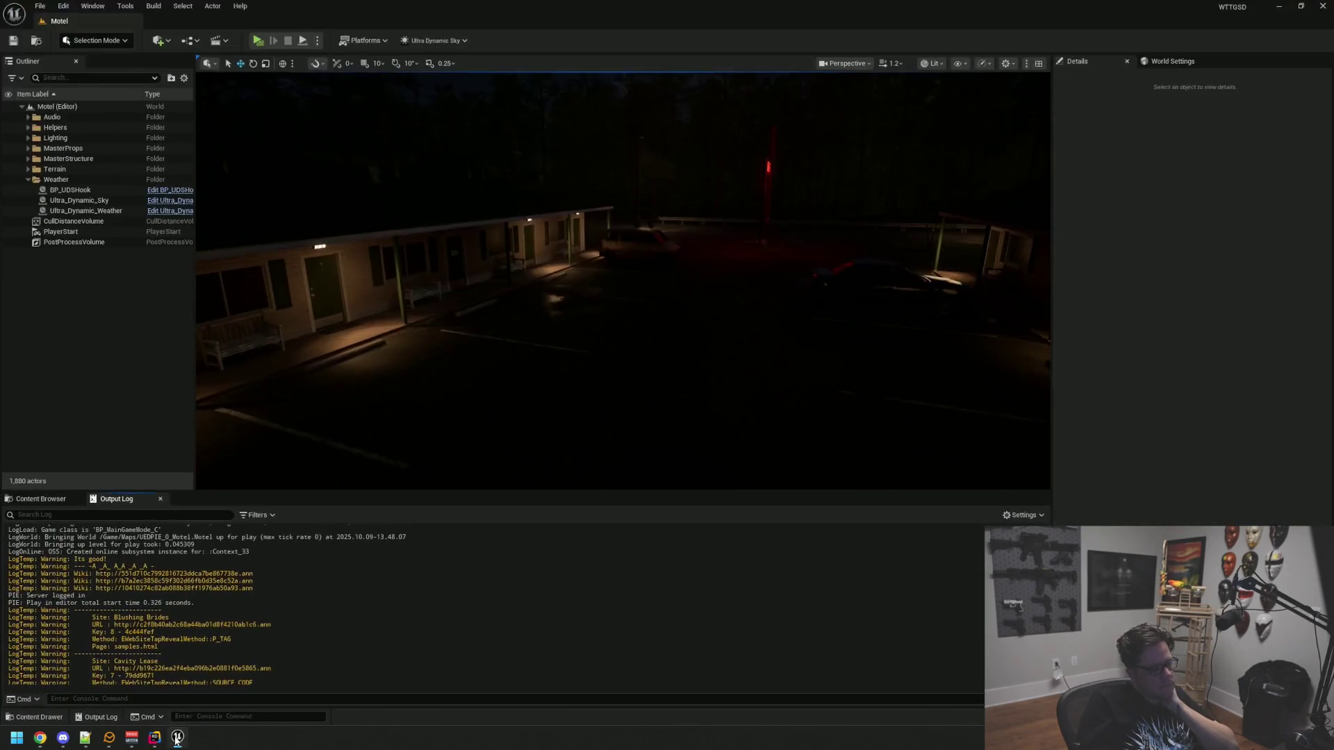
Clear the output log and live-compile the UDSHook changes with Ctrl+Alt+F11
right_click(299, 560)
left_click(341, 684)
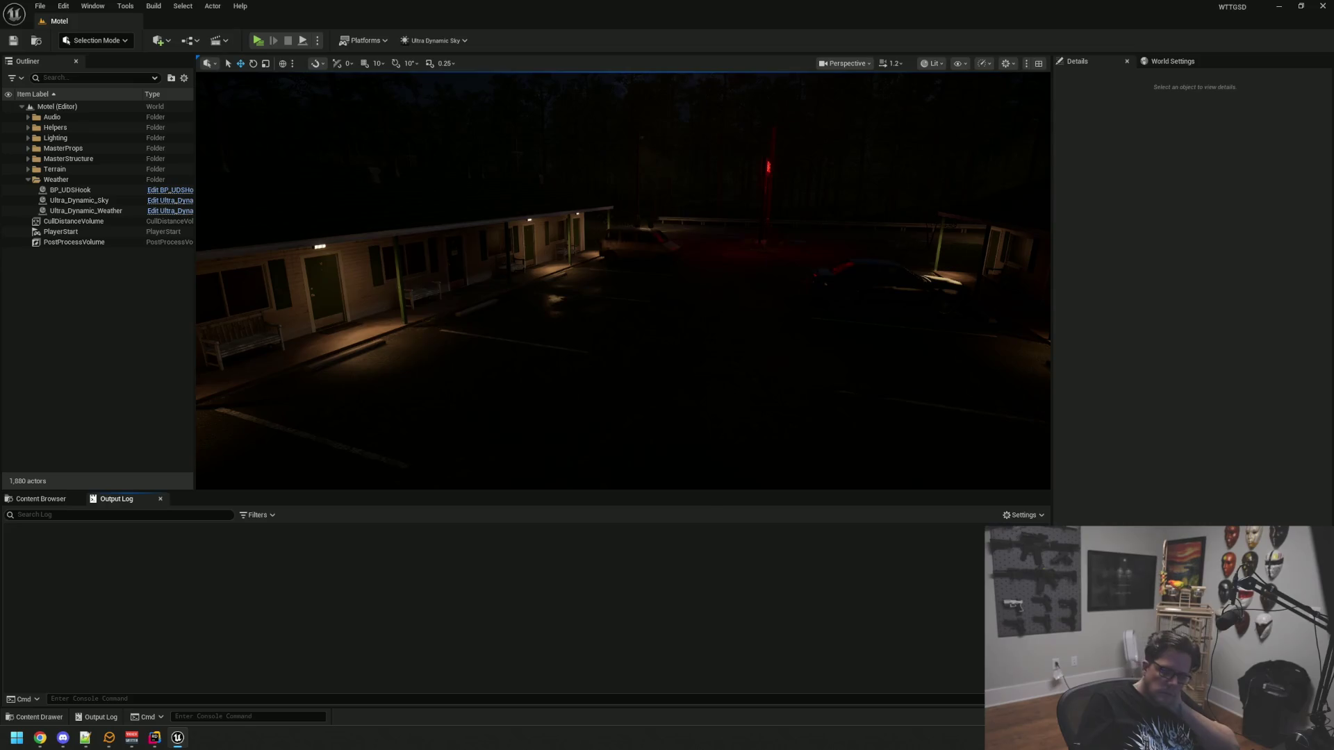
key("ctrl+alt+F11")
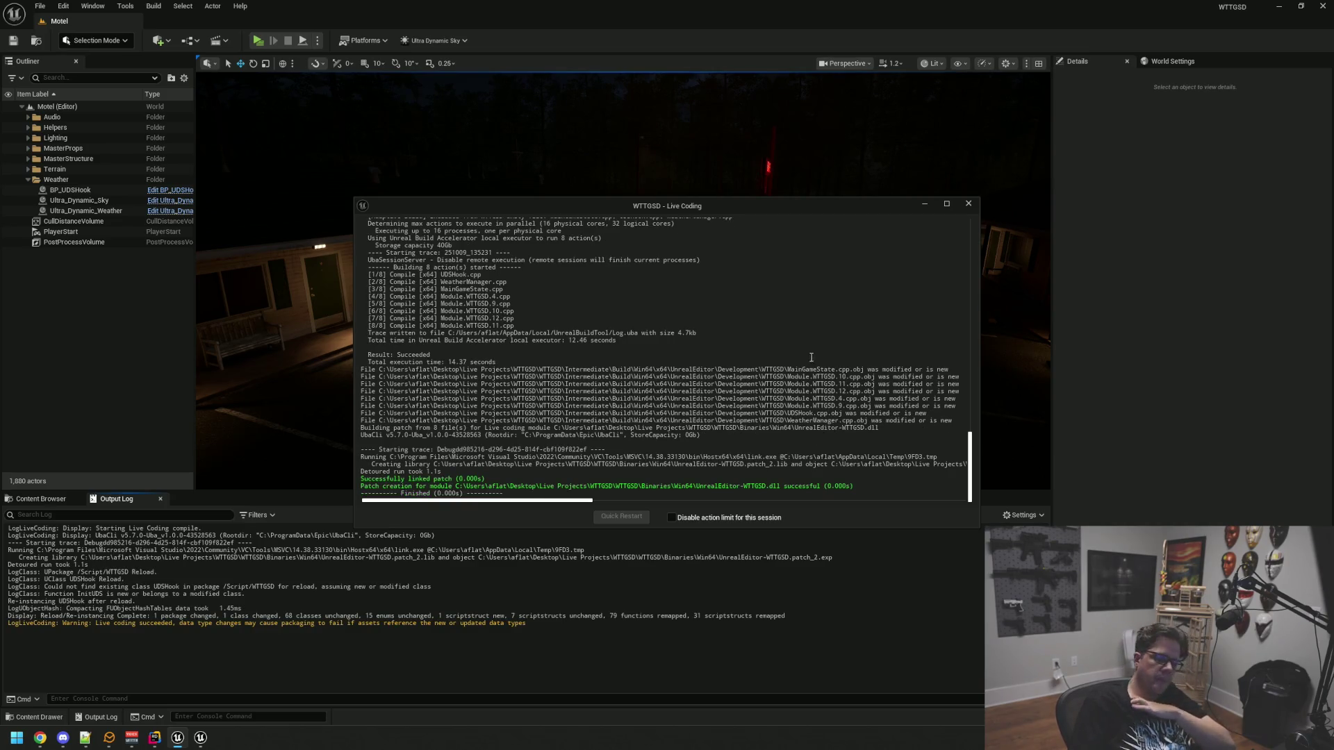
left_click(968, 204)
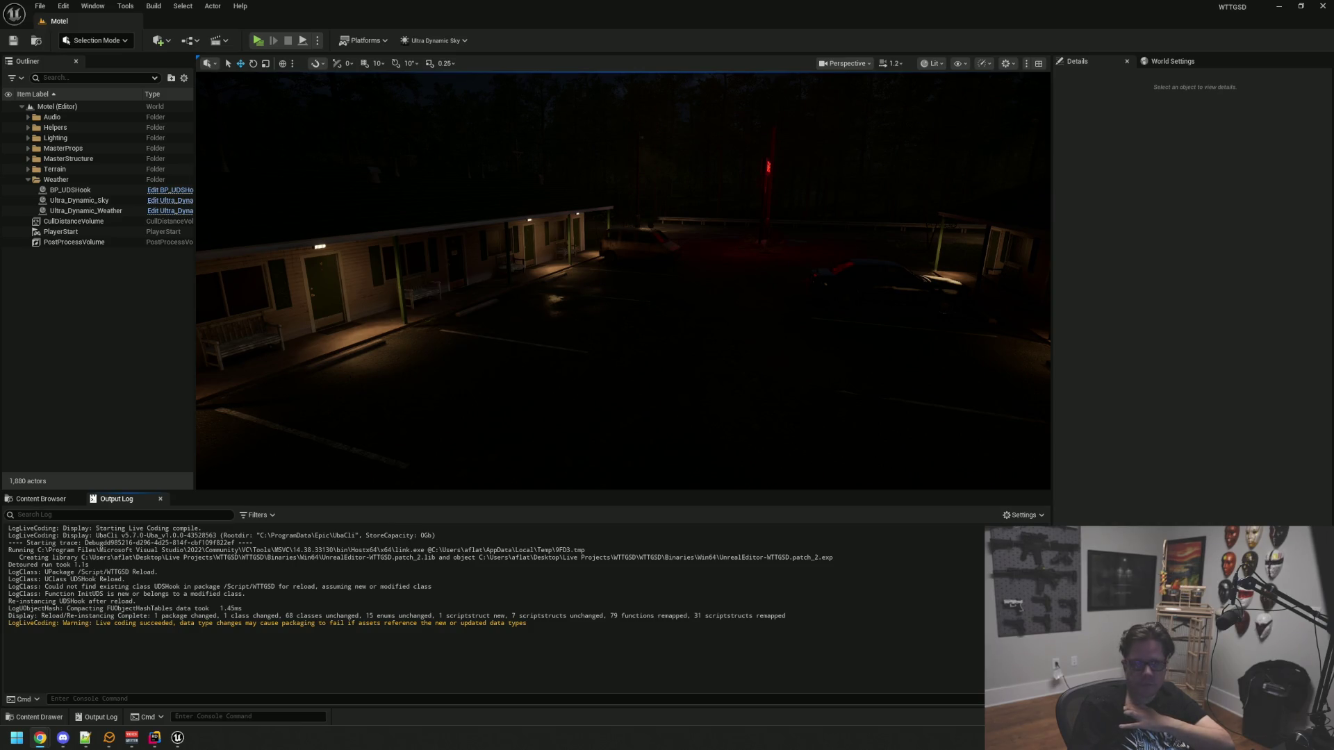
Fly the viewport camera around the dark motel front and office porch at night
left_click_drag(556, 278, 695, 278)
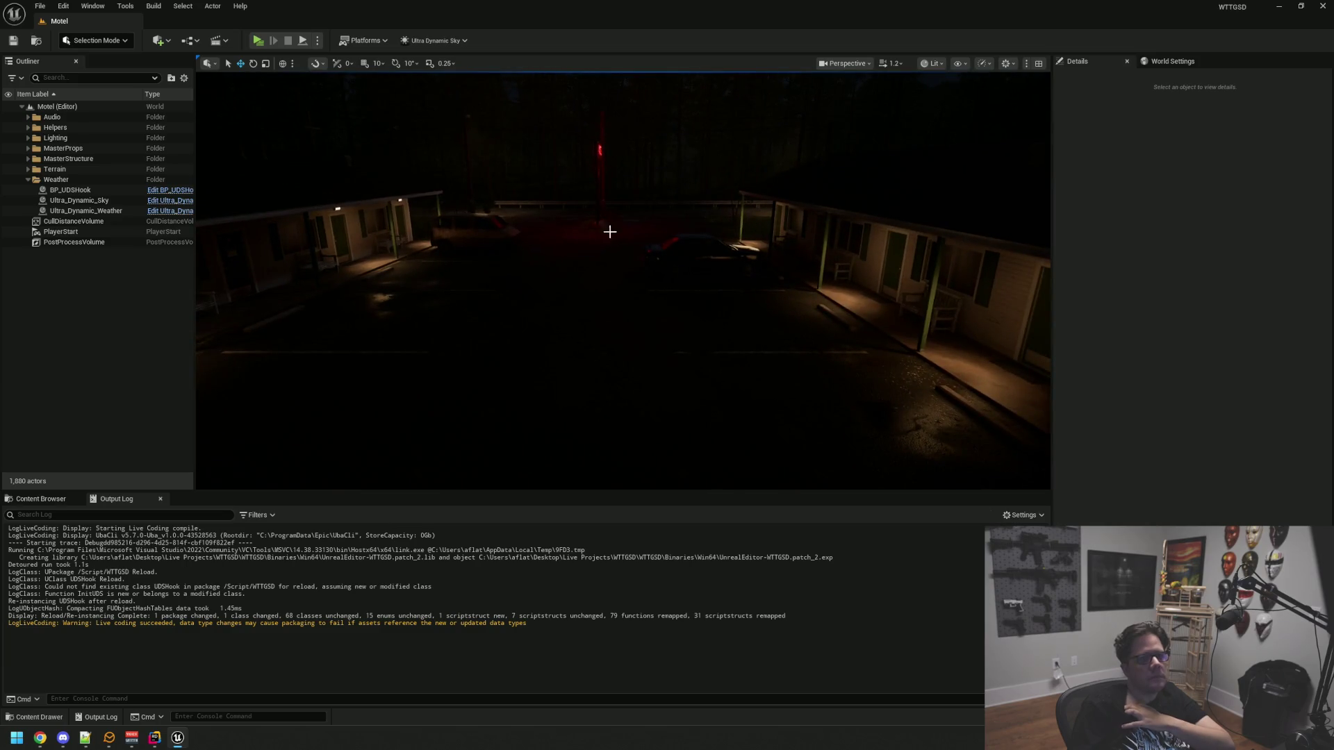
key("w")
key("s")
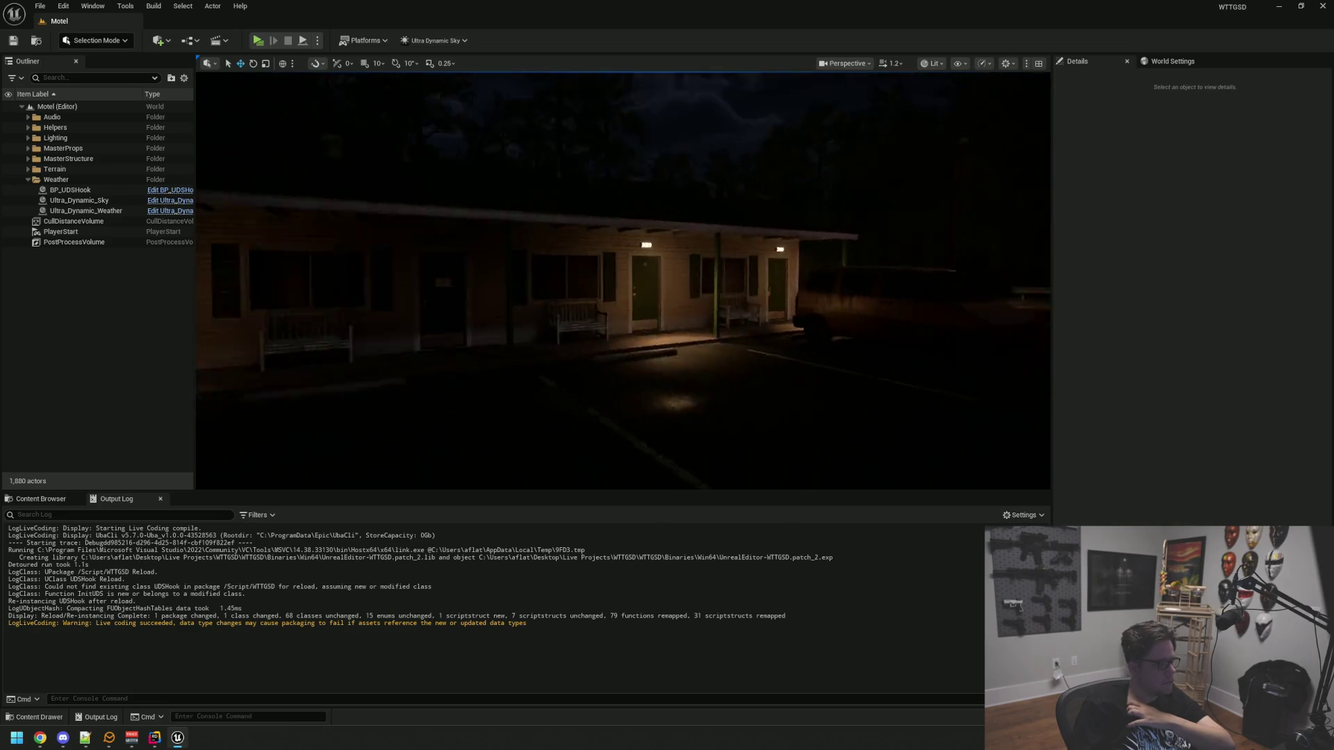
key("w")
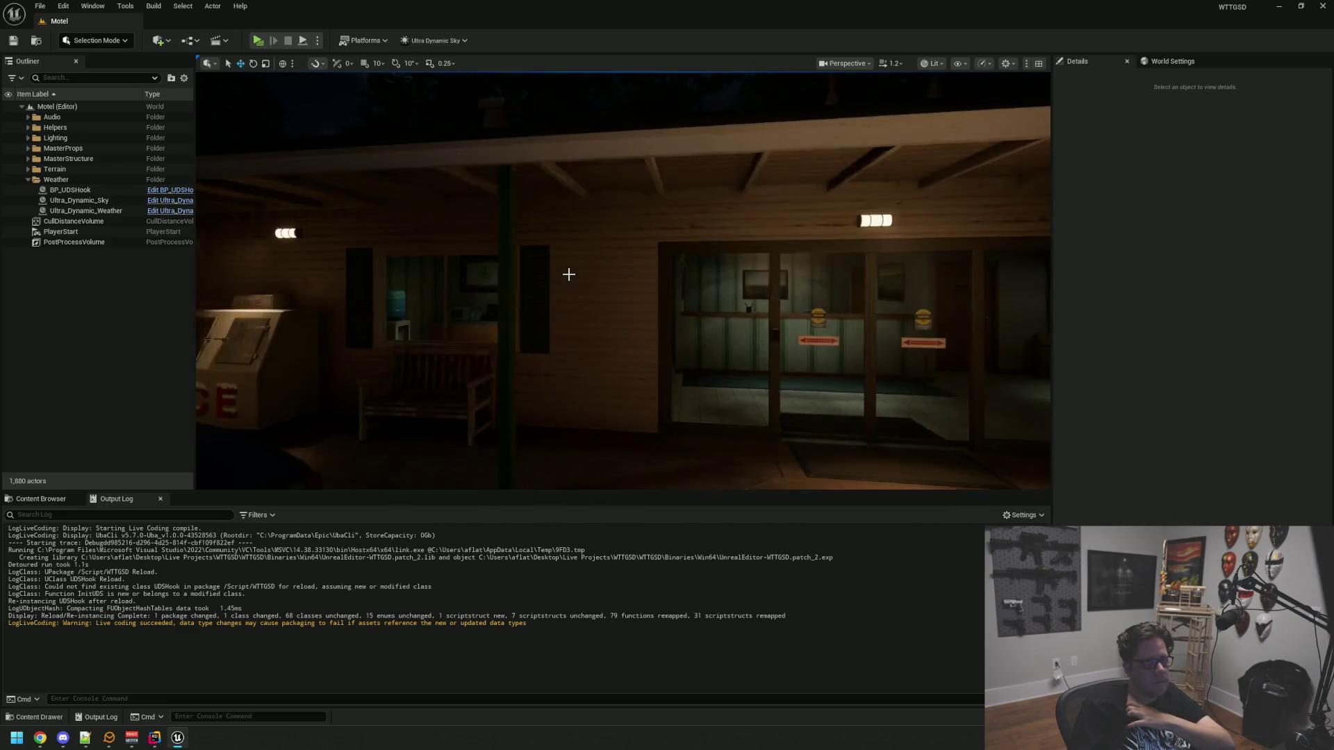
key("s")
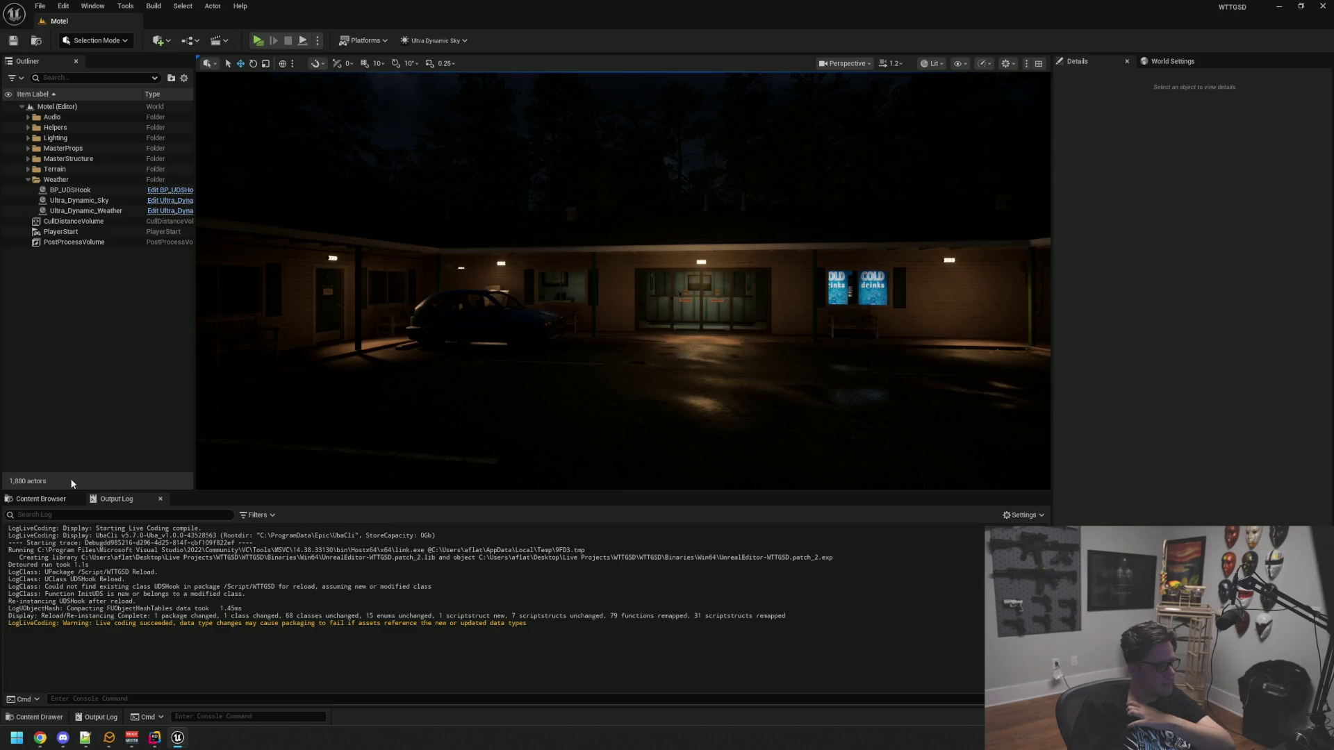
left_click(41, 499)
In BP_UDSHook, place an Event ApplyUDSSetting node and split its setting pin to expose Night Brightness
double_click(208, 584)
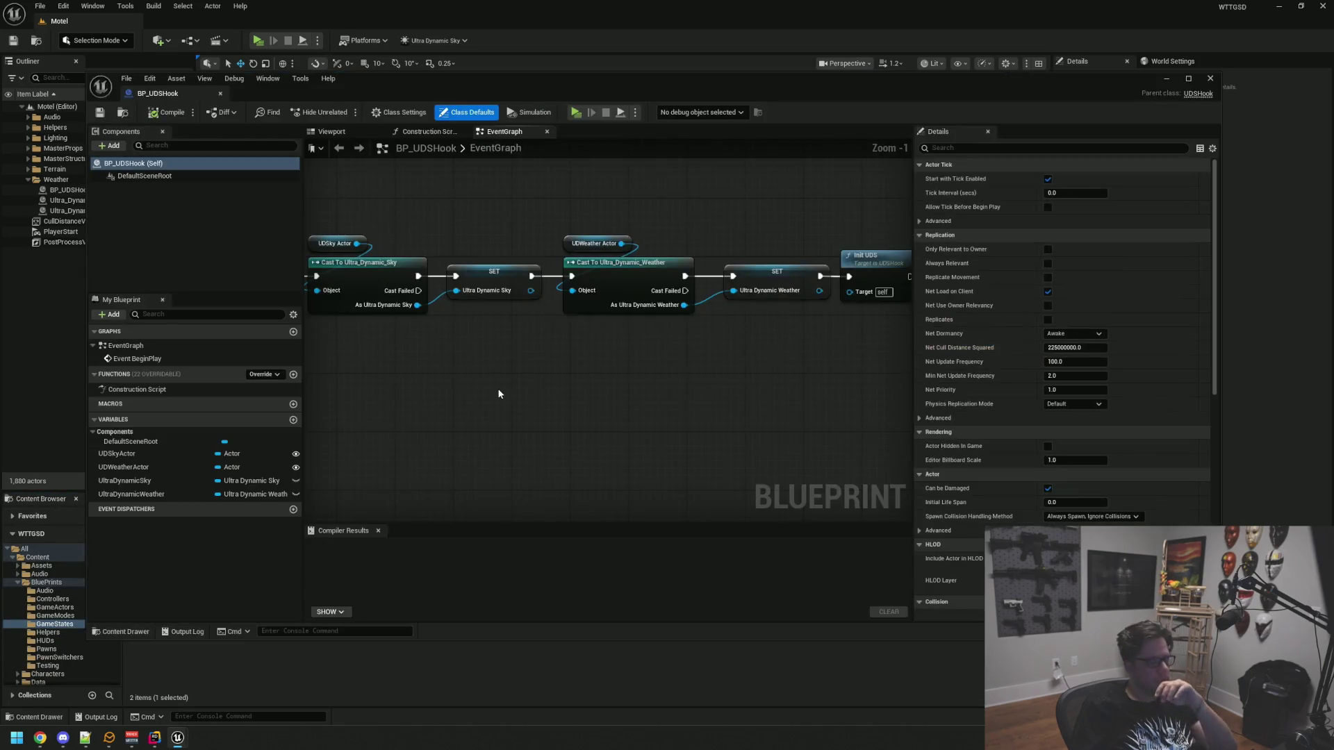
scroll(598, 377, "down", 2)
scroll(554, 373, "up", 2)
scroll(555, 342, "up", 1)
right_click(503, 323)
type("apply uds")
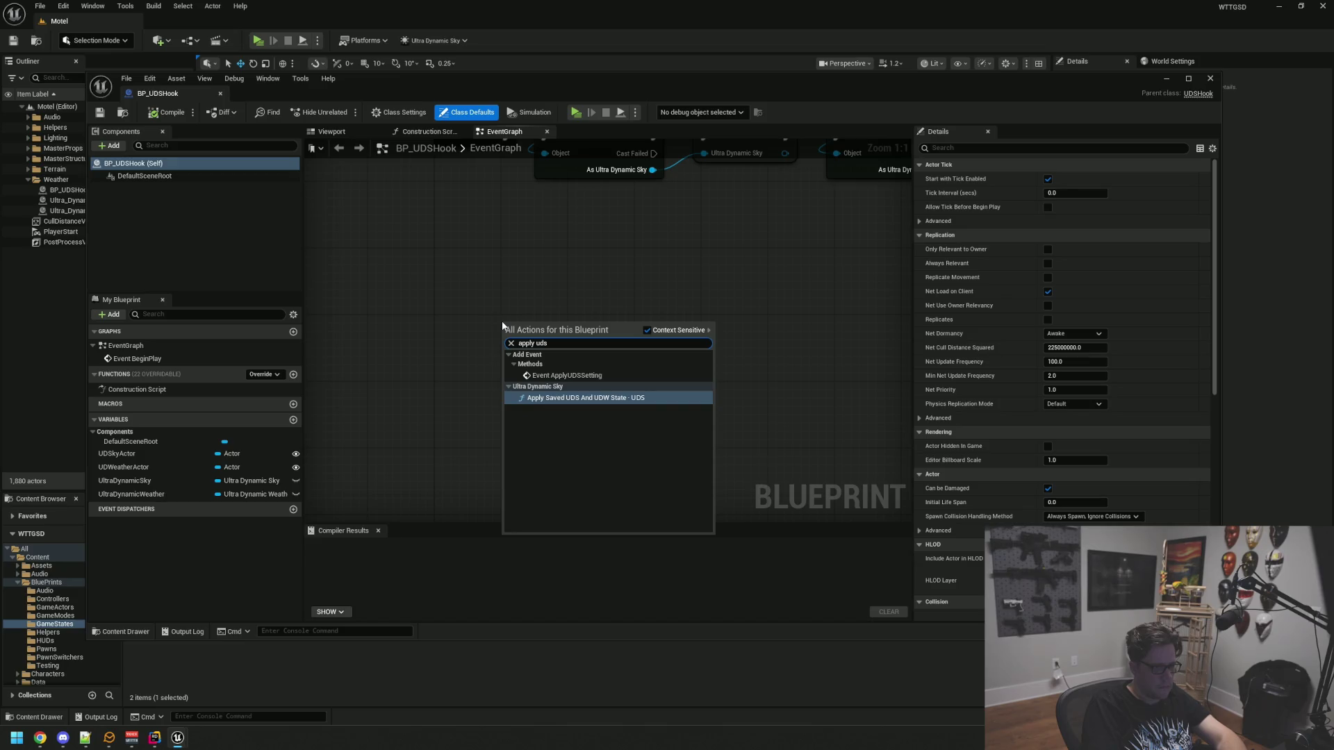
key("Return")
mouse_move(549, 321)
left_mouse_down()
mouse_move(505, 390)
mouse_move(481, 390)
left_mouse_up()
left_click_drag(624, 451, 578, 354)
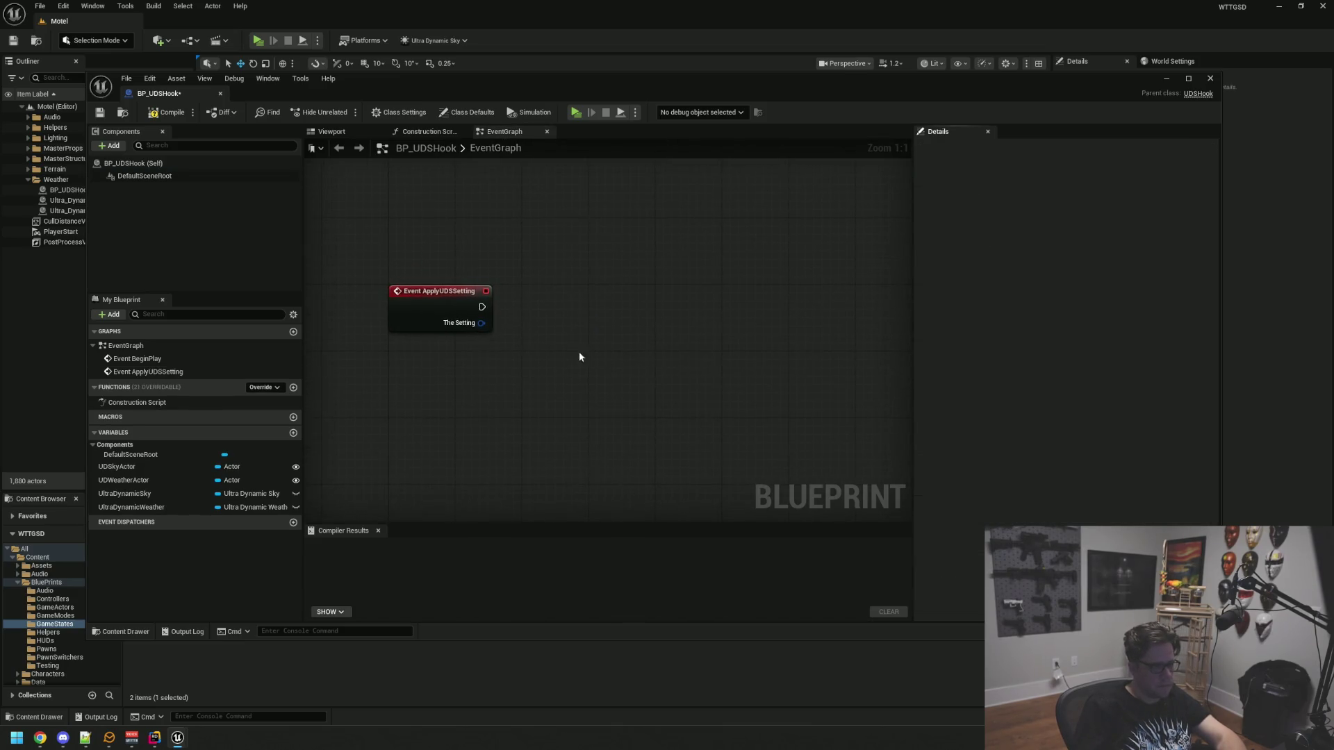
right_click(470, 327)
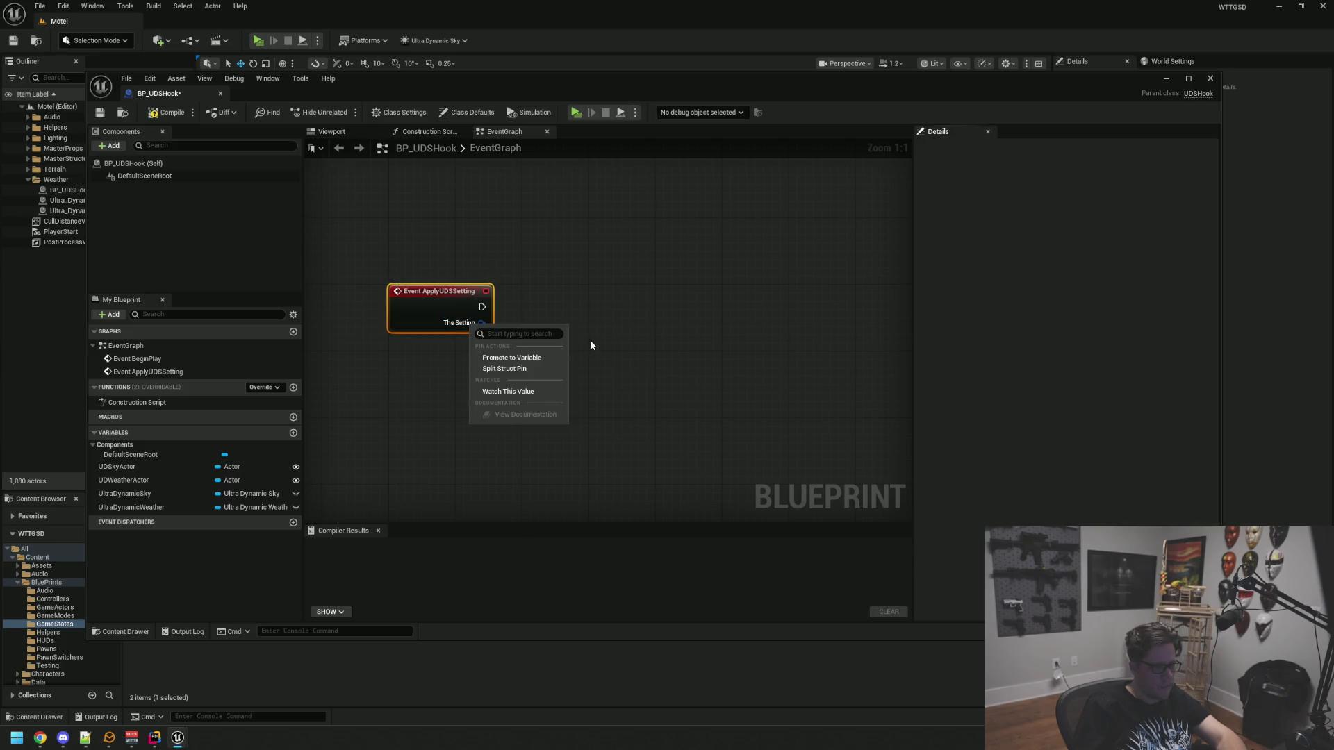
left_click(540, 368)
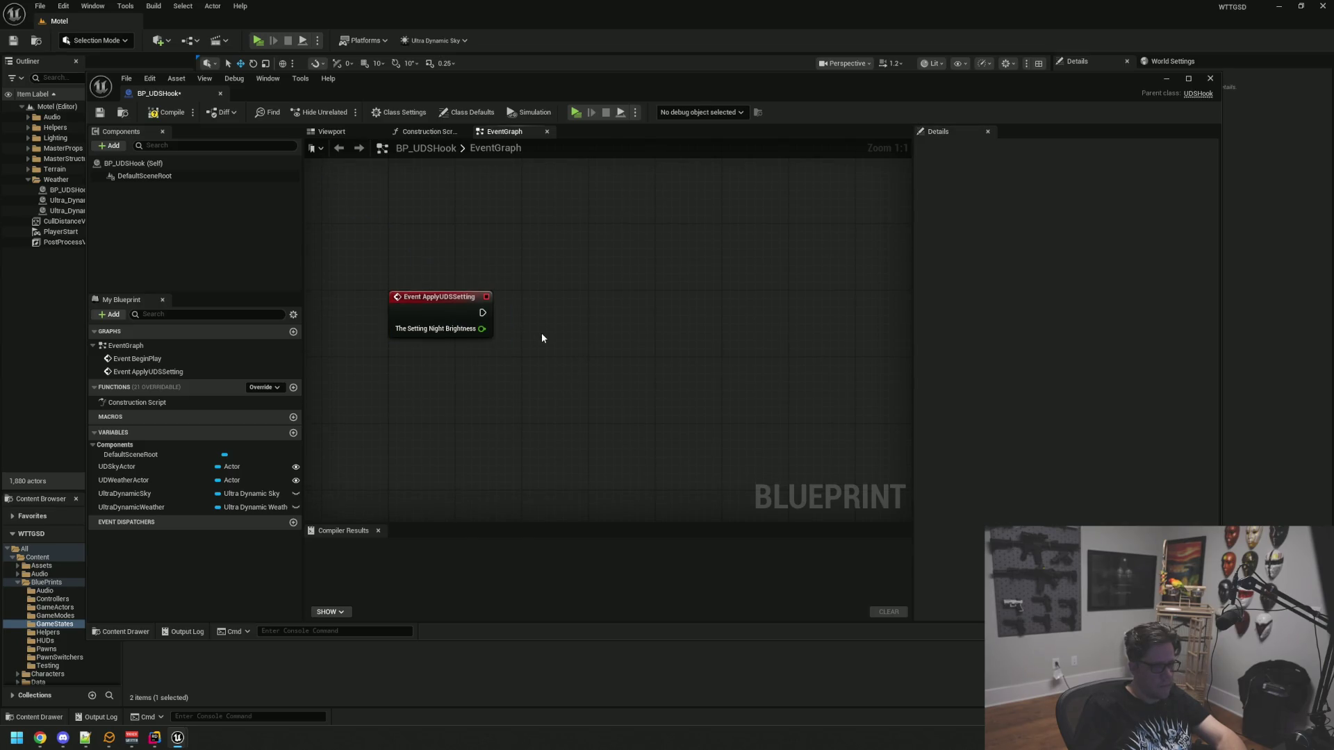
left_click_drag(544, 327, 536, 318)
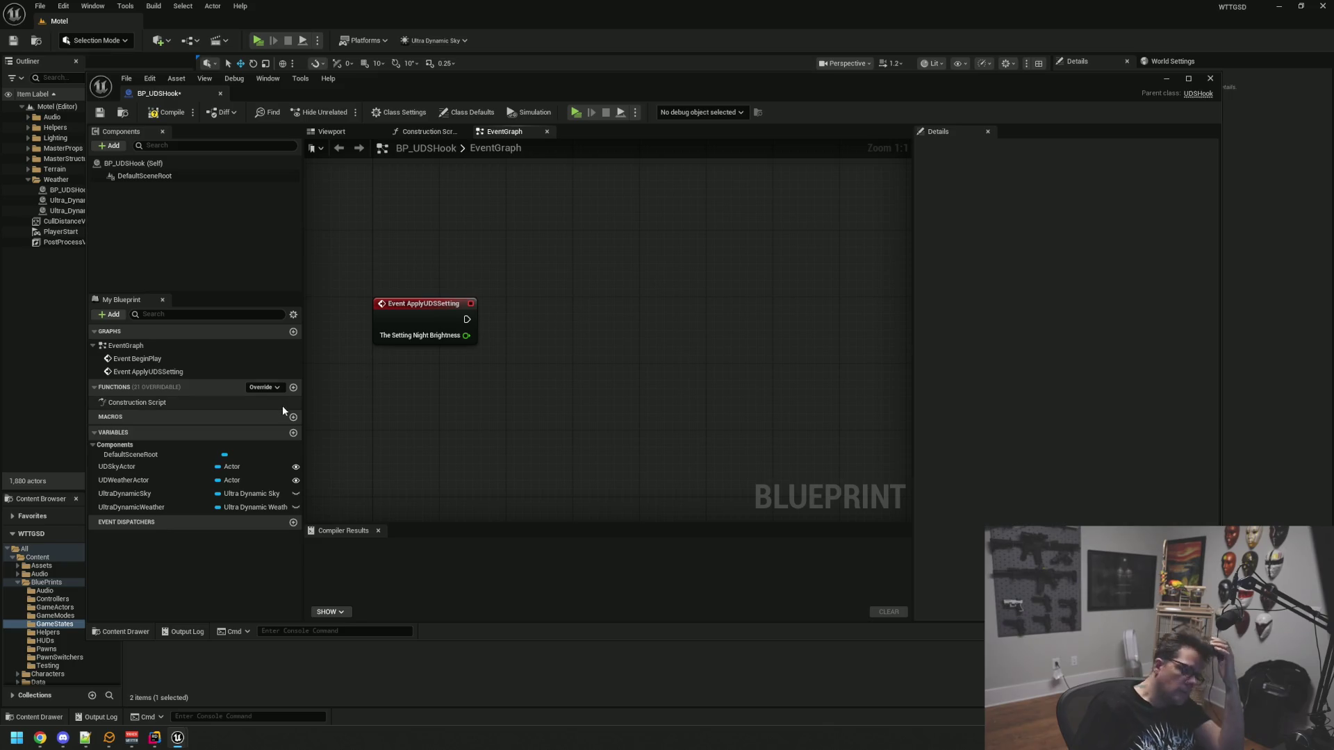
Wire the event into a SET Night Brightness node on UltraDynamicSky, then compile the Blueprint
mouse_move(154, 495)
left_mouse_down()
mouse_move(534, 415)
mouse_move(614, 312)
mouse_move(612, 324)
left_mouse_up()
type("set night")
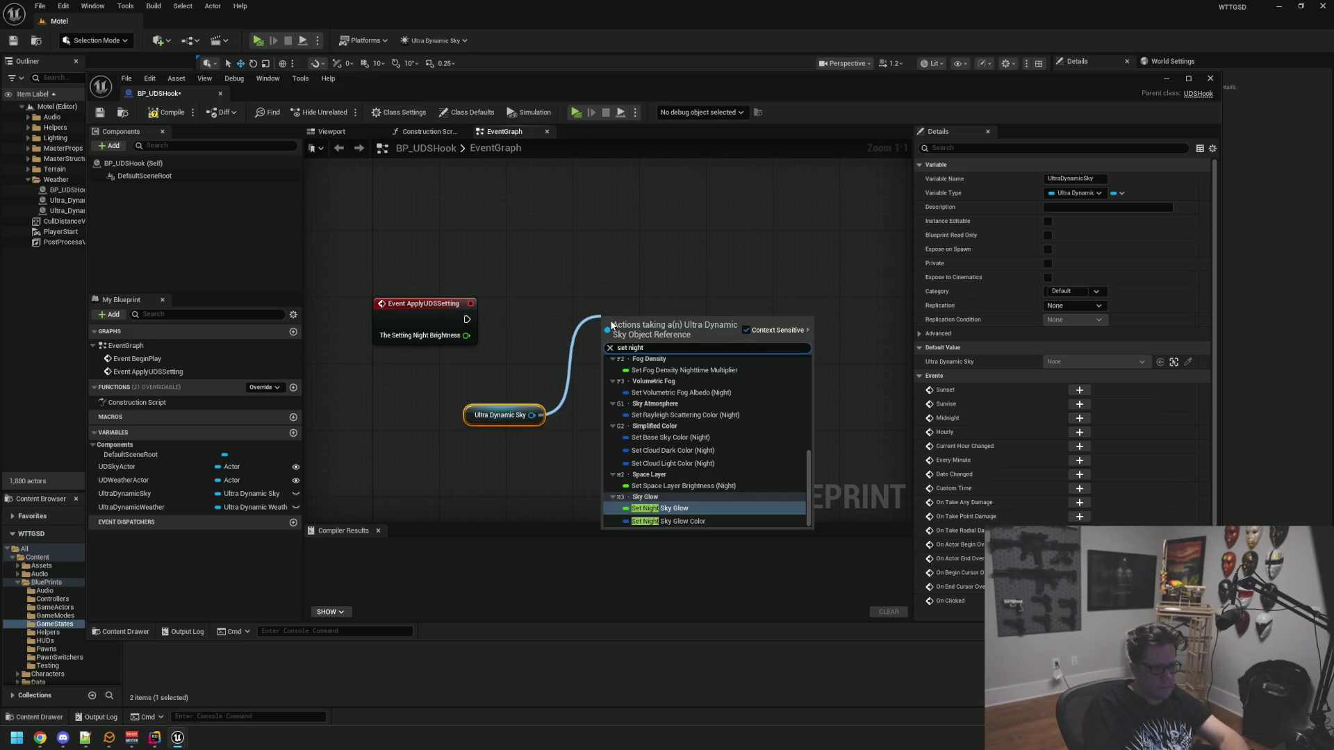
type(" bright")
key("Return")
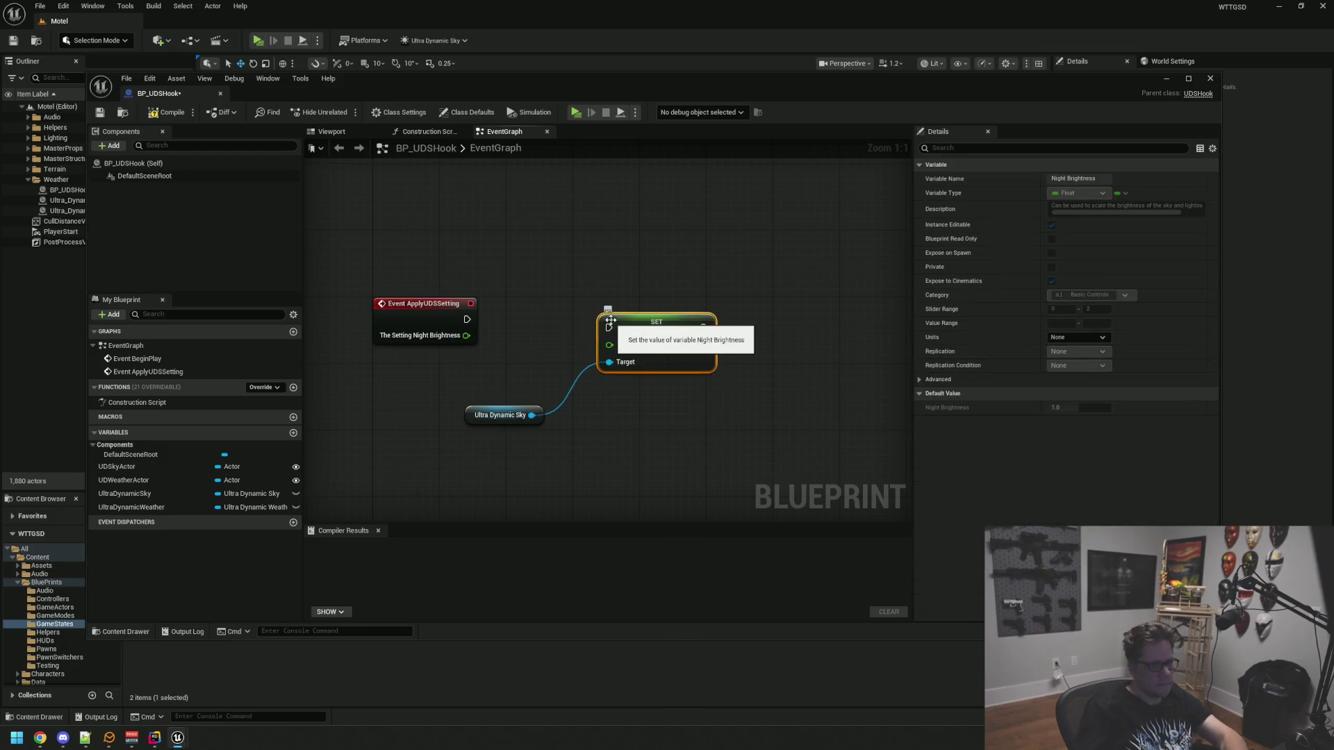
left_click_drag(467, 336, 609, 344)
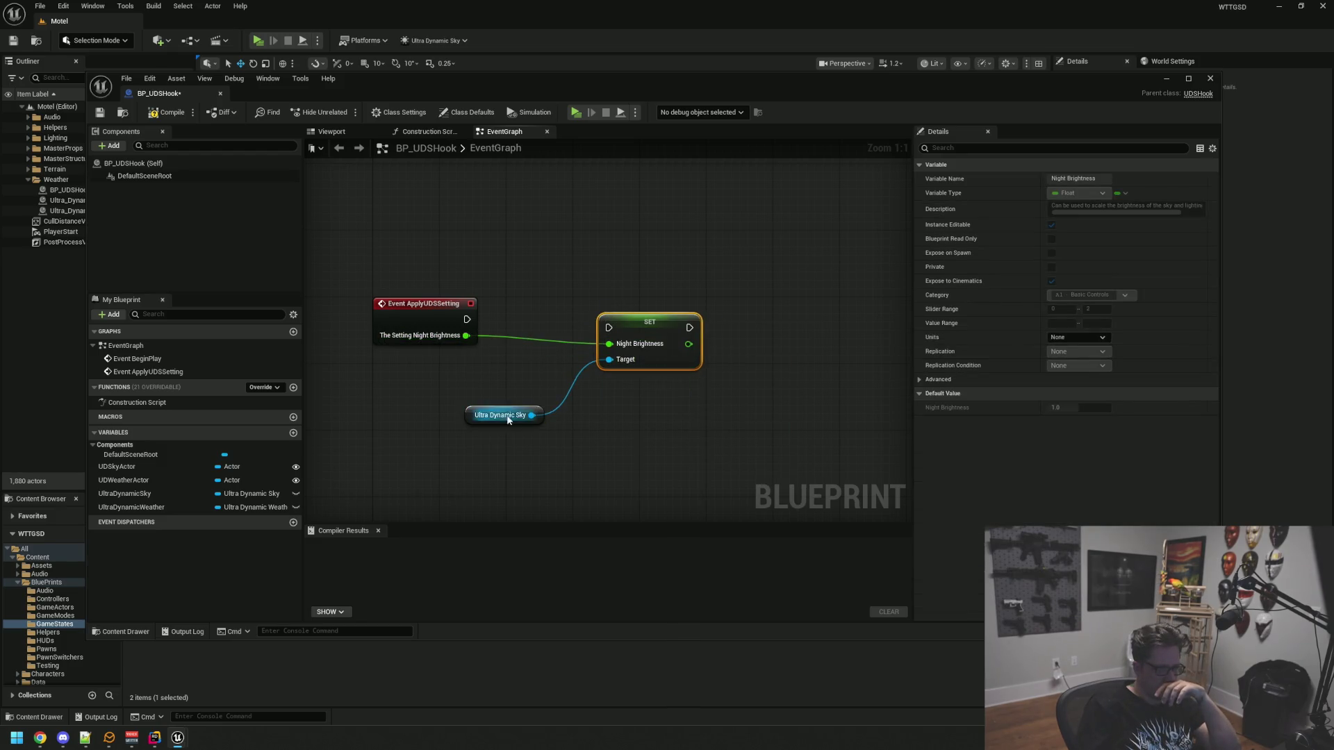
mouse_move(481, 420)
left_mouse_down()
mouse_move(617, 262)
mouse_move(627, 302)
mouse_move(554, 307)
left_mouse_up()
mouse_move(467, 319)
left_mouse_down()
mouse_move(556, 318)
mouse_move(528, 320)
left_mouse_up()
left_click_drag(605, 414, 636, 399)
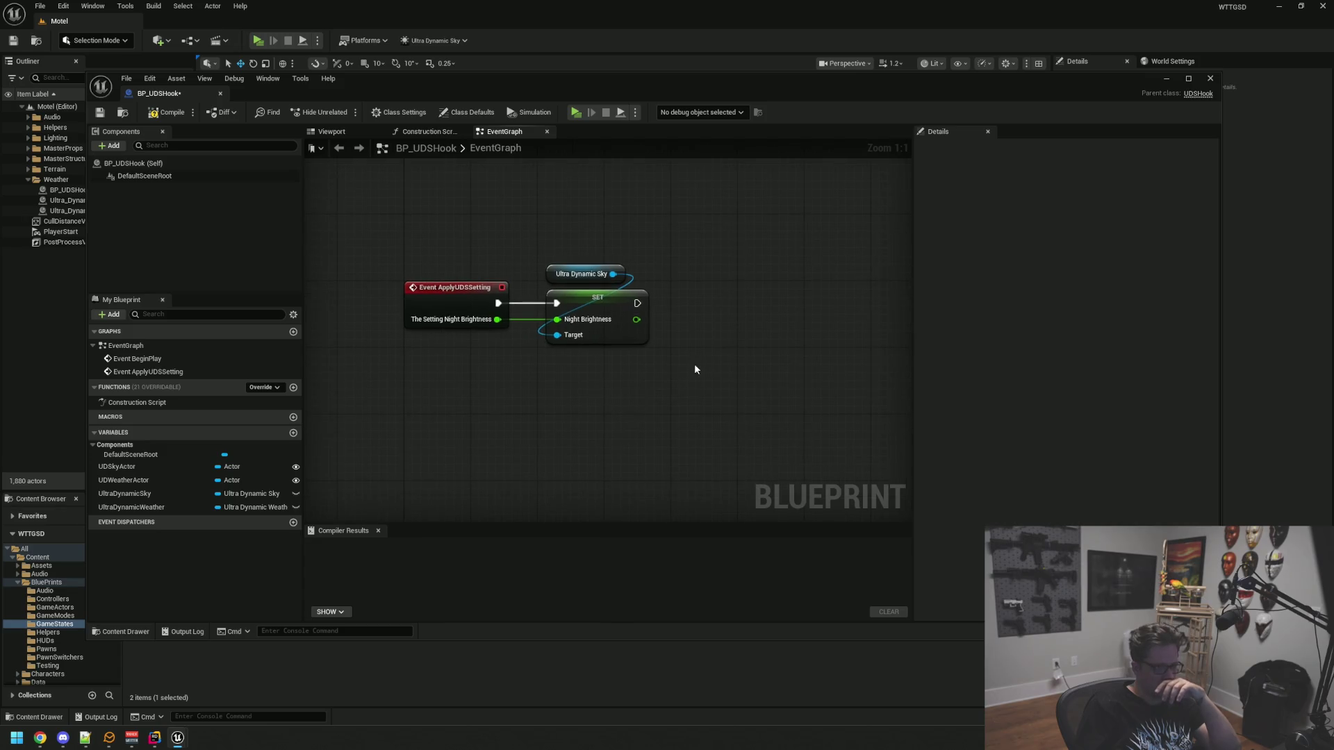
mouse_move(673, 278)
left_mouse_down()
mouse_move(624, 280)
mouse_move(693, 291)
left_mouse_up()
left_click(167, 113)
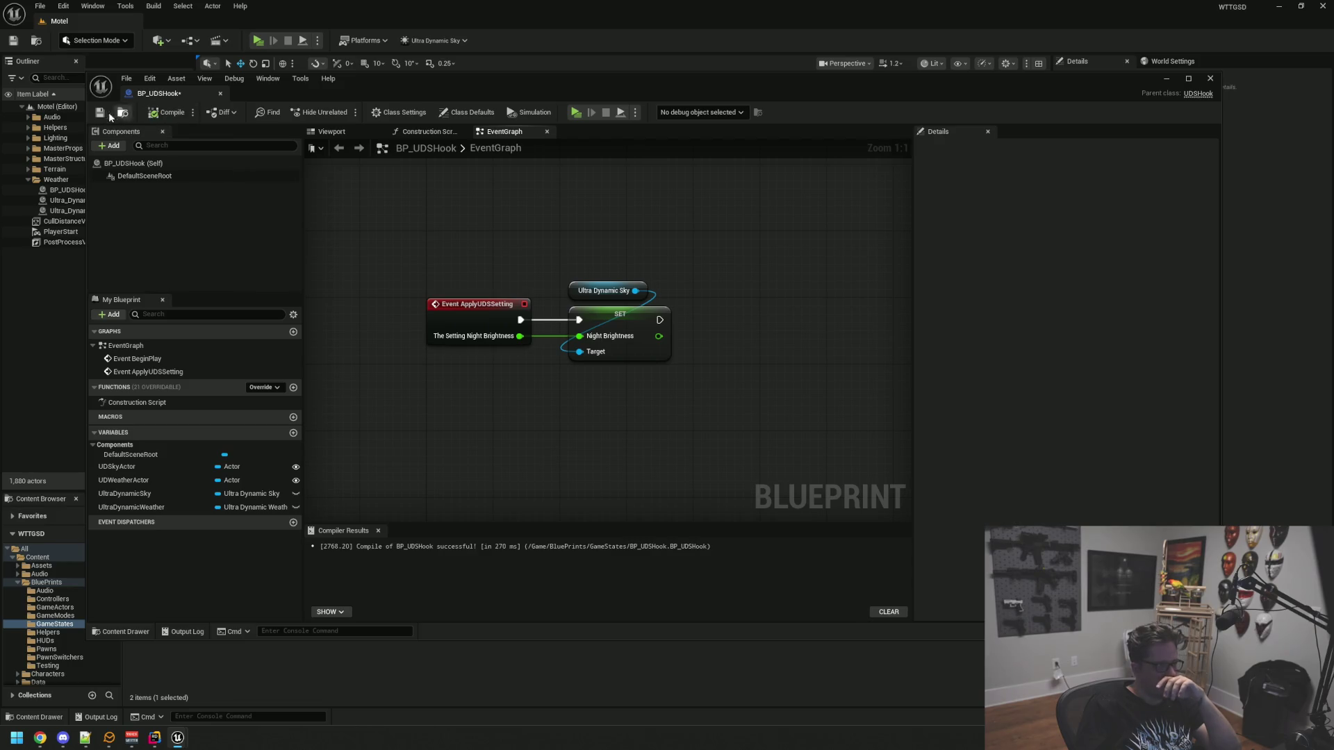
Close the BP_UDSHook blueprint tab and return to the Rider window
mouse_move(440, 248)
left_mouse_down()
mouse_move(442, 262)
mouse_move(458, 251)
mouse_move(438, 274)
mouse_move(482, 286)
mouse_move(473, 261)
mouse_move(485, 264)
left_mouse_up()
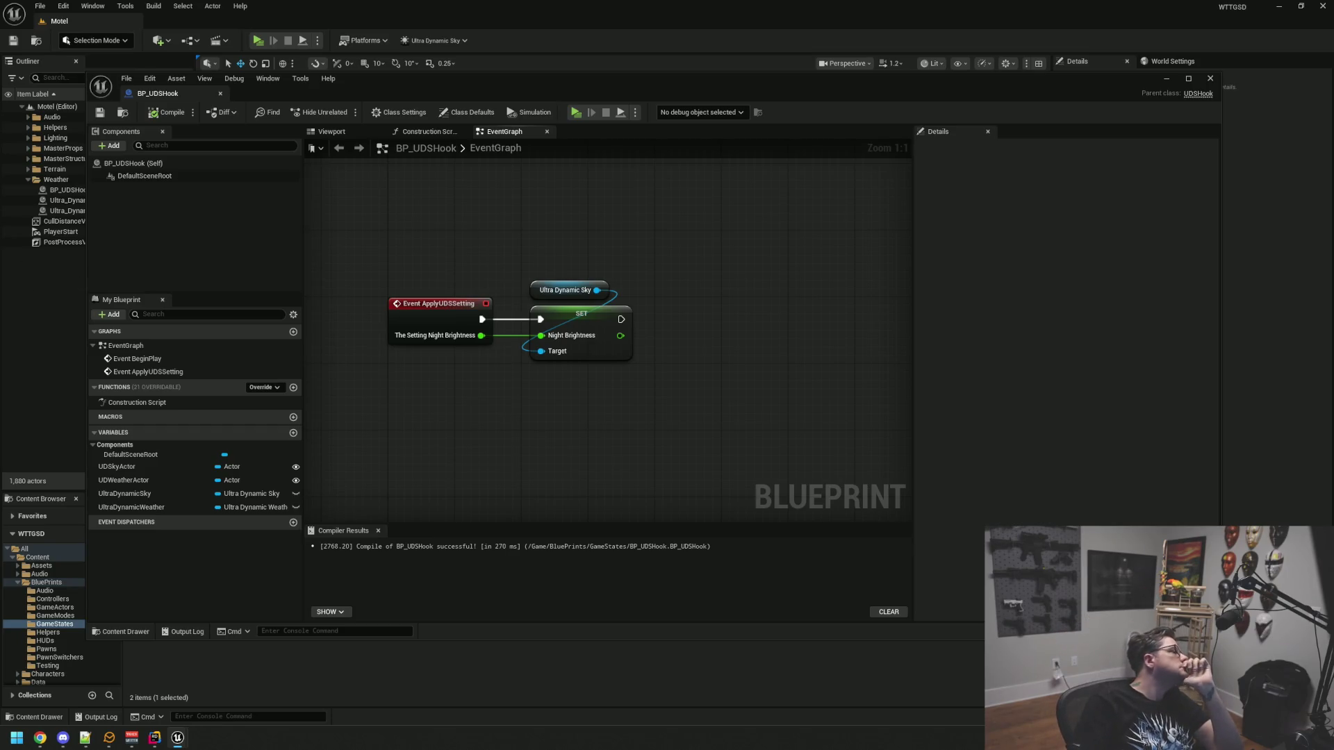
key("alt+Tab")
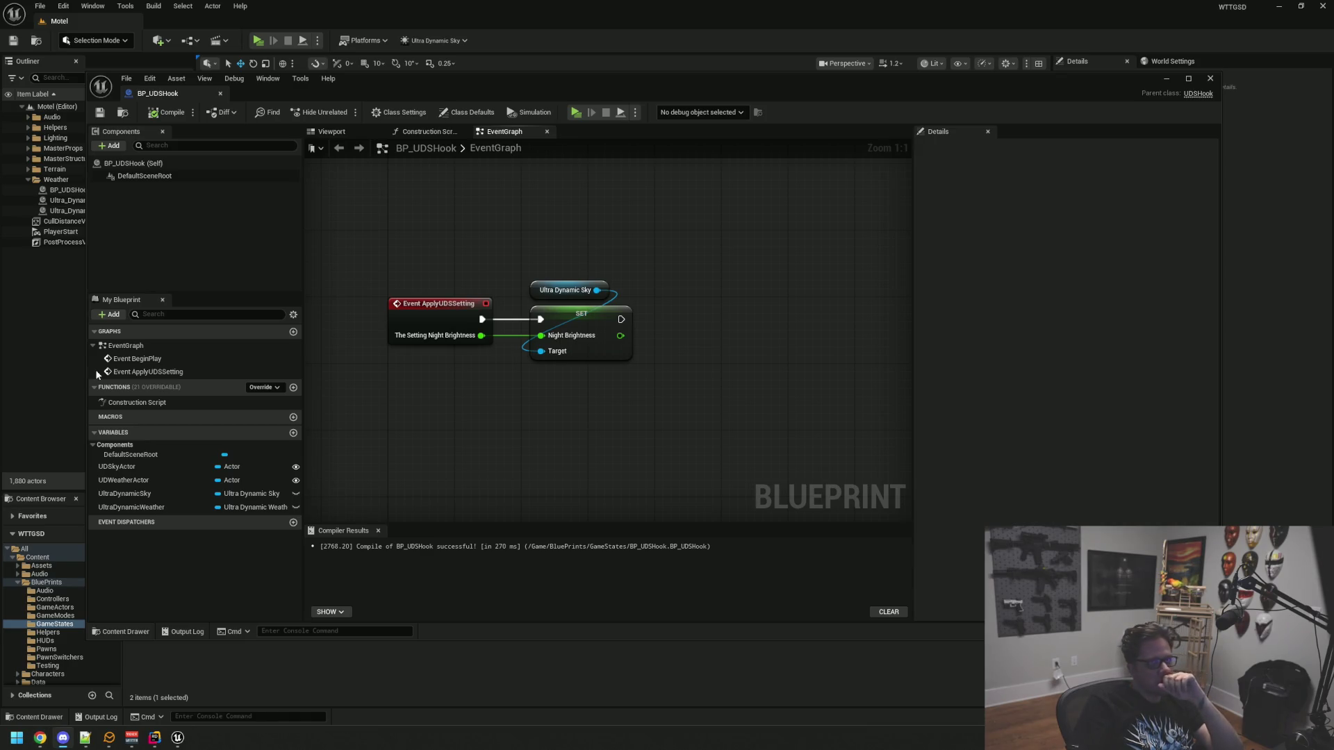
mouse_move(557, 401)
left_mouse_down()
mouse_move(571, 402)
mouse_move(539, 390)
left_mouse_up()
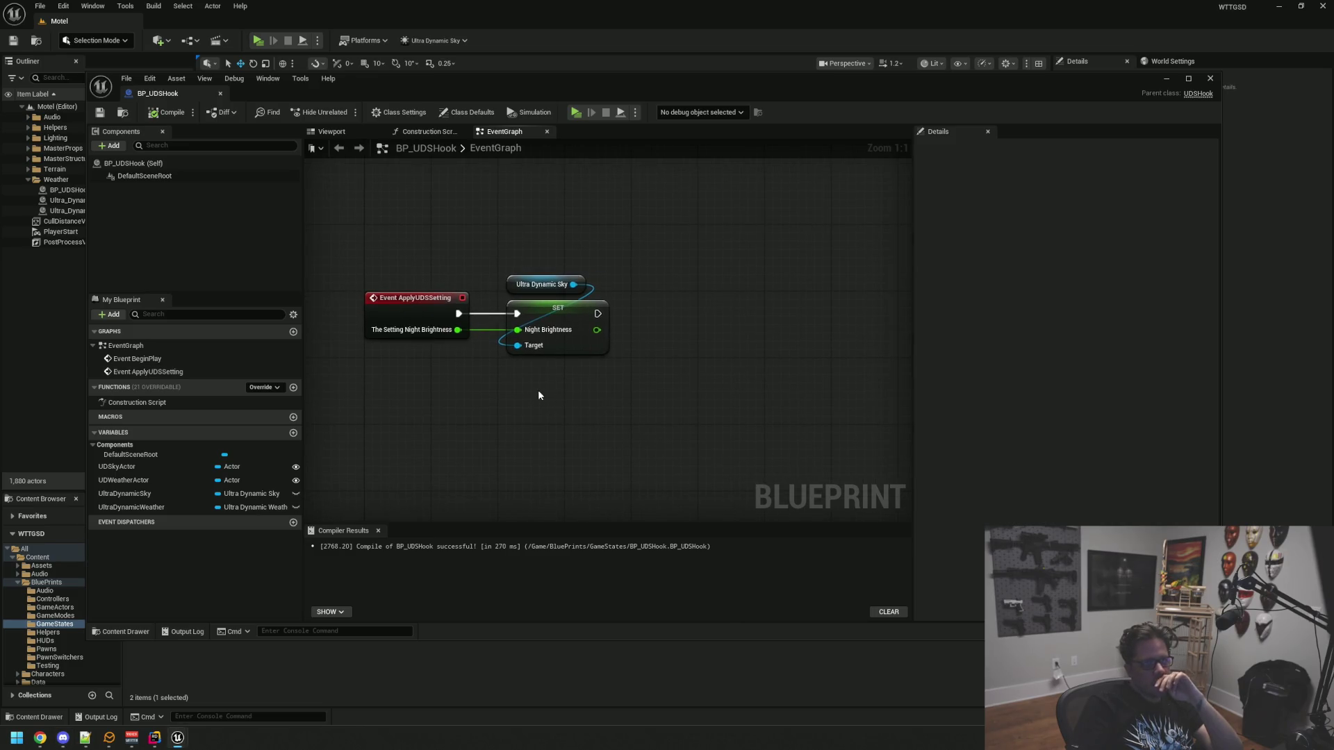
middle_click(199, 94)
left_click(155, 741)
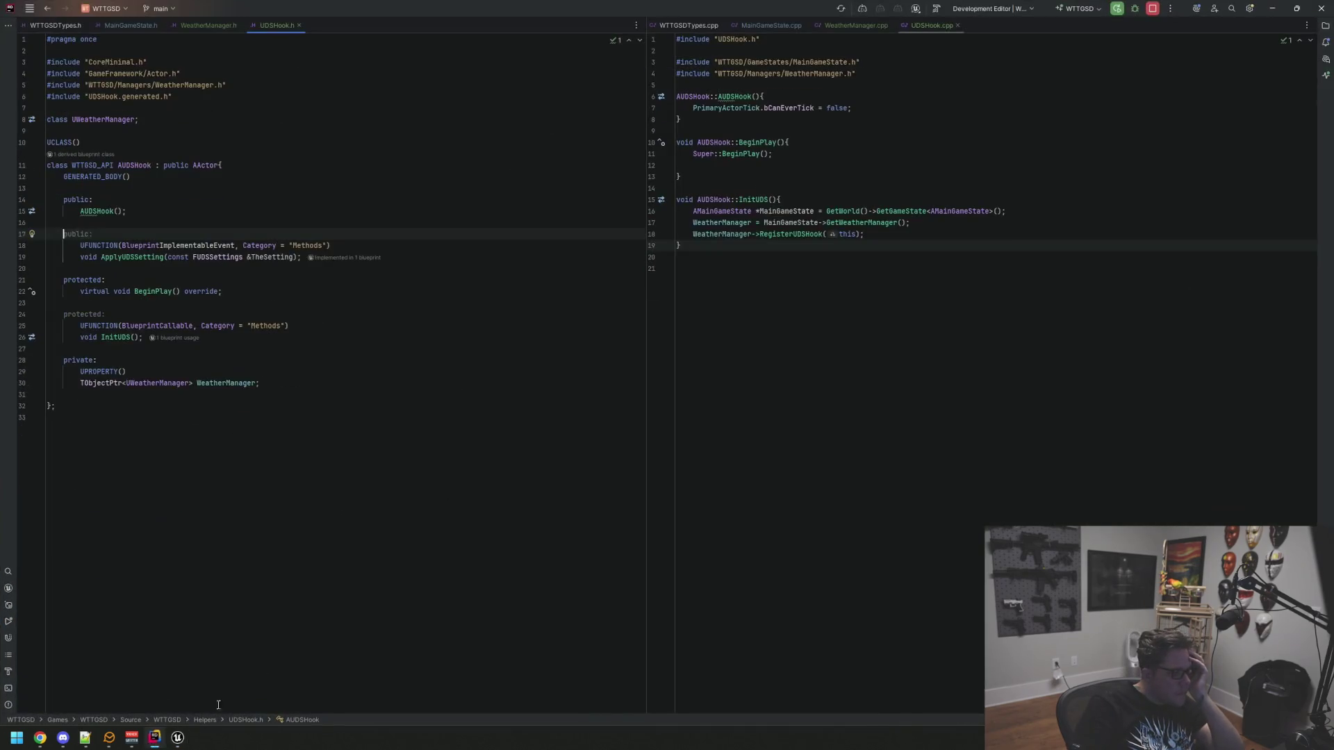
Show WeatherManager.h beside WeatherManager.cpp, caret at the end of RegisterUDSHook
left_click(844, 26)
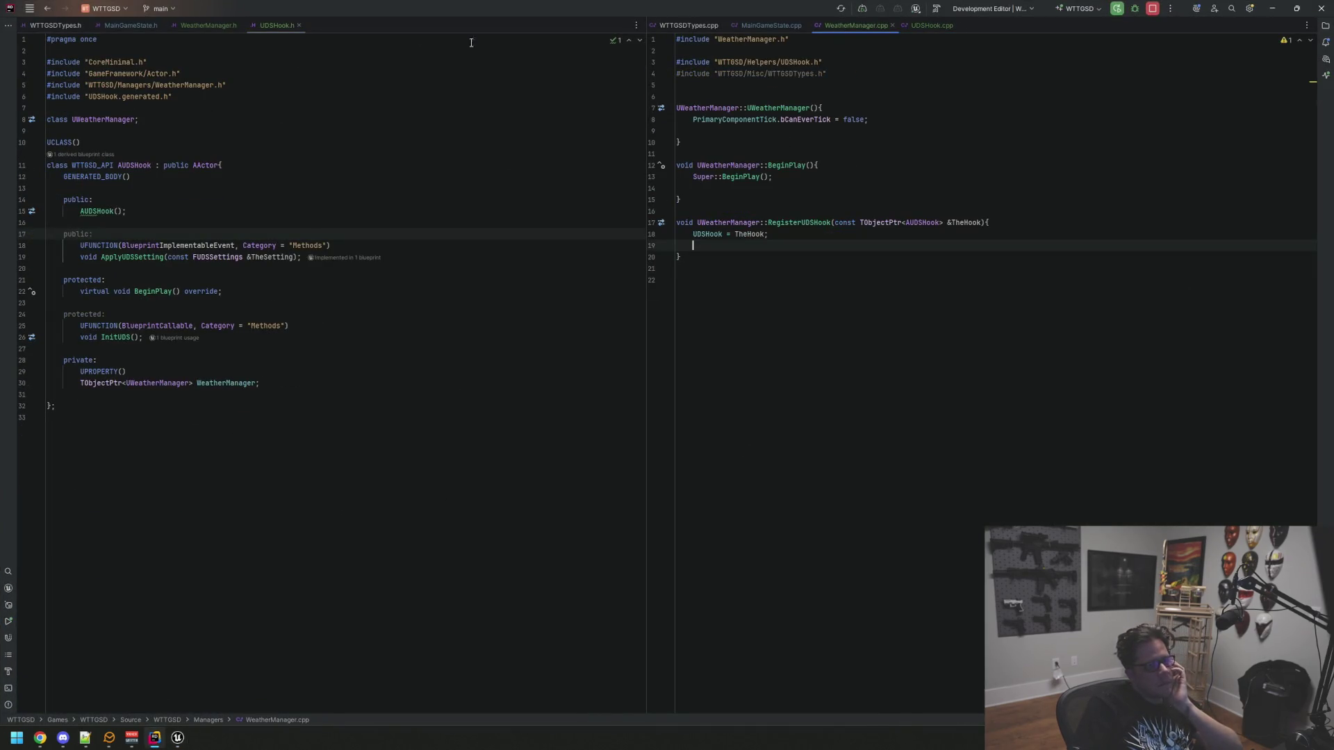
left_click(222, 24)
left_click(824, 242)
left_click(802, 255)
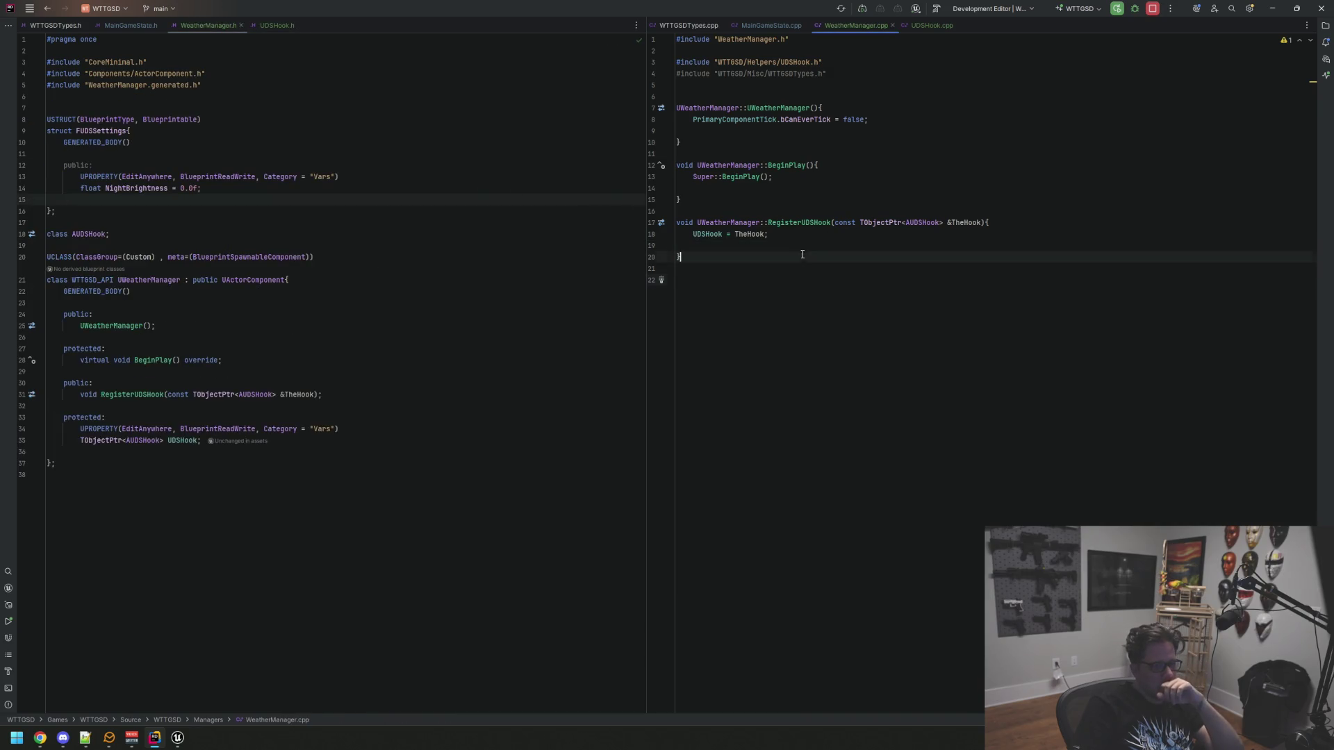